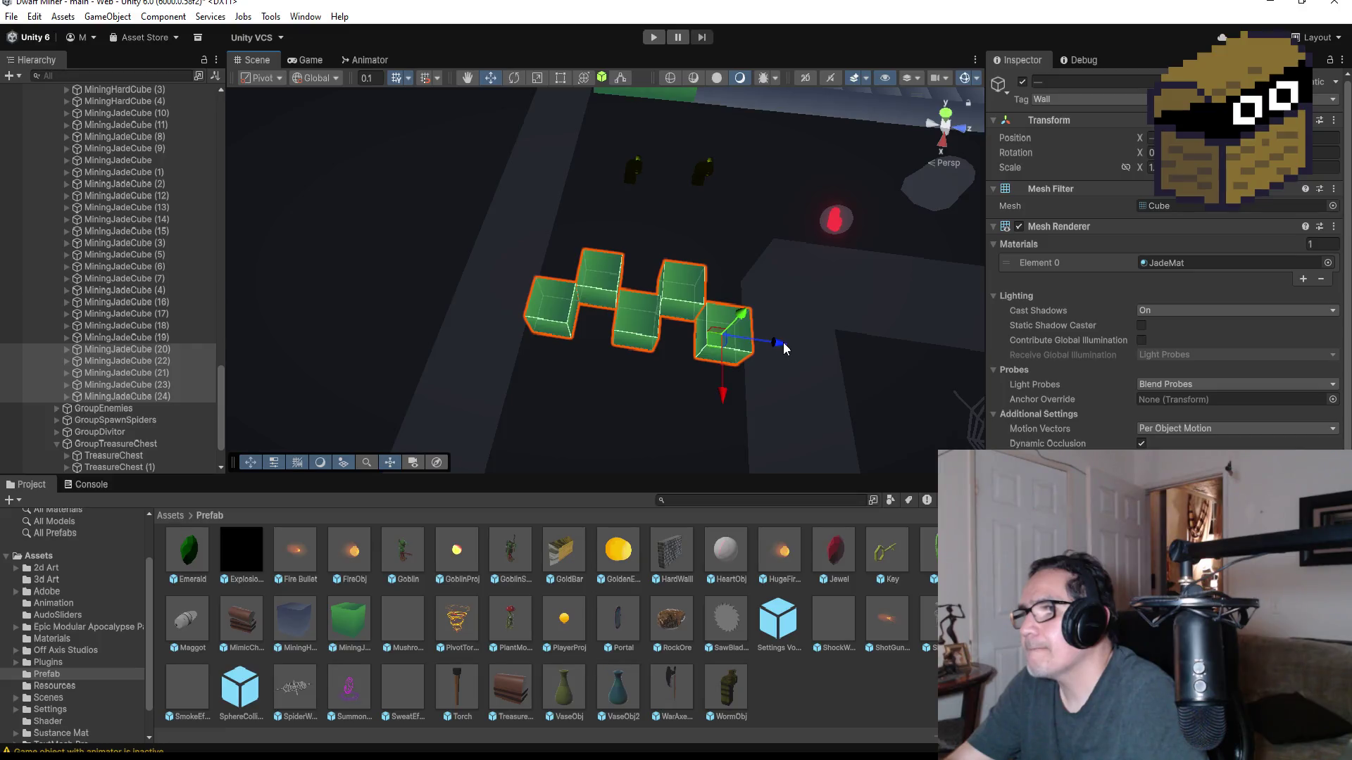
# - Orbit around the jade cube cluster and zoom out to view the whole level
pyautogui.moveTo(779, 347)
pyautogui.mouseDown()
pyautogui.moveTo(800, 347)
pyautogui.moveTo(809, 293)
pyautogui.moveTo(658, 241)
pyautogui.moveTo(735, 279)
pyautogui.mouseUp()
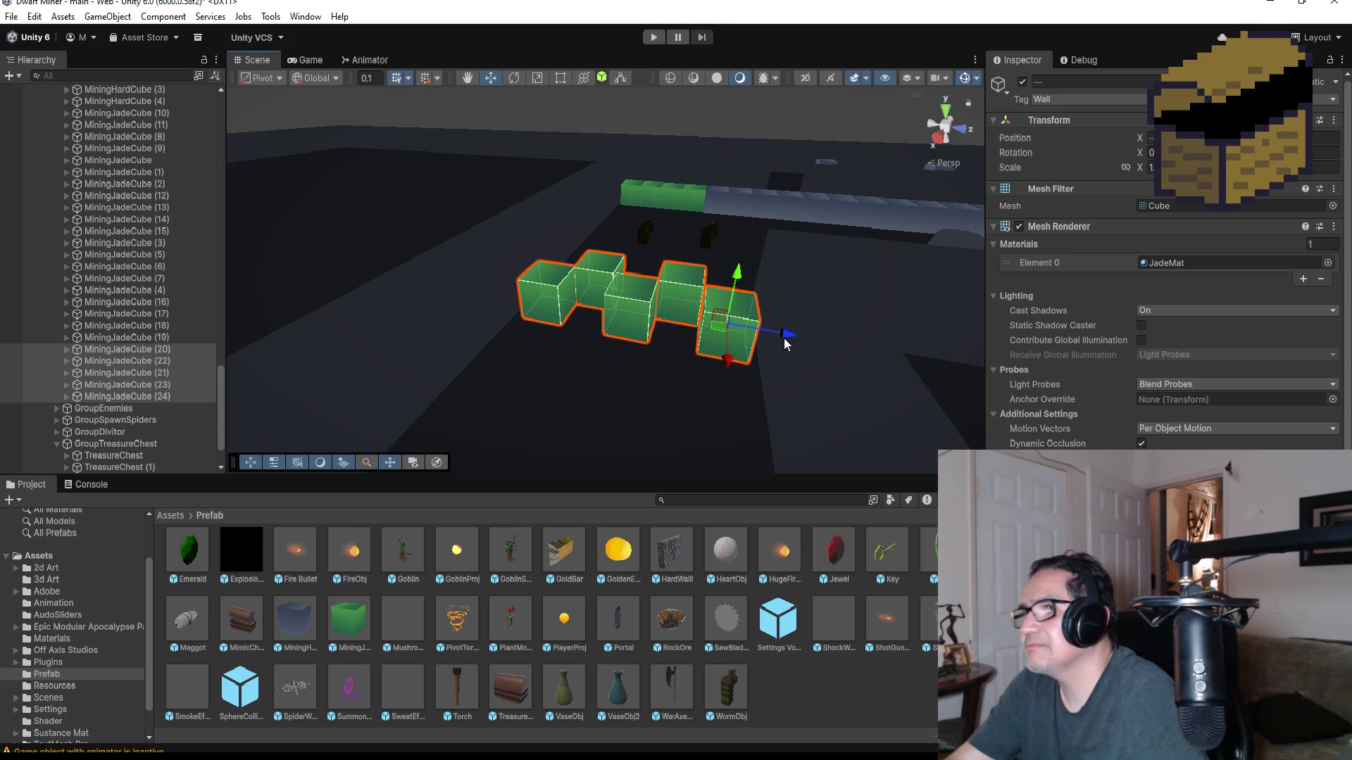
pyautogui.moveTo(801, 345)
pyautogui.mouseDown()
pyautogui.moveTo(721, 388)
pyautogui.moveTo(725, 366)
pyautogui.moveTo(709, 341)
pyautogui.moveTo(708, 369)
pyautogui.moveTo(687, 326)
pyautogui.moveTo(699, 323)
pyautogui.moveTo(709, 342)
pyautogui.moveTo(668, 340)
pyautogui.mouseUp()
pyautogui.scroll(-2, 679, 318)
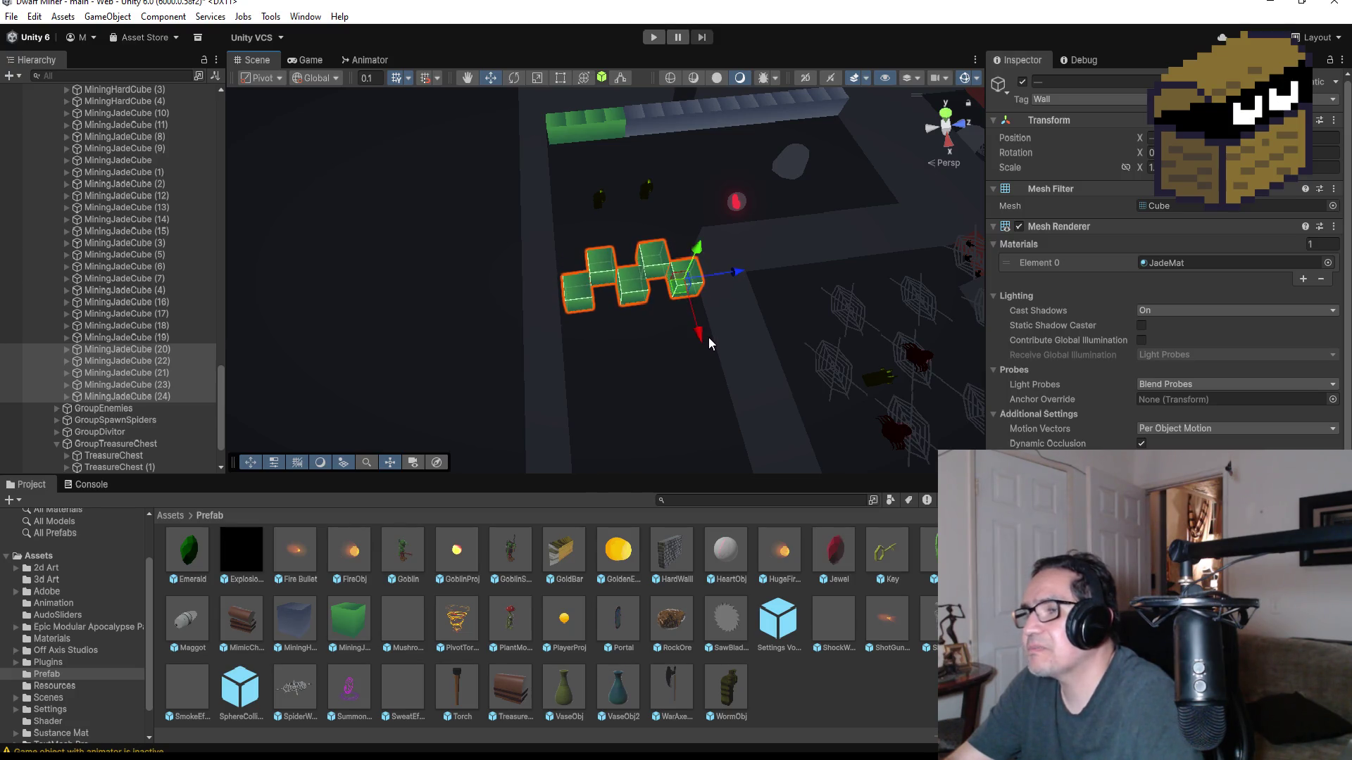
pyautogui.scroll(-3, 697, 339)
pyautogui.scroll(-5, 673, 363)
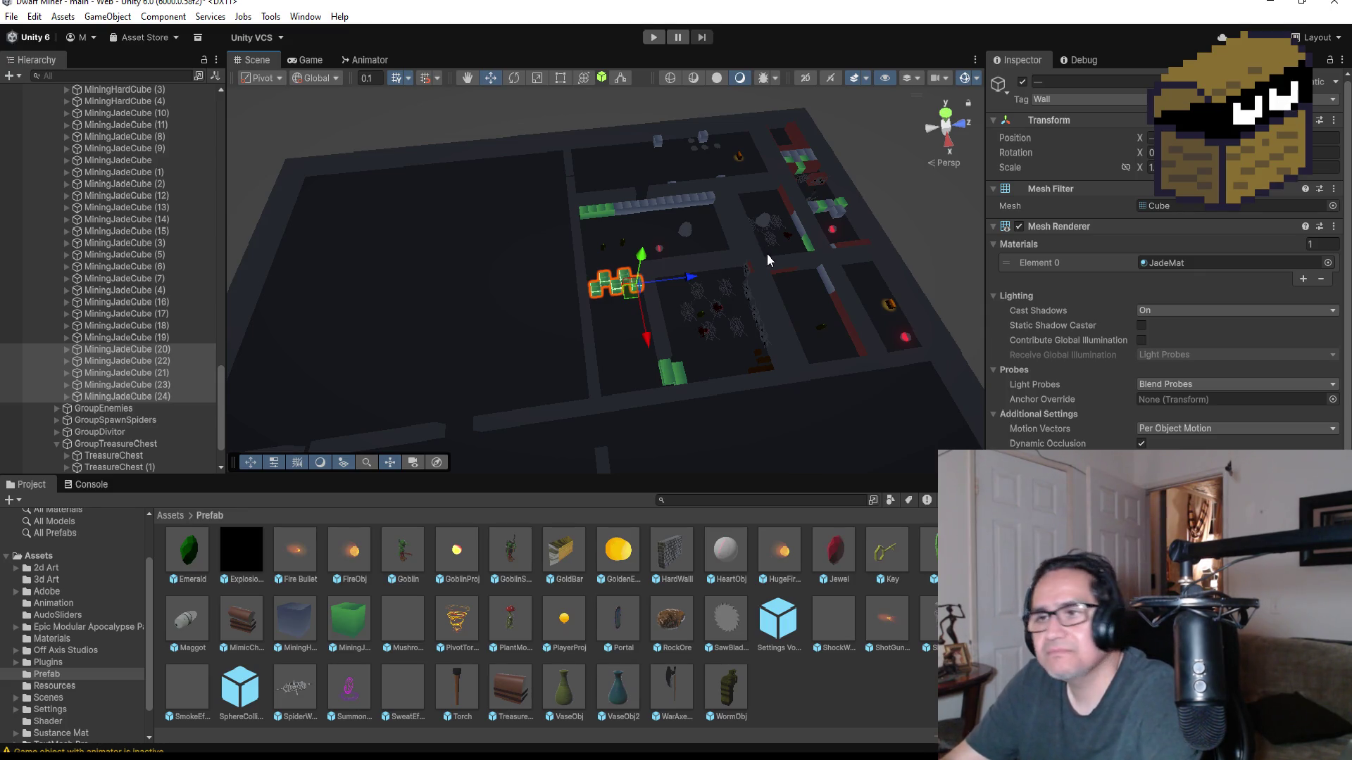
pyautogui.scroll(3, 770, 311)
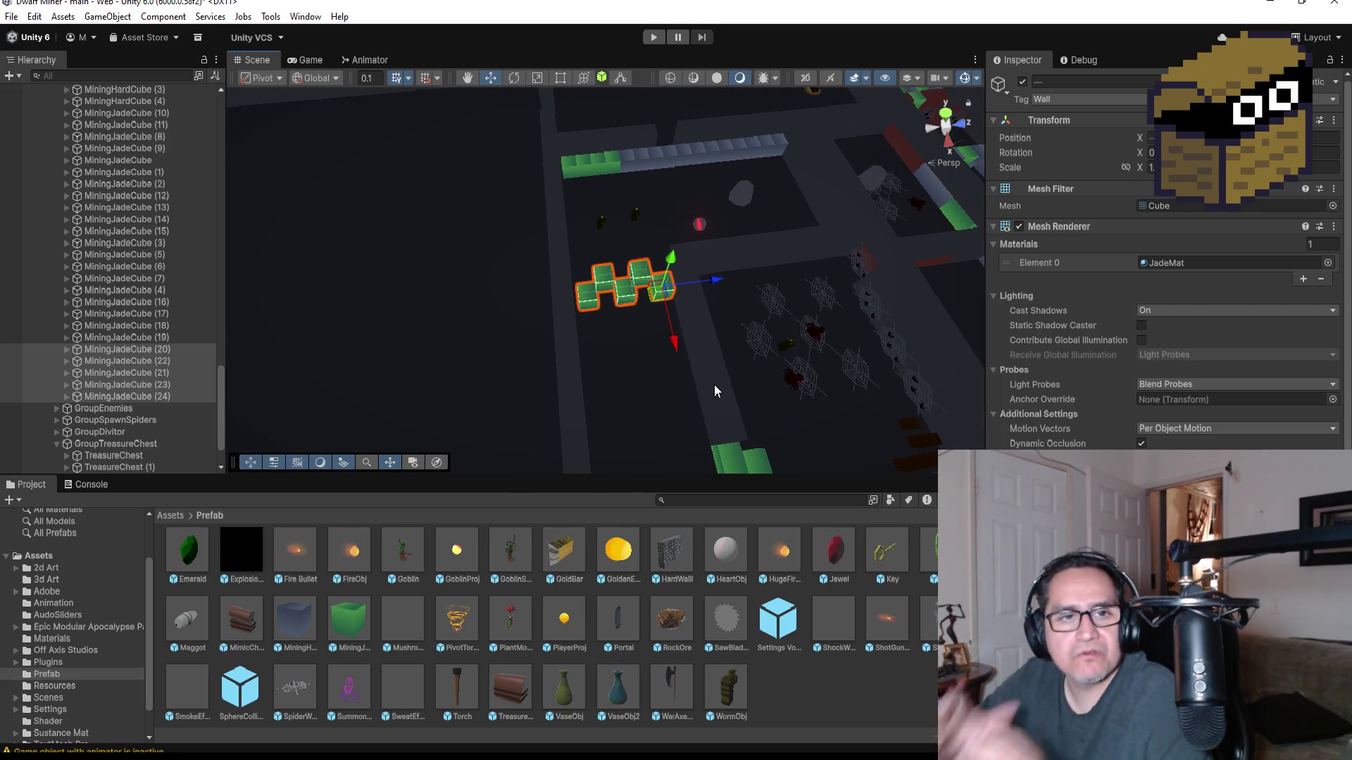
pyautogui.scroll(-5, 741, 412)
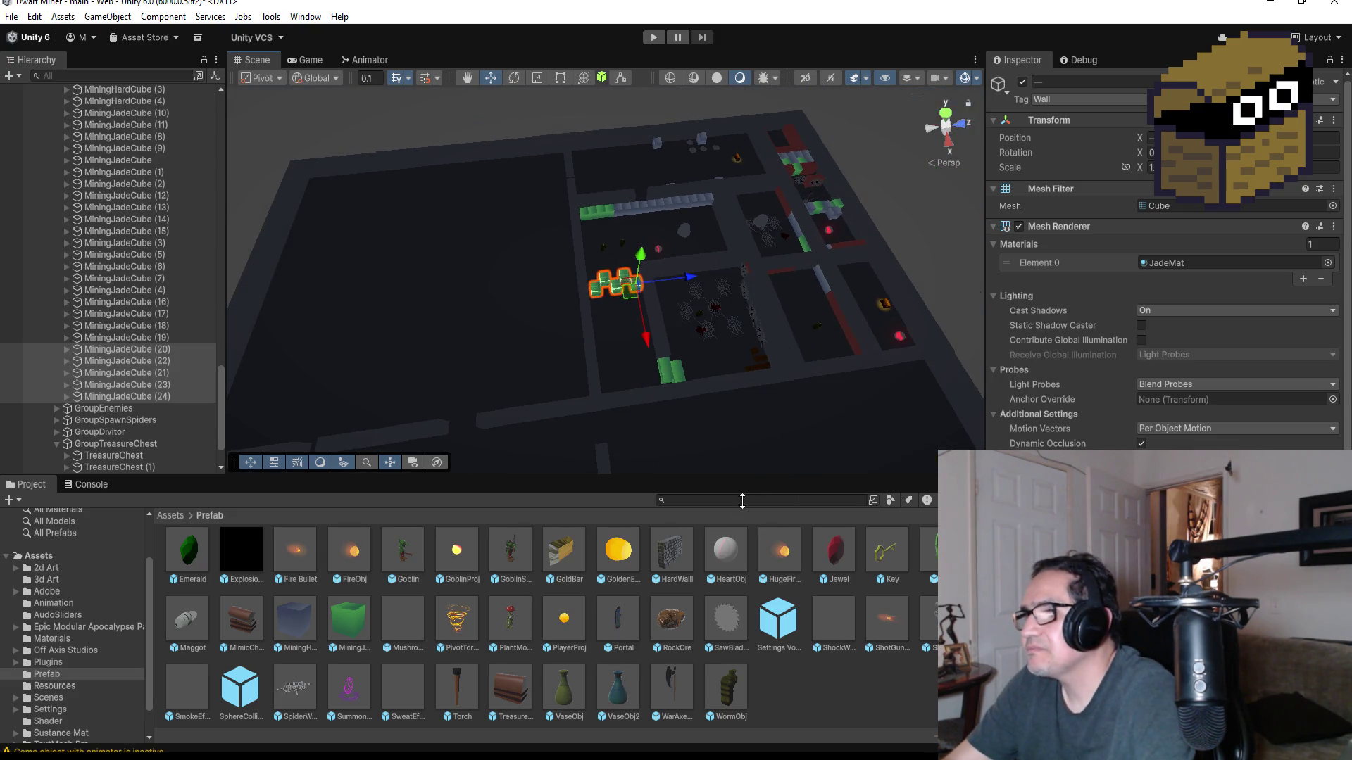
# - Select and frame the divider wall HardWall (123) and the spider web SpiderWeb (8)
pyautogui.click(669, 564)
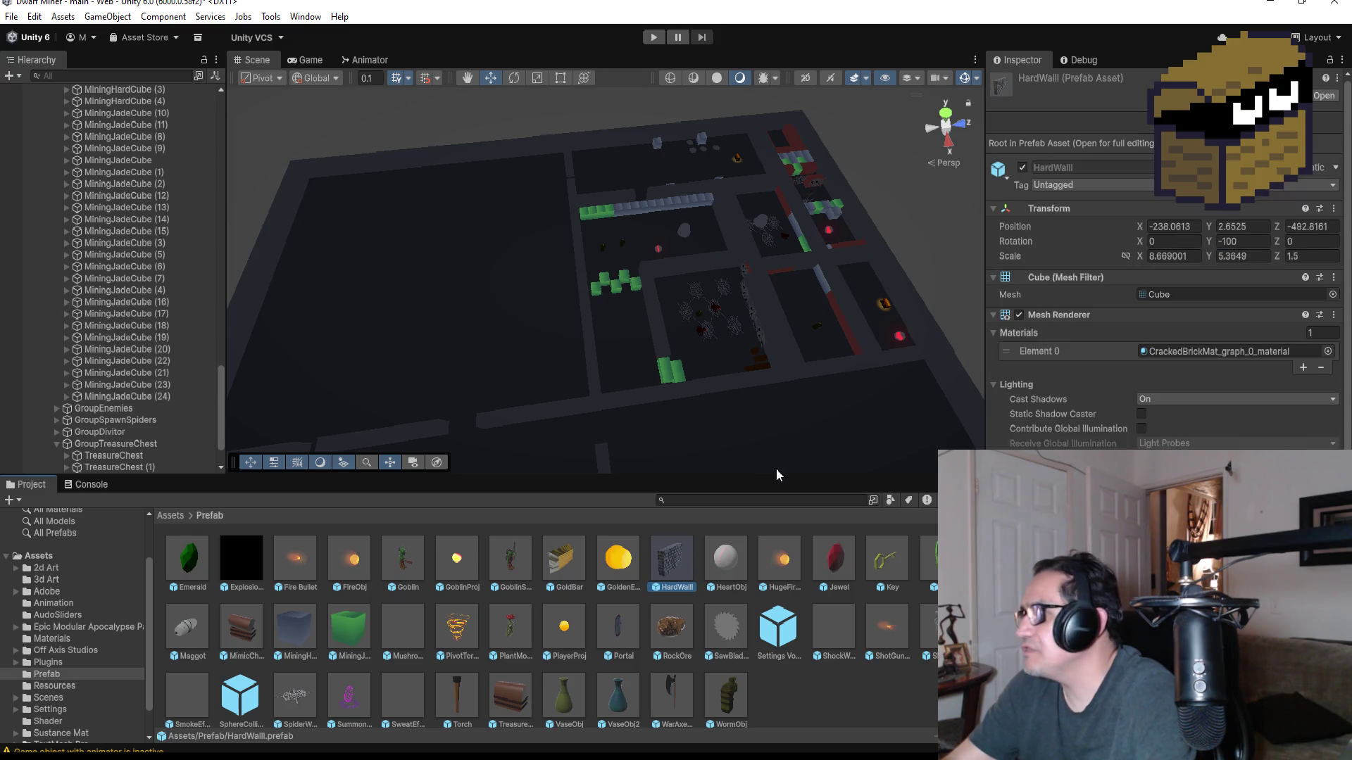
pyautogui.click(737, 213)
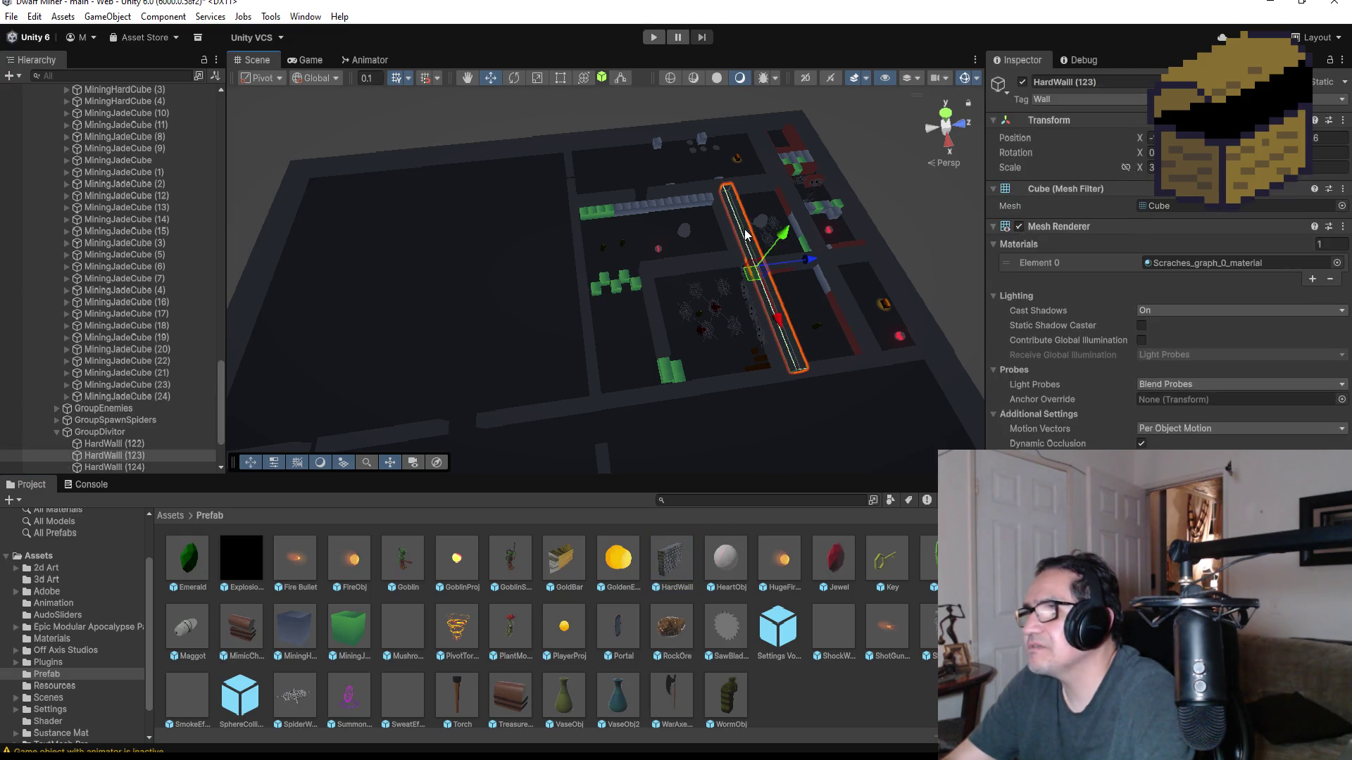
pyautogui.press('f')
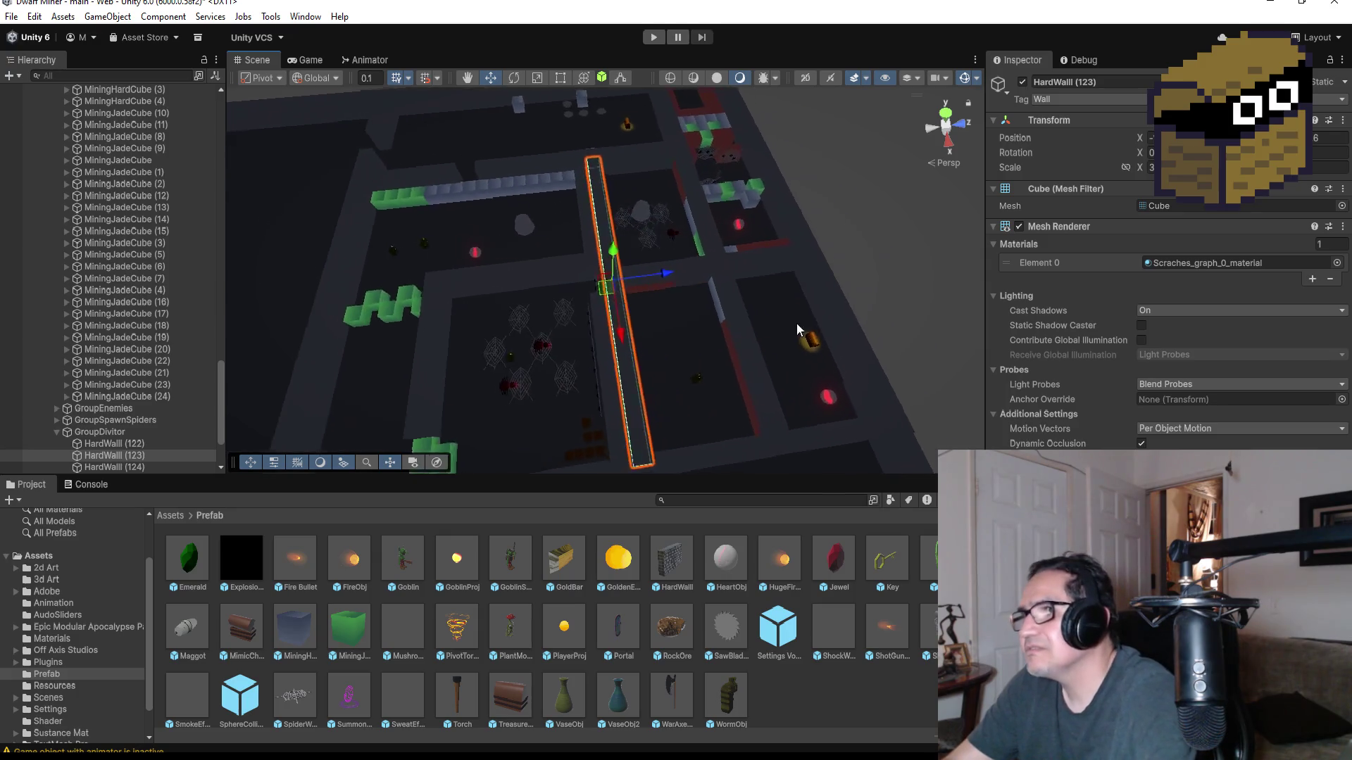
pyautogui.scroll(-4, 521, 384)
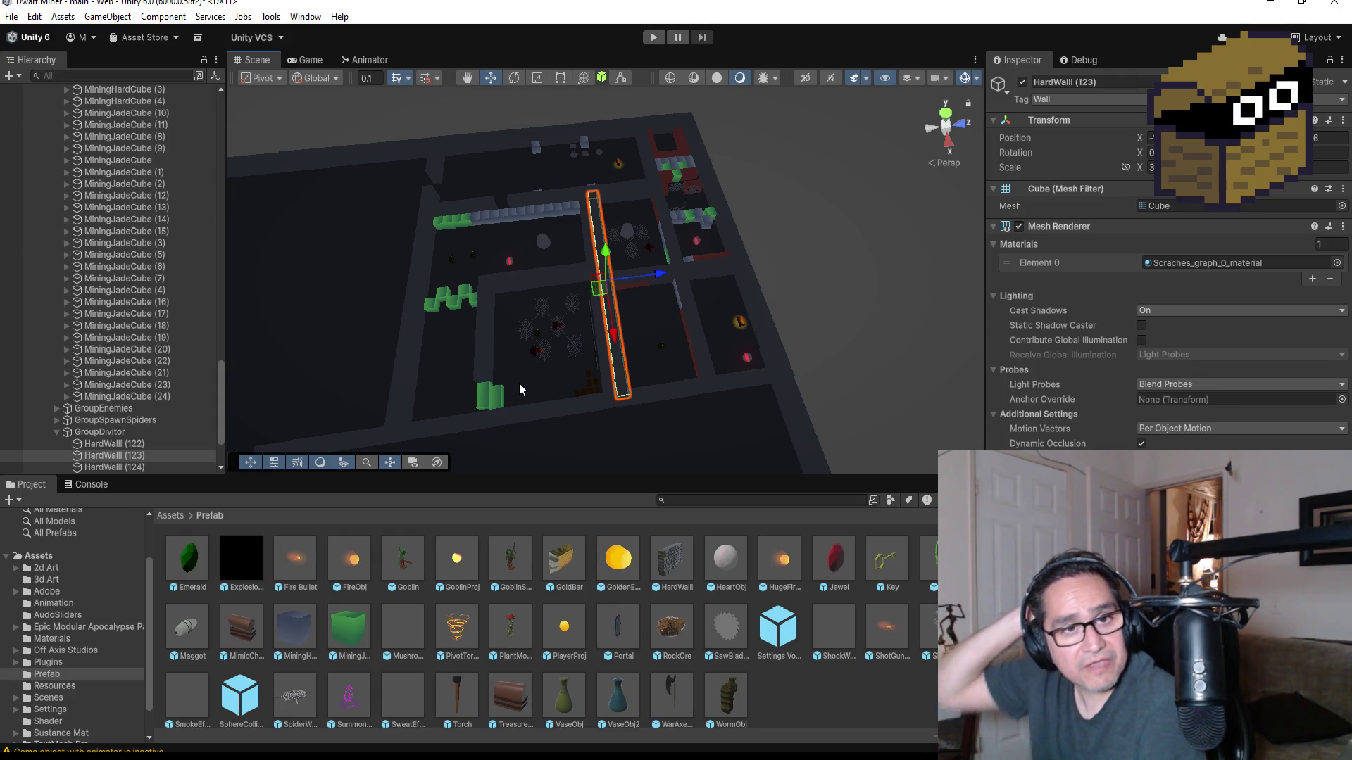
pyautogui.click(676, 187)
pyautogui.scroll(3, 773, 225)
pyautogui.press('f')
pyautogui.scroll(-5, 762, 301)
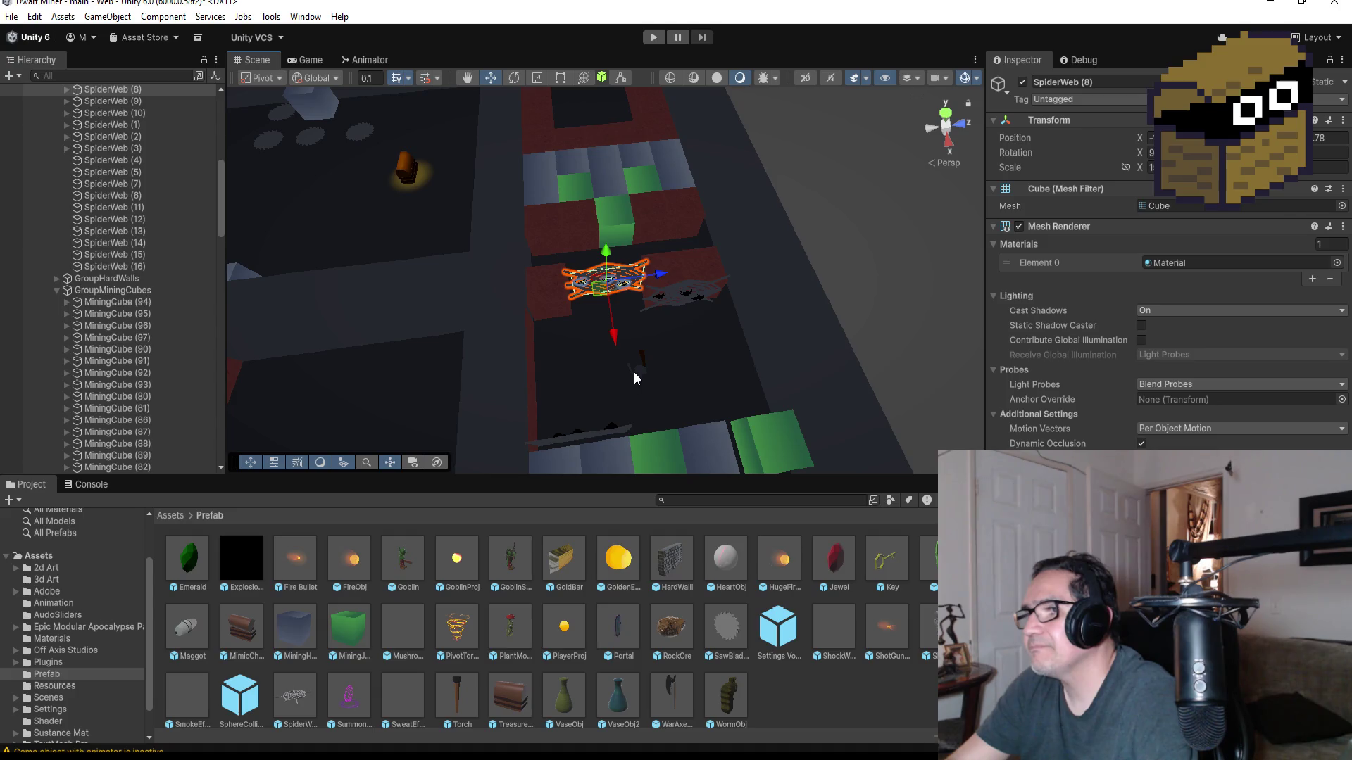
# - Inspect the skeleton's Cube mesh and Skeleton root, then switch to Alchemist.cs in Visual Studio
pyautogui.click(634, 373)
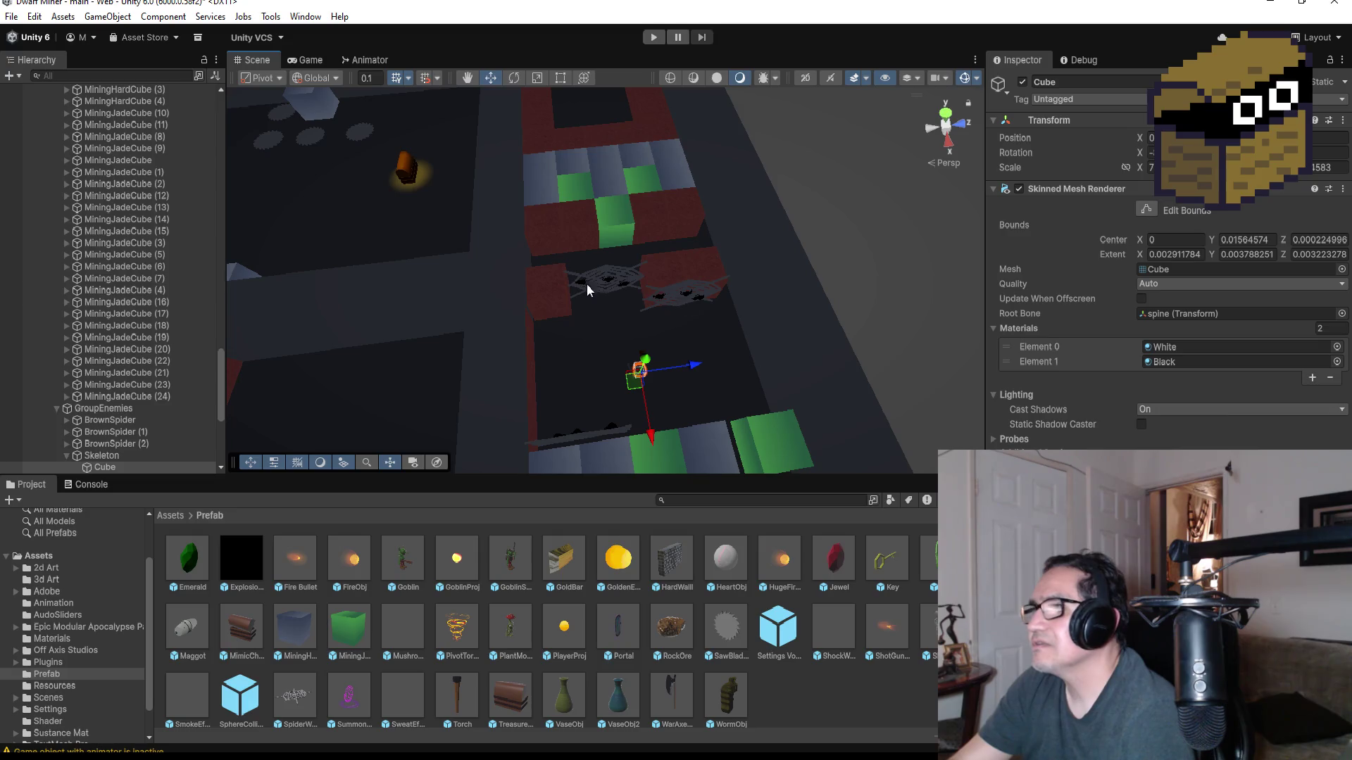
pyautogui.click(621, 286)
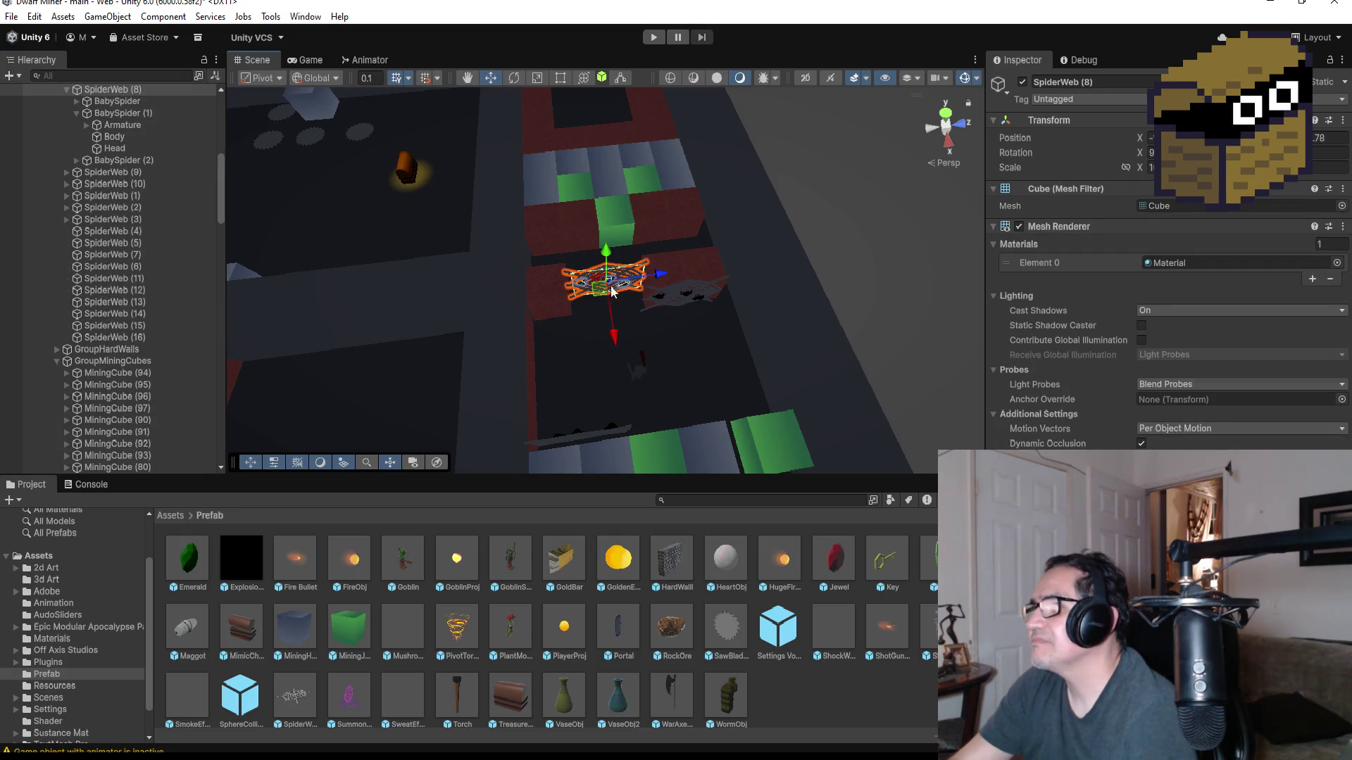
pyautogui.click(639, 378)
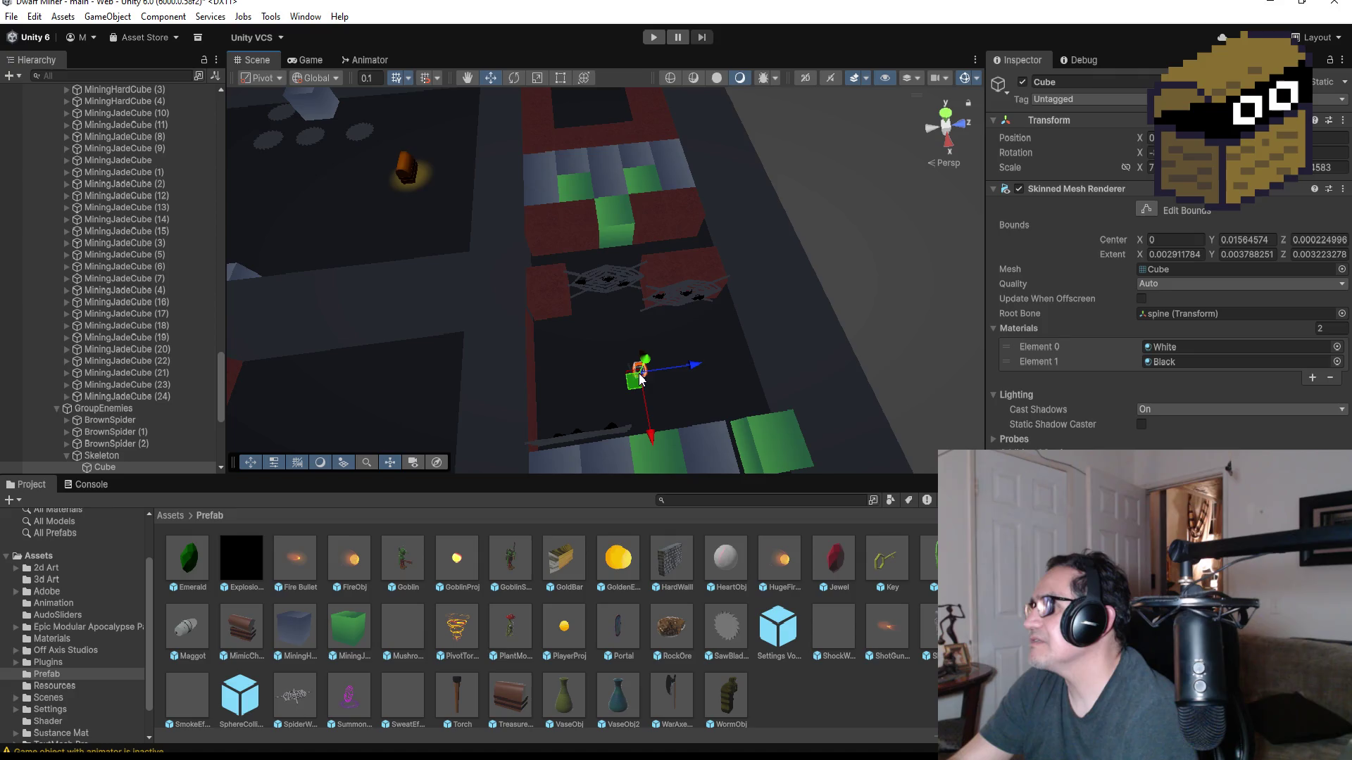
pyautogui.scroll(-3, 148, 402)
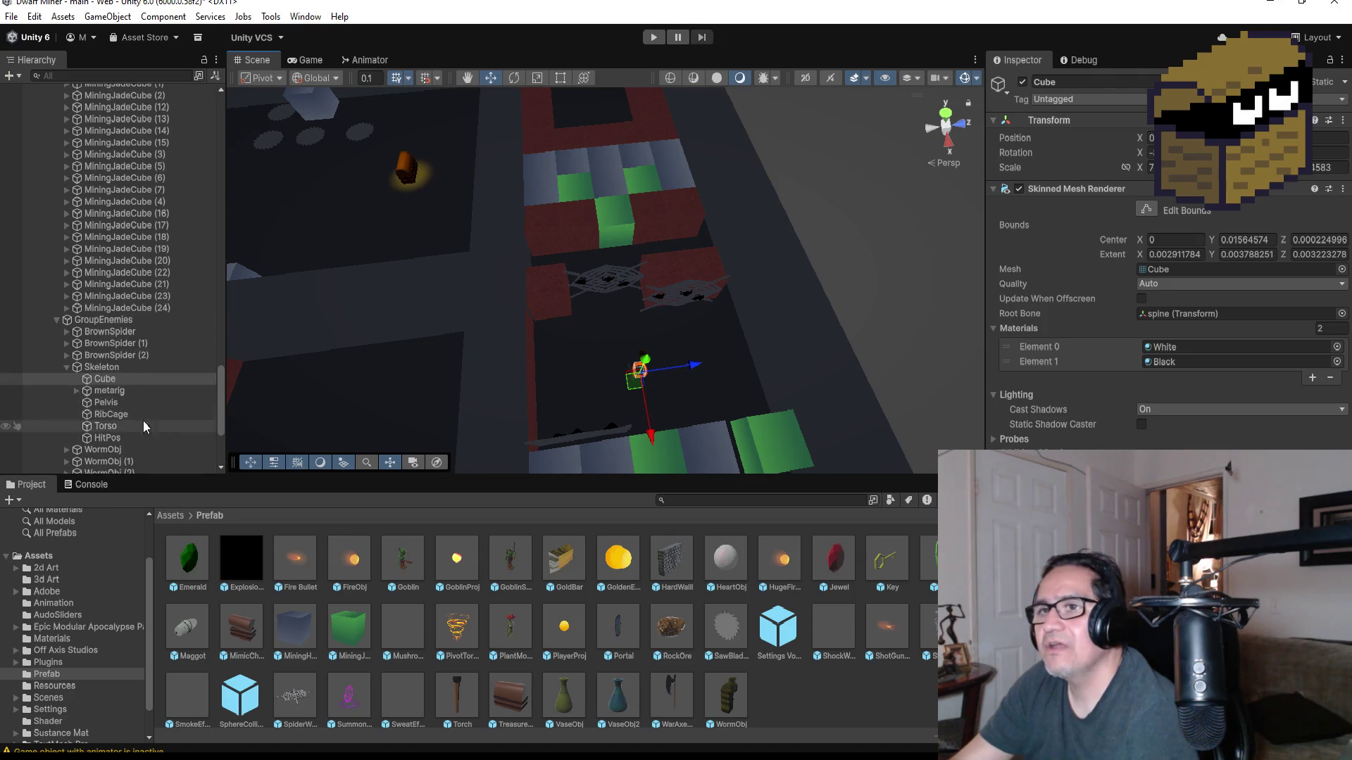
pyautogui.click(113, 367)
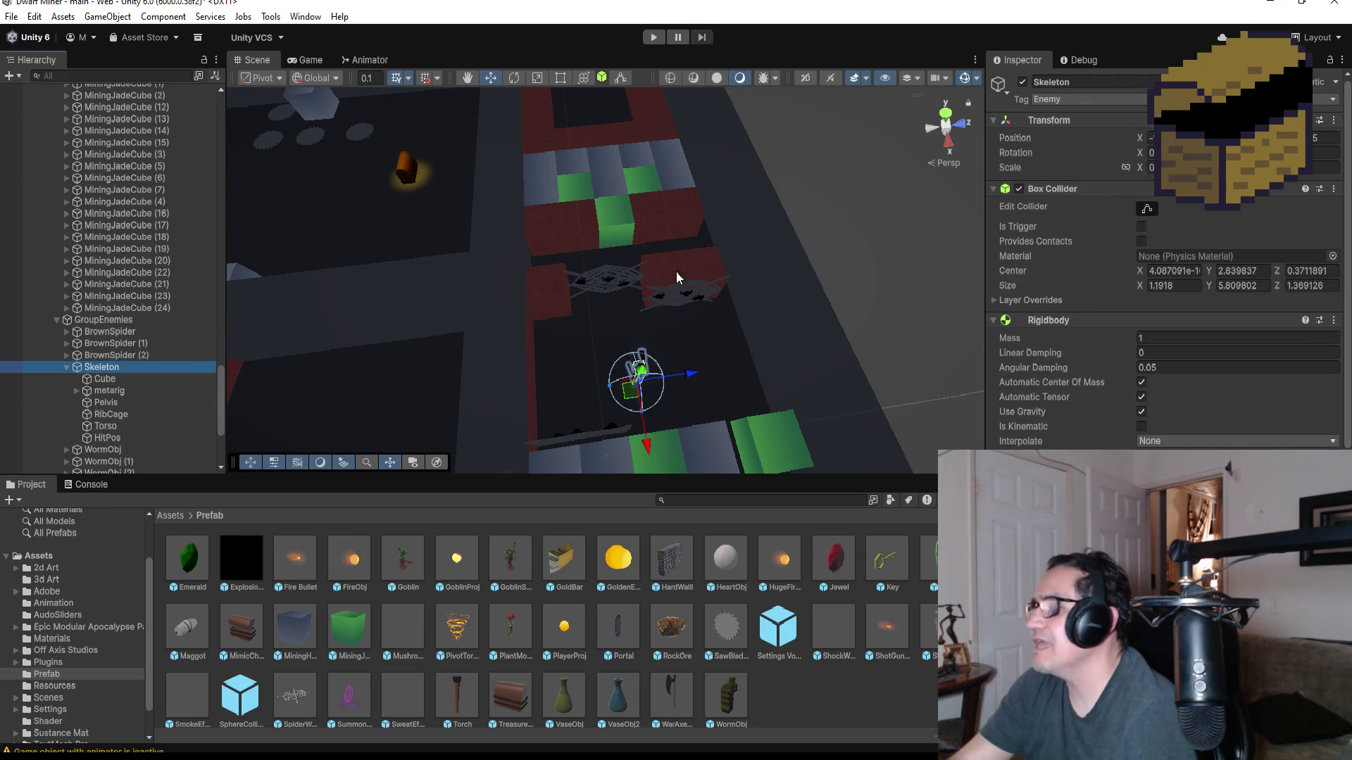
pyautogui.click(602, 282)
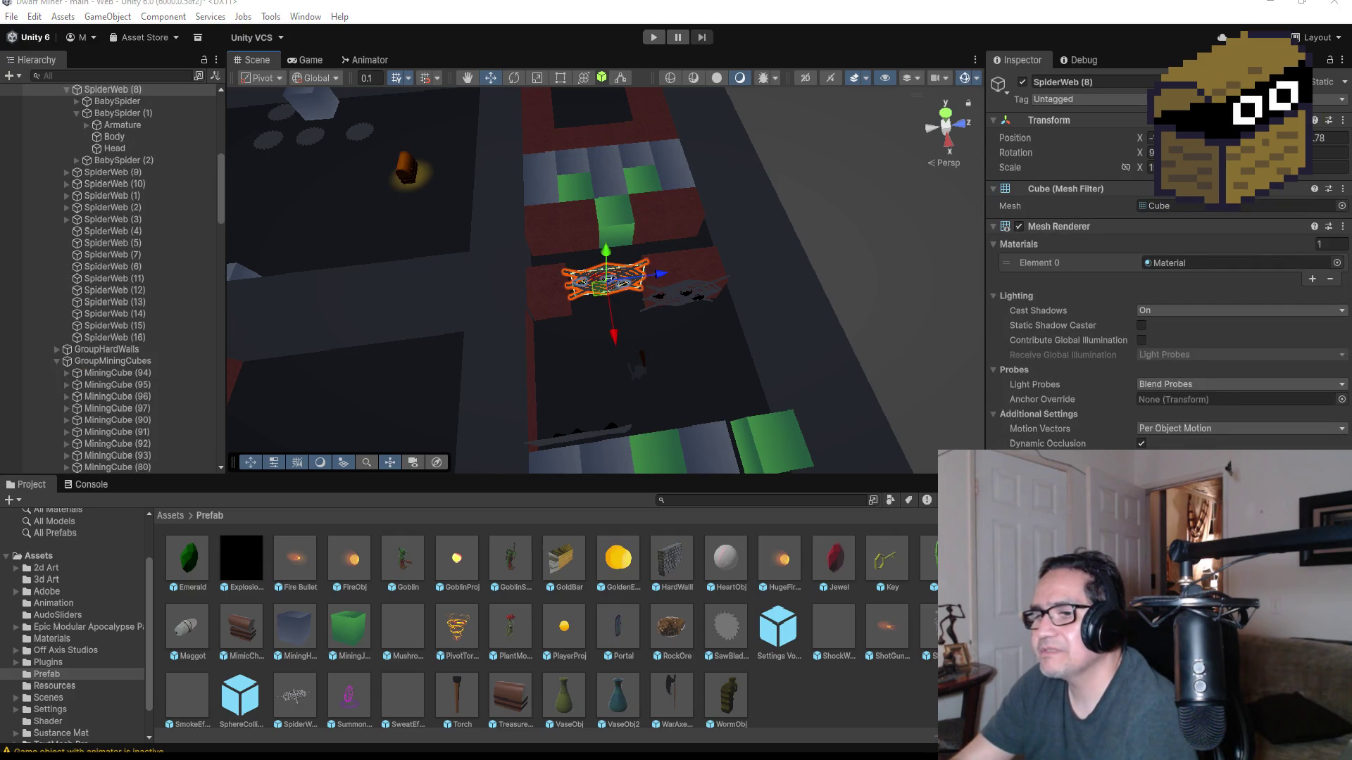
pyautogui.hotkey('alt', 'Tab')
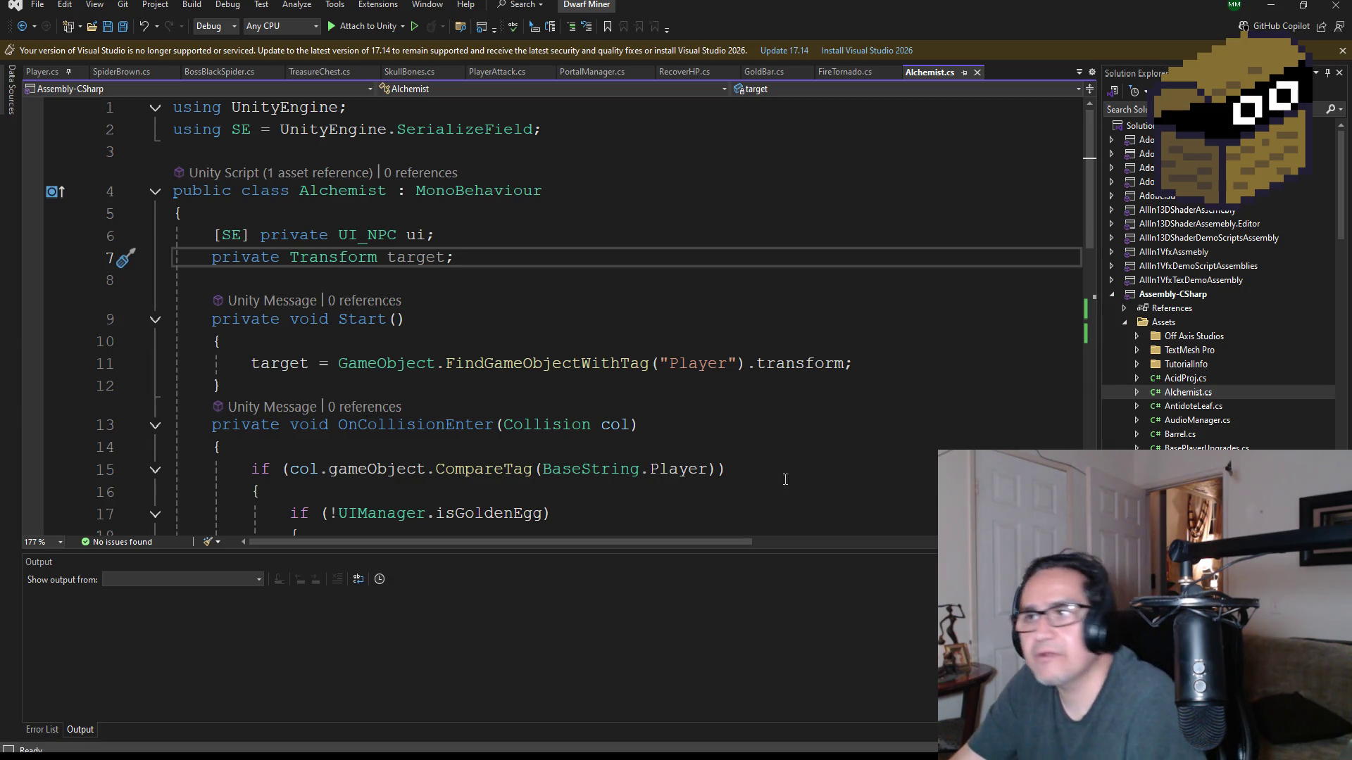
# - Save all open scripts and read through Alchemist.cs
pyautogui.click(124, 26)
pyautogui.scroll(-5, 735, 378)
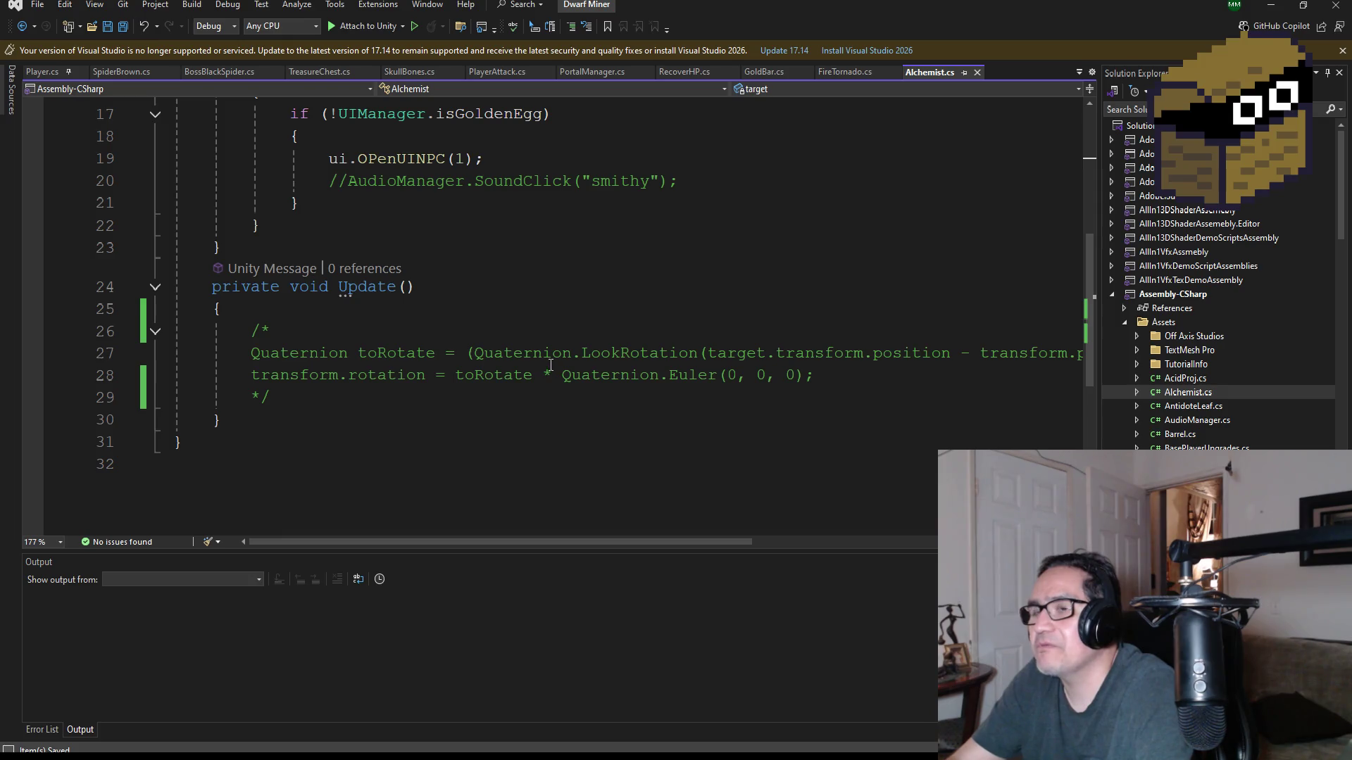
pyautogui.scroll(3, 551, 366)
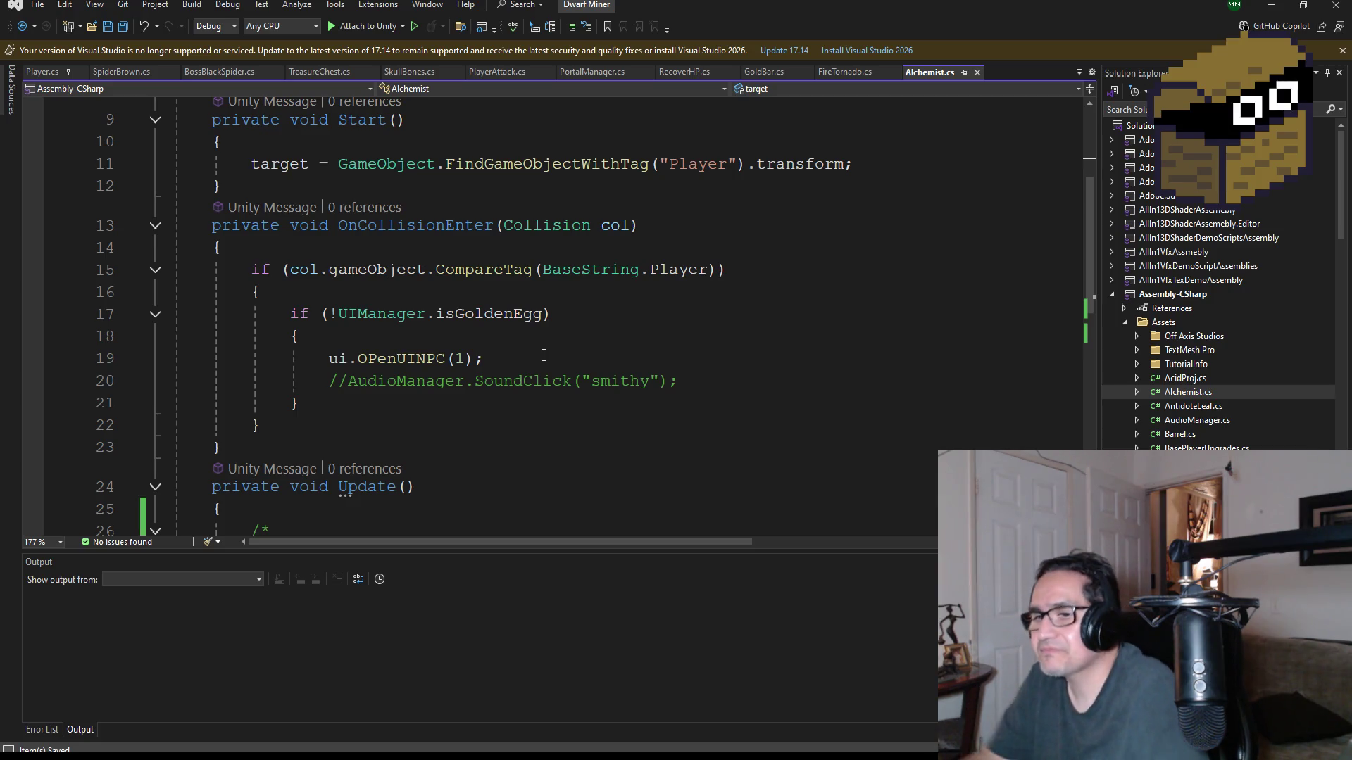
pyautogui.scroll(1, 533, 279)
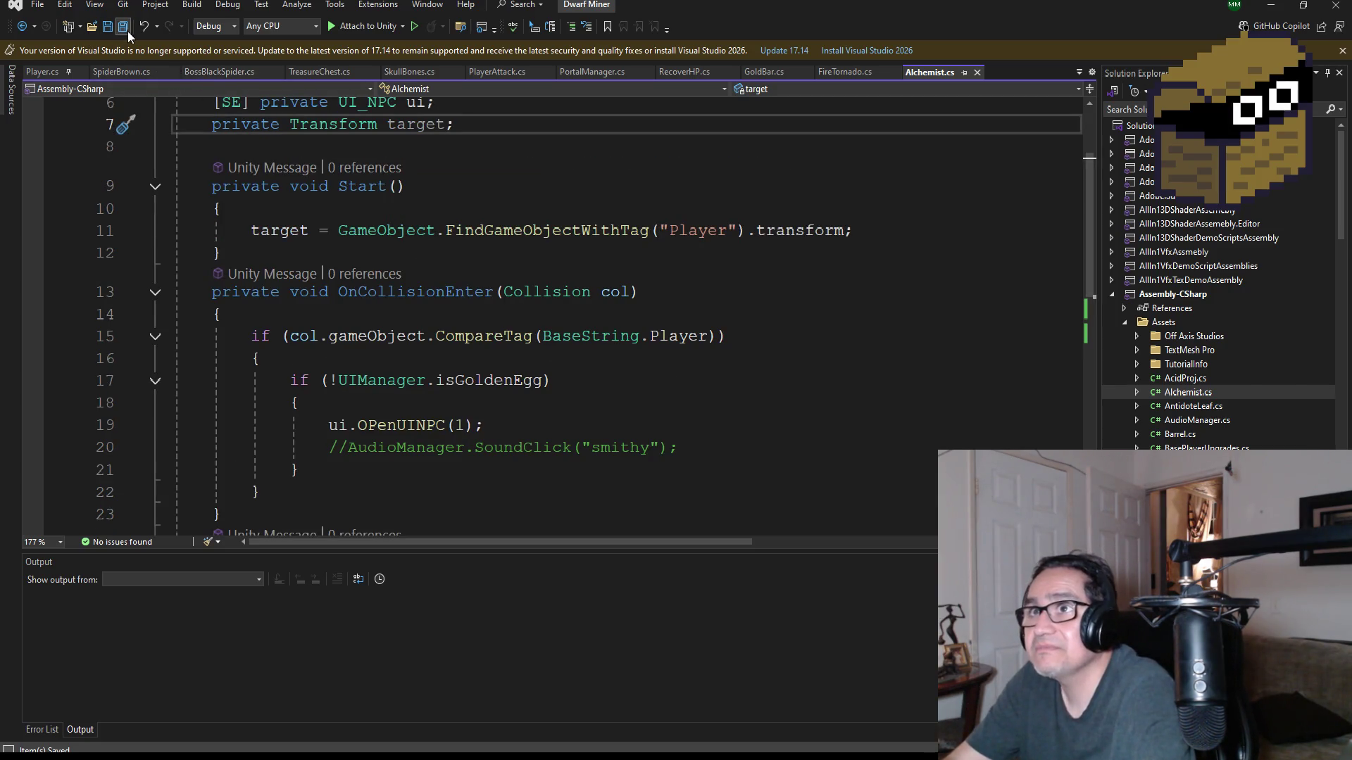
pyautogui.scroll(-3, 634, 345)
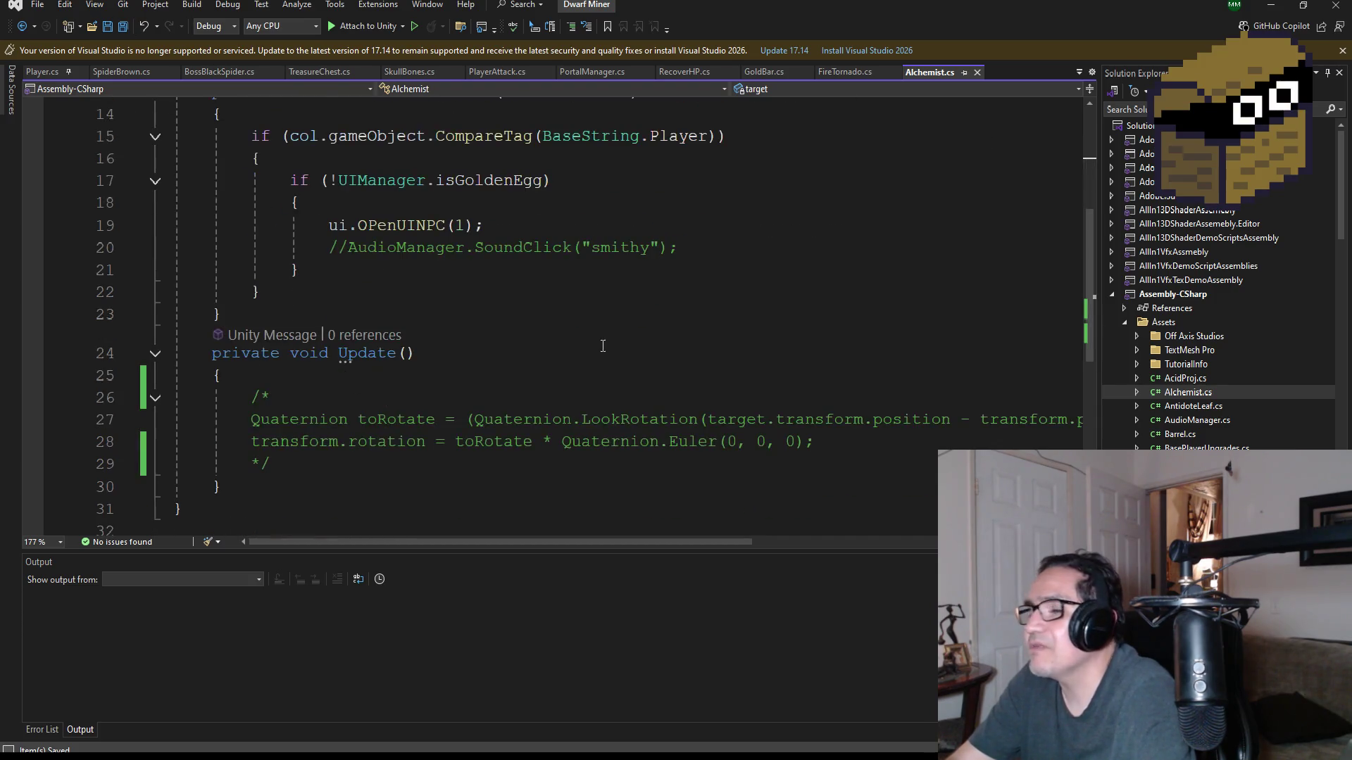
pyautogui.scroll(5, 634, 352)
pyautogui.scroll(-2, 644, 361)
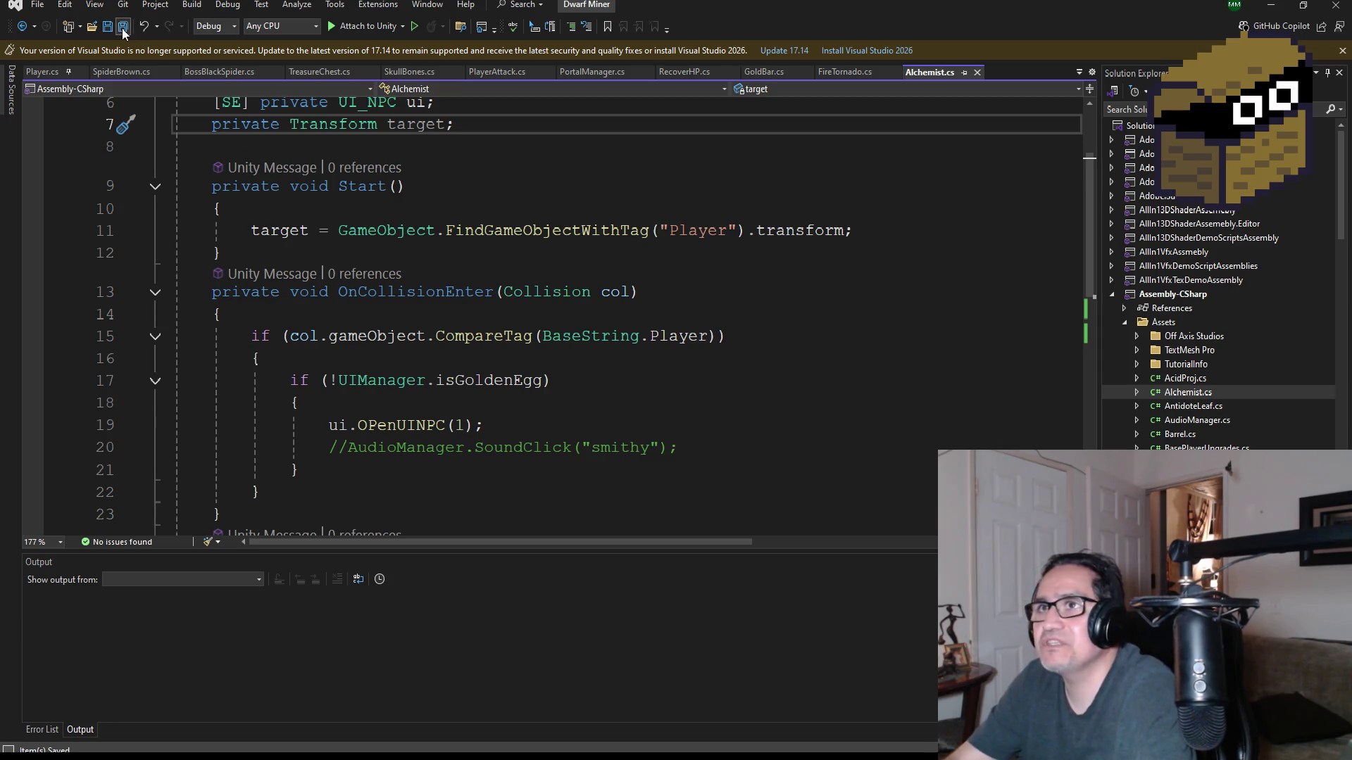
pyautogui.scroll(2, 292, 99)
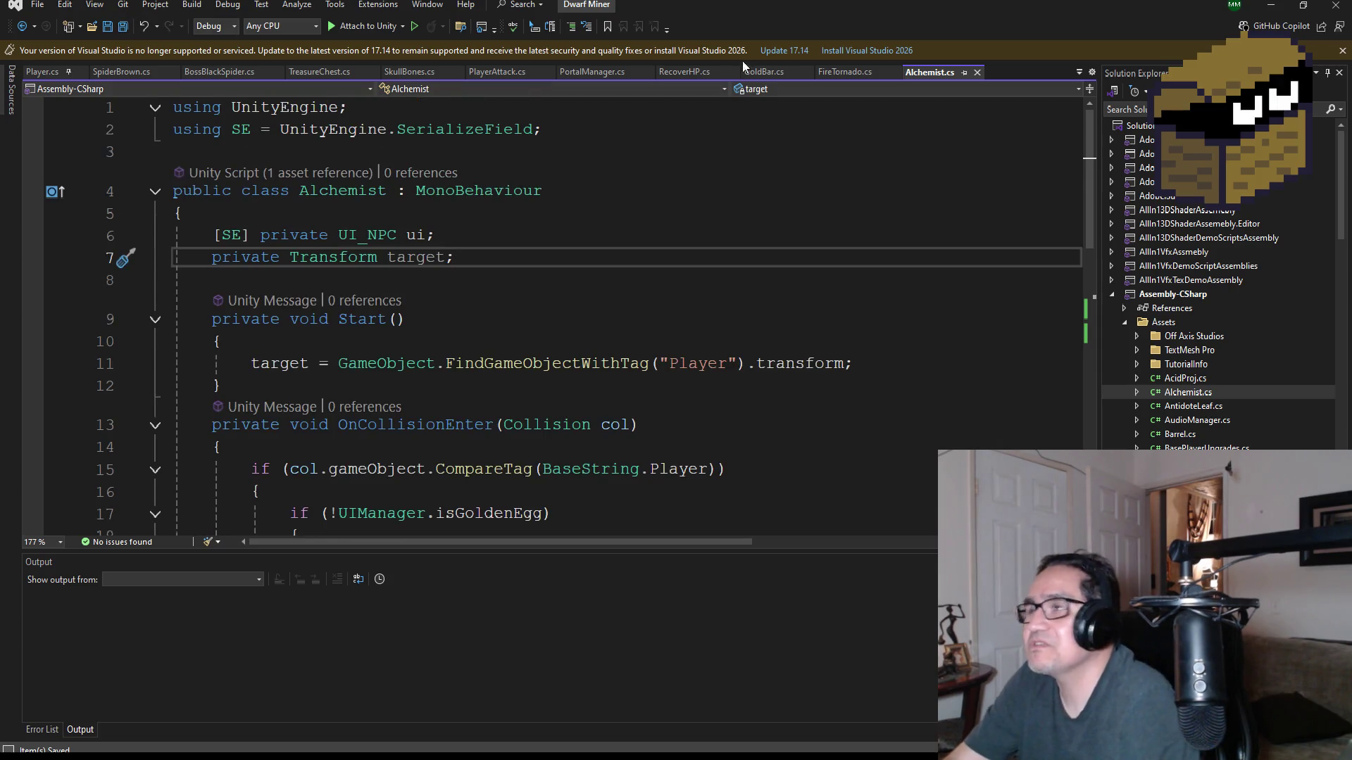
# - Dismiss the unsupported-version notification bar and scroll Solution Explorer
pyautogui.click(1343, 50)
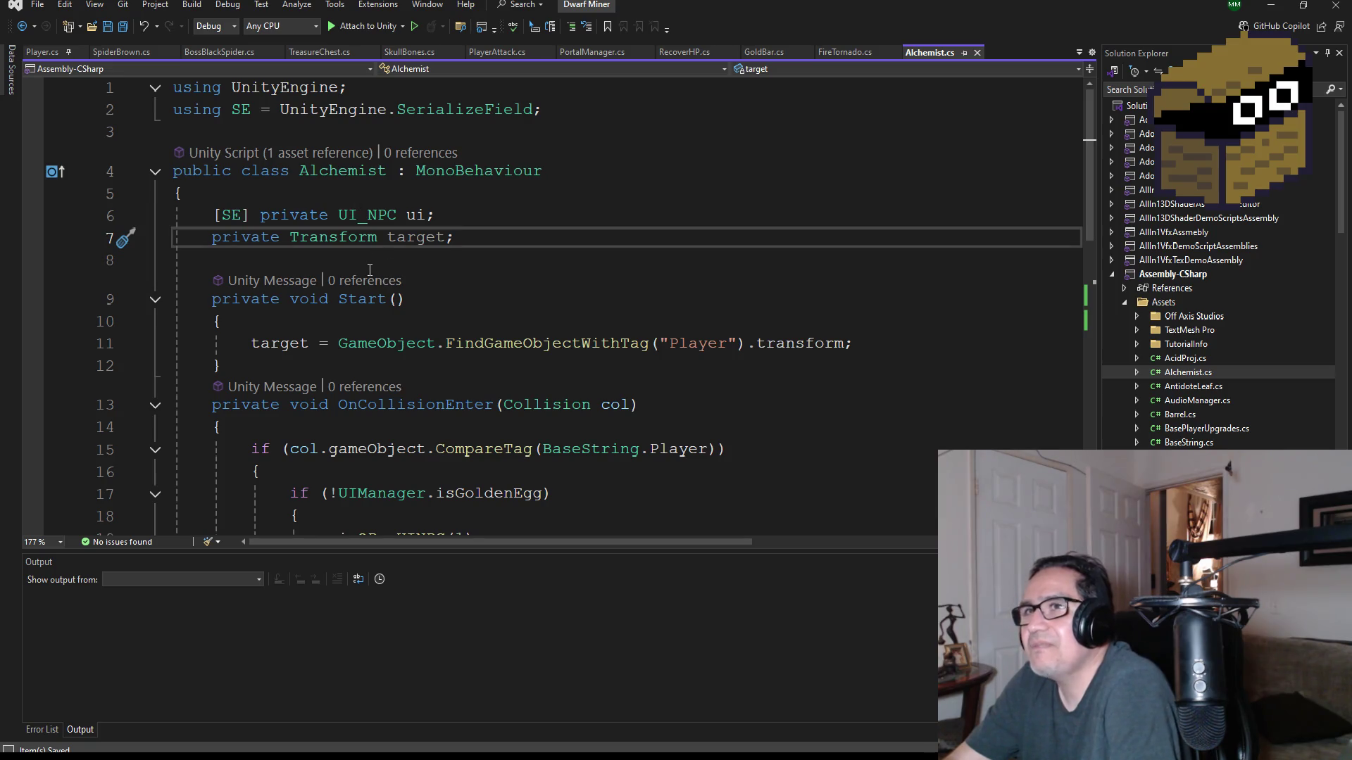
pyautogui.scroll(-4, 1203, 389)
pyautogui.scroll(-15, 1204, 401)
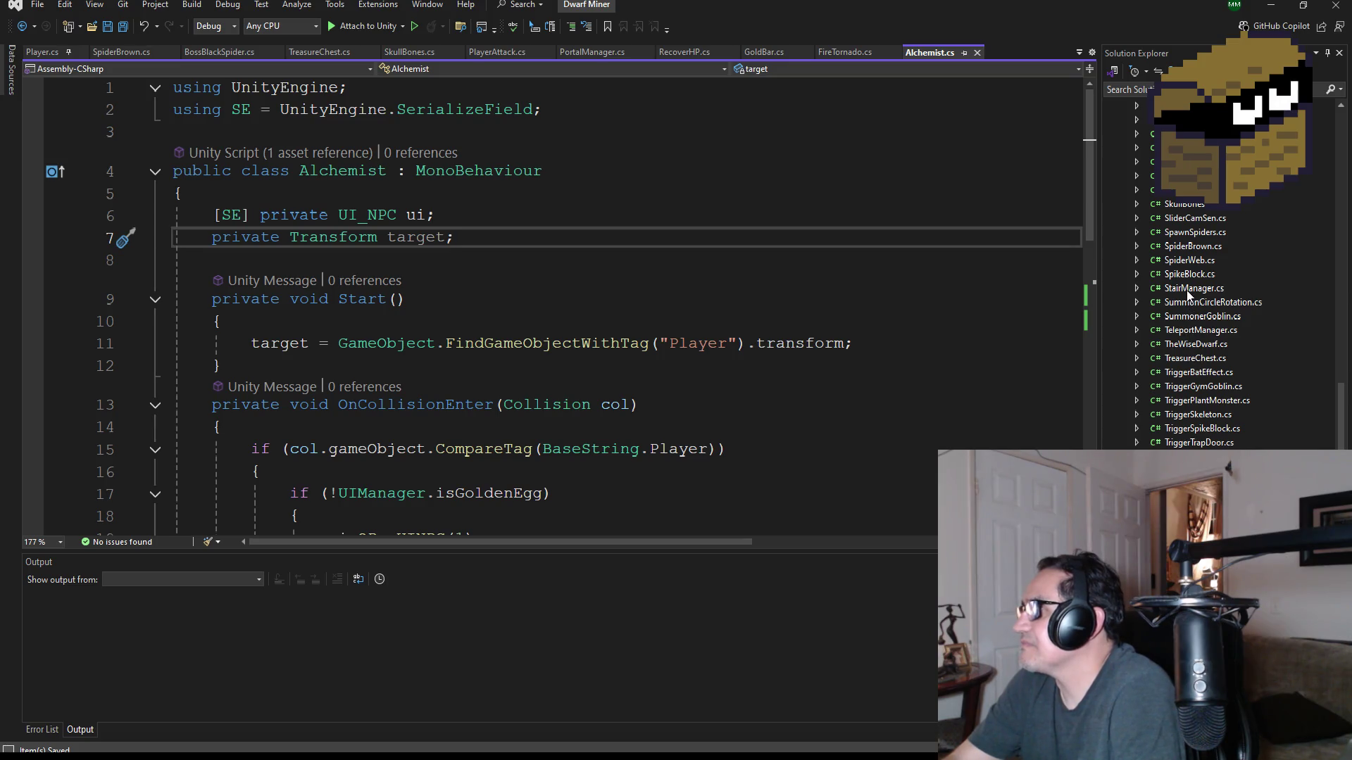
# - Open SpiderWeb.cs, save it, and select the Player-tag if block on lines 8–13
pyautogui.doubleClick(1179, 262)
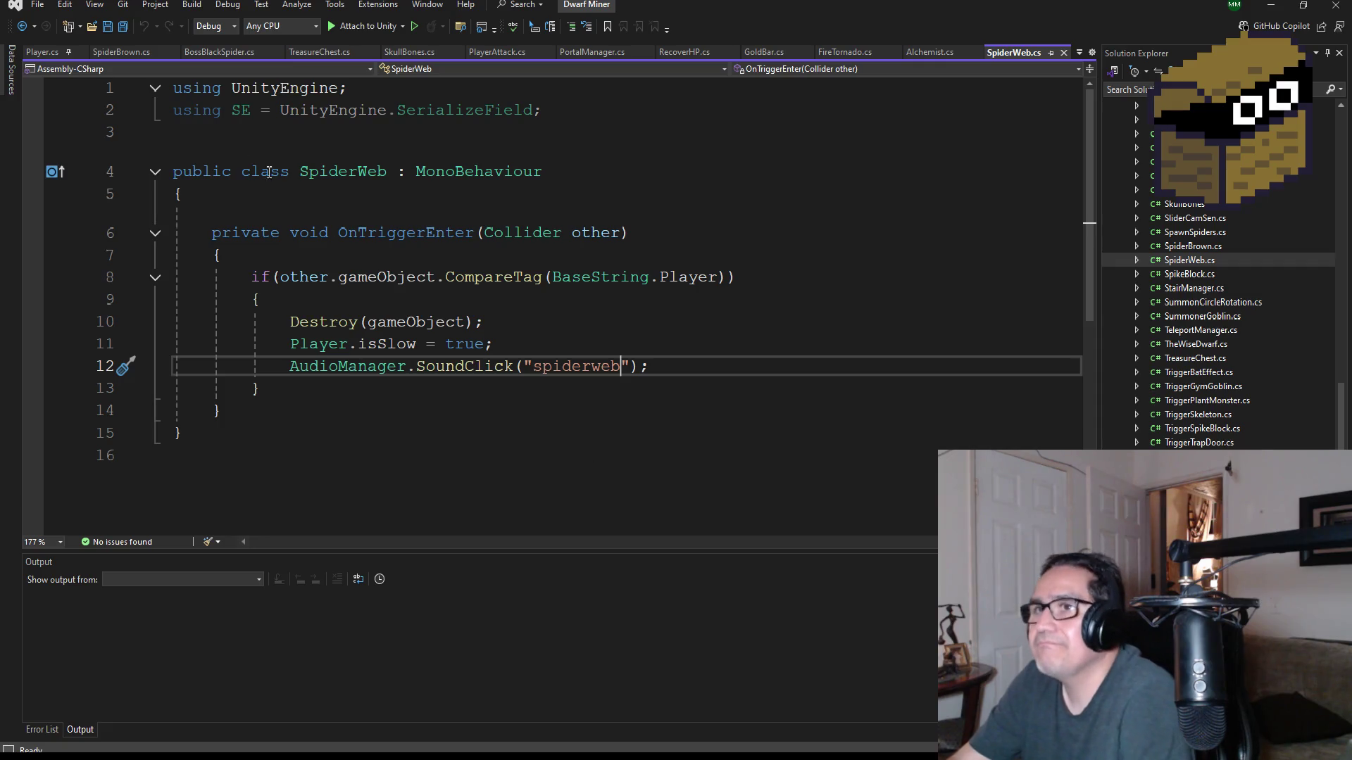
pyautogui.hotkey('ctrl', 's')
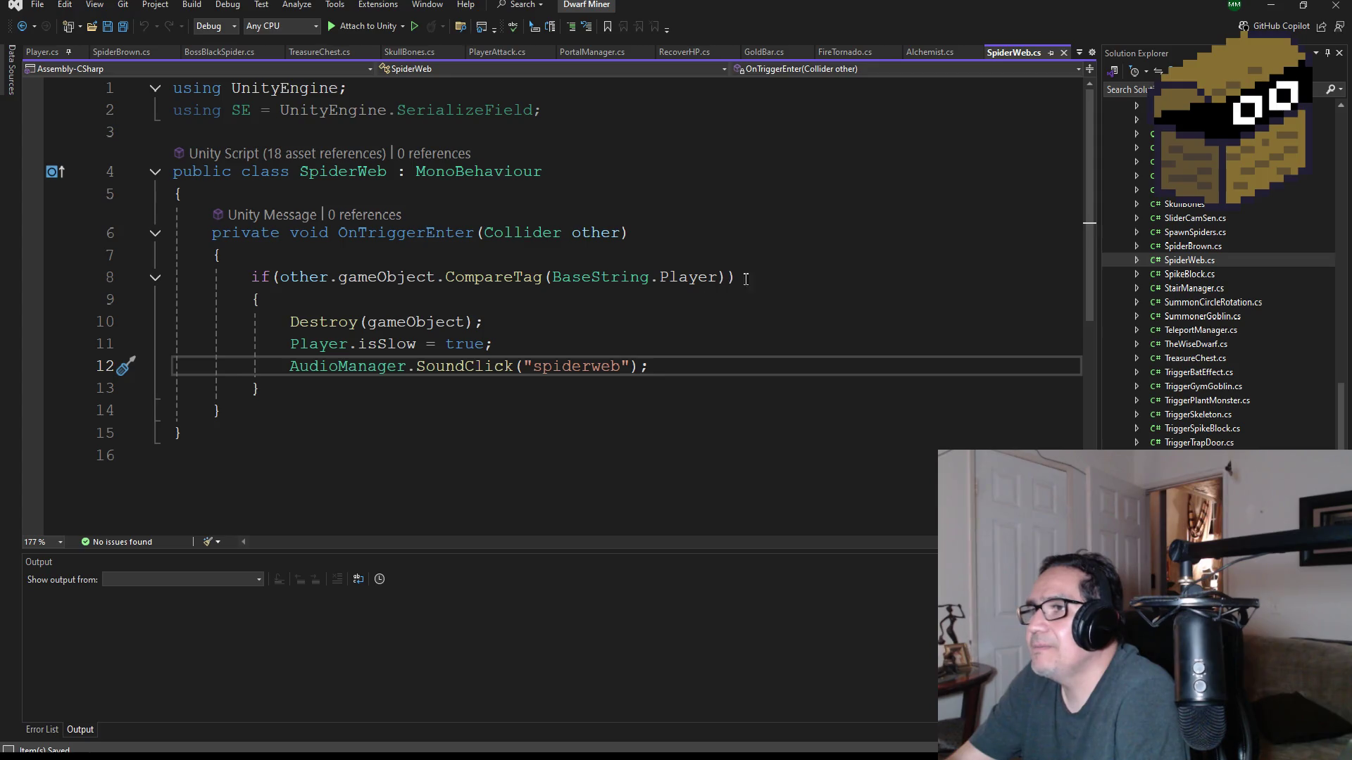
pyautogui.click(273, 277)
pyautogui.click(309, 369)
pyautogui.click(331, 388)
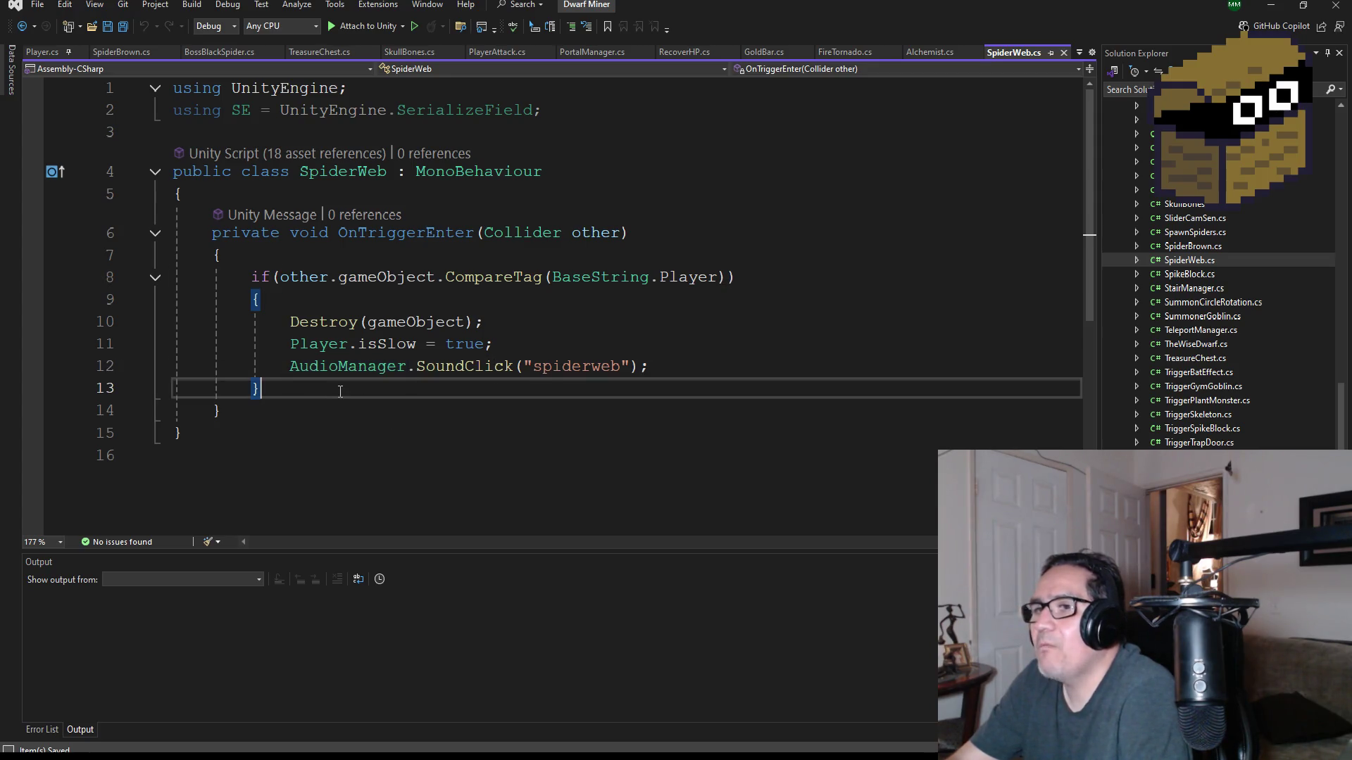
pyautogui.moveTo(316, 400)
pyautogui.mouseDown()
pyautogui.moveTo(173, 300)
pyautogui.moveTo(173, 277)
pyautogui.mouseUp()
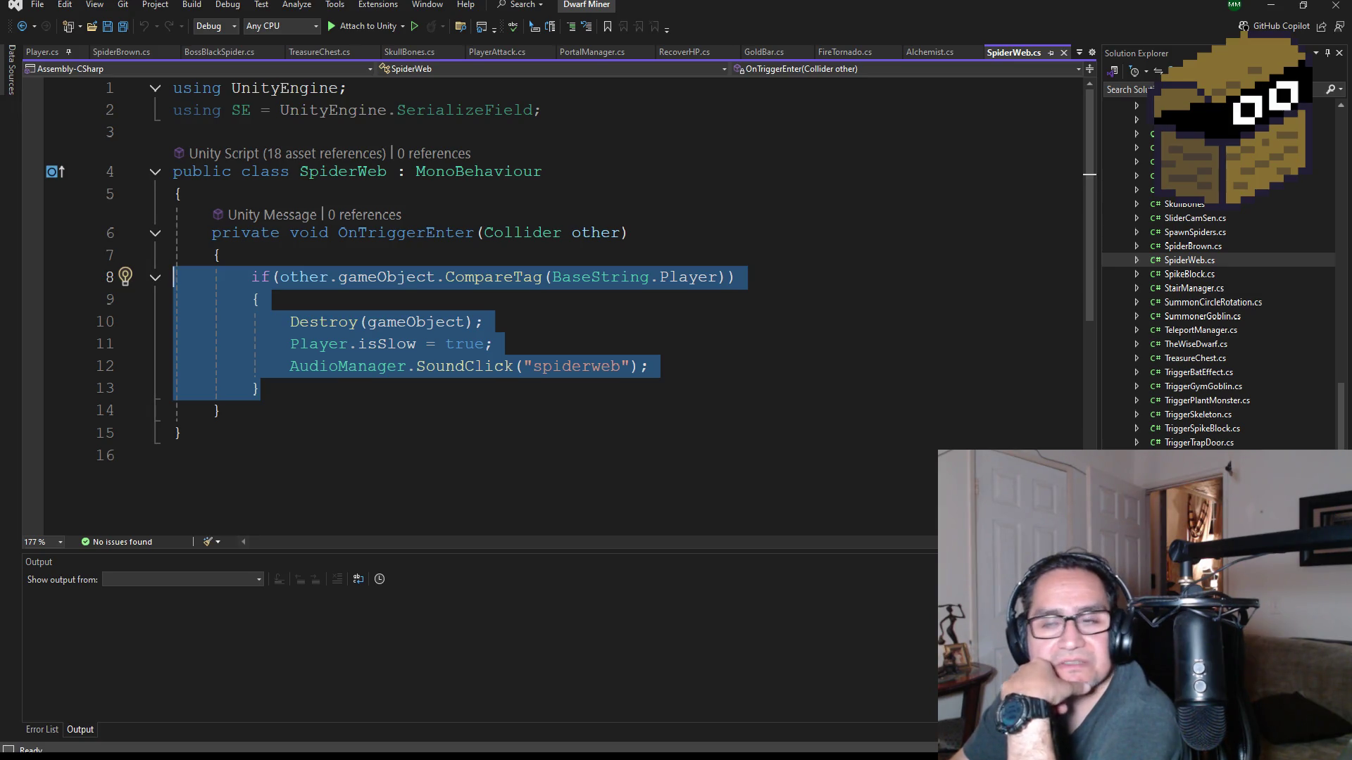
pyautogui.hotkey('alt', 'Tab')
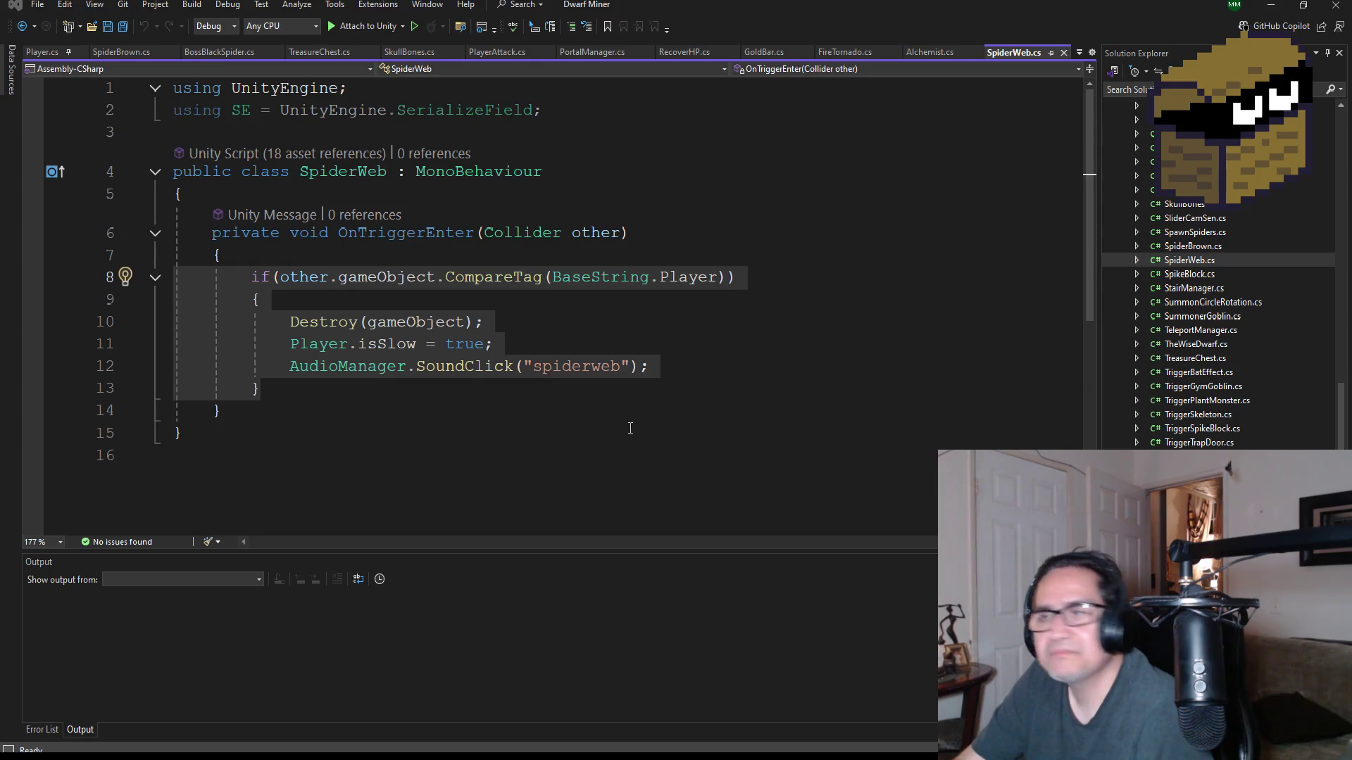
pyautogui.moveTo(260, 388); pyautogui.dragTo(134, 317)
pyautogui.moveTo(155, 264); pyautogui.dragTo(203, 282)
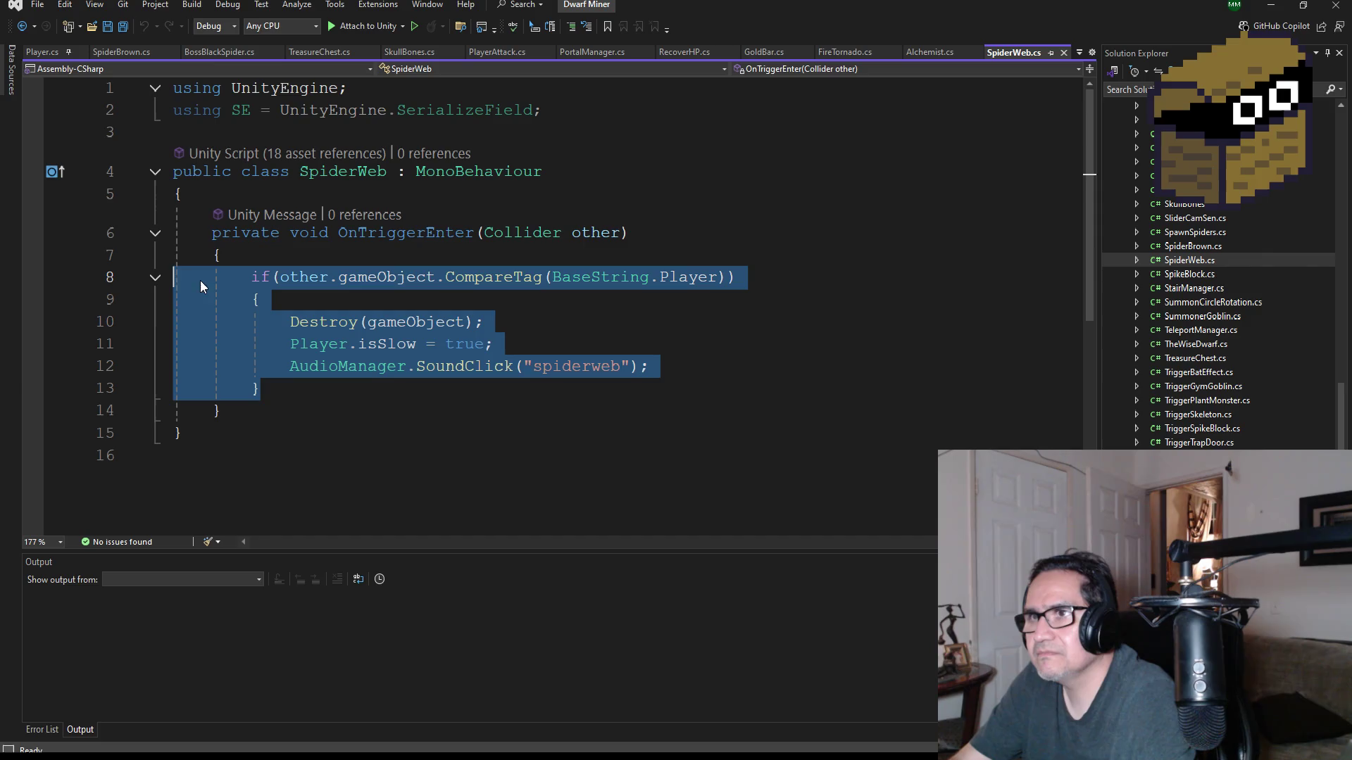
# - Paste a copy of the if block below and change its tag check from Player to Enemy
pyautogui.click(315, 390)
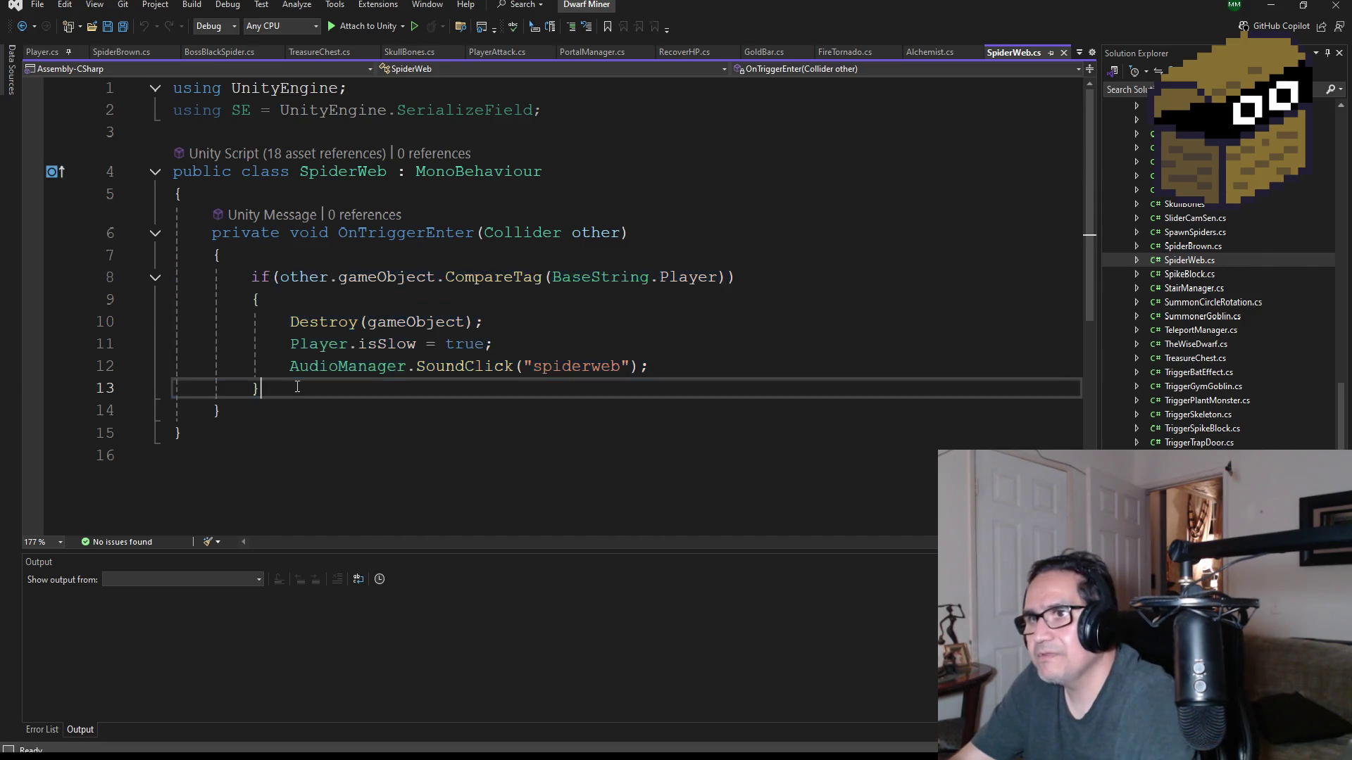
pyautogui.press('Return')
pyautogui.write('if (other.gameObject.CompareTag(BaseString.Player))         {             Destroy(gameObject);             Player.isSlow = true;             AudioManager.SoundClick("spiderweb");         }')
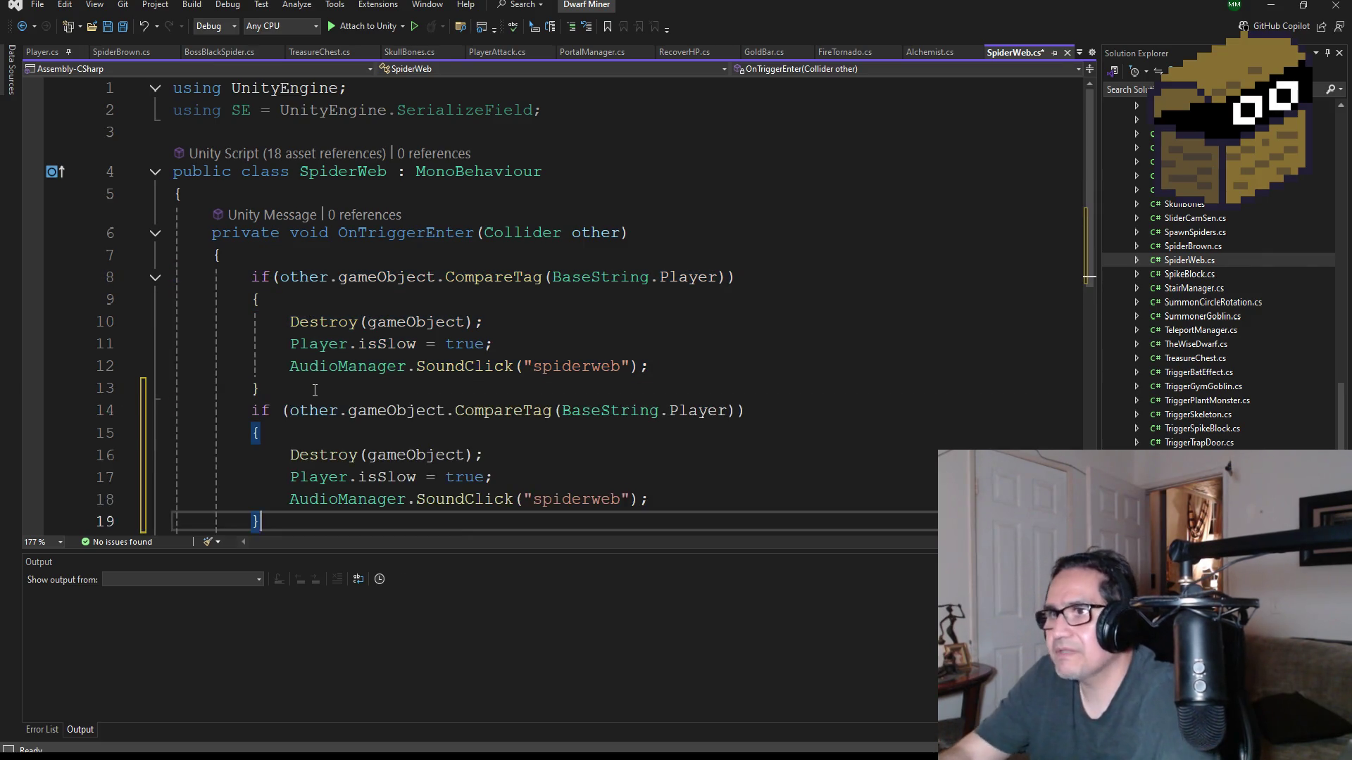
pyautogui.doubleClick(713, 412)
pyautogui.write('Enemy')
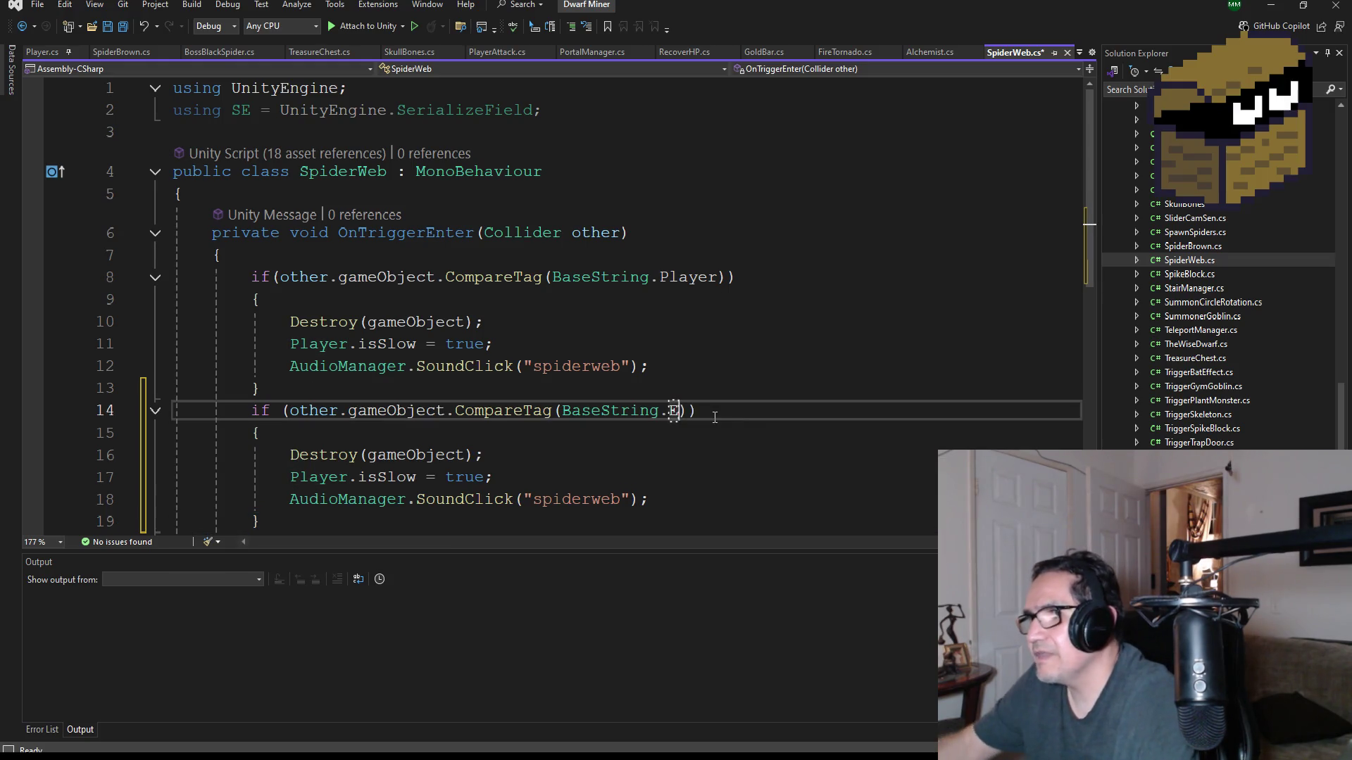
pyautogui.scroll(-1, 538, 393)
pyautogui.scroll(-1, 538, 393)
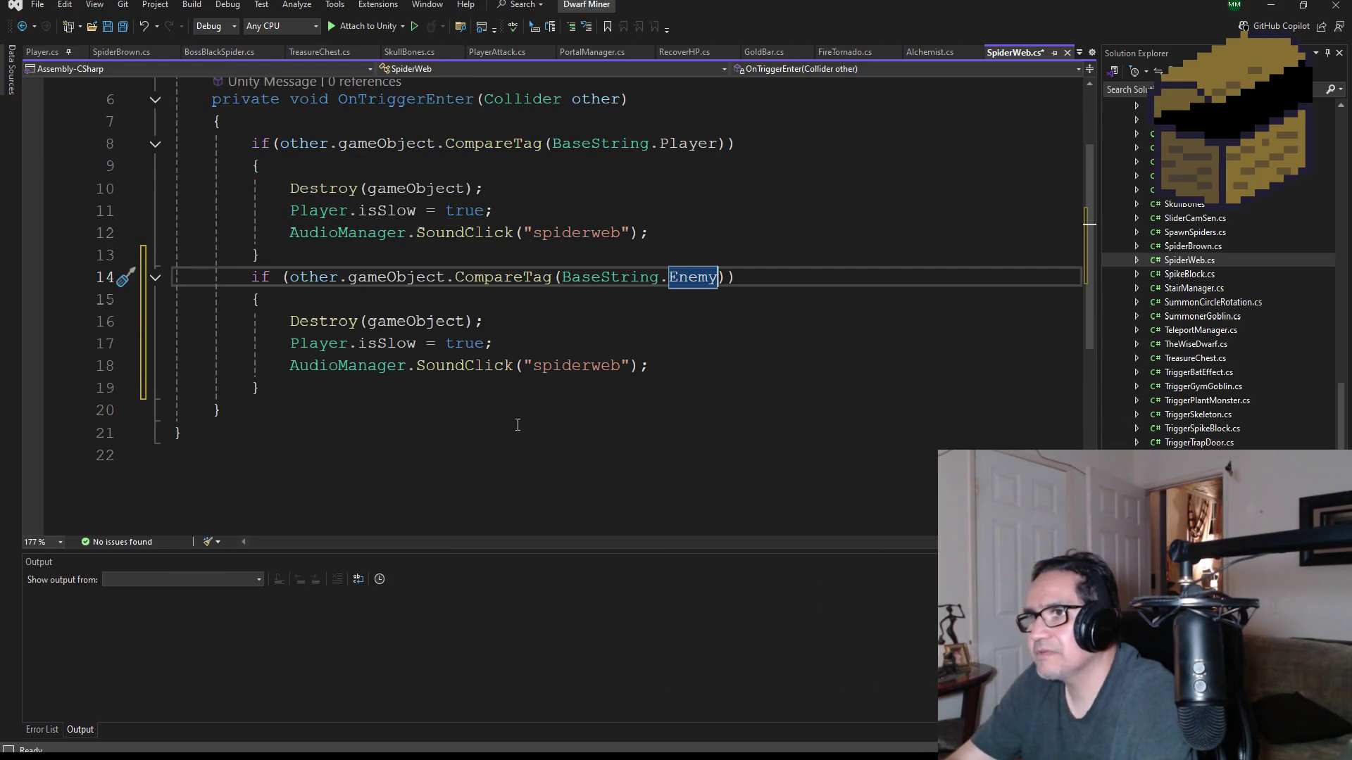
pyautogui.click(129, 30)
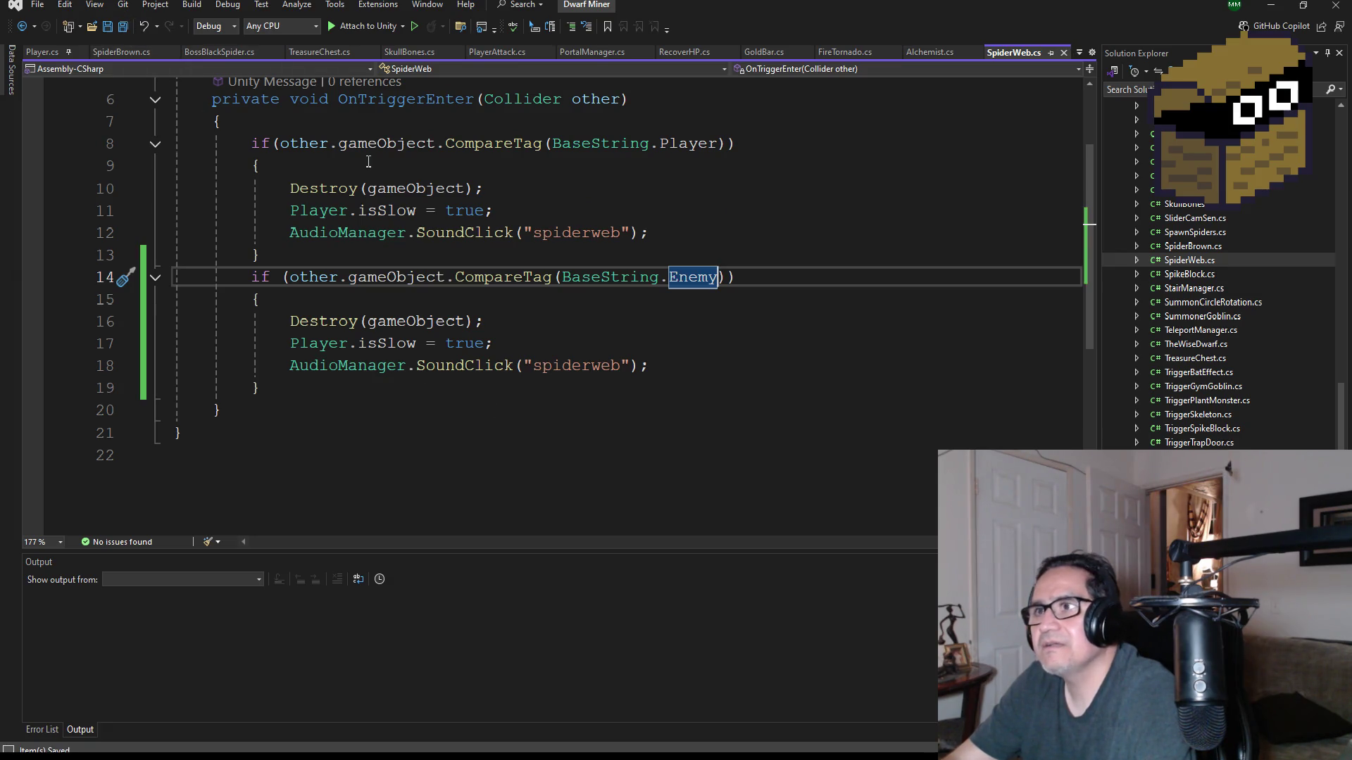
# - Delete the isSlow and sound lines from the Enemy block so it only destroys the web
pyautogui.click(541, 344)
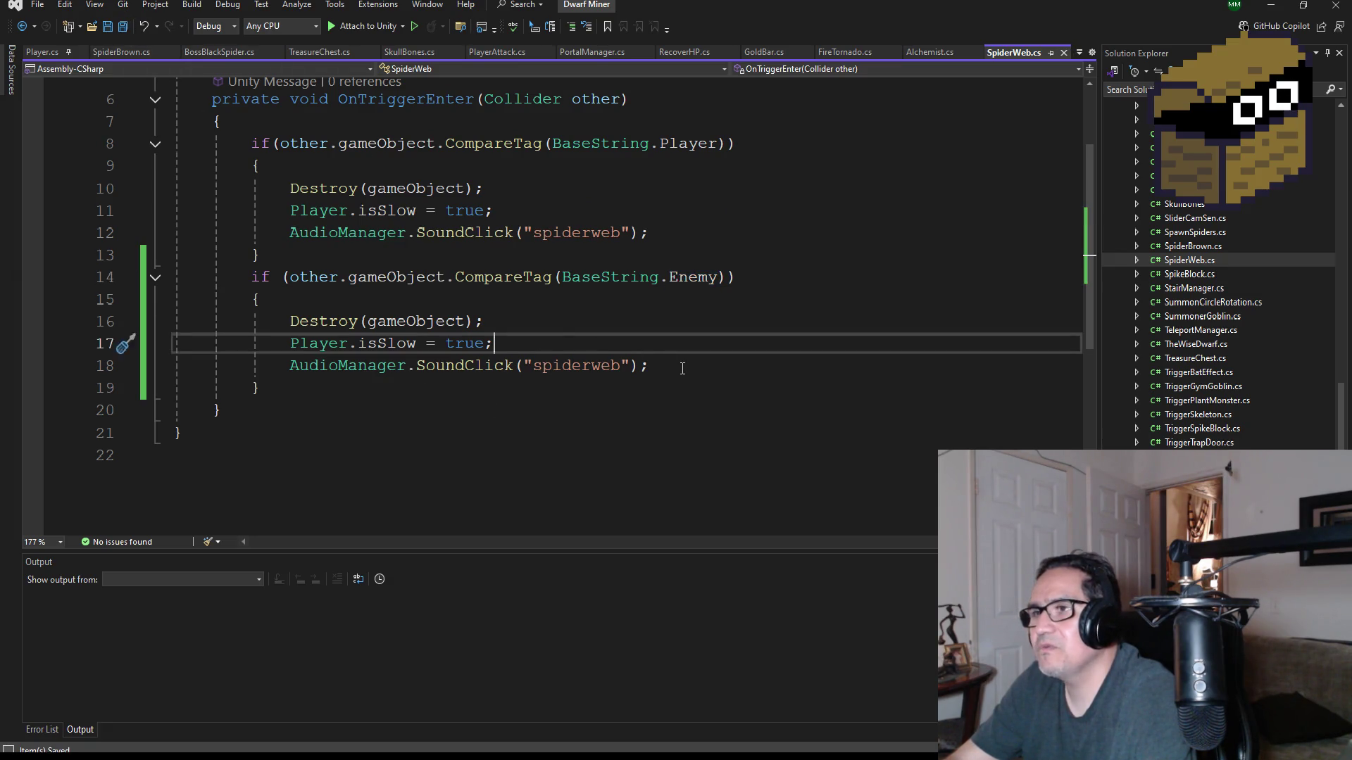
pyautogui.moveTo(682, 369); pyautogui.dragTo(143, 345)
pyautogui.press('BackSpace')
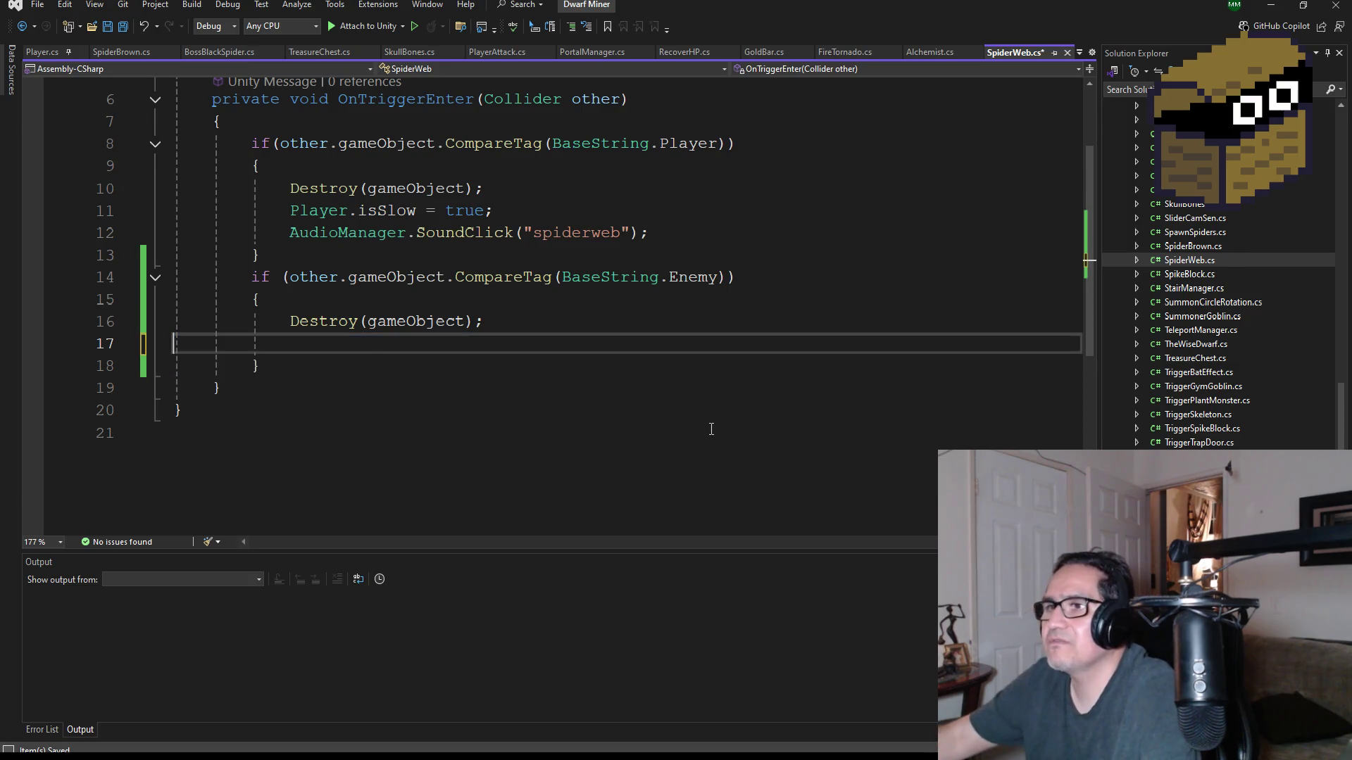
pyautogui.press('BackSpace')
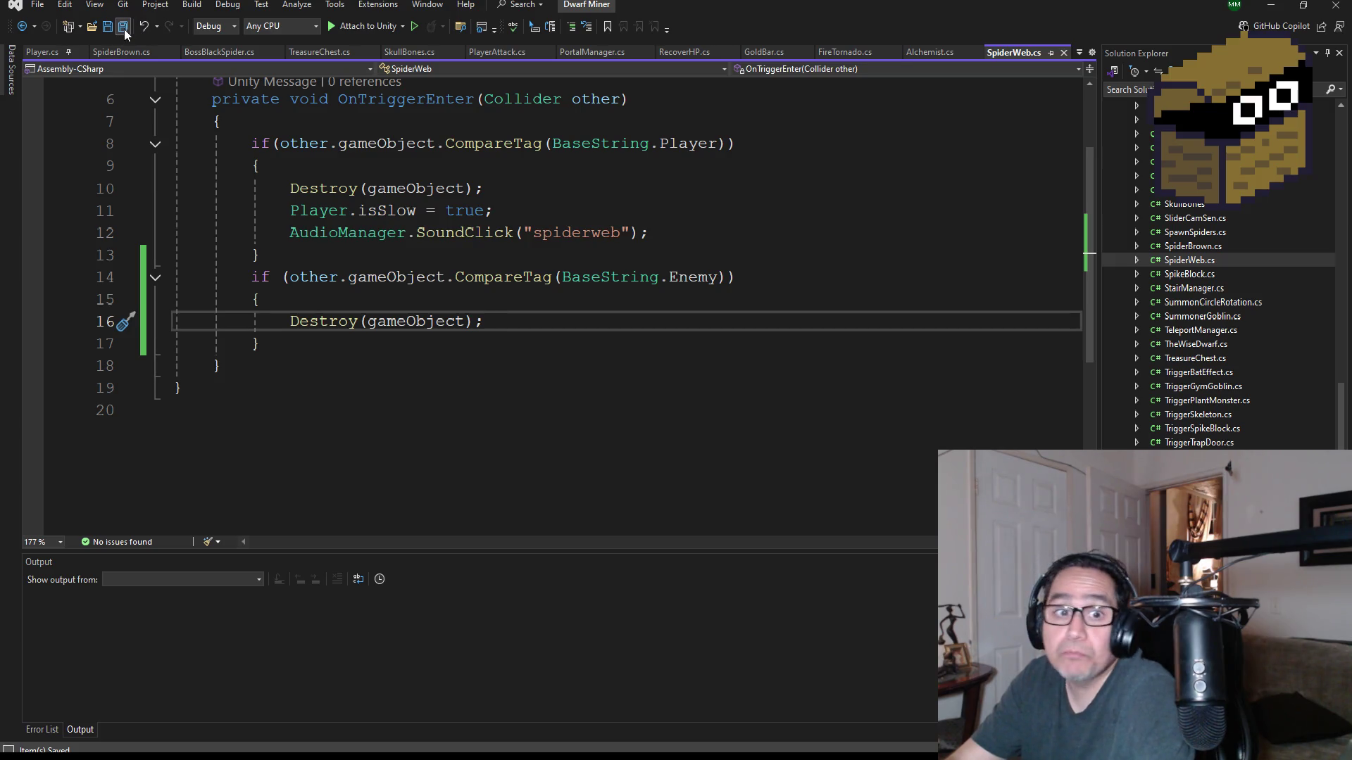
pyautogui.scroll(2, 634, 141)
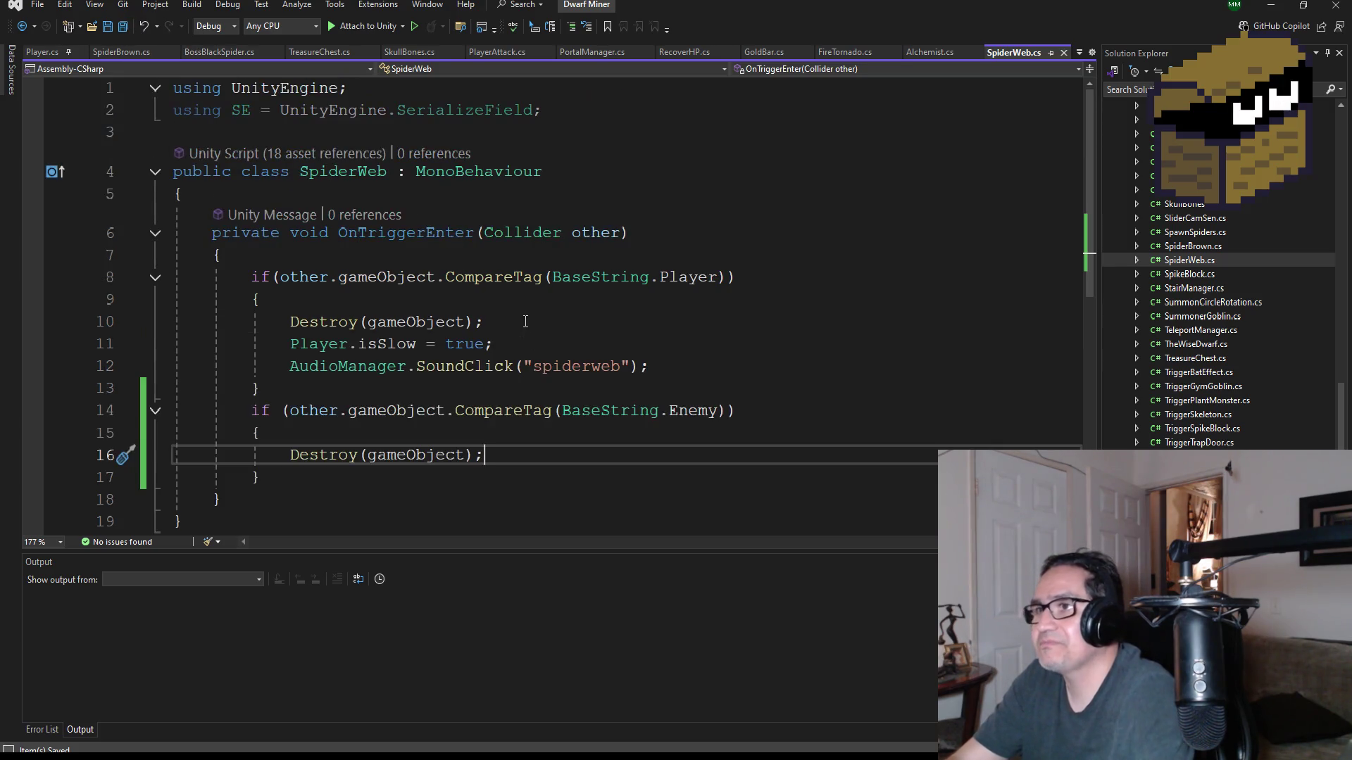
# - Minimize Visual Studio, zoom out around the spider web, and snap to side then top views
pyautogui.click(1270, 9)
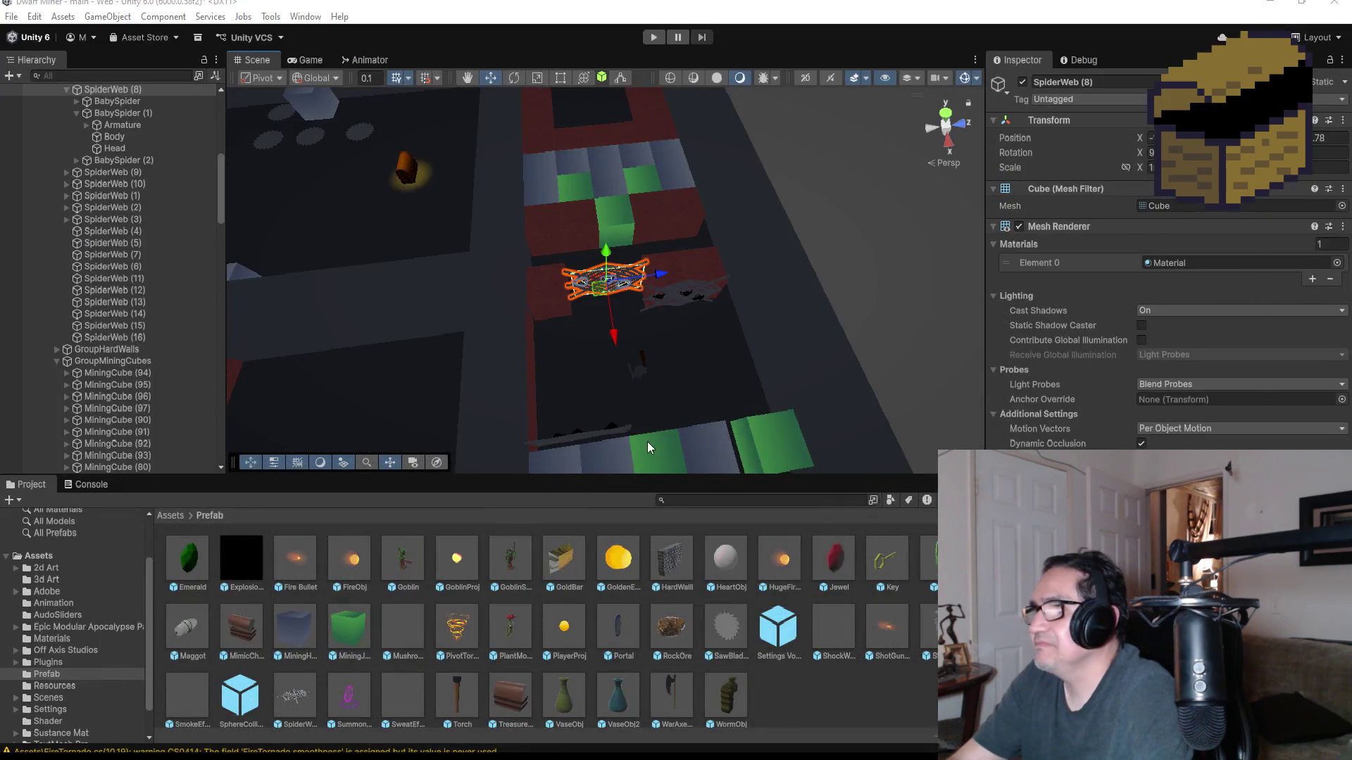
pyautogui.scroll(2, 713, 373)
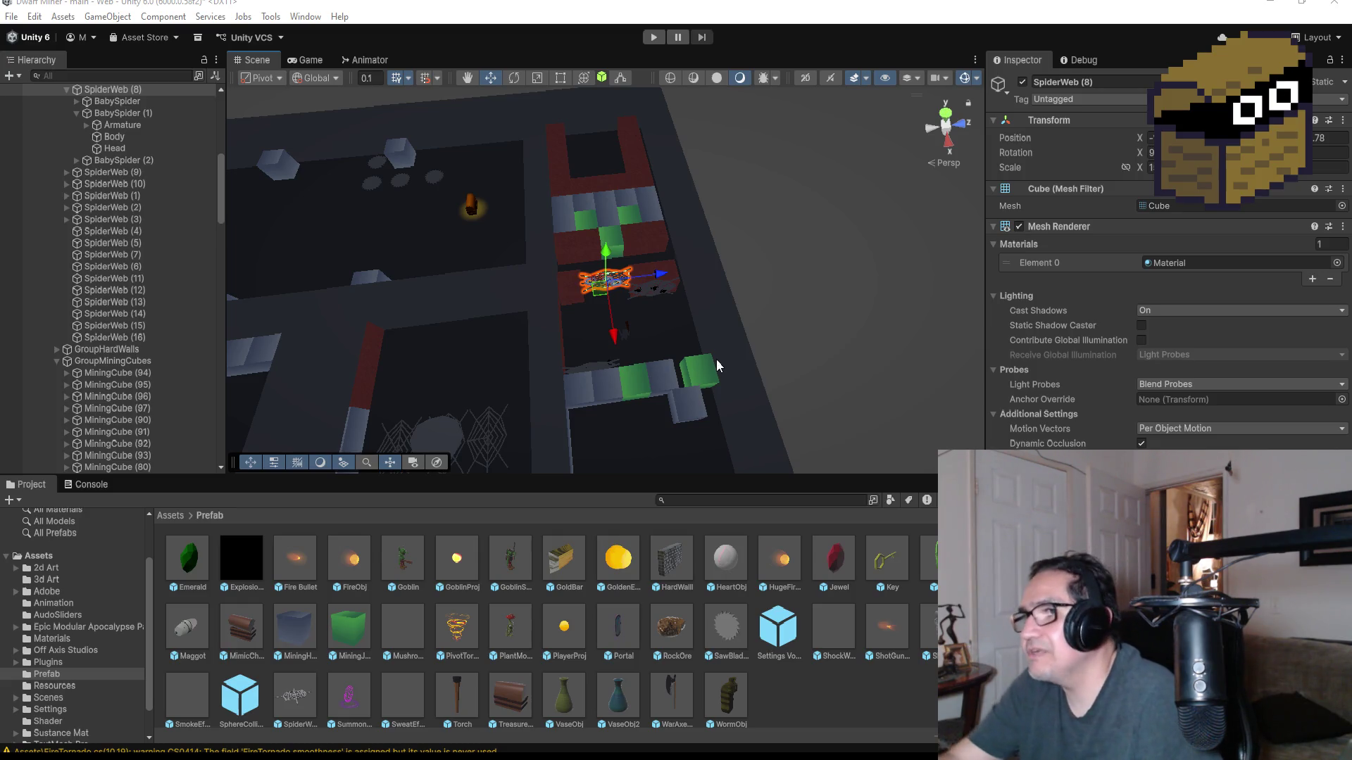
pyautogui.scroll(-5, 623, 408)
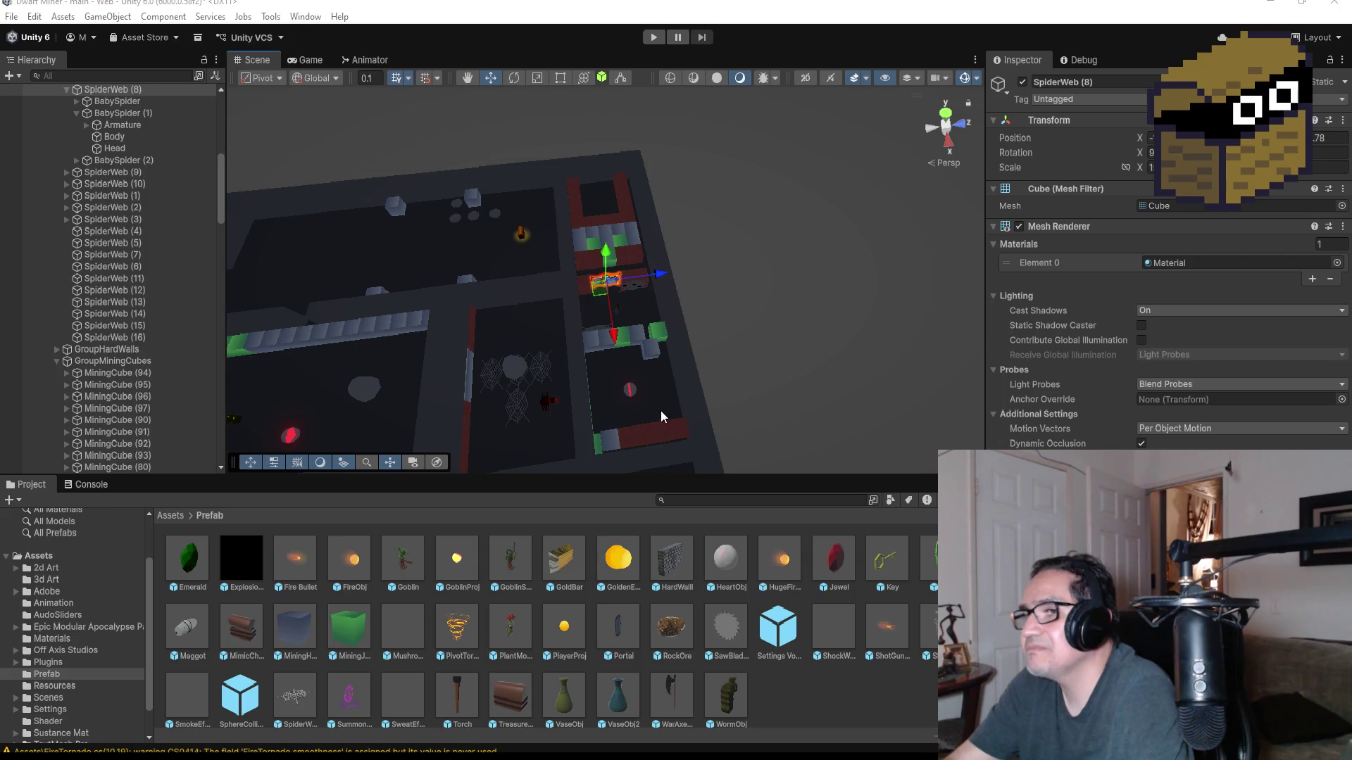
pyautogui.scroll(-2, 661, 411)
pyautogui.scroll(-2, 570, 401)
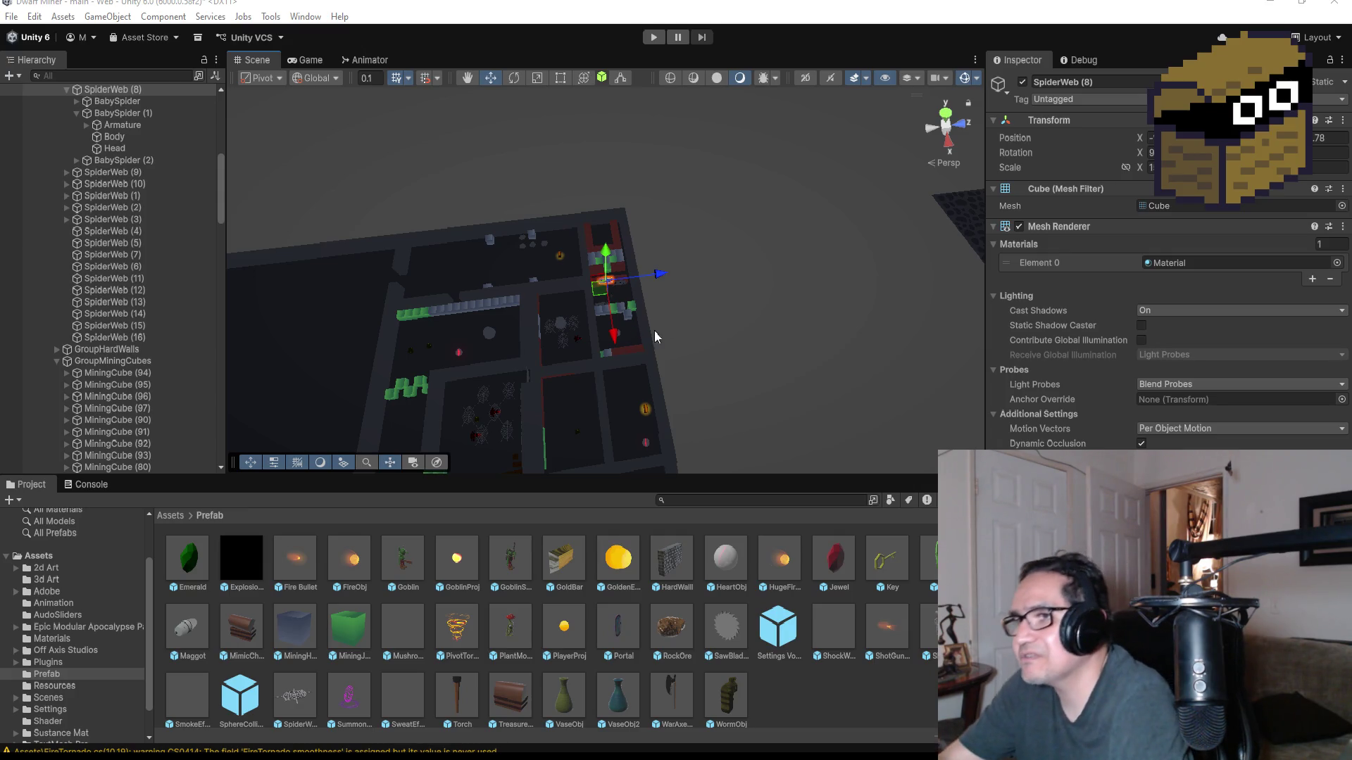
pyautogui.scroll(-5, 653, 331)
pyautogui.scroll(4, 574, 387)
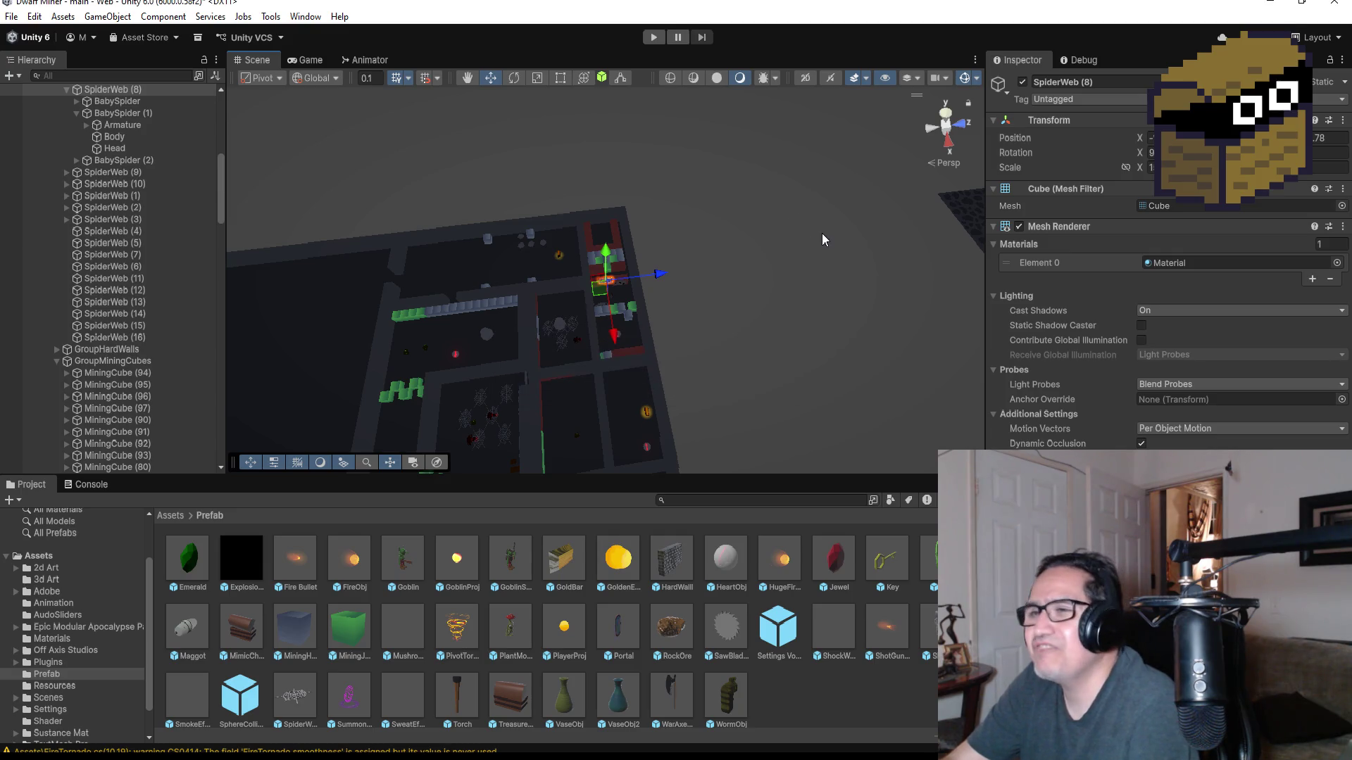
pyautogui.click(945, 117)
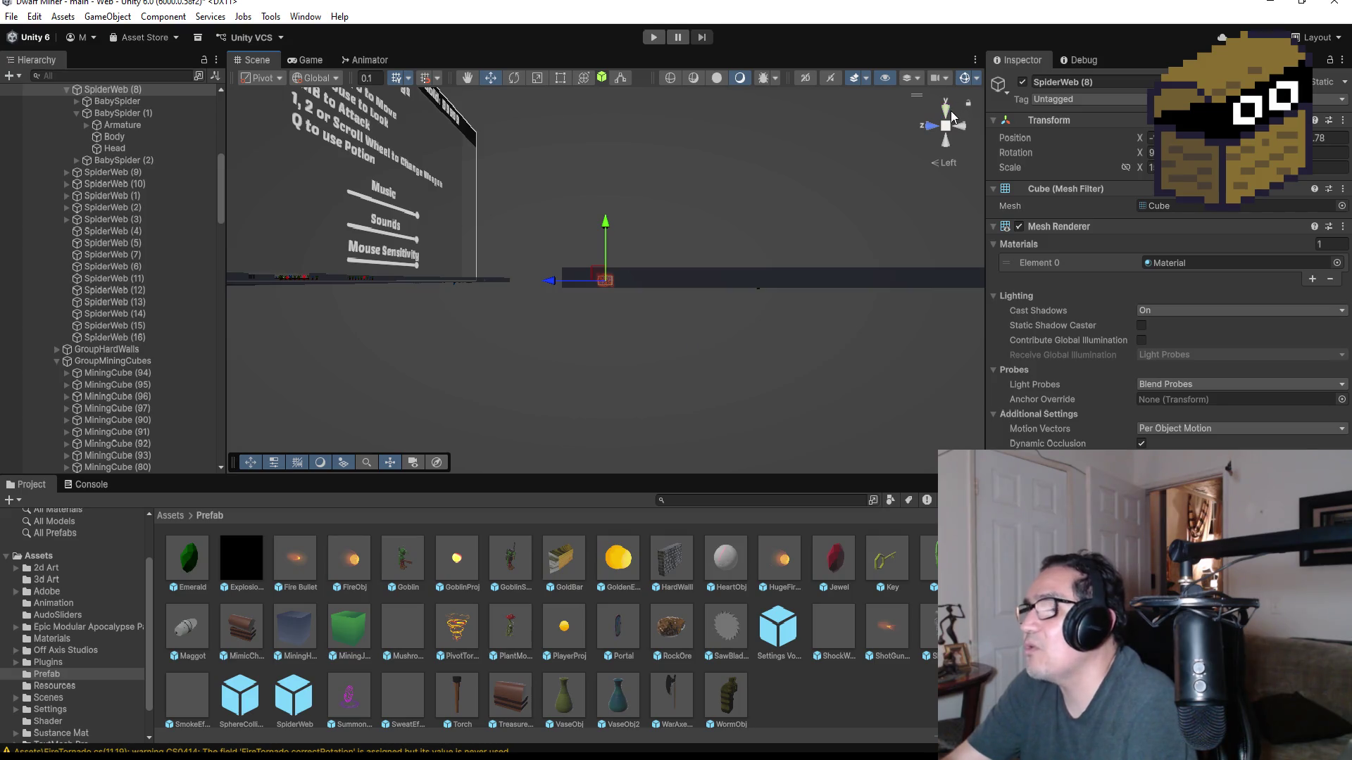
pyautogui.click(947, 110)
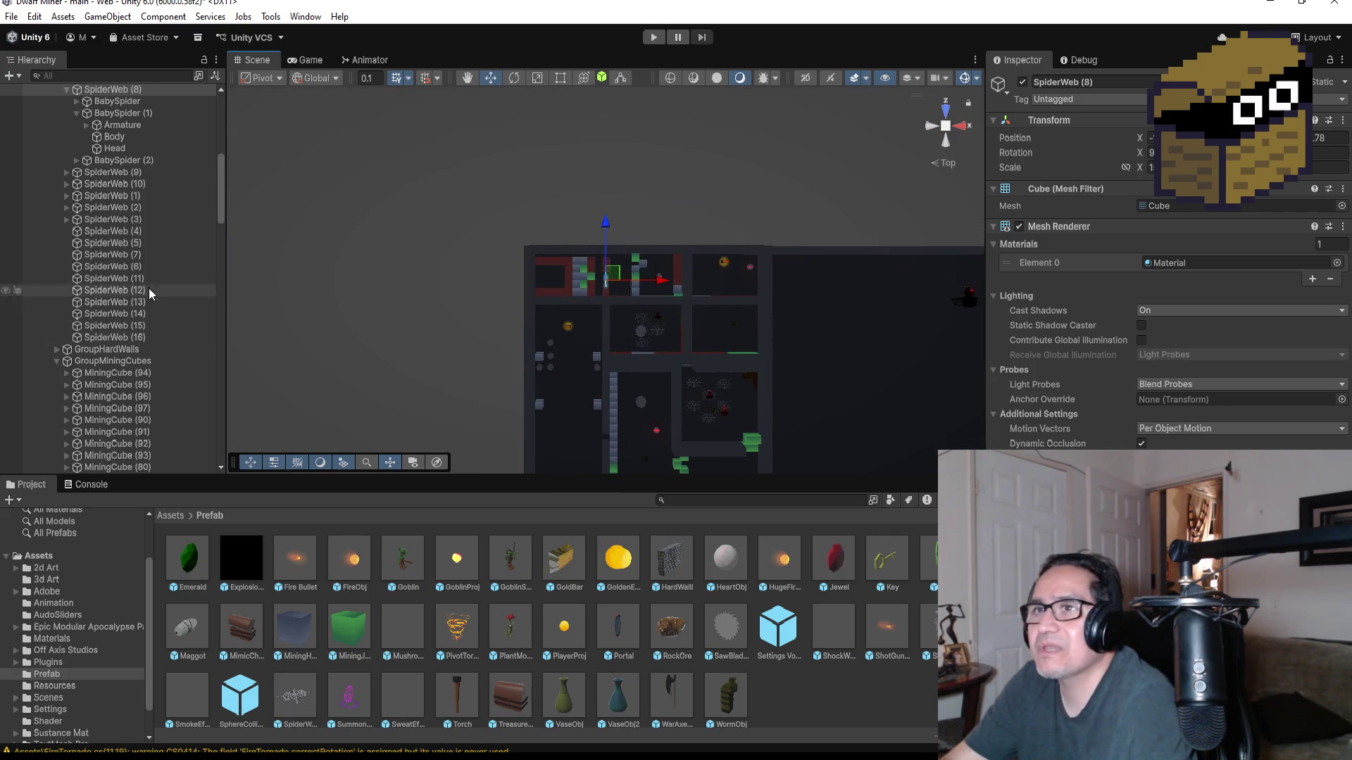
# - Collapse LevelFour in the Hierarchy and save the main scene via File > Save
pyautogui.scroll(10, 176, 394)
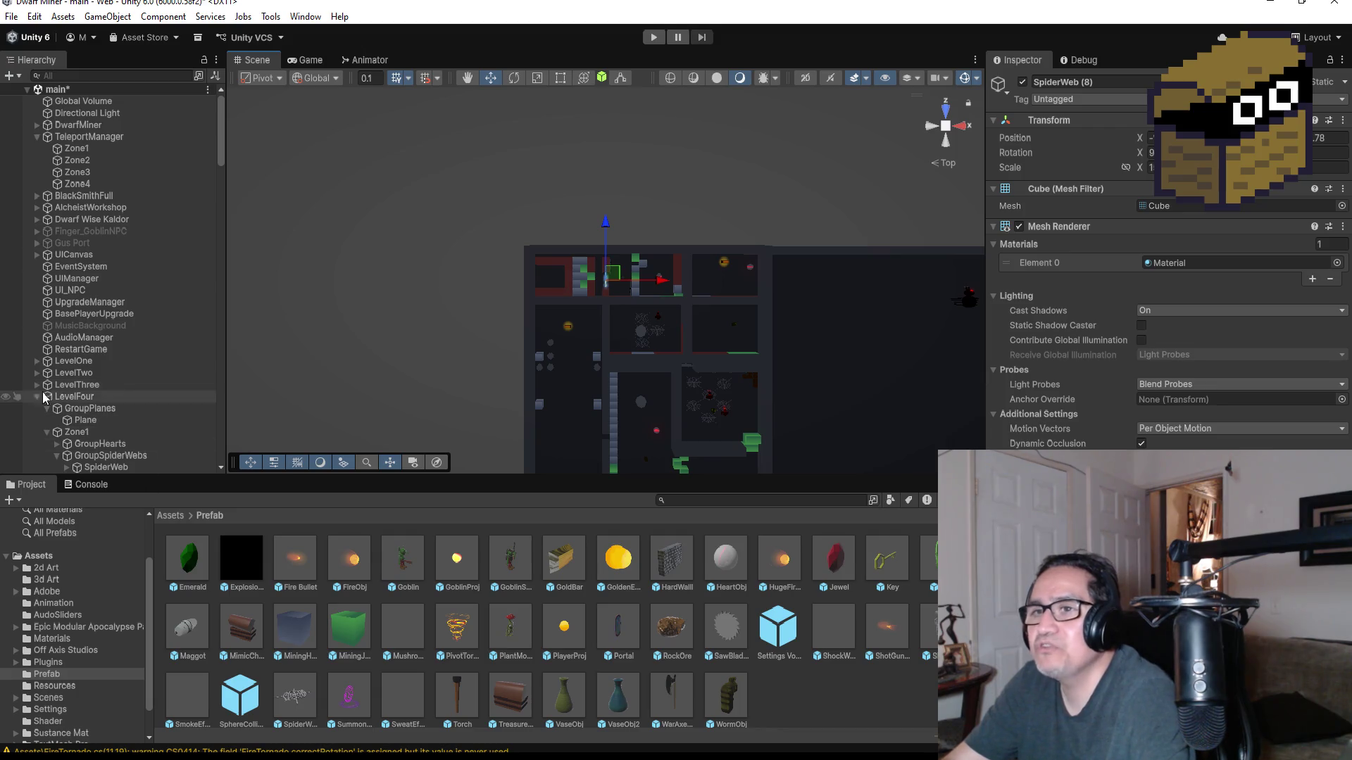
pyautogui.click(36, 397)
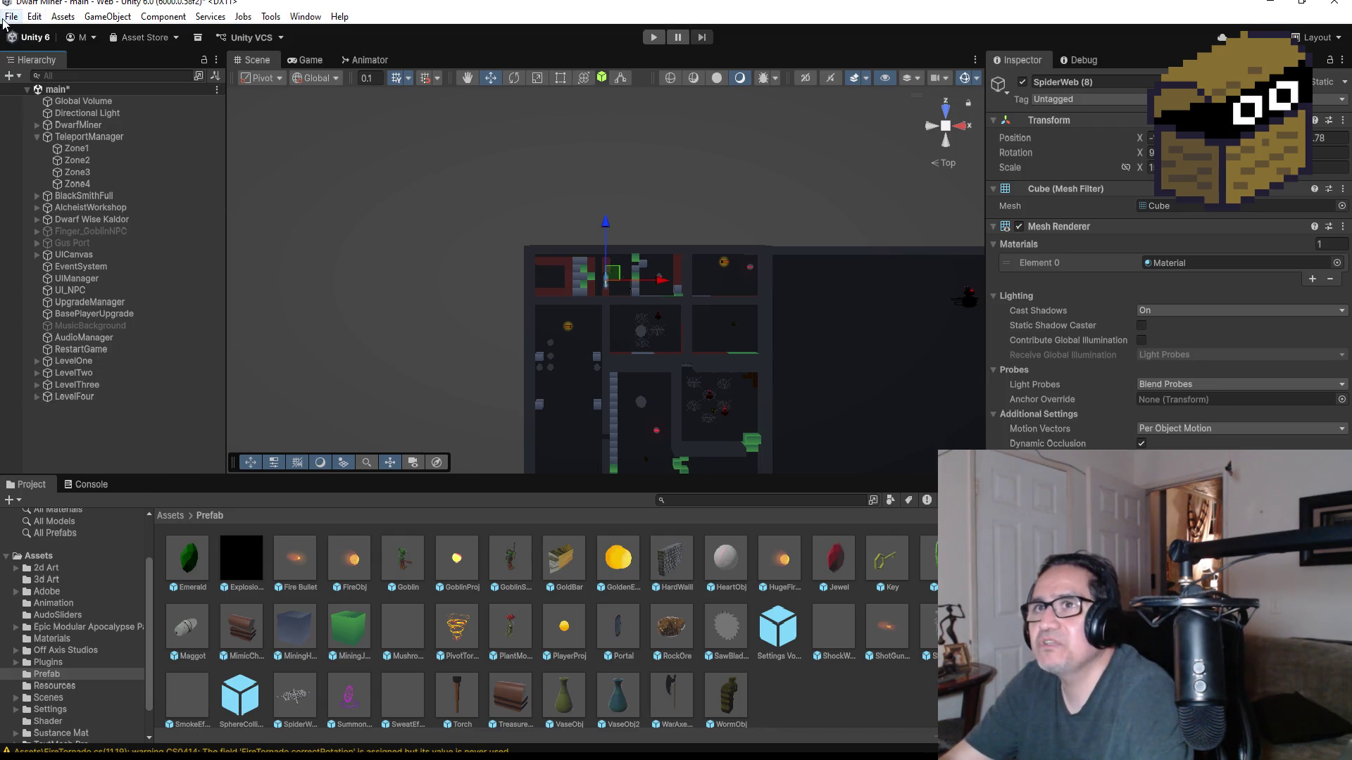
pyautogui.click(12, 16)
pyautogui.click(32, 87)
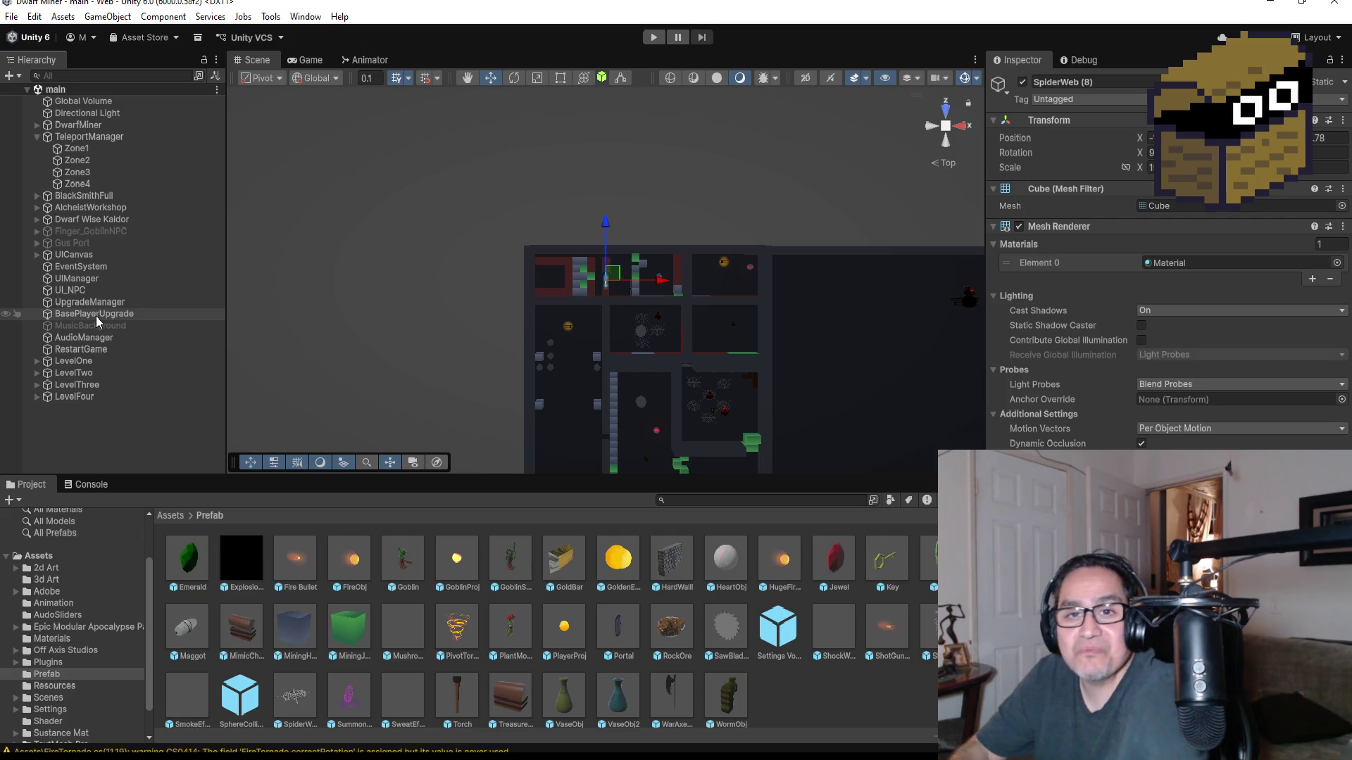
# - Zoom the Scene view and start Play mode to reach the Settings screen
pyautogui.scroll(1, 733, 271)
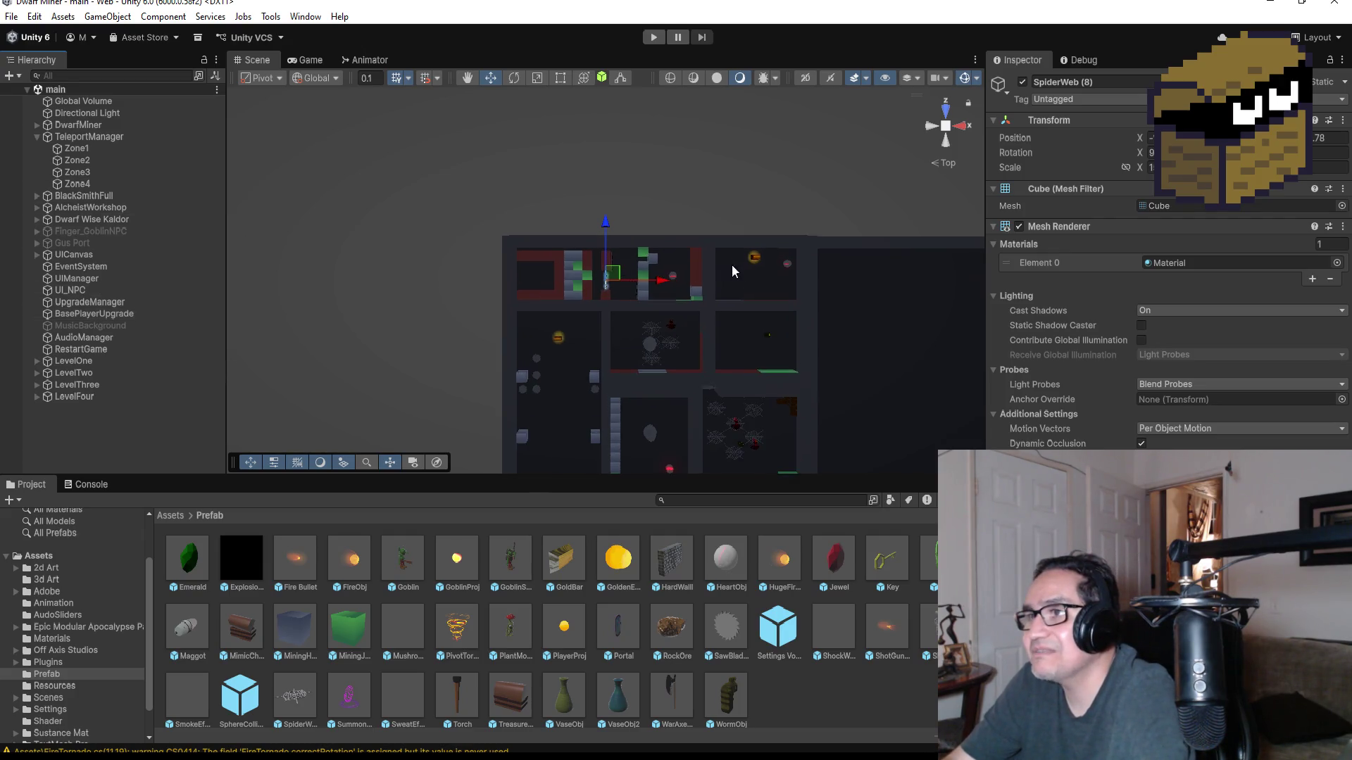
pyautogui.scroll(2, 732, 271)
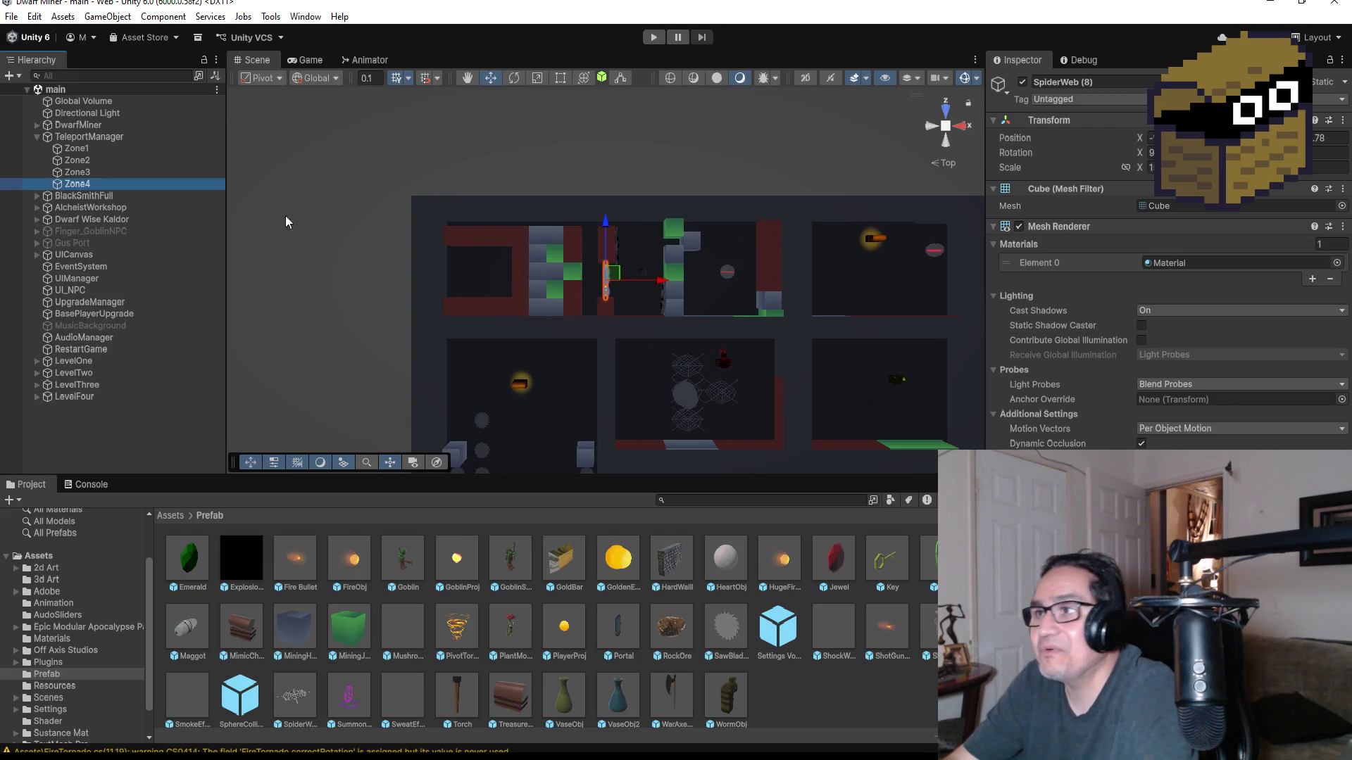
pyautogui.scroll(-3, 597, 395)
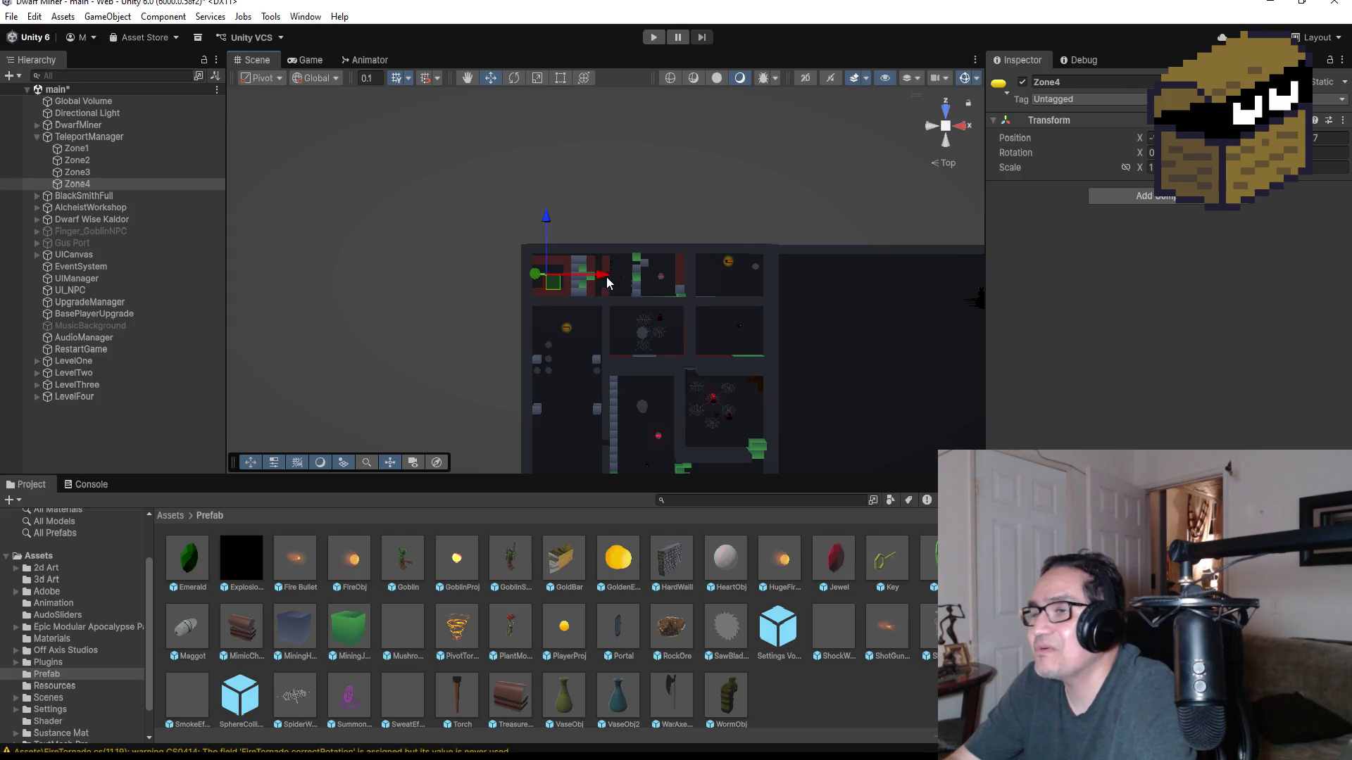
pyautogui.click(652, 39)
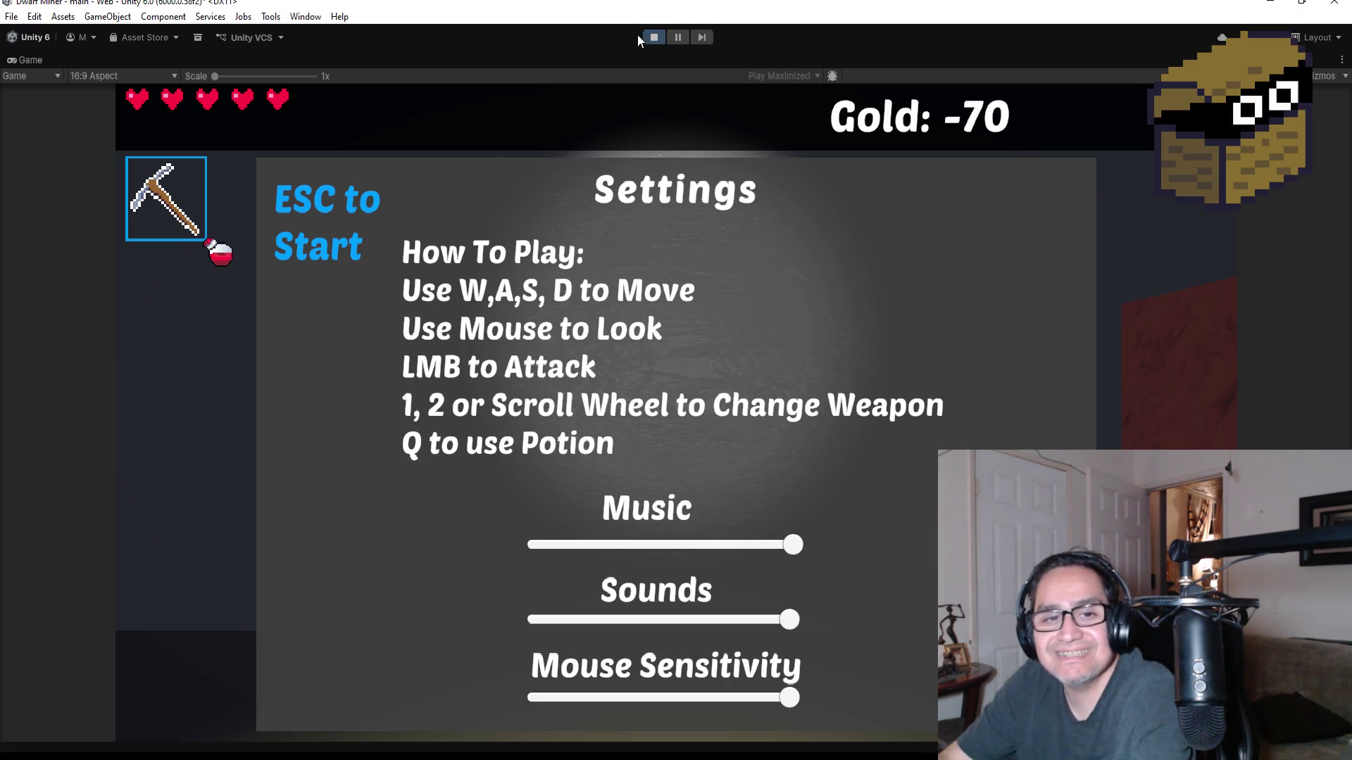
# - Close the Settings screen to begin first-person play
pyautogui.press('Escape')
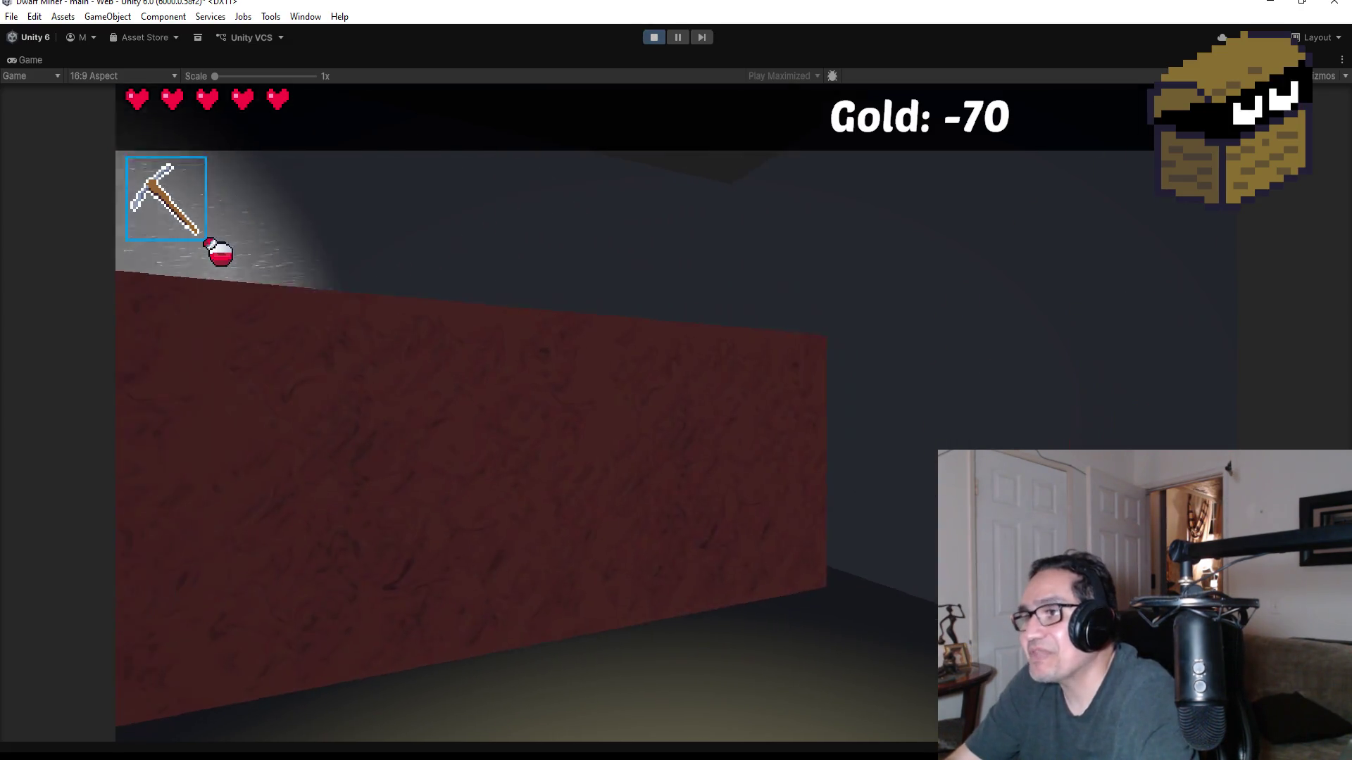
pyautogui.scroll(-1, 676, 380)
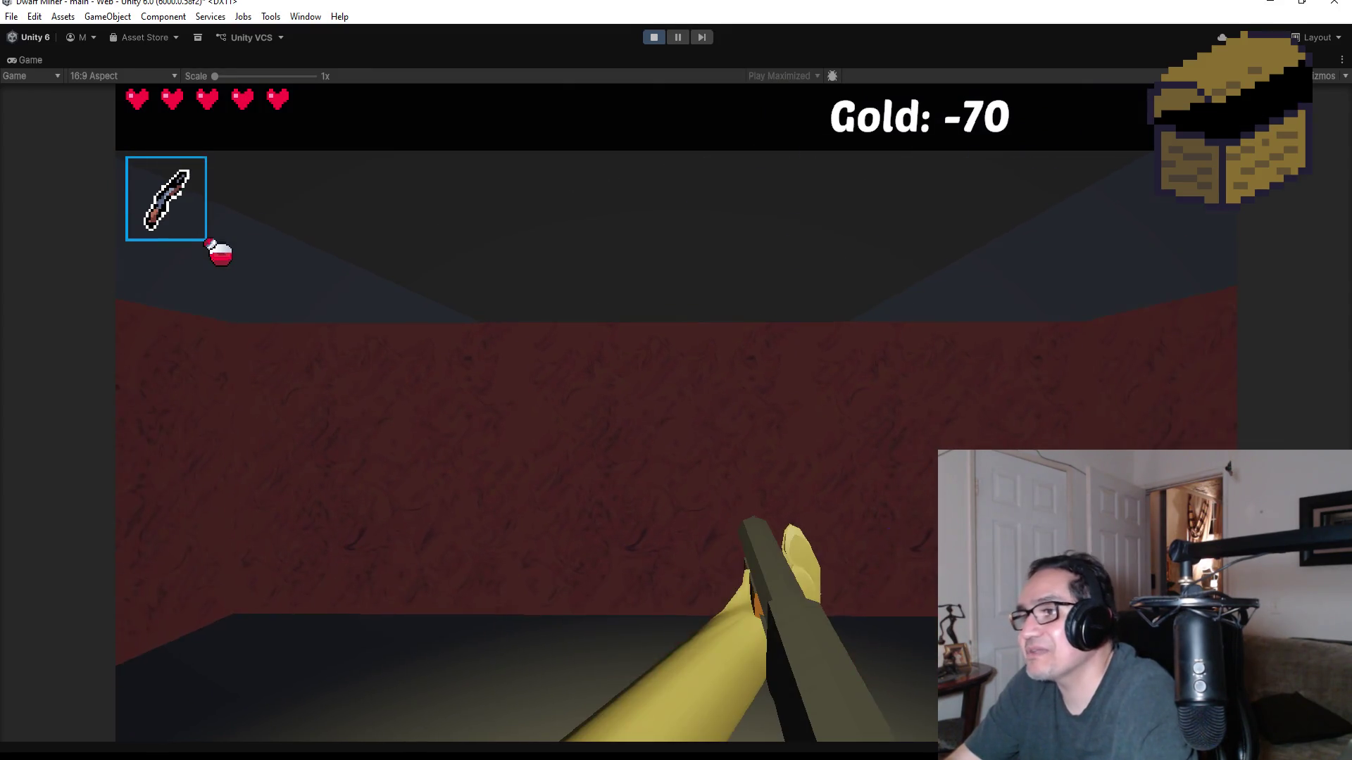
pyautogui.scroll(1, 676, 380)
pyautogui.scroll(-1, 676, 380)
pyautogui.scroll(-1, 676, 380)
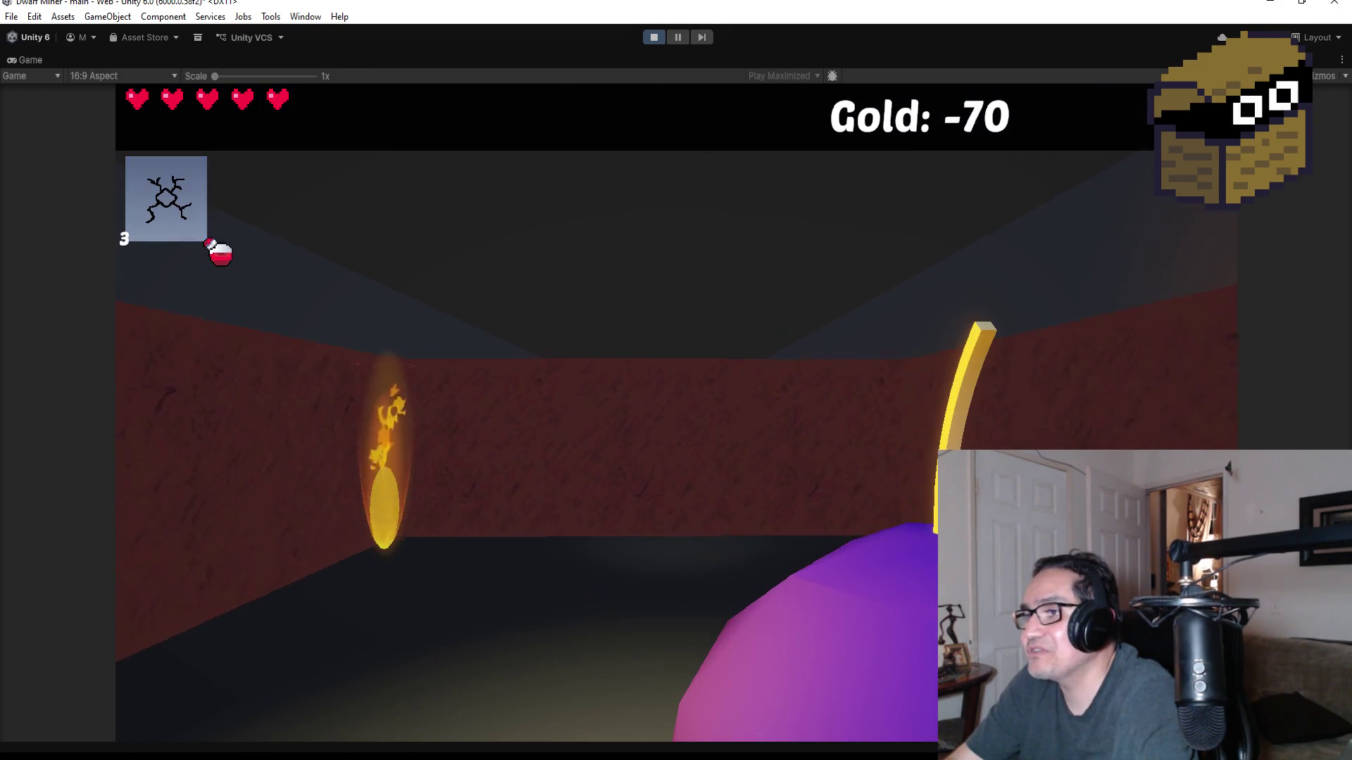
pyautogui.scroll(-1, 676, 381)
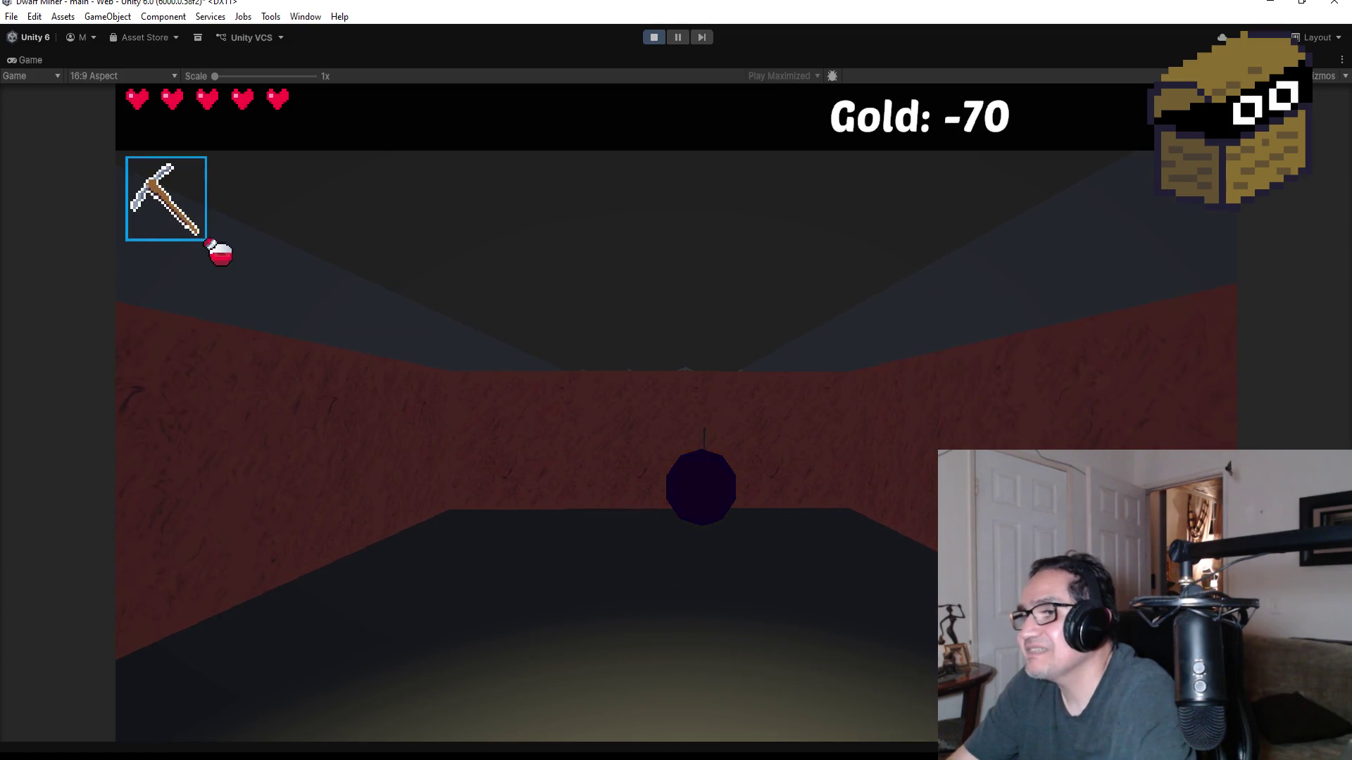
# - Walk the corridor collecting gold and mine through the cracked green wall
pyautogui.press('w')
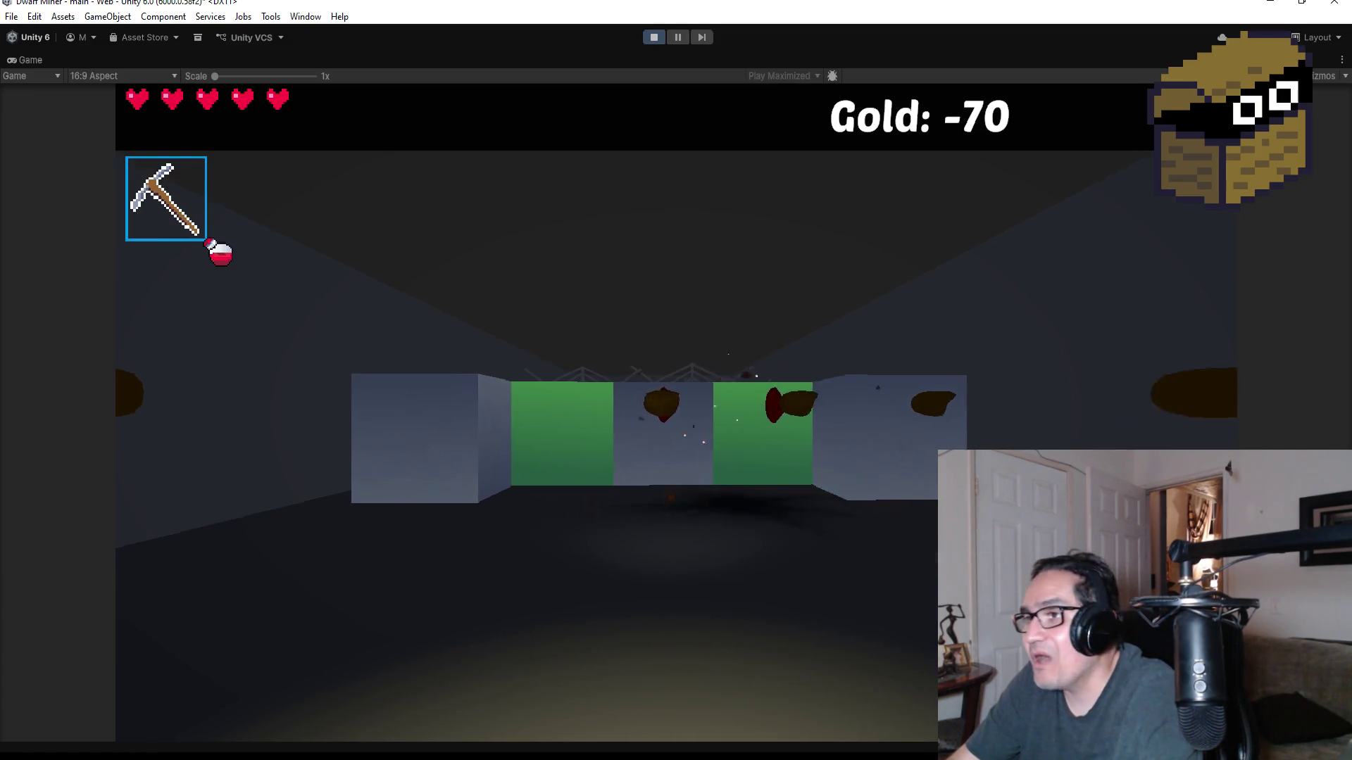
pyautogui.press('w')
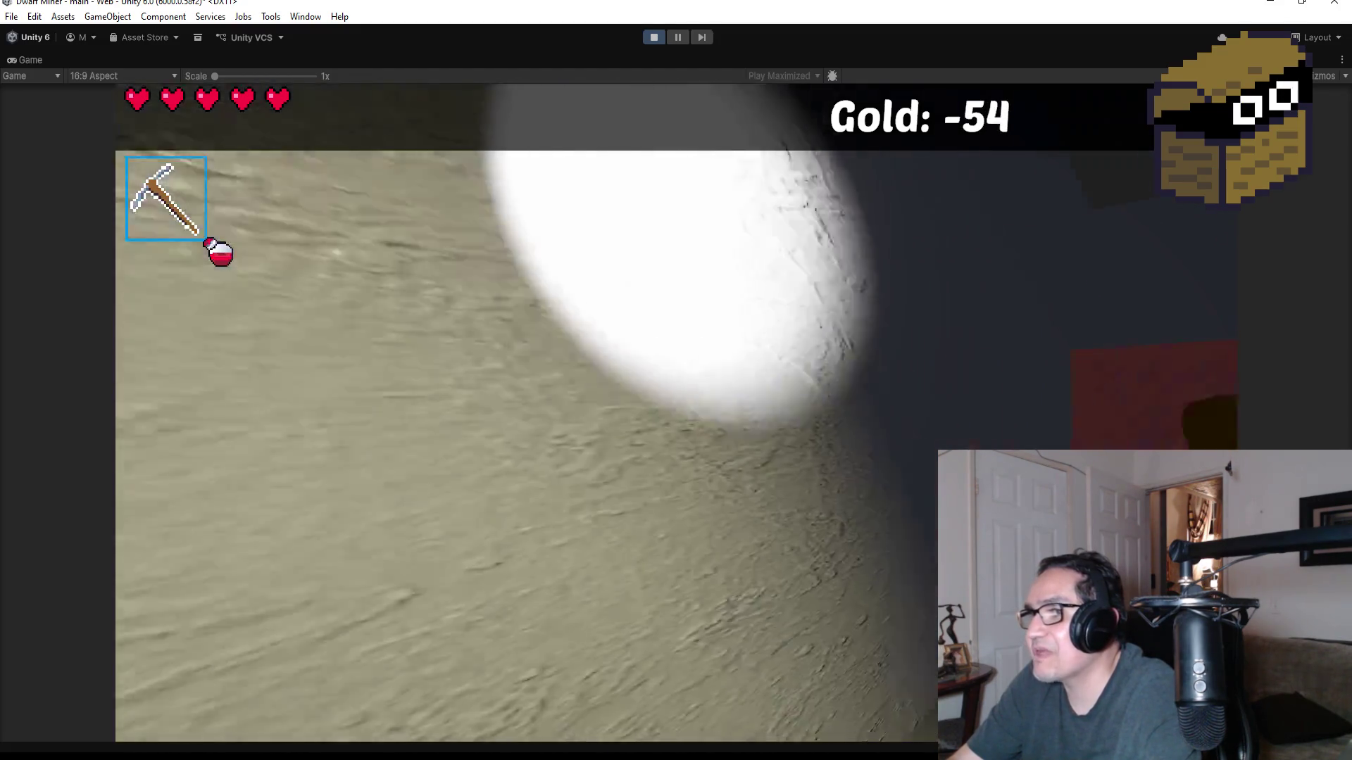
pyautogui.press('w')
pyautogui.press('w')
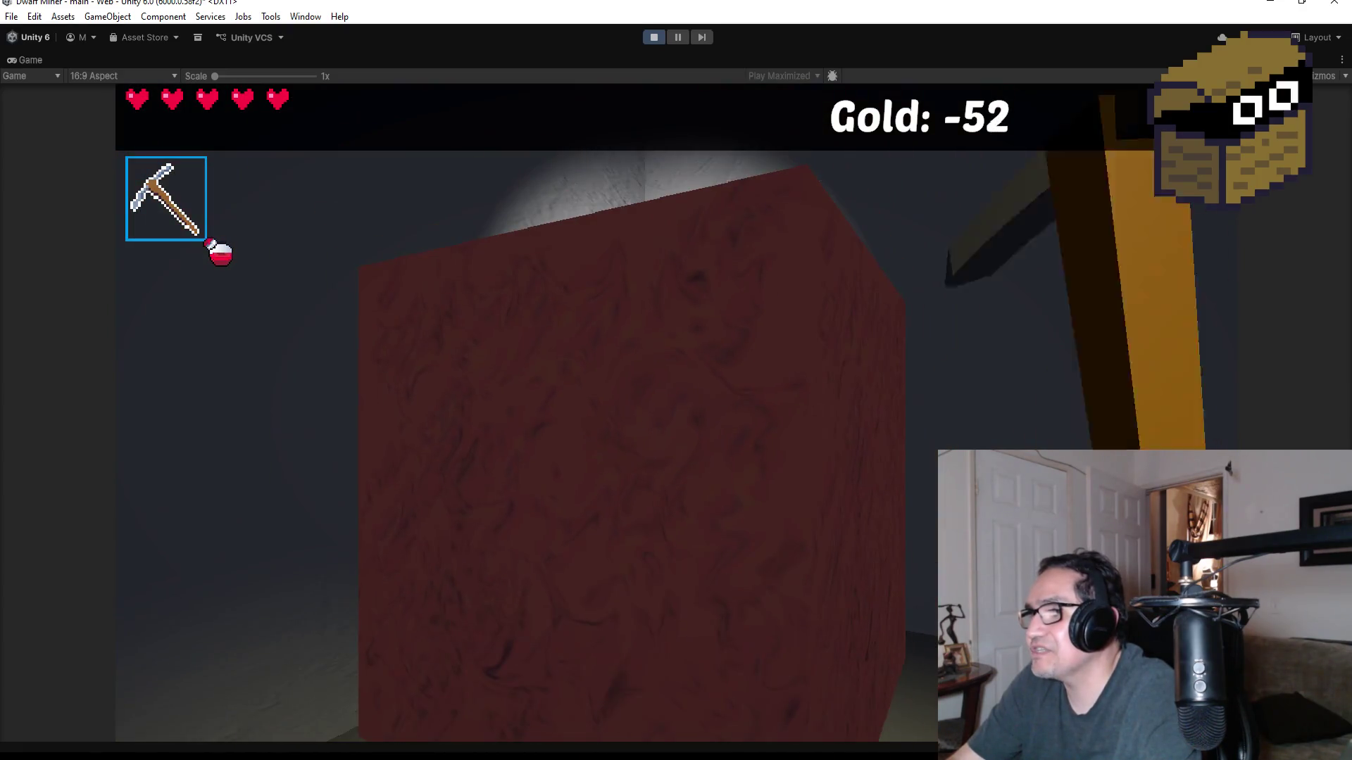
pyautogui.press('w')
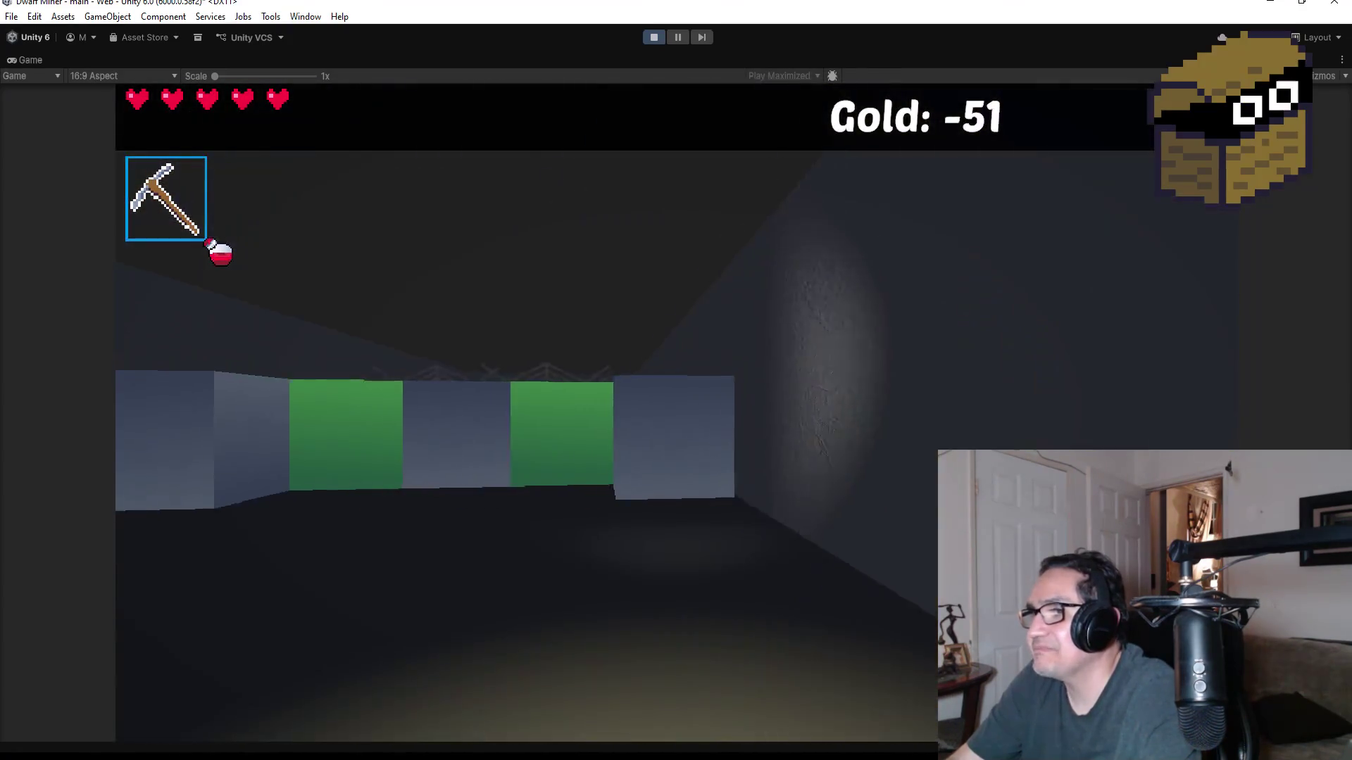
pyautogui.press('w')
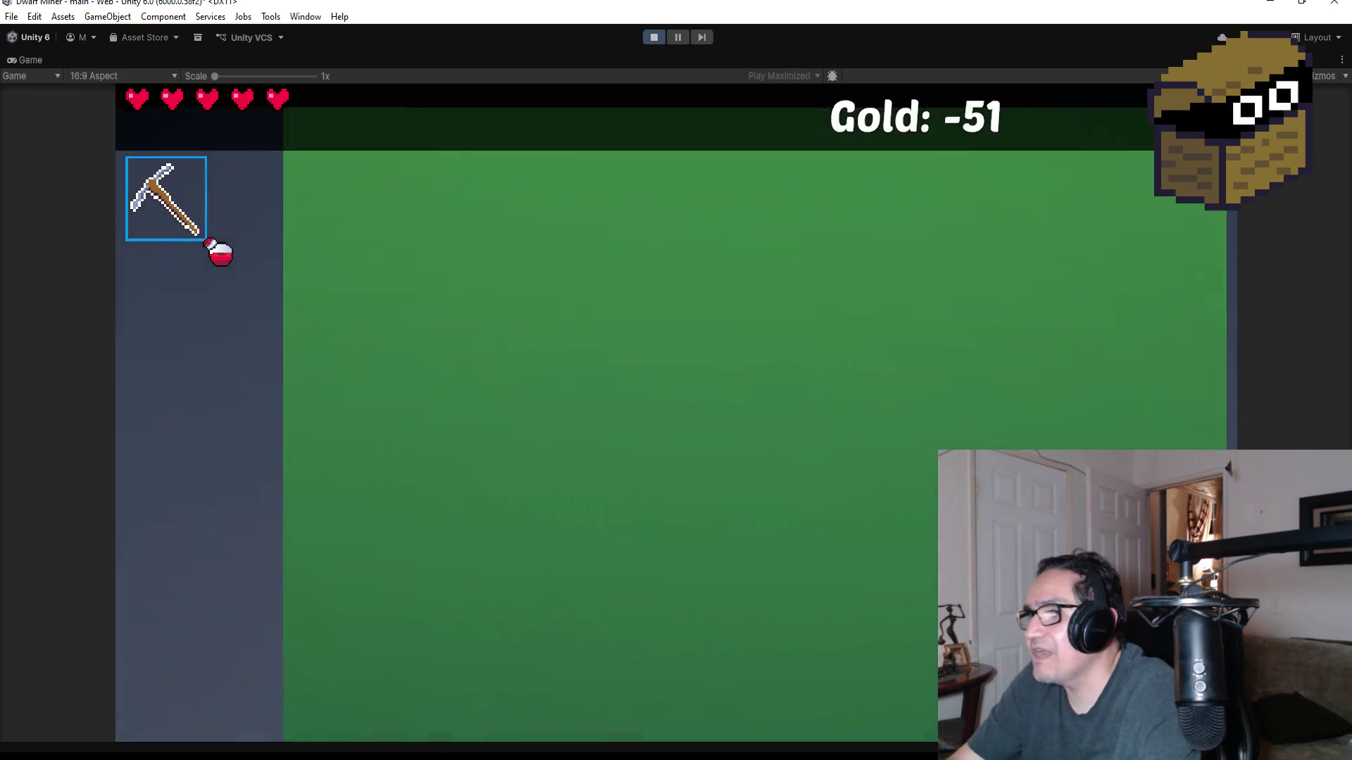
pyautogui.press('w')
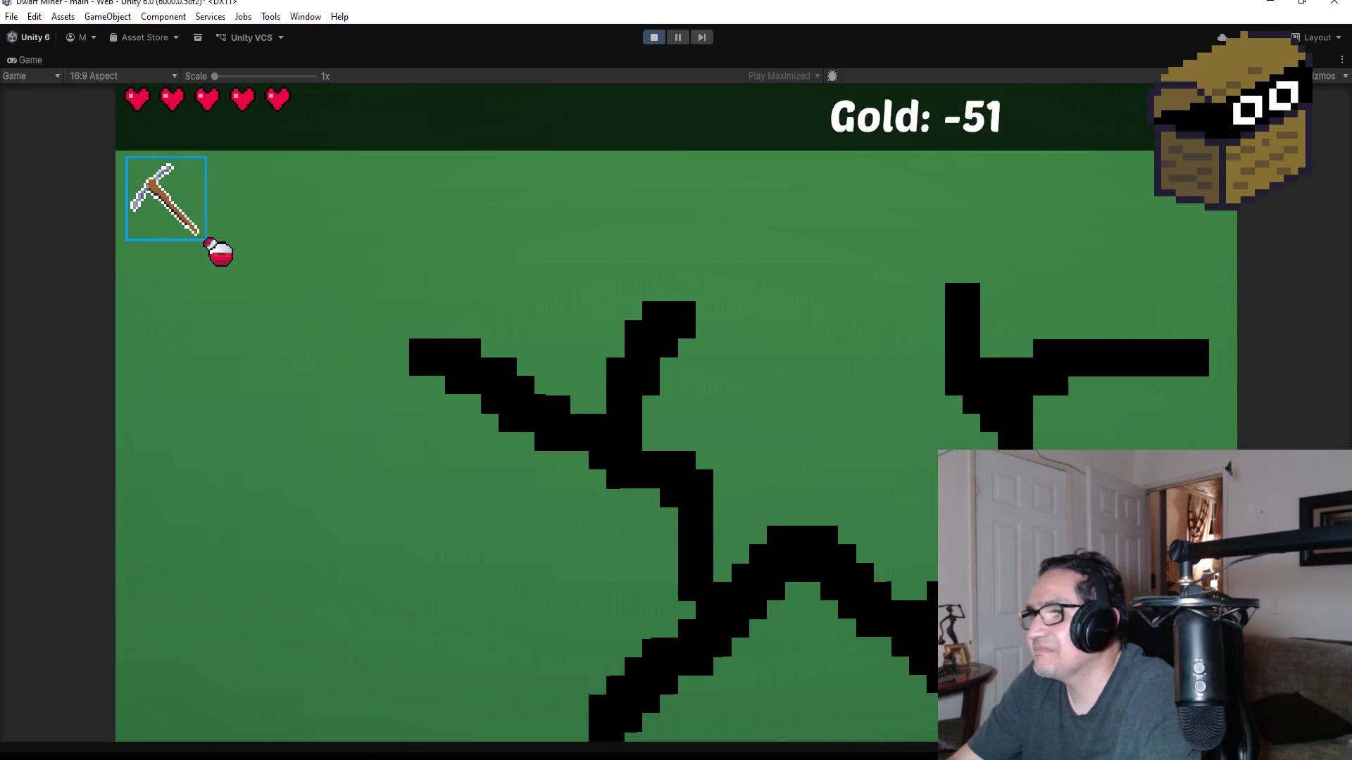
pyautogui.press('w')
pyautogui.press('w')
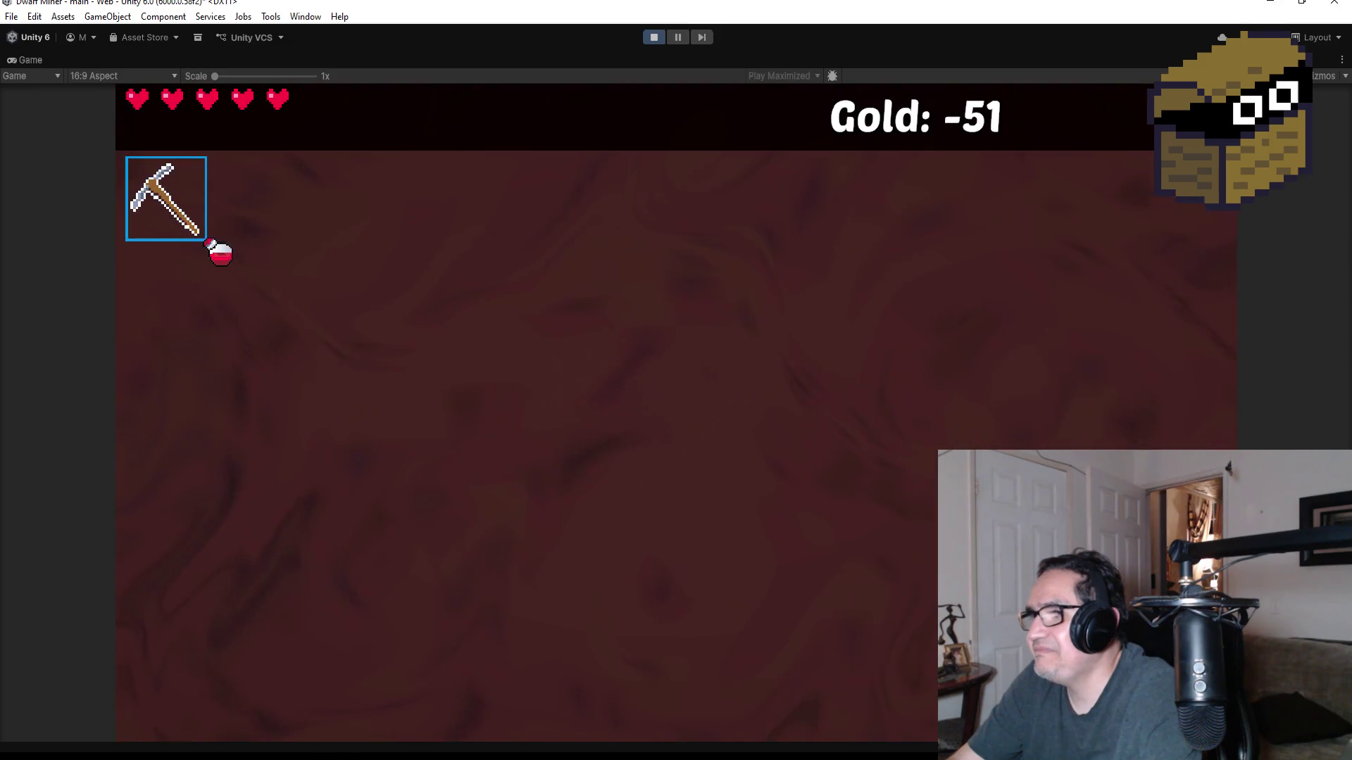
pyautogui.press('w')
# - Slash through the spider web and defeat the skeleton with the knife
pyautogui.press('2')
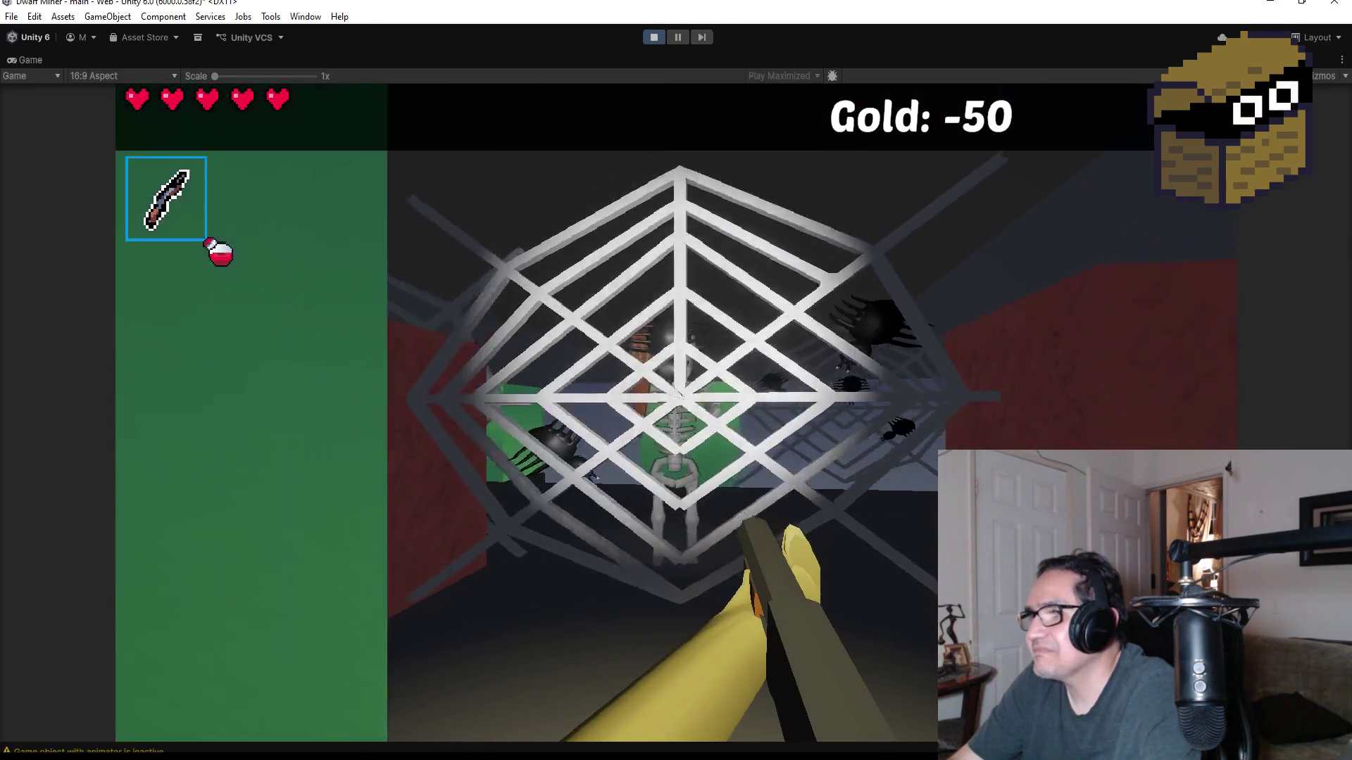
pyautogui.press('w')
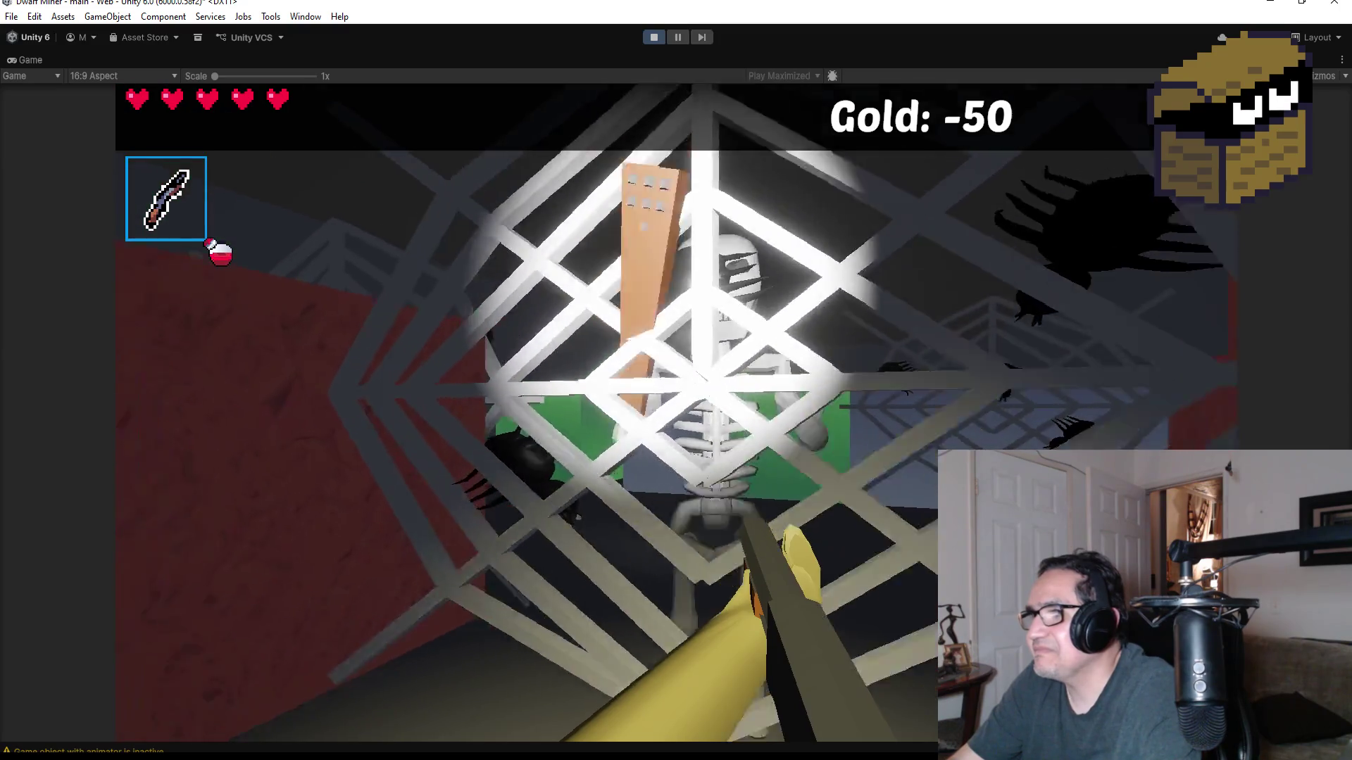
pyautogui.click(676, 413)
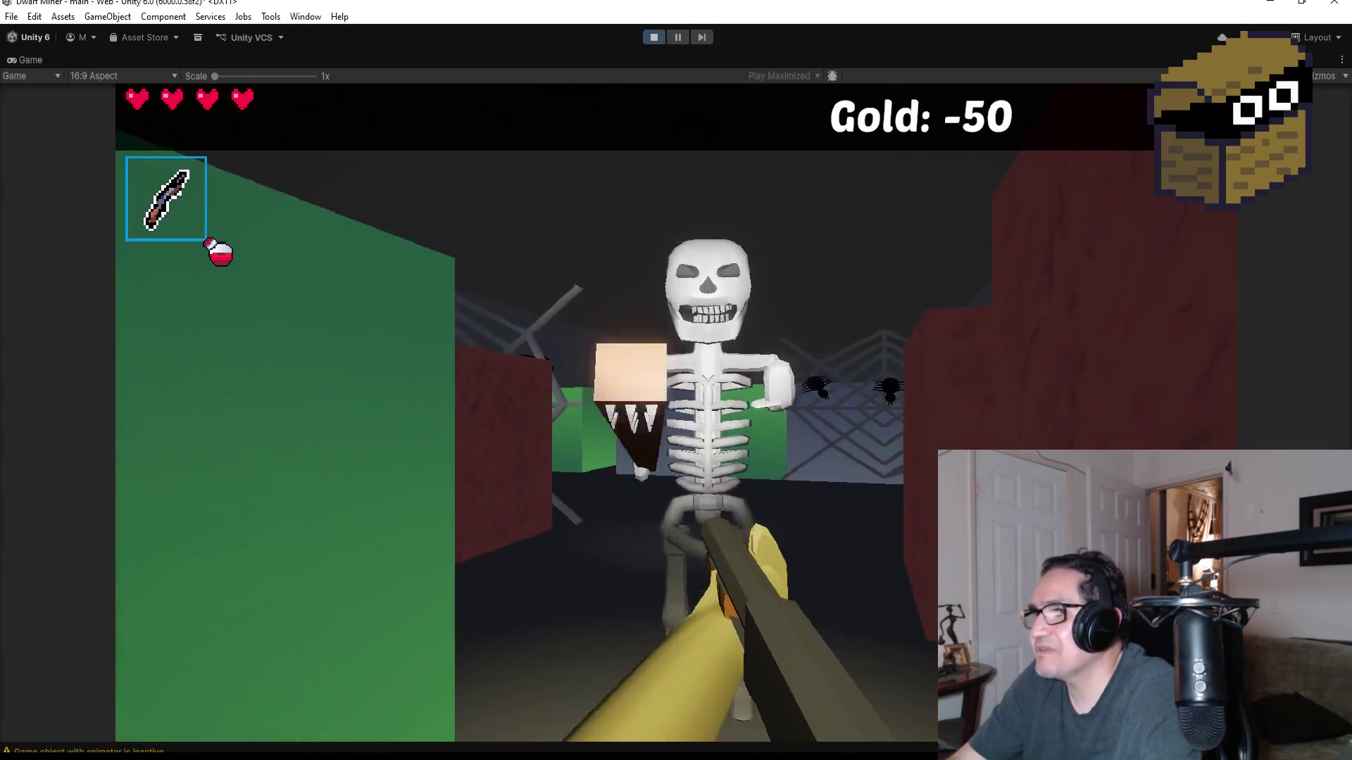
pyautogui.click(676, 412)
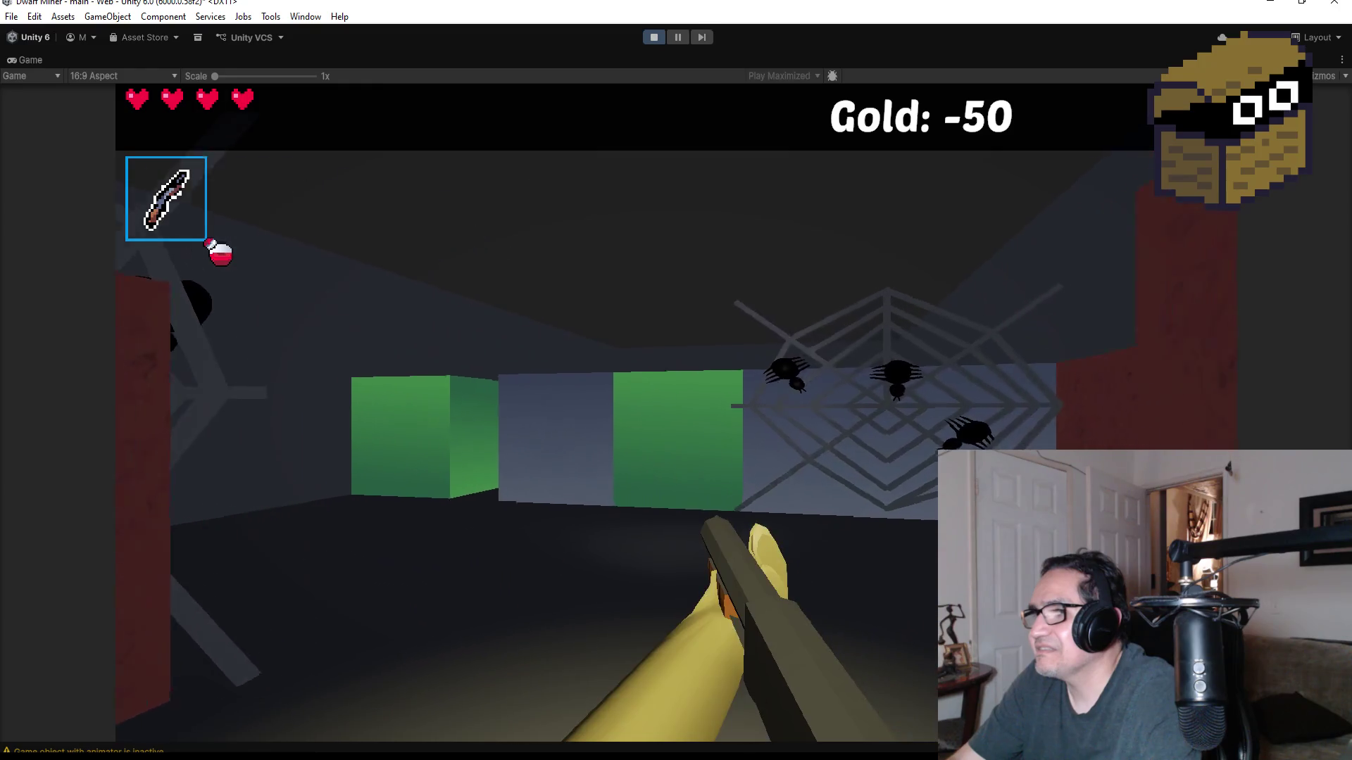
# - Mine the green block with the pickaxe and collect the heart pickup
pyautogui.press('w')
pyautogui.press('2')
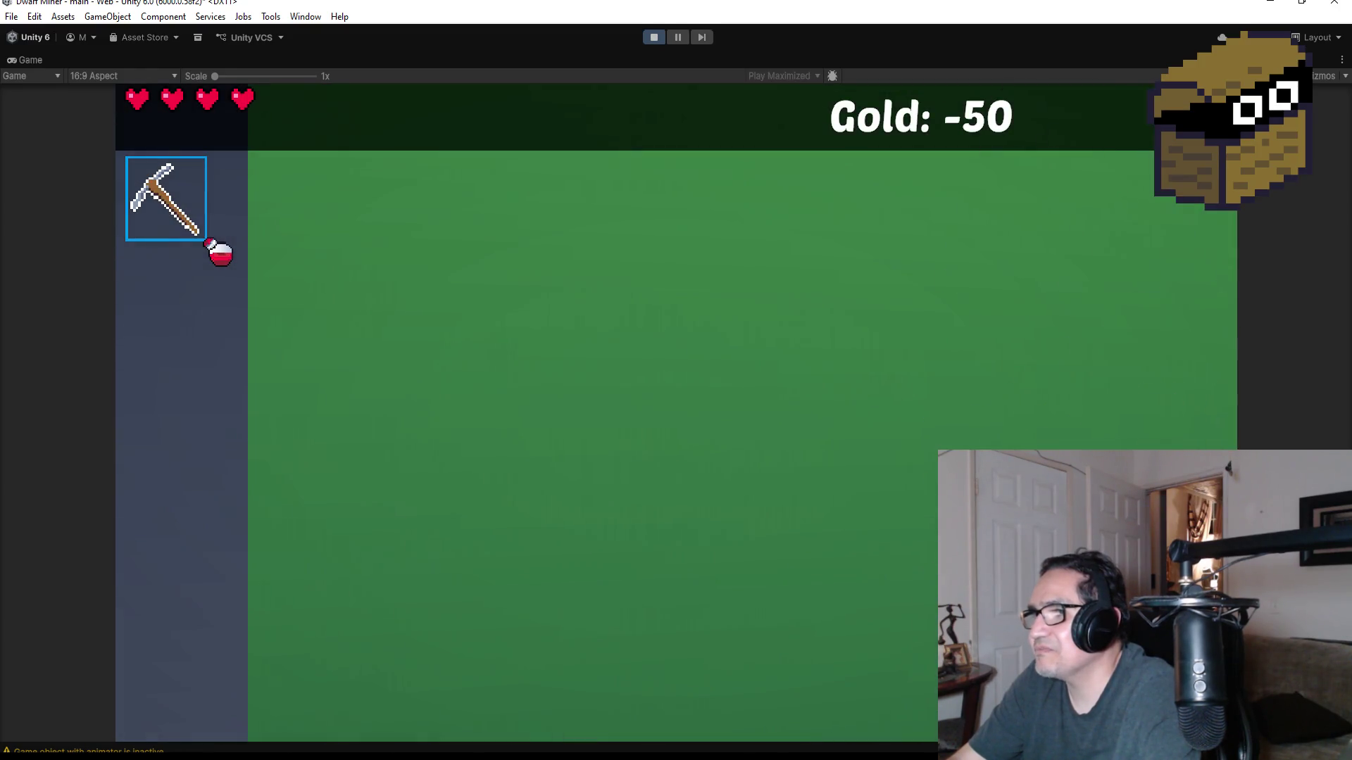
pyautogui.click(676, 413)
pyautogui.click(676, 412)
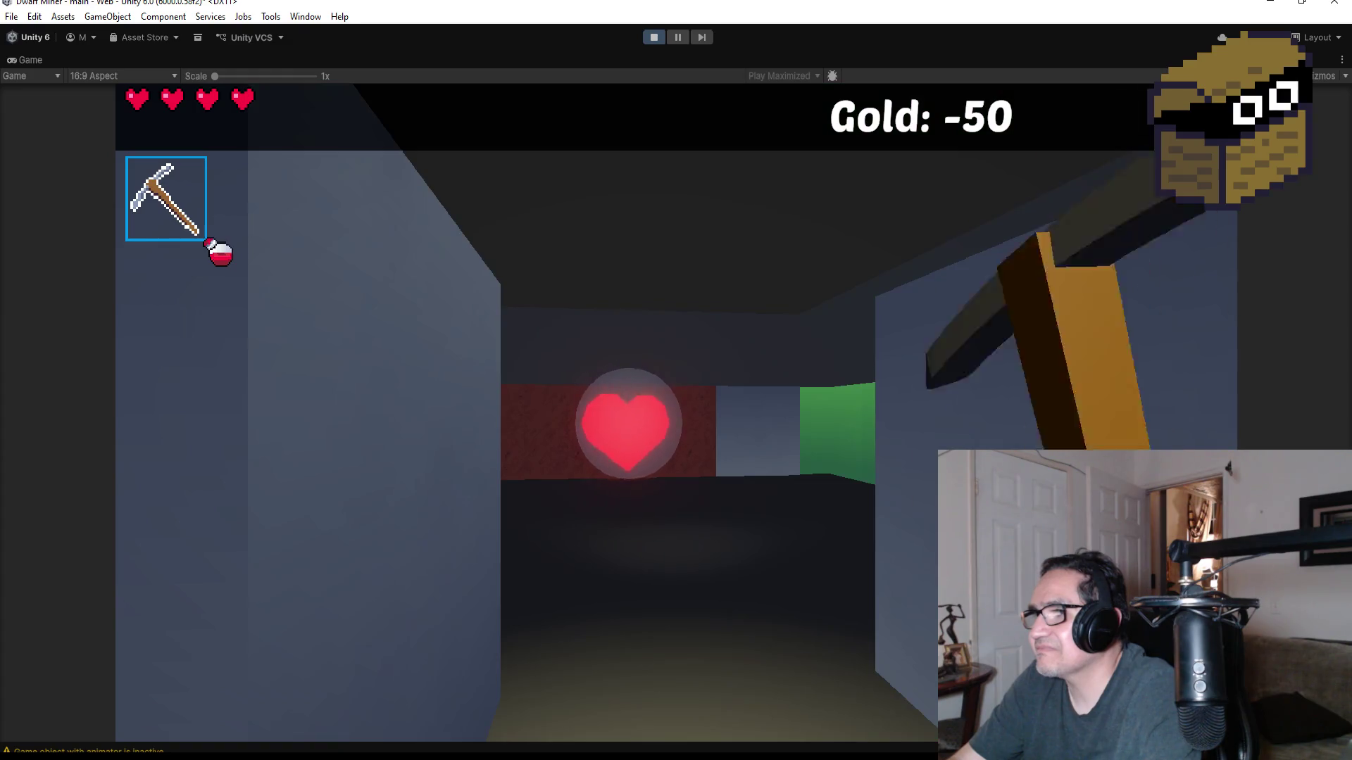
pyautogui.press('w')
pyautogui.press('1')
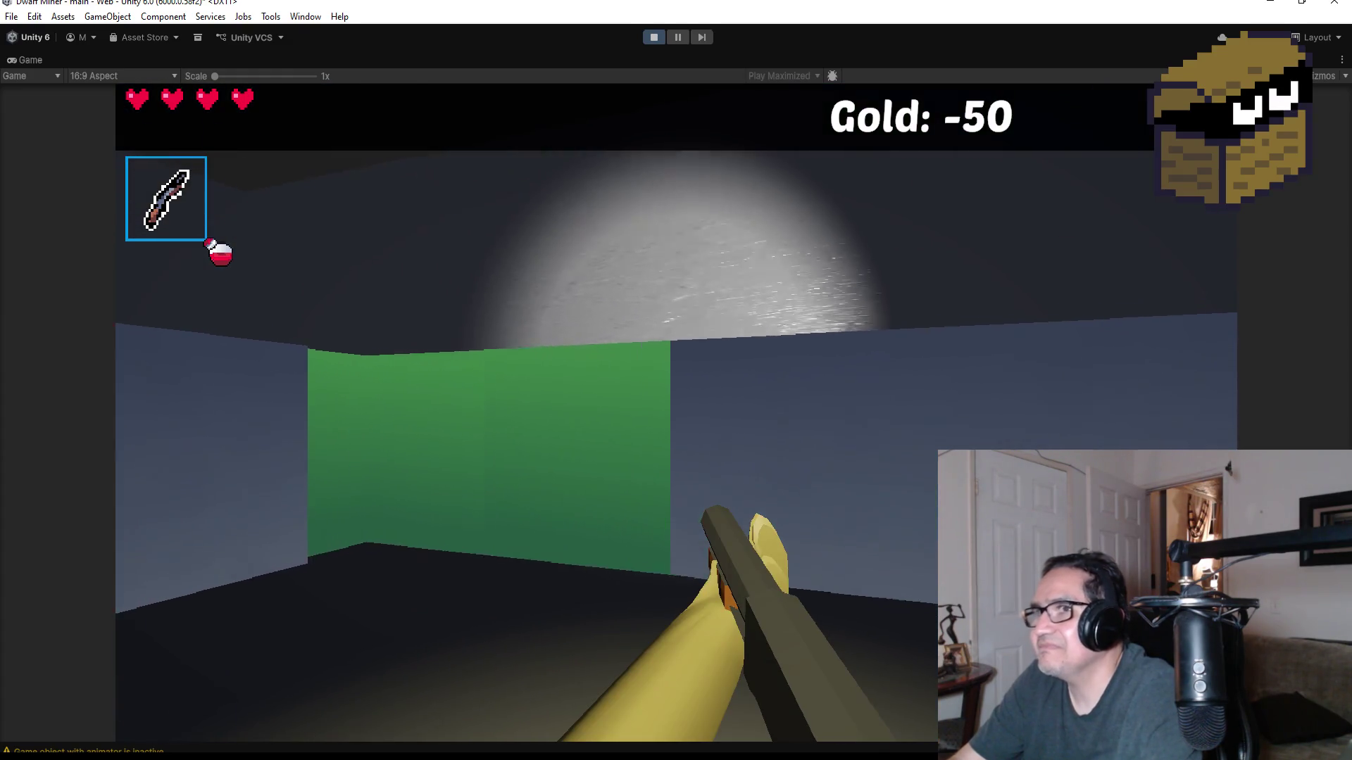
pyautogui.press('w')
# - Kill the spiders in the corridor and stone room with the knife
pyautogui.press('2')
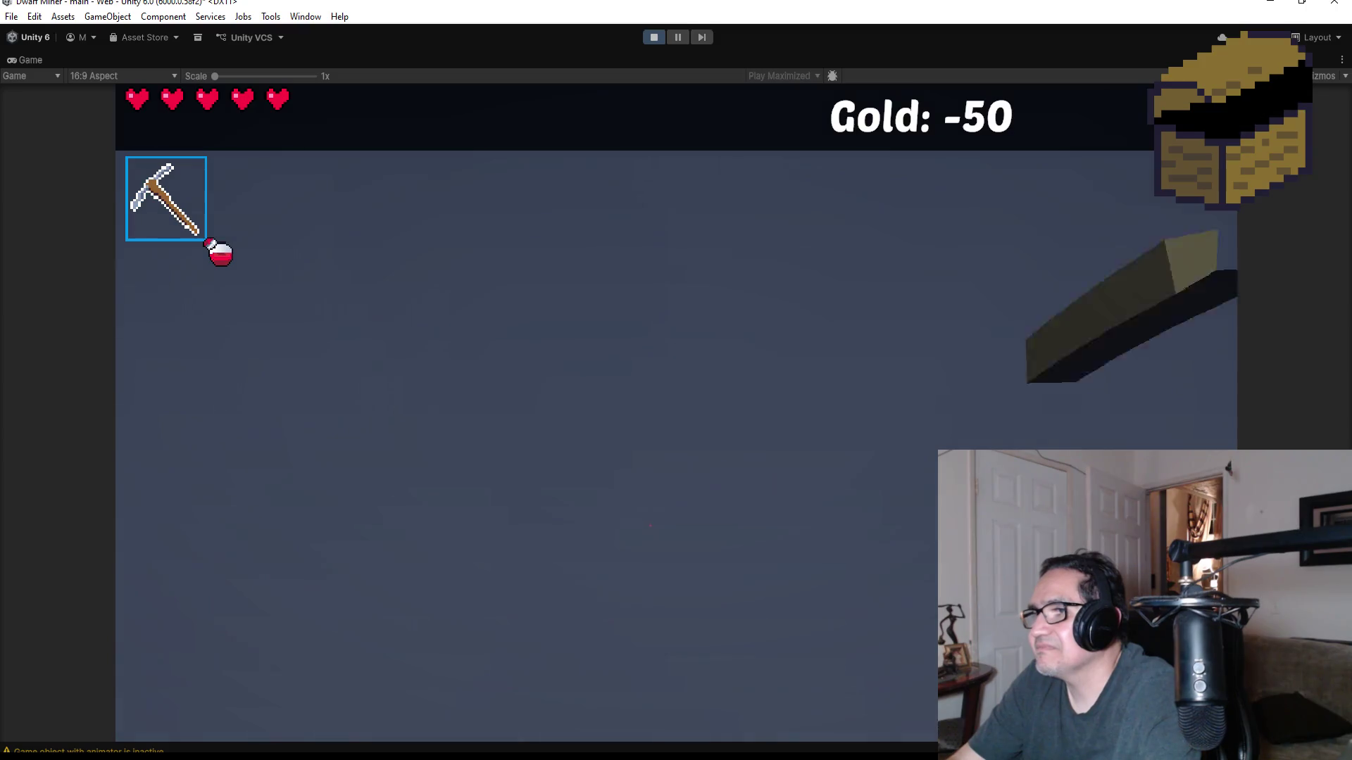
pyautogui.press('d')
pyautogui.press('1')
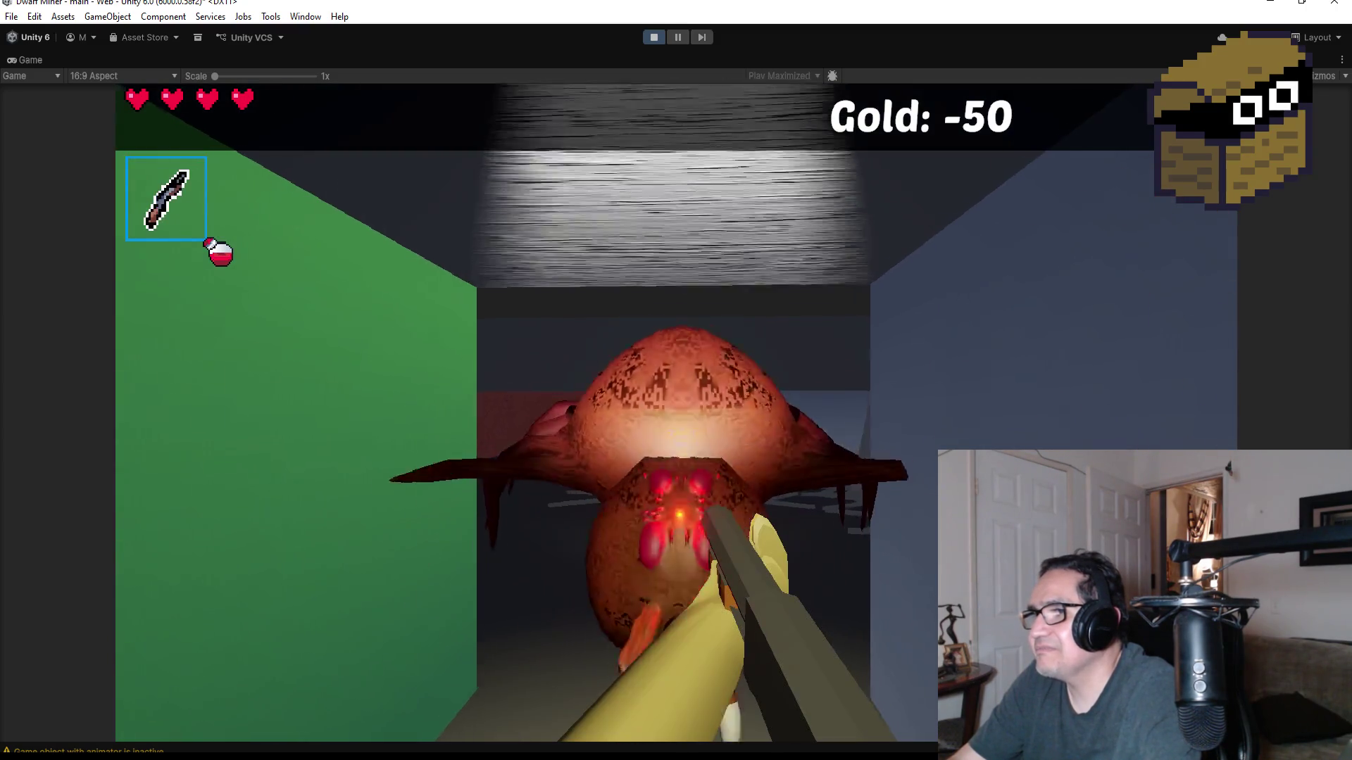
pyautogui.press('s')
pyautogui.click(676, 416)
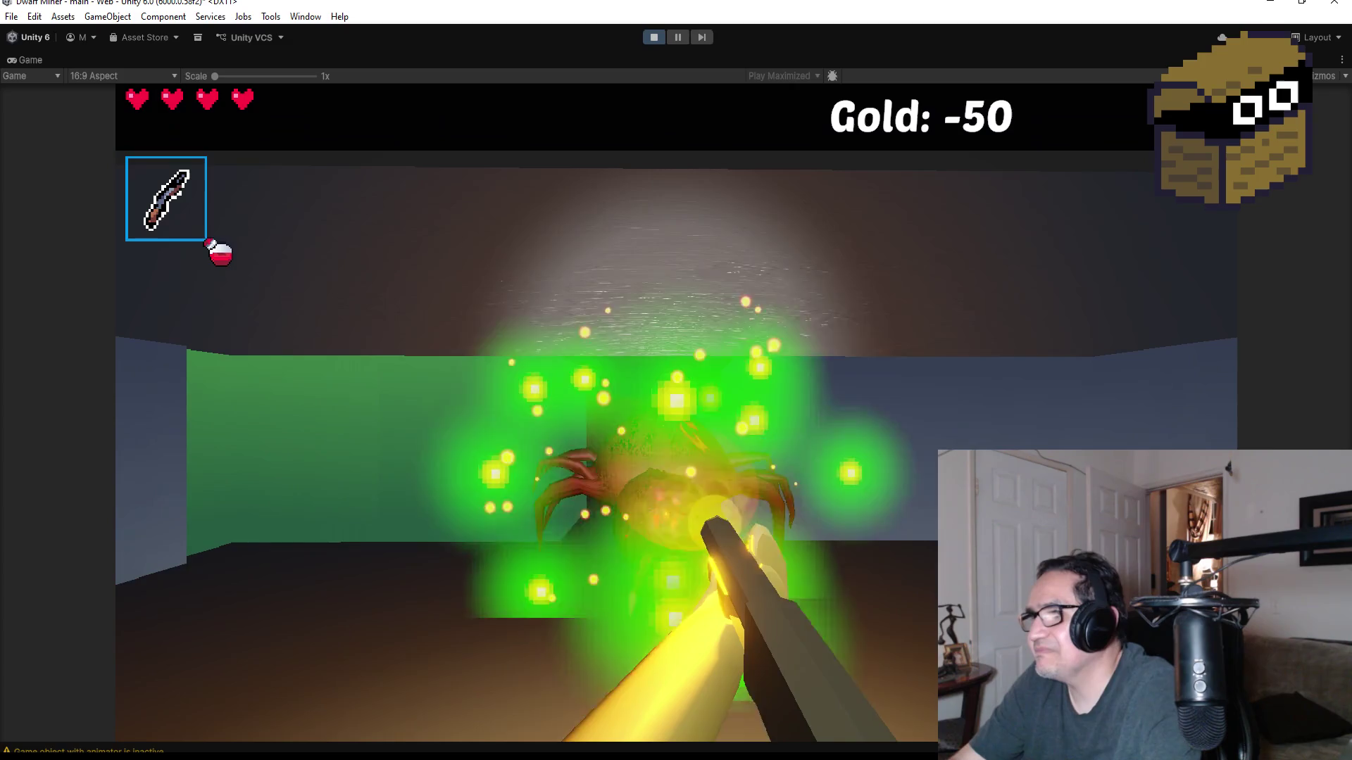
pyautogui.press('w')
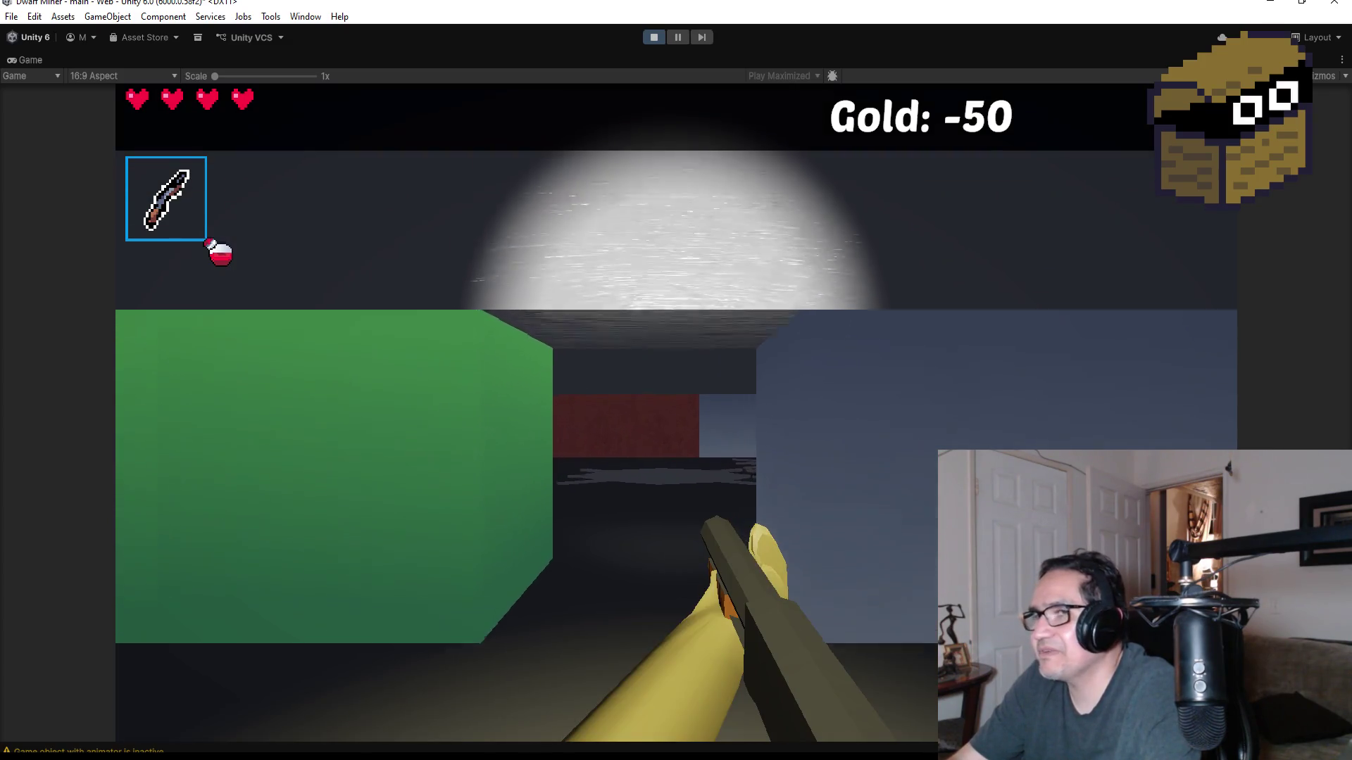
pyautogui.press('w')
pyautogui.click(676, 415)
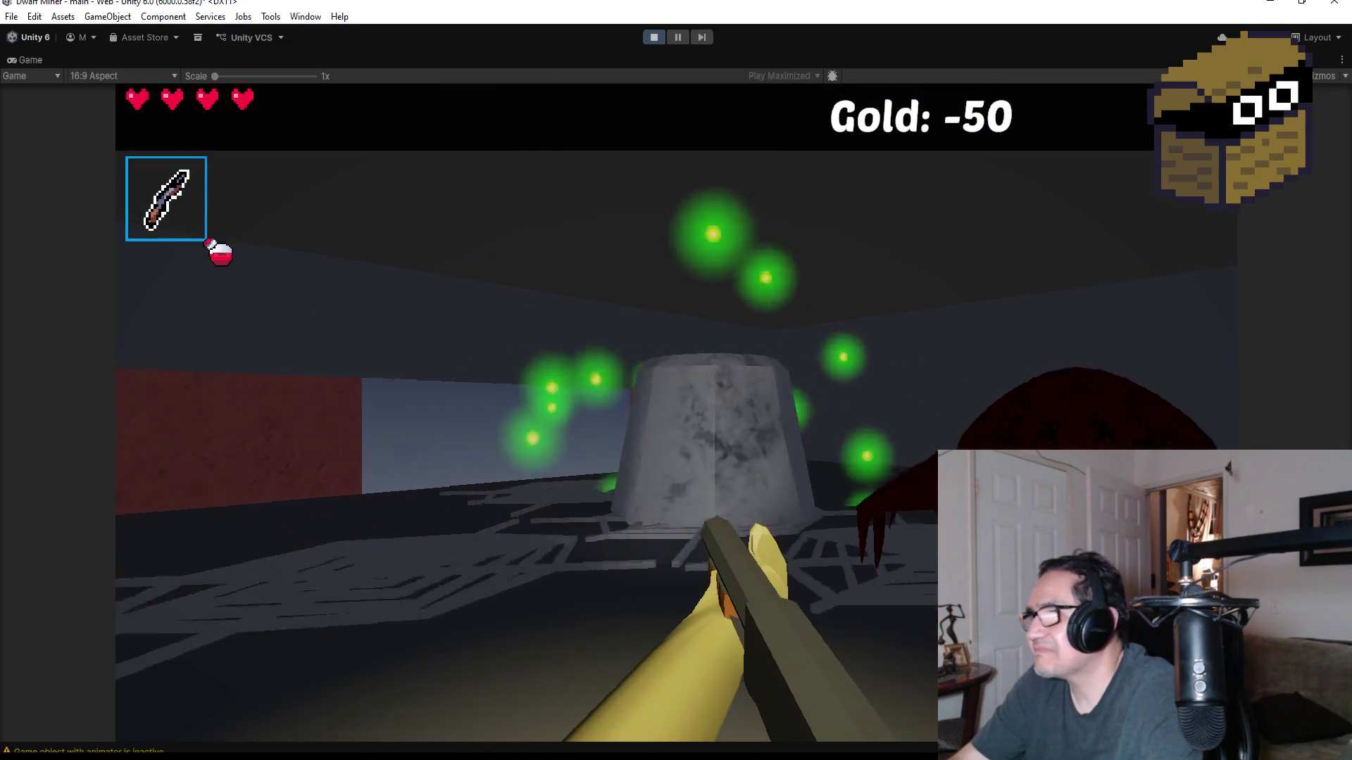
pyautogui.click(676, 415)
pyautogui.click(676, 416)
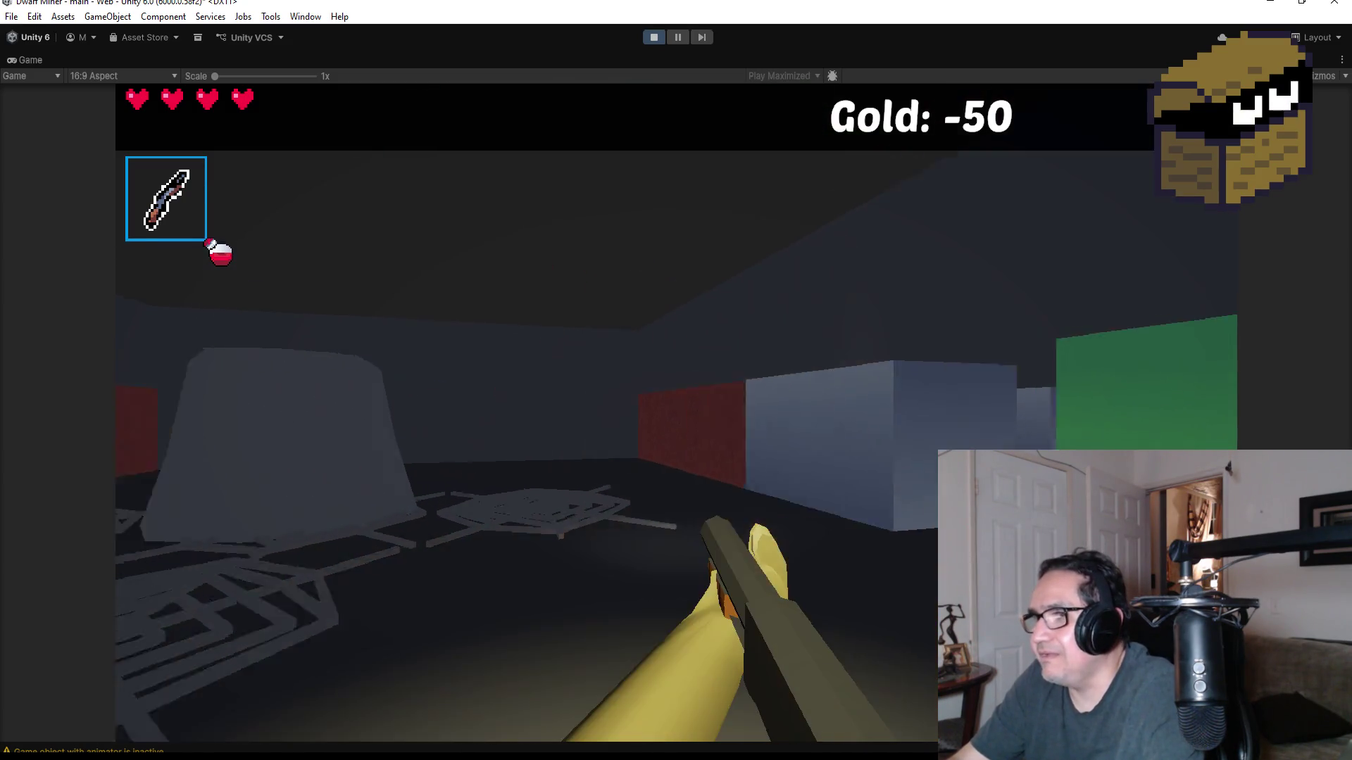
pyautogui.click(676, 415)
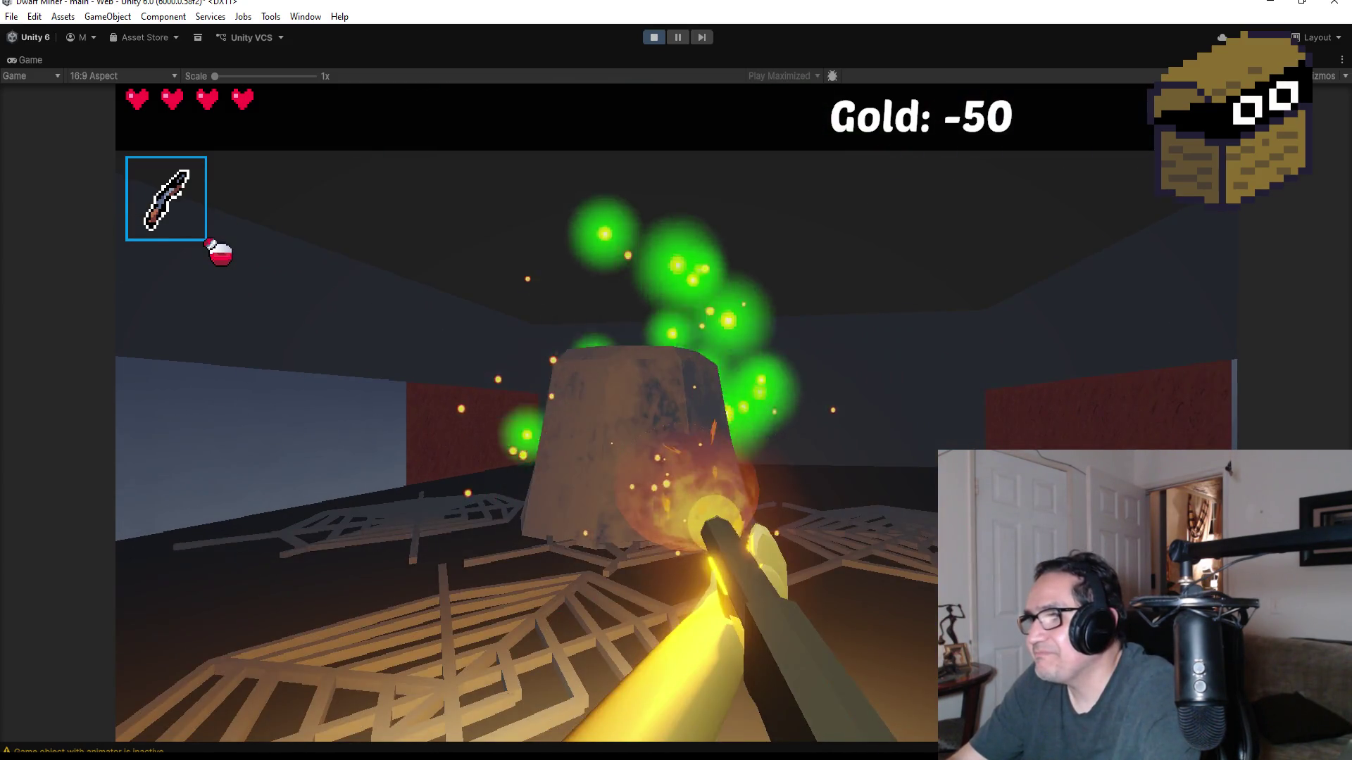
# - Grab the gold nugget, raising gold to -49, and attack the next spider
pyautogui.scroll(-1, 676, 415)
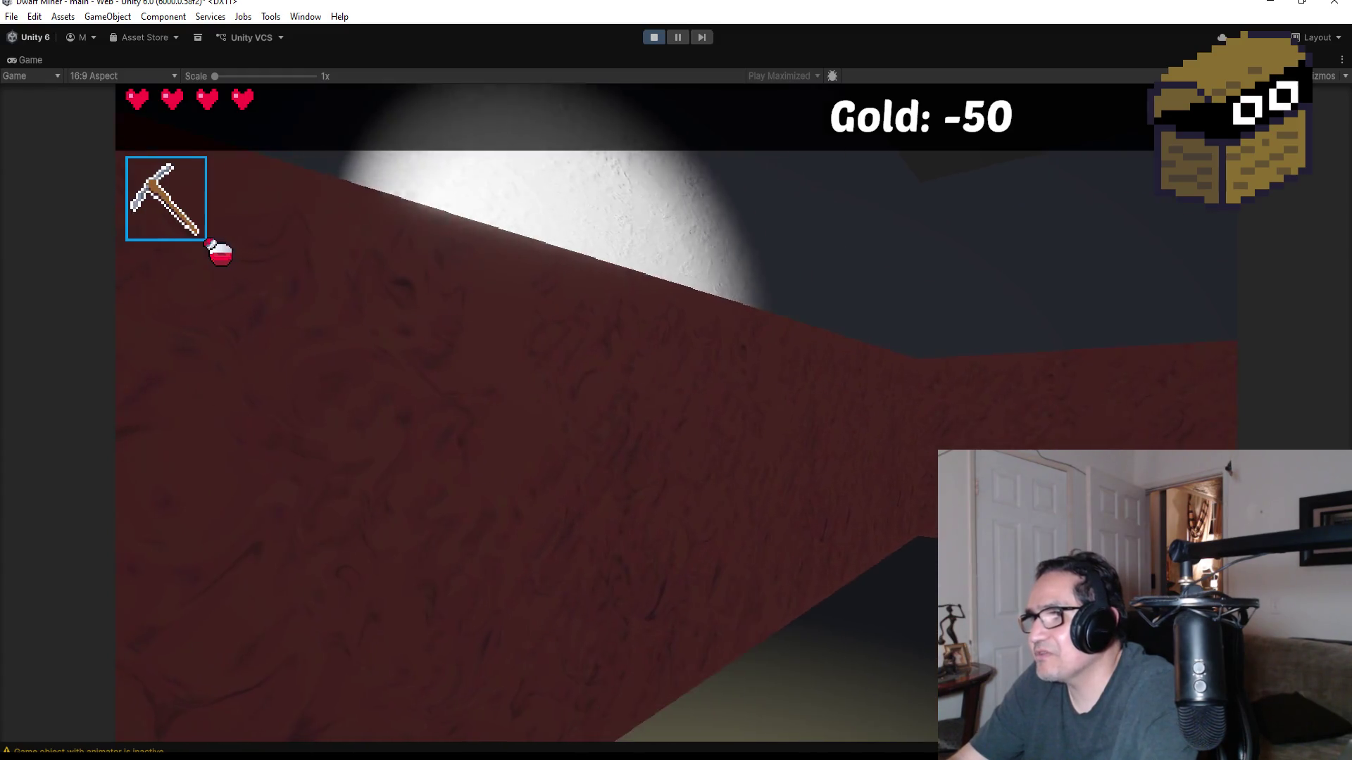
pyautogui.scroll(1, 676, 415)
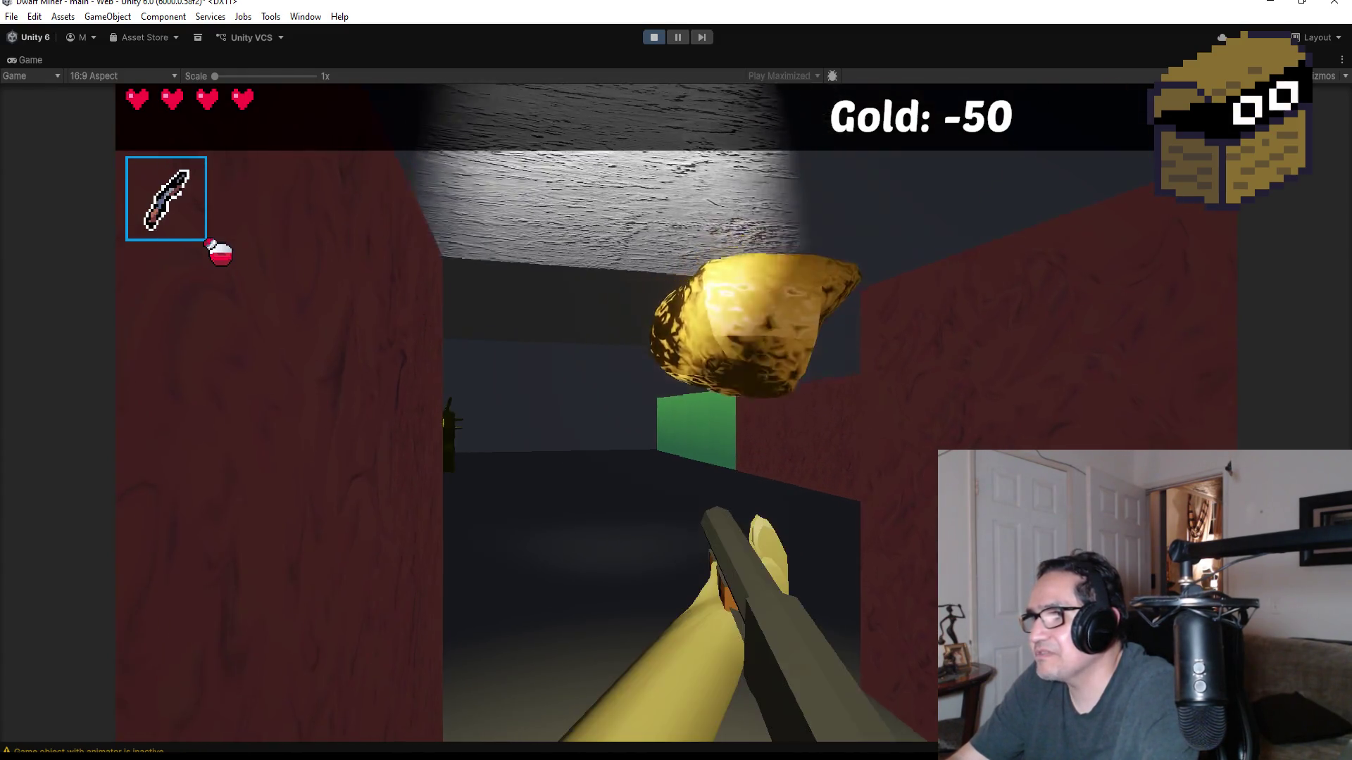
pyautogui.press('w')
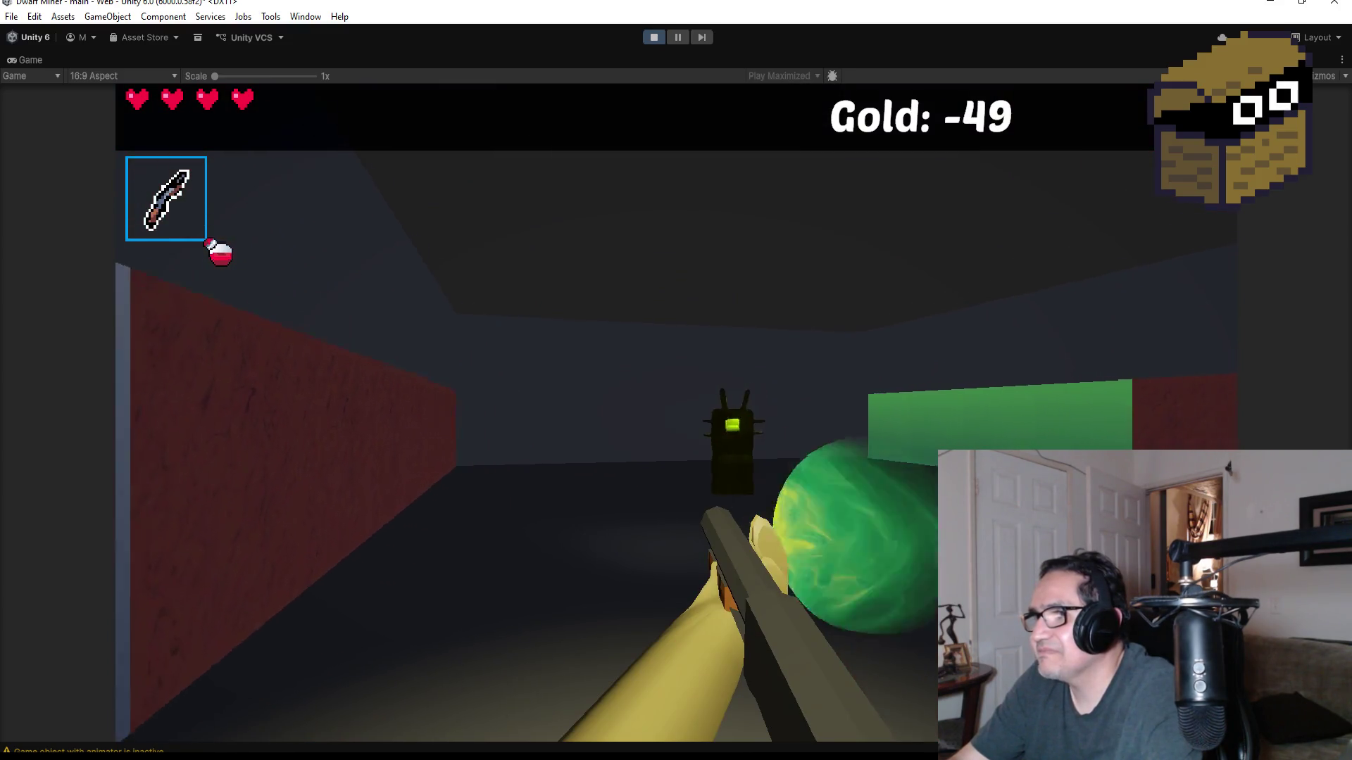
pyautogui.click(676, 380)
pyautogui.press('s')
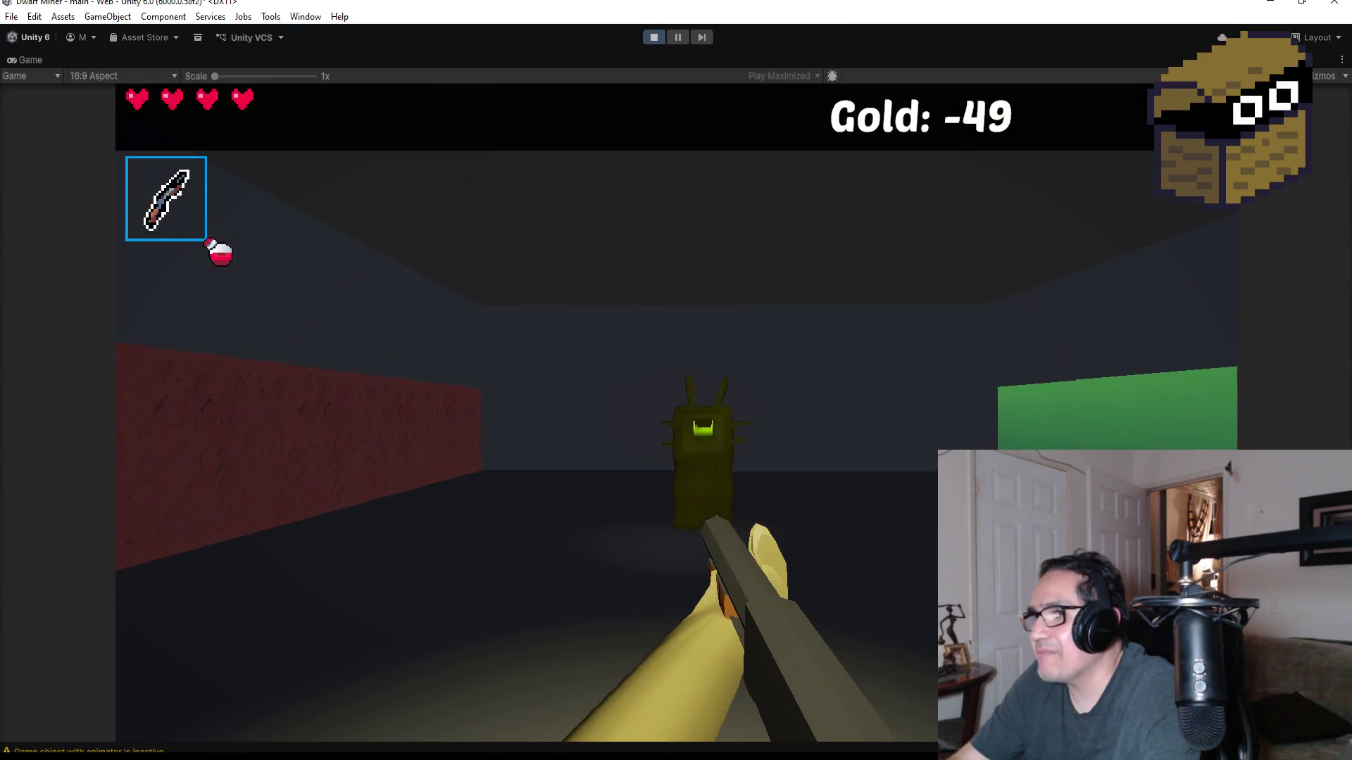
pyautogui.click(676, 380)
pyautogui.click(676, 380)
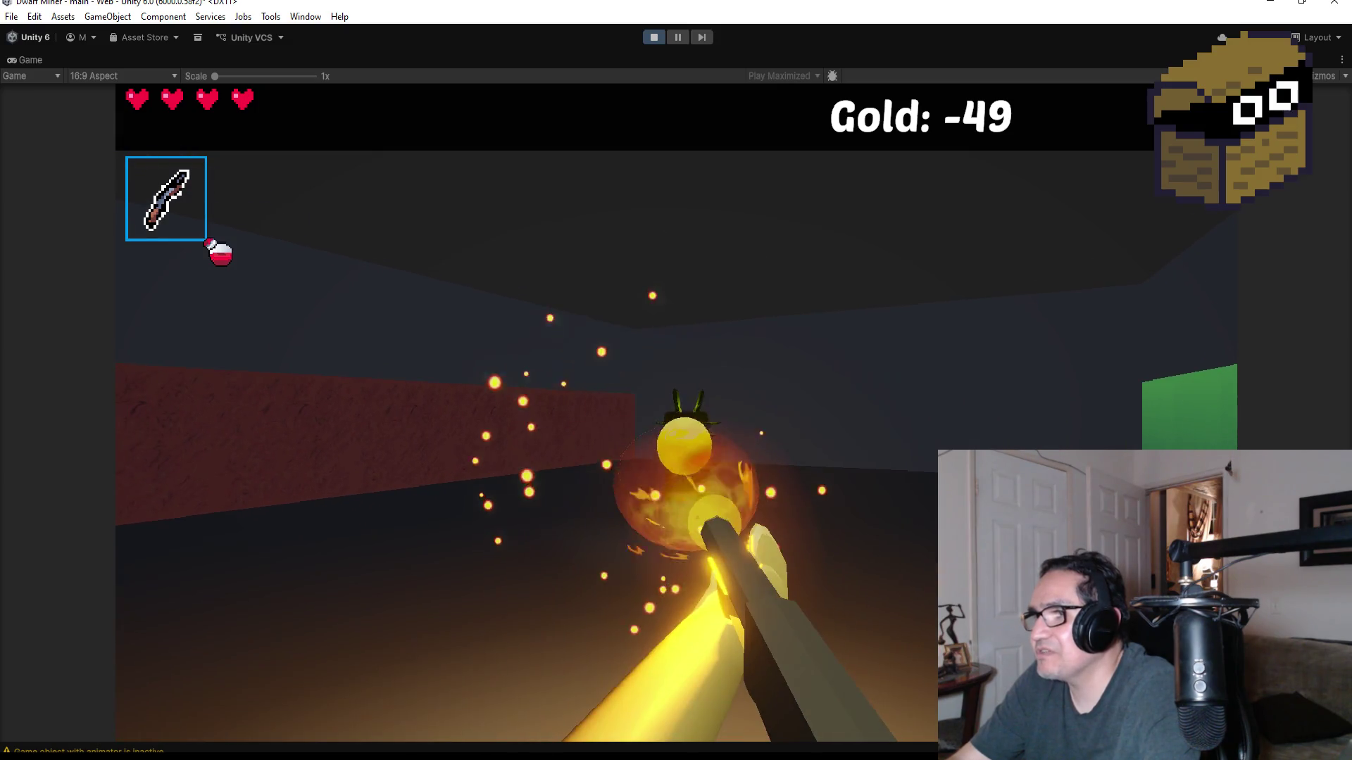
pyautogui.scroll(-1, 676, 380)
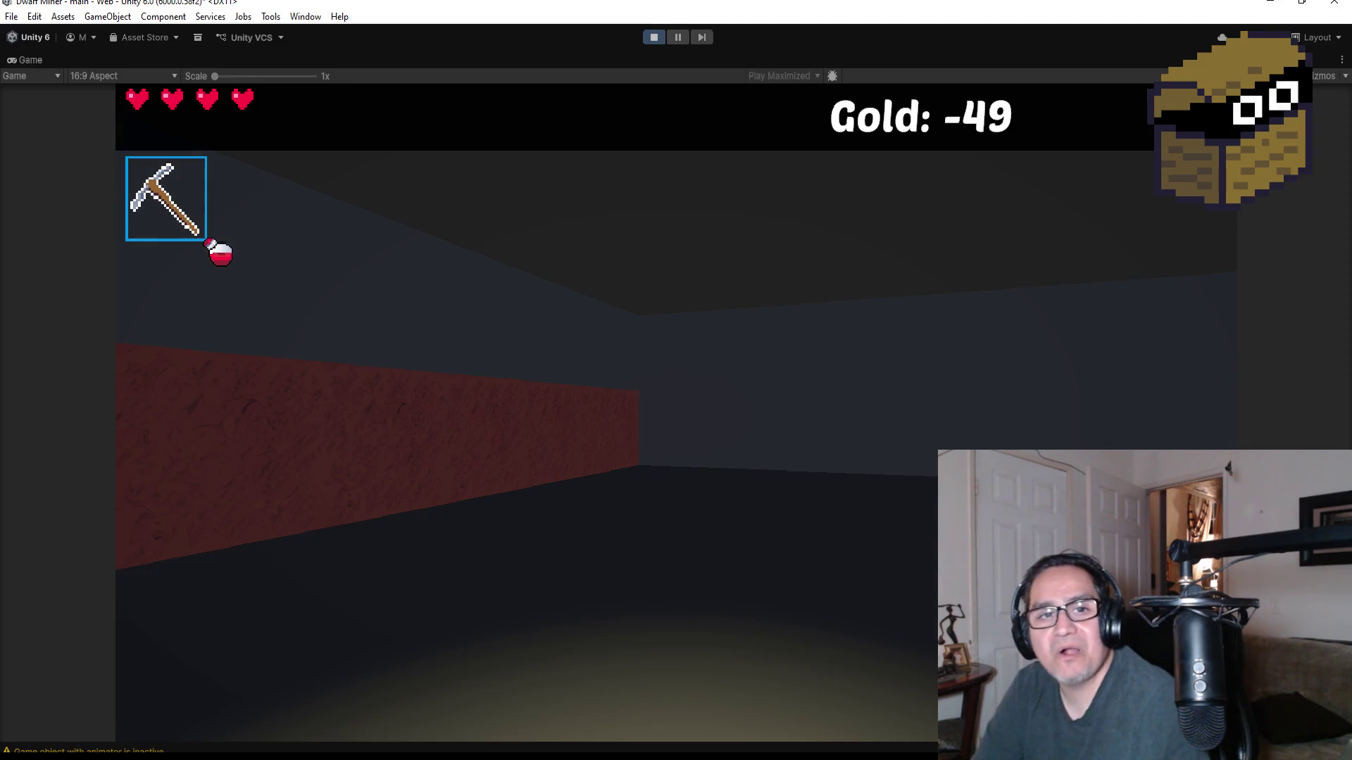
pyautogui.press('Right')
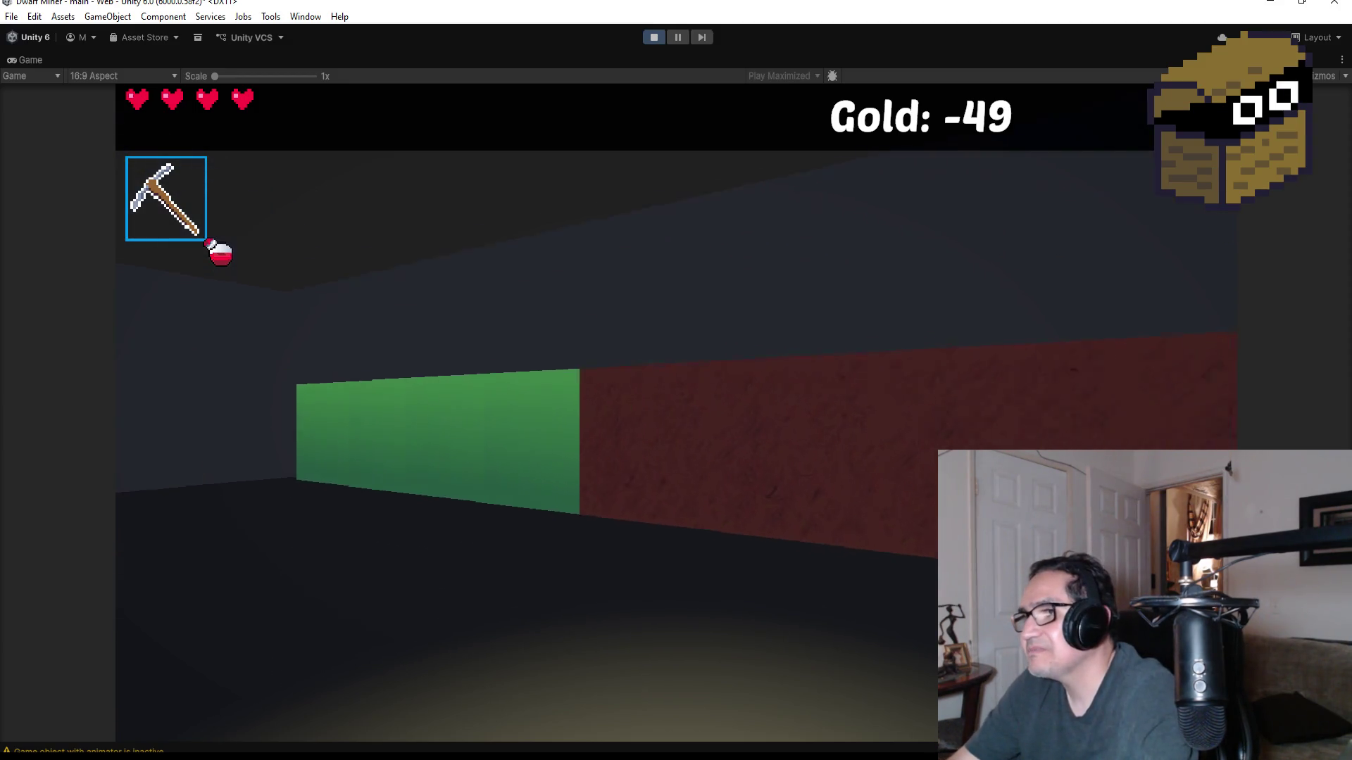
pyautogui.press('Up')
# - Switch to the gun and shoot the web and charging spider by the red wall
pyautogui.press('Right')
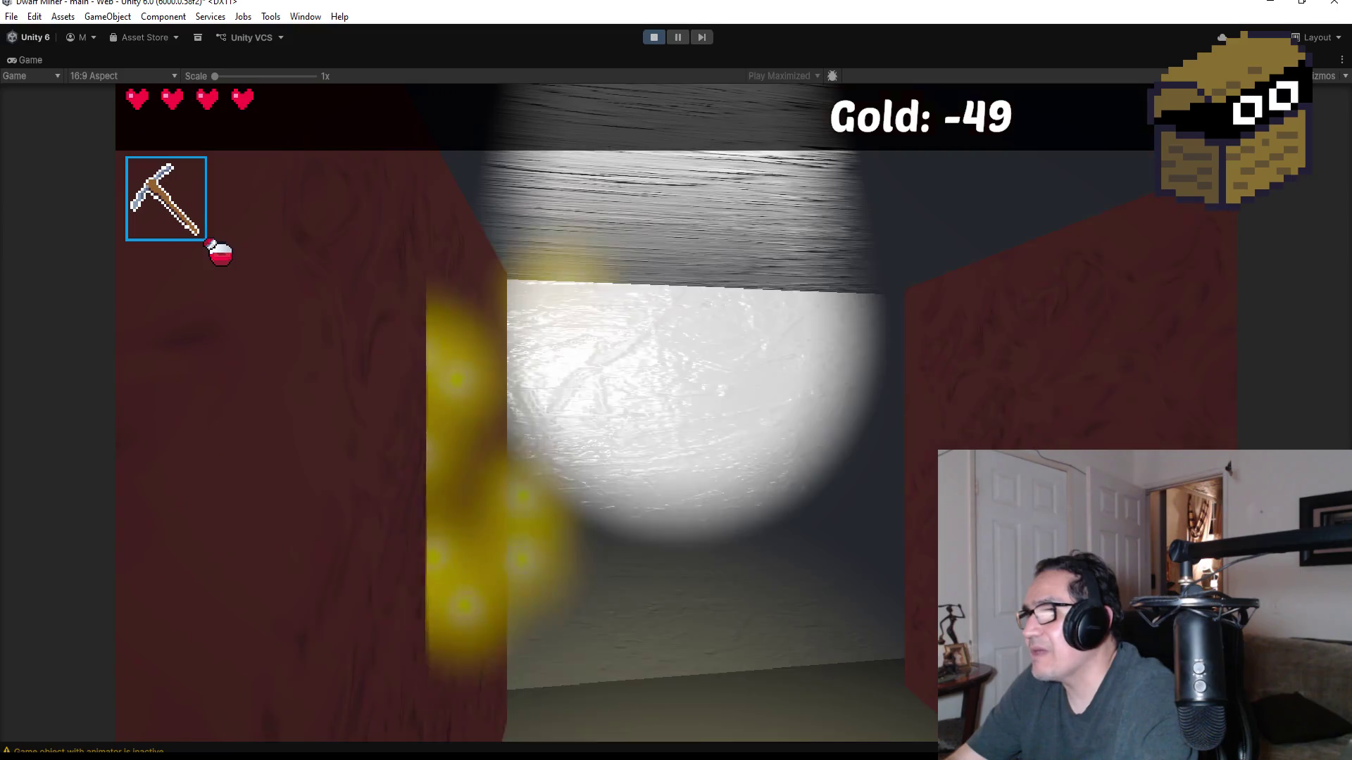
pyautogui.press('Right')
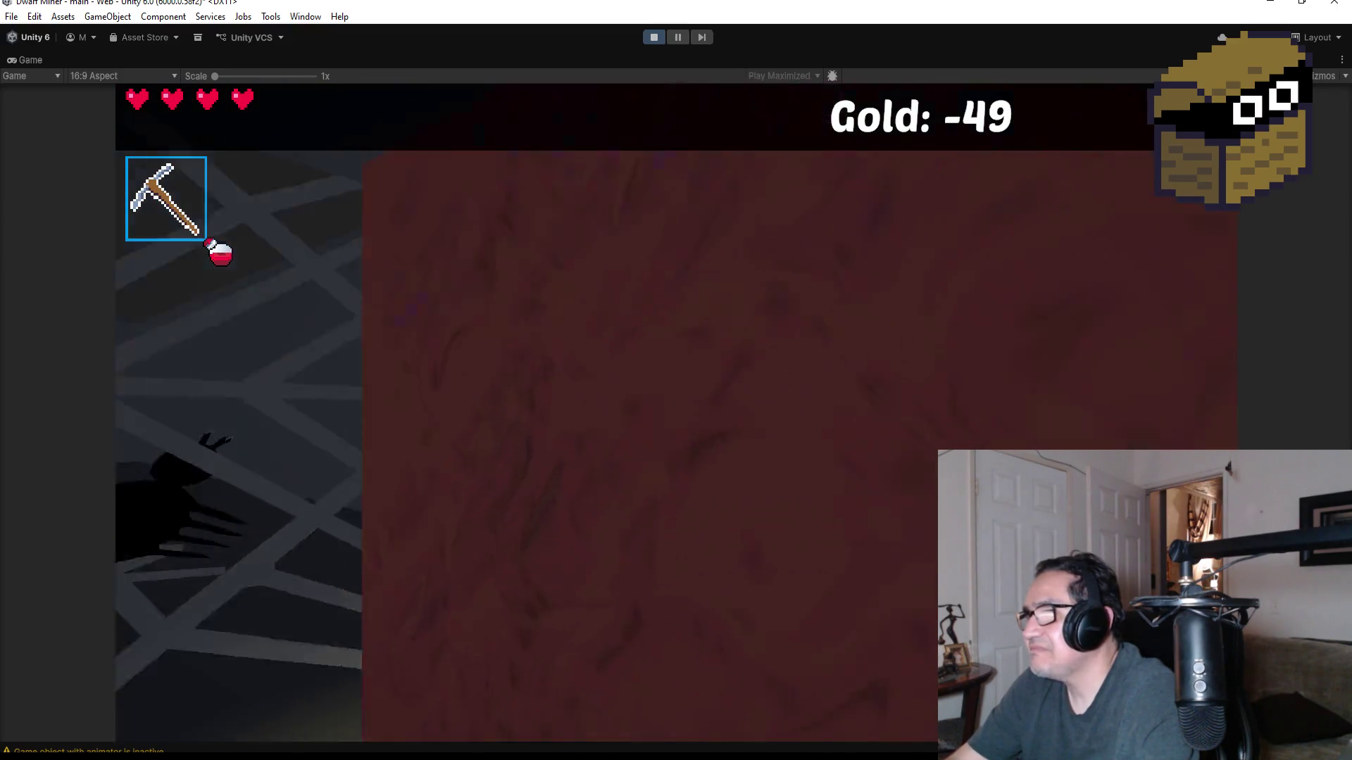
pyautogui.press('2')
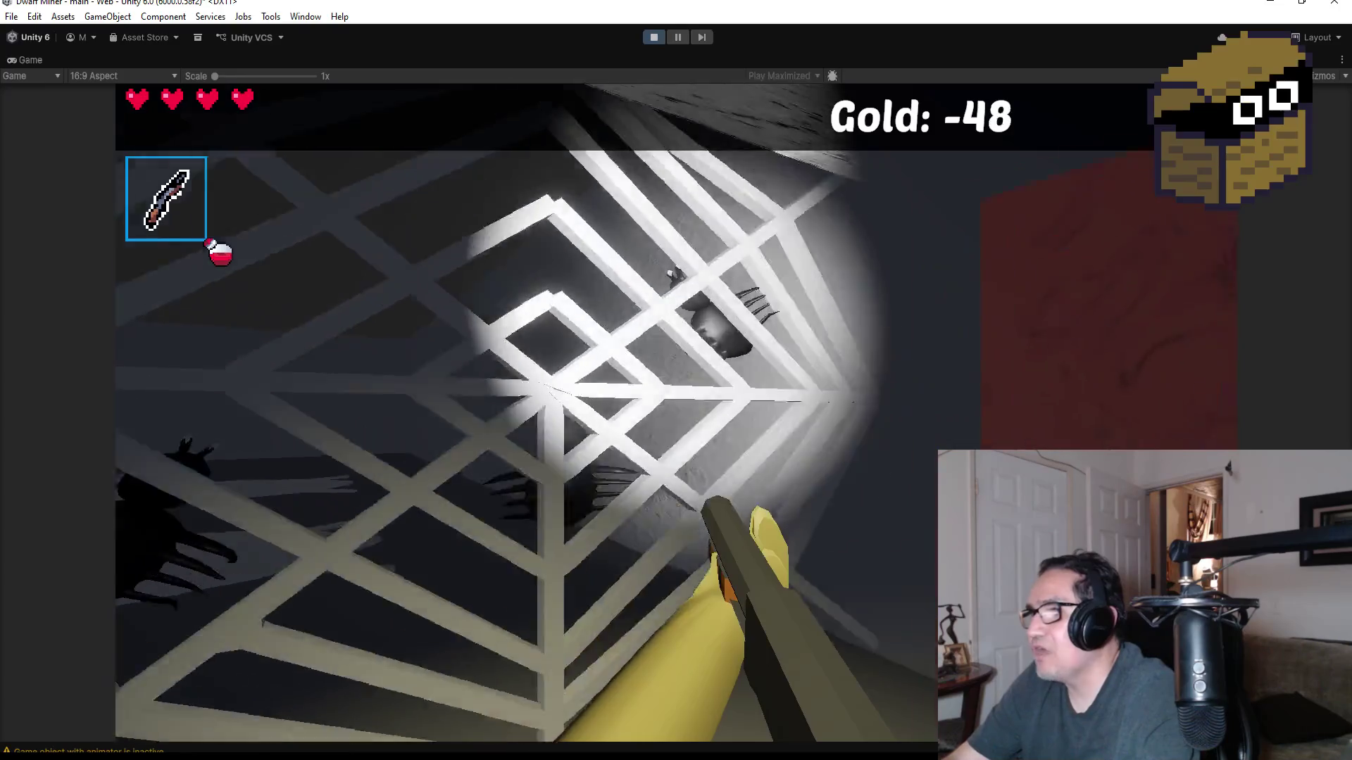
pyautogui.press('Right')
pyautogui.press('Left')
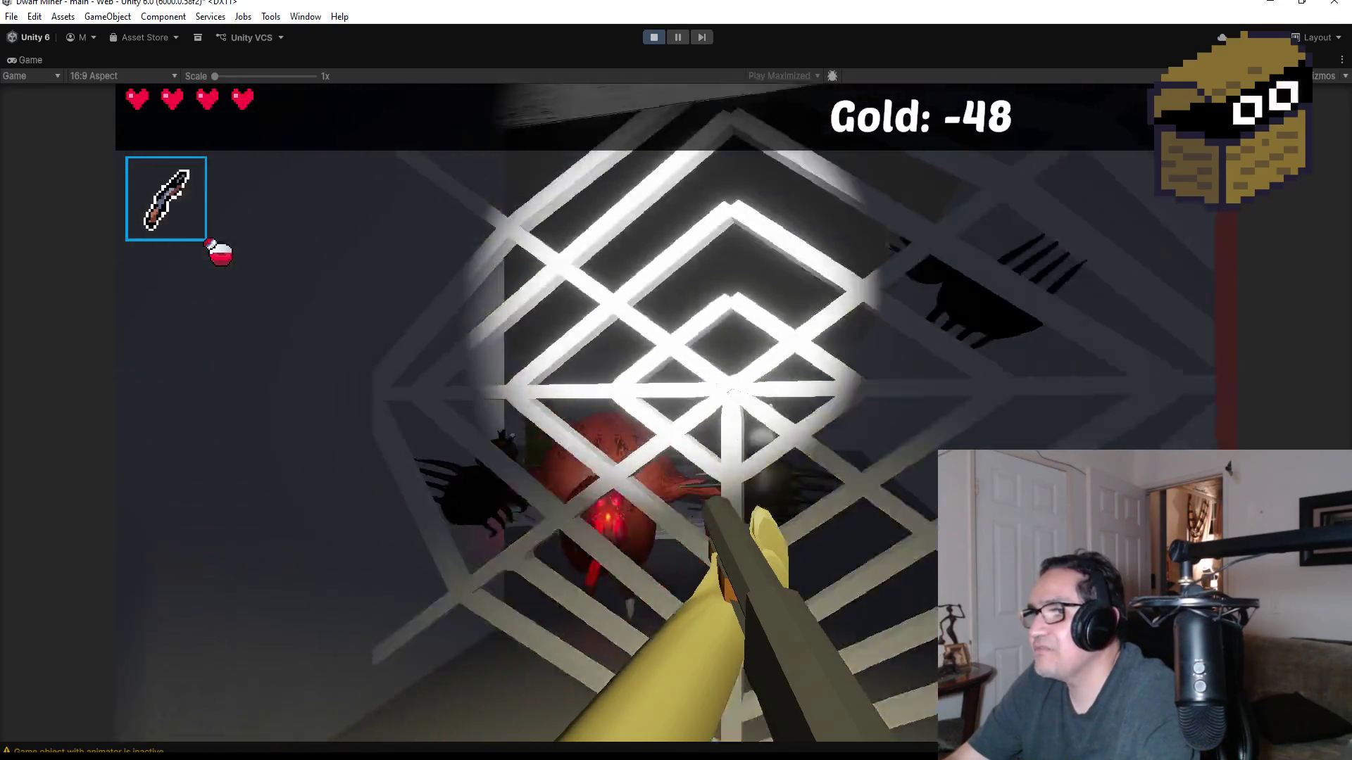
pyautogui.press('space')
pyautogui.press('space')
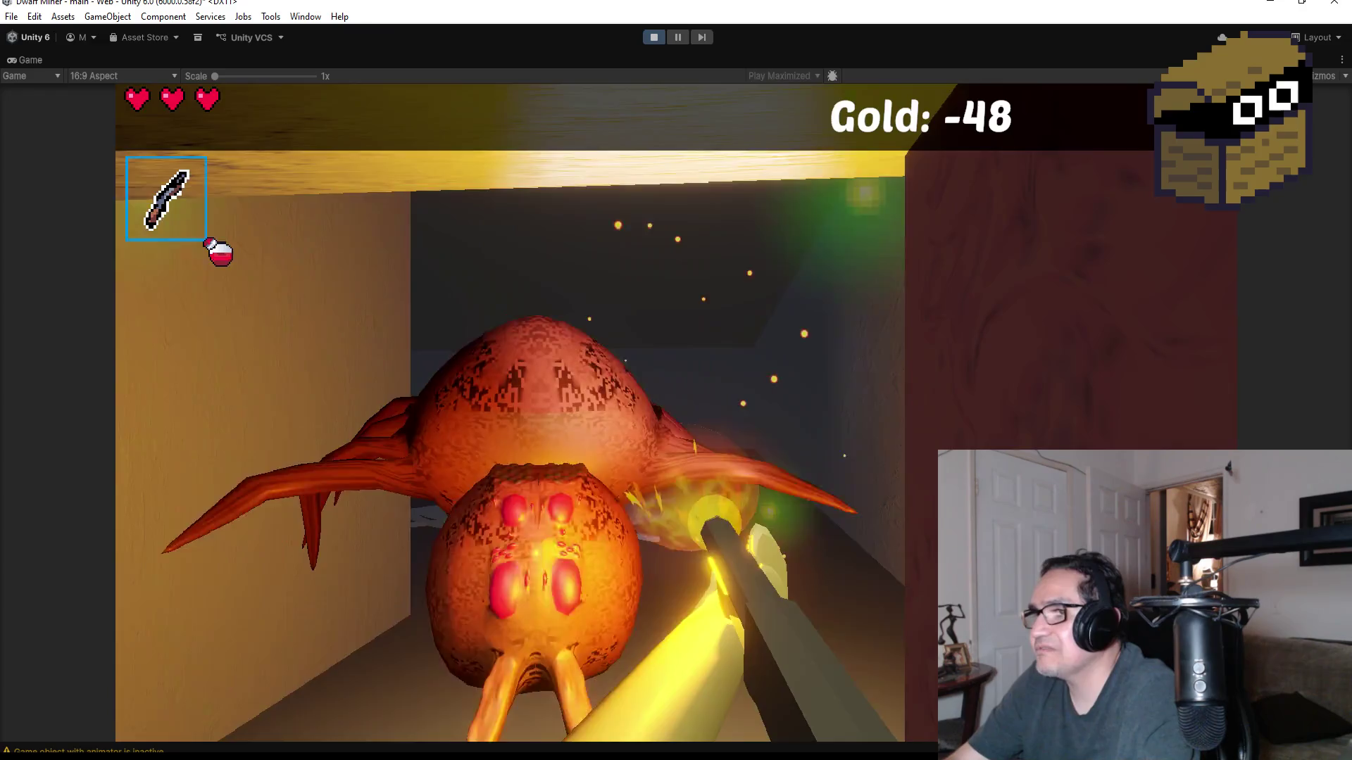
pyautogui.press('space')
# - Toggle to the pickaxe and back to the gun, then walk through the lit corridor
pyautogui.press('Right')
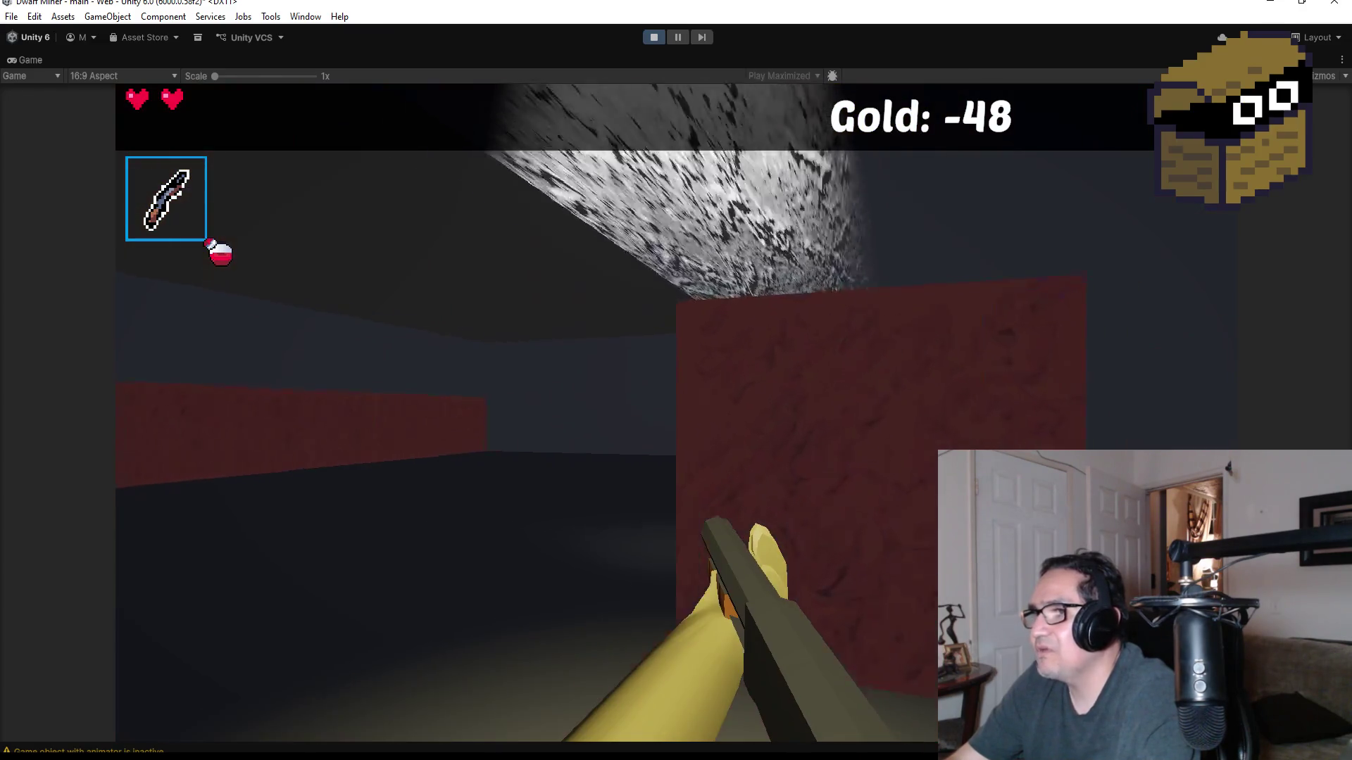
pyautogui.press('Left')
pyautogui.press('2')
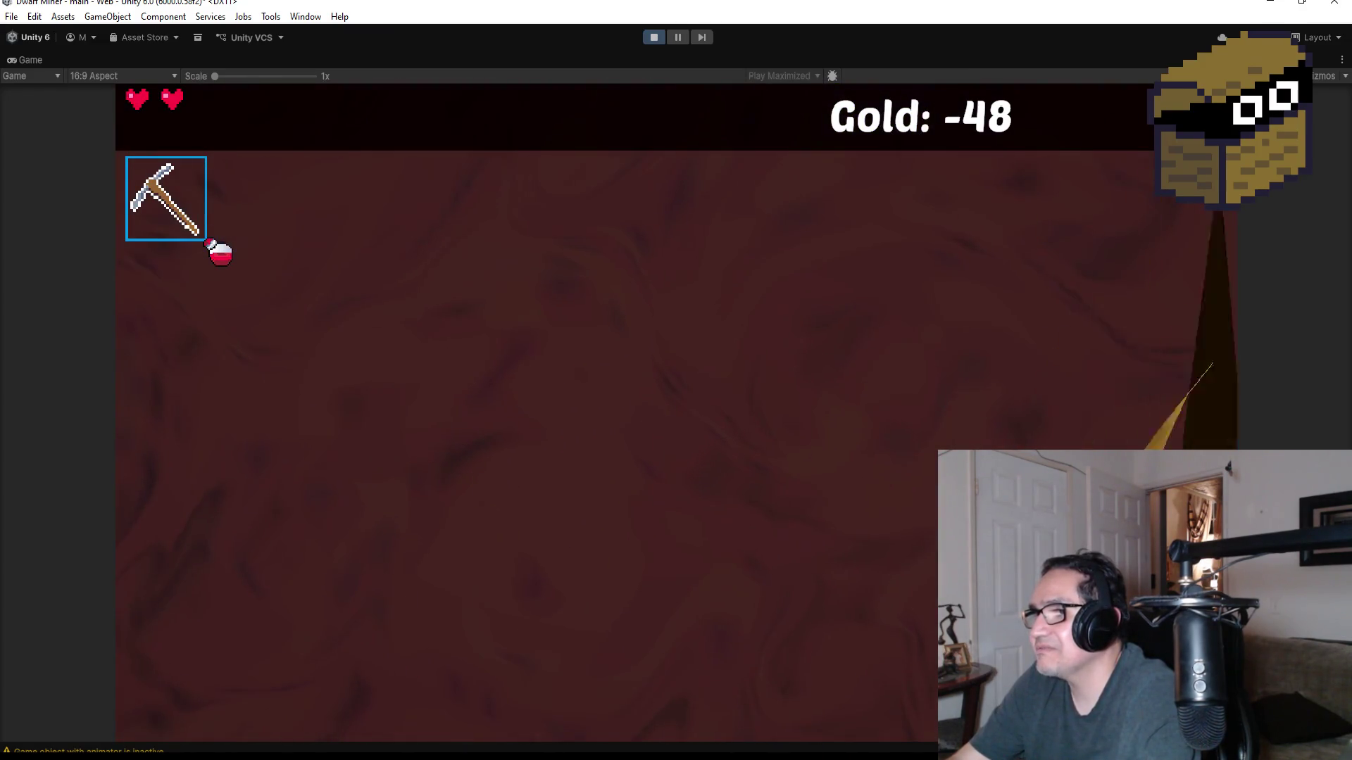
pyautogui.press('Right')
pyautogui.press('Left')
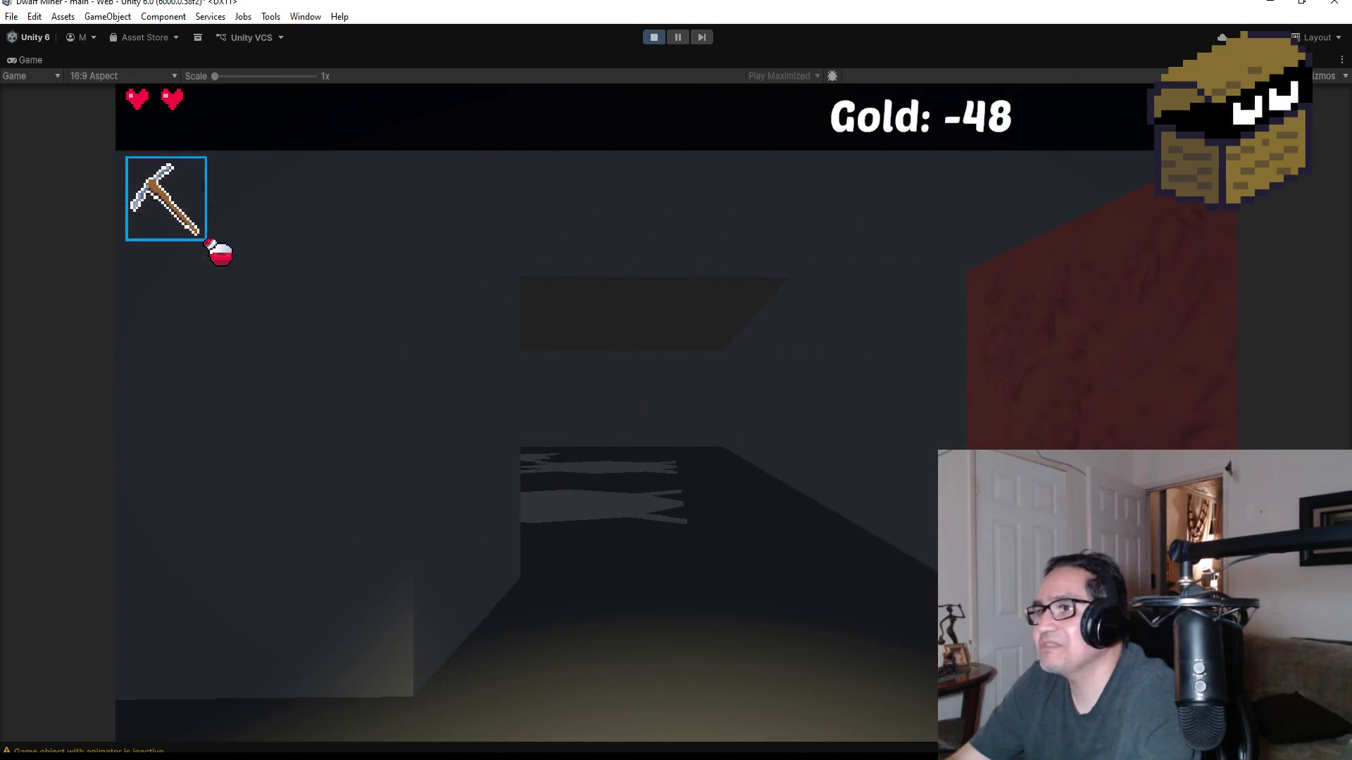
pyautogui.press('1')
pyautogui.press('Up')
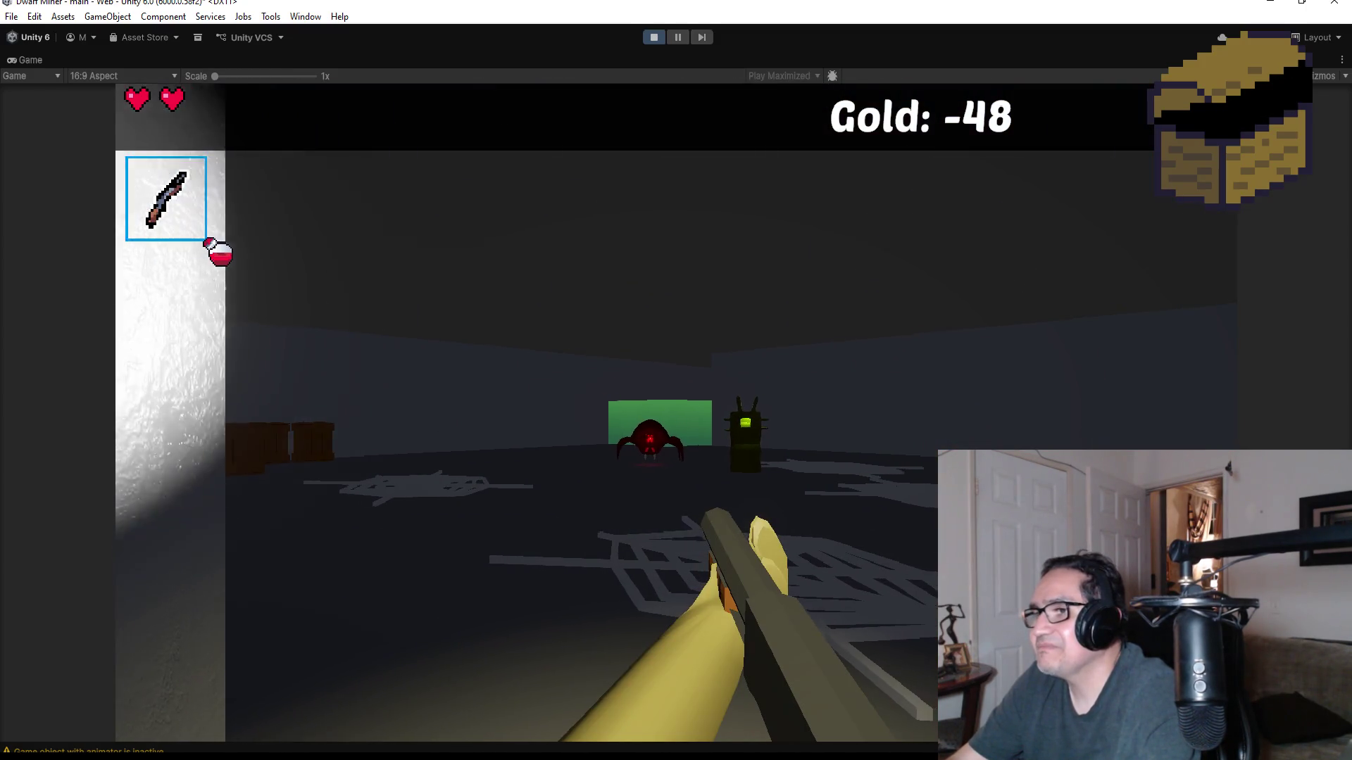
# - Advance on the spider in the next room, shooting, then back away while firing
pyautogui.press('Up')
pyautogui.press('Right')
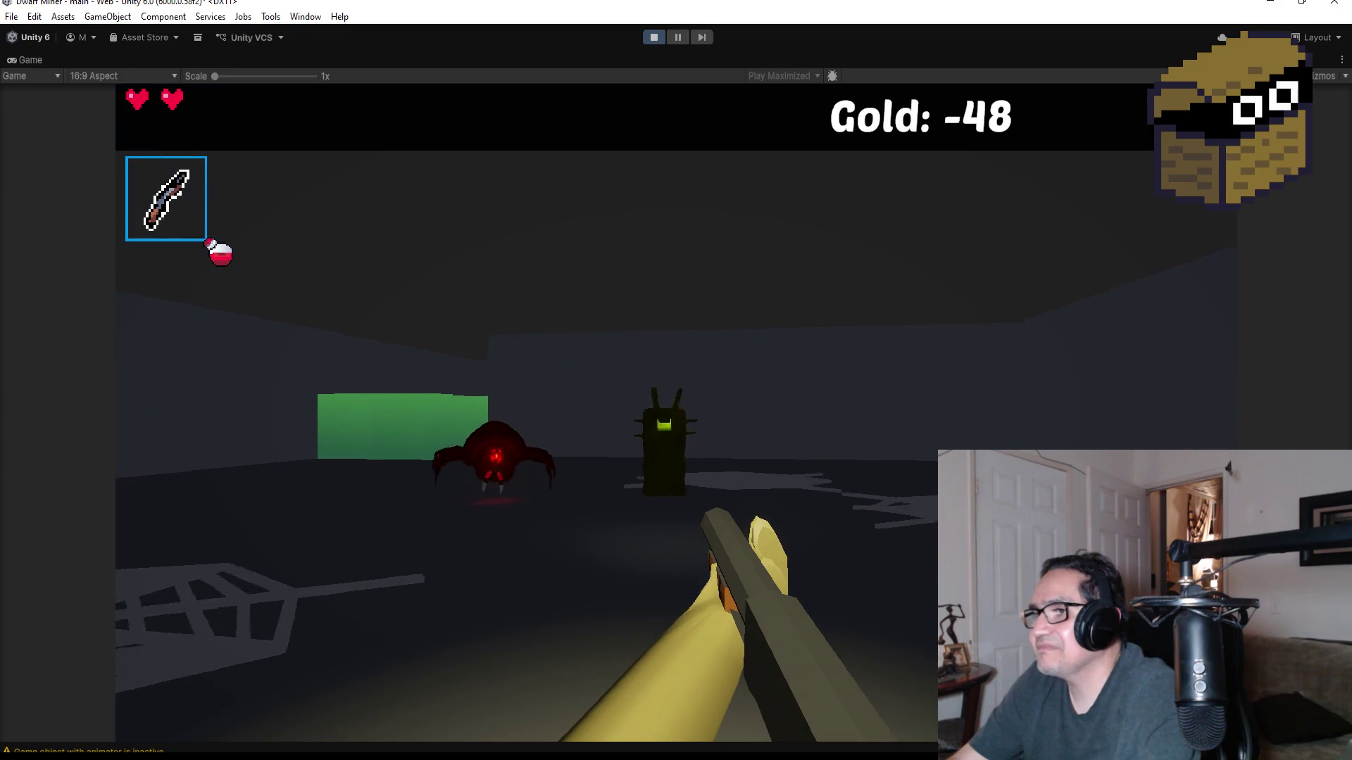
pyautogui.press('space')
pyautogui.press('Left')
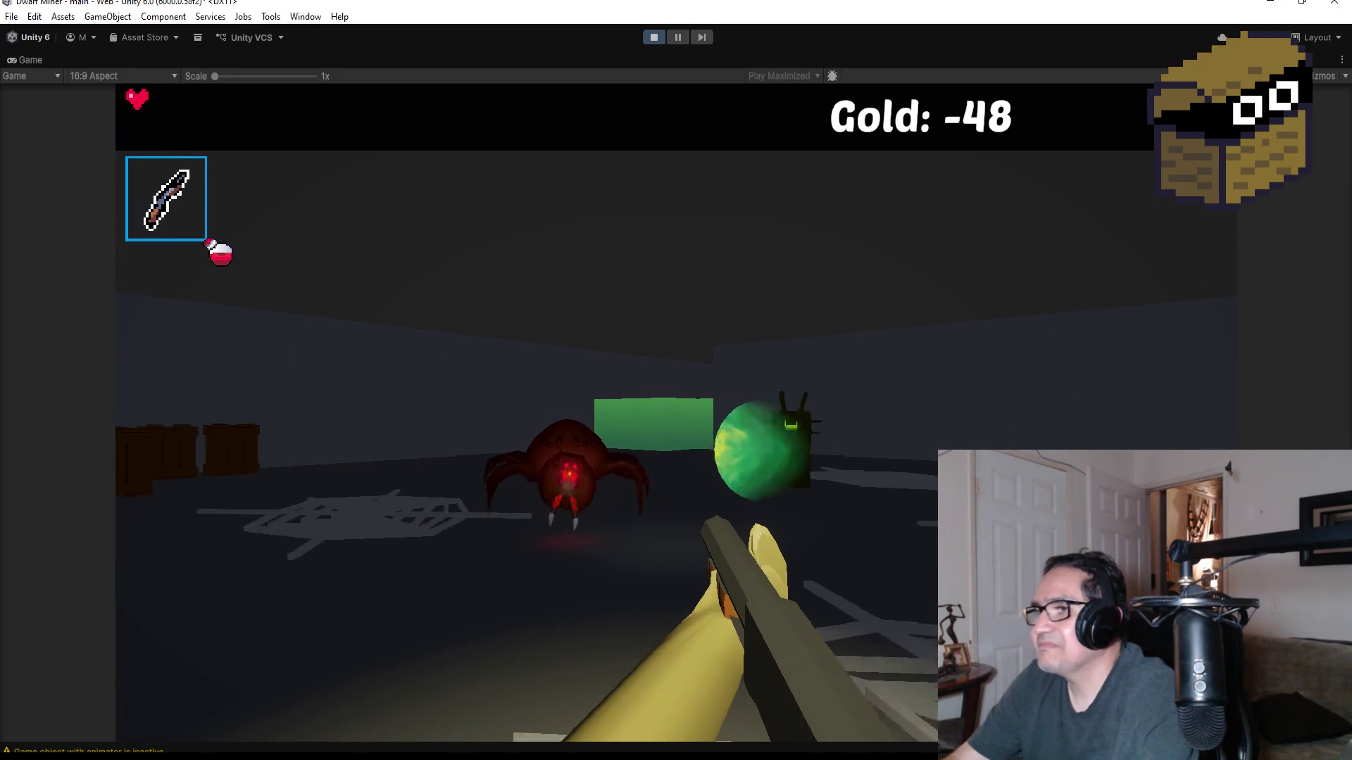
pyautogui.press('space')
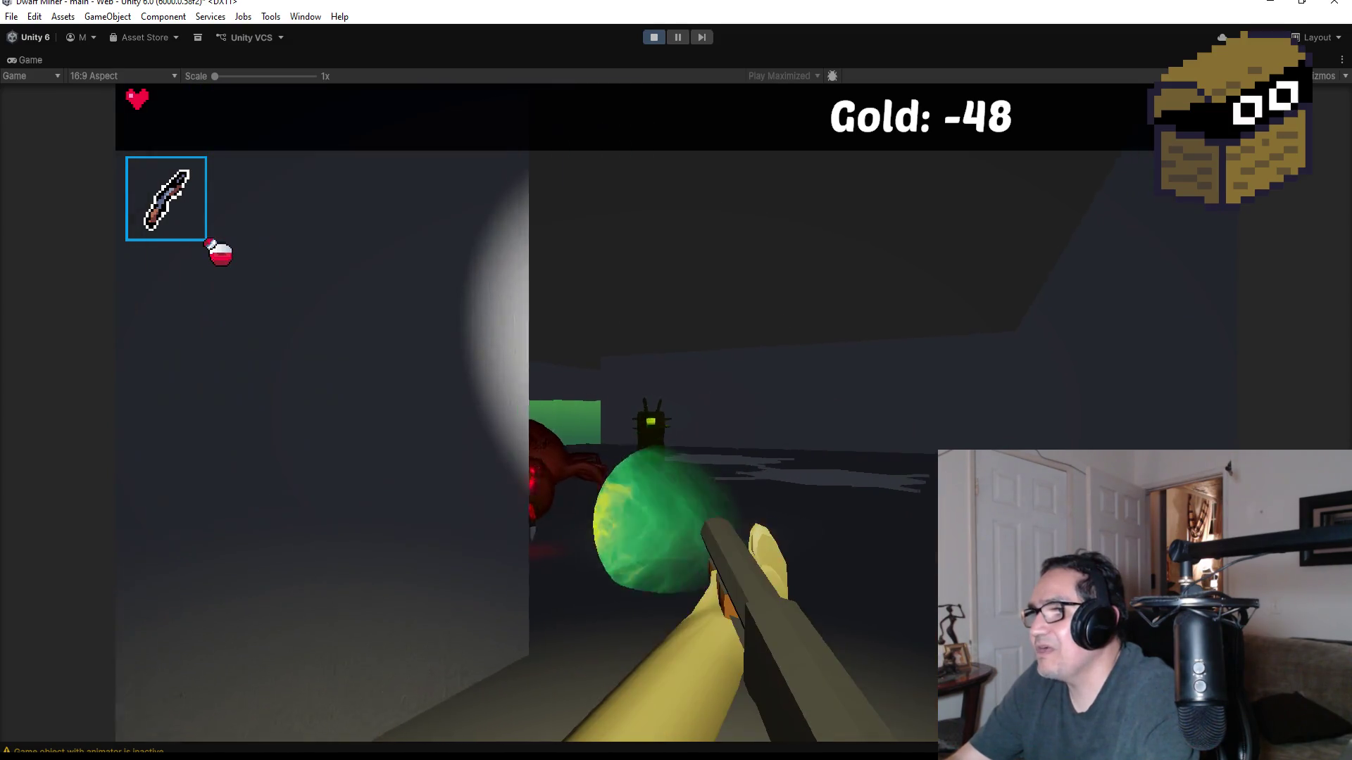
pyautogui.press('Right')
# - Keep firing orbs at the enemy down the corridor and pick up the gold
pyautogui.press('space')
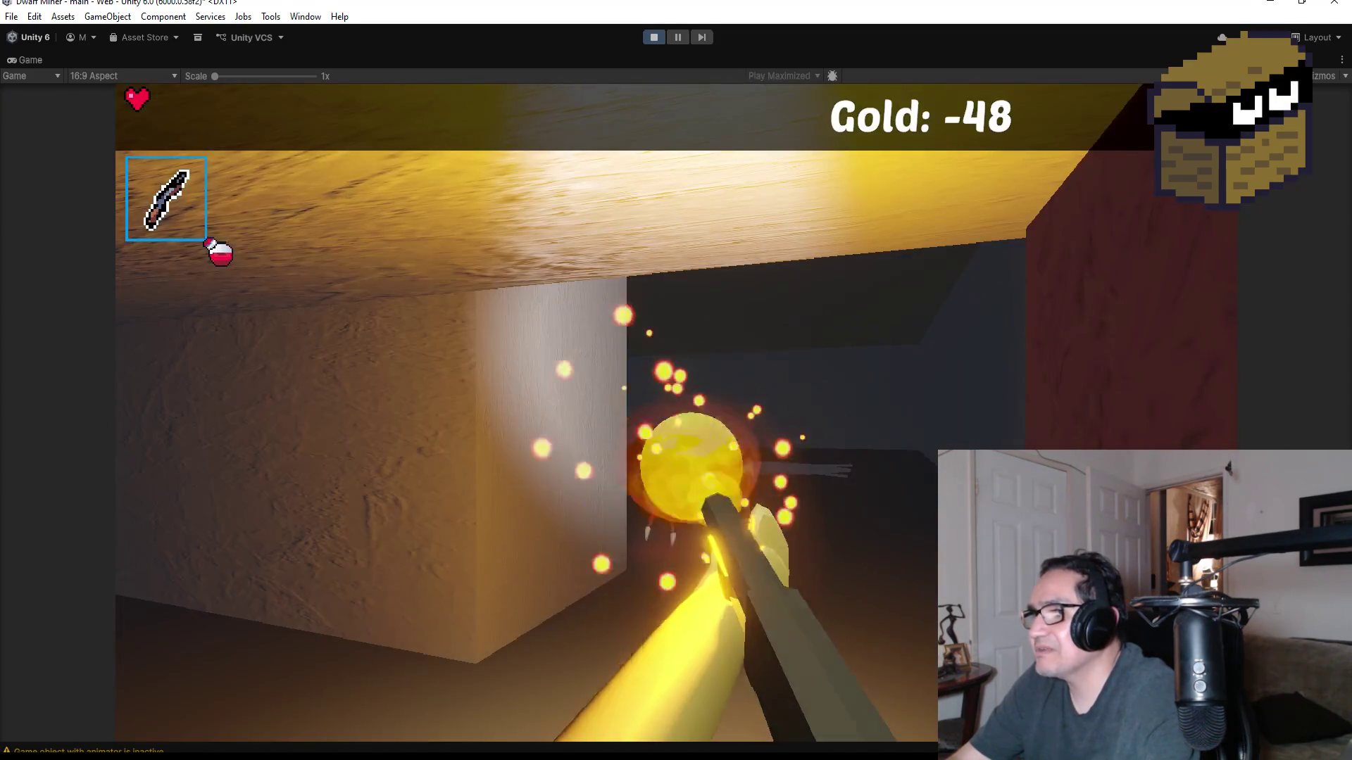
pyautogui.press('space')
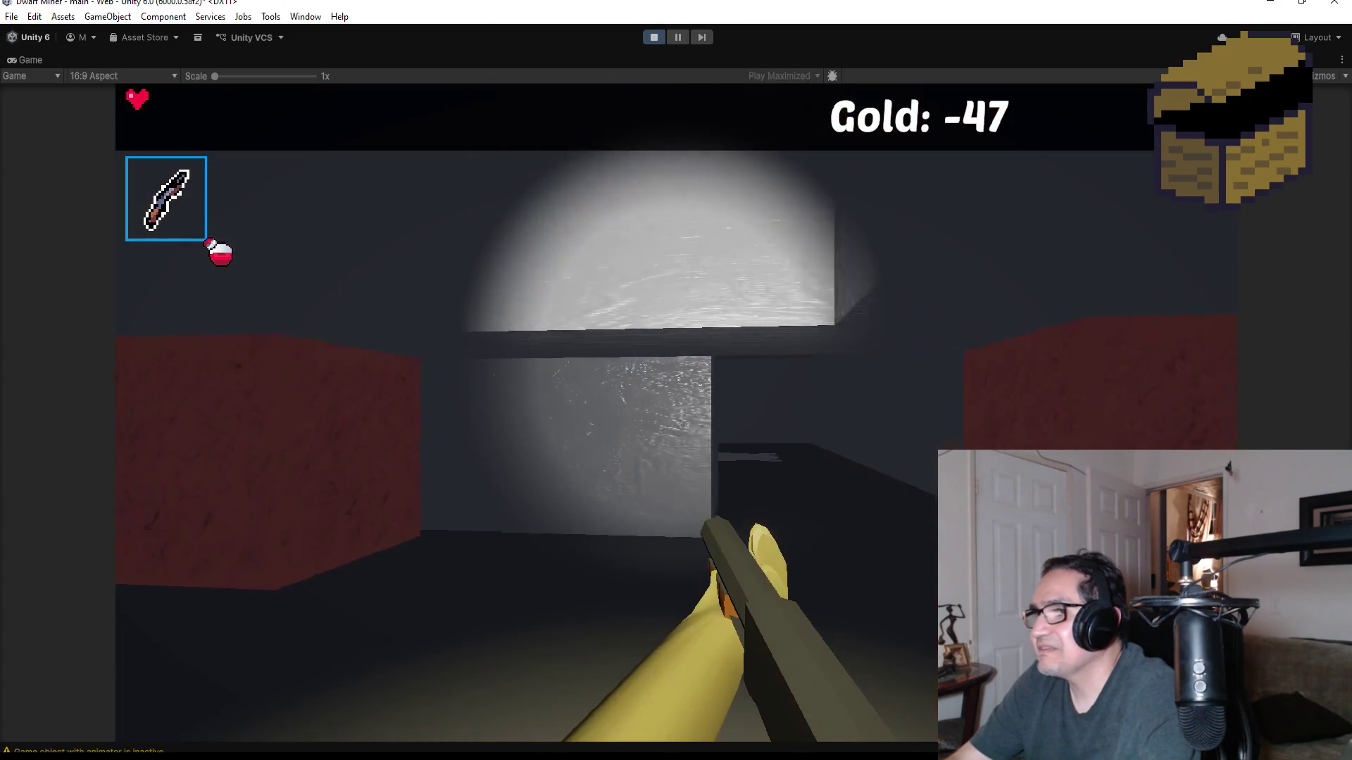
pyautogui.press('space')
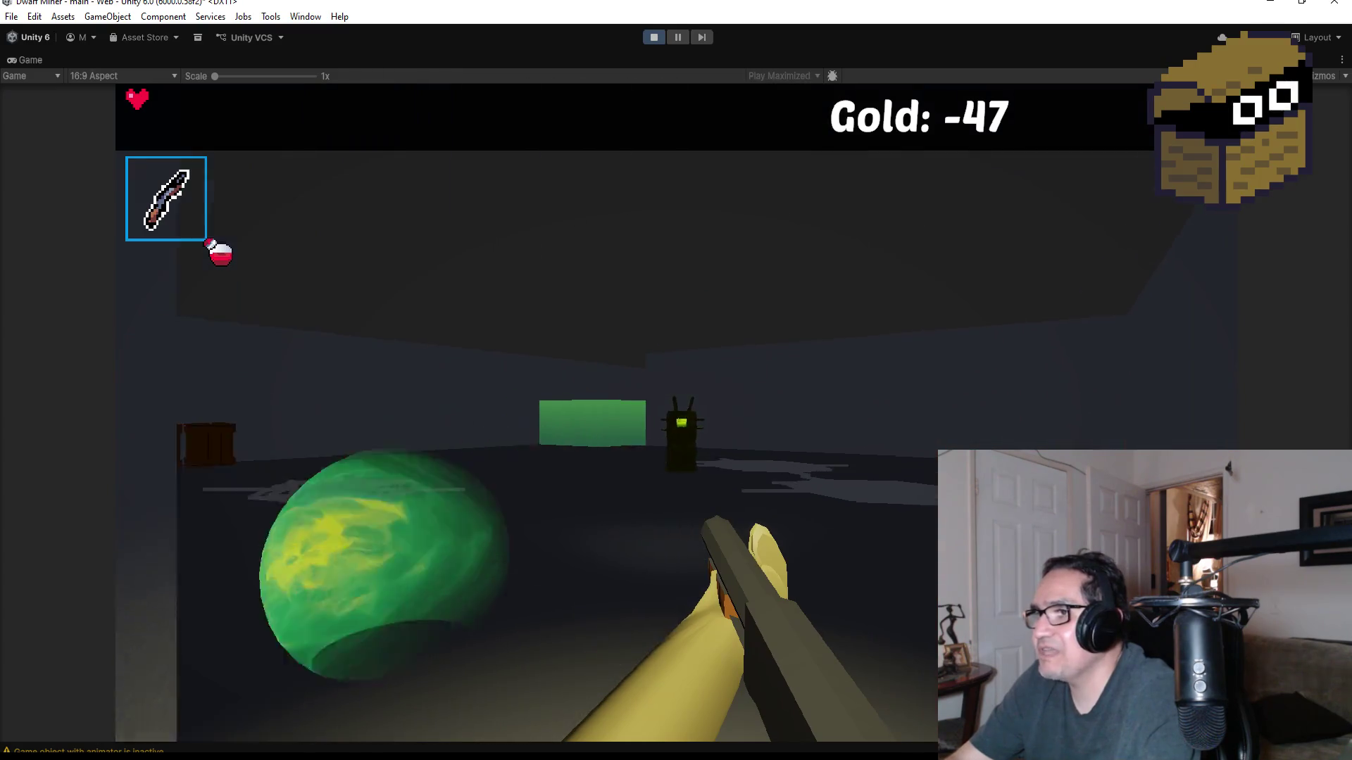
pyautogui.press('space')
pyautogui.press('space')
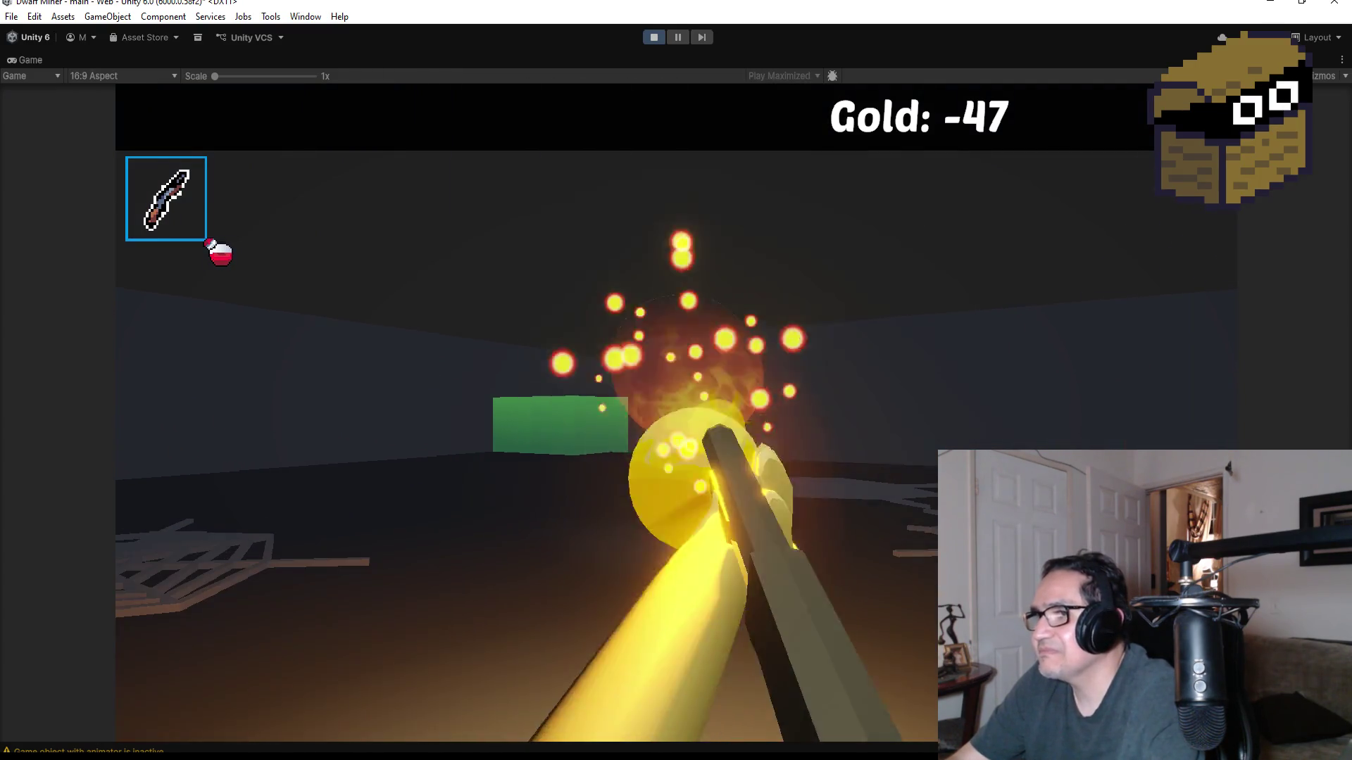
pyautogui.press('space')
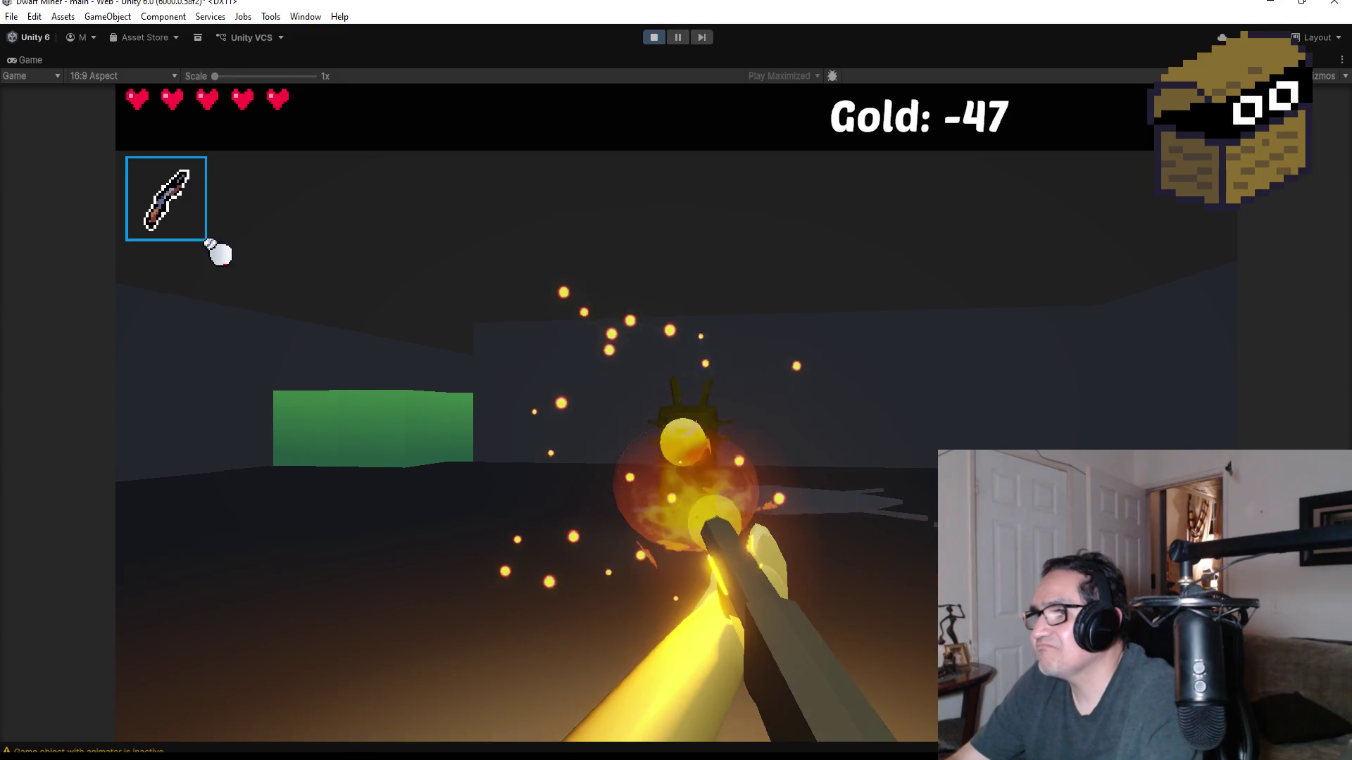
pyautogui.press('space')
pyautogui.press('space')
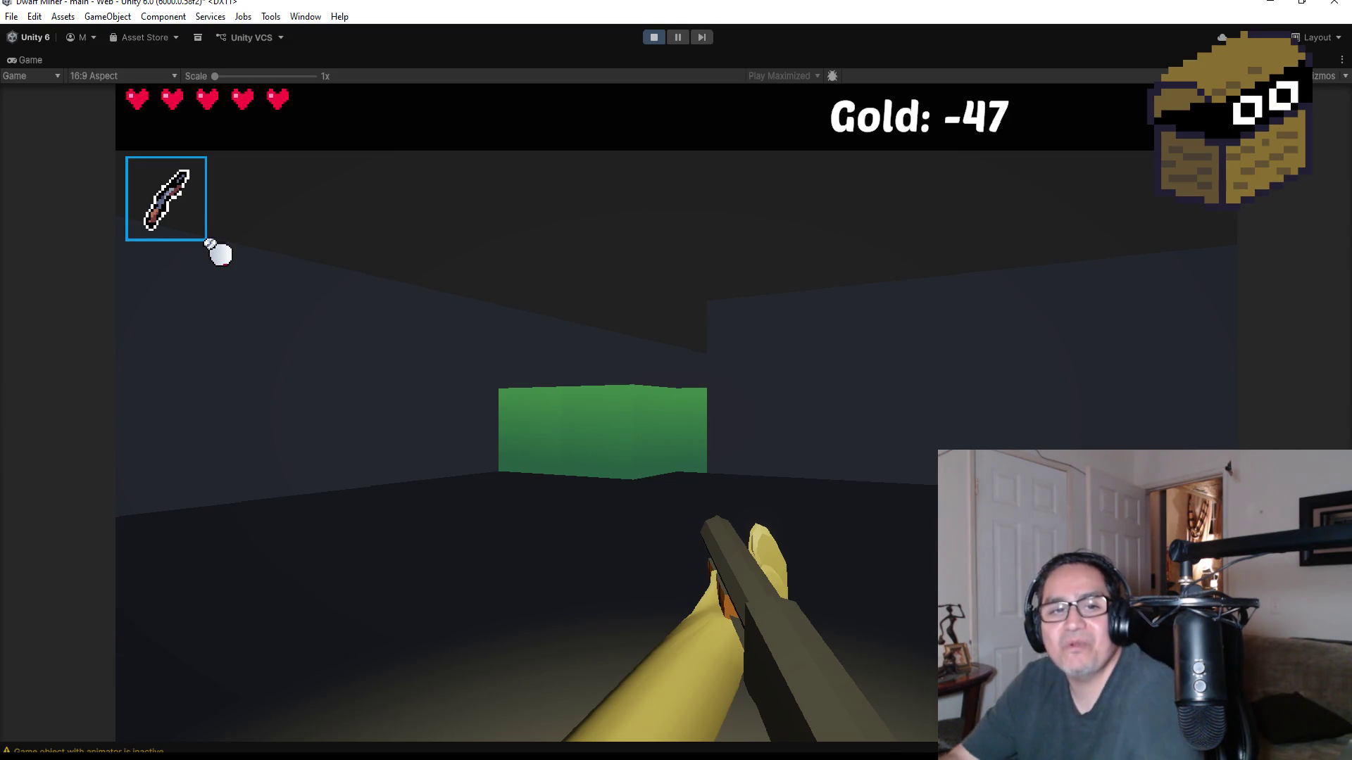
# - Switch to the pickaxe and break the first two green blocks
pyautogui.press('w')
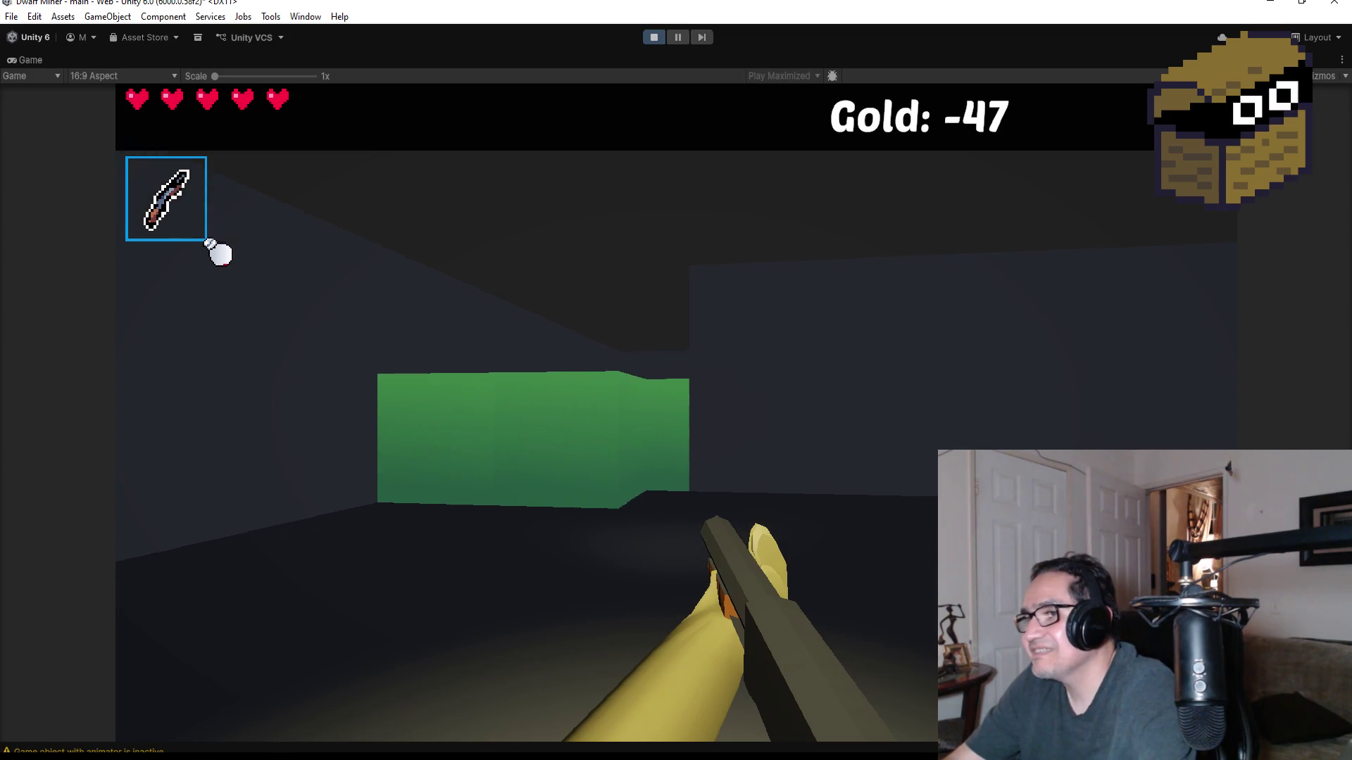
pyautogui.scroll(-1, 218, 252)
pyautogui.press('w')
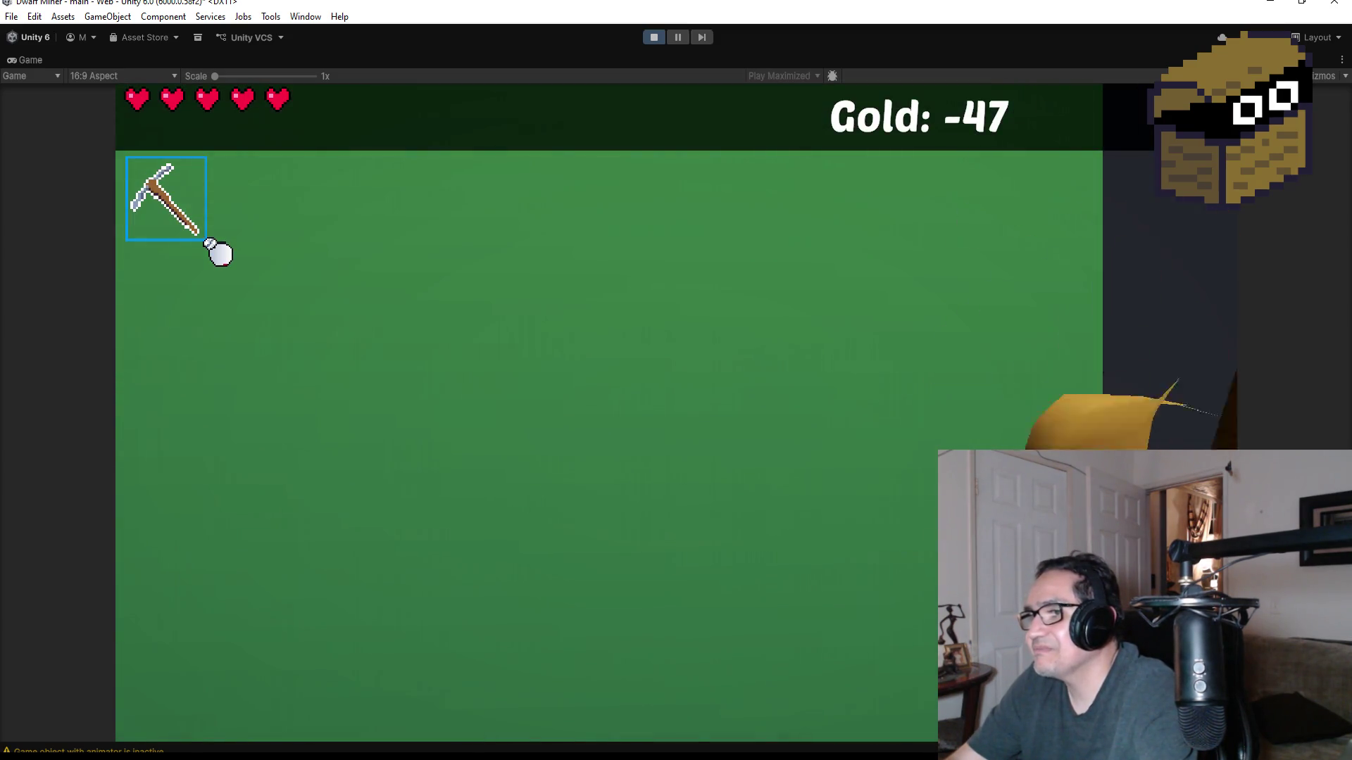
pyautogui.click(219, 253)
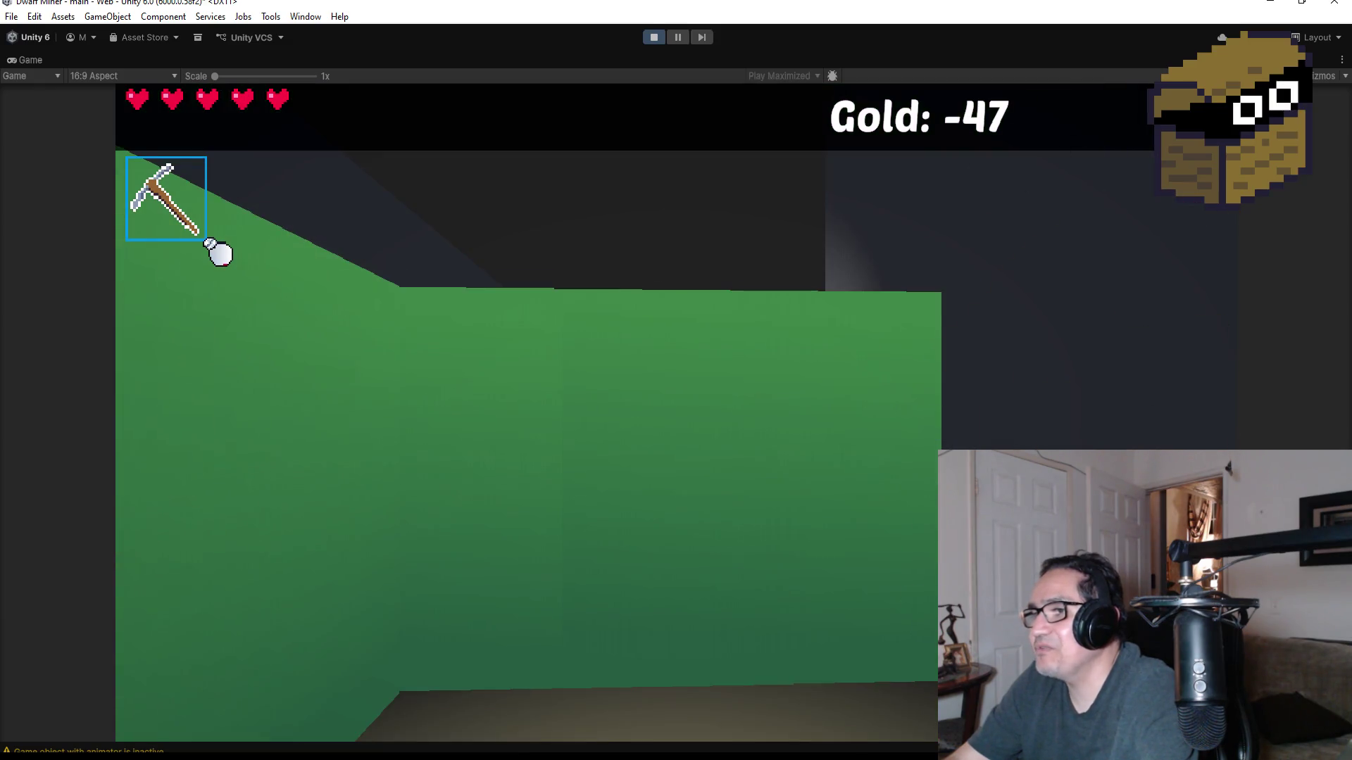
pyautogui.press('w')
pyautogui.click(218, 252)
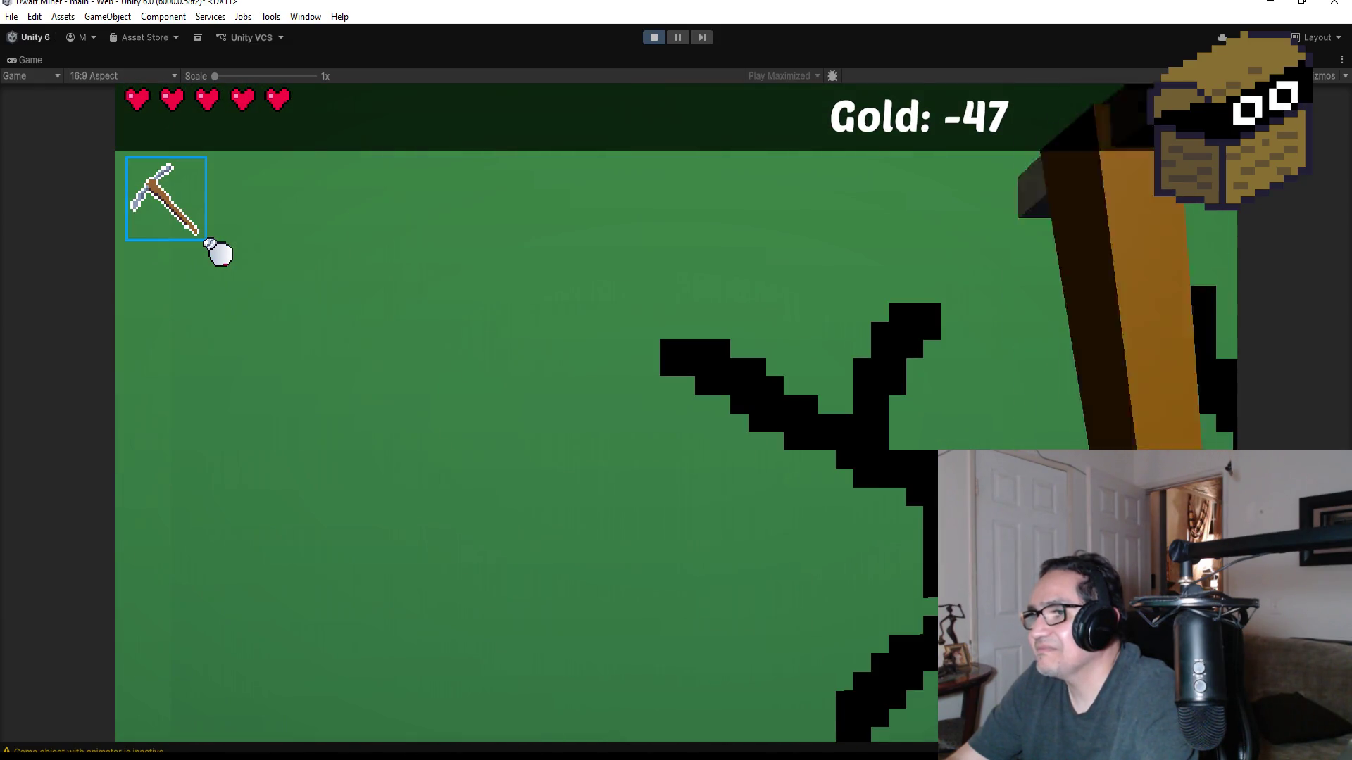
# - Switch back to the wand, turn toward the green-block corridor and fire at the blocks ahead
pyautogui.scroll(1, 219, 252)
pyautogui.press('d')
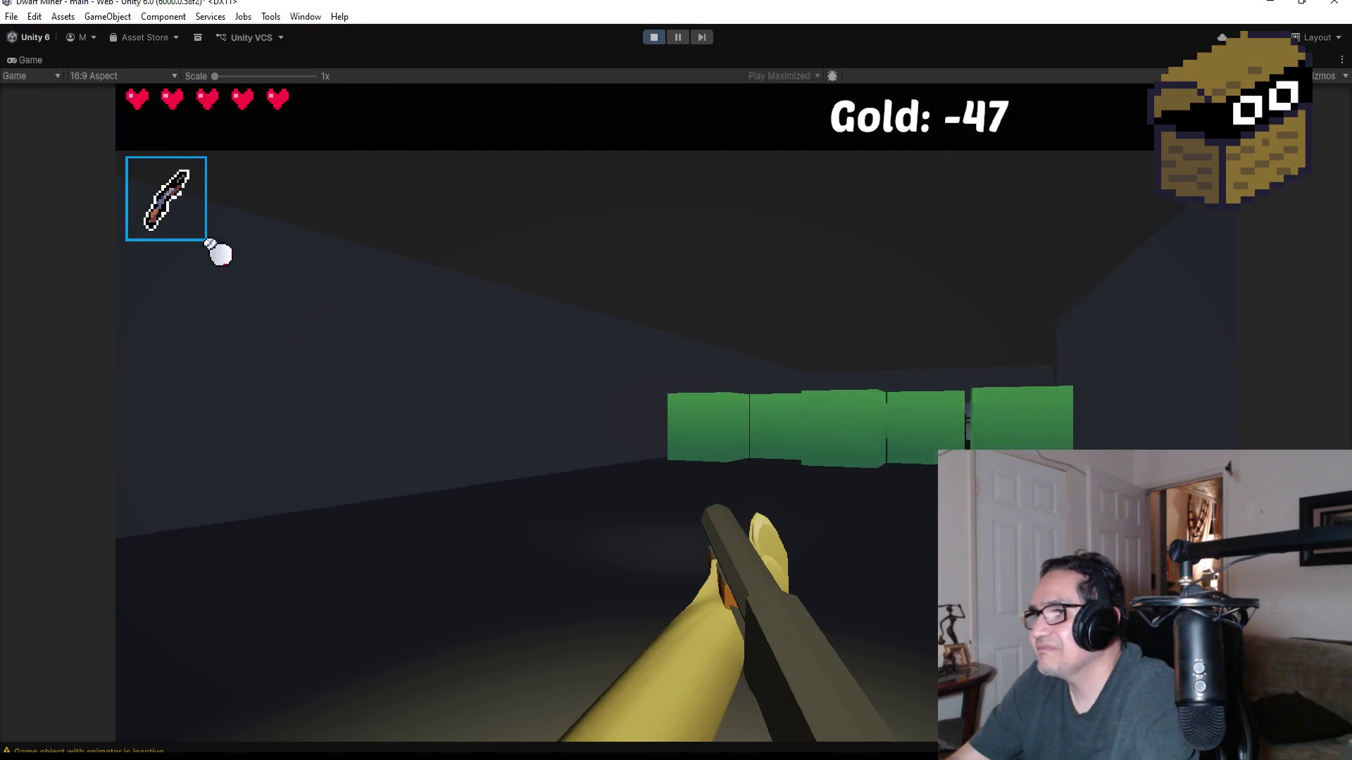
pyautogui.press('w')
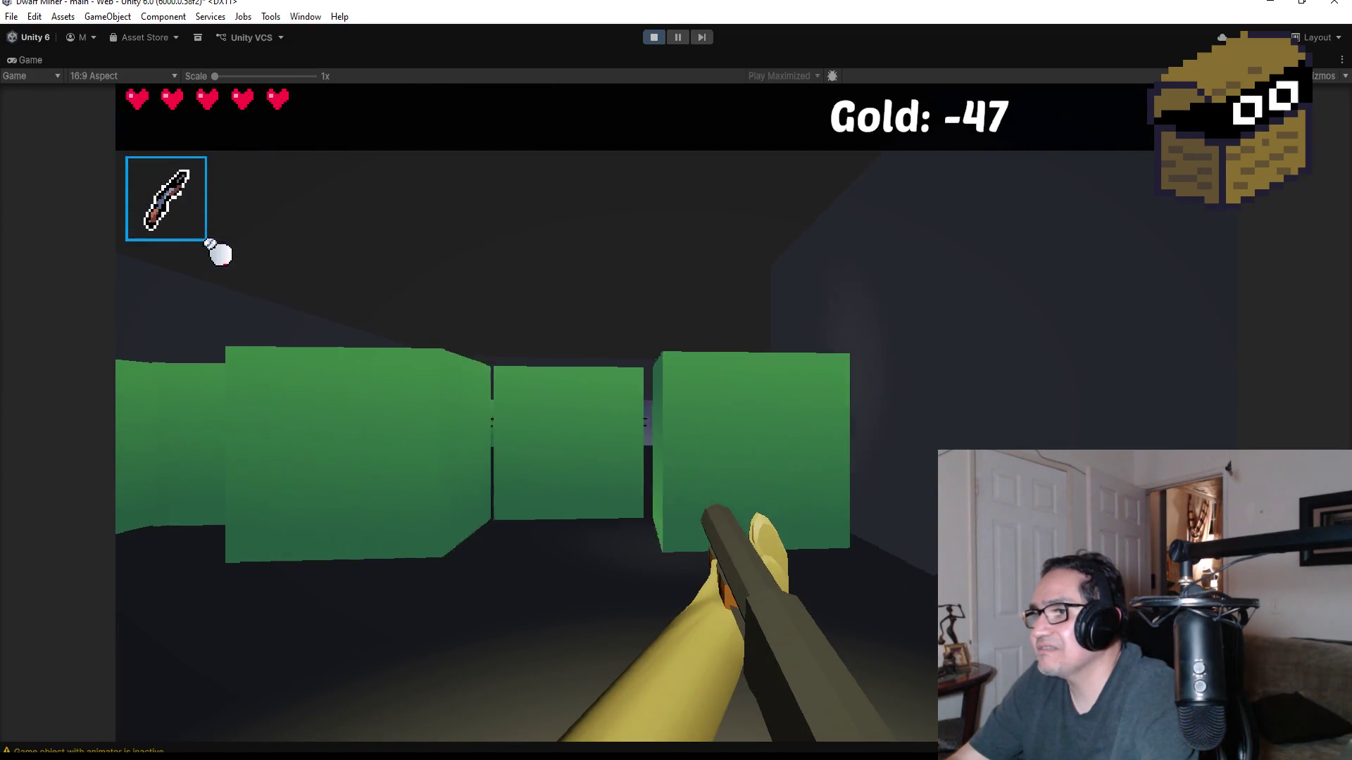
pyautogui.click(218, 252)
pyautogui.click(218, 252)
pyautogui.press('w')
pyautogui.click(218, 252)
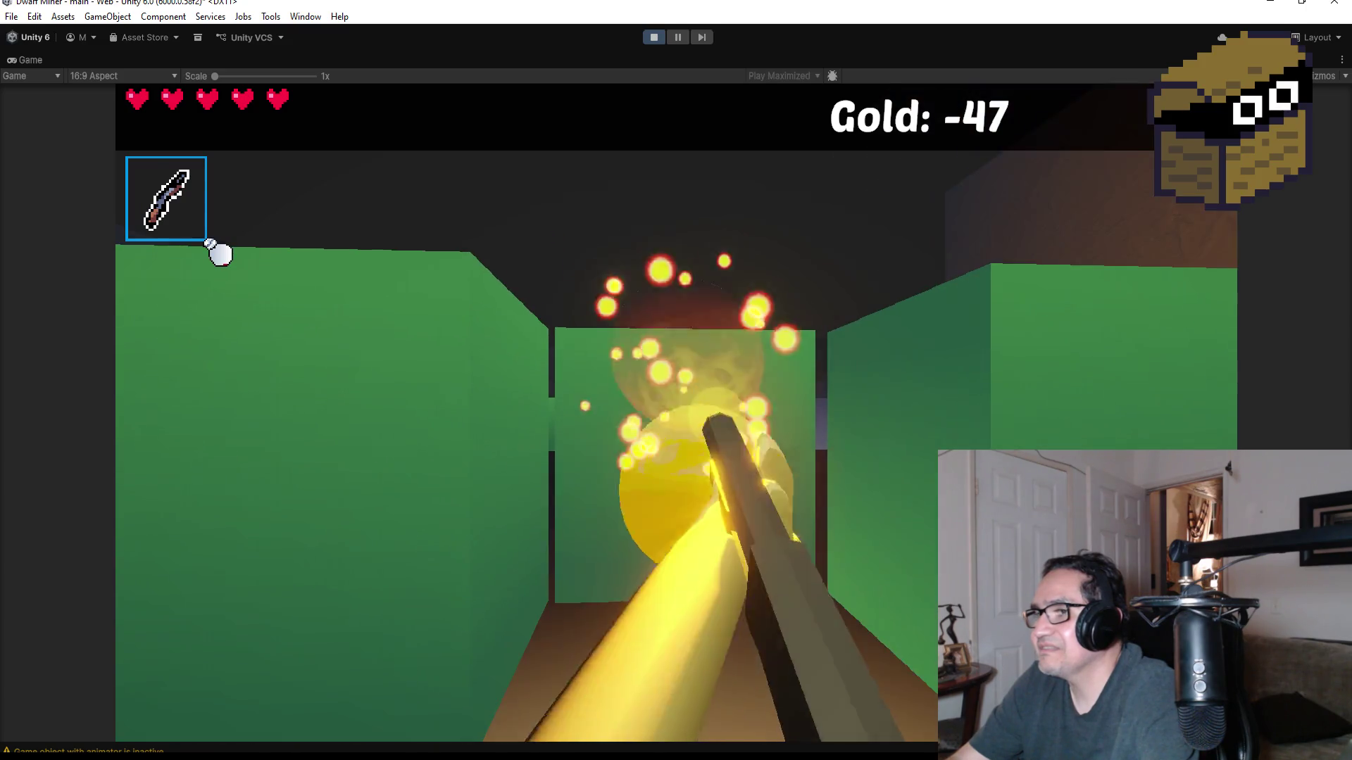
pyautogui.press('w')
pyautogui.click(219, 252)
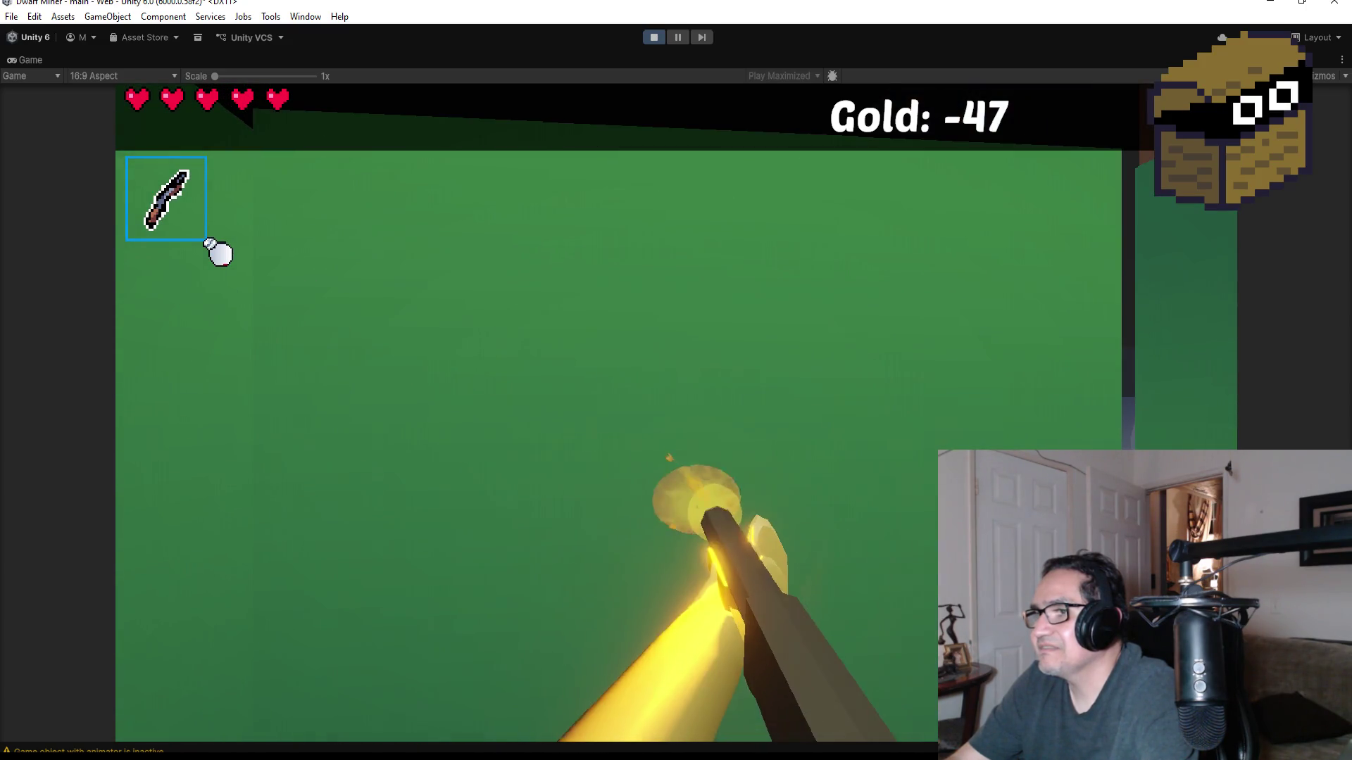
pyautogui.click(219, 252)
# - Crack and break open the facing green block with the pickaxe
pyautogui.scroll(-1, 218, 252)
pyautogui.click(218, 252)
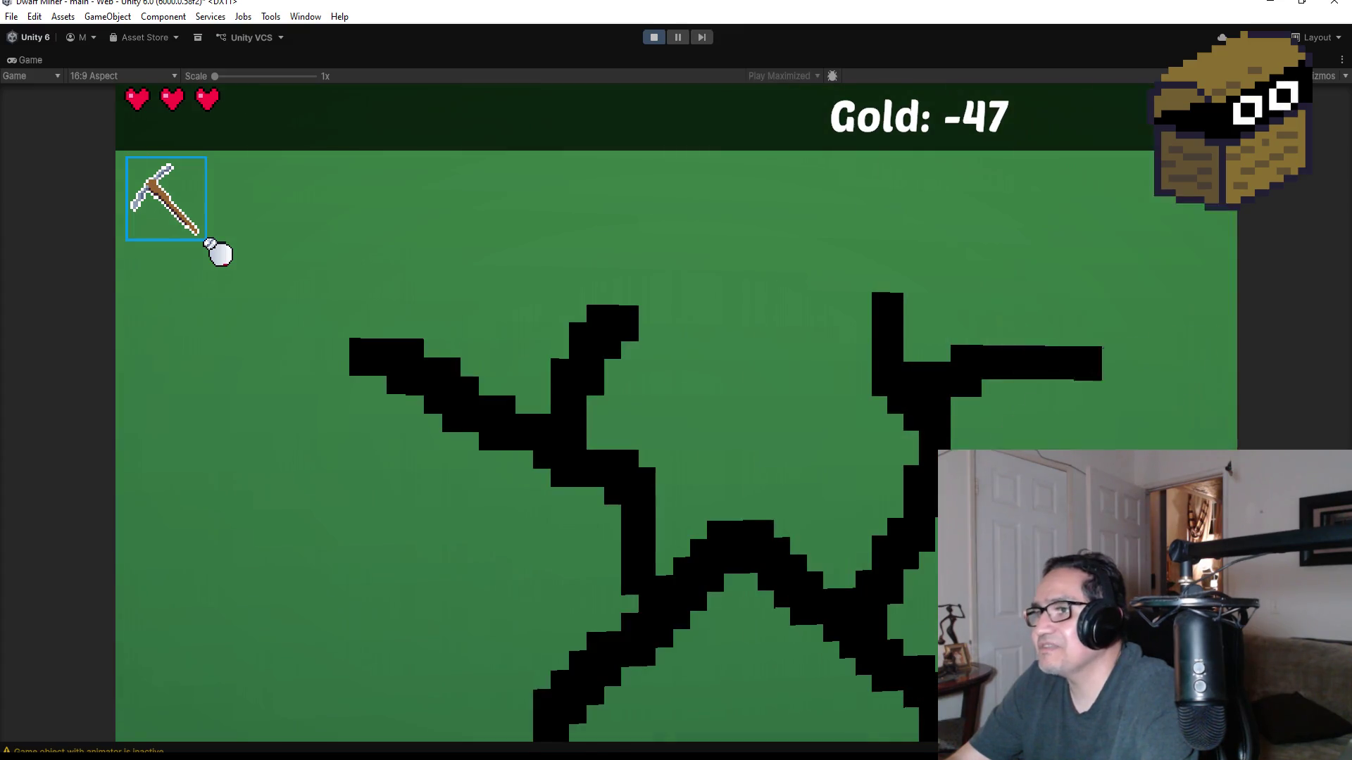
pyautogui.click(218, 252)
pyautogui.click(218, 252)
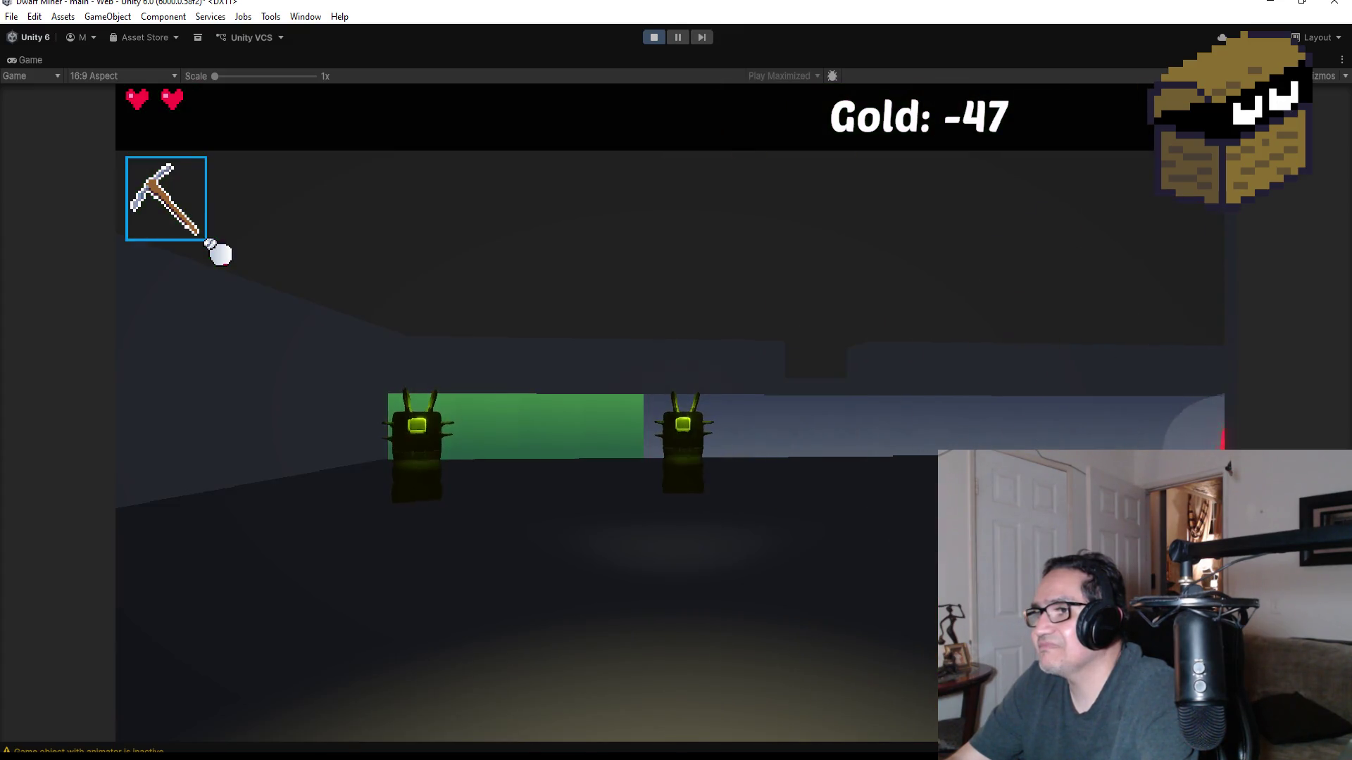
# - Swap to the wand, grab the heart and shoot the enemies near the stone pillar
pyautogui.scroll(1, 219, 252)
pyautogui.click(219, 253)
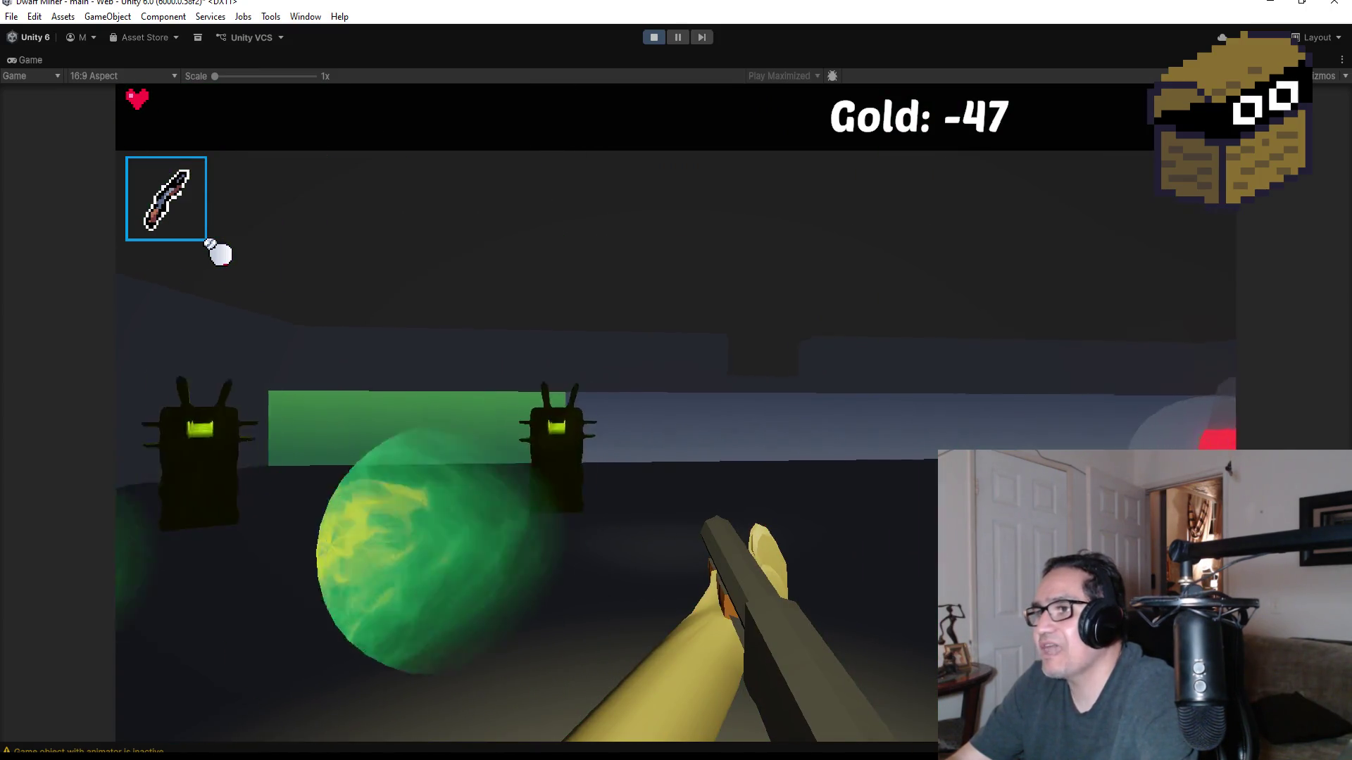
pyautogui.press('w')
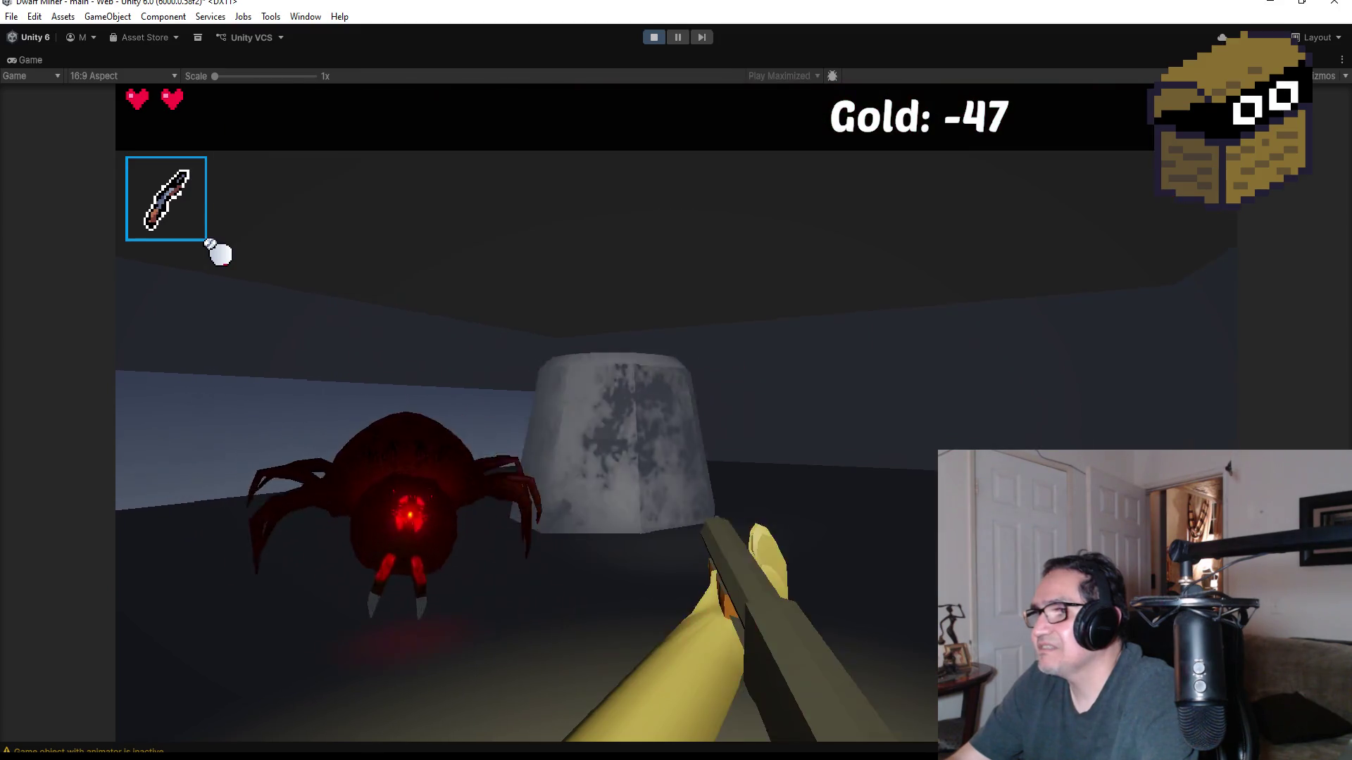
pyautogui.click(219, 252)
pyautogui.press('s')
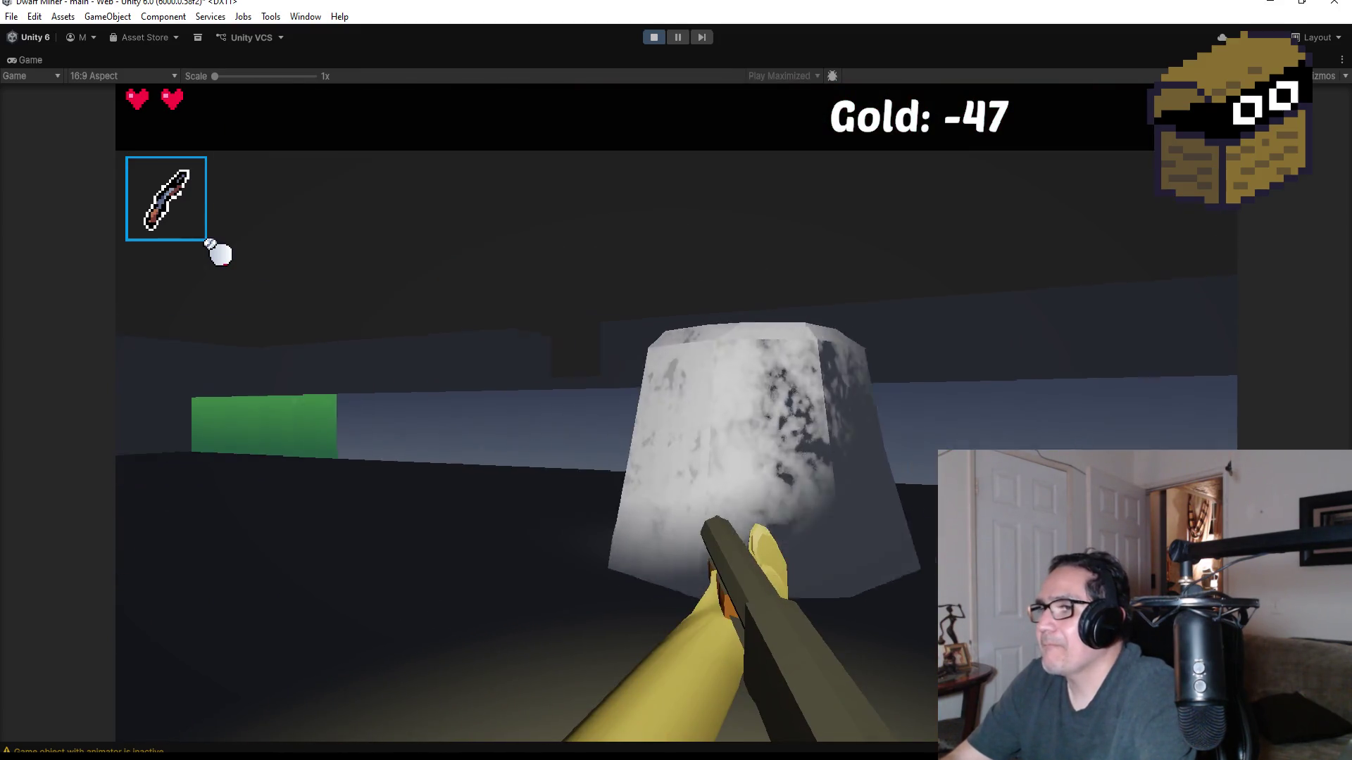
pyautogui.click(219, 252)
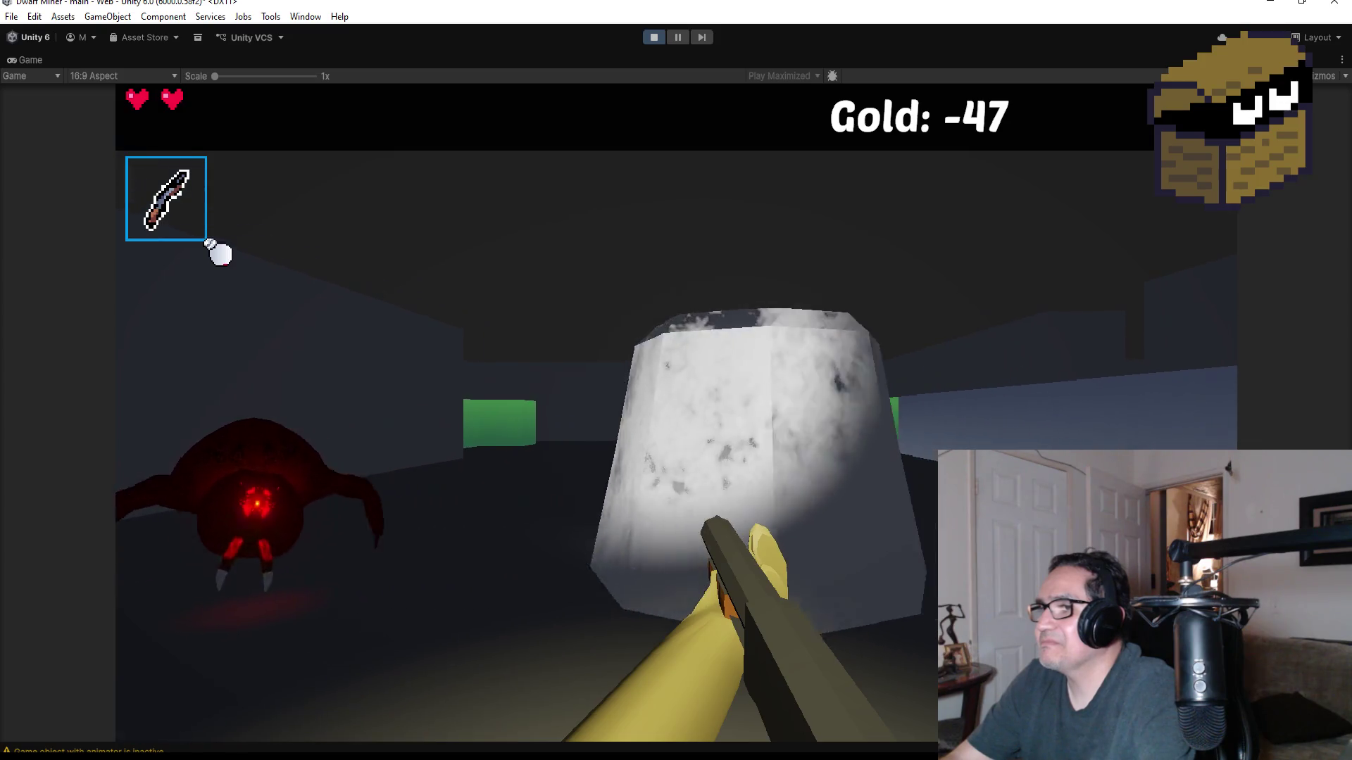
# - Back away from the spider while casting fireballs and green orbs at the spiders
pyautogui.press('s')
pyautogui.click(218, 252)
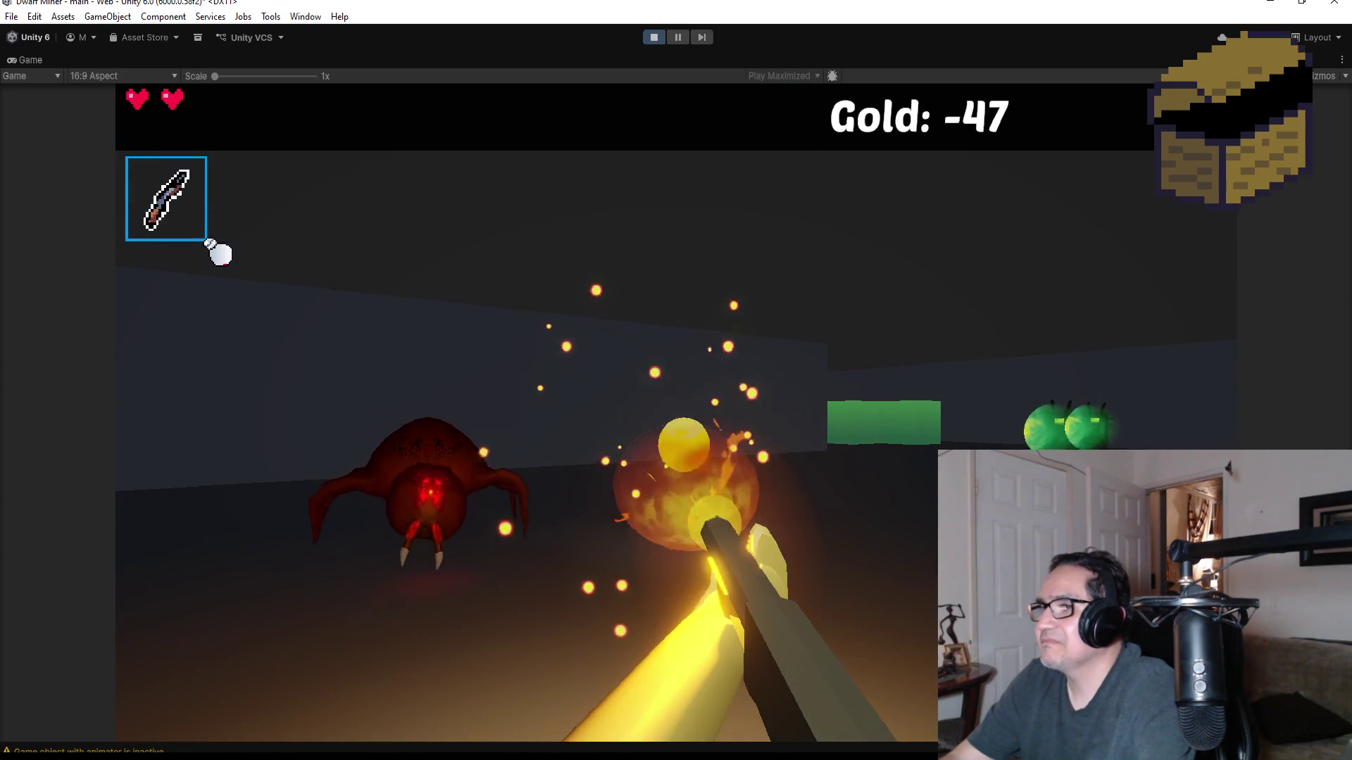
pyautogui.click(219, 252)
pyautogui.click(219, 252)
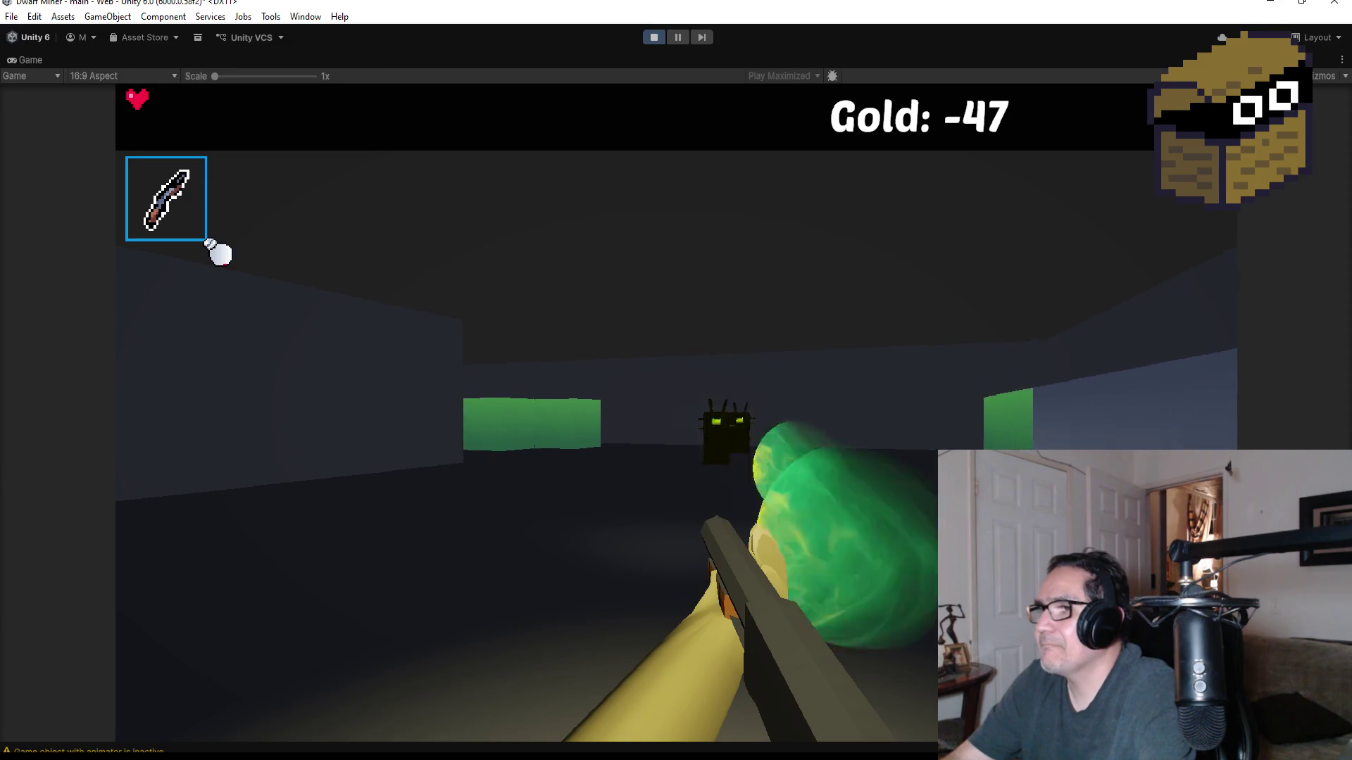
pyautogui.click(218, 252)
pyautogui.click(218, 252)
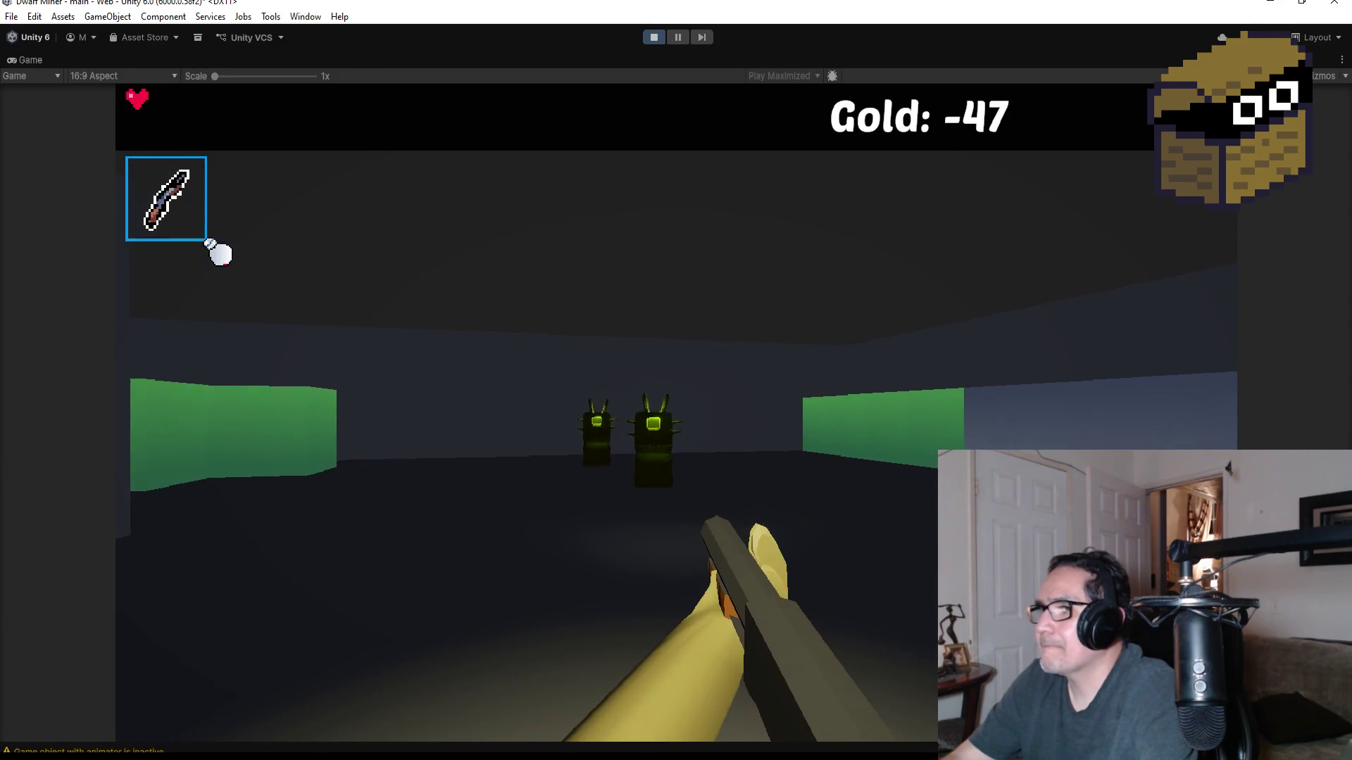
pyautogui.click(219, 252)
pyautogui.click(218, 252)
pyautogui.click(218, 252)
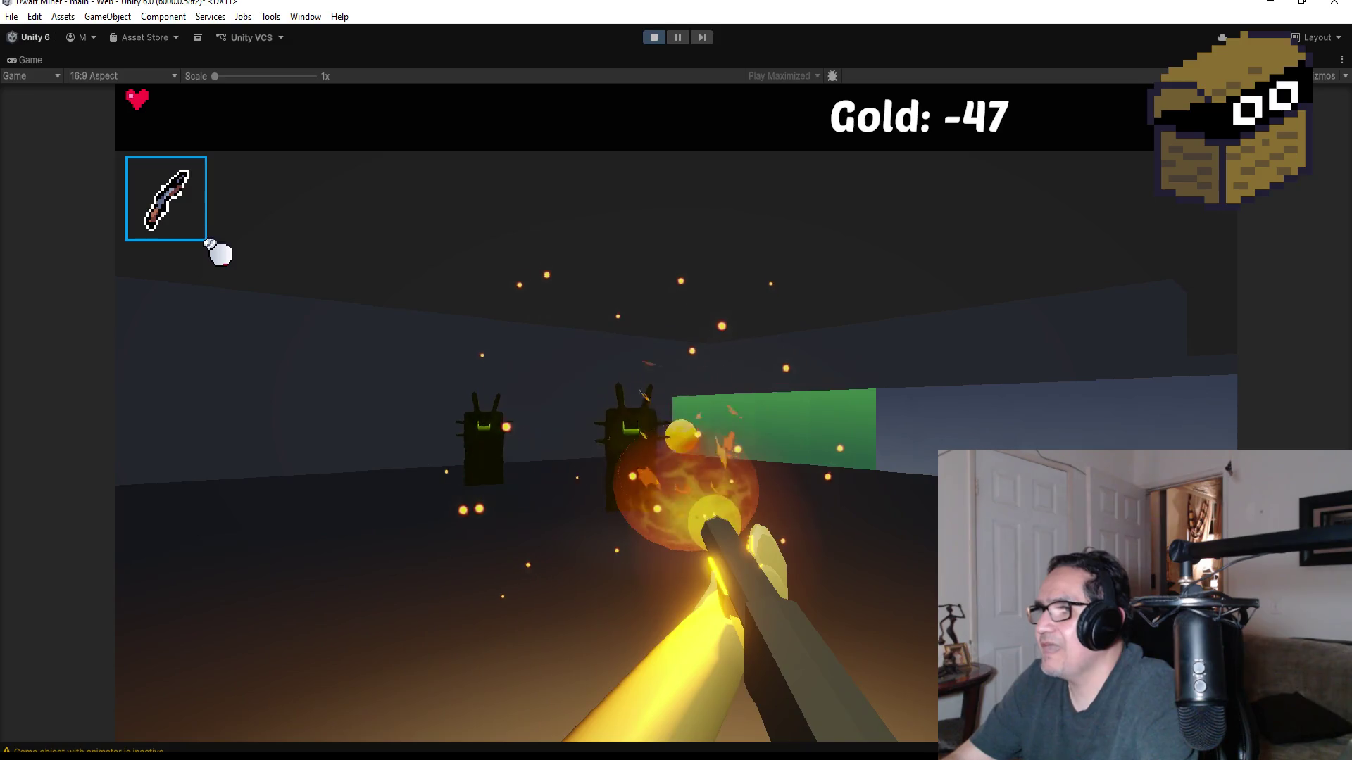
# - Keep blasting the remaining spider with fireballs and bursts of green orbs
pyautogui.click(218, 252)
pyautogui.click(218, 252)
pyautogui.click(218, 252)
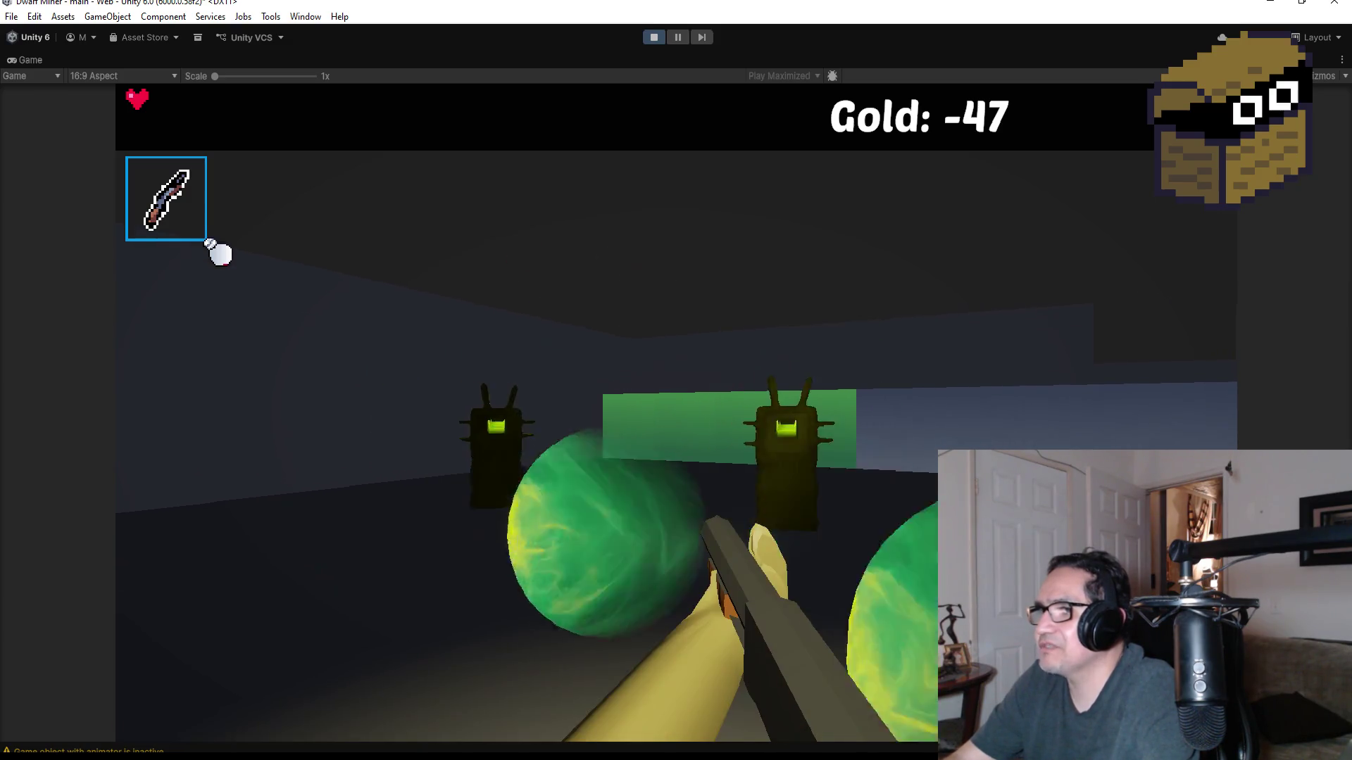
pyautogui.click(219, 252)
pyautogui.click(218, 252)
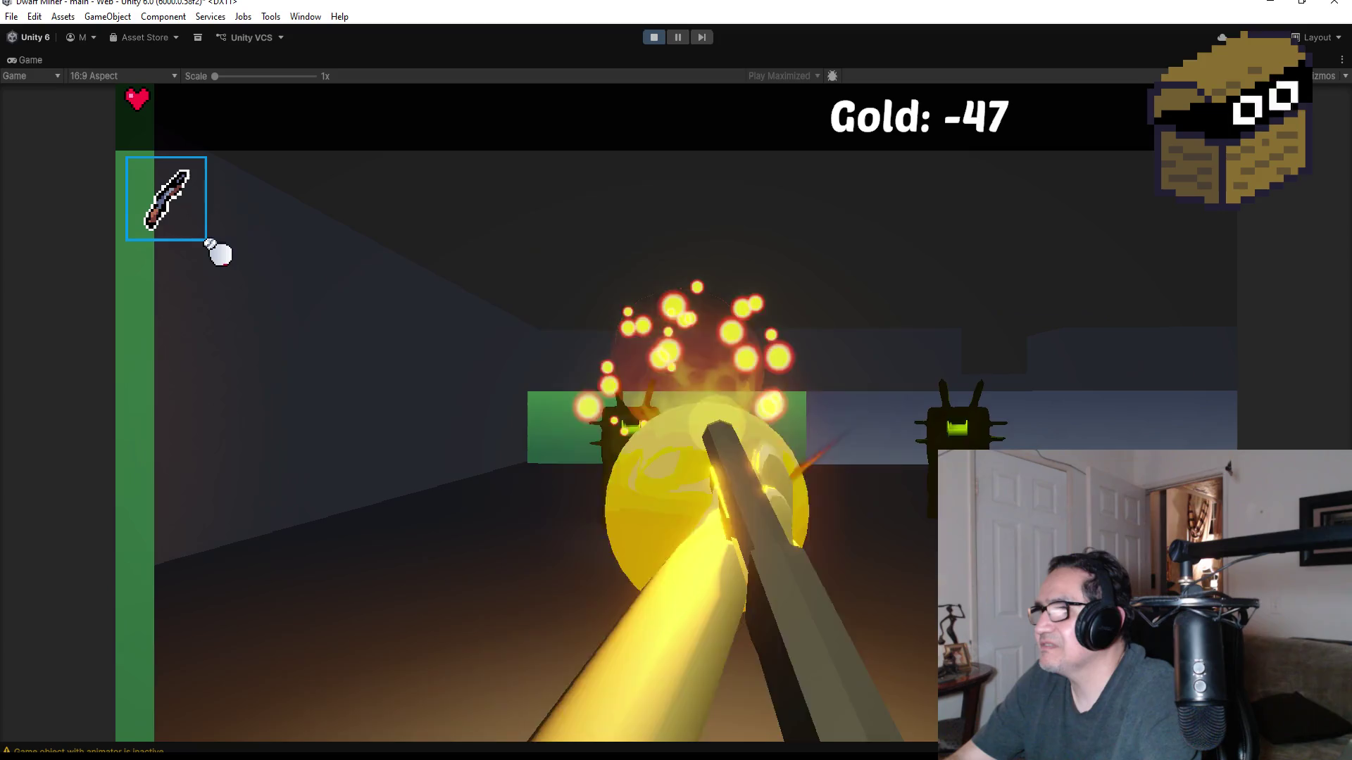
pyautogui.click(219, 252)
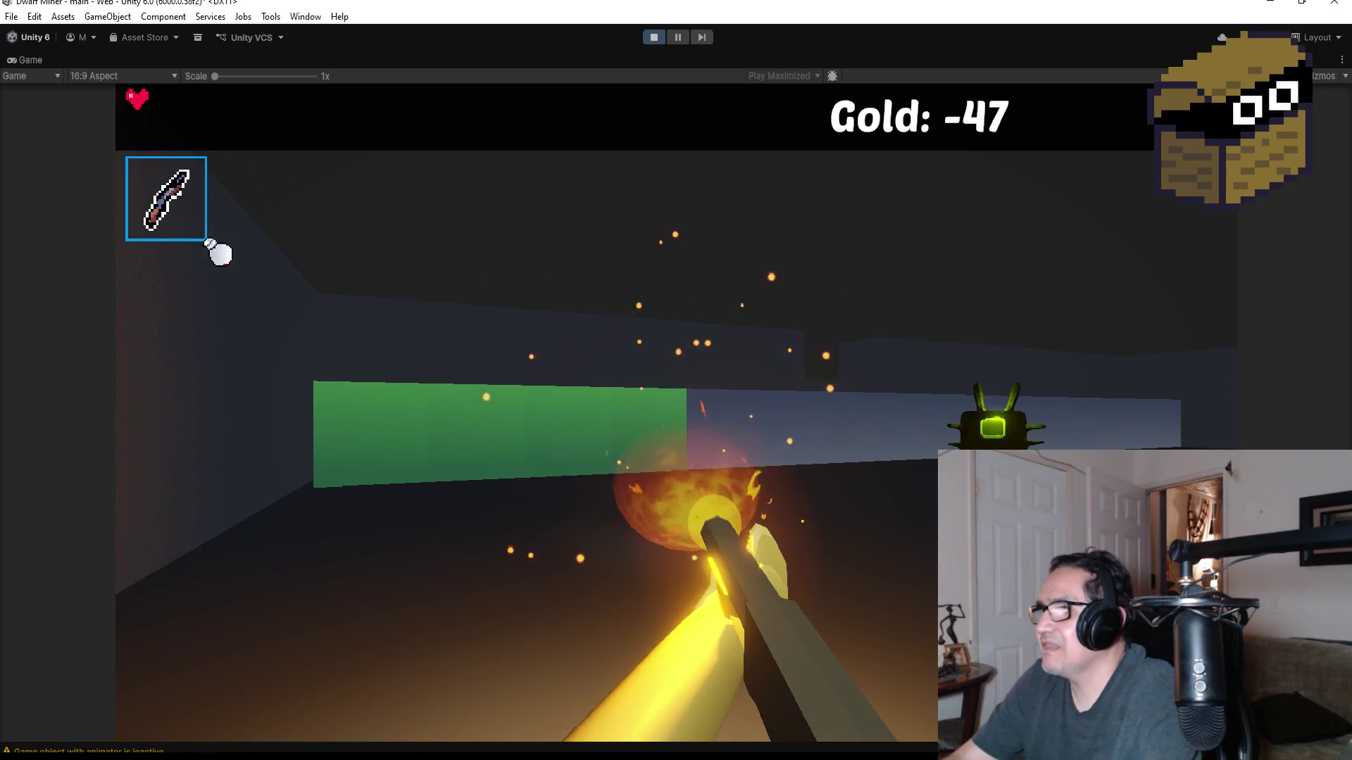
pyautogui.click(219, 252)
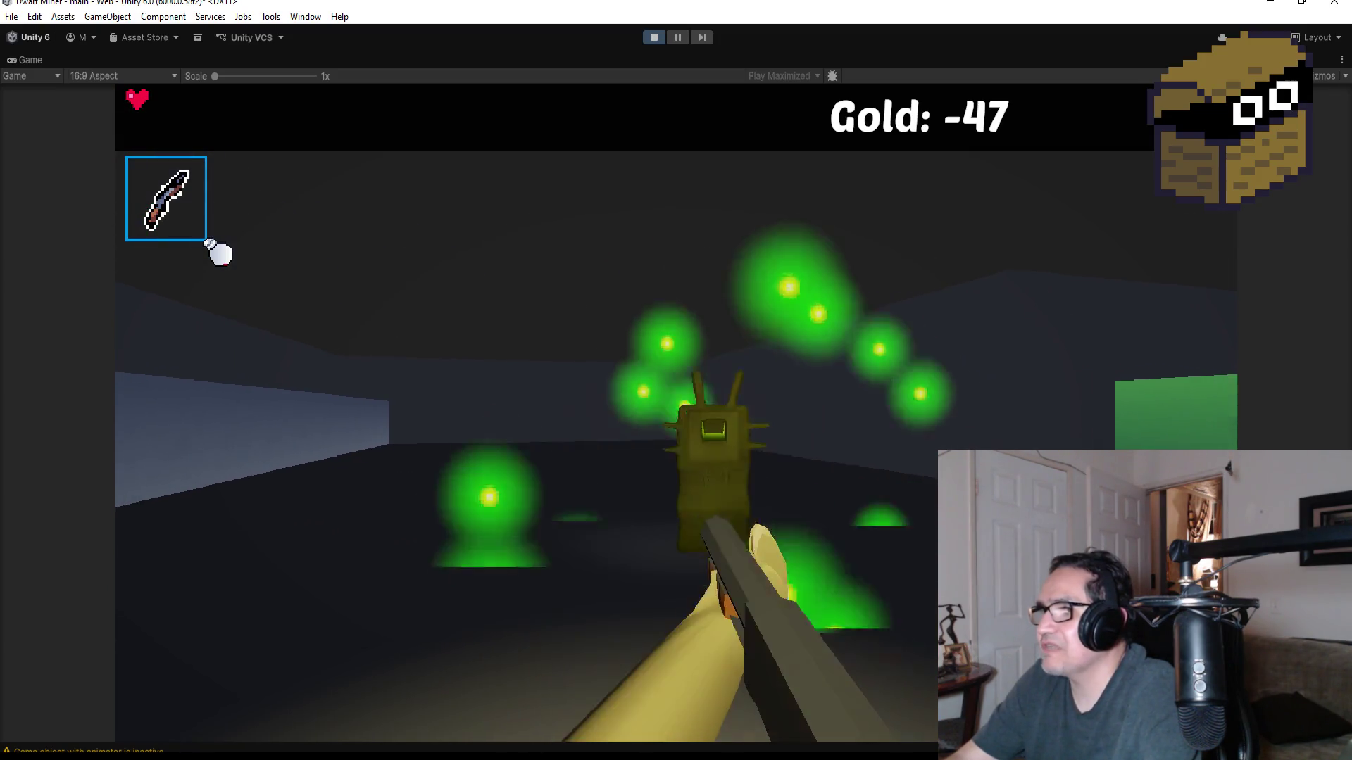
pyautogui.click(218, 252)
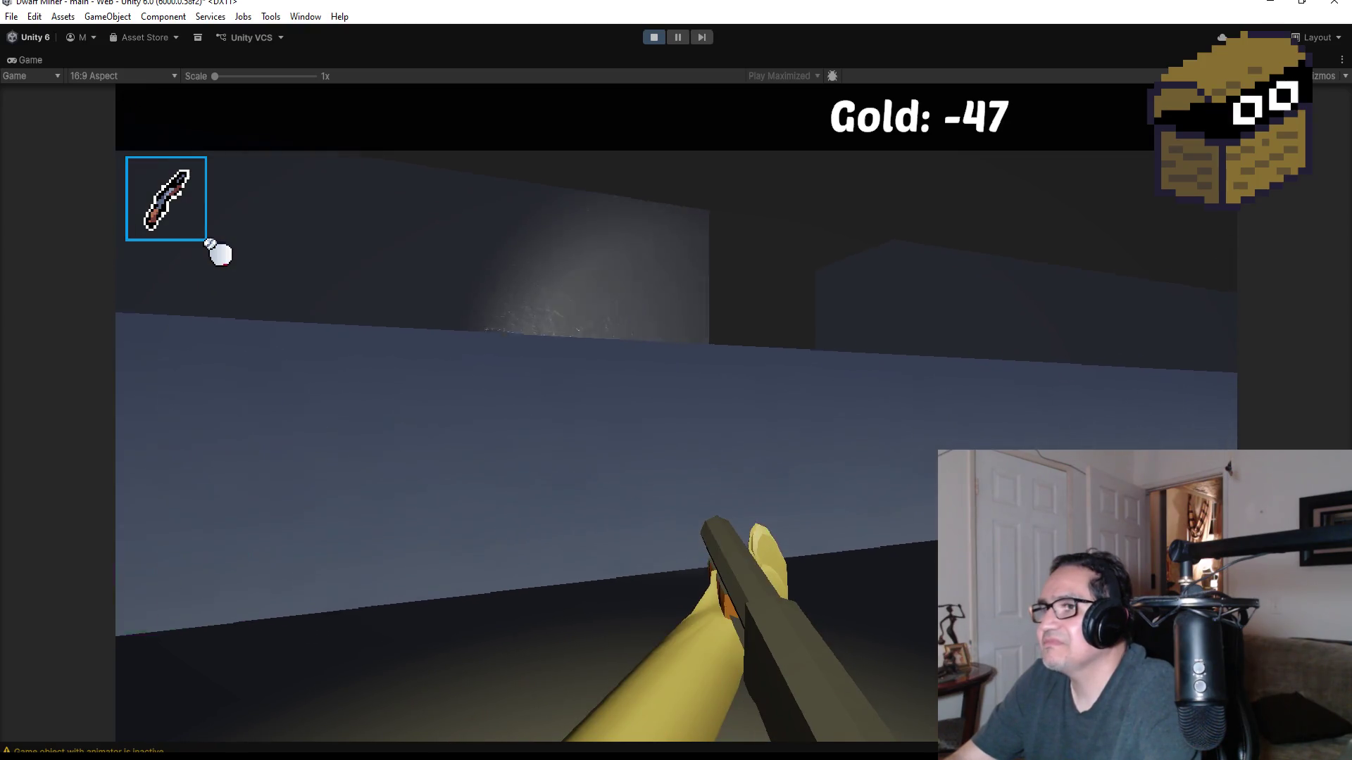
# - Swing the pickaxe once, then bring up the settings with Esc and stop Play mode
pyautogui.scroll(-1, 218, 252)
pyautogui.click(218, 252)
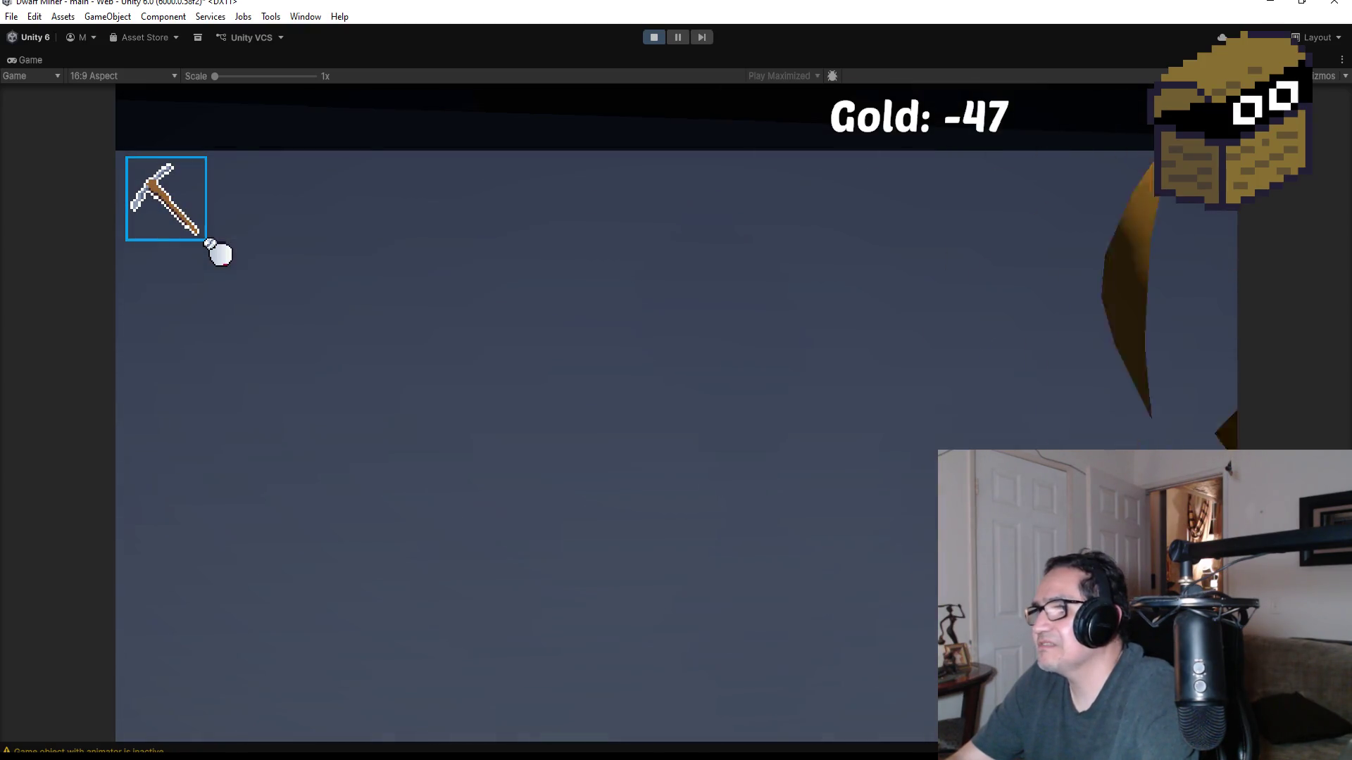
pyautogui.scroll(1, 218, 252)
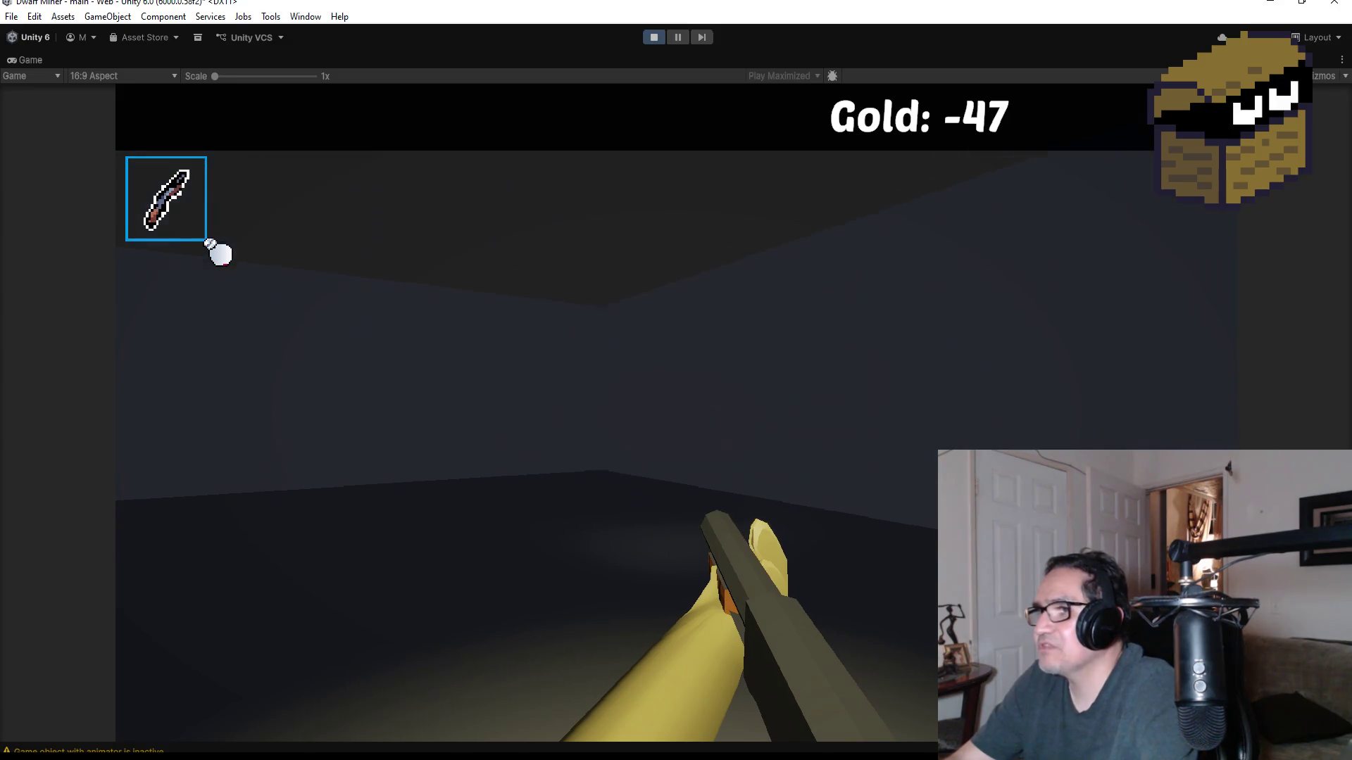
pyautogui.press('Escape')
pyautogui.click(653, 39)
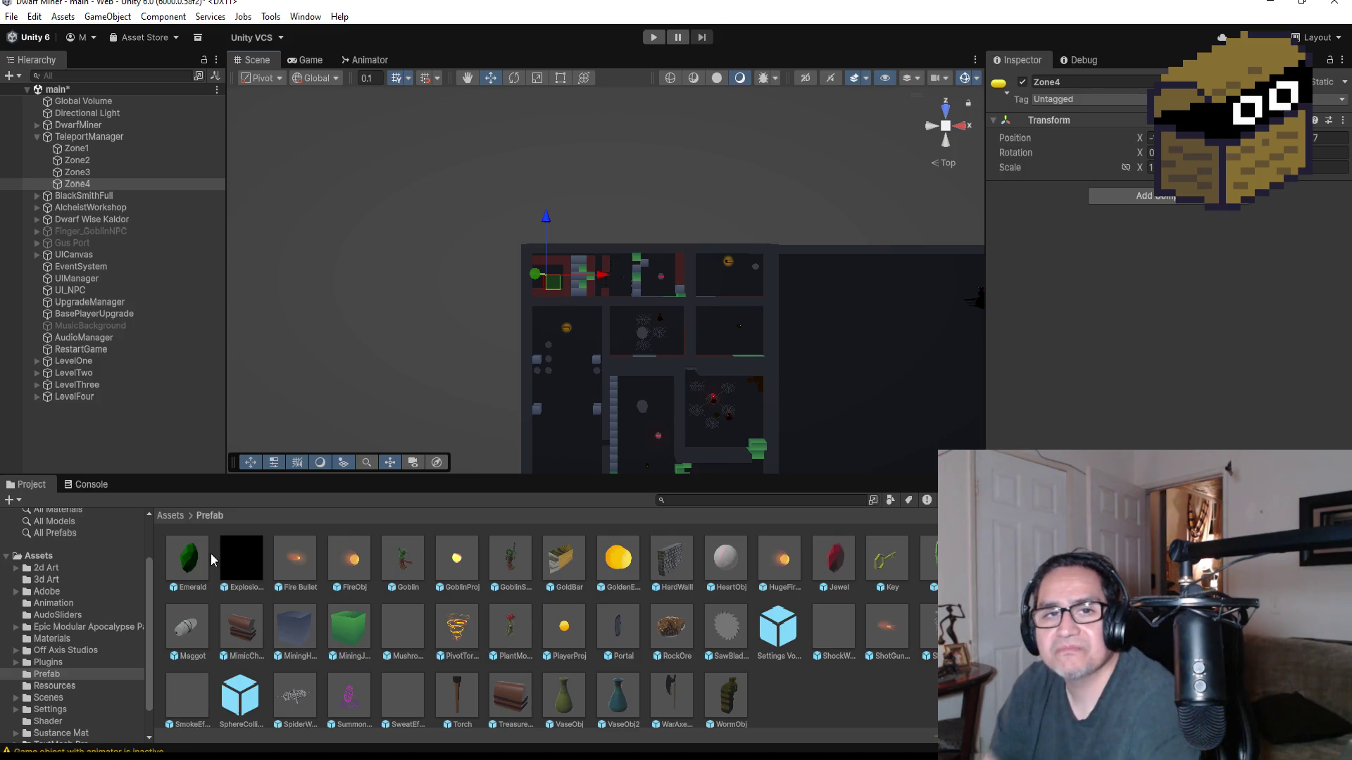
# - Expand LevelFour, Zone1, GroupEnemies and Skeleton in the Hierarchy, collapse the other groups, and pan to the spider-web room
pyautogui.scroll(5, 658, 387)
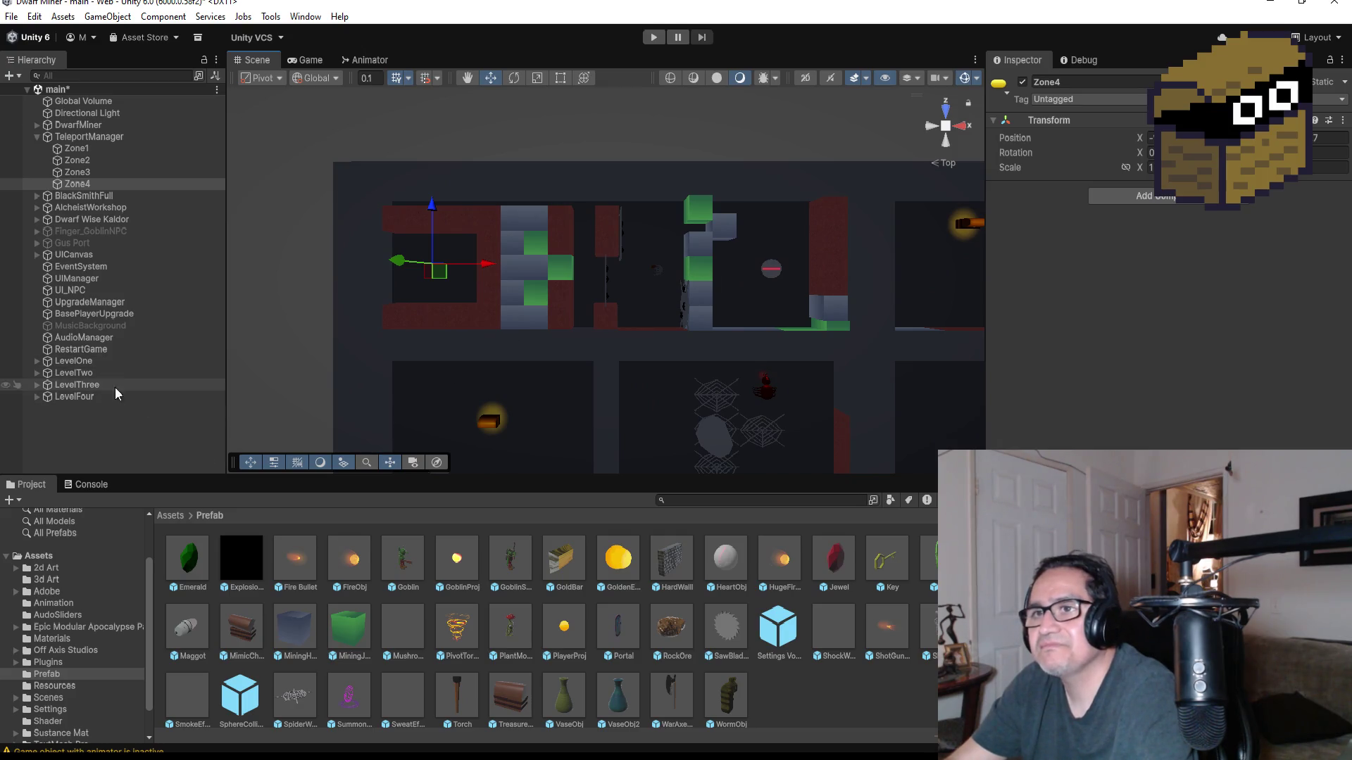
pyautogui.click(37, 396)
pyautogui.scroll(-5, 84, 423)
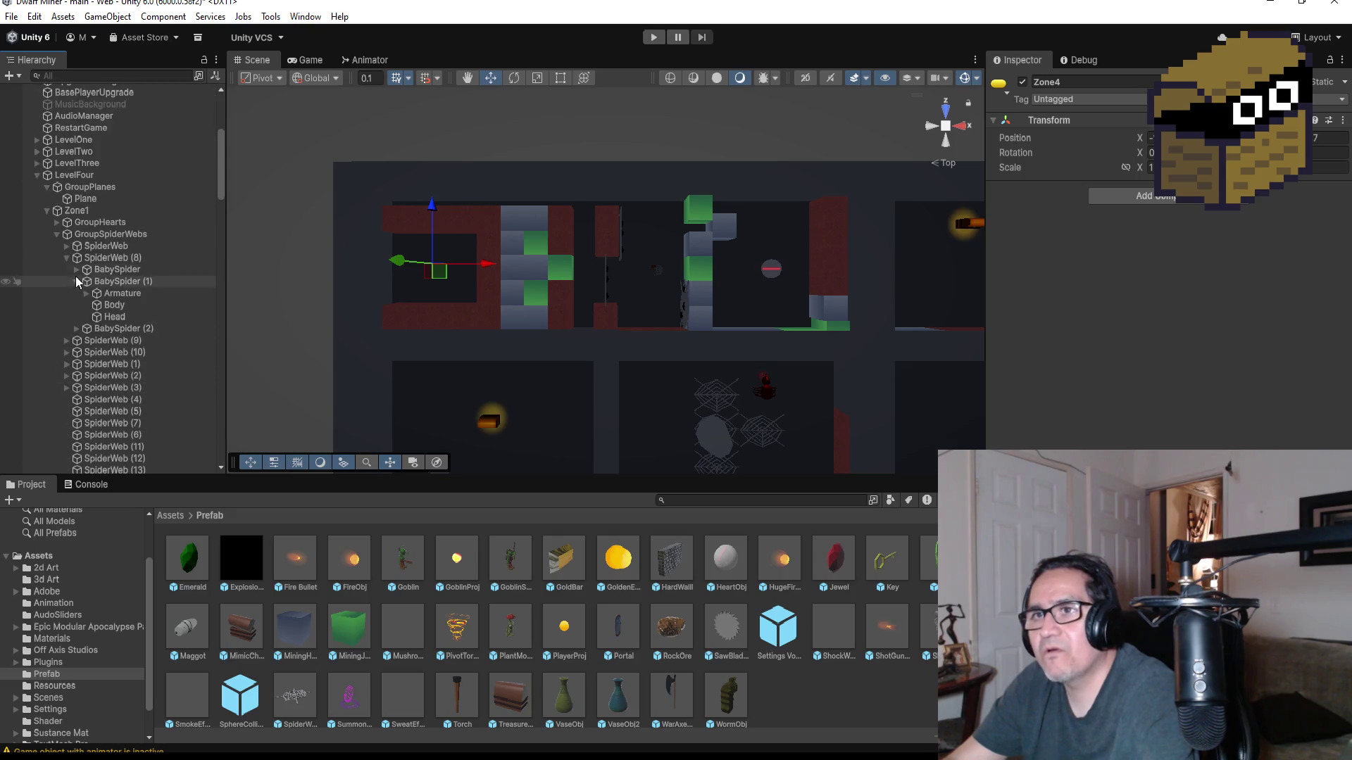
pyautogui.click(55, 233)
pyautogui.click(57, 257)
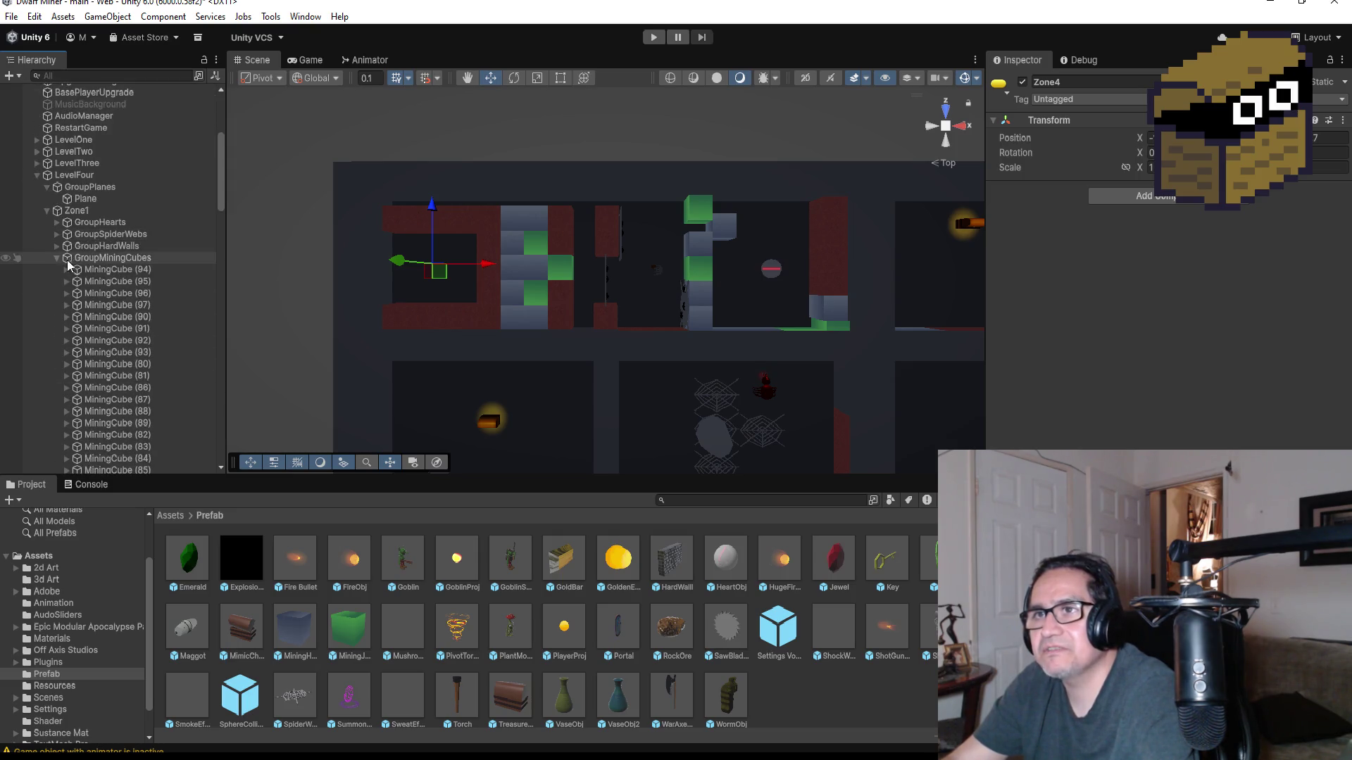
pyautogui.click(57, 257)
pyautogui.click(57, 269)
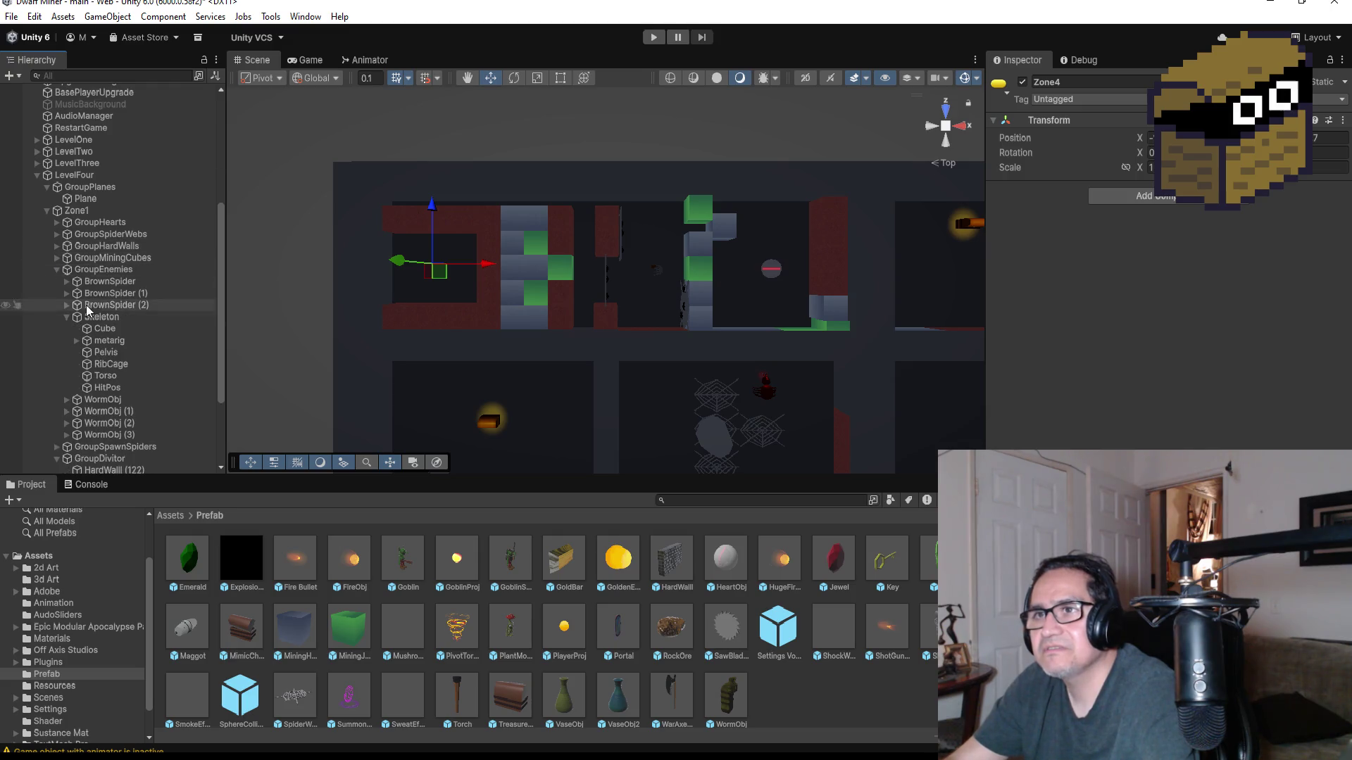
pyautogui.click(67, 317)
pyautogui.scroll(2, 775, 298)
pyautogui.moveTo(814, 344)
pyautogui.mouseDown()
pyautogui.moveTo(833, 338)
pyautogui.moveTo(637, 305)
pyautogui.moveTo(736, 277)
pyautogui.moveTo(576, 281)
pyautogui.mouseUp()
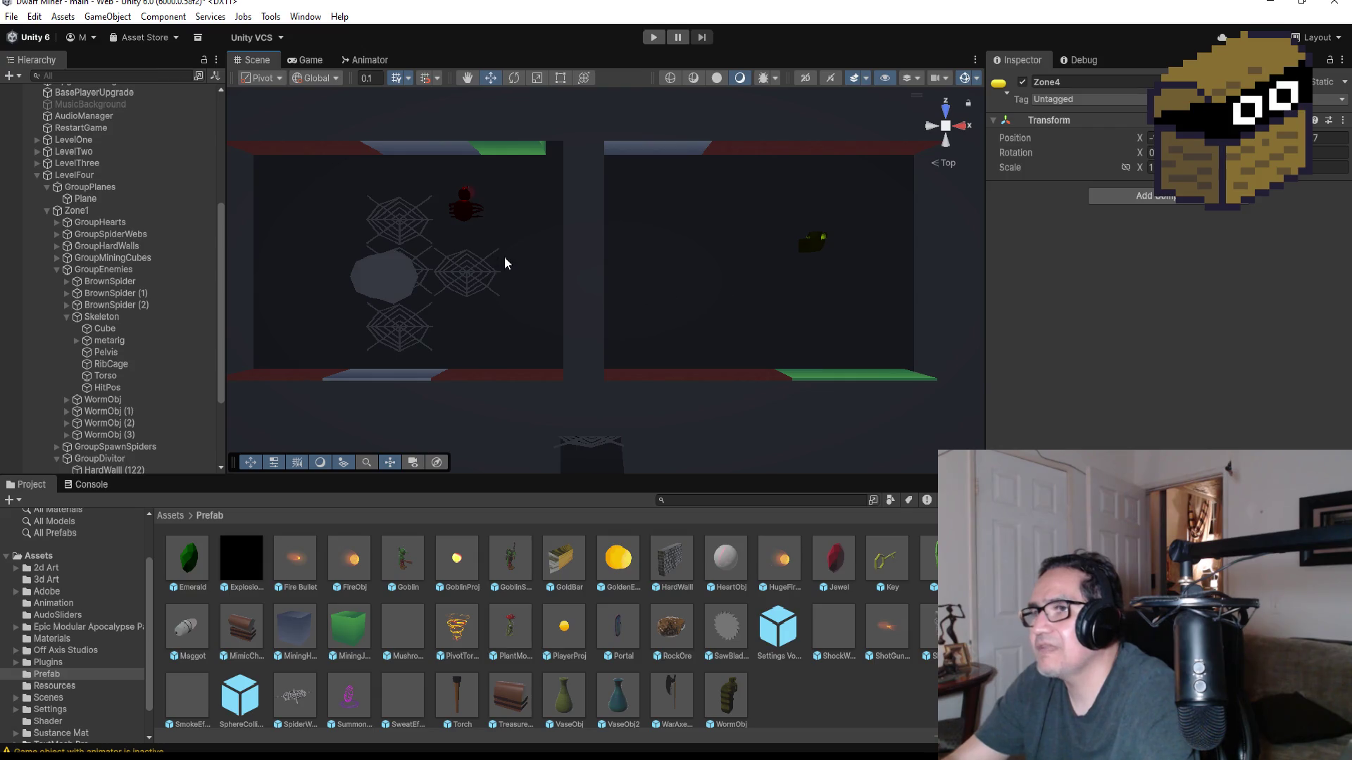
pyautogui.scroll(-4, 637, 272)
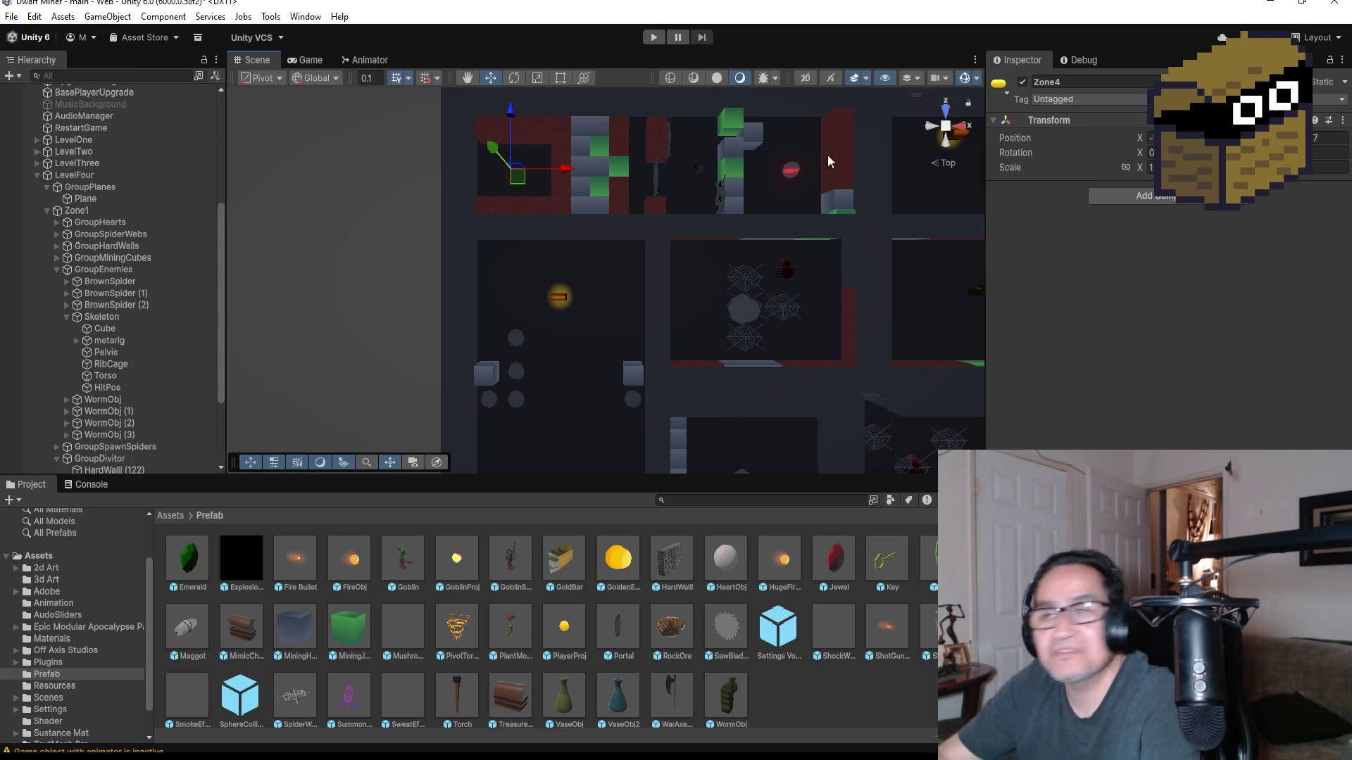
# - Frame WormObj in the scene and inspect the Worm inside it
pyautogui.scroll(2, 611, 288)
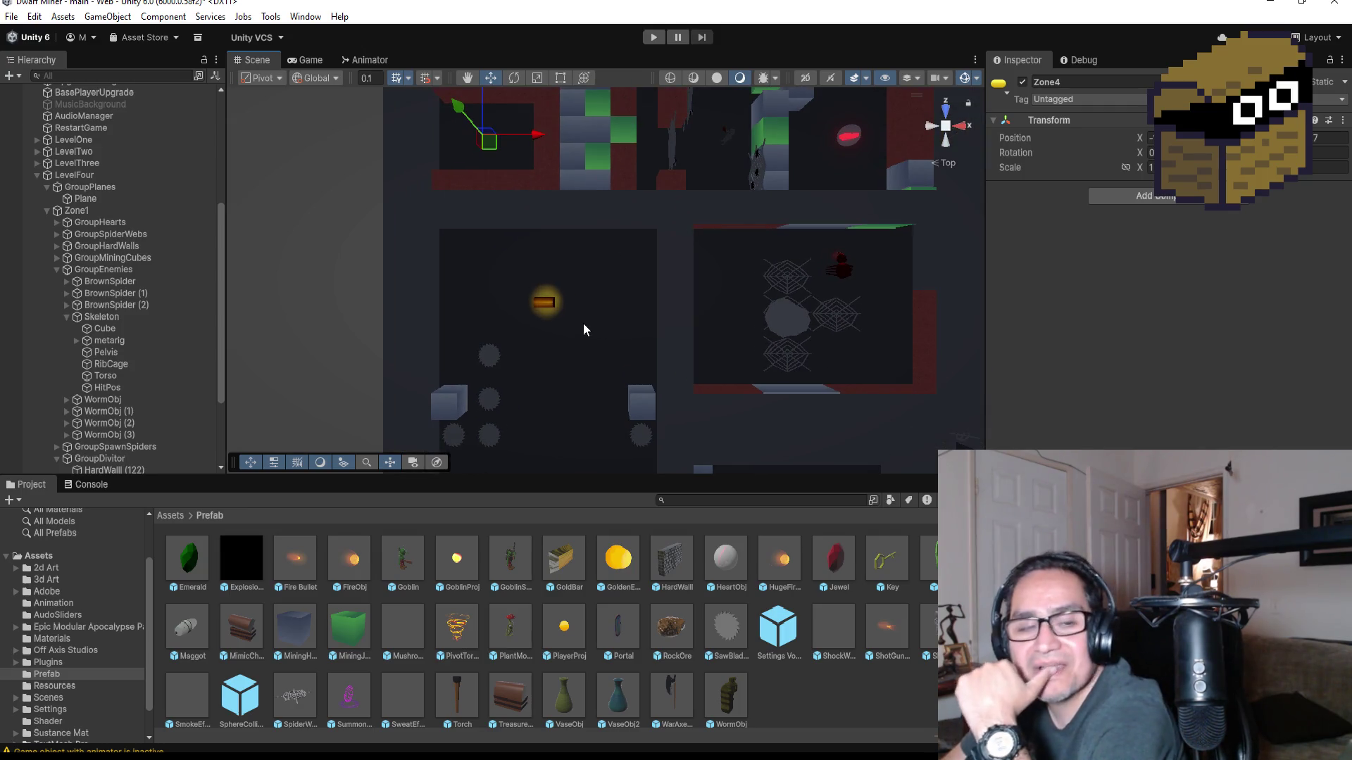
pyautogui.scroll(-3, 573, 345)
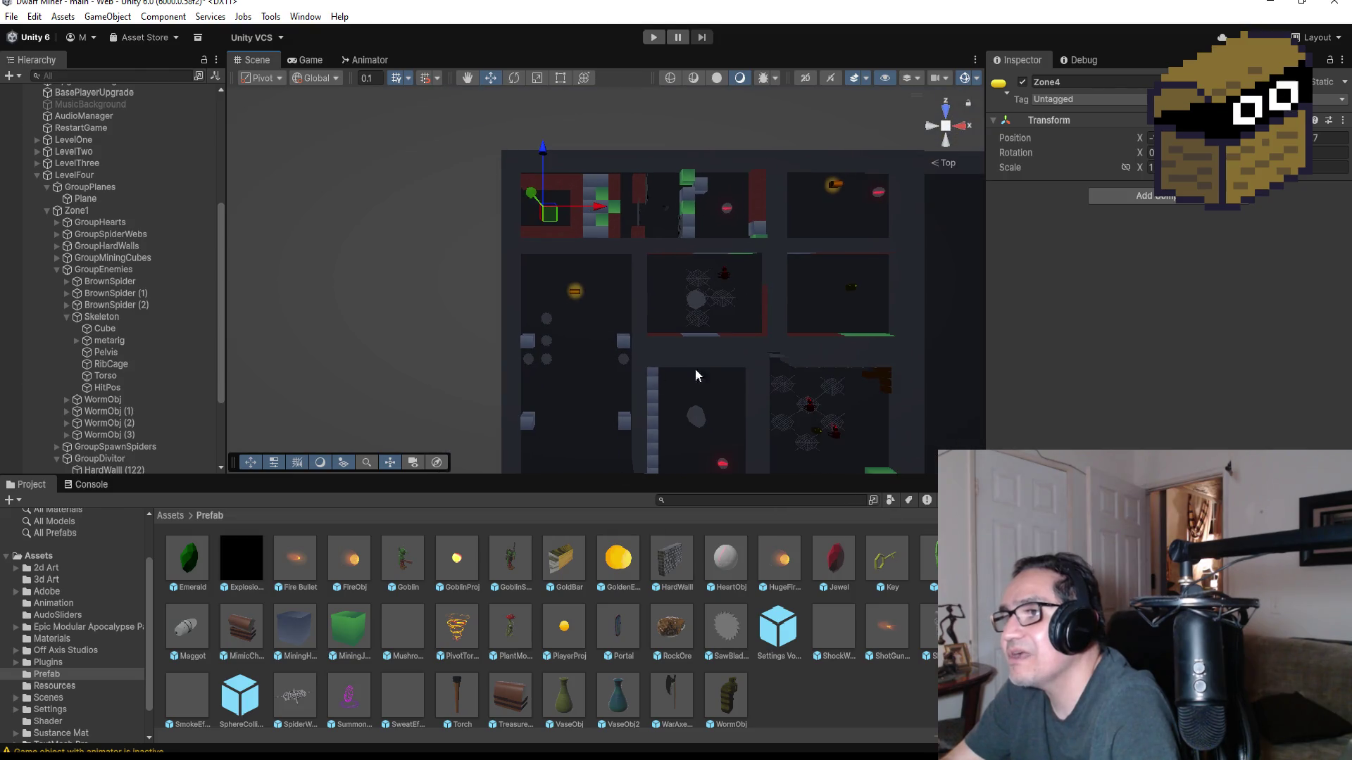
pyautogui.scroll(2, 738, 328)
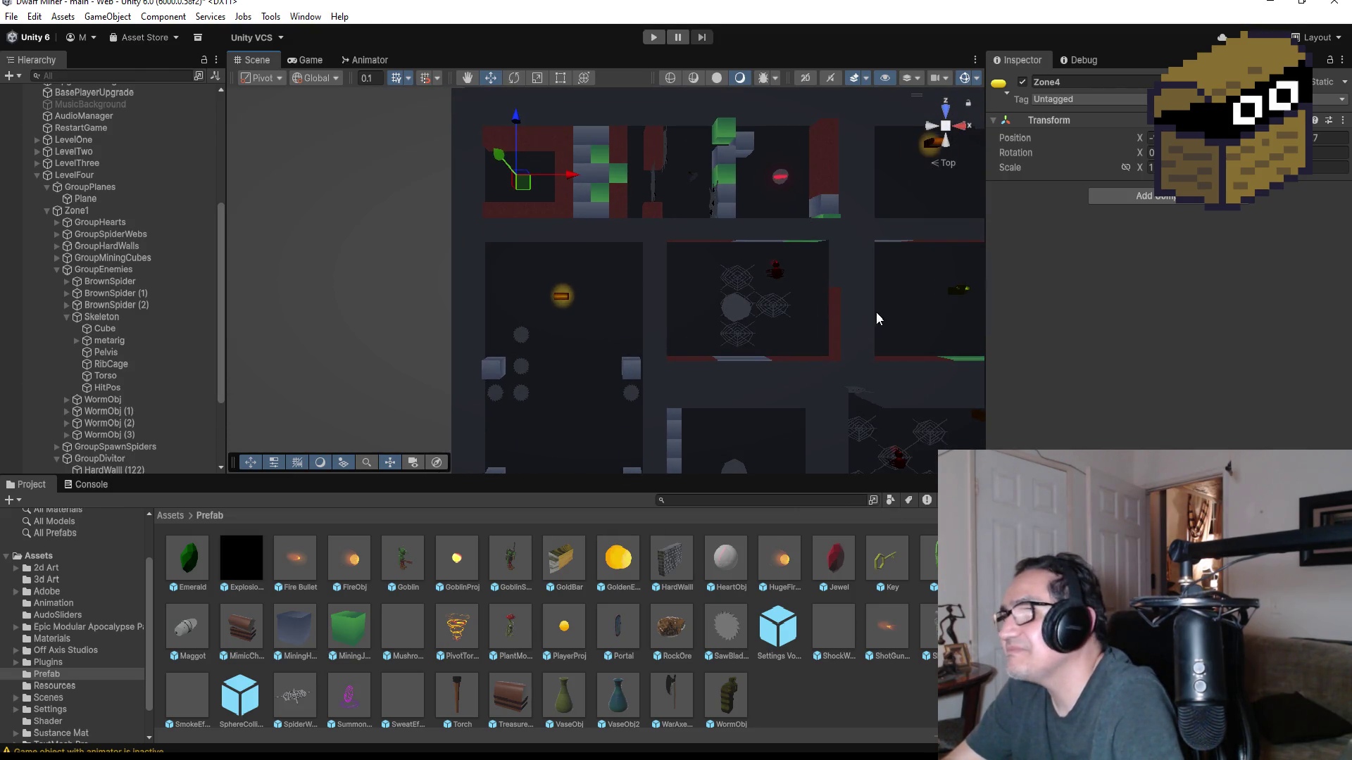
pyautogui.doubleClick(102, 399)
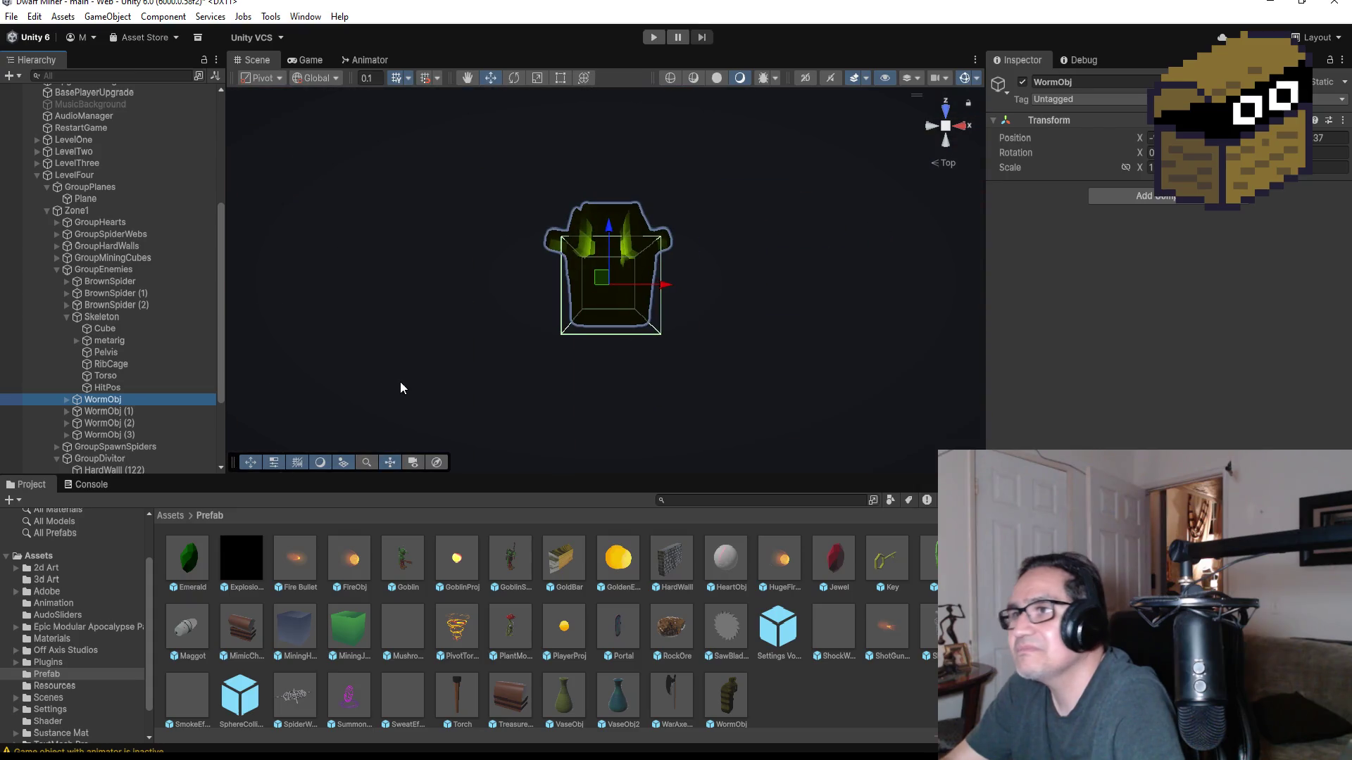
pyautogui.click(65, 400)
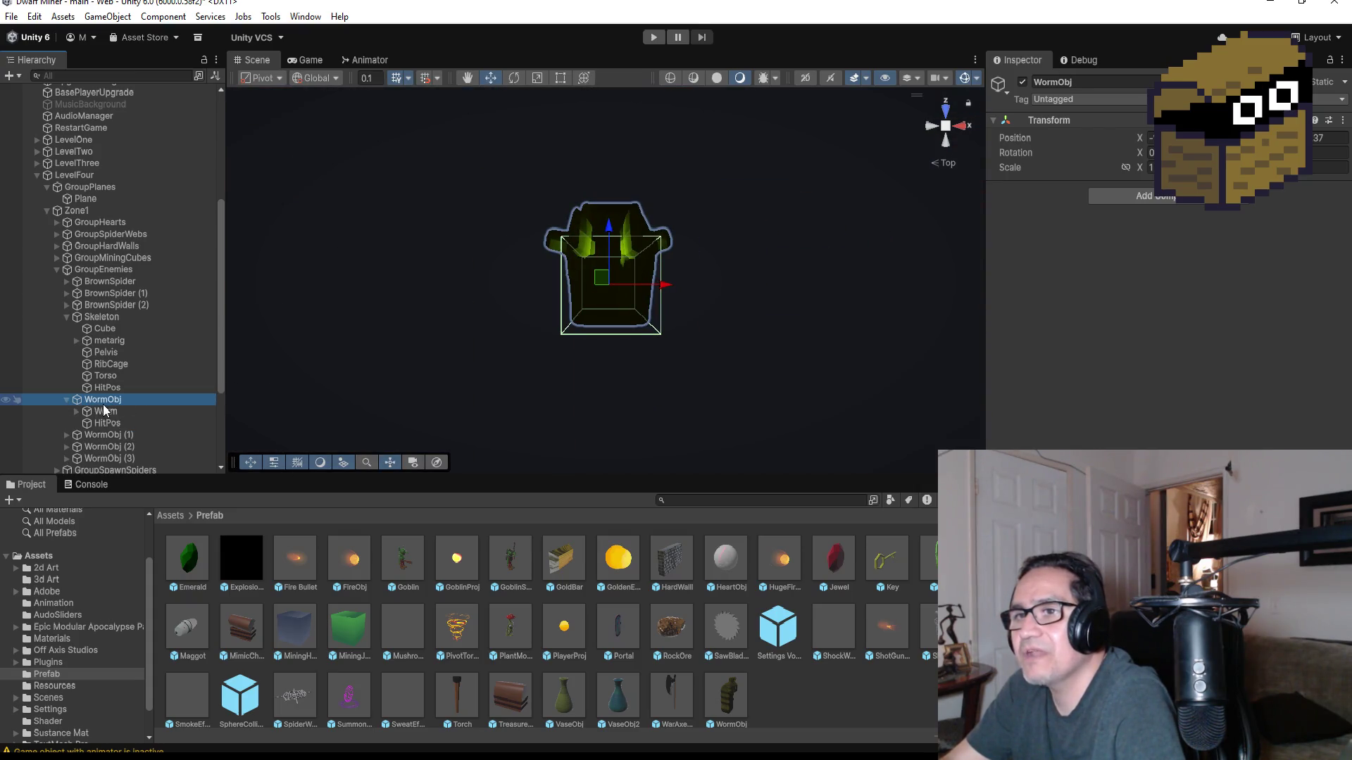
pyautogui.click(103, 410)
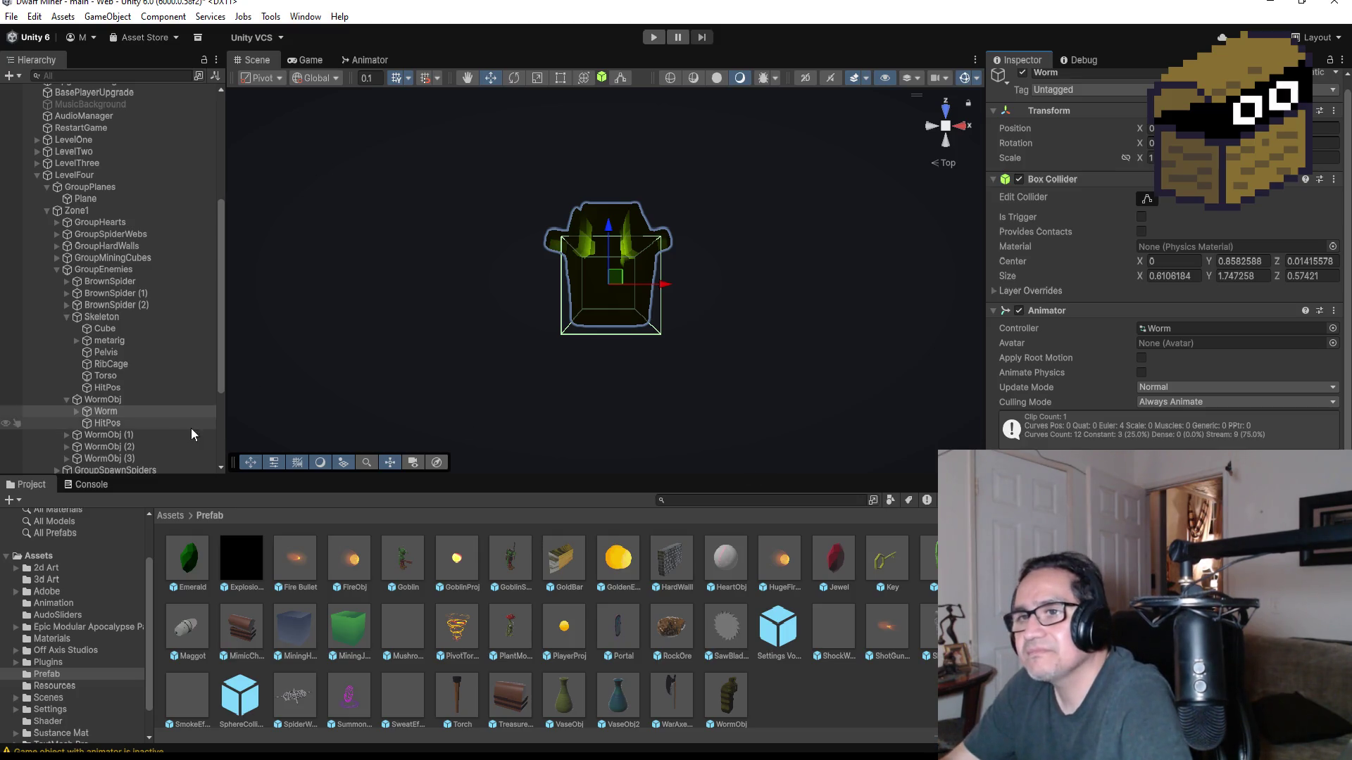
# - Inspect the Worm child of WormObj (1), WormObj (2) and WormObj (3)
pyautogui.click(63, 435)
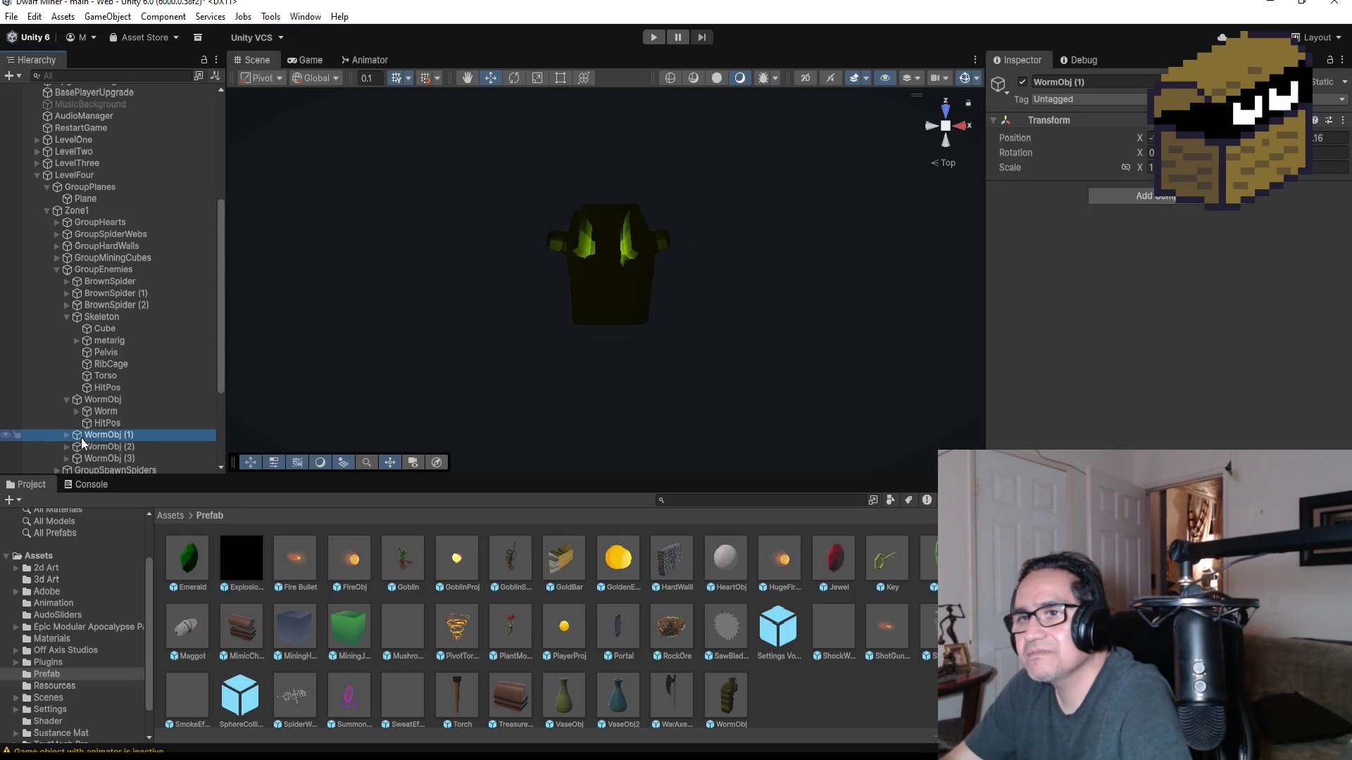
pyautogui.click(68, 435)
pyautogui.scroll(-5, 136, 429)
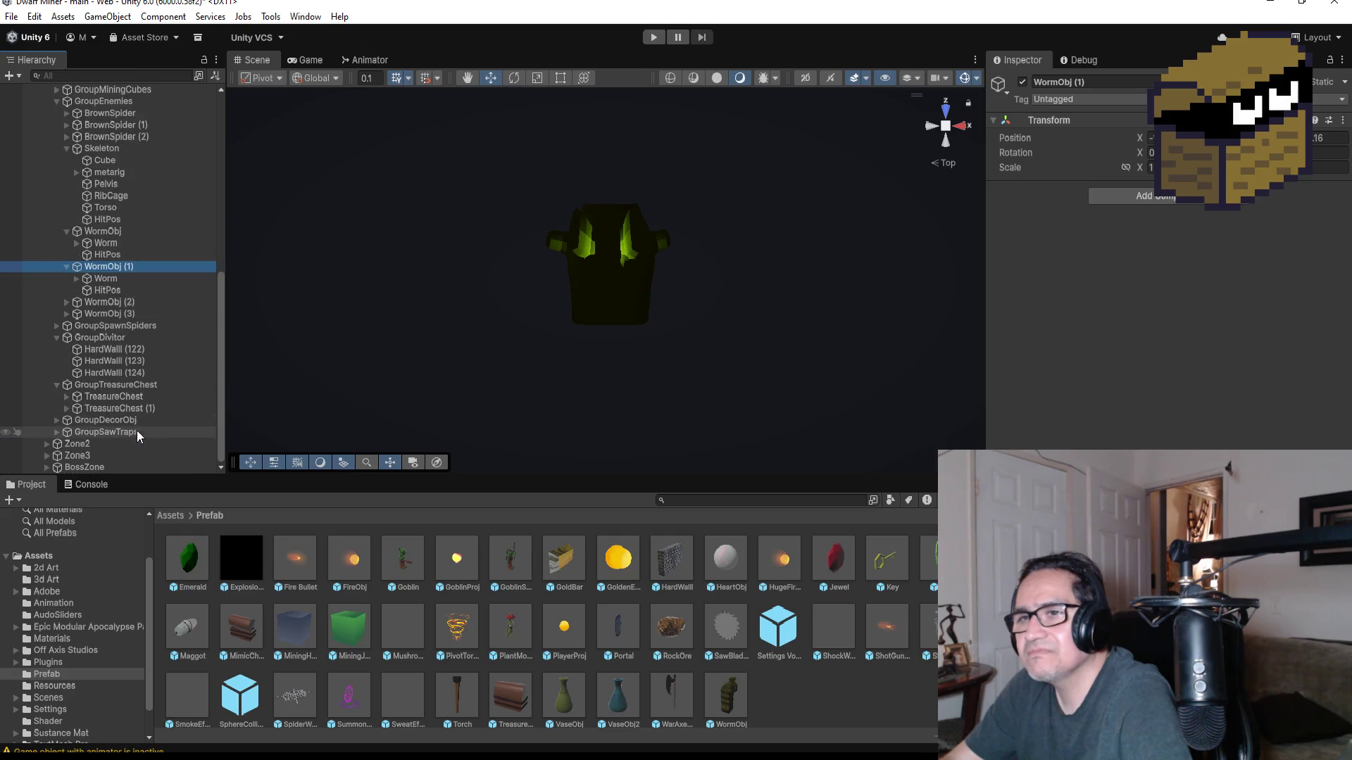
pyautogui.click(106, 278)
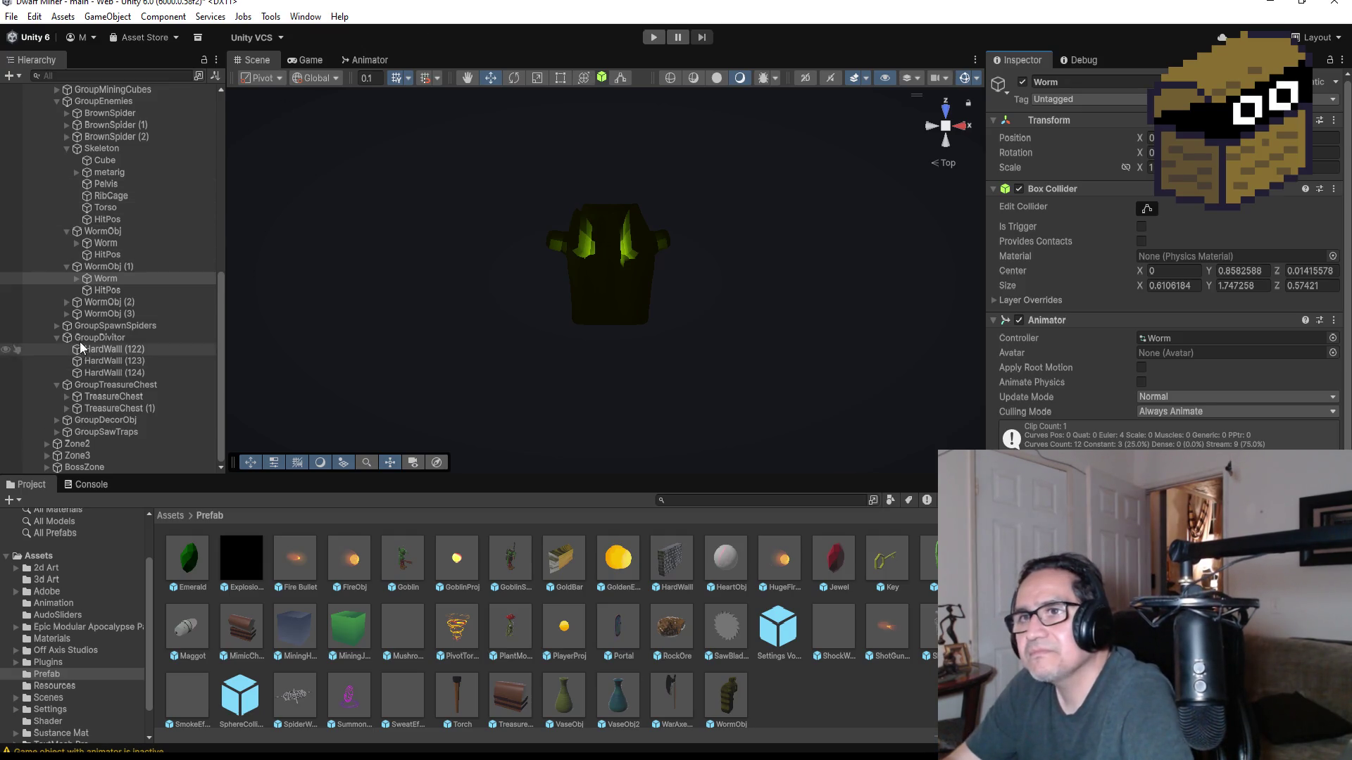
pyautogui.click(67, 302)
pyautogui.click(84, 316)
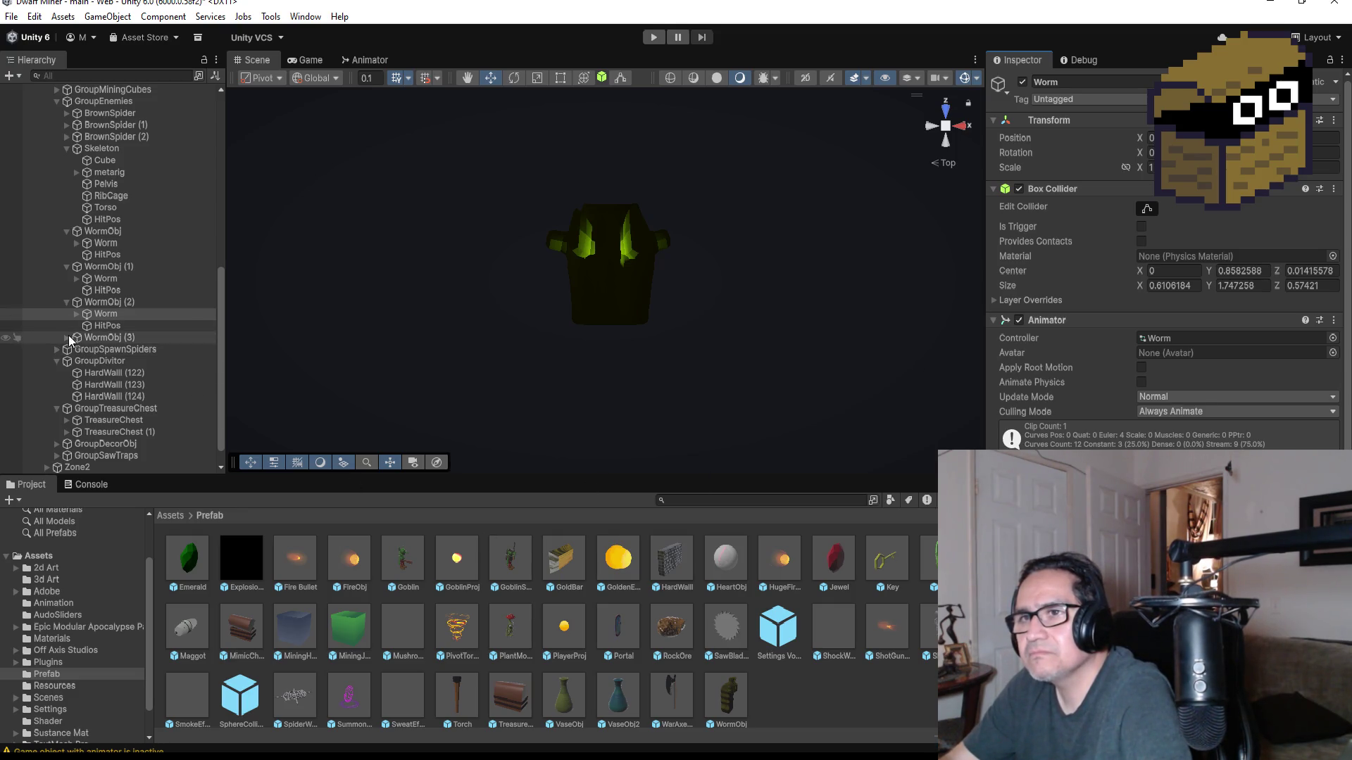
pyautogui.click(66, 337)
pyautogui.click(120, 352)
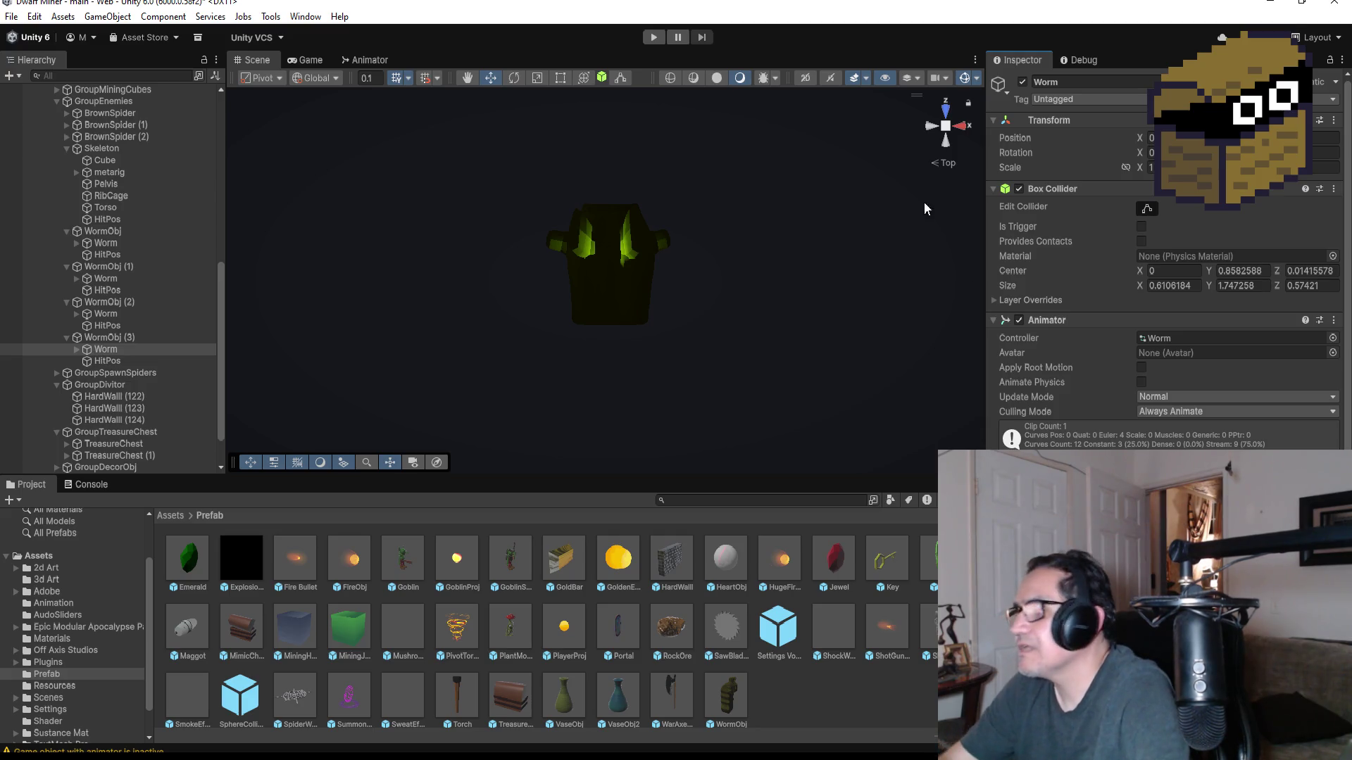
# - Select the long wall, MiningCube (95) and a vertical wall piece in the Scene view to check their materials
pyautogui.scroll(-2, 488, 261)
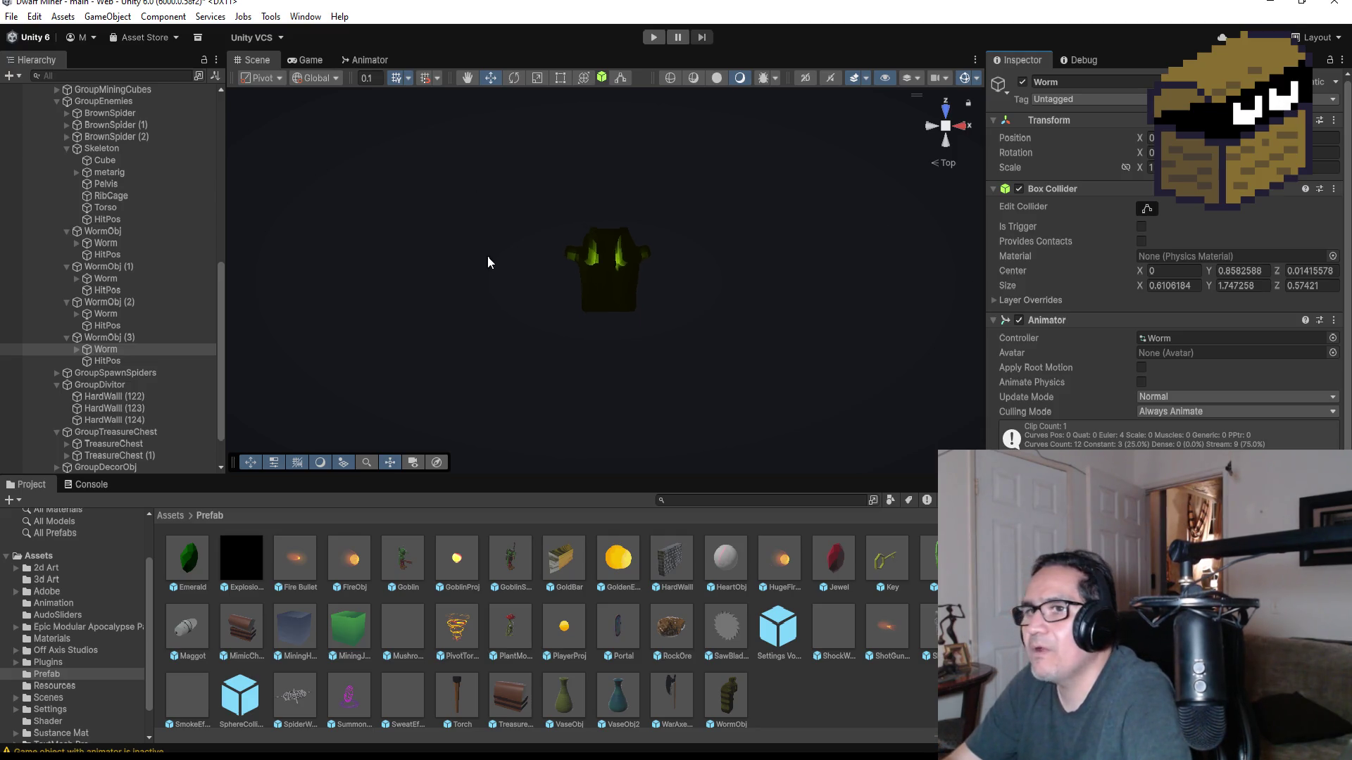
pyautogui.scroll(-8, 584, 321)
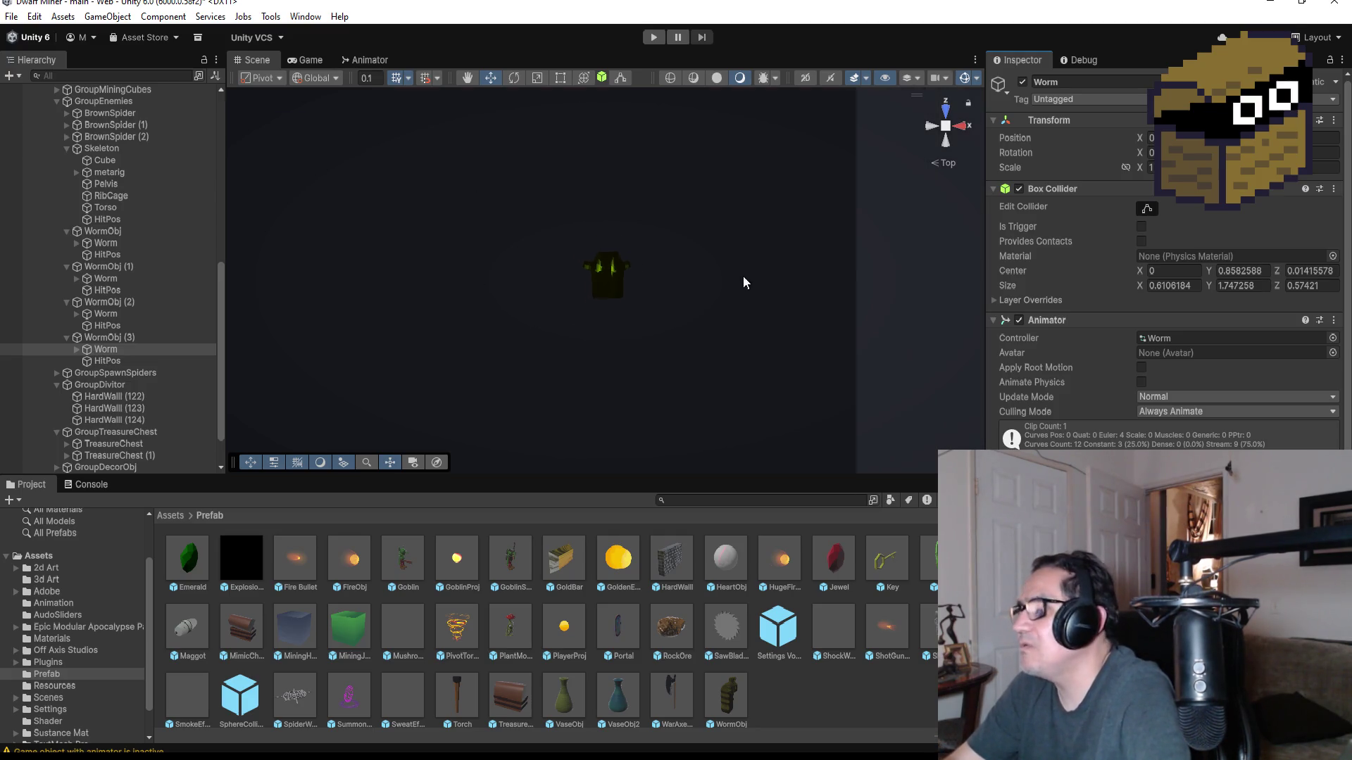
pyautogui.scroll(-3, 590, 302)
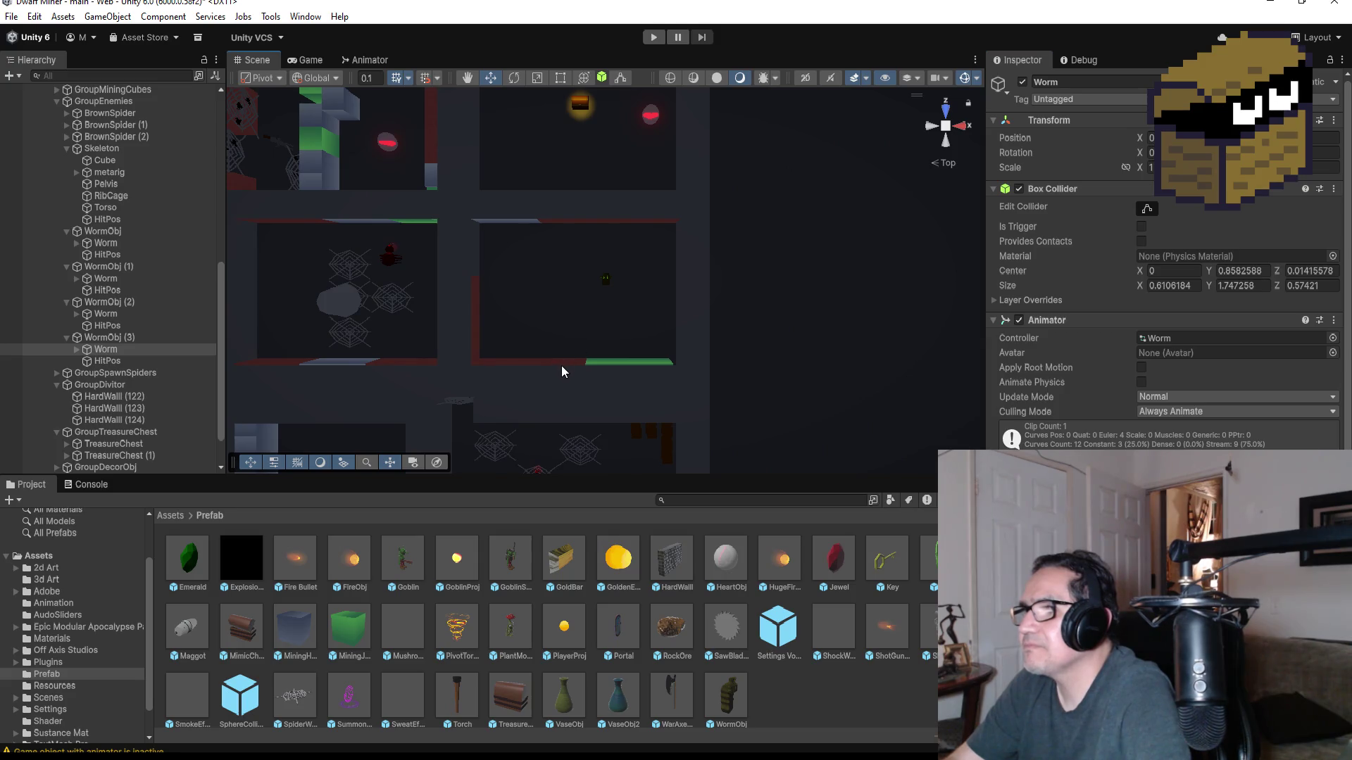
pyautogui.click(562, 365)
pyautogui.click(566, 365)
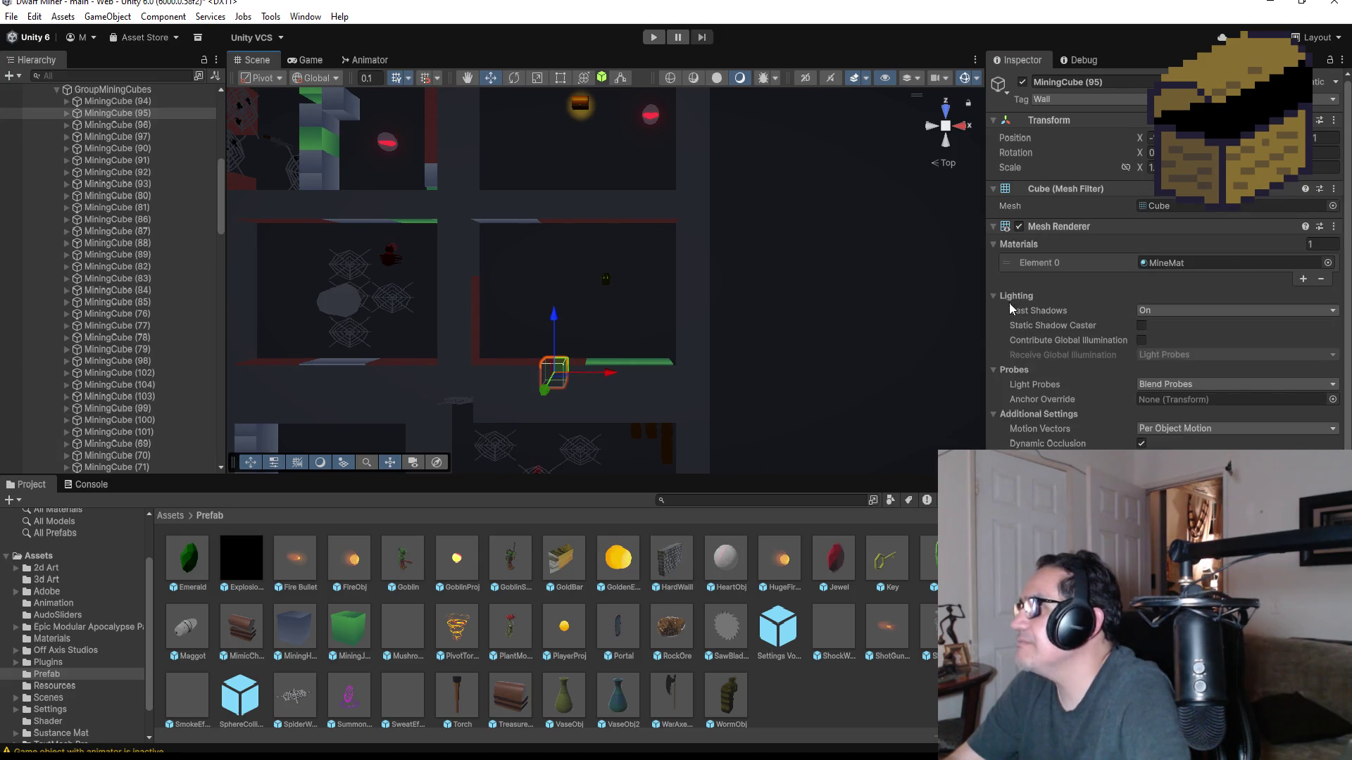
pyautogui.scroll(-2, 643, 304)
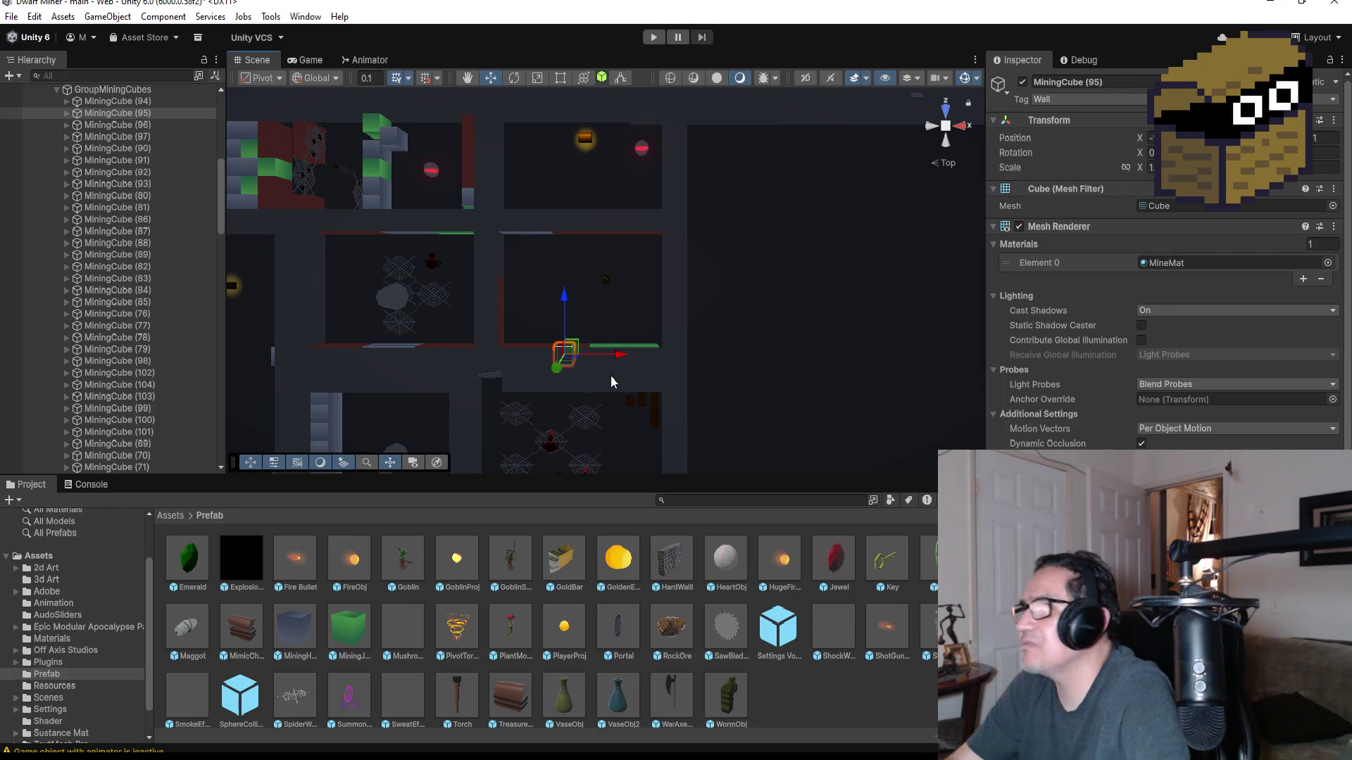
pyautogui.click(610, 375)
pyautogui.click(463, 396)
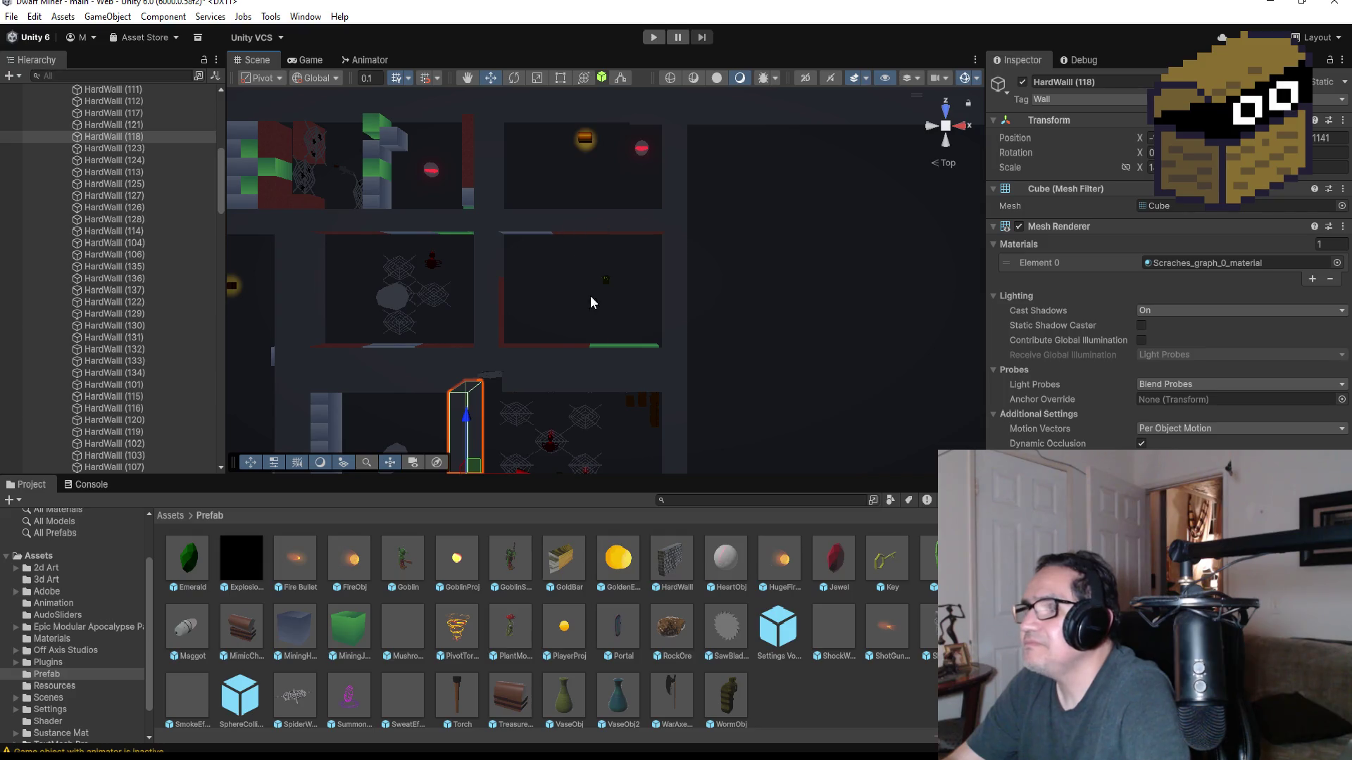
# - Save the SpiderWeb script and open AcidProj.cs
pyautogui.hotkey('alt', 'Tab')
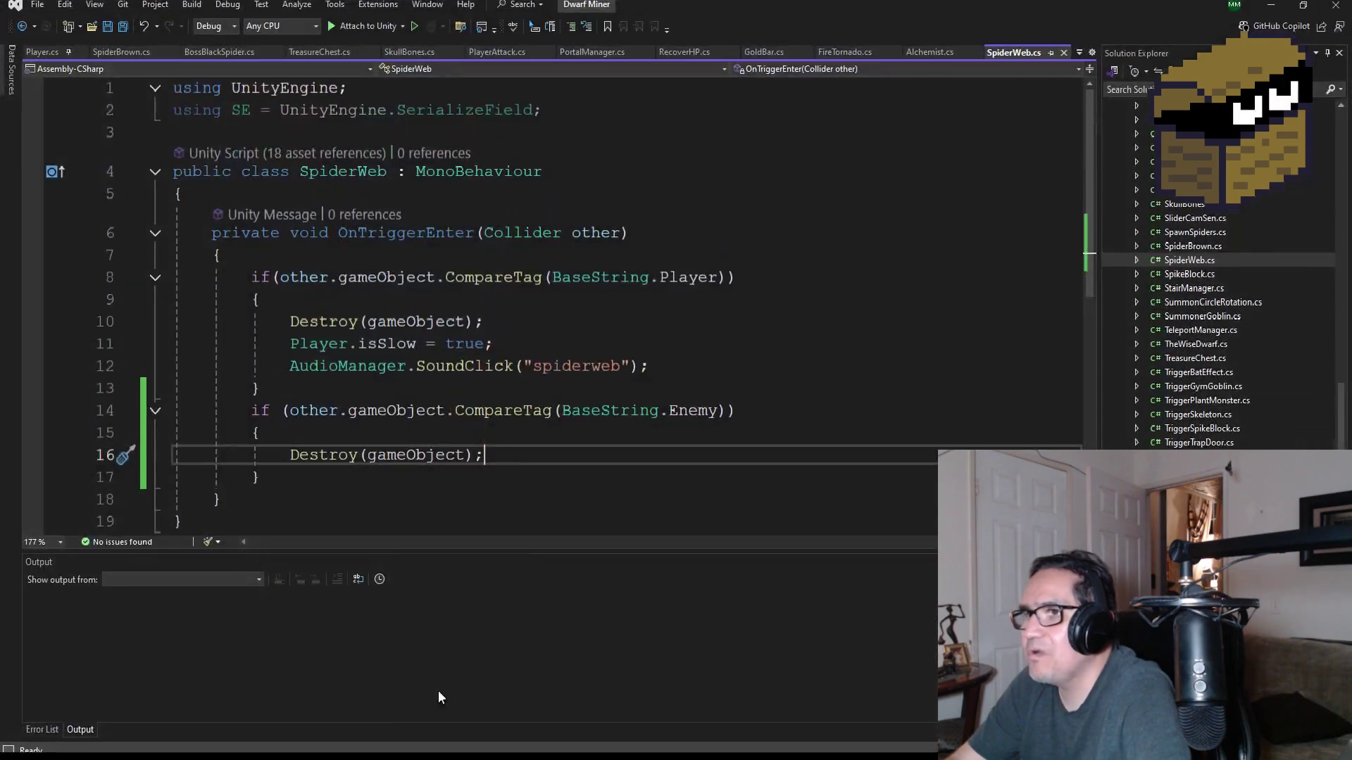
pyautogui.moveTo(483, 417)
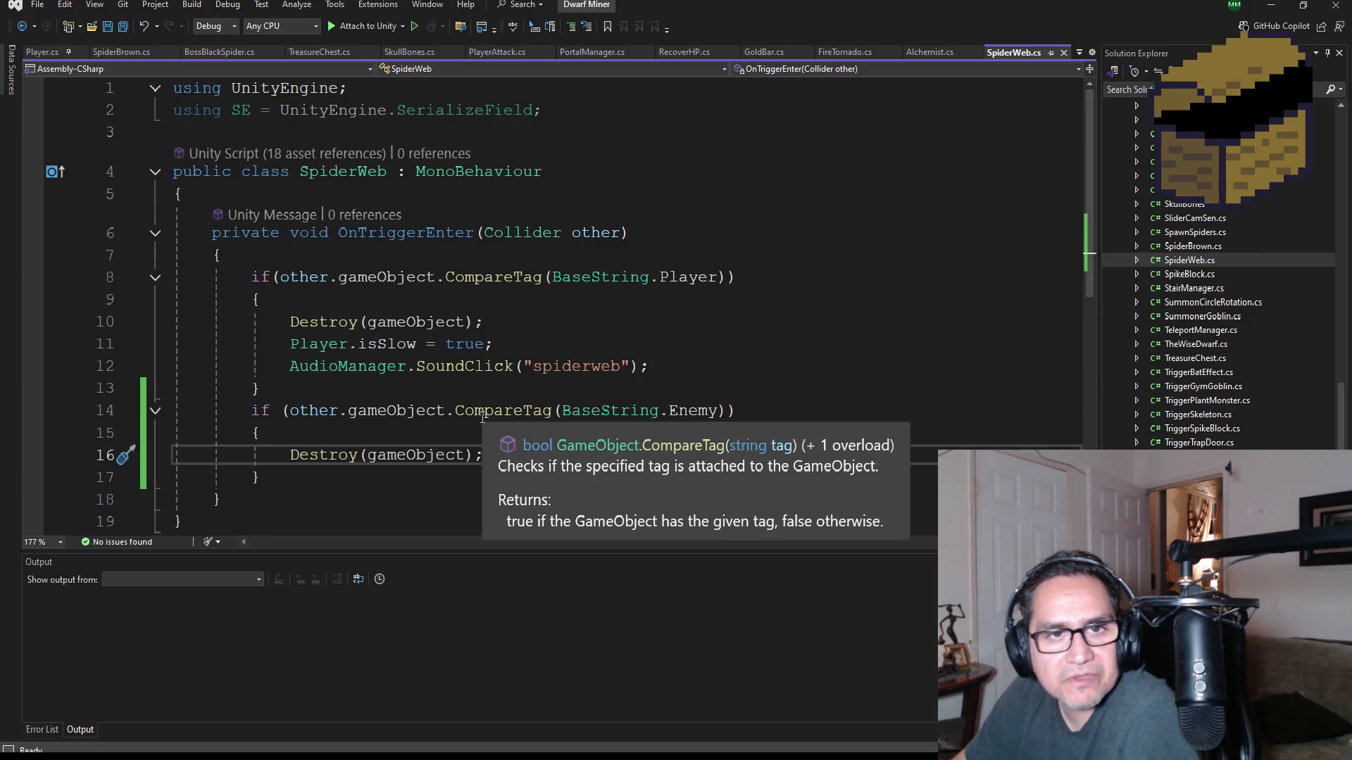
pyautogui.hotkey('ctrl', 's')
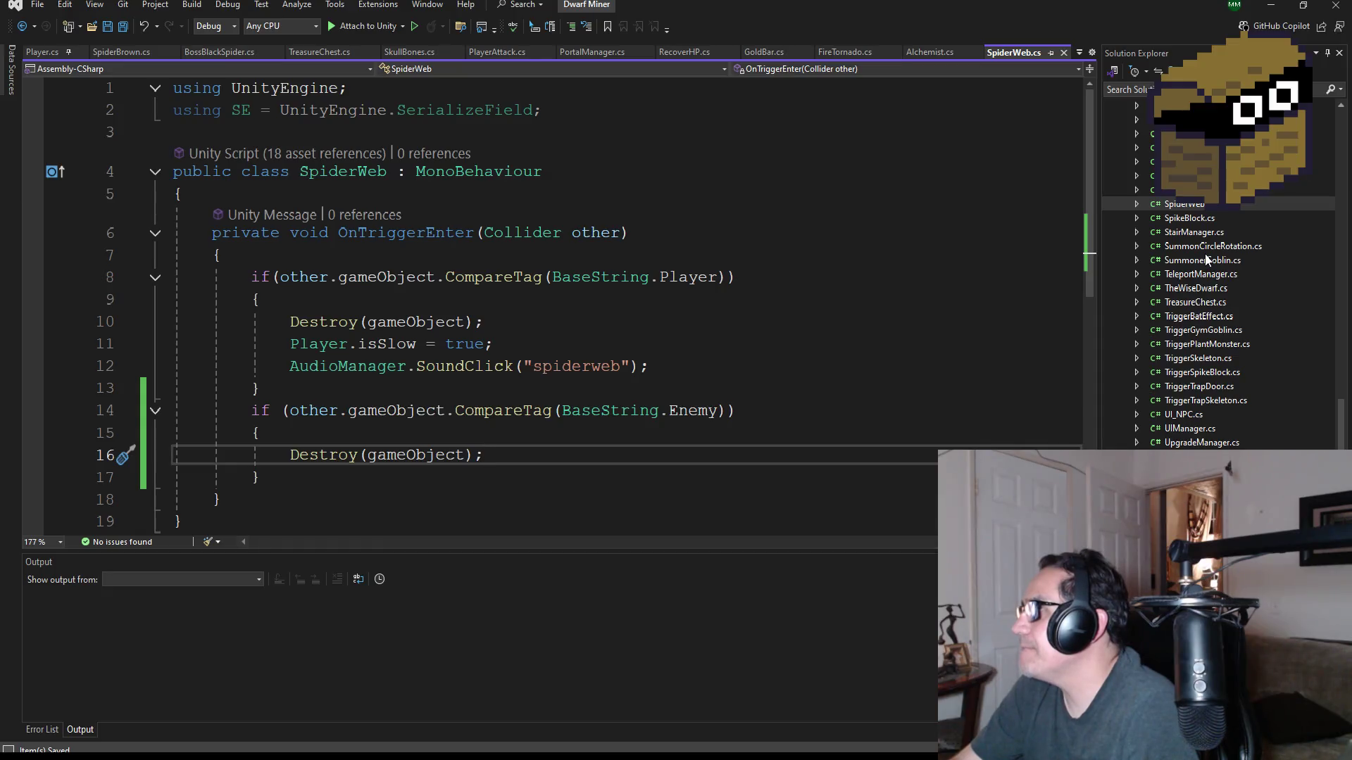
pyautogui.scroll(2, 1209, 275)
pyautogui.scroll(15, 1209, 276)
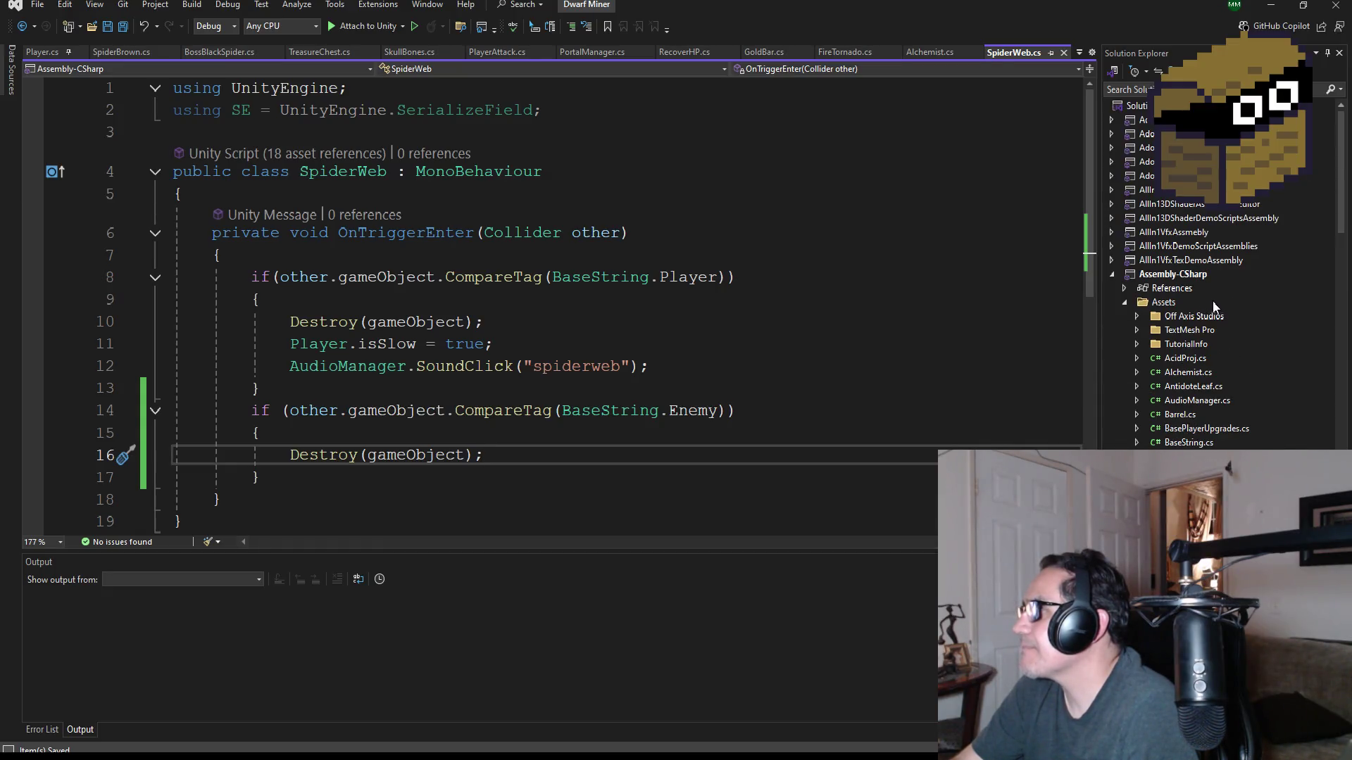
pyautogui.doubleClick(1185, 358)
# - Add an OnCollisionEnter method stub below OnTriggerEnter using IntelliSense
pyautogui.scroll(10, 422, 345)
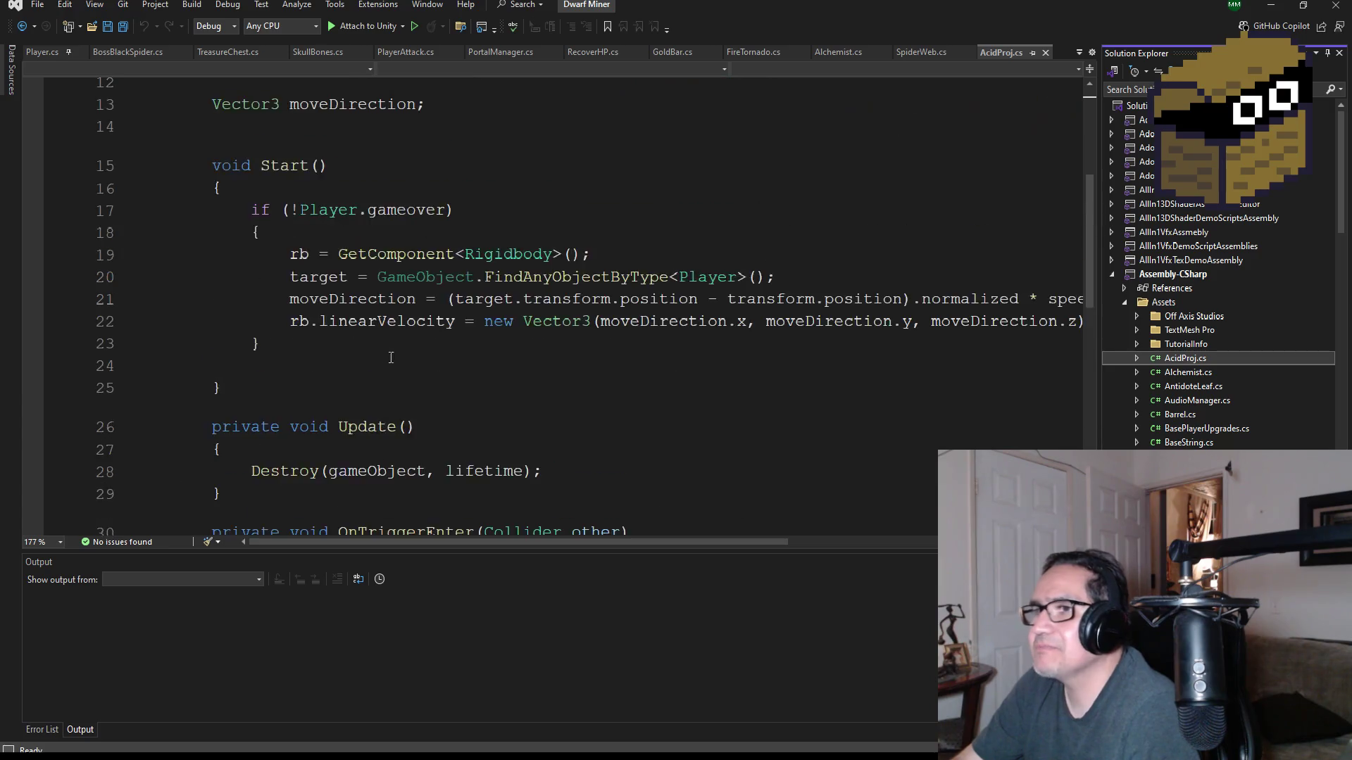
pyautogui.scroll(-5, 423, 344)
pyautogui.scroll(-3, 451, 366)
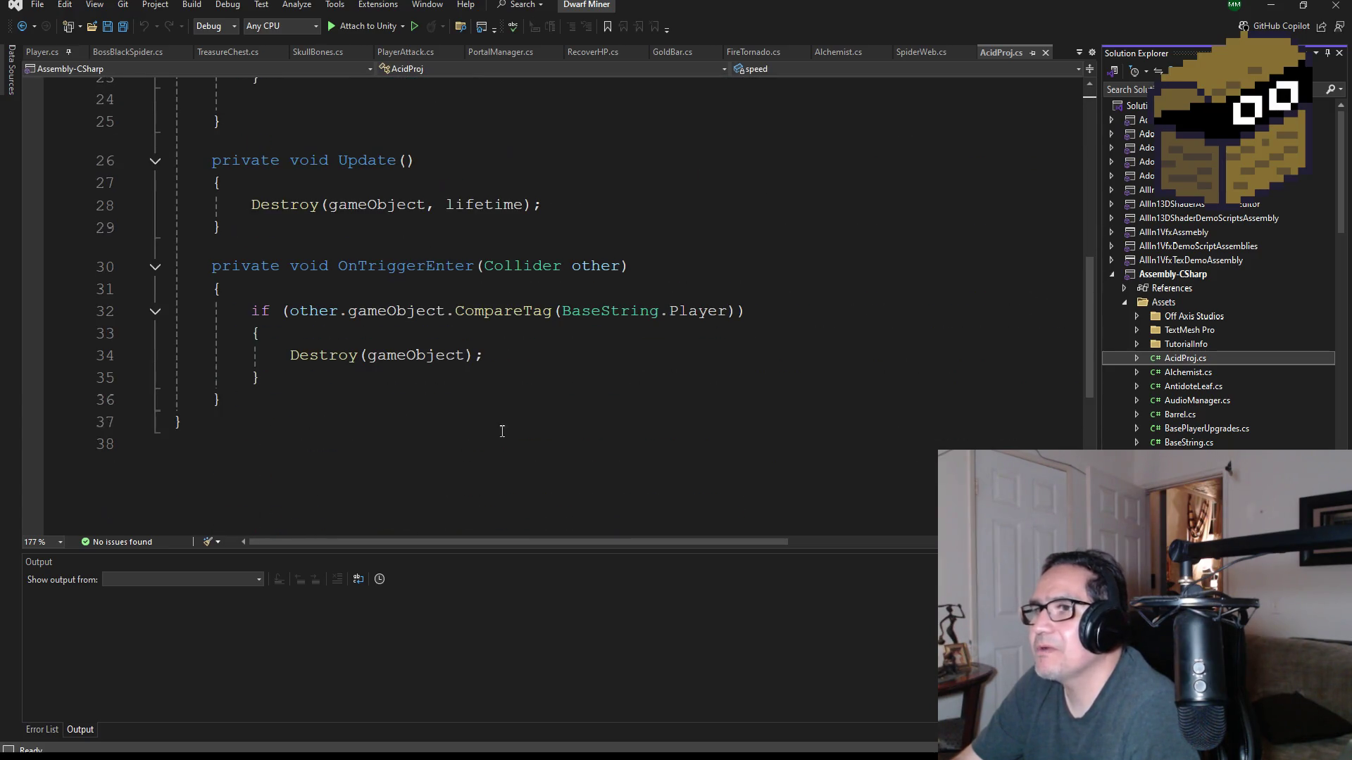
pyautogui.click(364, 396)
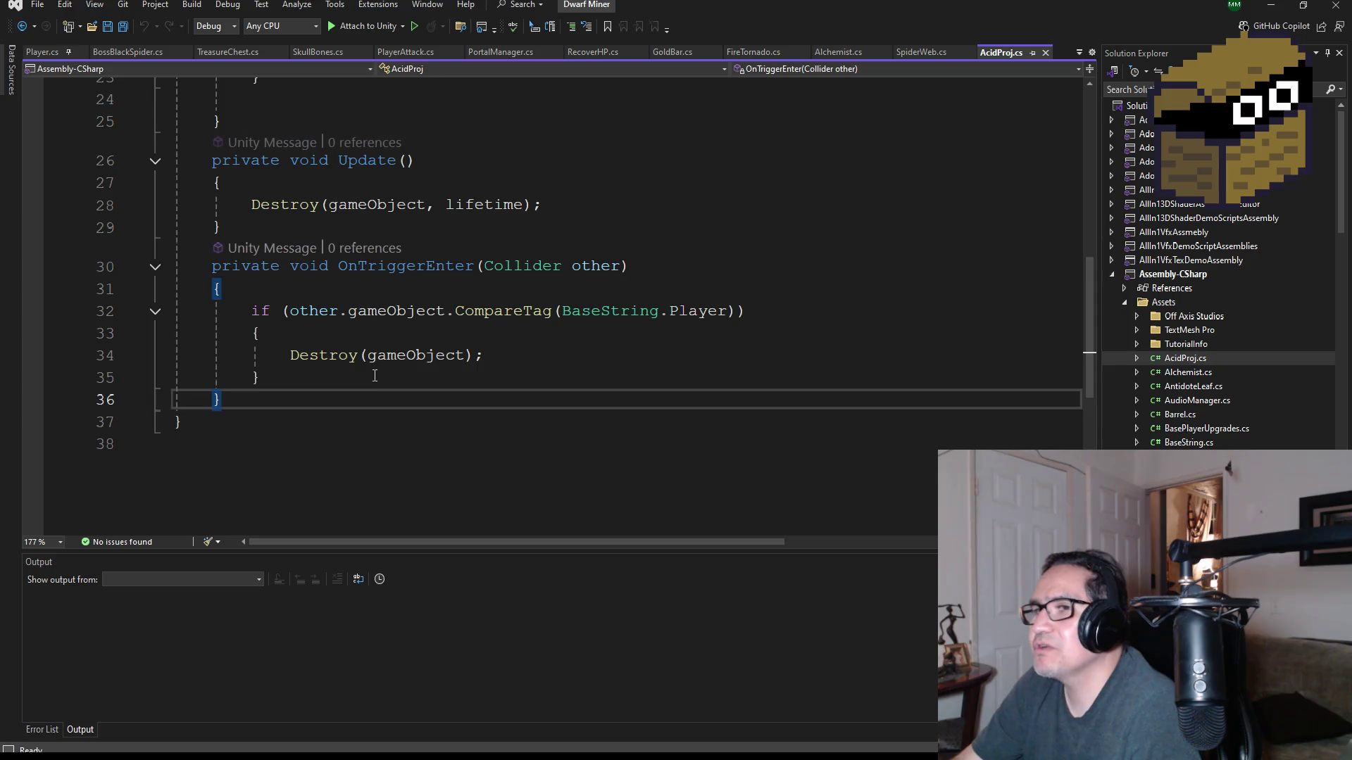
pyautogui.click(356, 387)
pyautogui.click(348, 395)
pyautogui.press('Return')
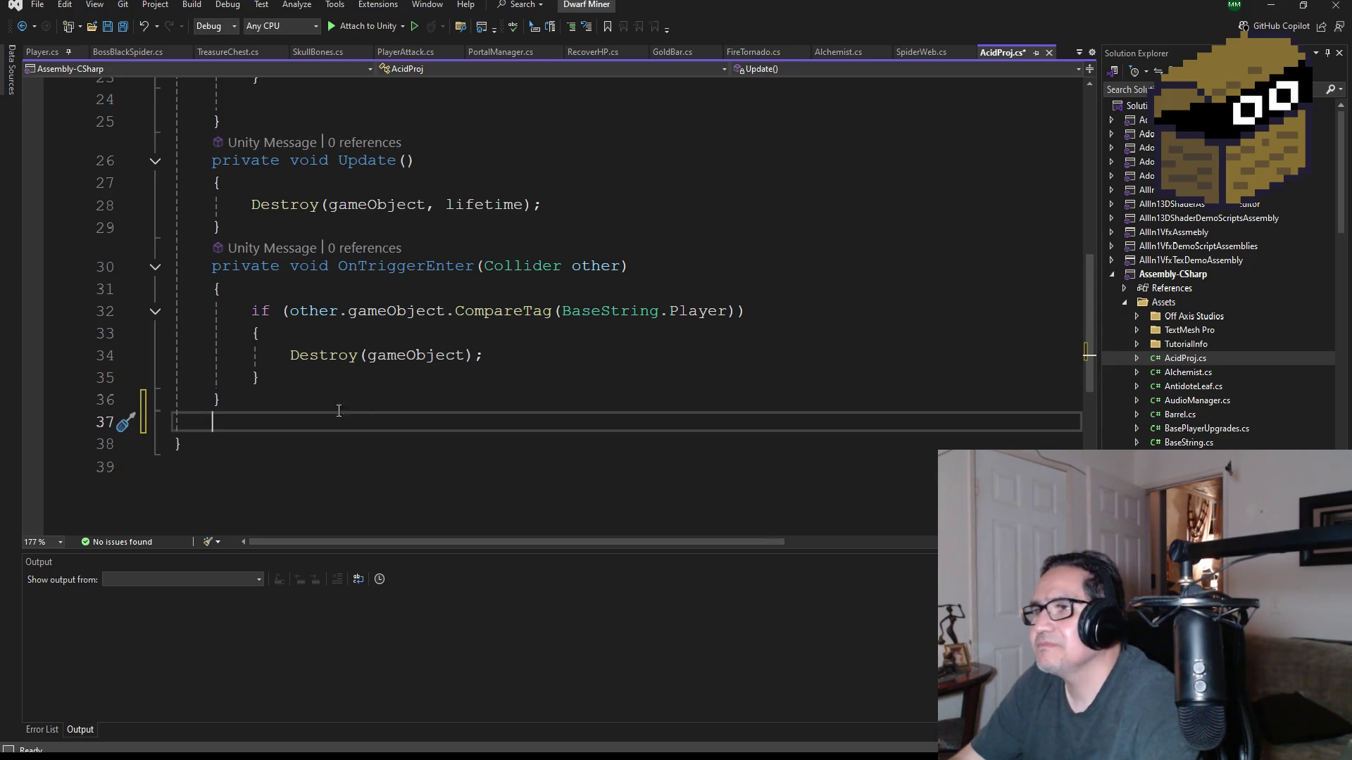
pyautogui.moveTo(339, 416)
pyautogui.mouseDown()
pyautogui.moveTo(211, 266)
pyautogui.moveTo(248, 417)
pyautogui.mouseUp()
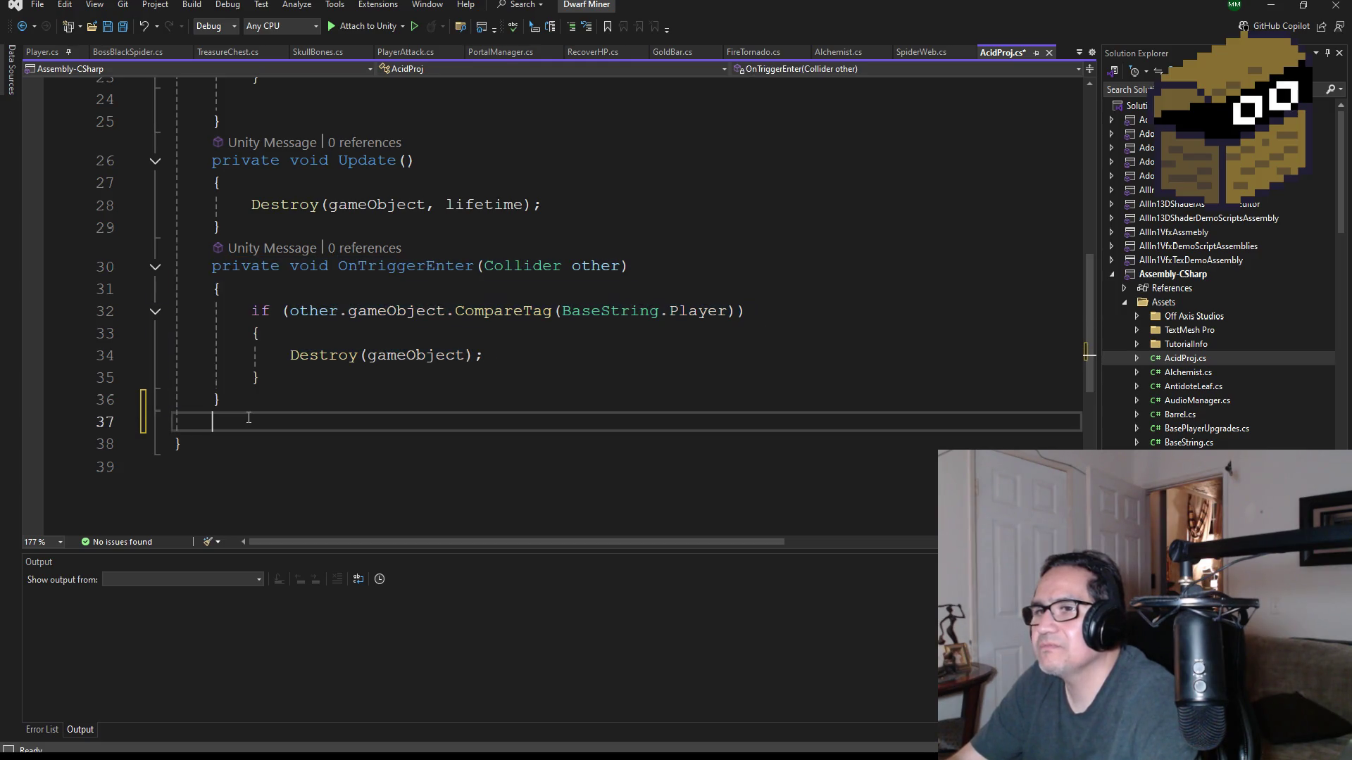
pyautogui.write('void Ont')
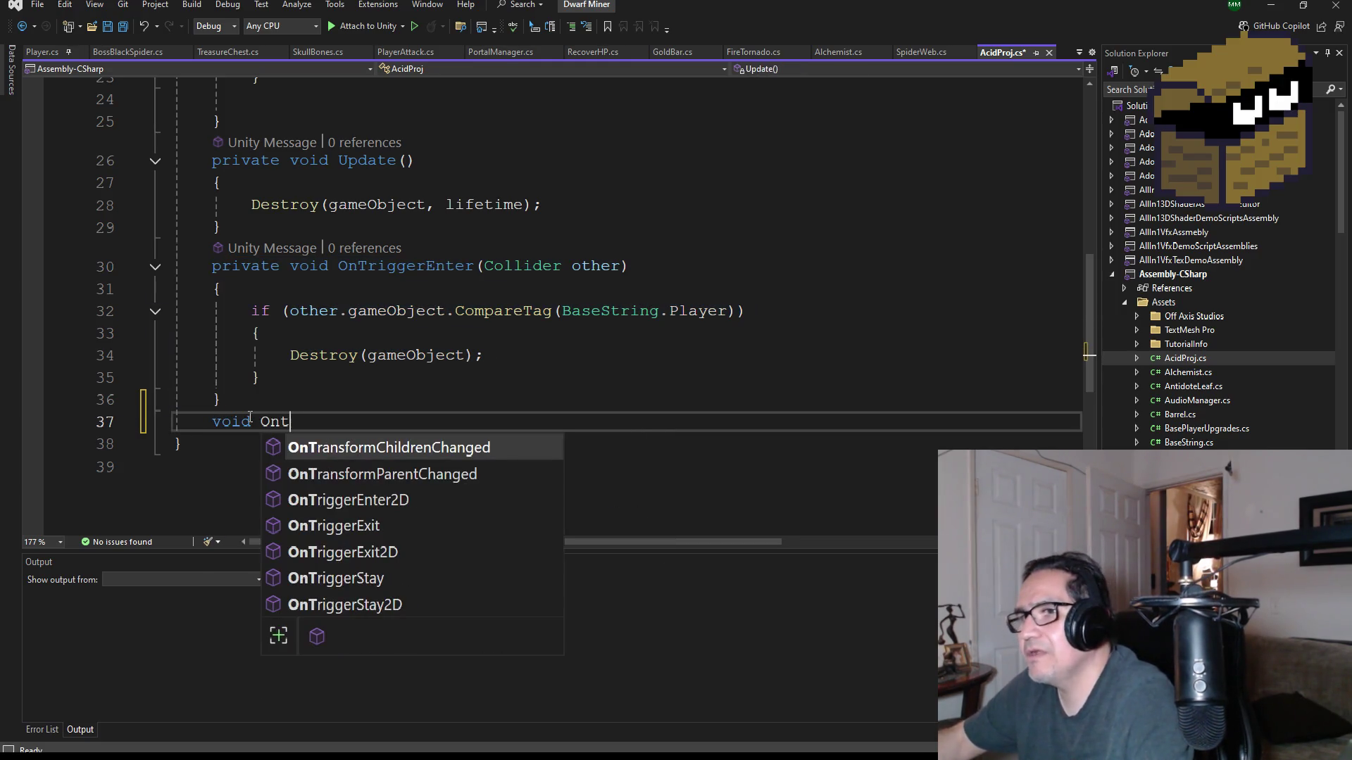
pyautogui.press('BackSpace')
pyautogui.write('coo')
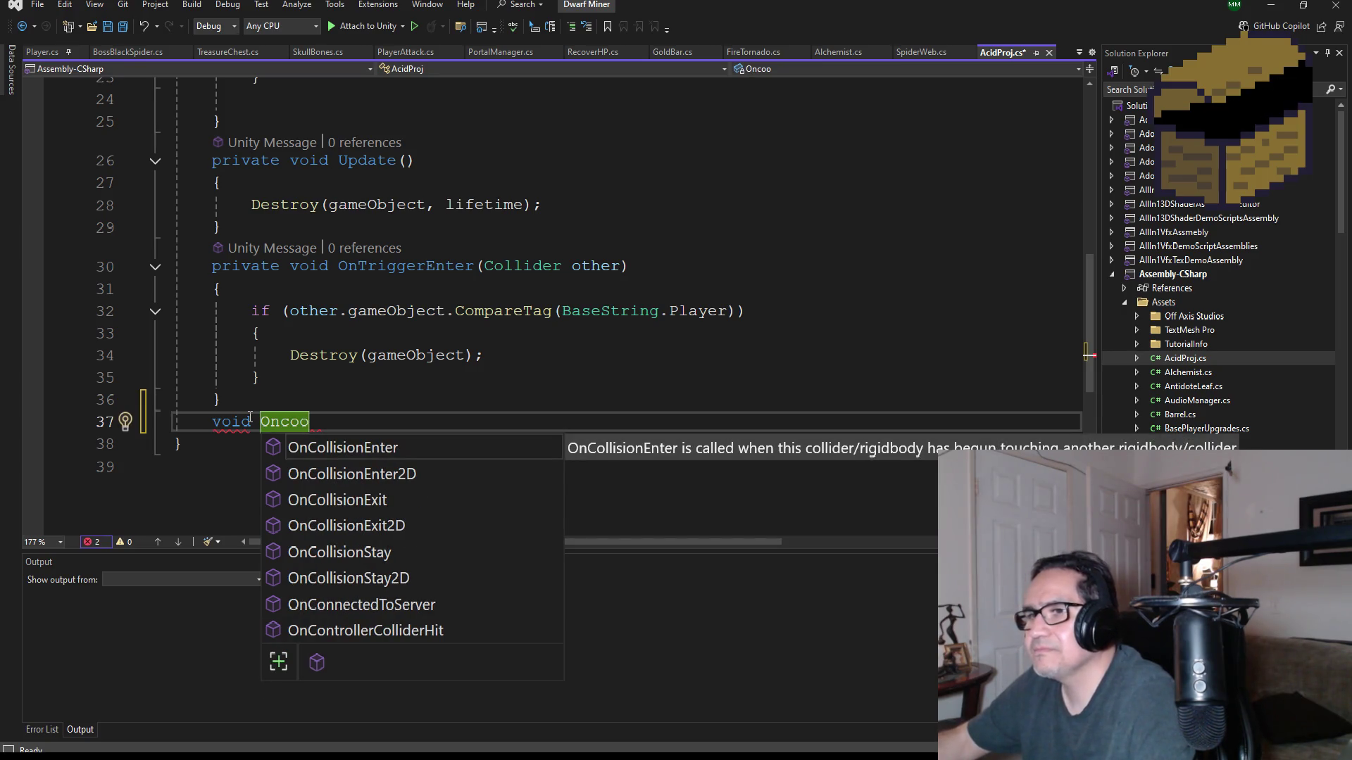
pyautogui.press('Tab')
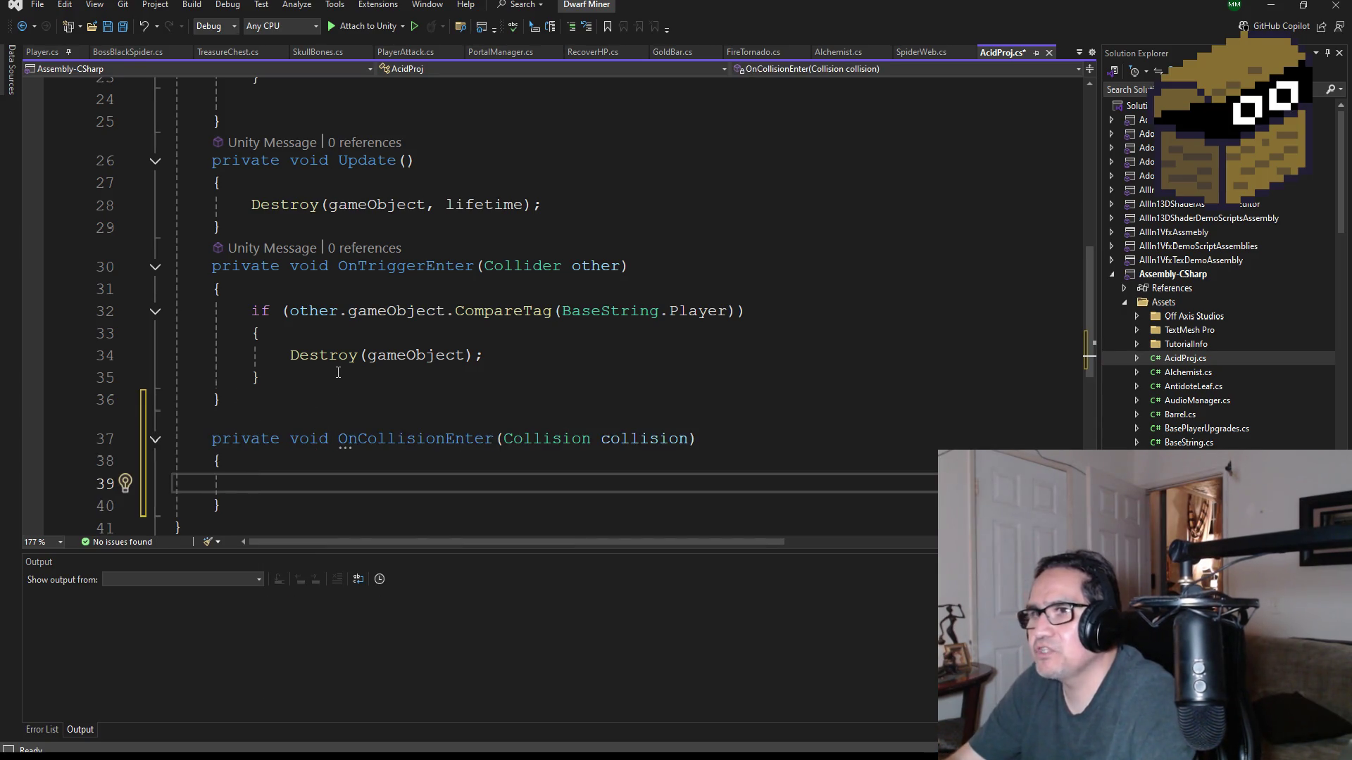
# - Copy OnTriggerEnter's CompareTag if-block into the empty OnCollisionEnter body
pyautogui.moveTo(338, 372)
pyautogui.mouseDown()
pyautogui.moveTo(176, 355)
pyautogui.moveTo(173, 308)
pyautogui.moveTo(83, 304)
pyautogui.moveTo(100, 312)
pyautogui.mouseUp()
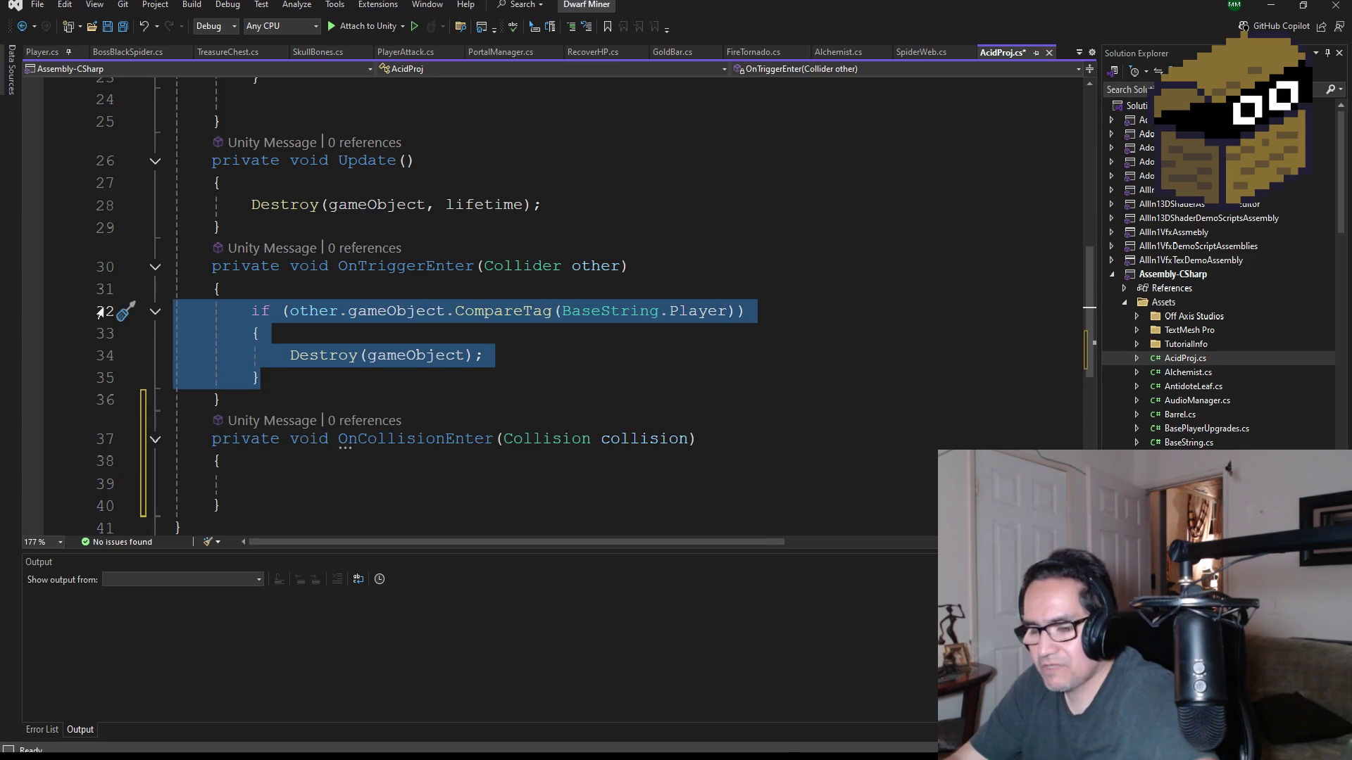
pyautogui.scroll(-2, 355, 421)
pyautogui.hotkey('ctrl', 'c')
pyautogui.click(300, 347)
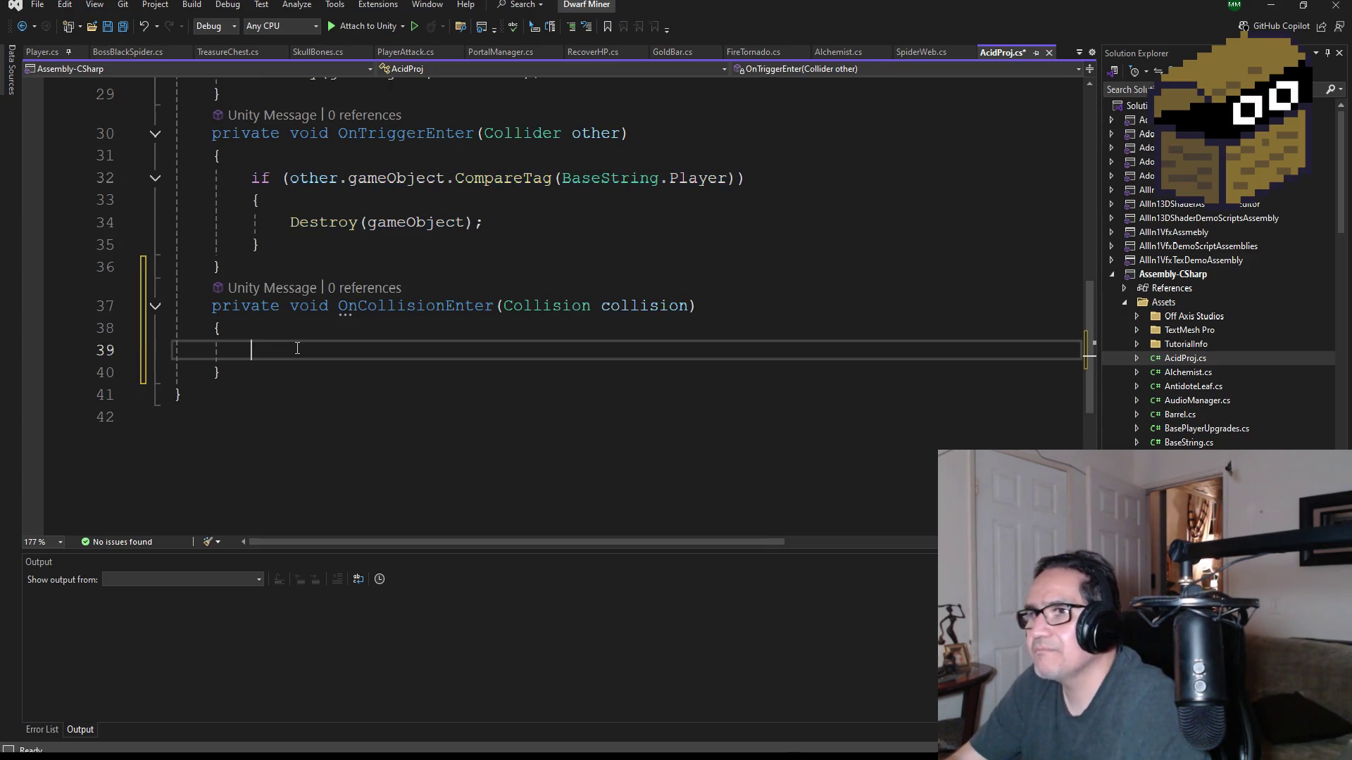
pyautogui.hotkey('ctrl', 'v')
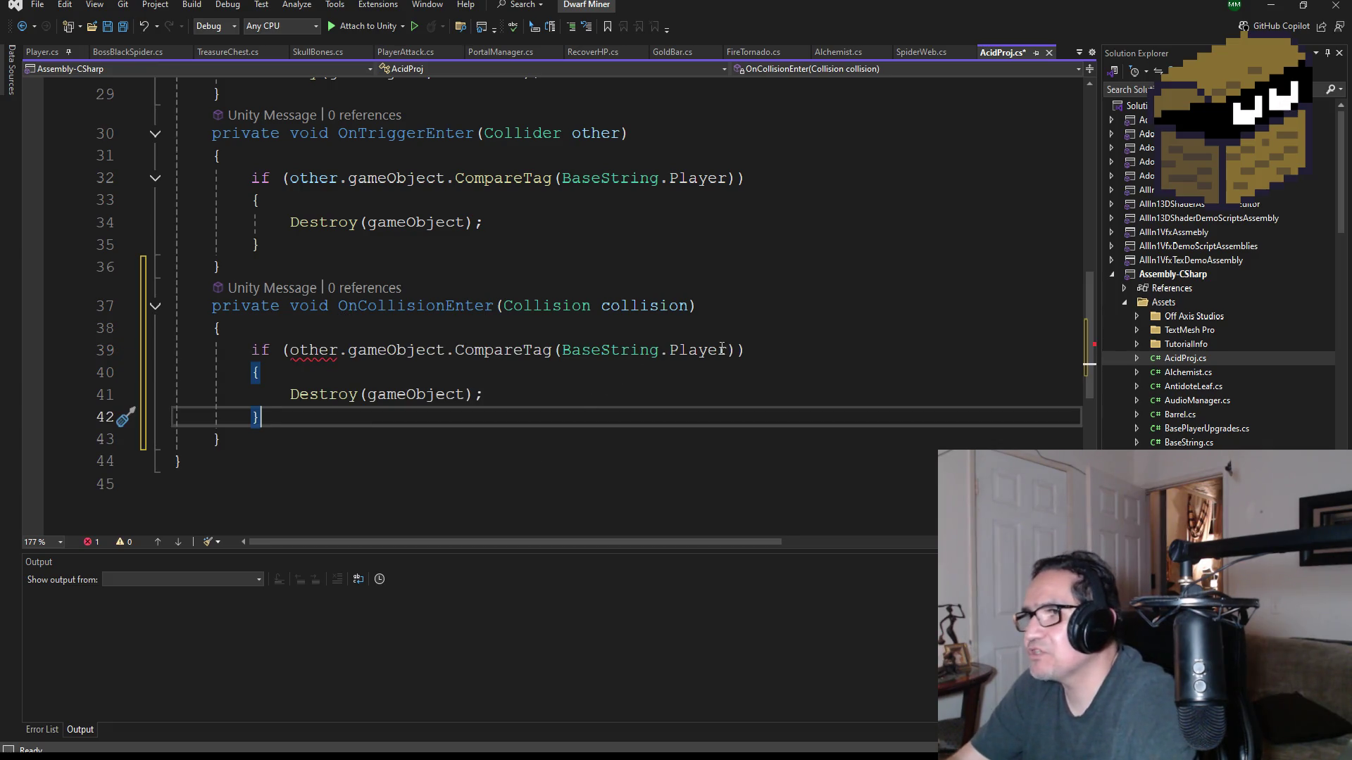
# - Rename the collision parameter and its use in the pasted check to col
pyautogui.doubleClick(697, 350)
pyautogui.press('Left')
pyautogui.press('Left')
pyautogui.press('Left')
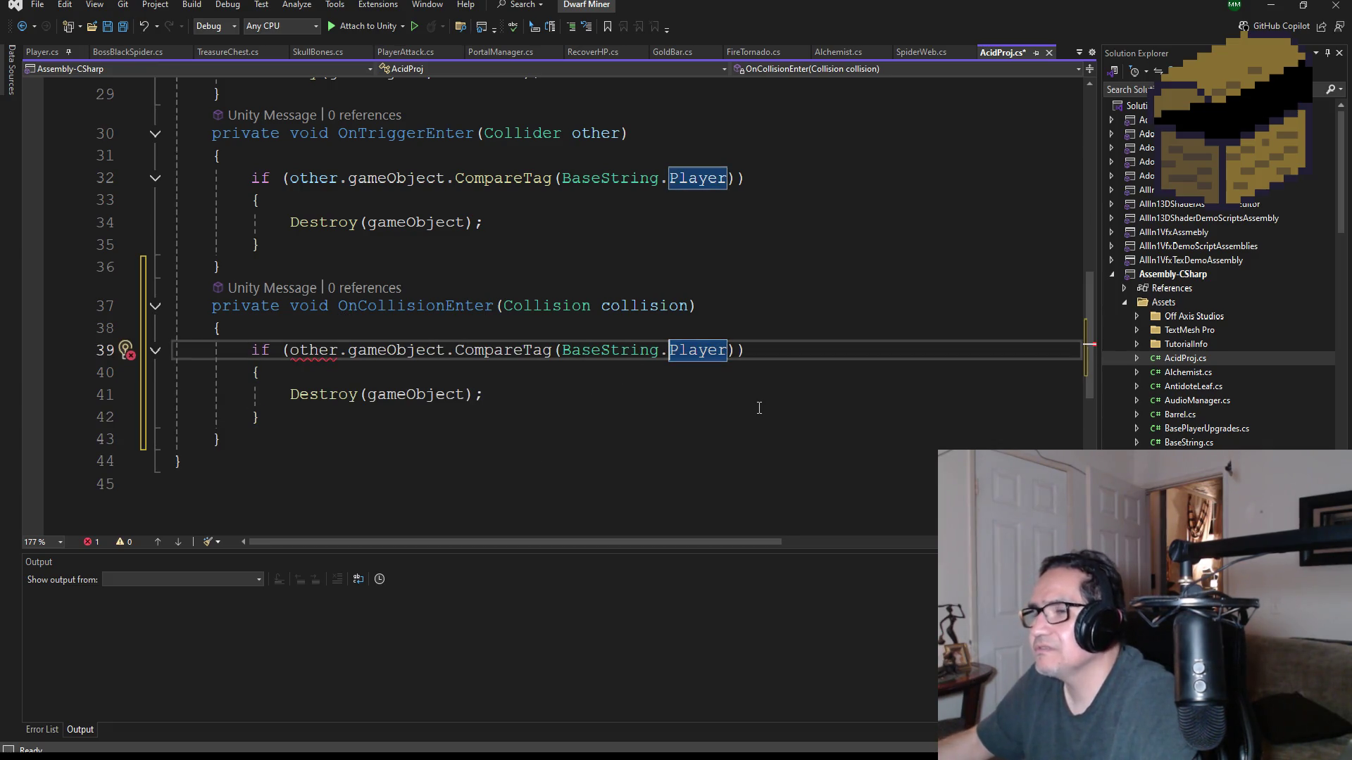
pyautogui.press('Home')
pyautogui.press('Up')
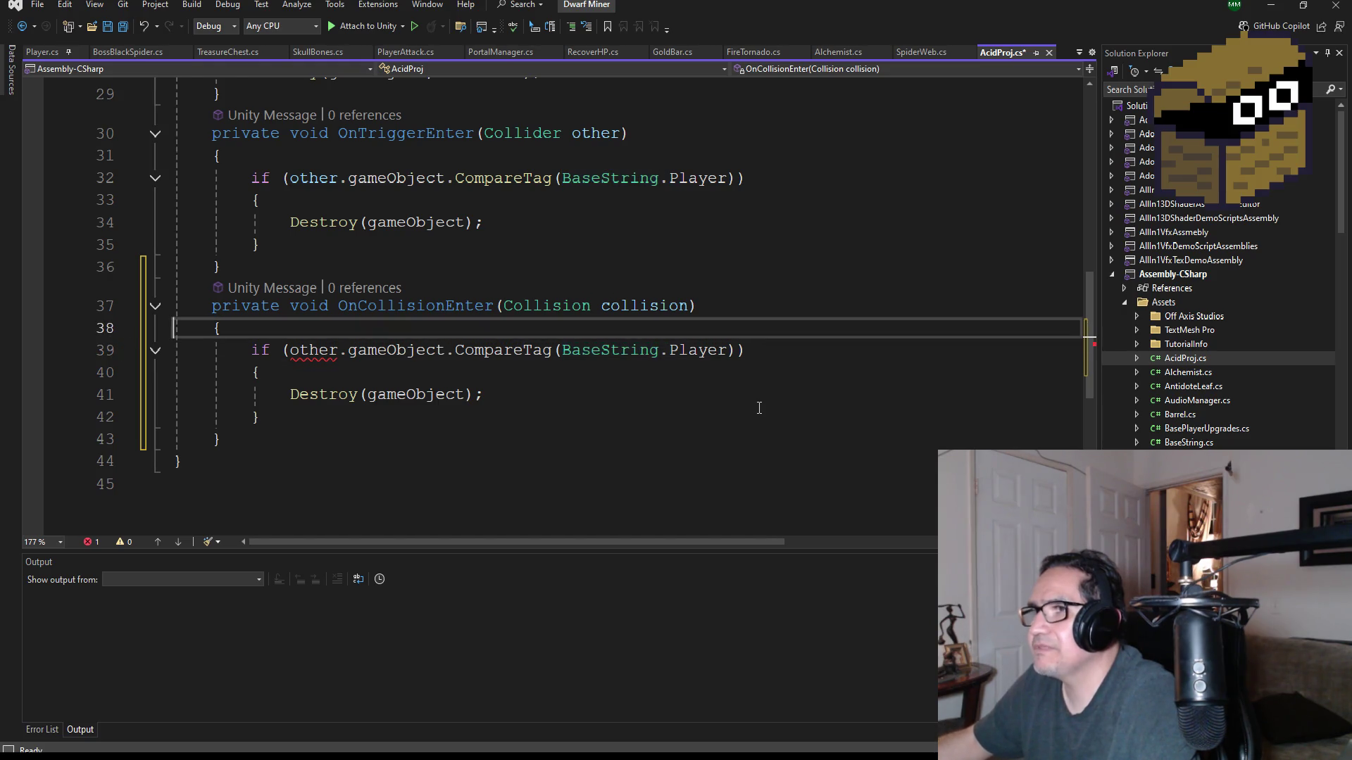
pyautogui.press('Left')
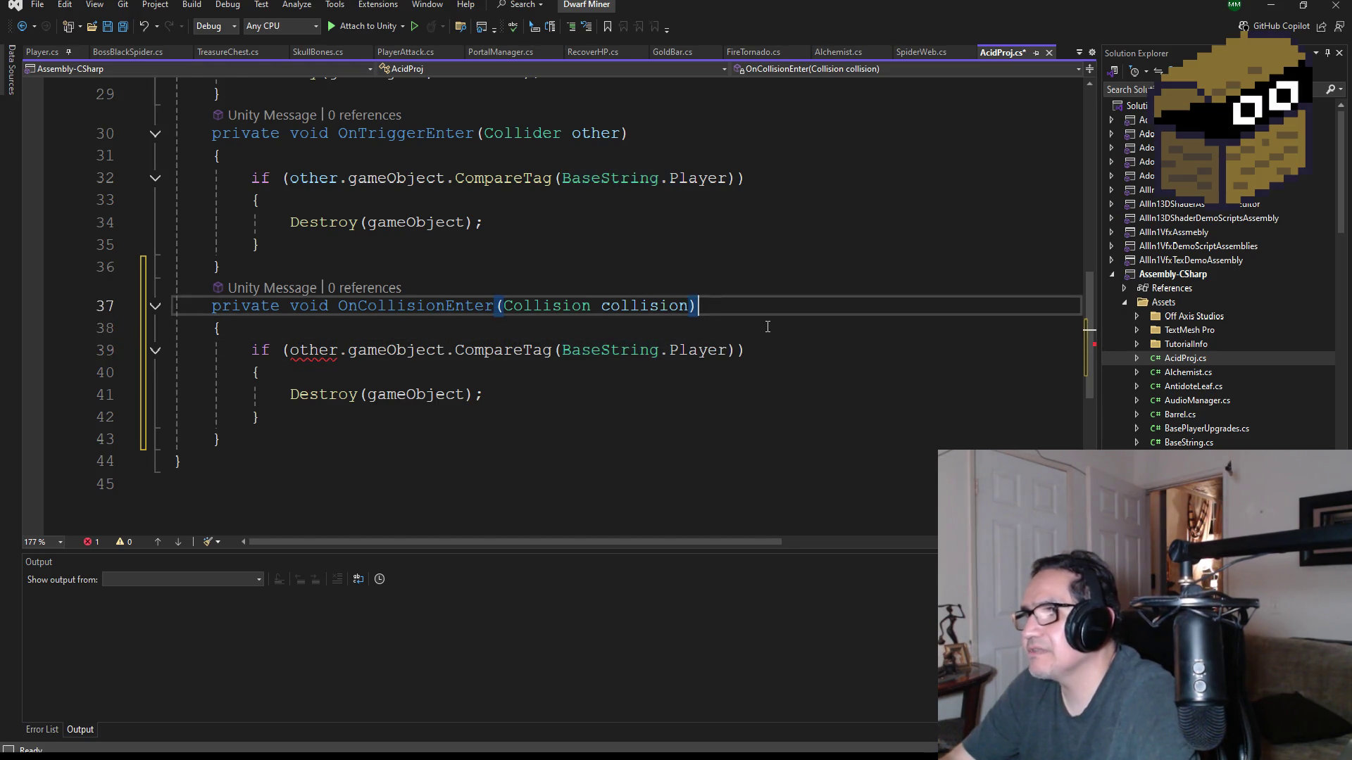
pyautogui.press('Left')
pyautogui.press('BackSpace')
pyautogui.press('BackSpace')
pyautogui.press('BackSpace')
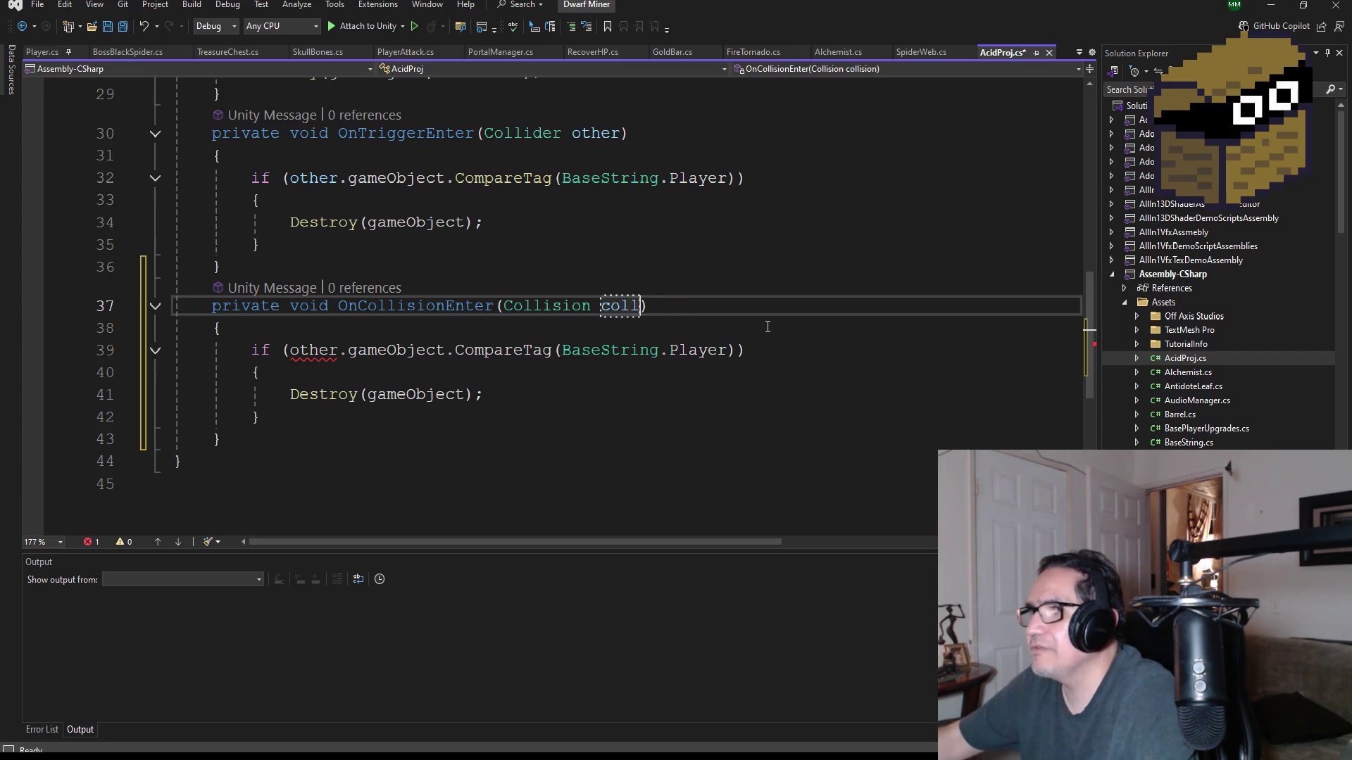
pyautogui.doubleClick(306, 354)
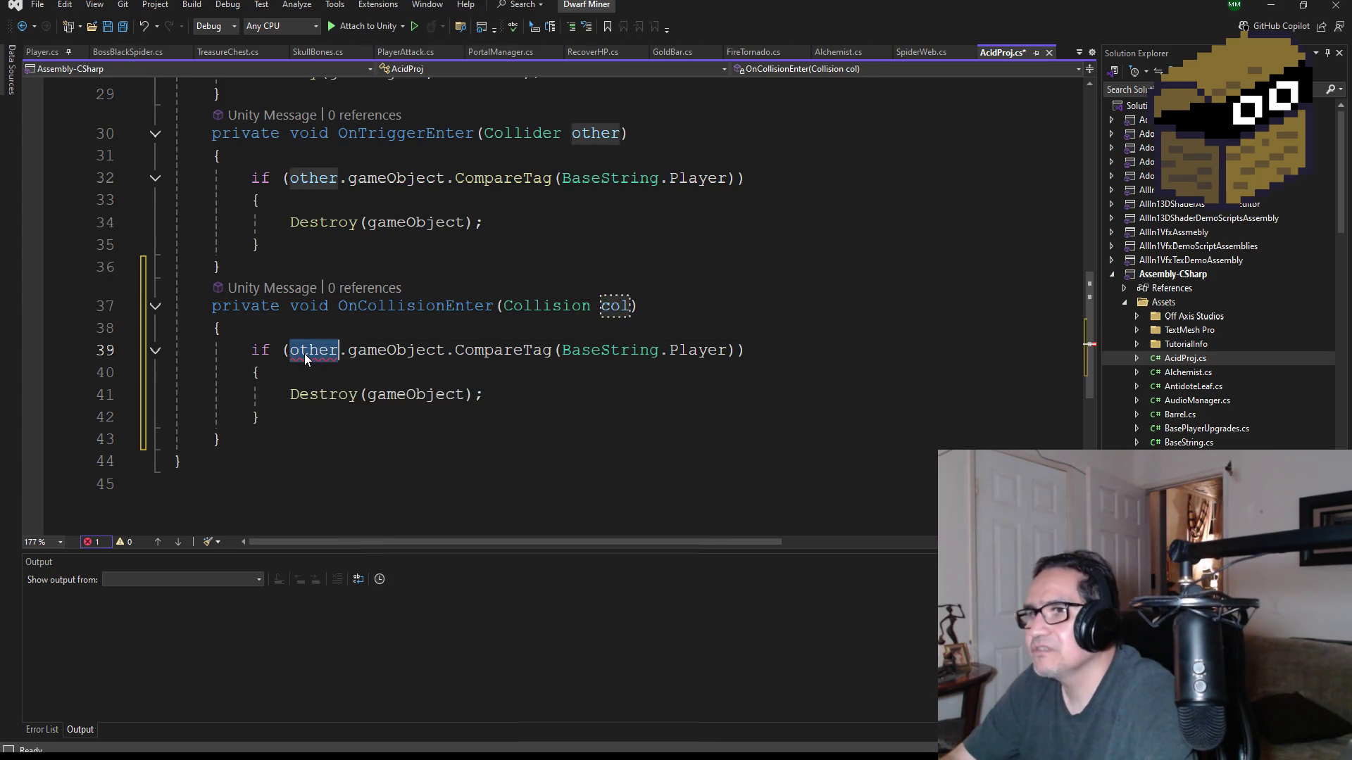
pyautogui.write('col')
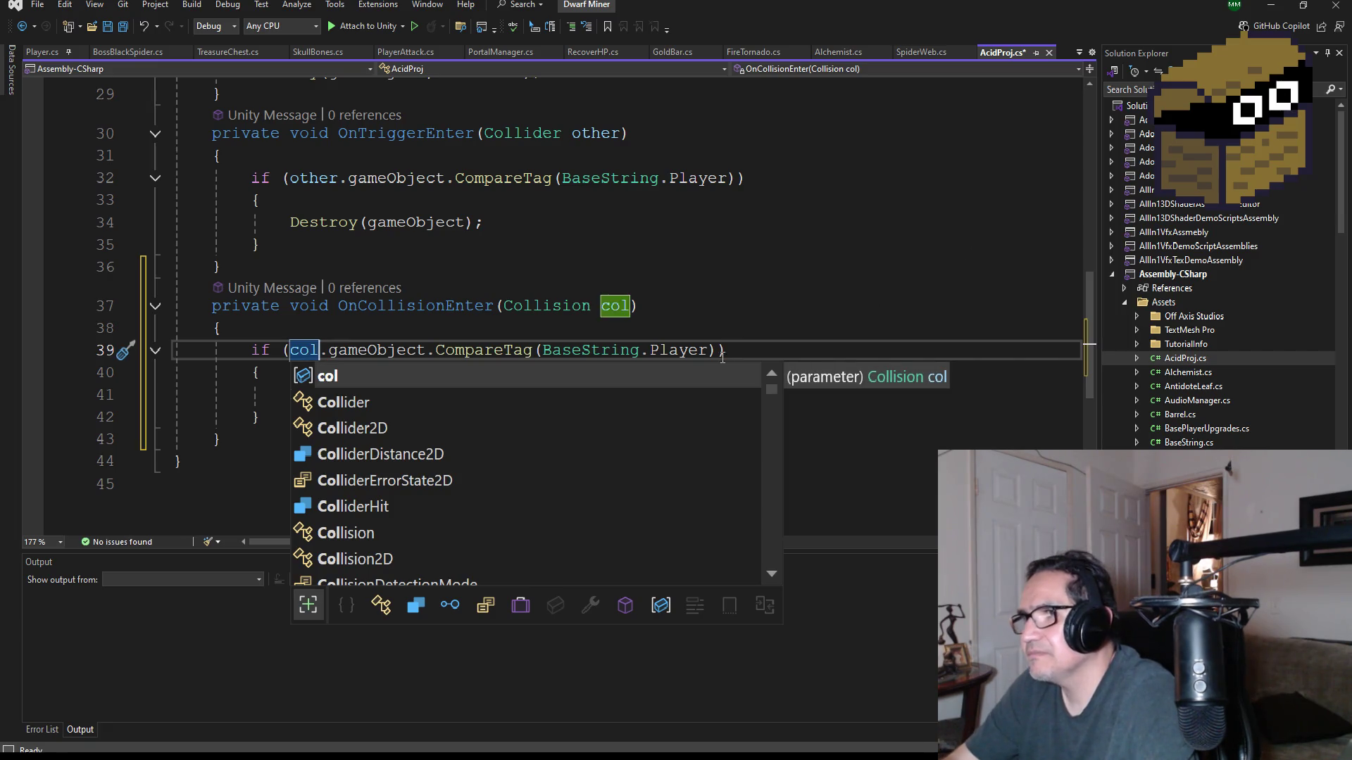
# - Clear the Player tag name from the check, save AcidProj.cs, and open BaseString.cs
pyautogui.click(666, 350)
pyautogui.doubleClick(667, 350)
pyautogui.press('BackSpace')
pyautogui.write('Wa')
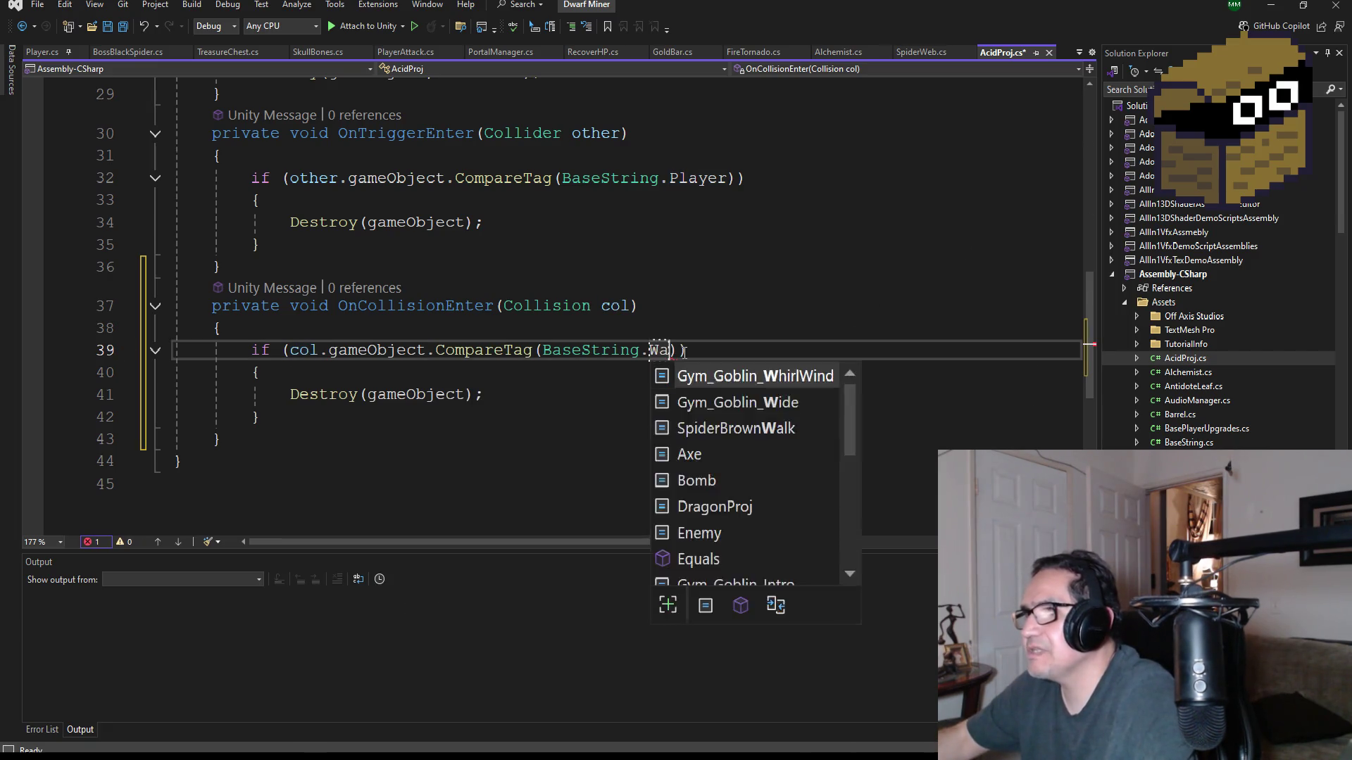
pyautogui.press('BackSpace')
pyautogui.press('BackSpace')
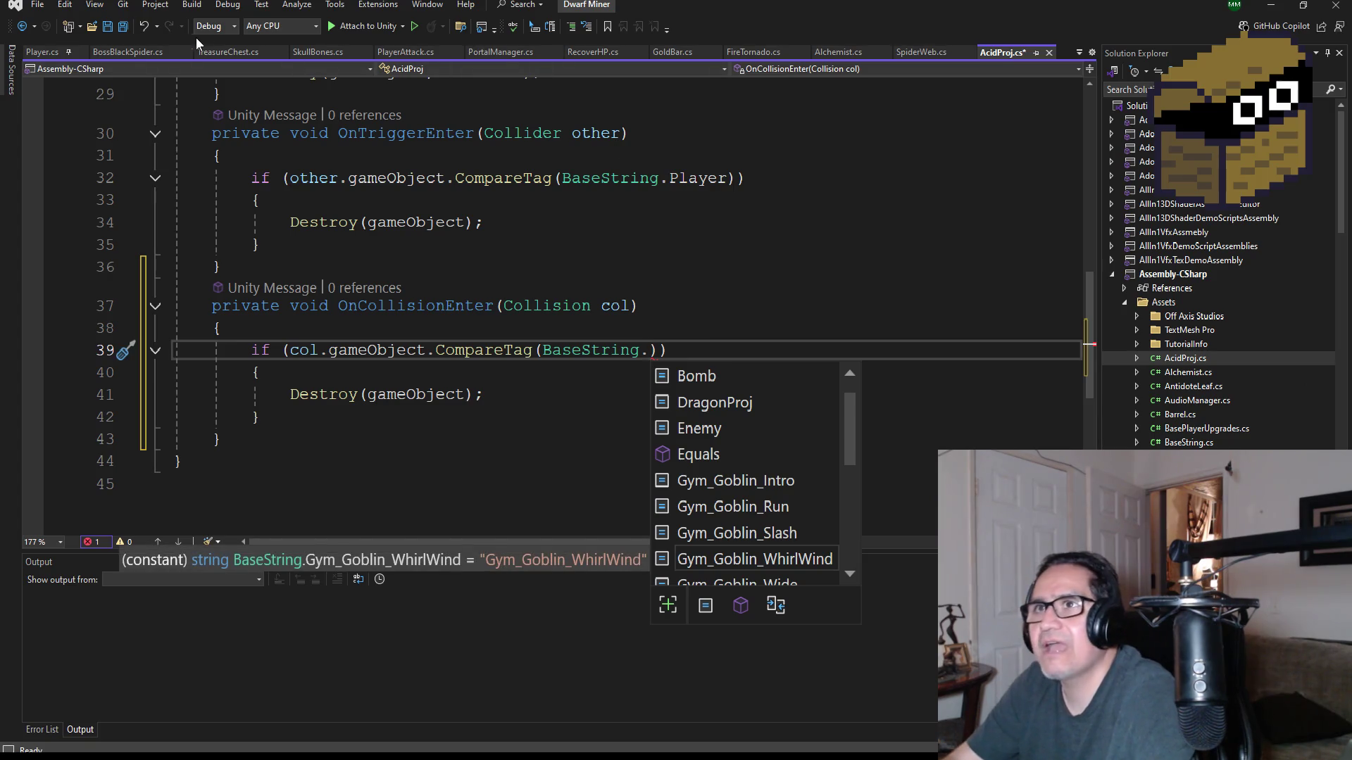
pyautogui.click(125, 30)
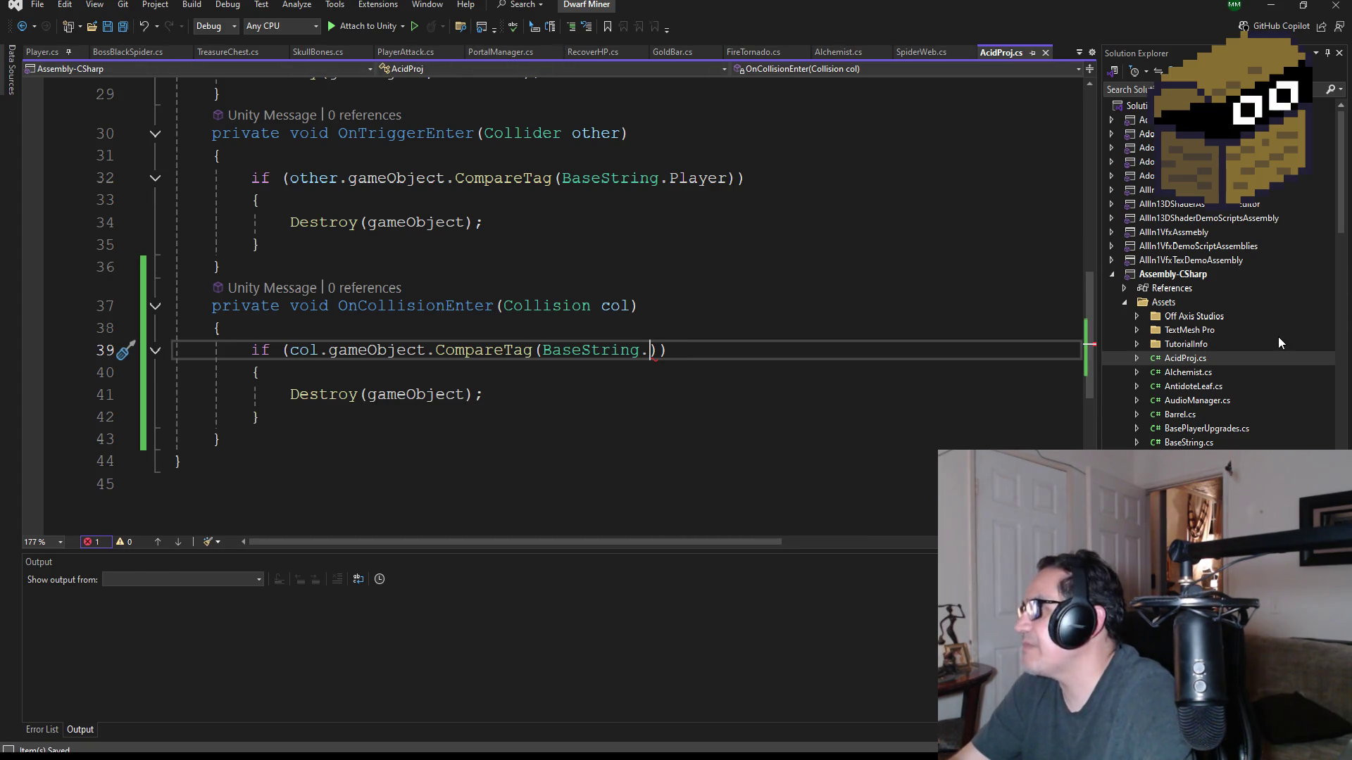
pyautogui.scroll(-2, 1192, 418)
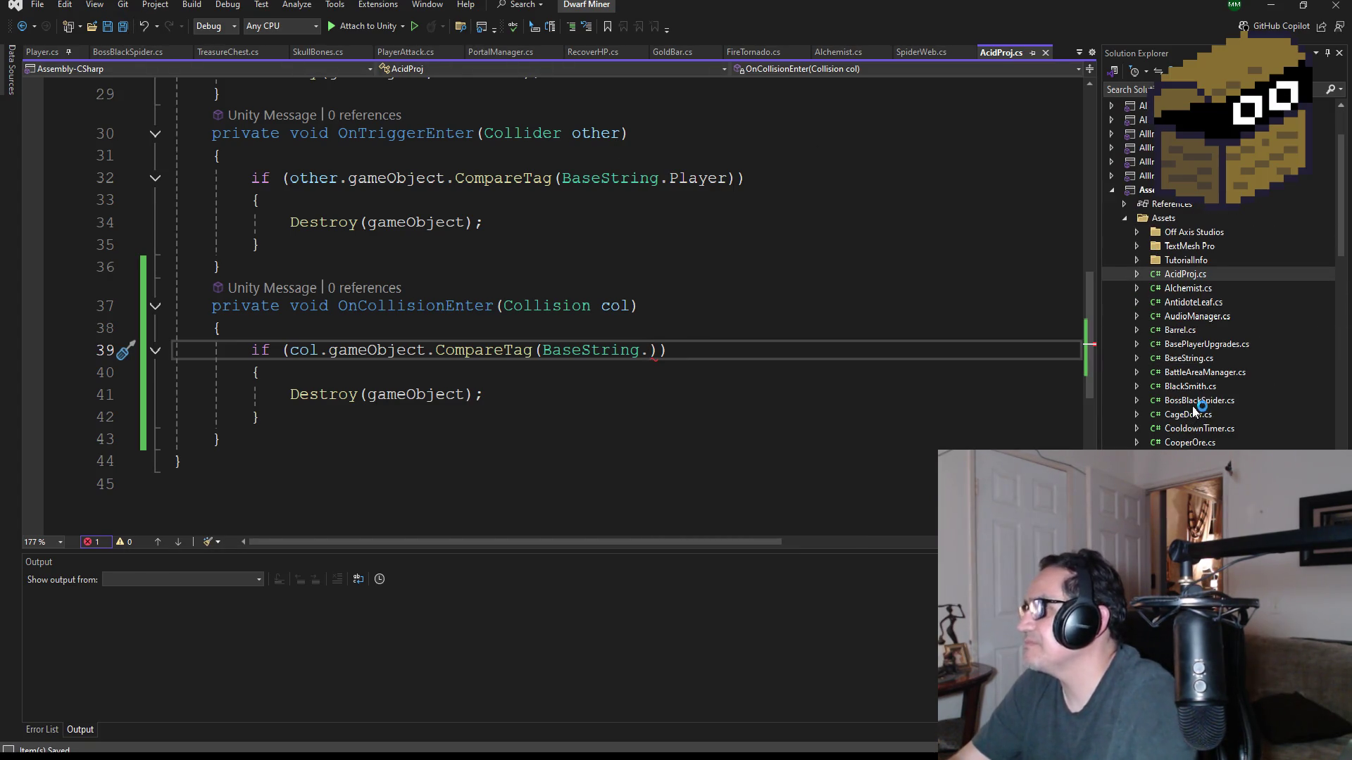
pyautogui.doubleClick(1221, 362)
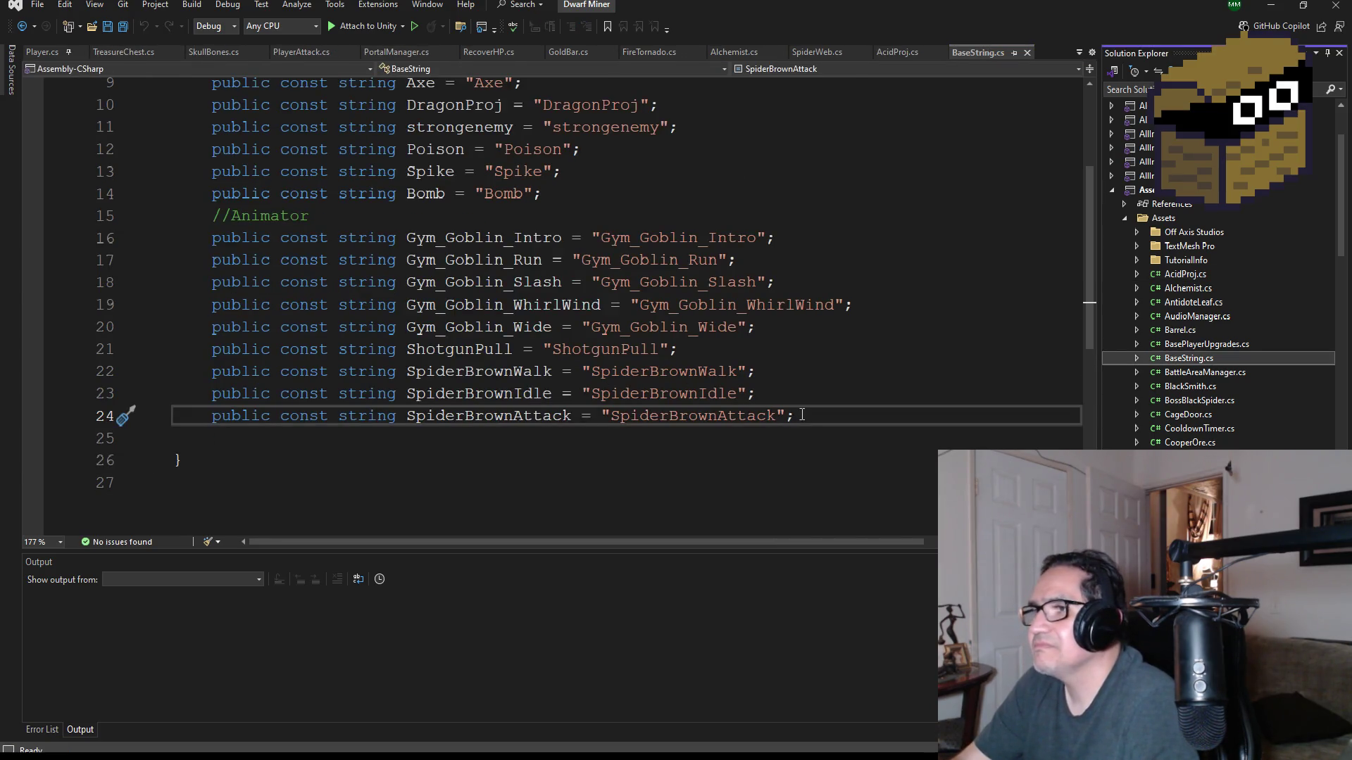
# - Duplicate the Bomb constant onto a new line below it
pyautogui.moveTo(793, 416)
pyautogui.mouseDown()
pyautogui.moveTo(520, 415)
pyautogui.moveTo(514, 394)
pyautogui.mouseUp()
pyautogui.click(420, 171)
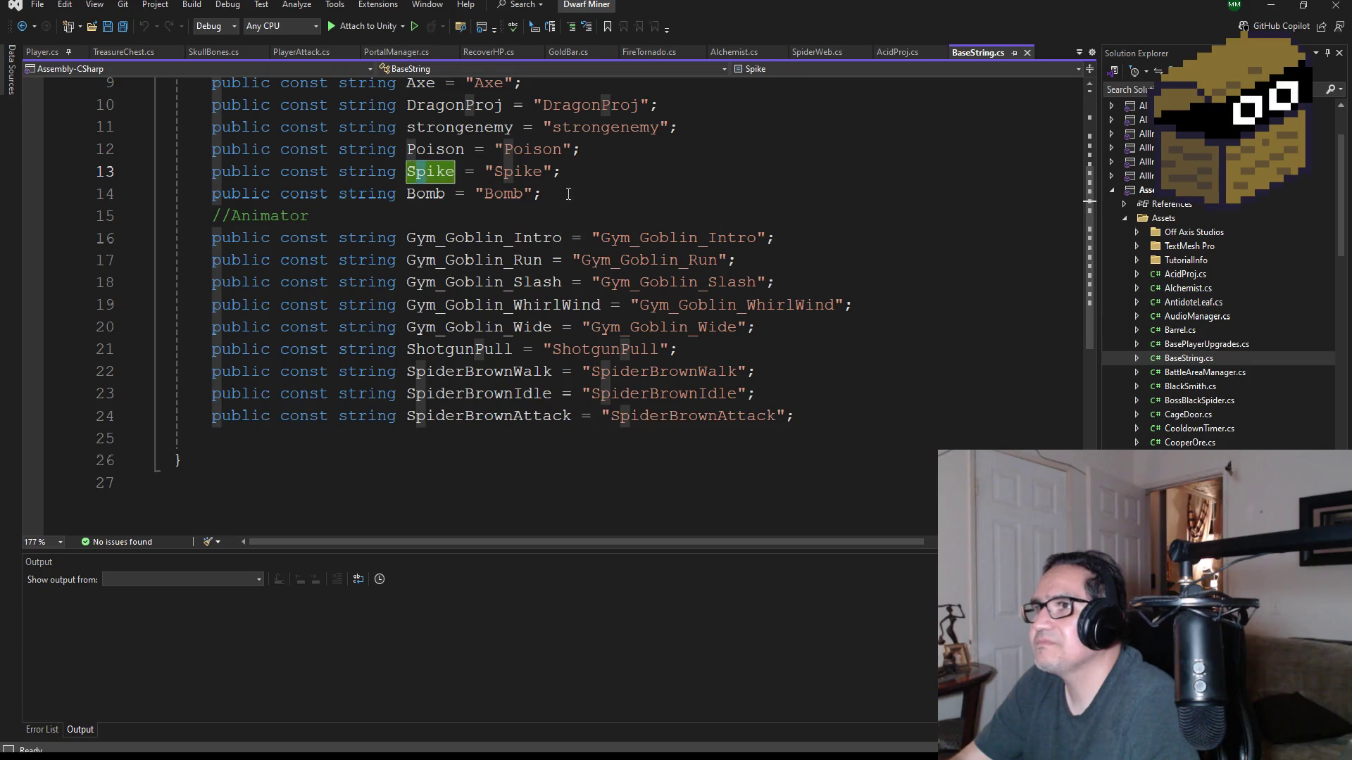
pyautogui.moveTo(554, 194)
pyautogui.mouseDown()
pyautogui.moveTo(211, 194)
pyautogui.moveTo(211, 213)
pyautogui.moveTo(538, 193)
pyautogui.moveTo(211, 194)
pyautogui.mouseUp()
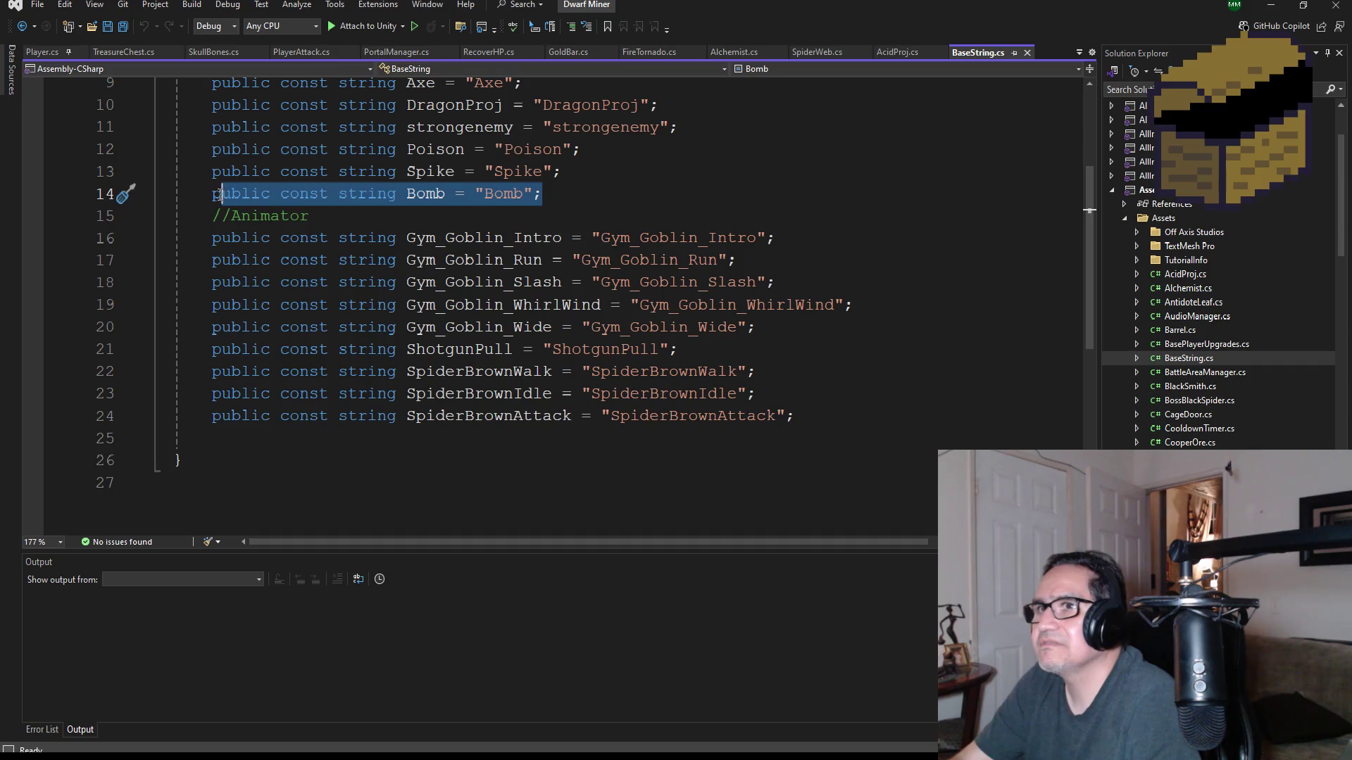
pyautogui.scroll(2, 509, 298)
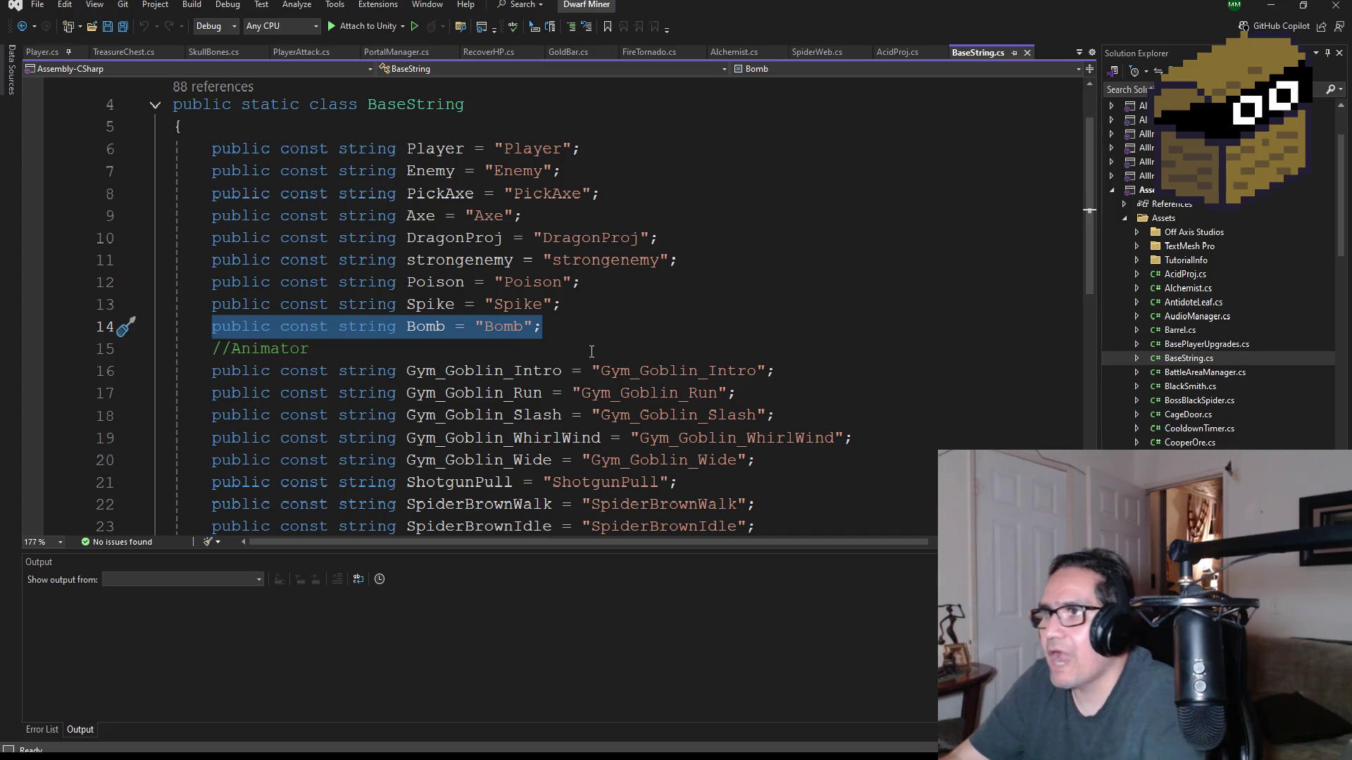
pyautogui.click(573, 319)
pyautogui.press('Return')
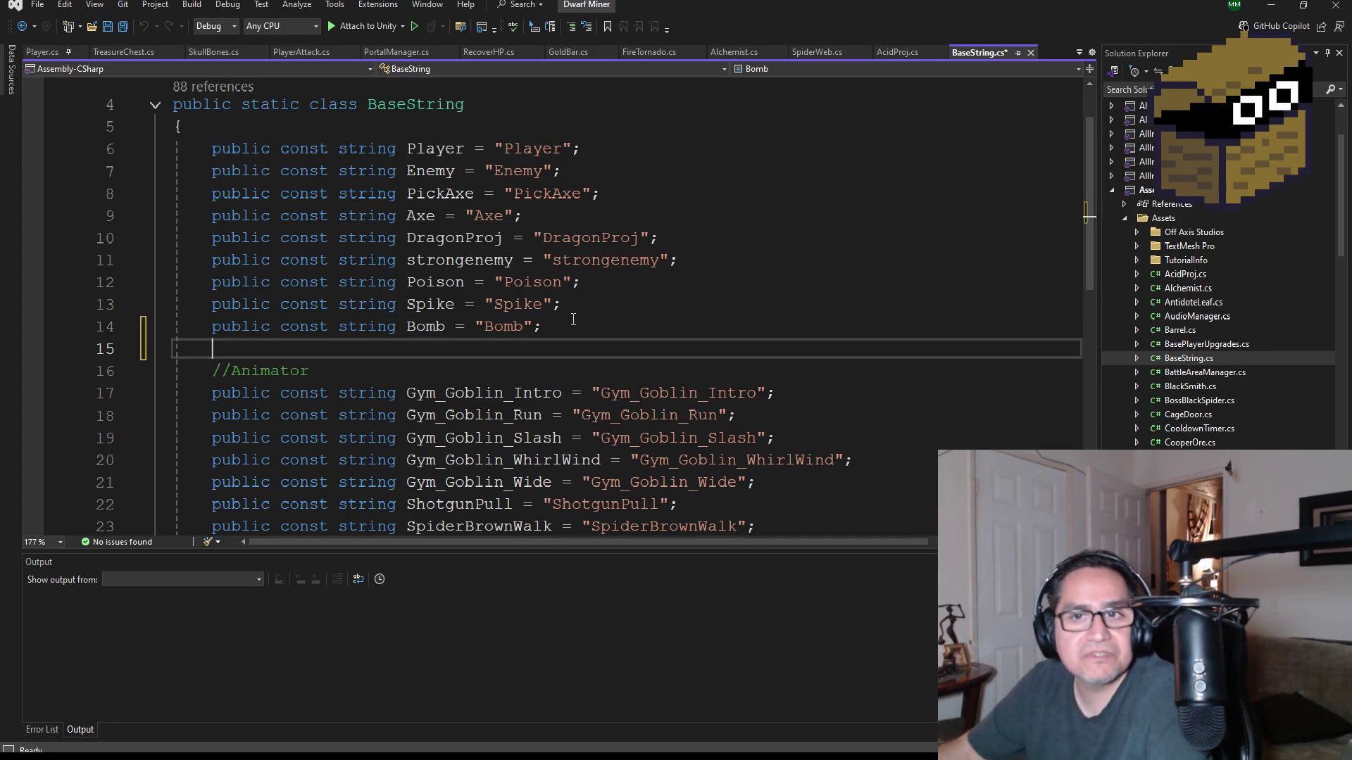
pyautogui.write('public const string Bomb = "Bomb";')
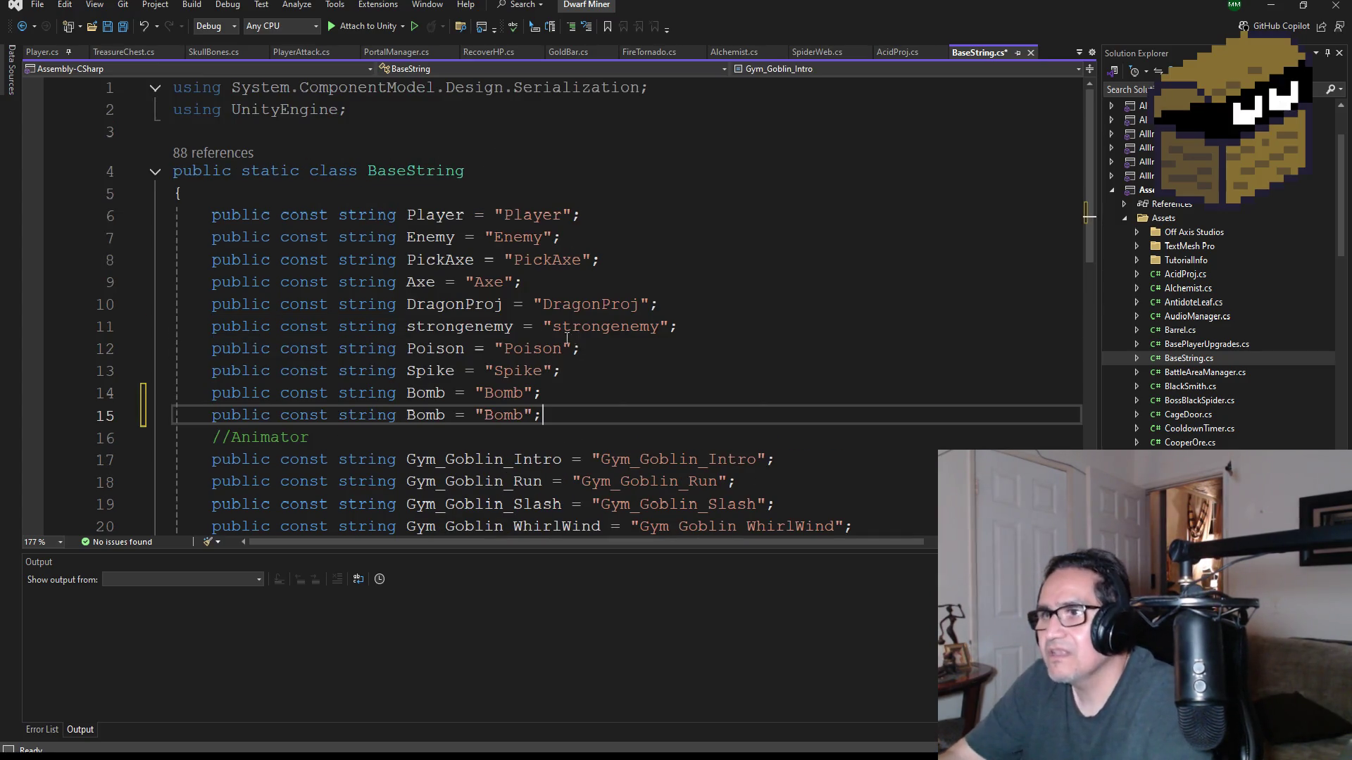
# - Rename the duplicate to Wall with value "Wall", save BaseString.cs, and reopen AcidProj.cs
pyautogui.scroll(1, 476, 303)
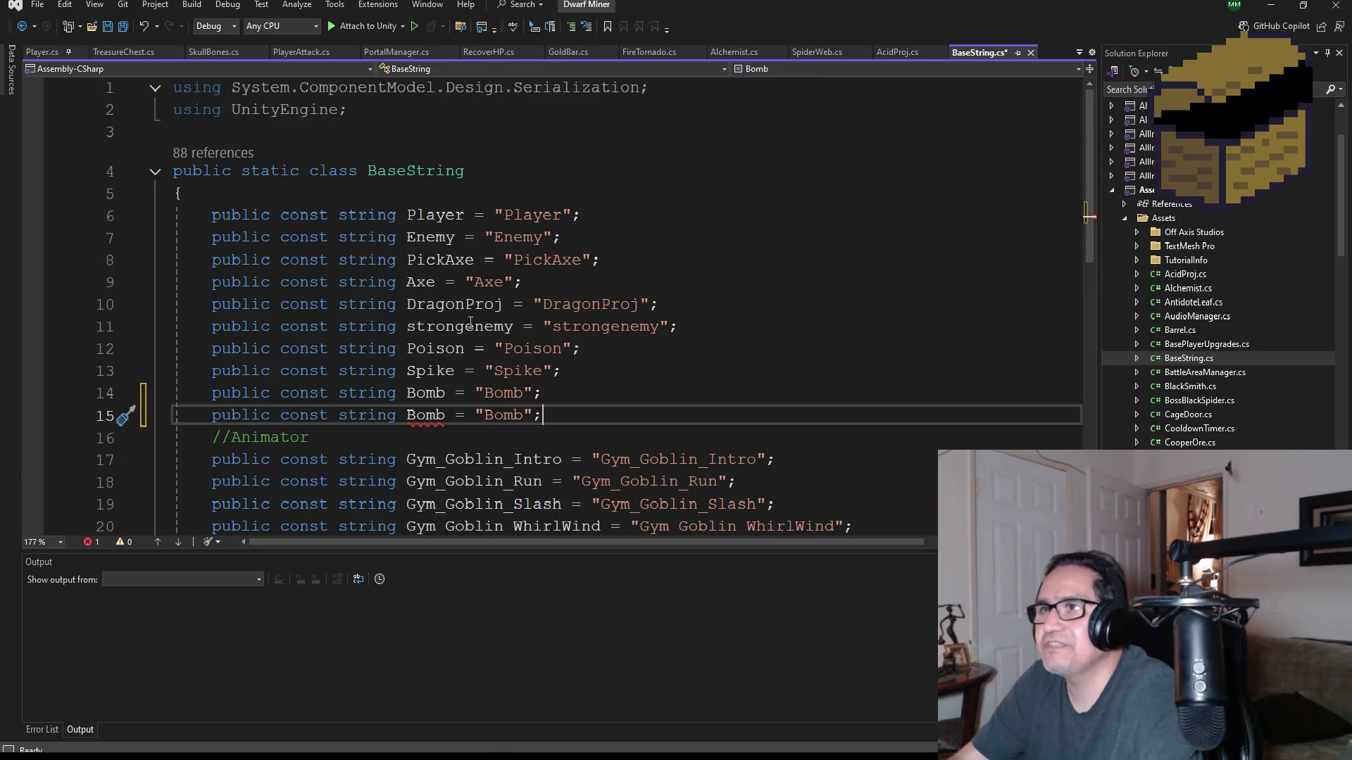
pyautogui.doubleClick(420, 415)
pyautogui.write('Wal')
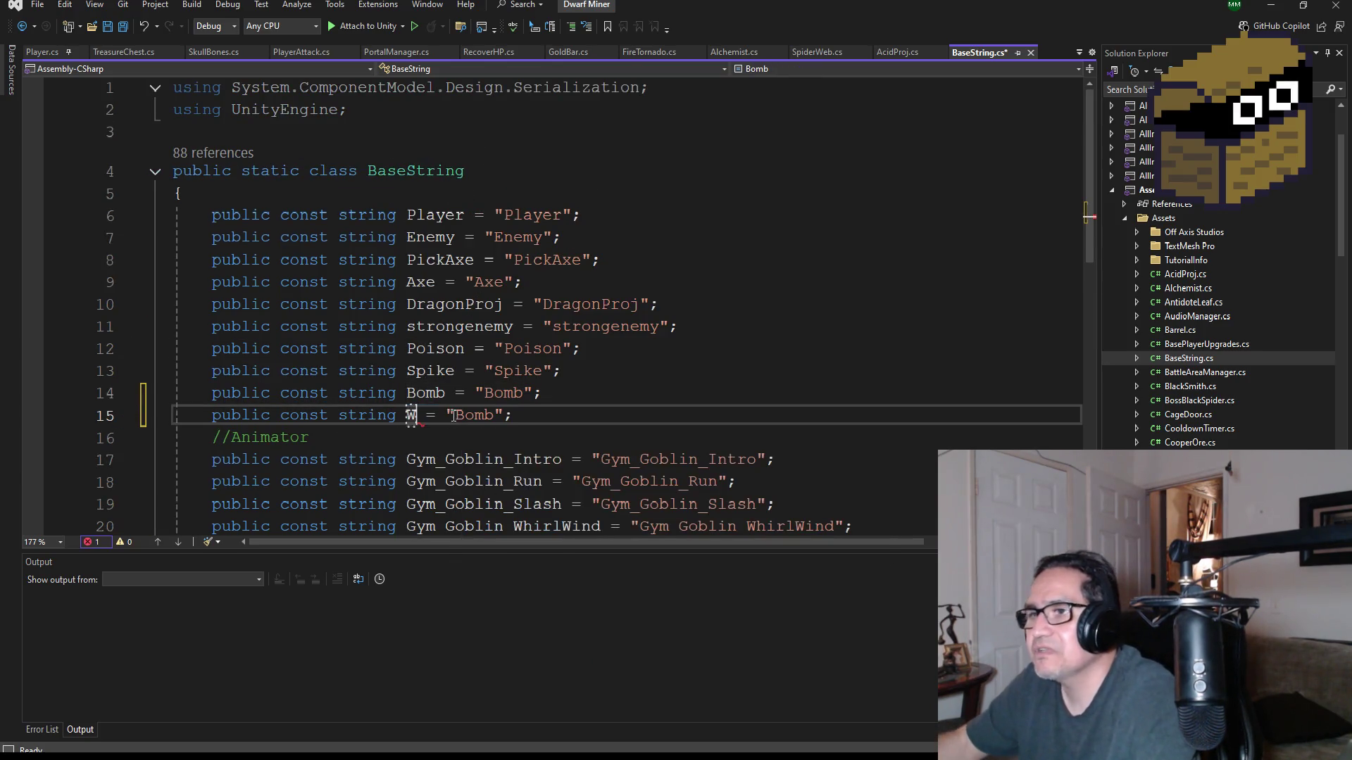
pyautogui.write('l')
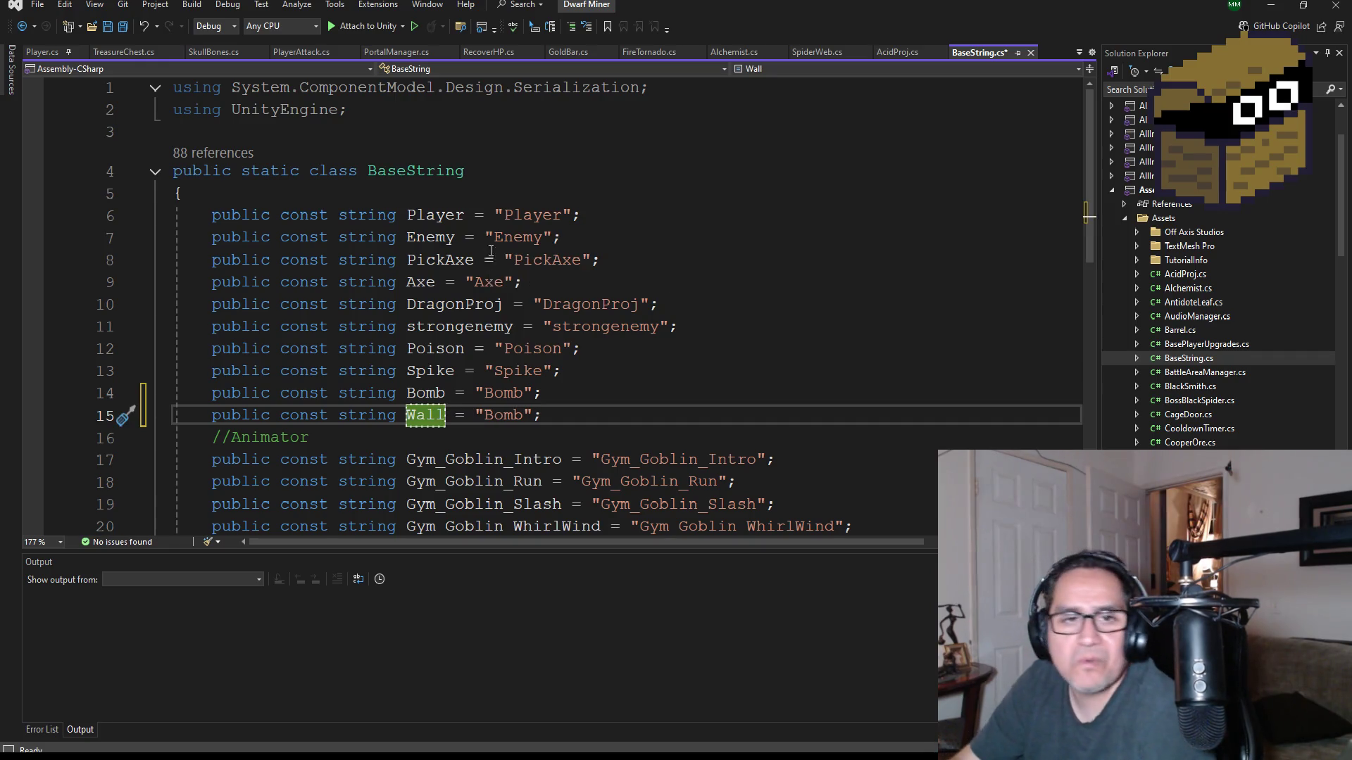
pyautogui.moveTo(444, 316)
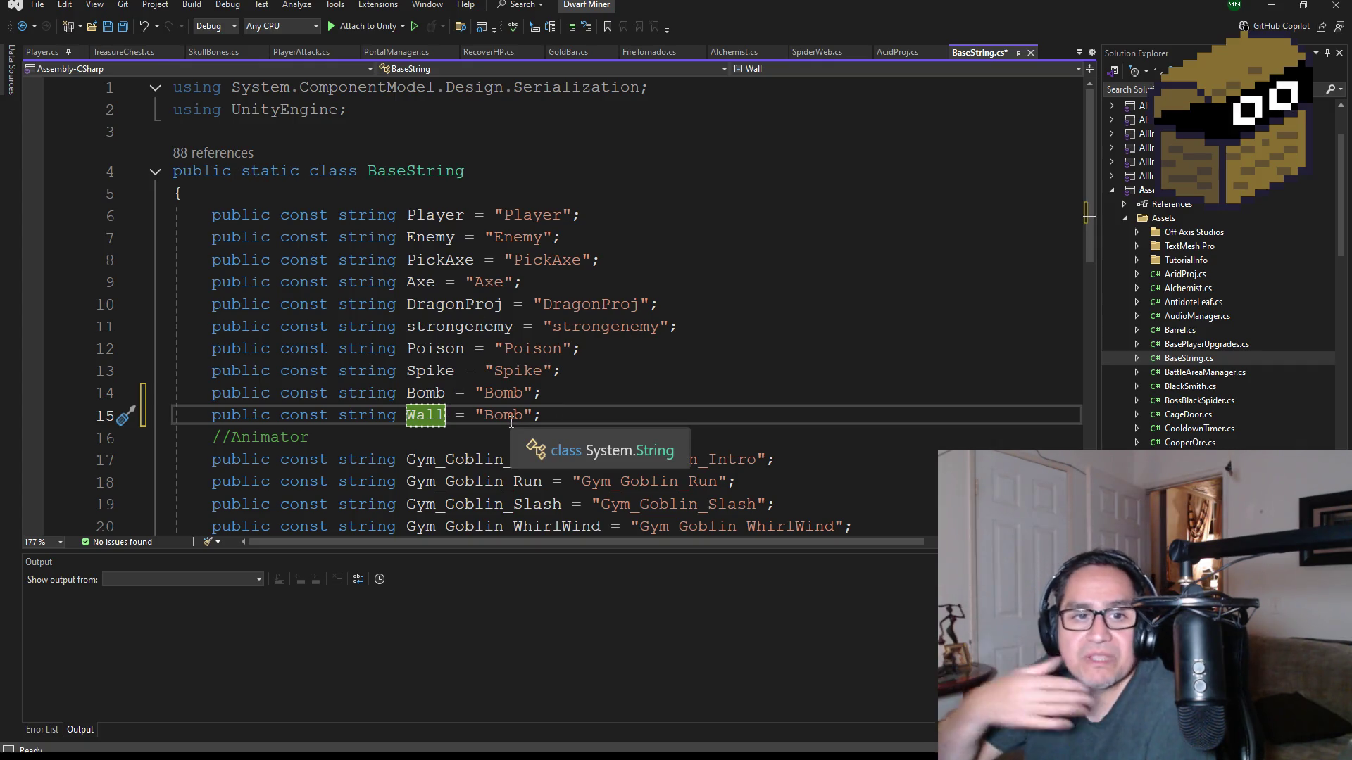
pyautogui.doubleClick(504, 416)
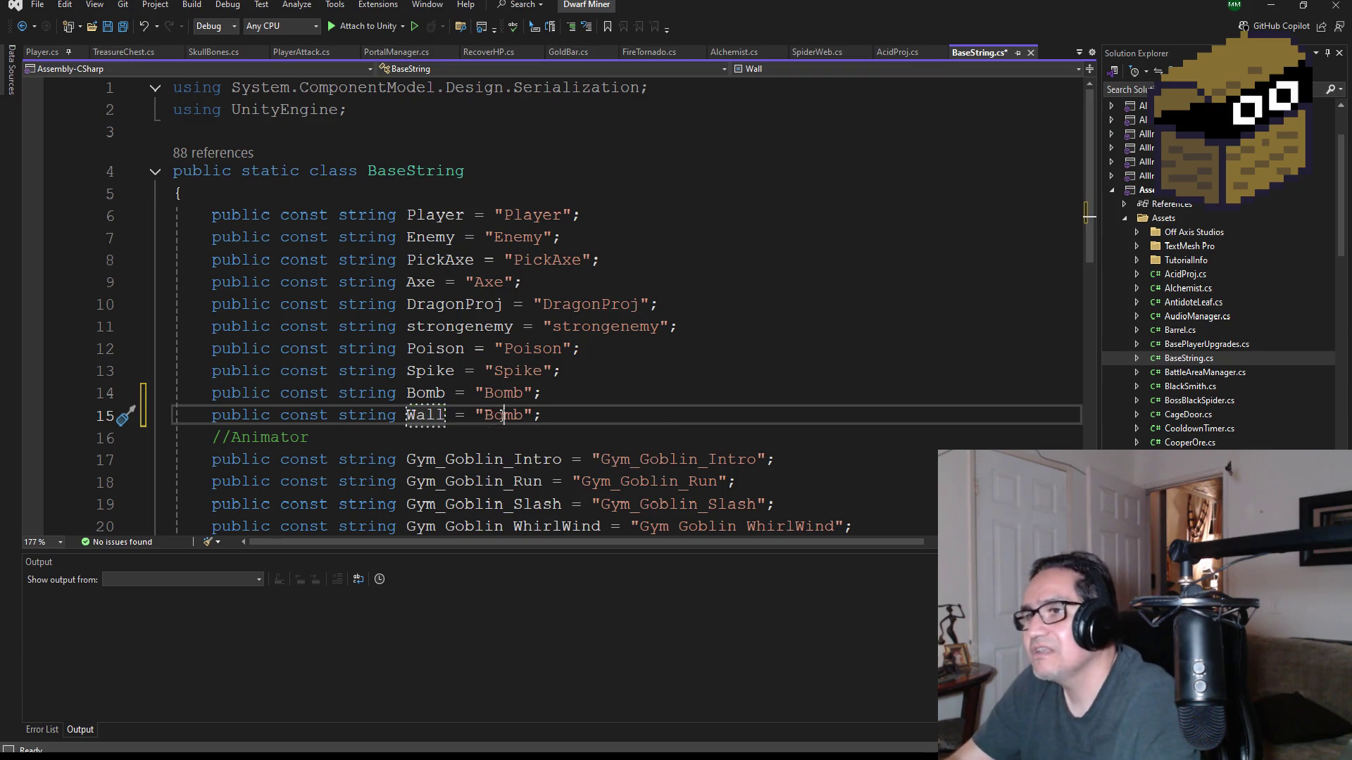
pyautogui.write('Wall')
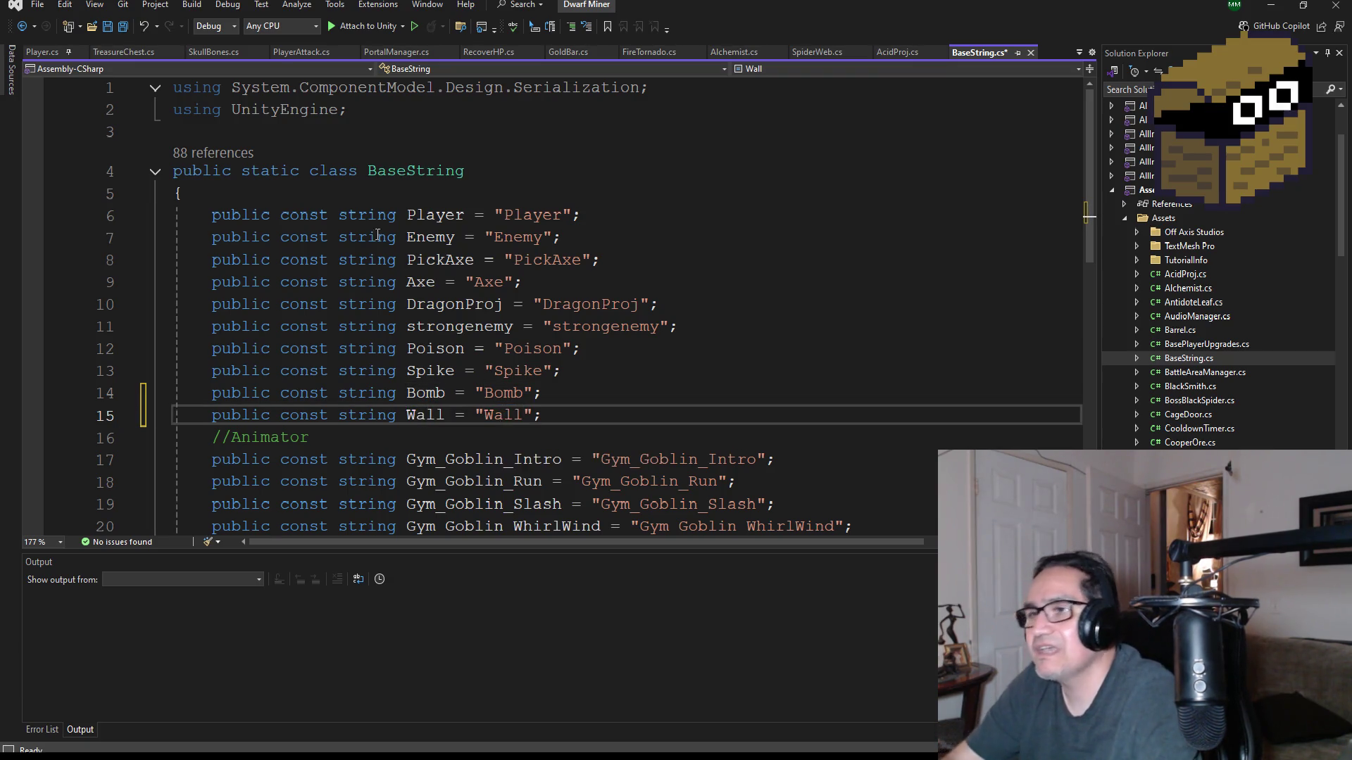
pyautogui.click(122, 26)
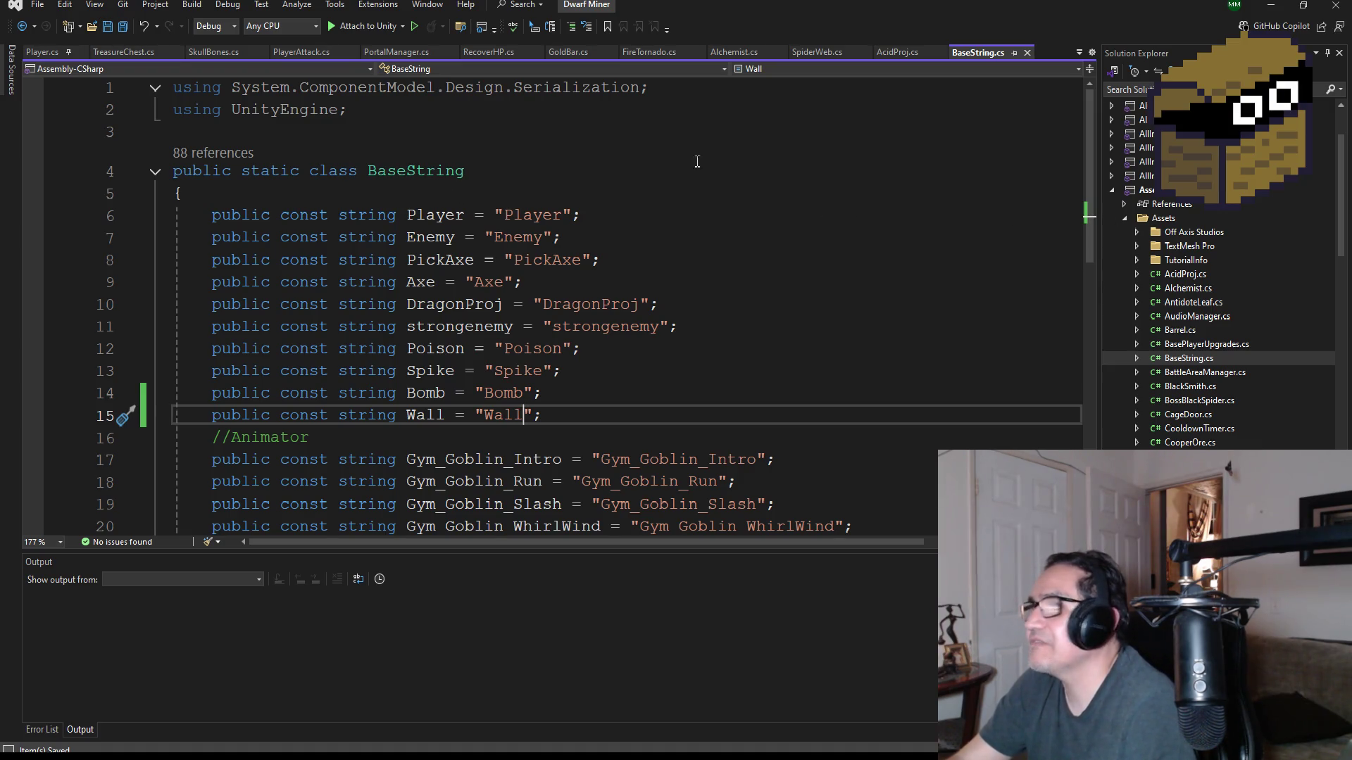
pyautogui.scroll(2, 1182, 338)
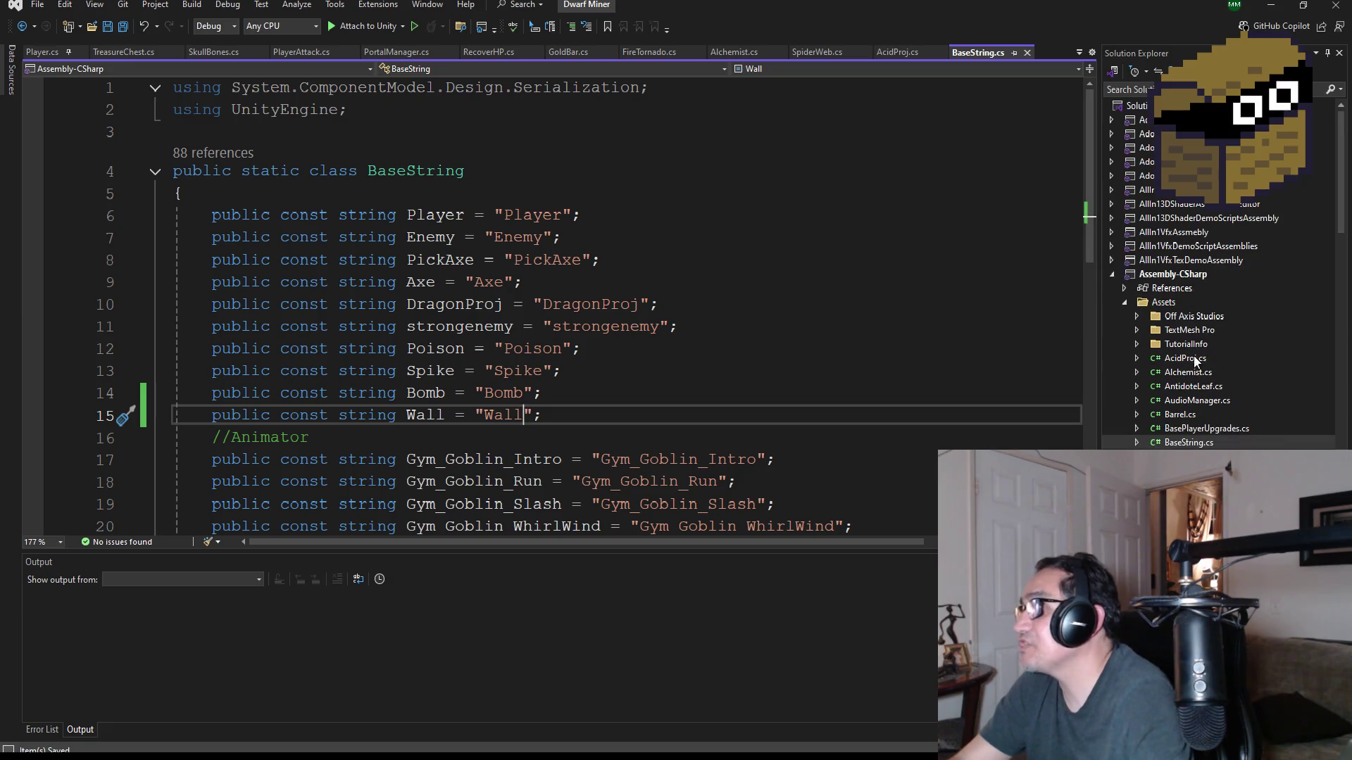
pyautogui.doubleClick(1186, 358)
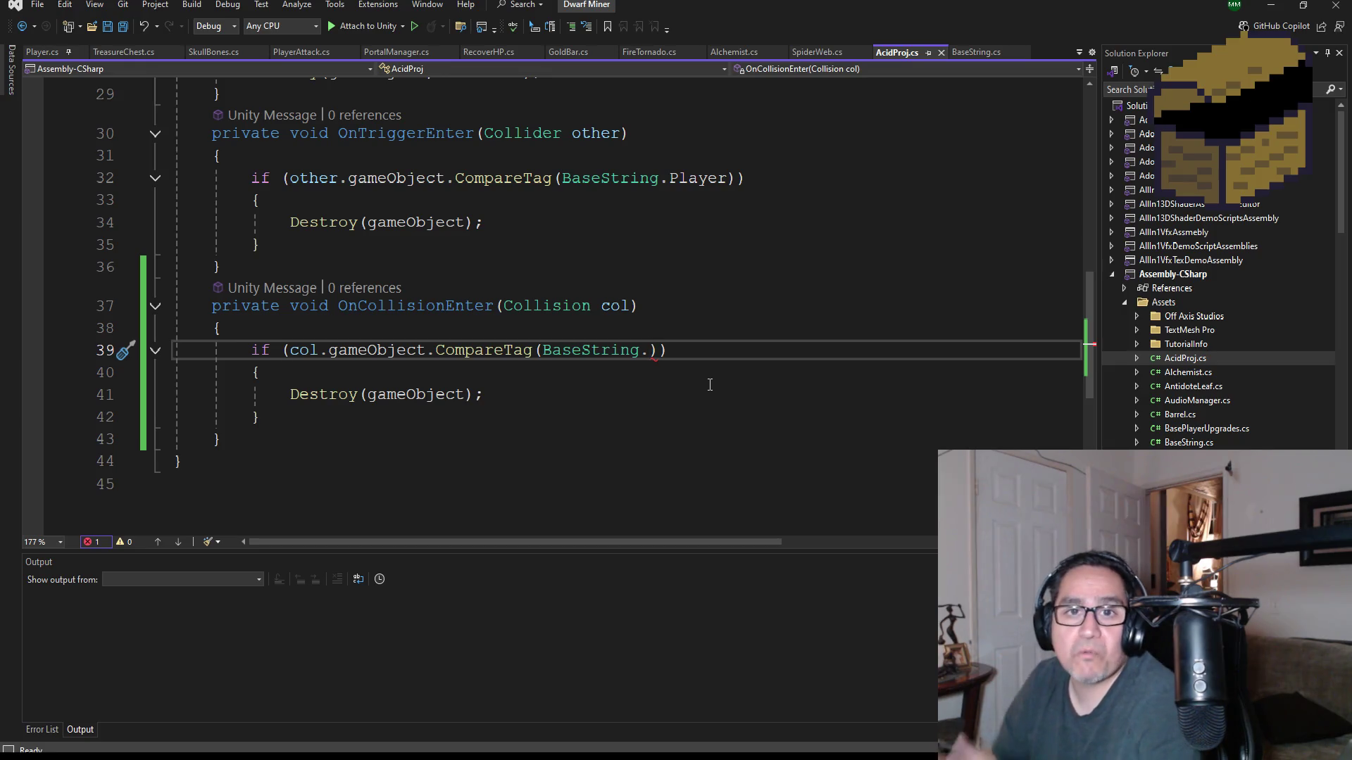
# - Complete OnCollisionEnter's tag check as BaseString.Wall and save
pyautogui.write('Wal')
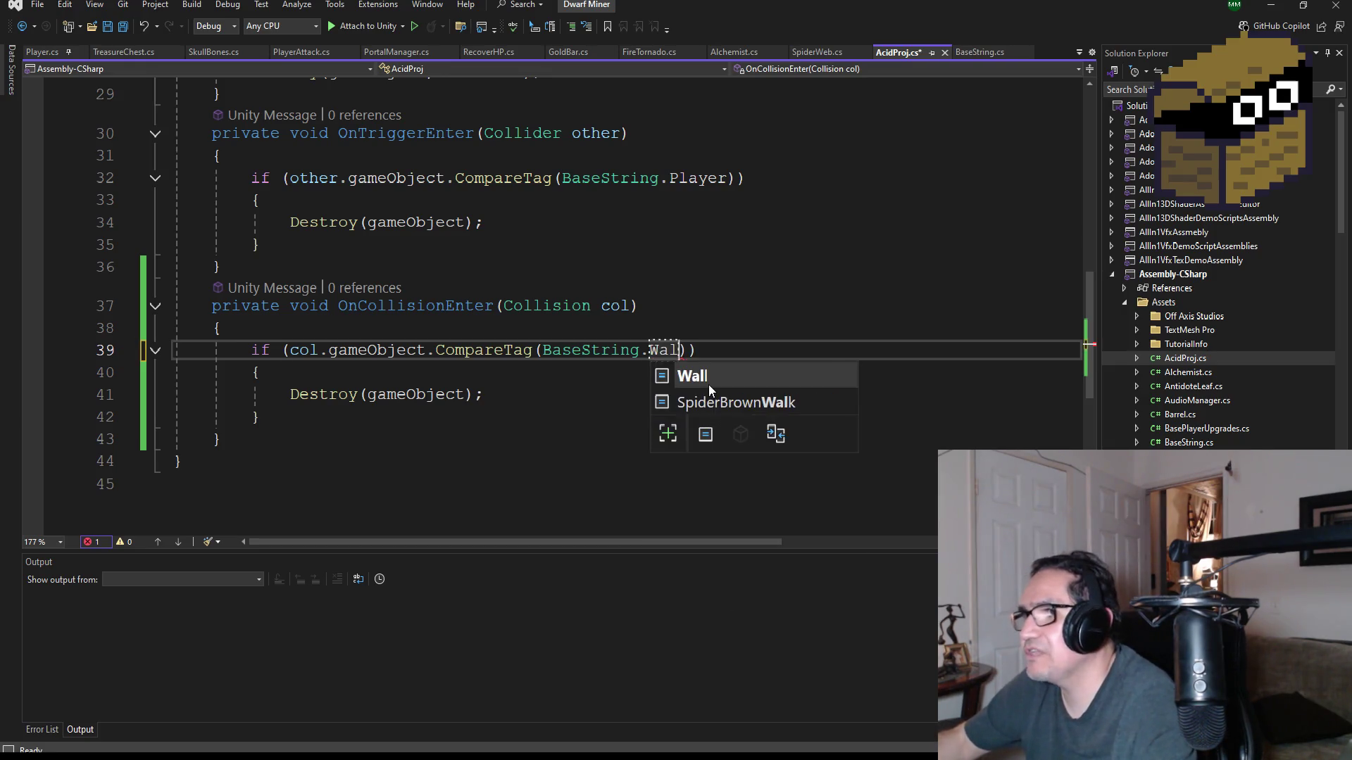
pyautogui.press('Tab')
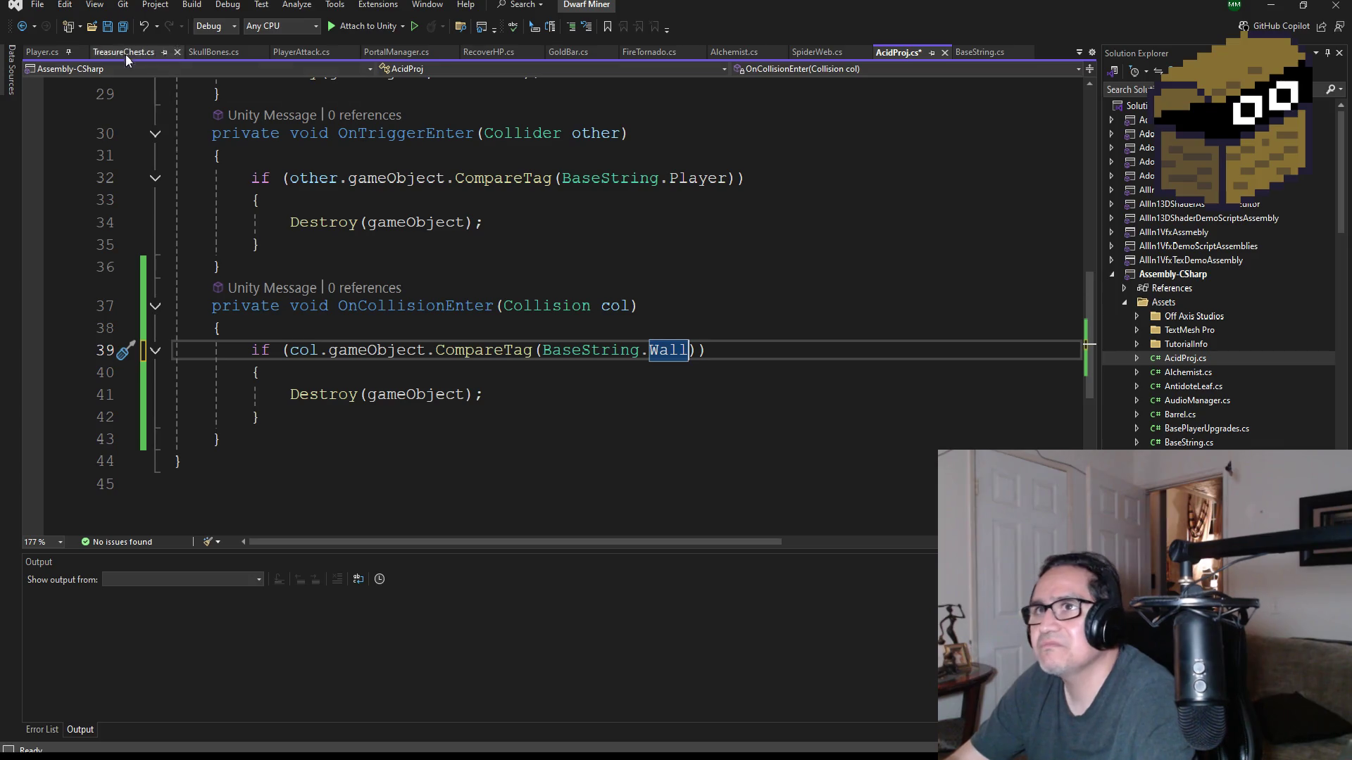
pyautogui.click(123, 26)
pyautogui.scroll(2, 495, 315)
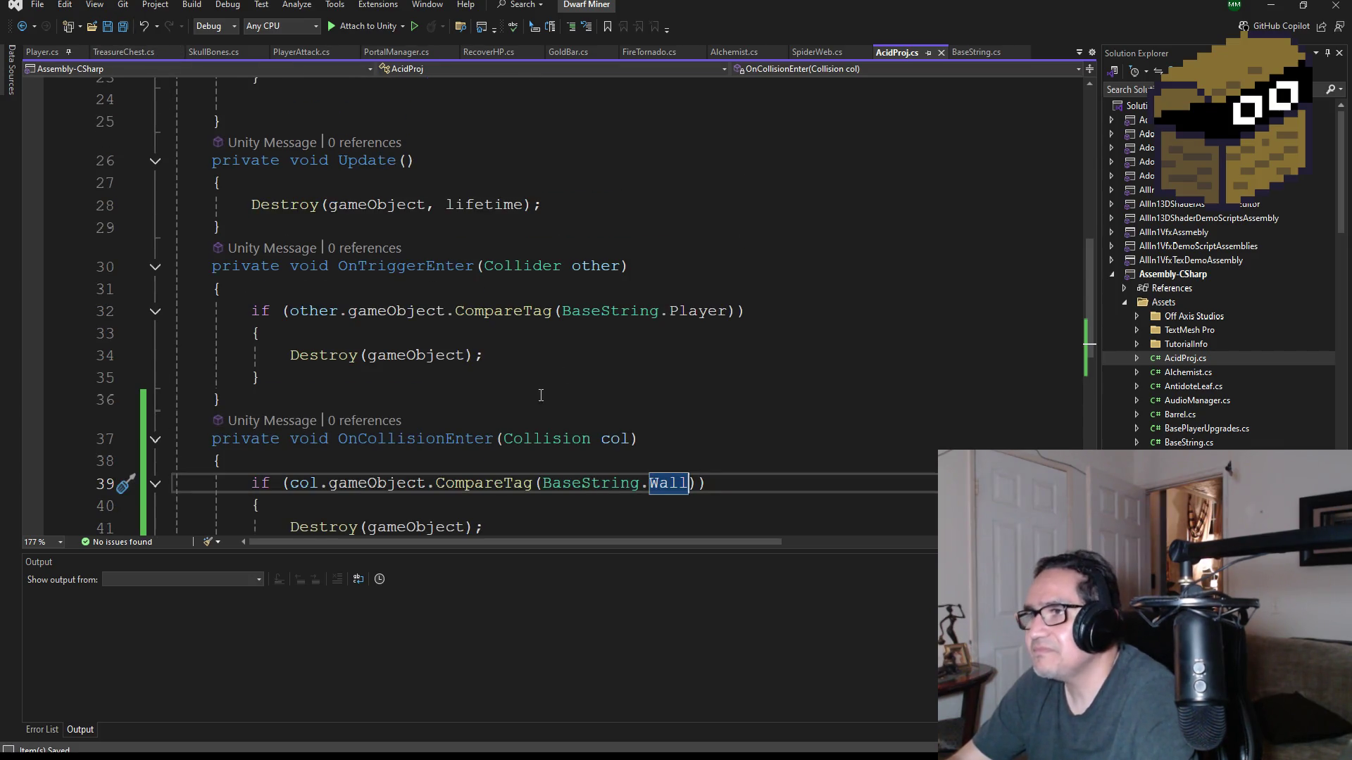
pyautogui.scroll(-1, 541, 395)
# - Add an if (other.gameObject.CompareTag(BaseString.Wall)) condition after OnTriggerEnter's Player check
pyautogui.click(324, 314)
pyautogui.press('Return')
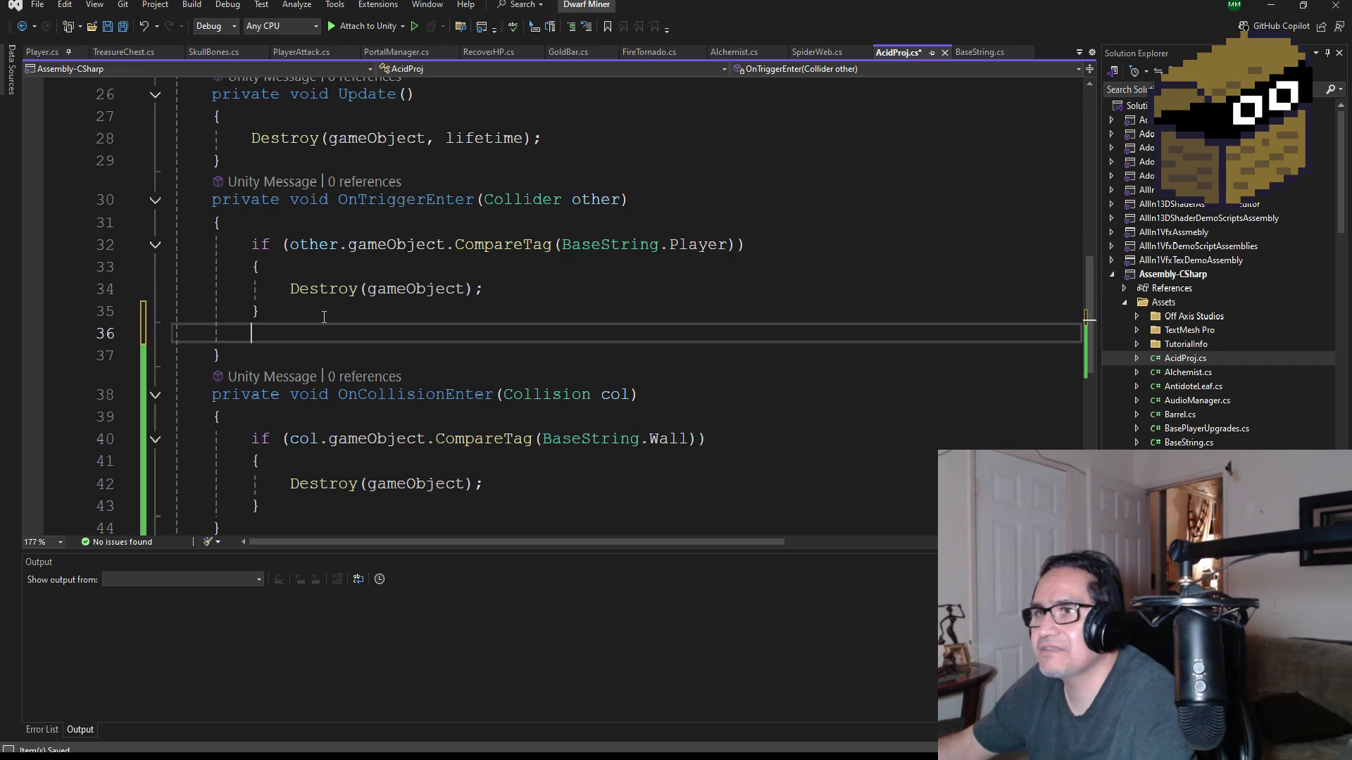
pyautogui.write('if(o')
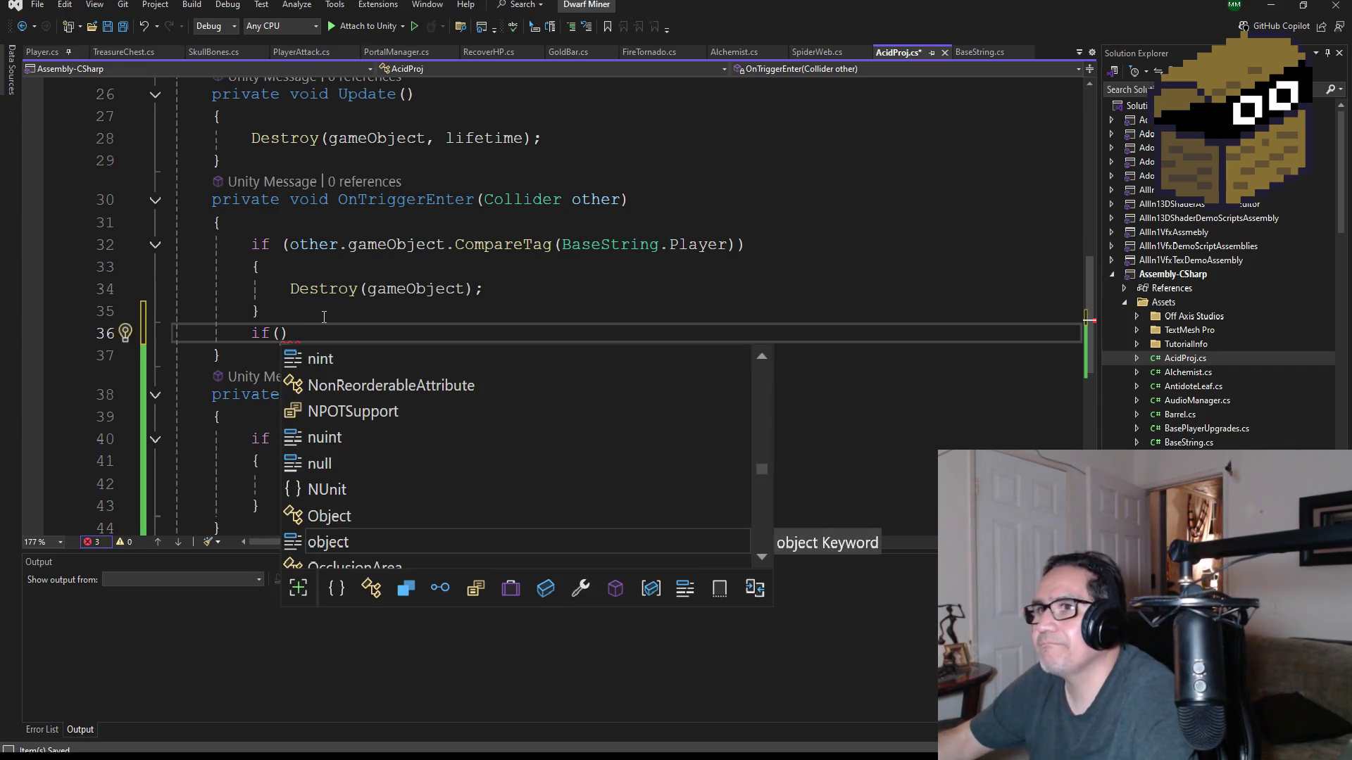
pyautogui.write('ther.g')
pyautogui.write('a')
pyautogui.press('Tab')
pyautogui.write('.com')
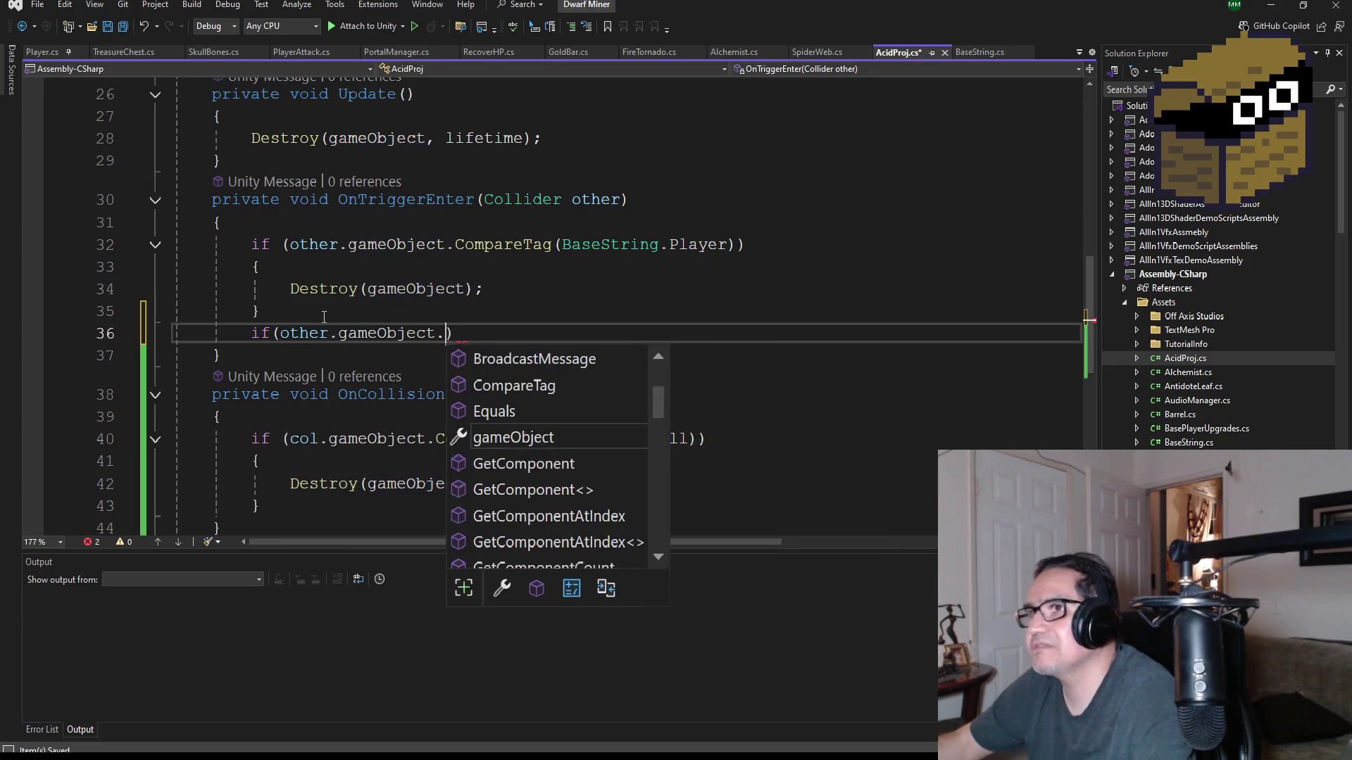
pyautogui.press('Tab')
pyautogui.write('(base')
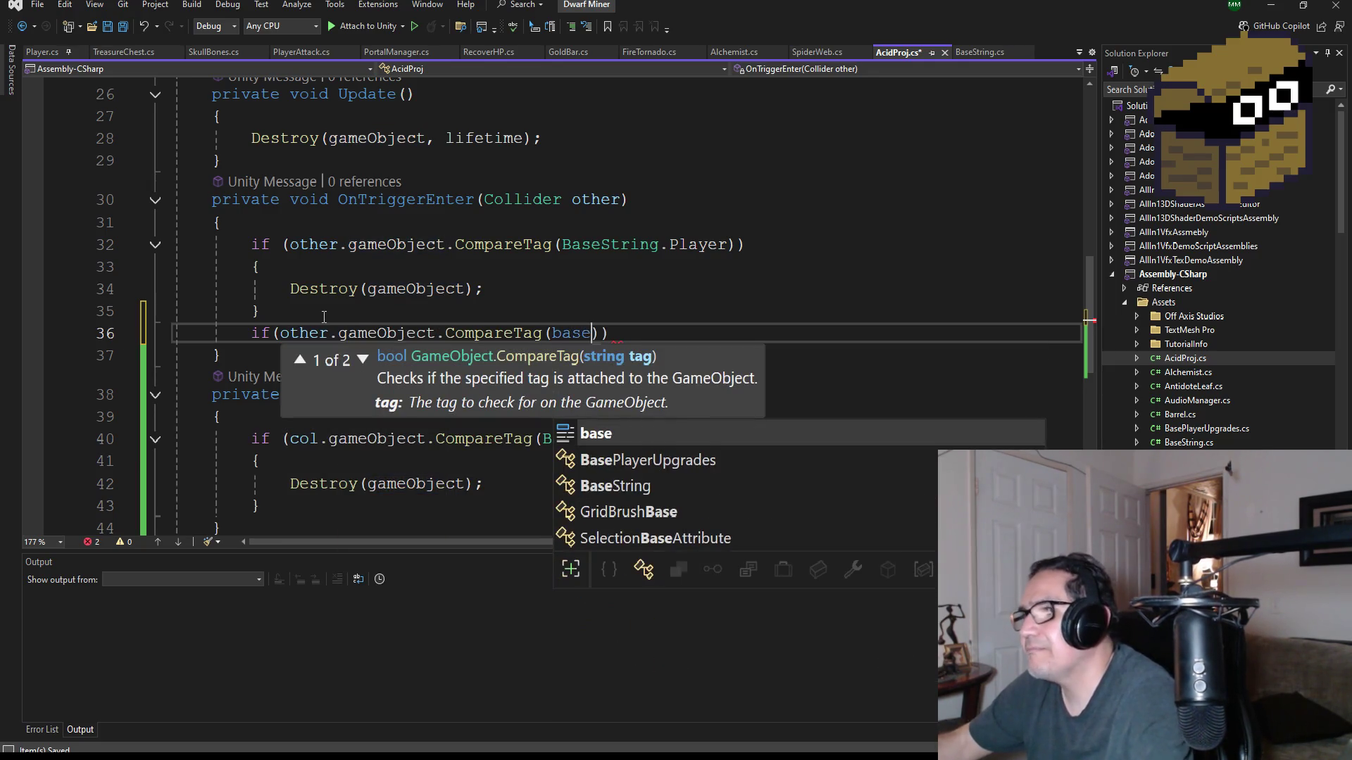
pyautogui.press('Tab')
pyautogui.write('.W')
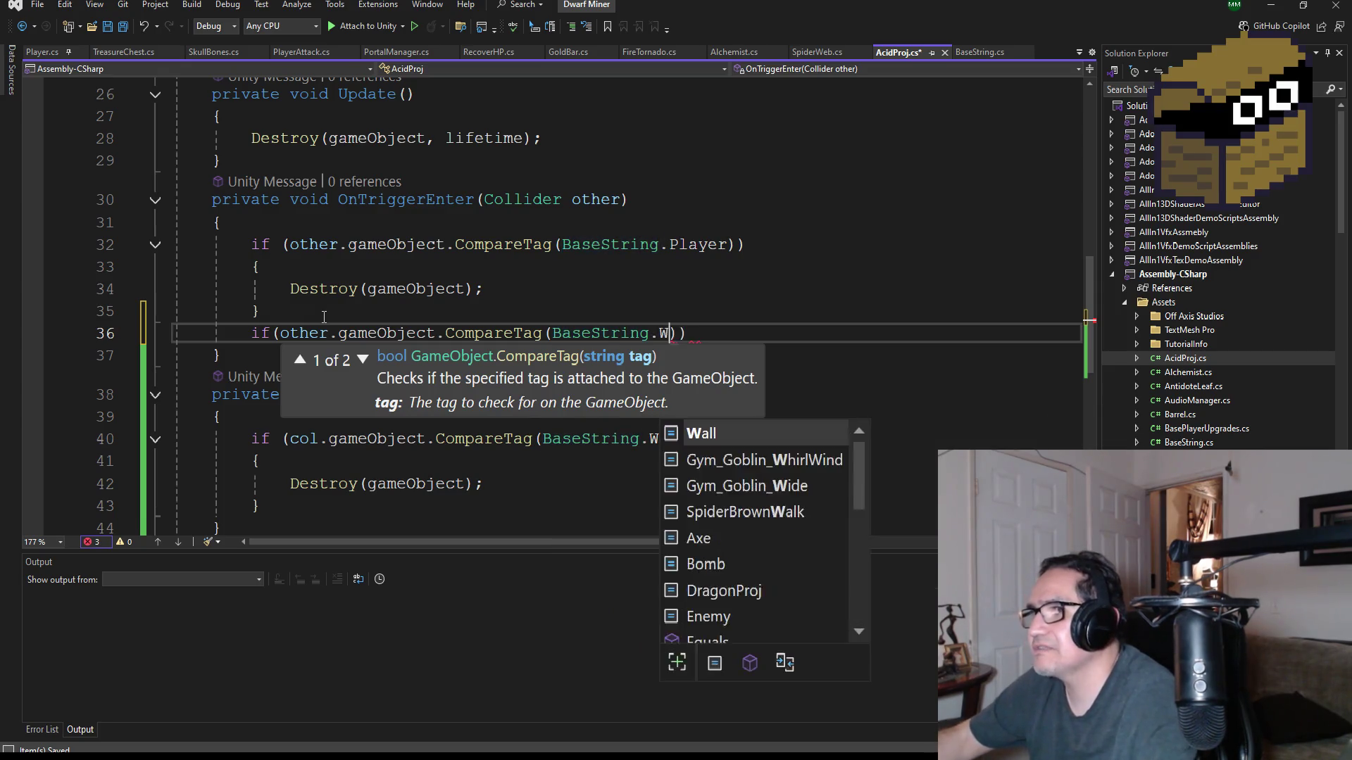
pyautogui.press('Tab')
pyautogui.write(')')
# - Give the Wall check a Destroy(gameObject); body and save AcidProj.cs
pyautogui.press('Return')
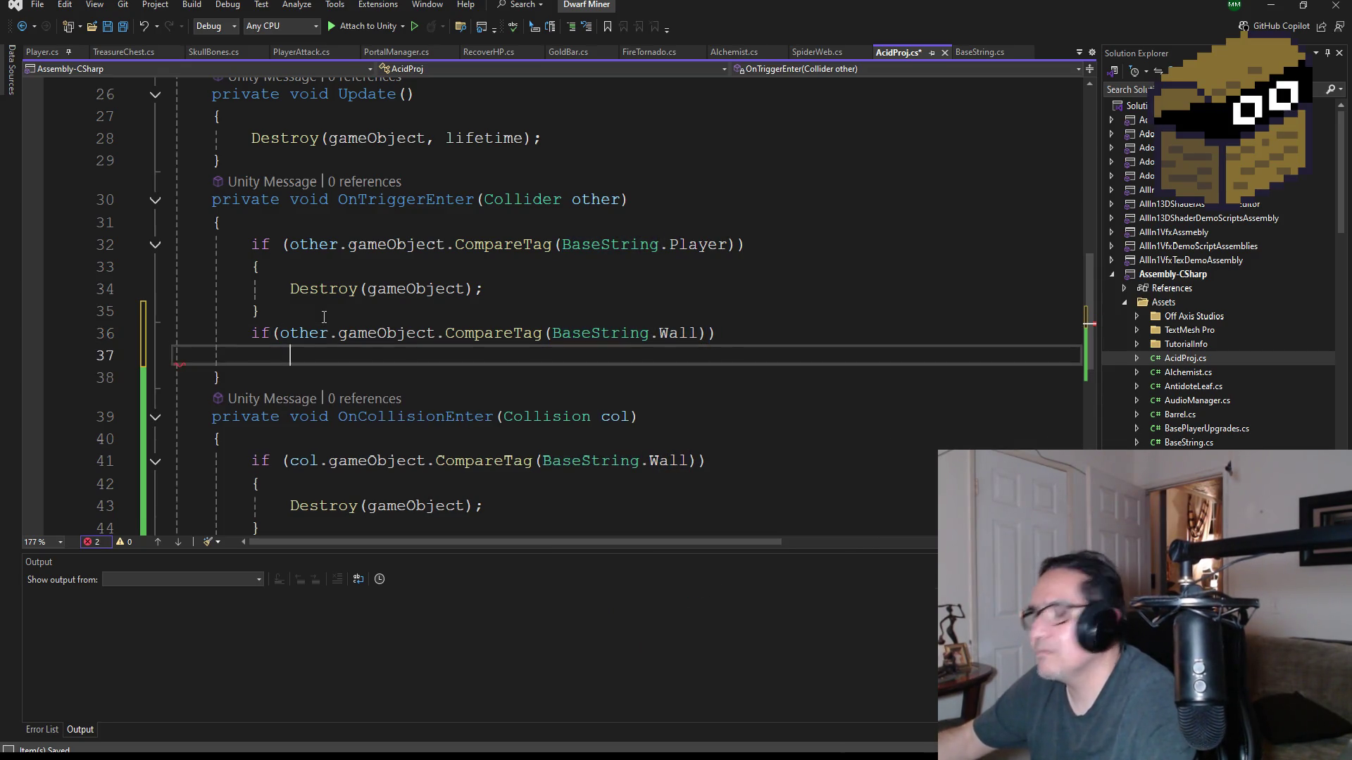
pyautogui.write('{')
pyautogui.press('Return')
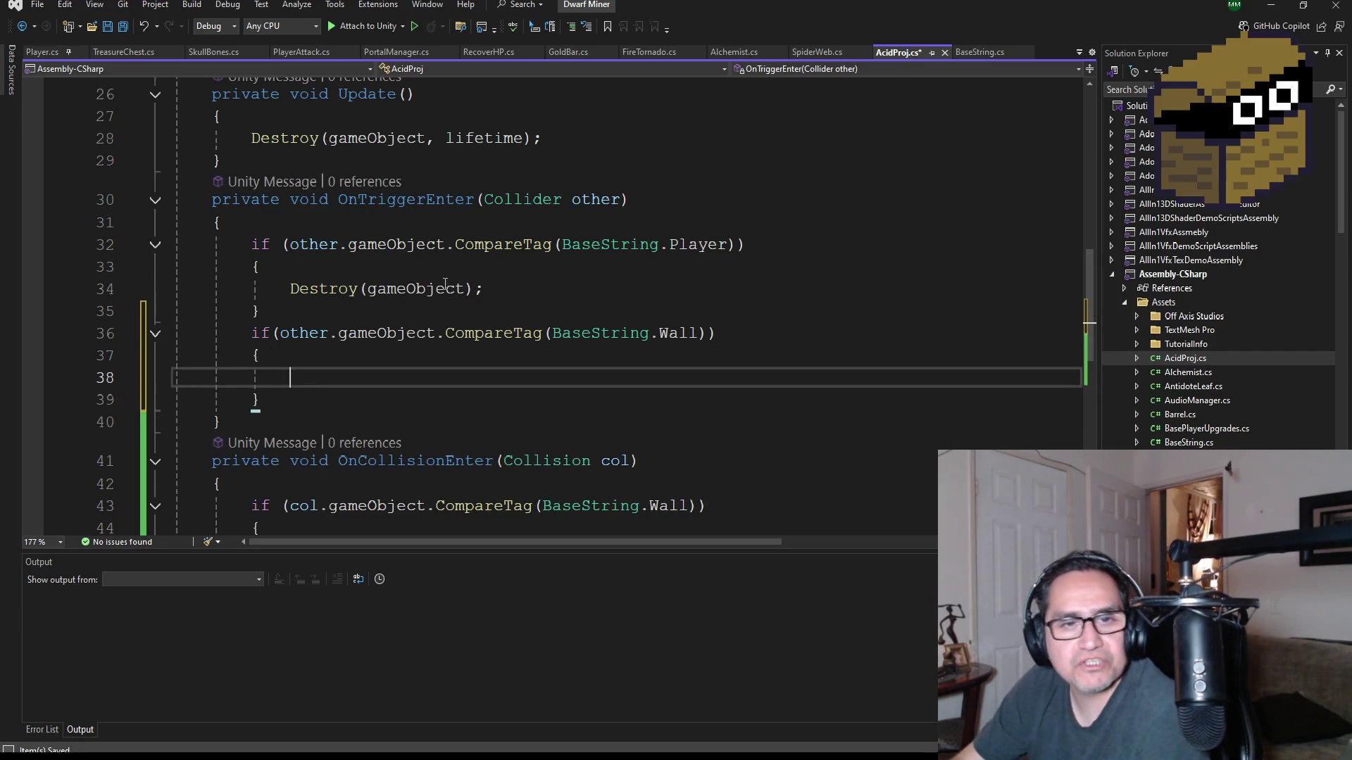
pyautogui.moveTo(507, 293); pyautogui.dragTo(289, 289)
pyautogui.hotkey('ctrl', 'c')
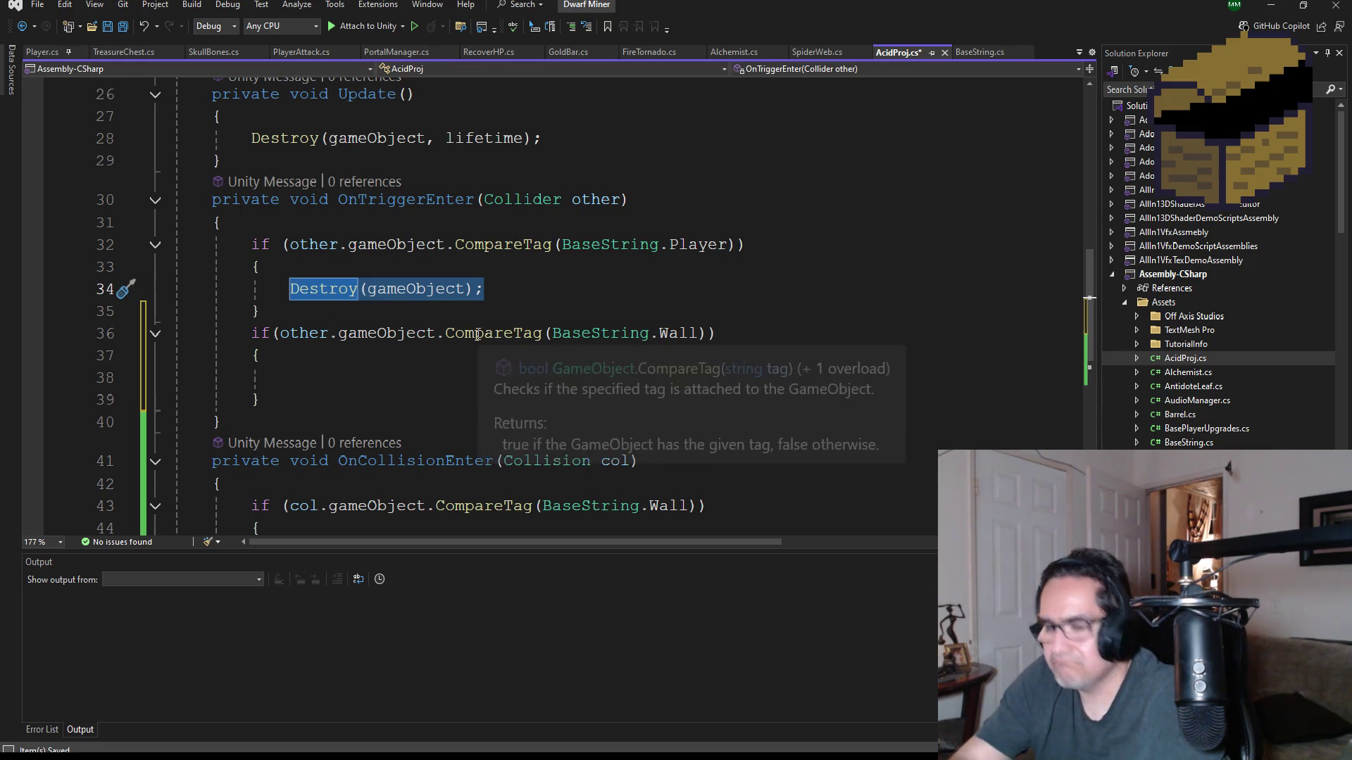
pyautogui.click(329, 375)
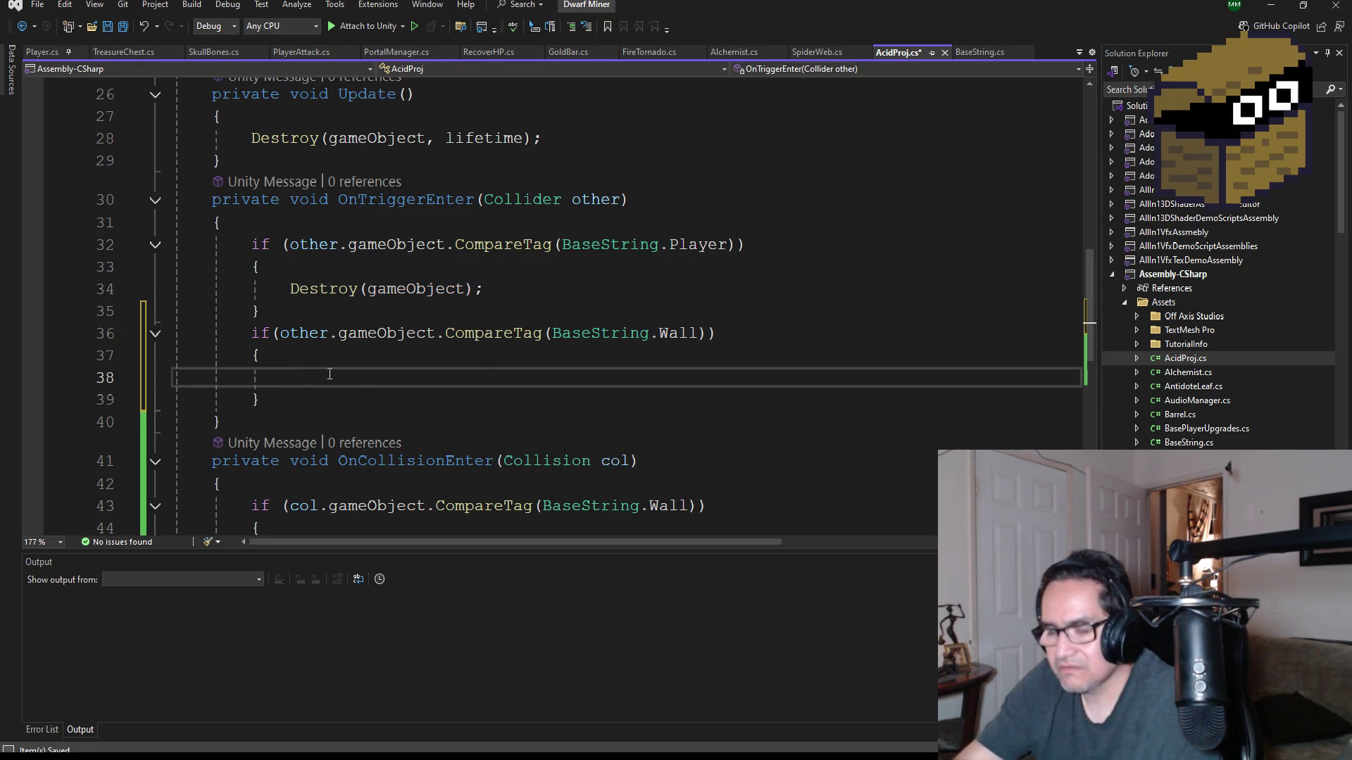
pyautogui.hotkey('ctrl', 'v')
pyautogui.click(123, 27)
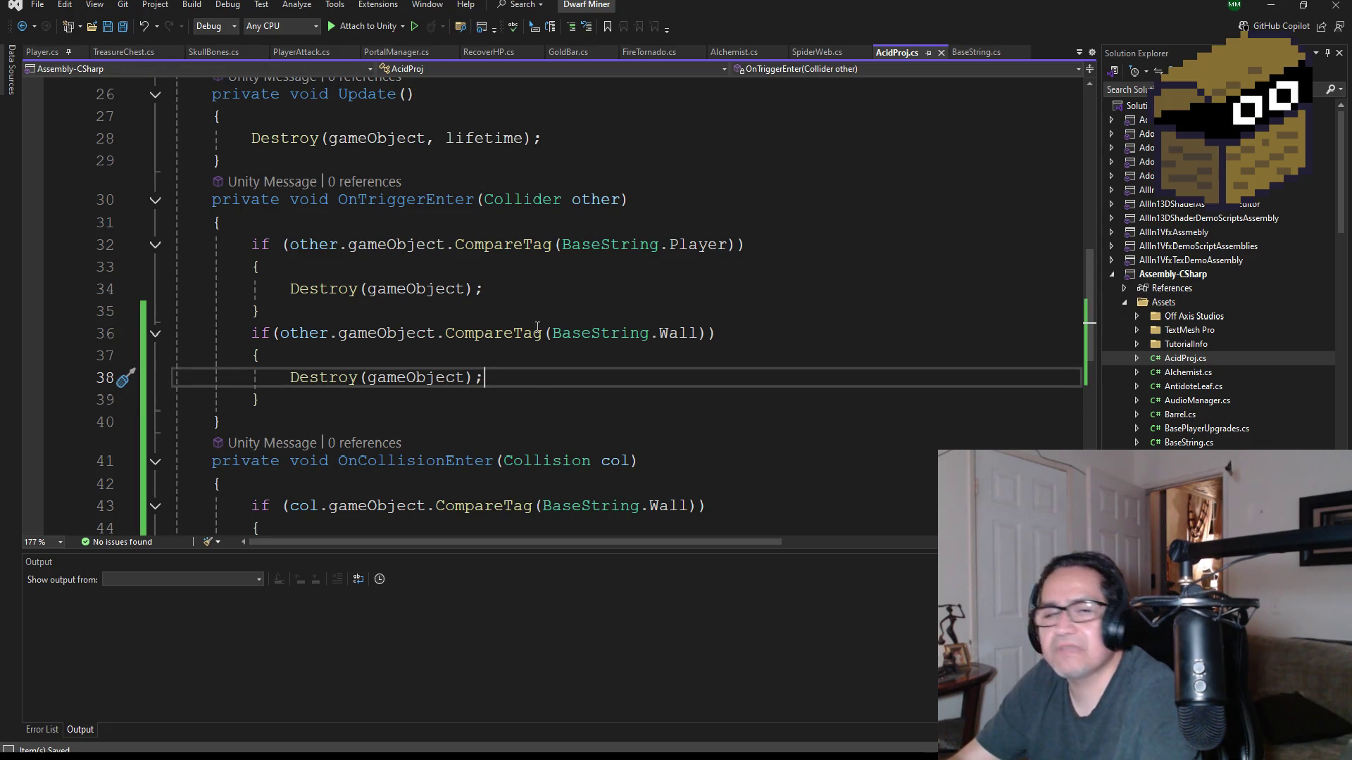
pyautogui.scroll(-2, 493, 394)
pyautogui.scroll(2, 381, 352)
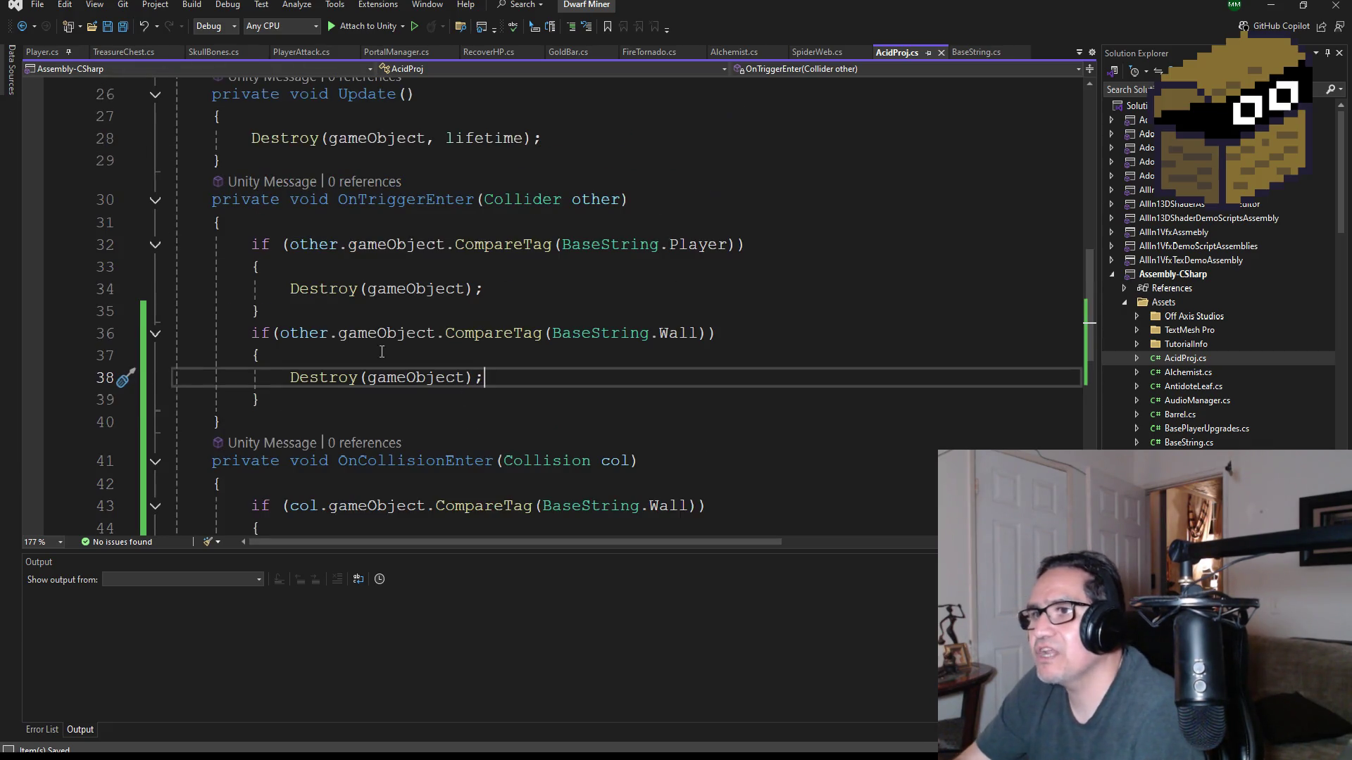
pyautogui.scroll(-2, 422, 282)
pyautogui.scroll(2, 366, 306)
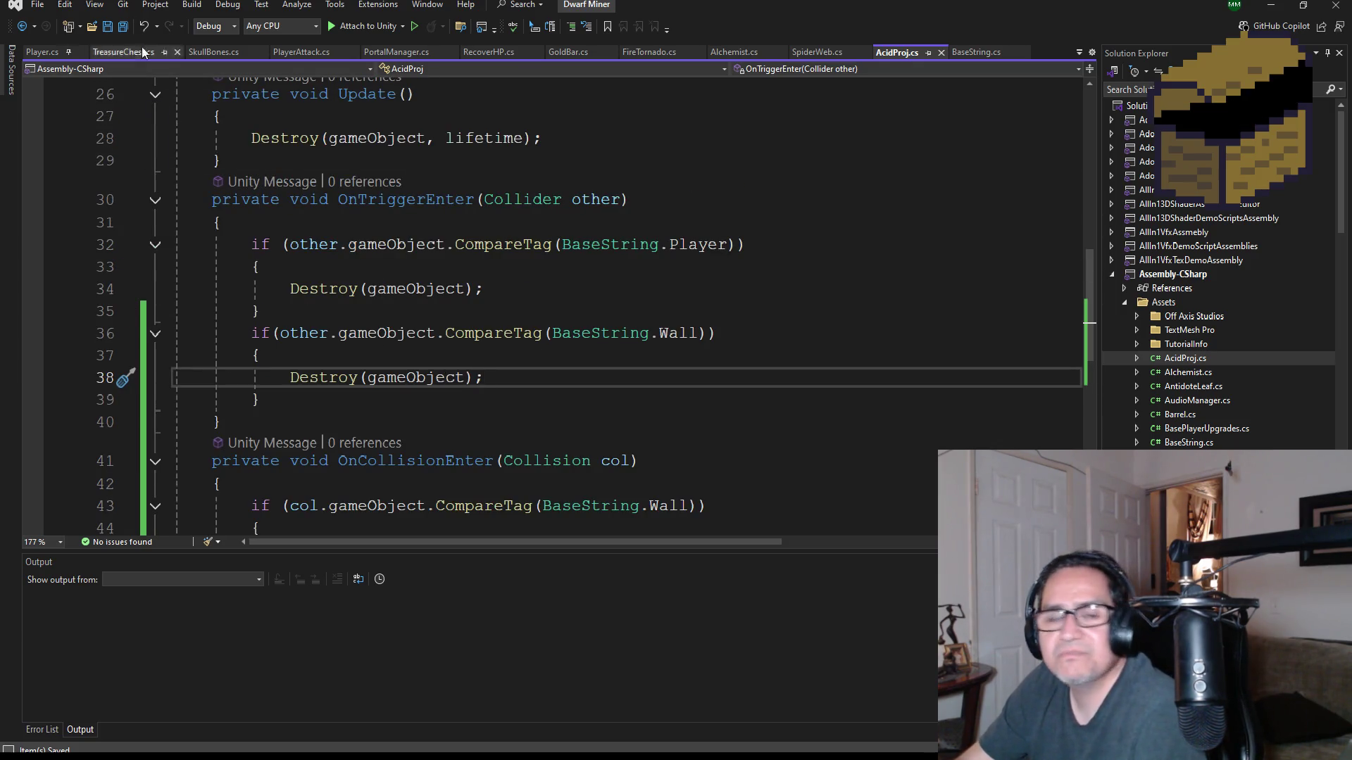
# - Review AcidProj.cs's new Wall checks and save all changed scripts
pyautogui.scroll(8, 408, 205)
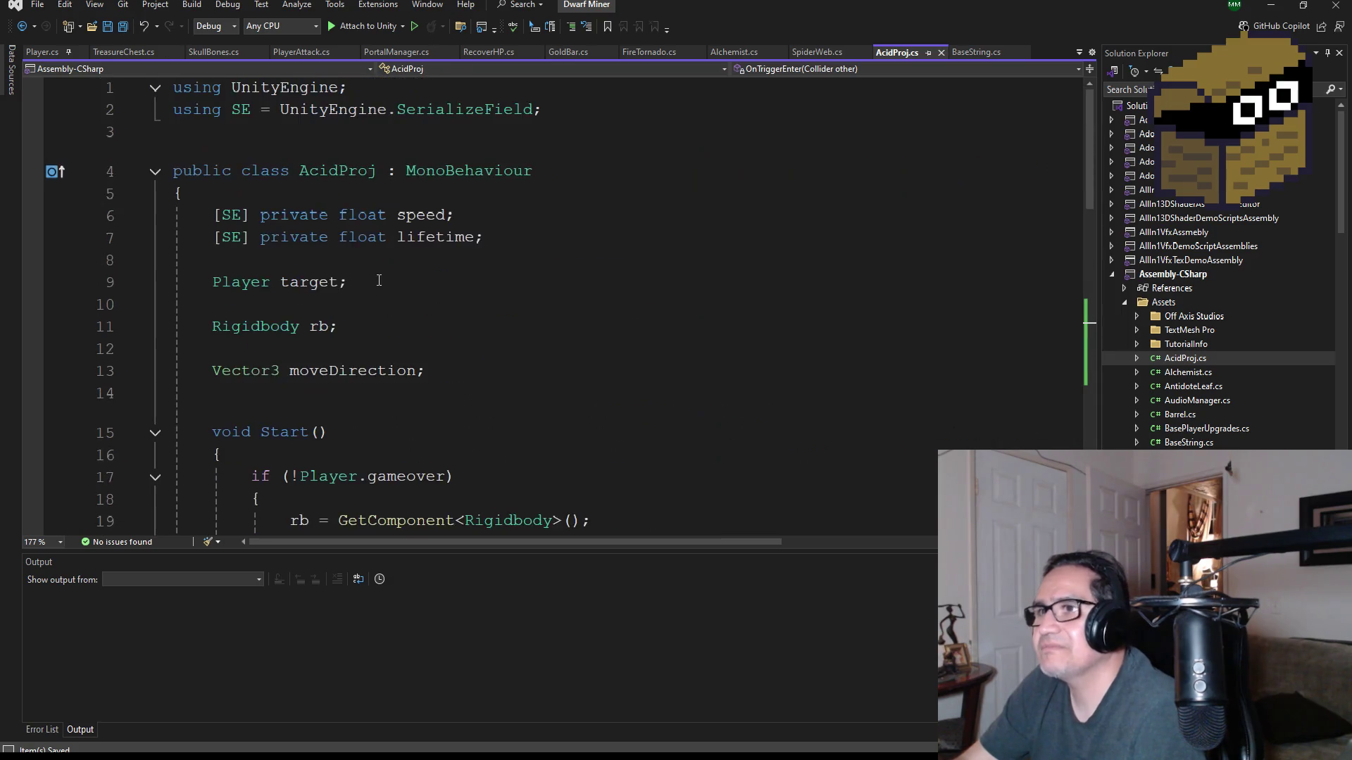
pyautogui.scroll(-5, 412, 305)
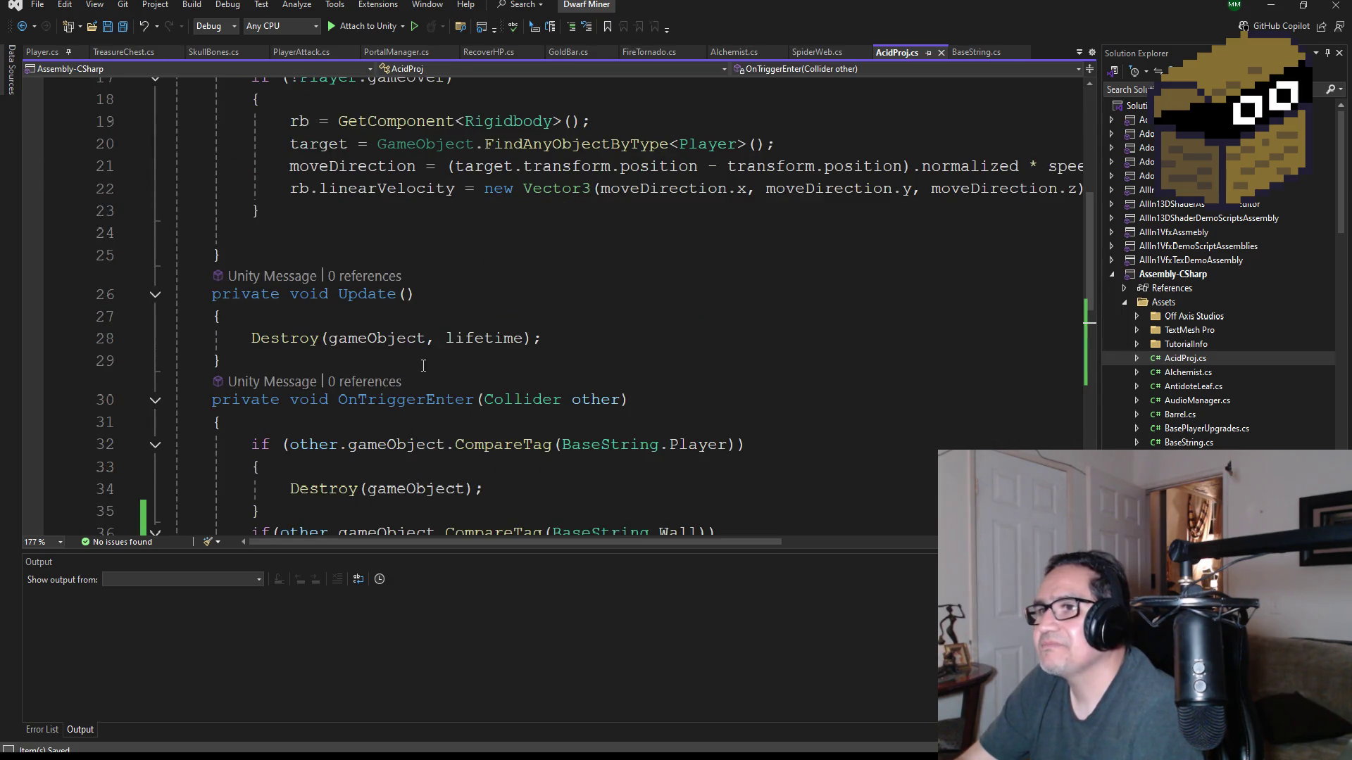
pyautogui.scroll(1, 415, 363)
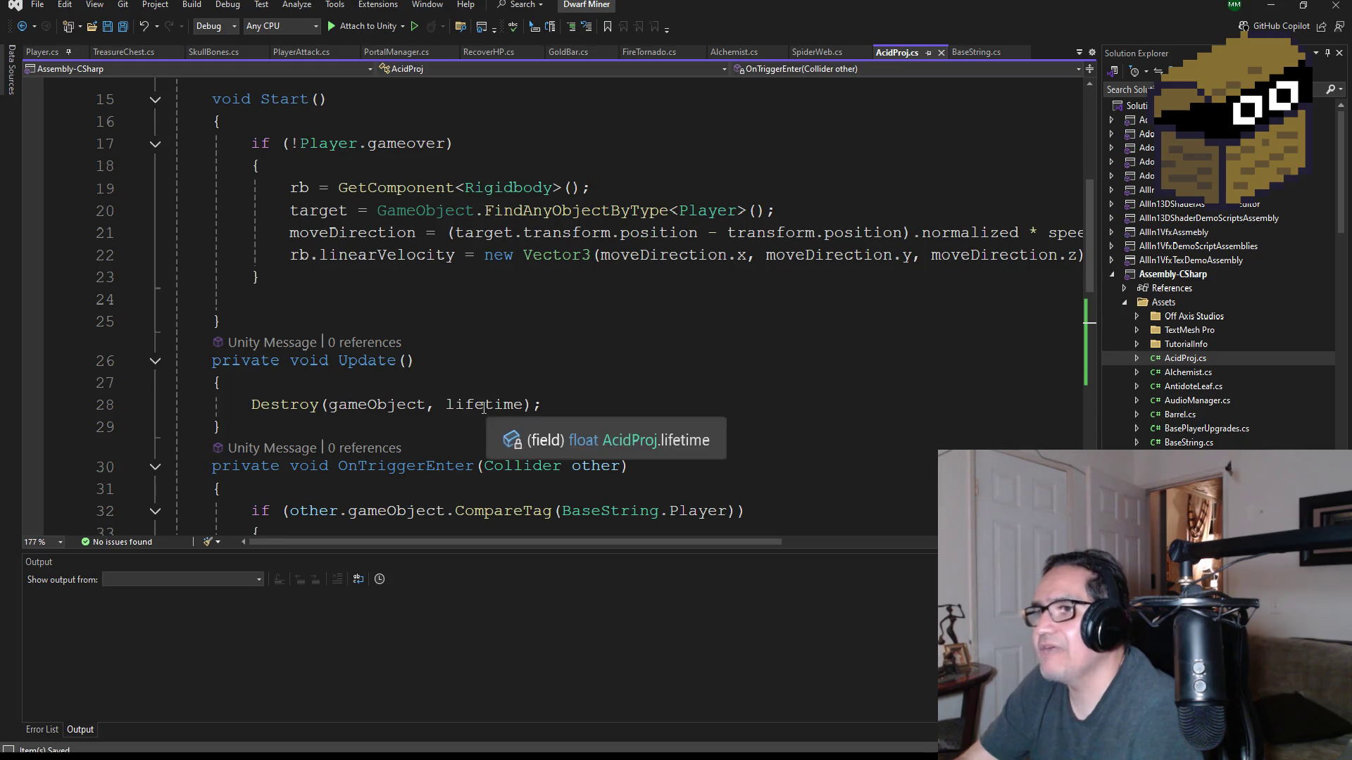
pyautogui.moveTo(428, 408)
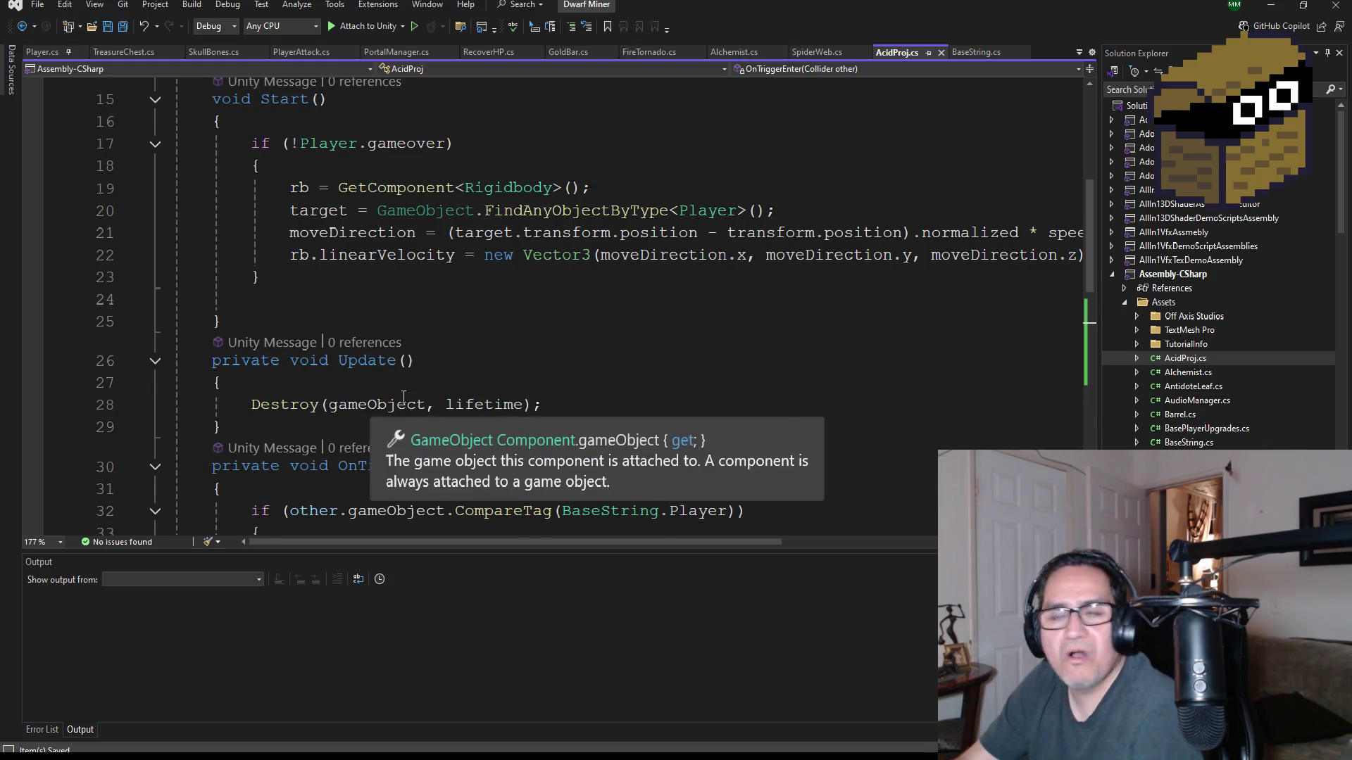
pyautogui.scroll(-3, 404, 396)
pyautogui.scroll(4, 390, 312)
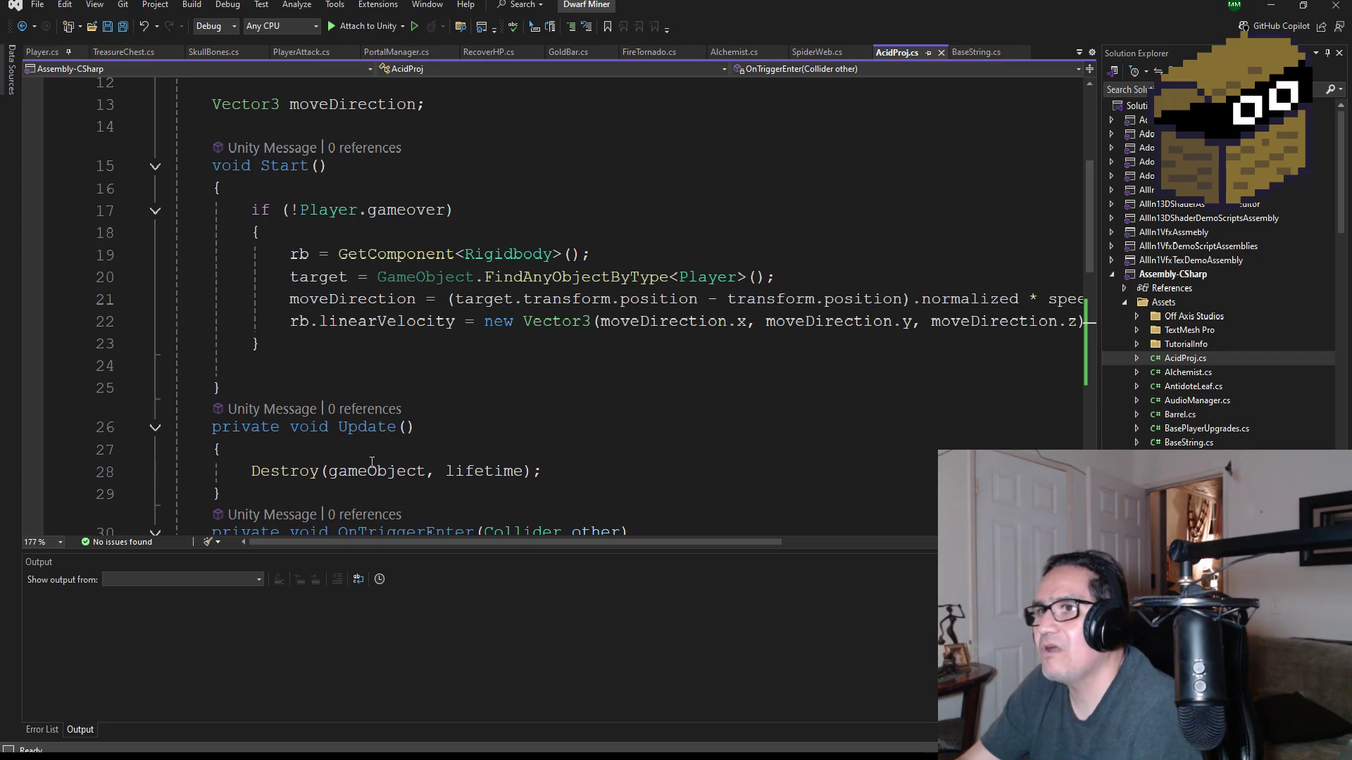
pyautogui.scroll(-9, 377, 394)
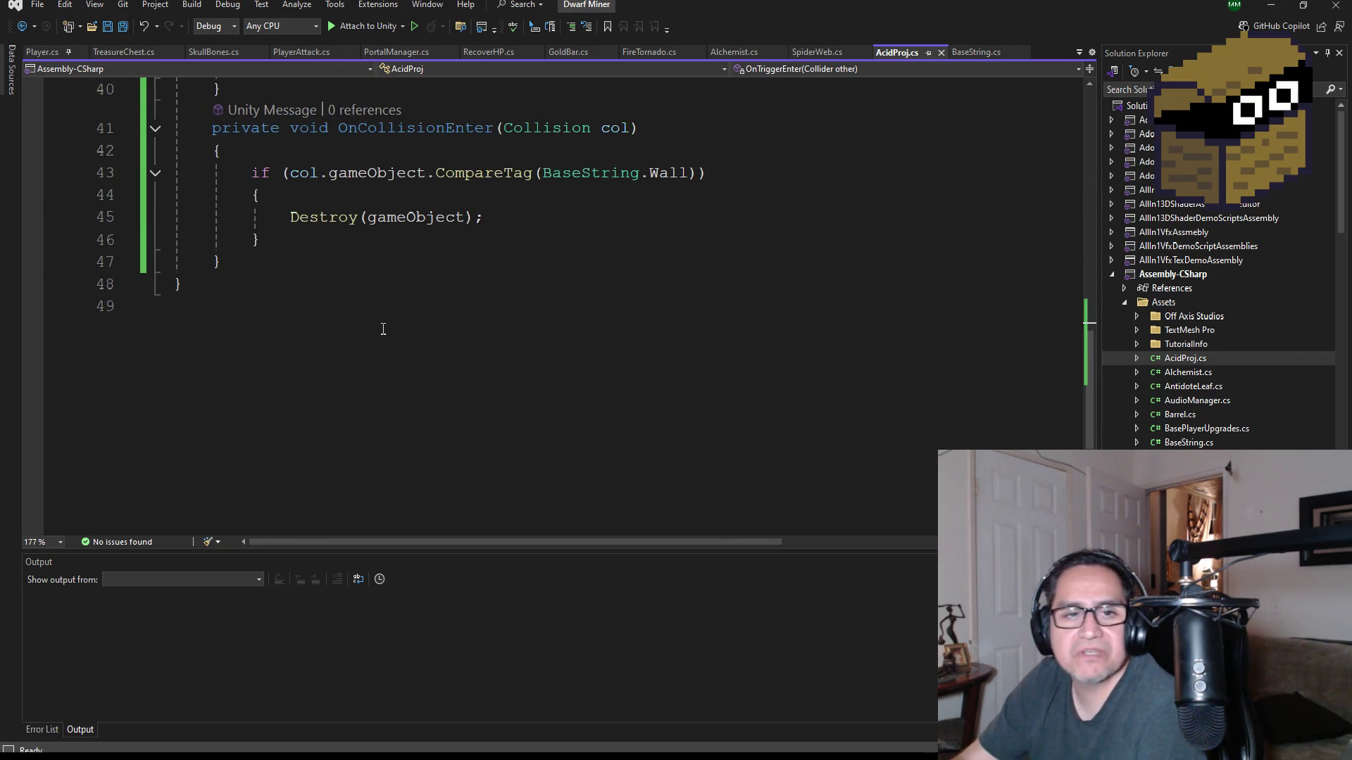
pyautogui.scroll(7, 380, 313)
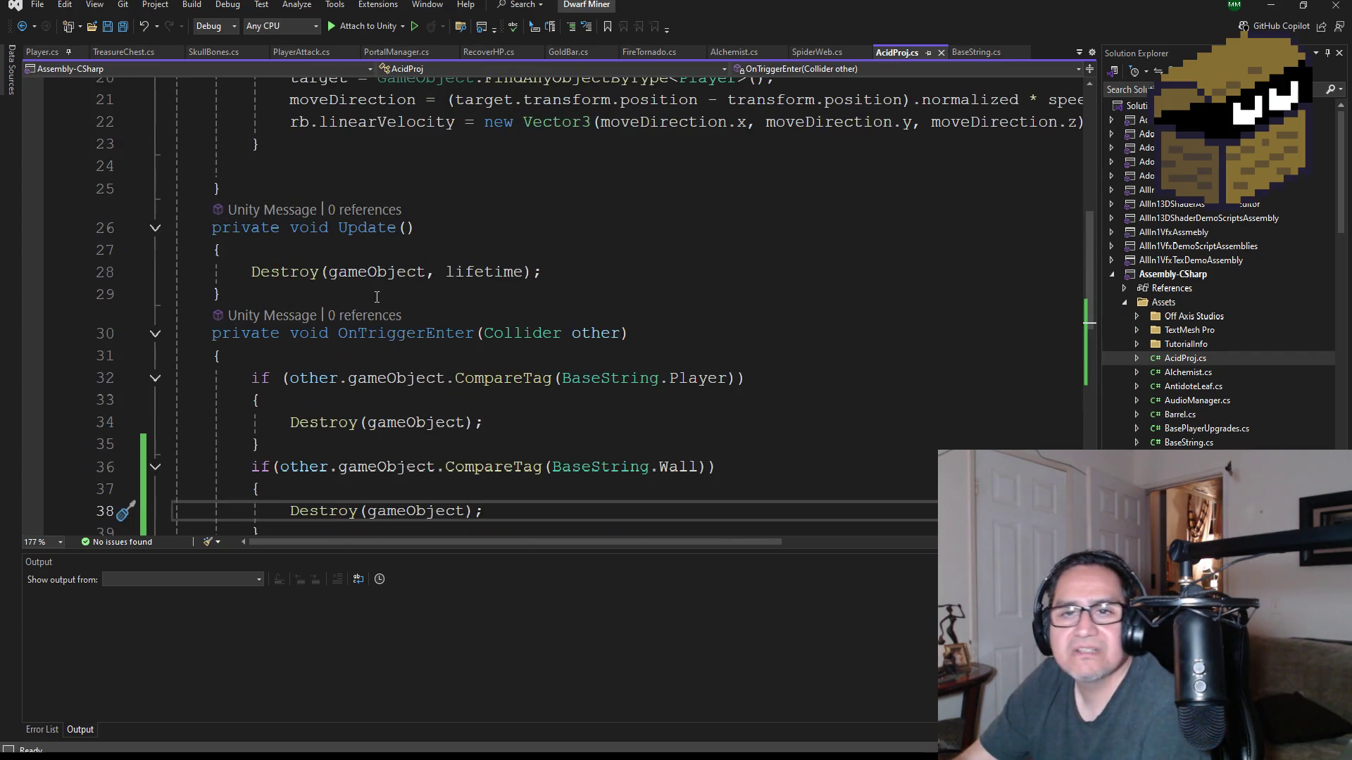
pyautogui.click(123, 29)
# - Back in Unity, frame the bottom wall HardWall (104) and collapse GroupHardWalls
pyautogui.click(1271, 6)
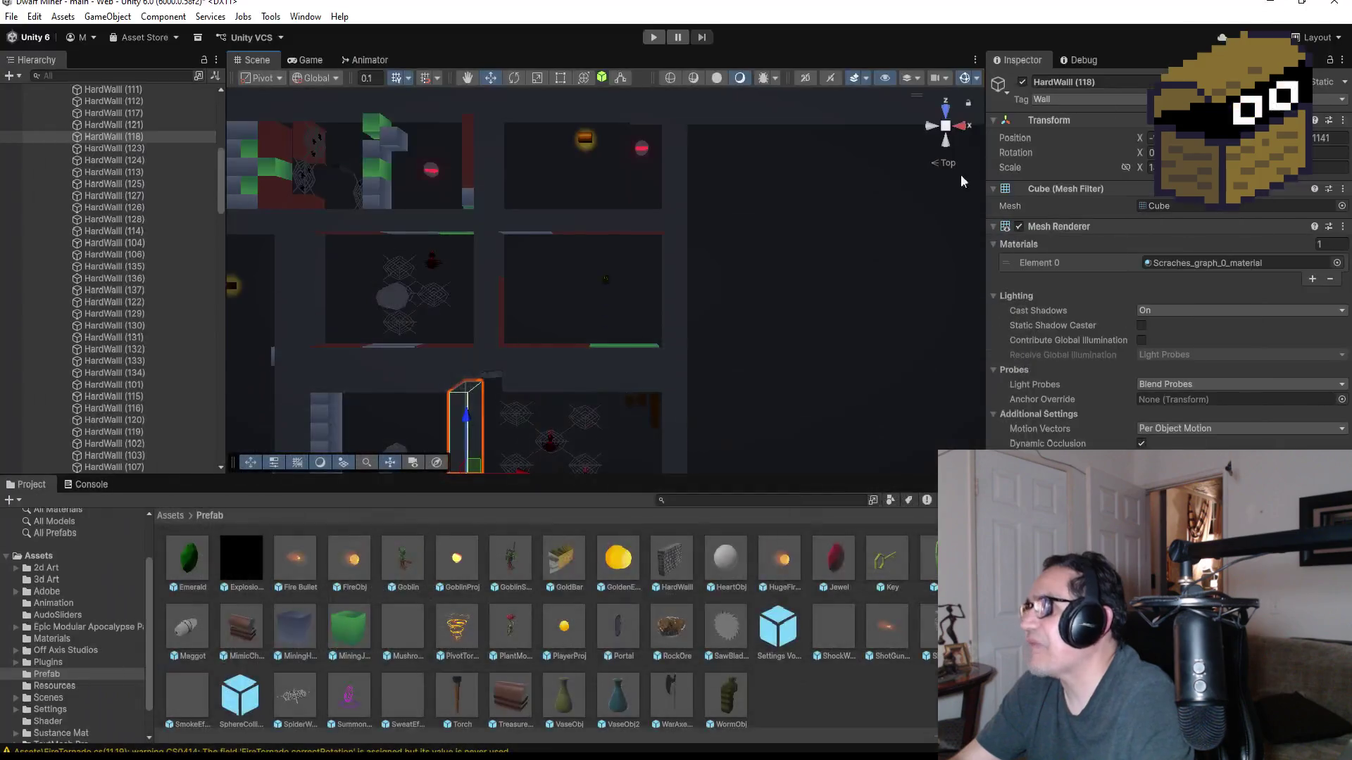
pyautogui.scroll(-5, 632, 321)
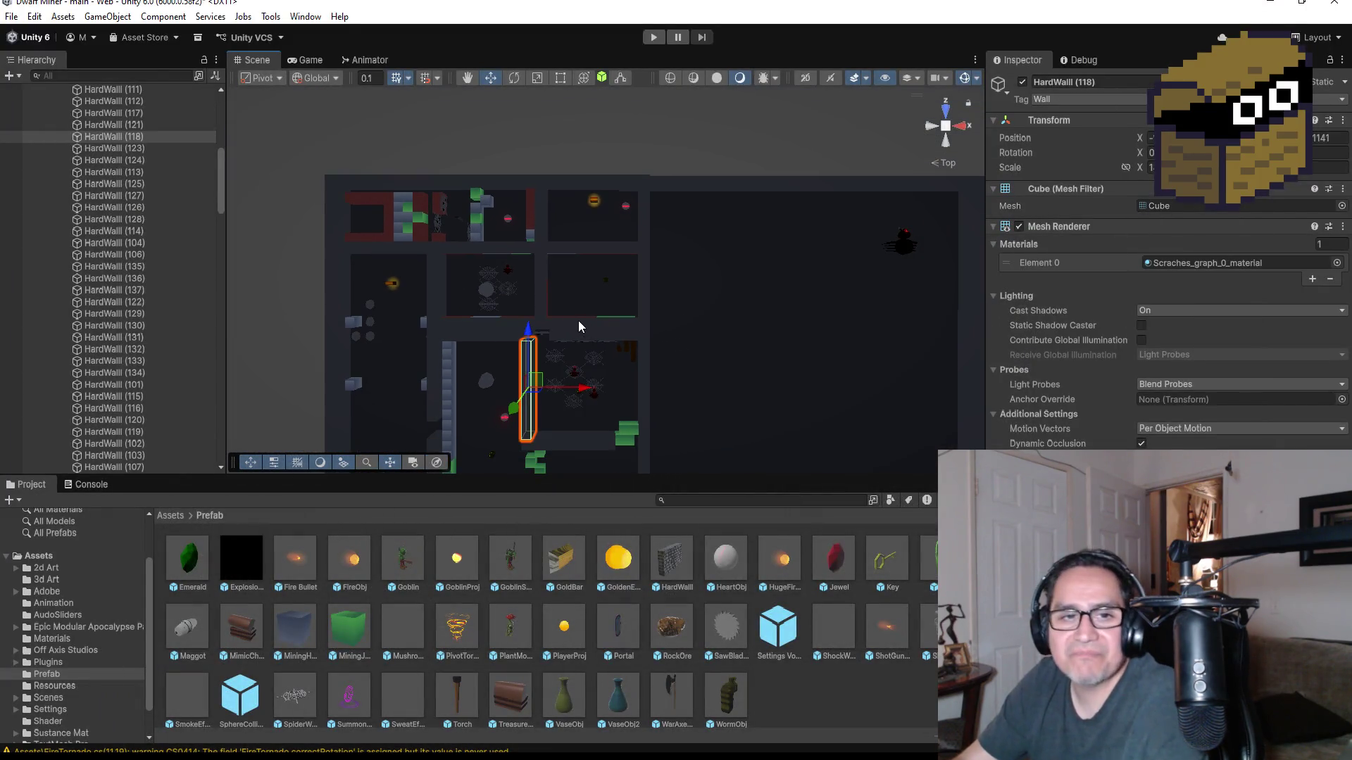
pyautogui.scroll(-3, 600, 249)
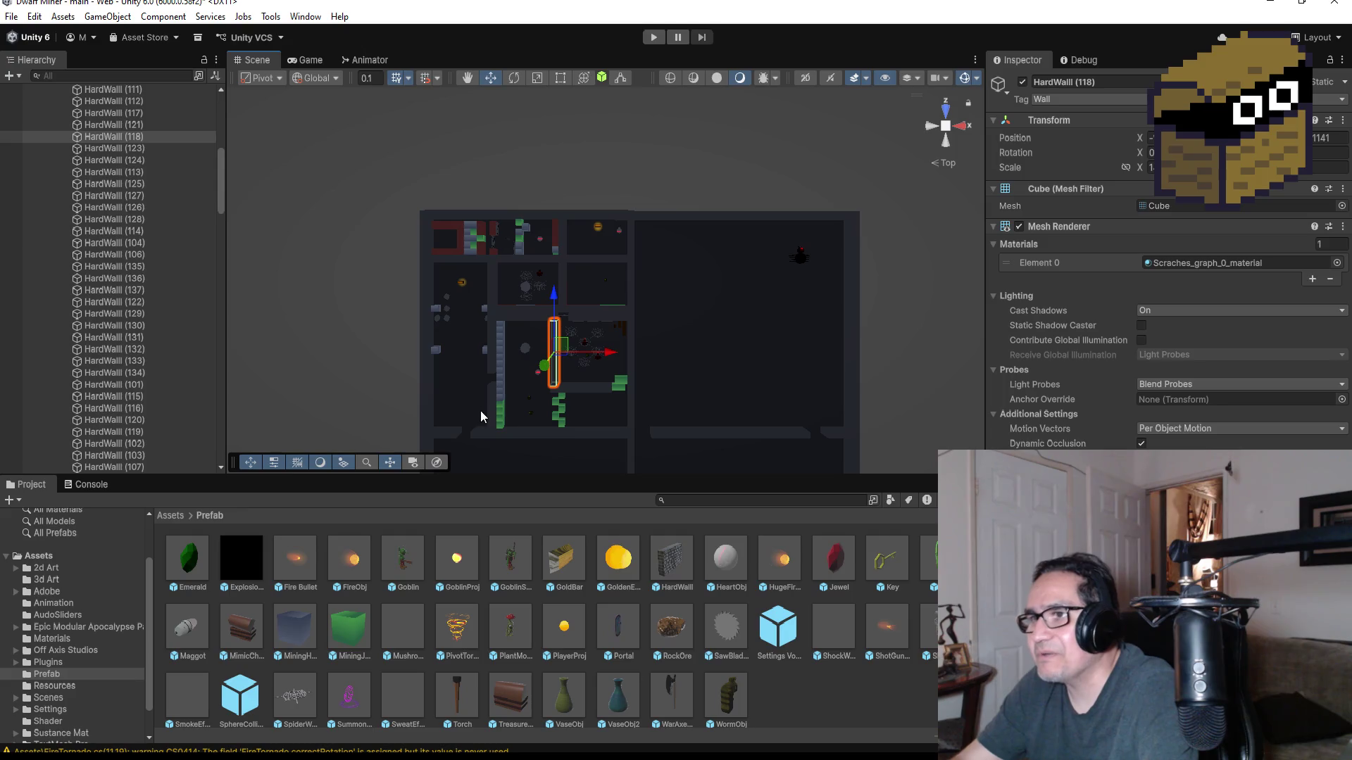
pyautogui.click(451, 430)
pyautogui.press('f')
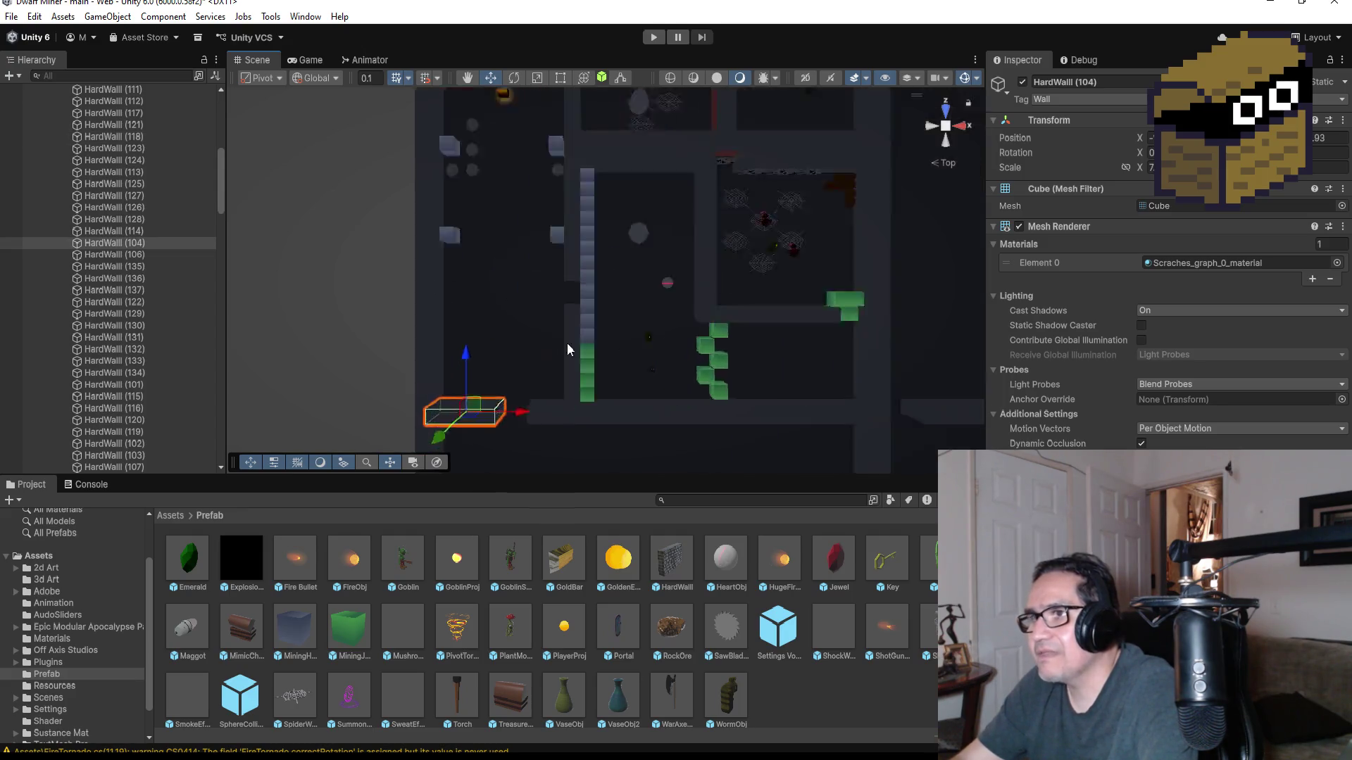
pyautogui.scroll(-5, 655, 239)
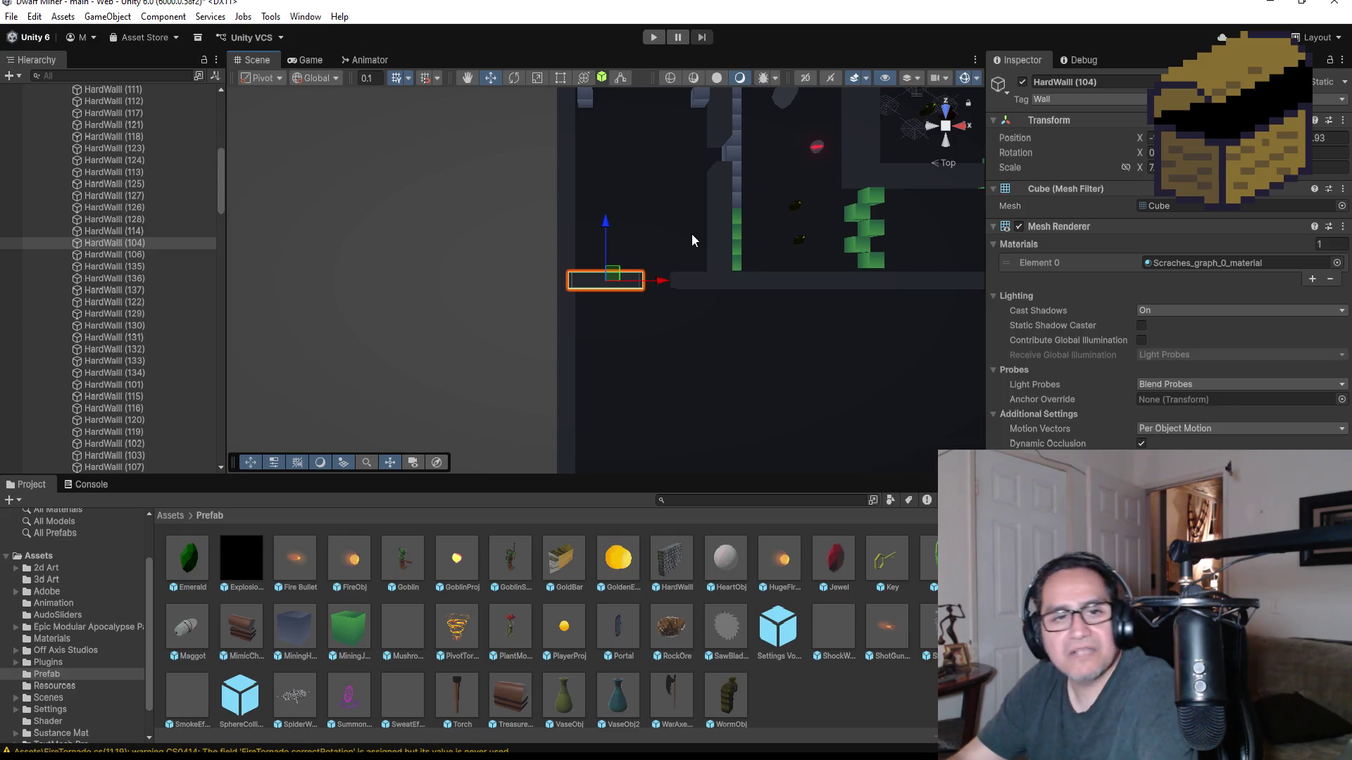
pyautogui.scroll(-2, 690, 164)
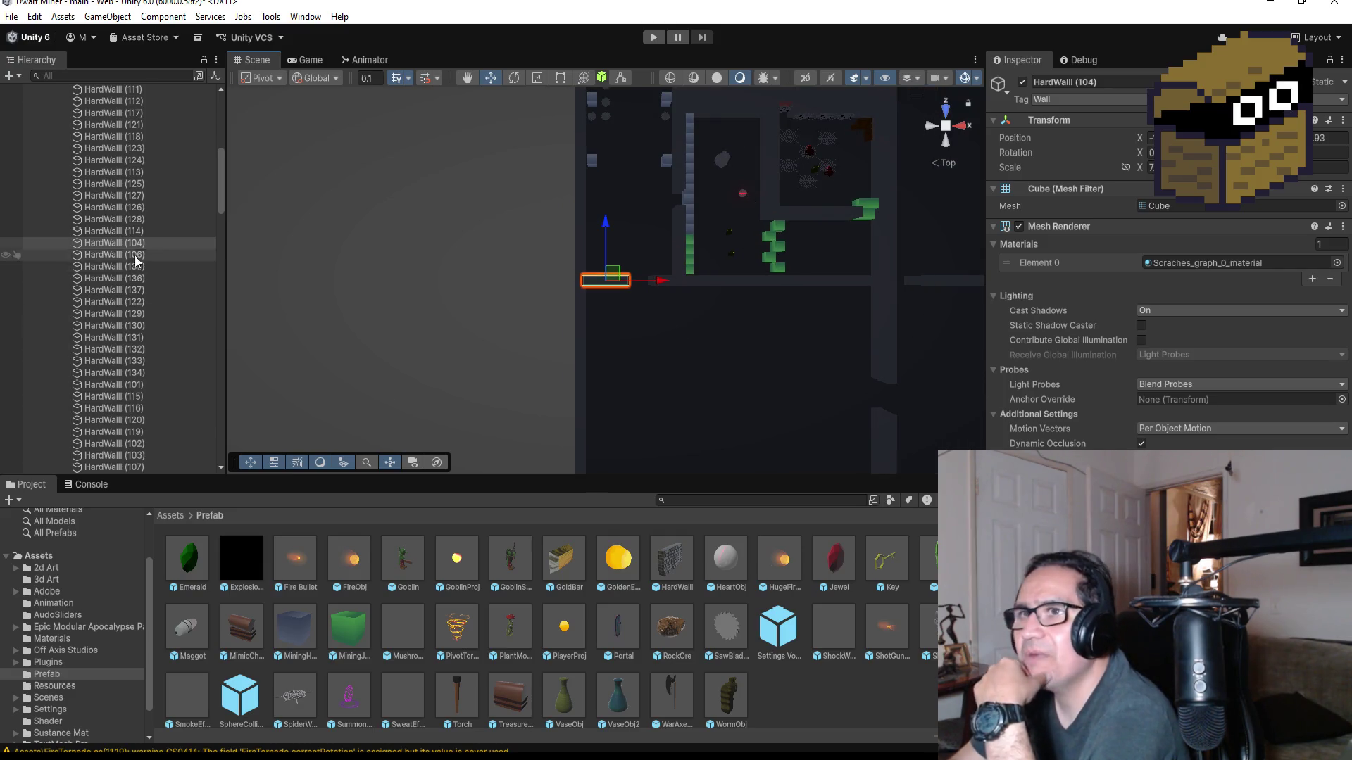
pyautogui.scroll(10, 116, 296)
pyautogui.click(51, 432)
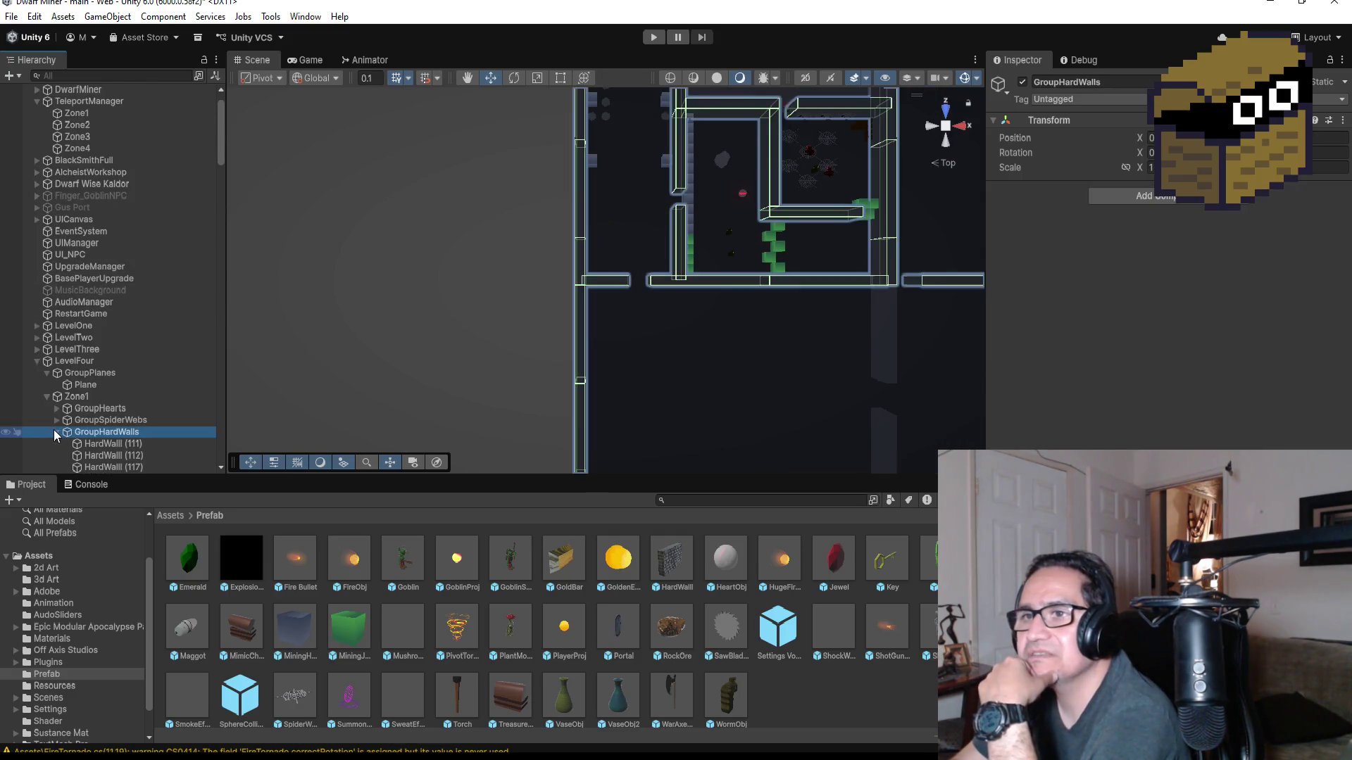
pyautogui.click(55, 433)
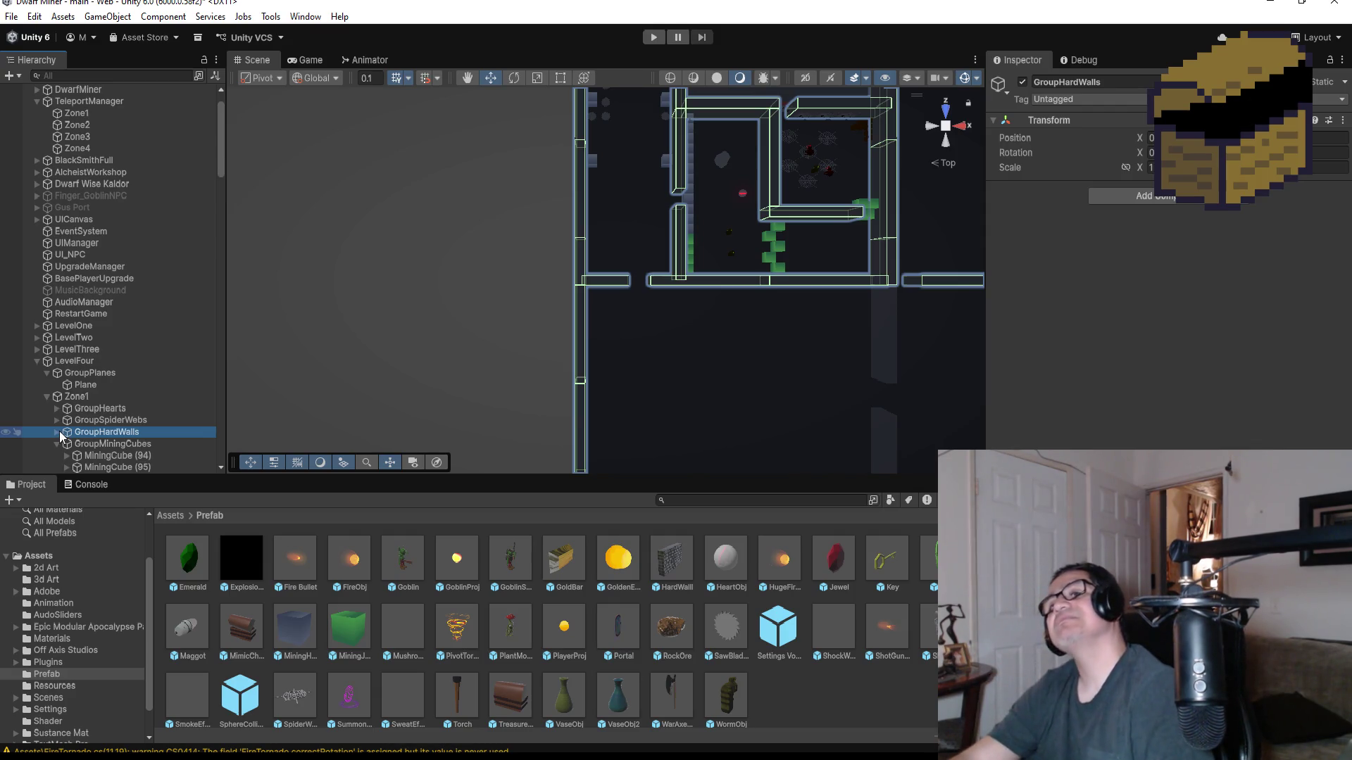
# - Select and frame HardWall (116) and HardWall (123) in the Scene view
pyautogui.scroll(-5, 899, 217)
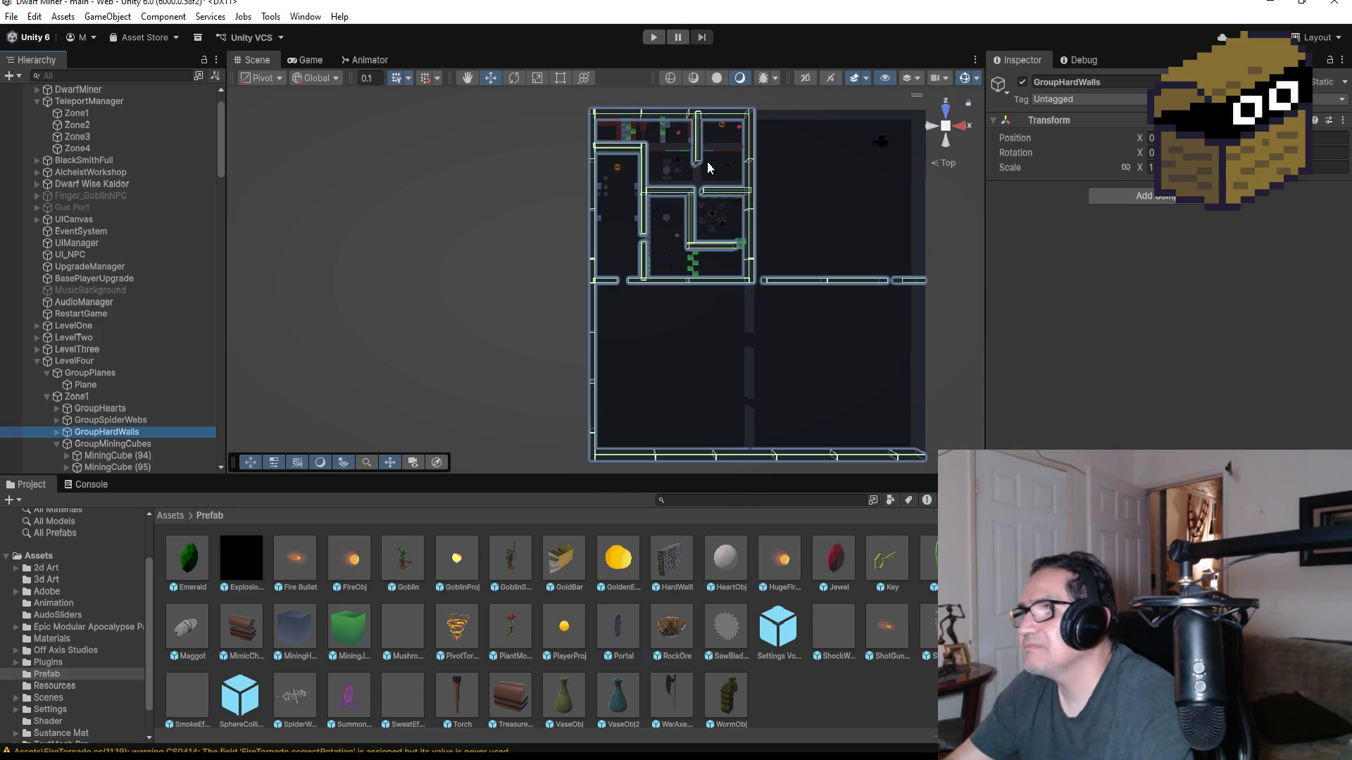
pyautogui.click(727, 191)
pyautogui.press('f')
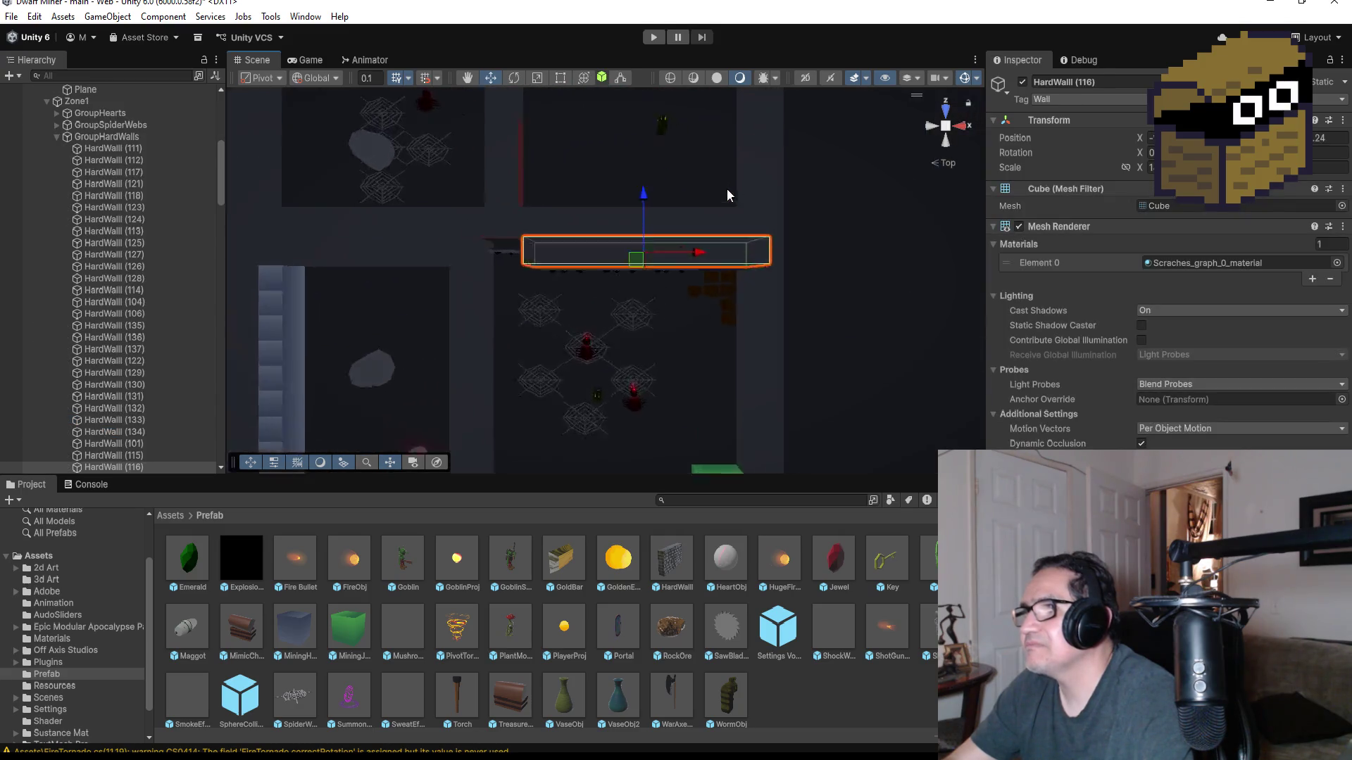
pyautogui.click(643, 235)
pyautogui.press('f')
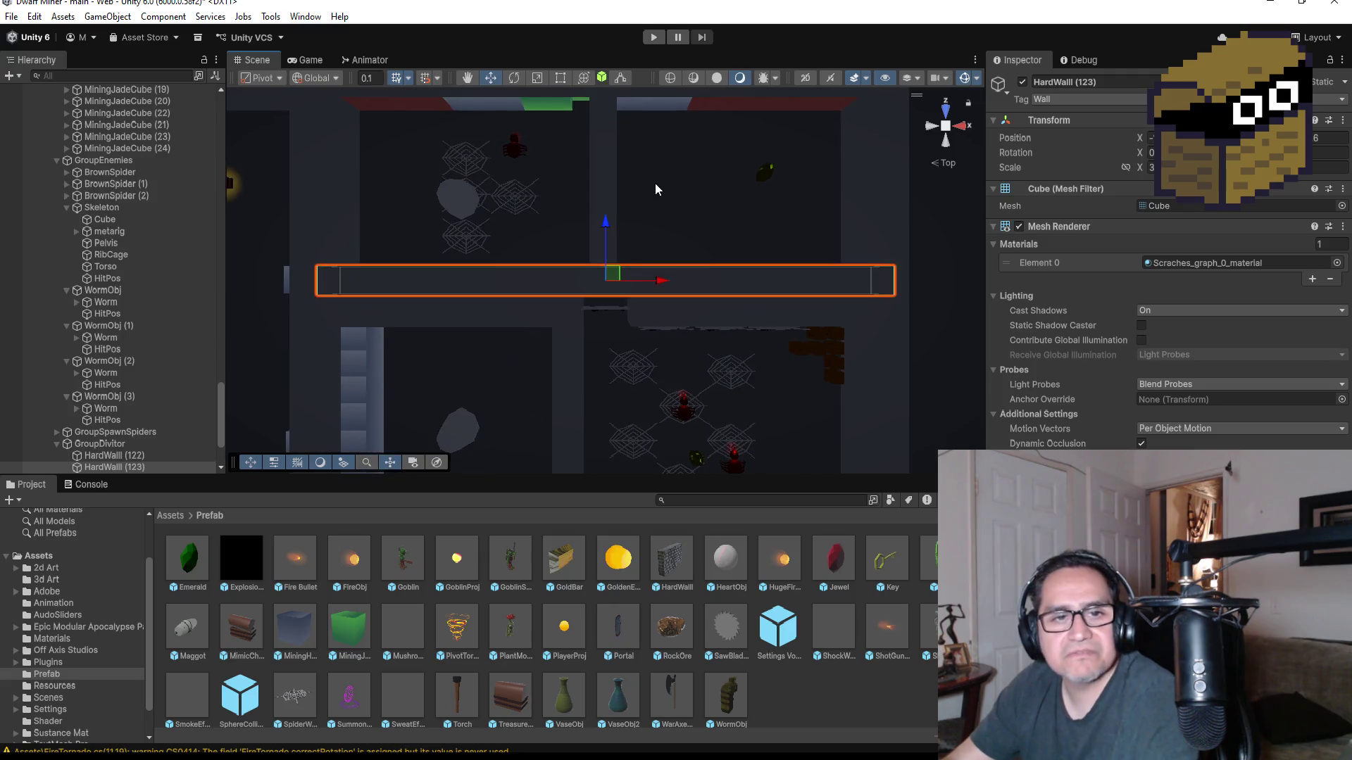
# - Open Assets > 3d Art and compare the Skeleton and SkeletonBodyParts import settings, ending on SkeletonBodyParts
pyautogui.click(63, 555)
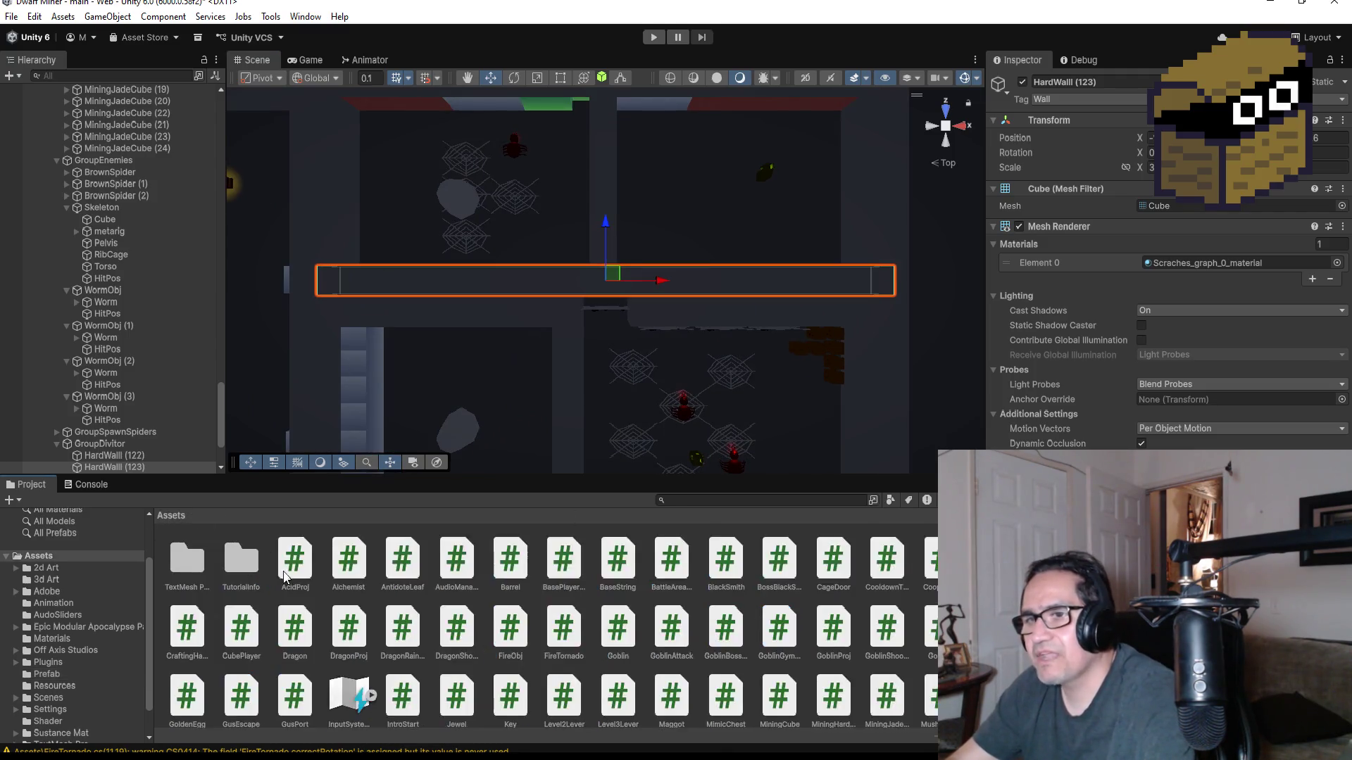
pyautogui.doubleClick(241, 558)
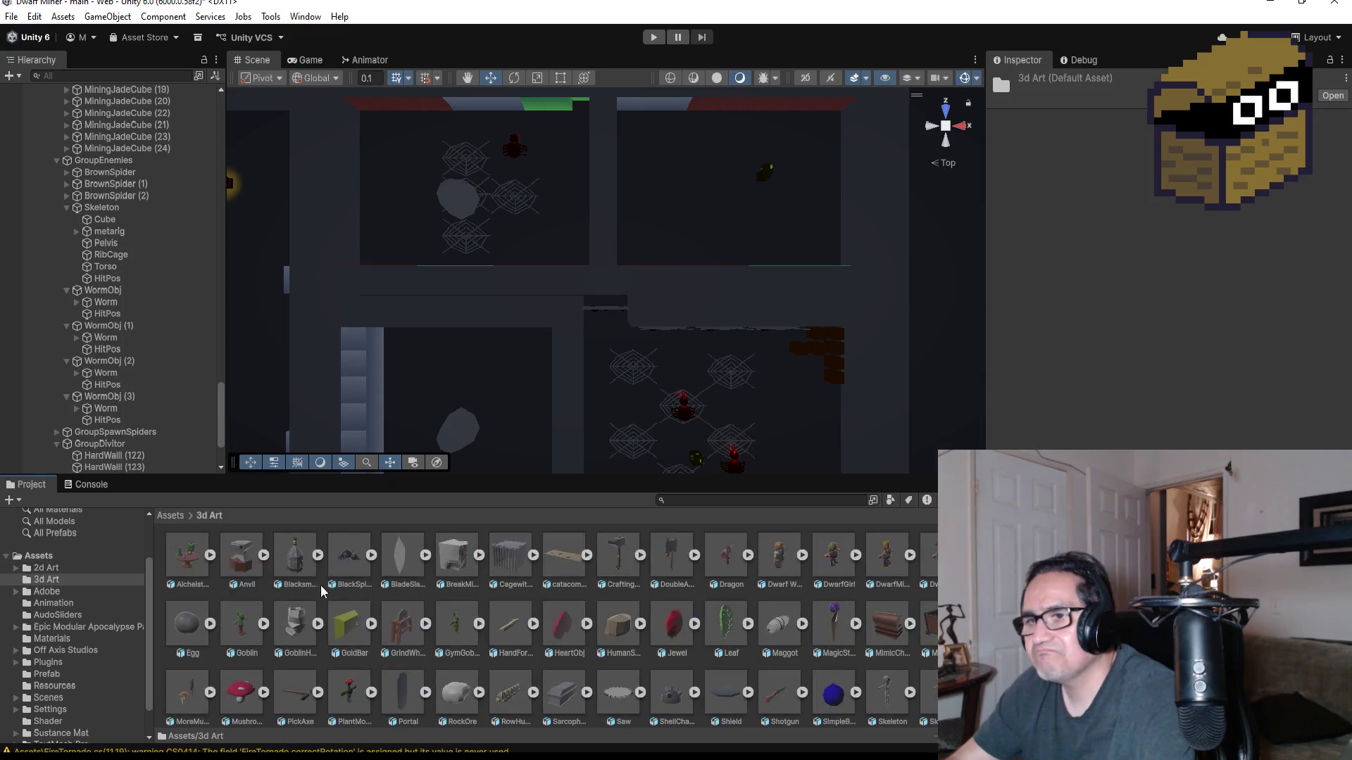
pyautogui.scroll(-5, 729, 624)
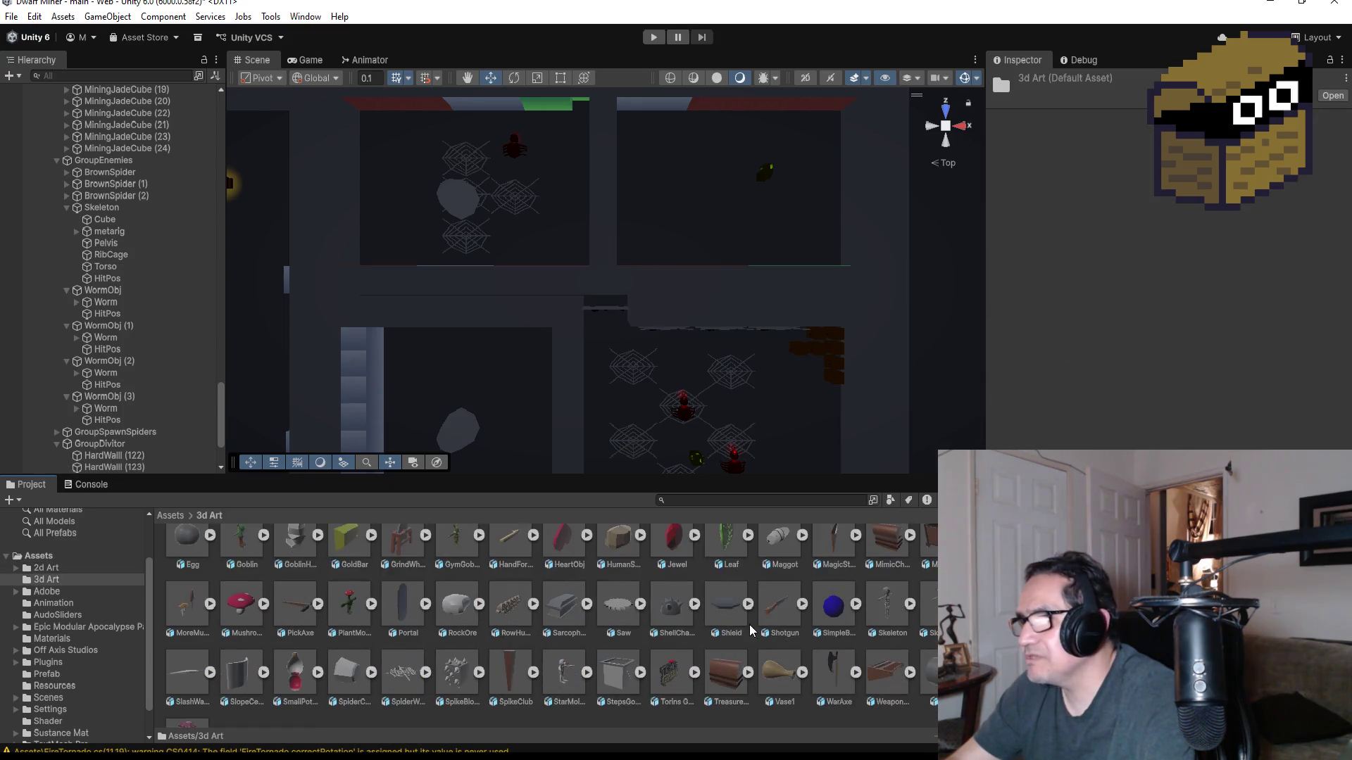
pyautogui.click(933, 563)
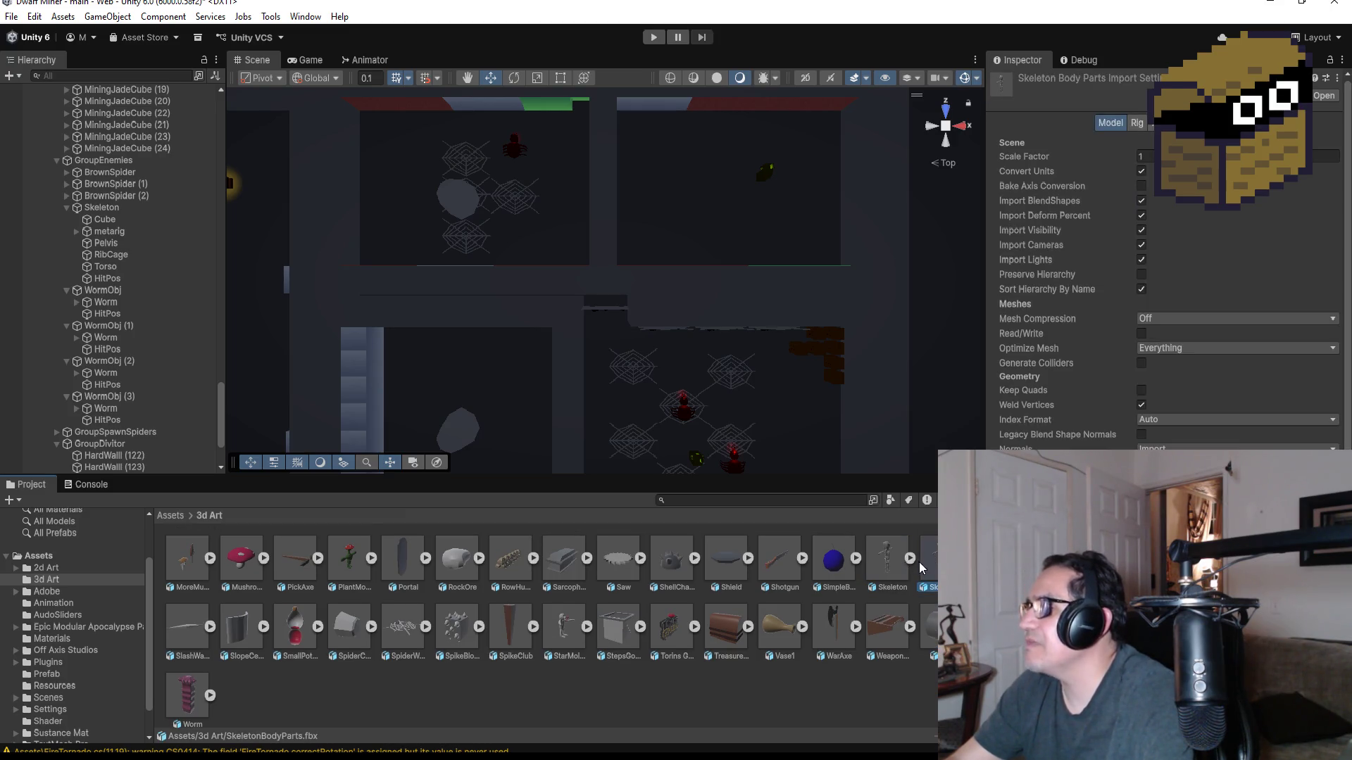
pyautogui.click(884, 565)
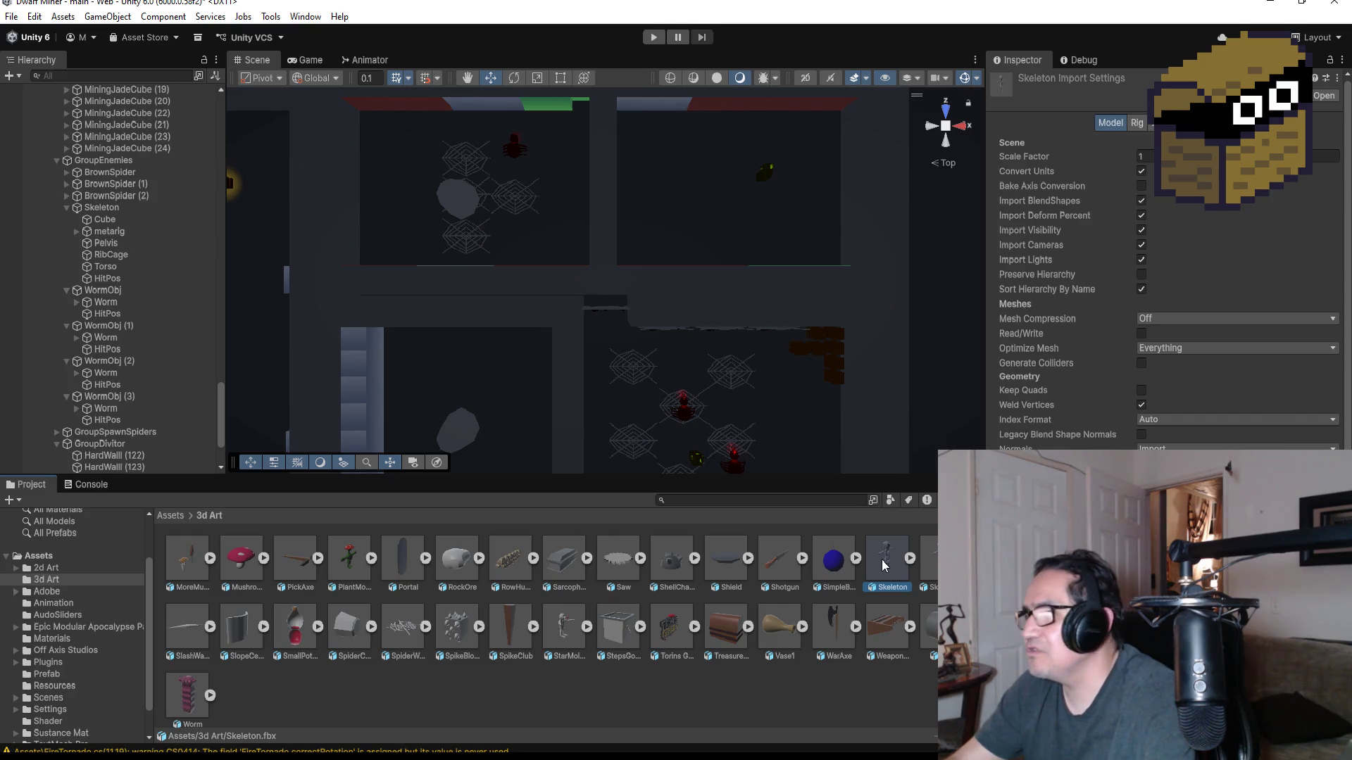
pyautogui.click(924, 563)
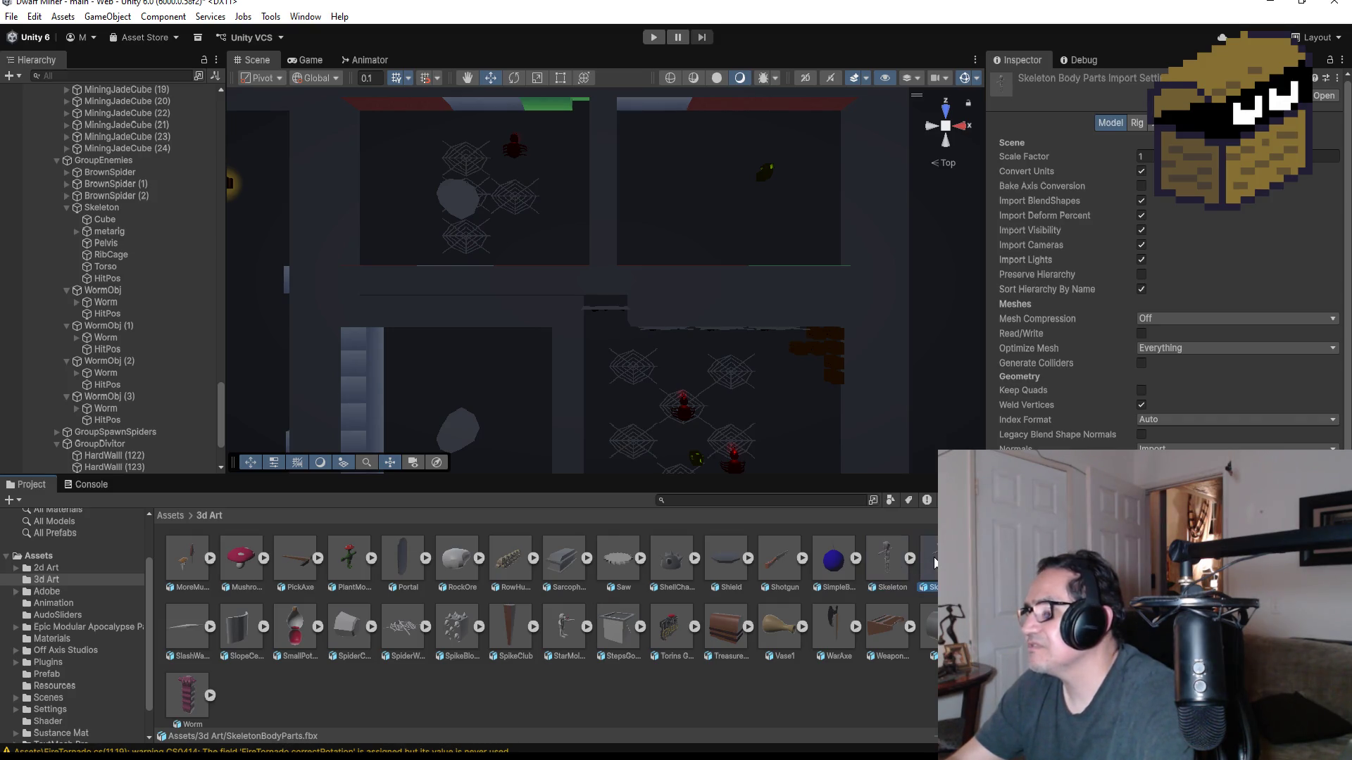
pyautogui.click(886, 561)
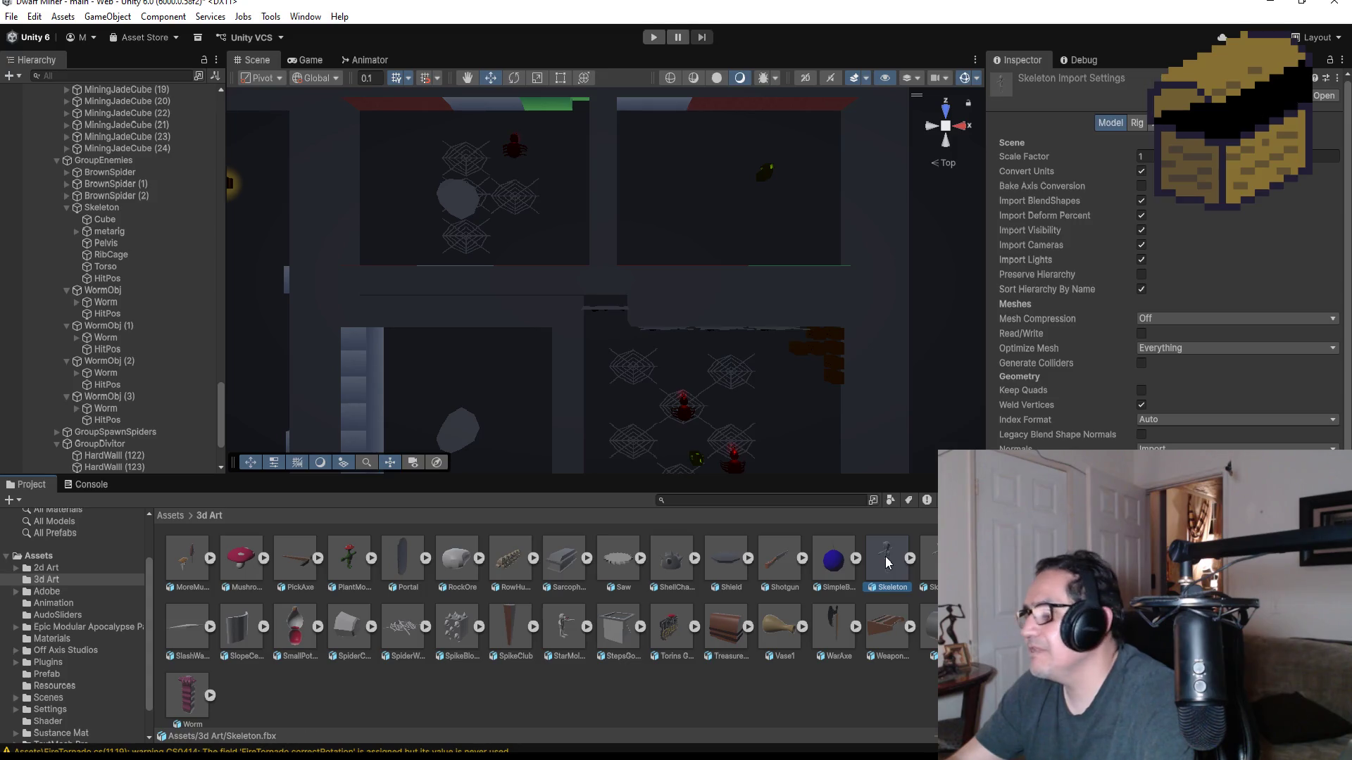
pyautogui.click(924, 564)
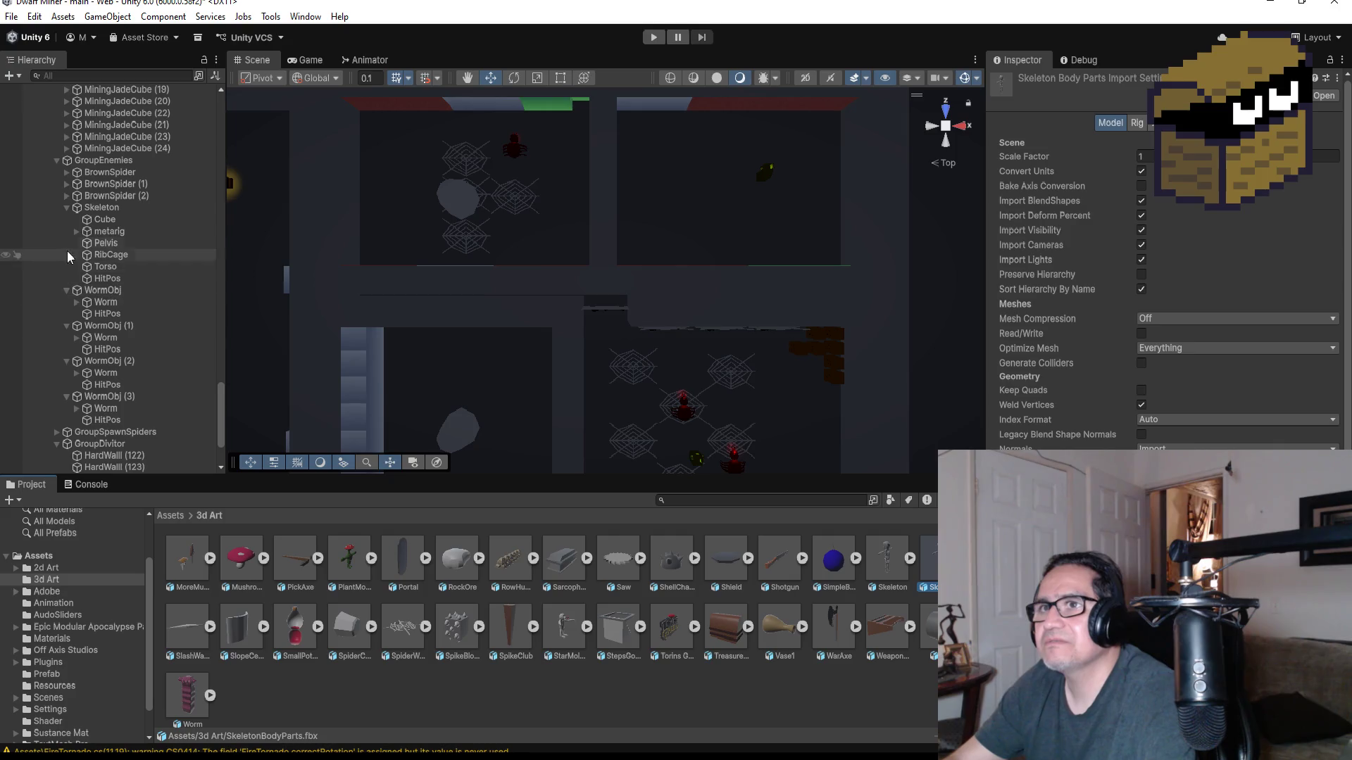
# - Collapse GroupHardWalls, GroupMiningCubes, Skeleton, GroupEnemies, GroupDivitor and GroupTreasureChest, then select Zone1
pyautogui.scroll(10, 106, 243)
pyautogui.scroll(10, 95, 244)
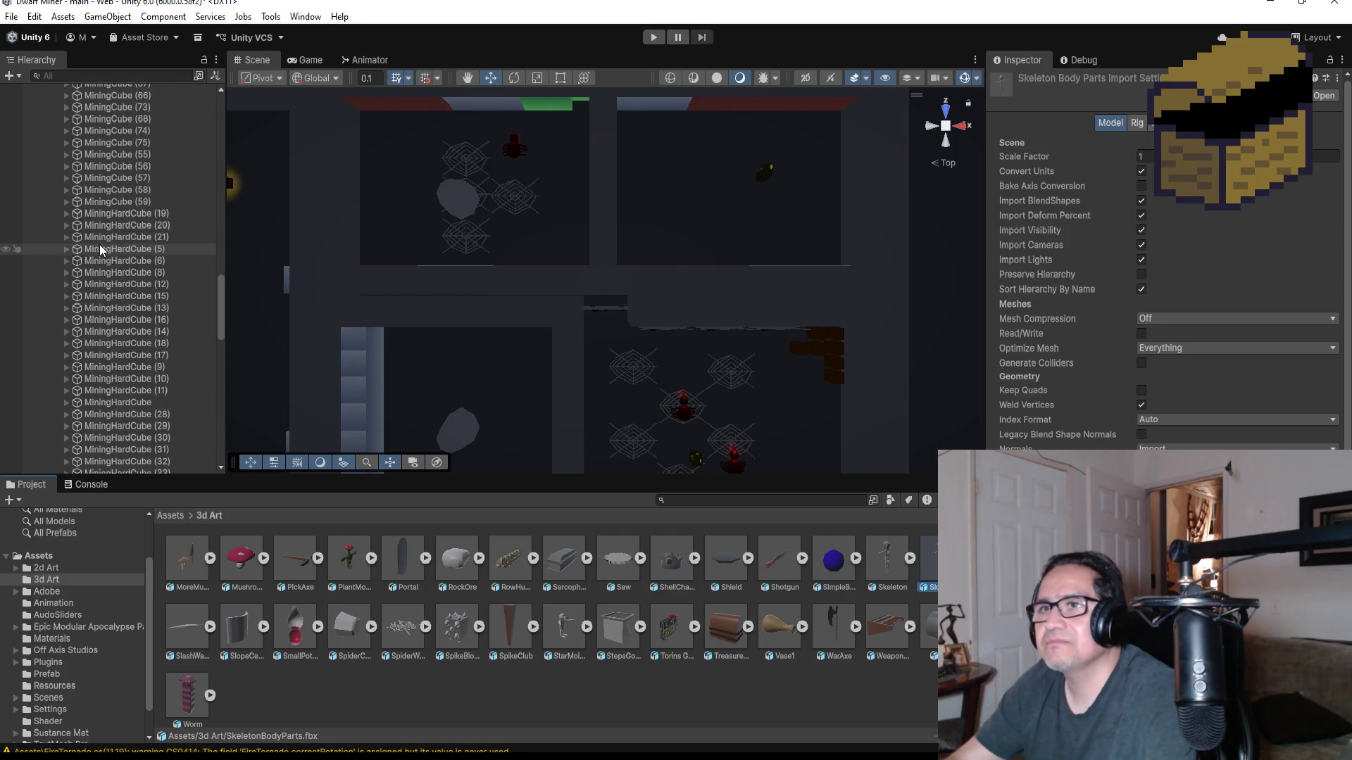
pyautogui.scroll(10, 88, 274)
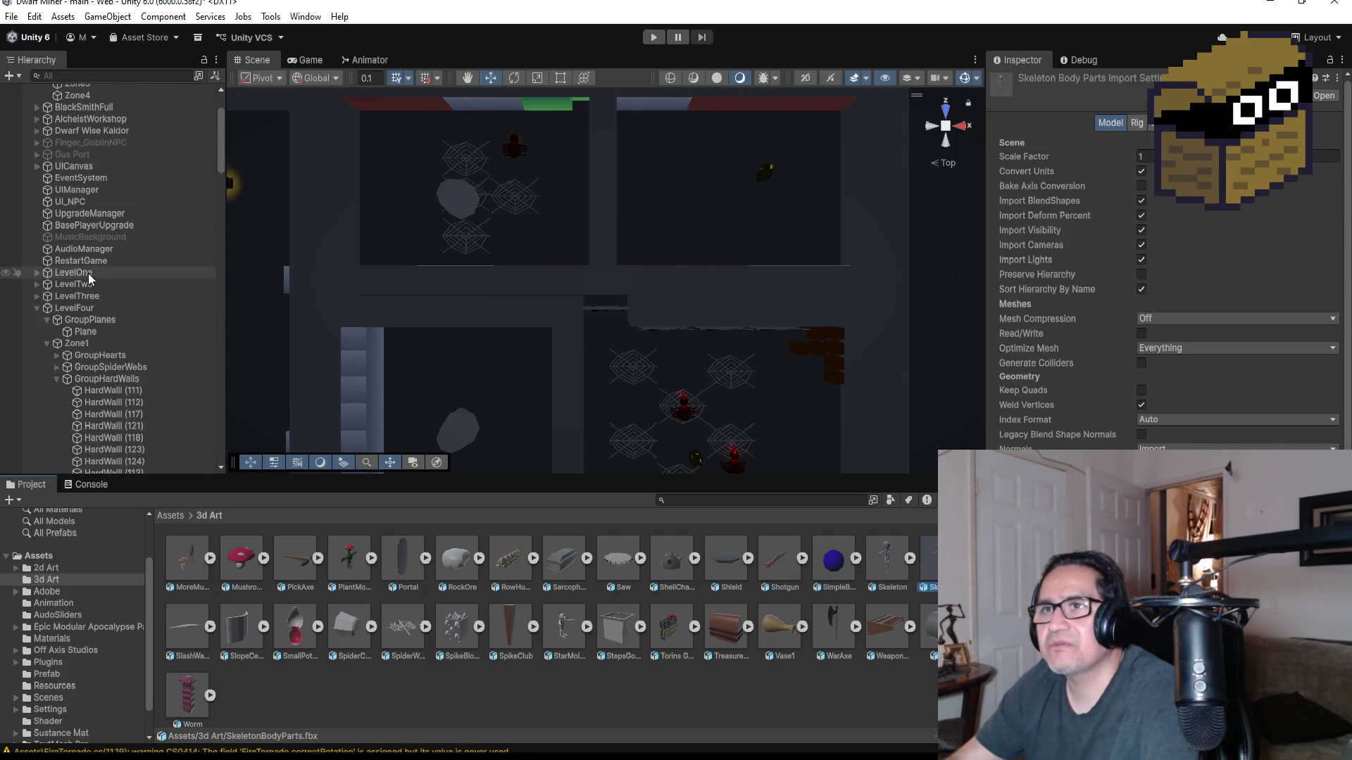
pyautogui.click(56, 379)
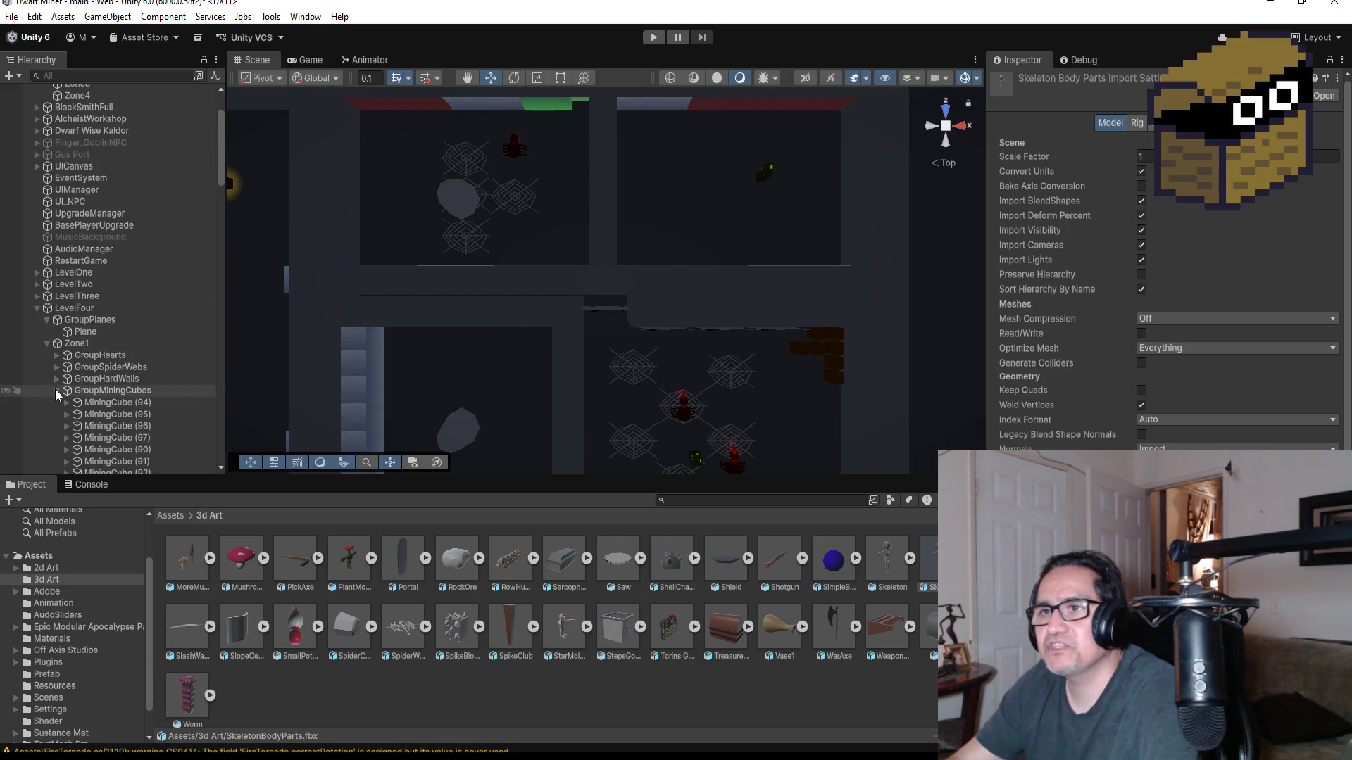
pyautogui.click(56, 393)
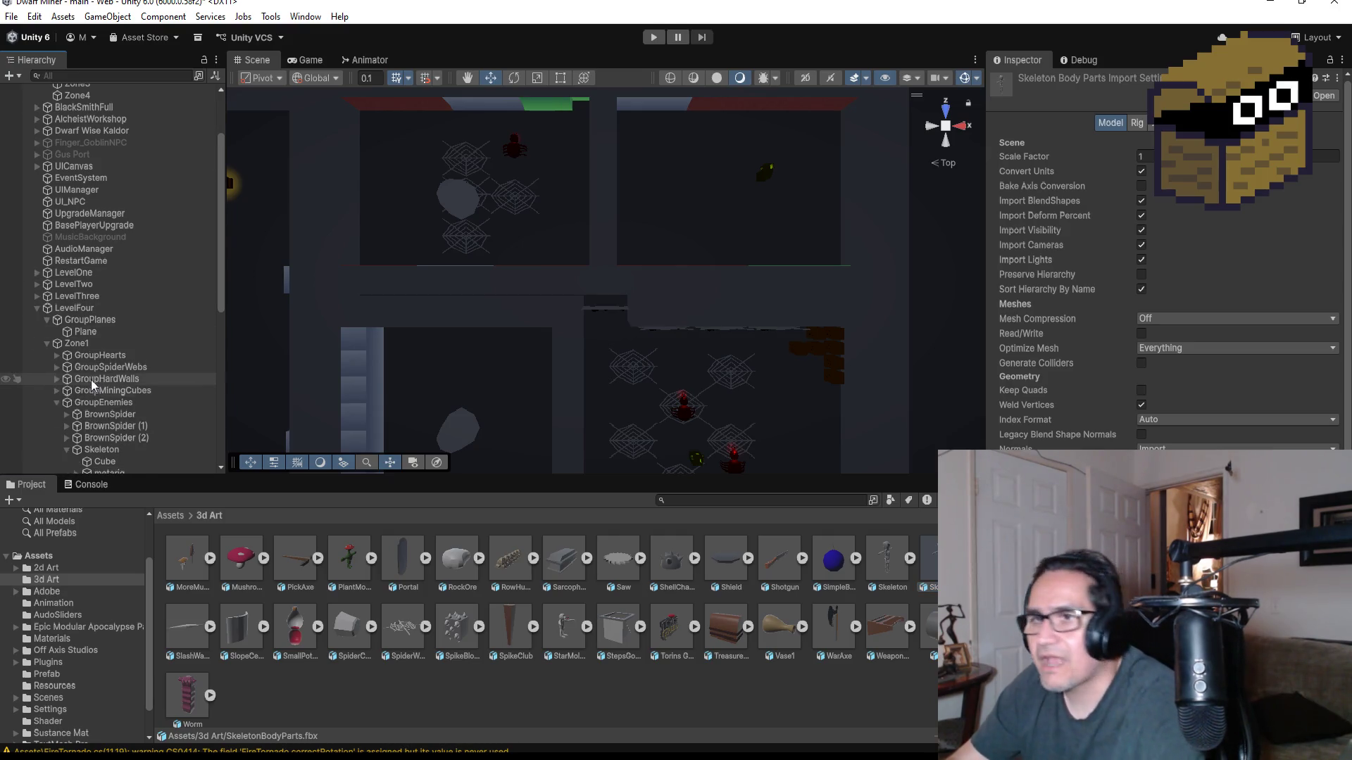
pyautogui.click(68, 449)
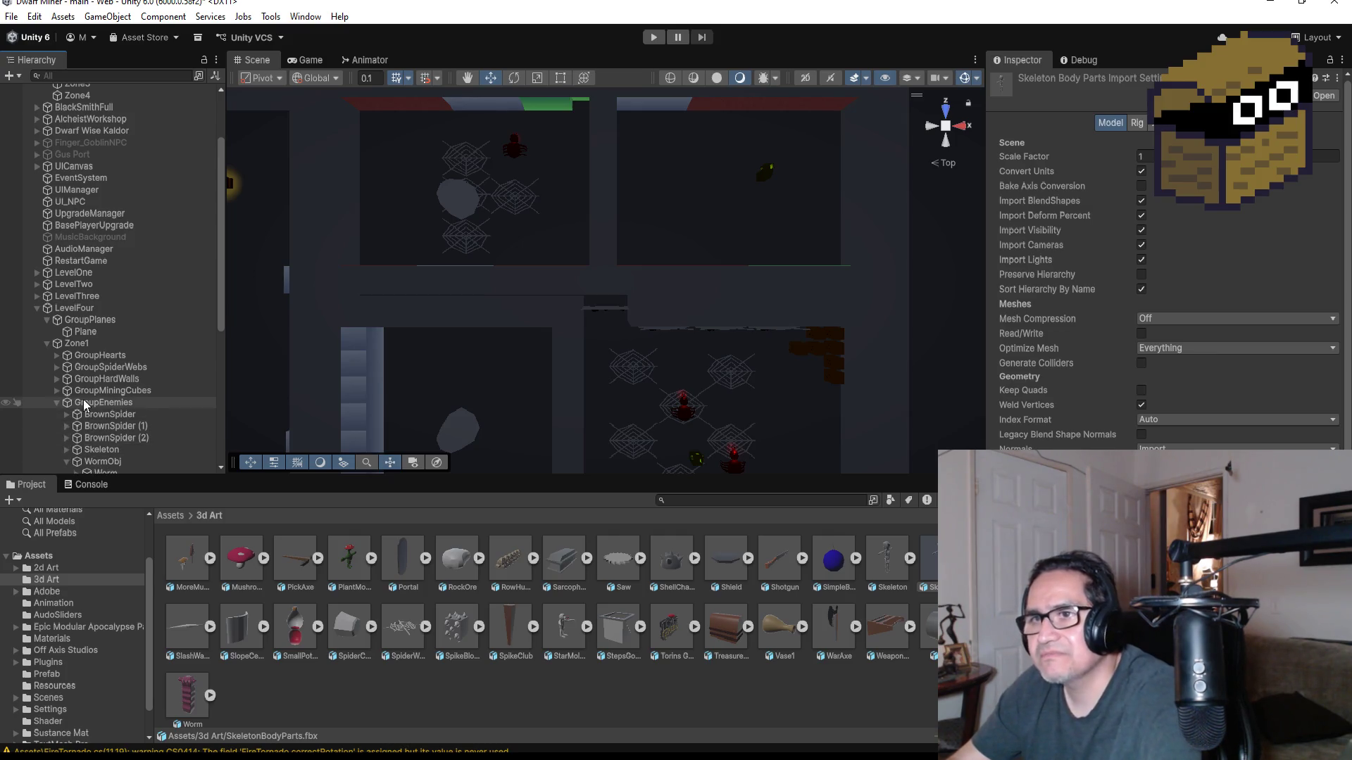
pyautogui.scroll(-5, 83, 400)
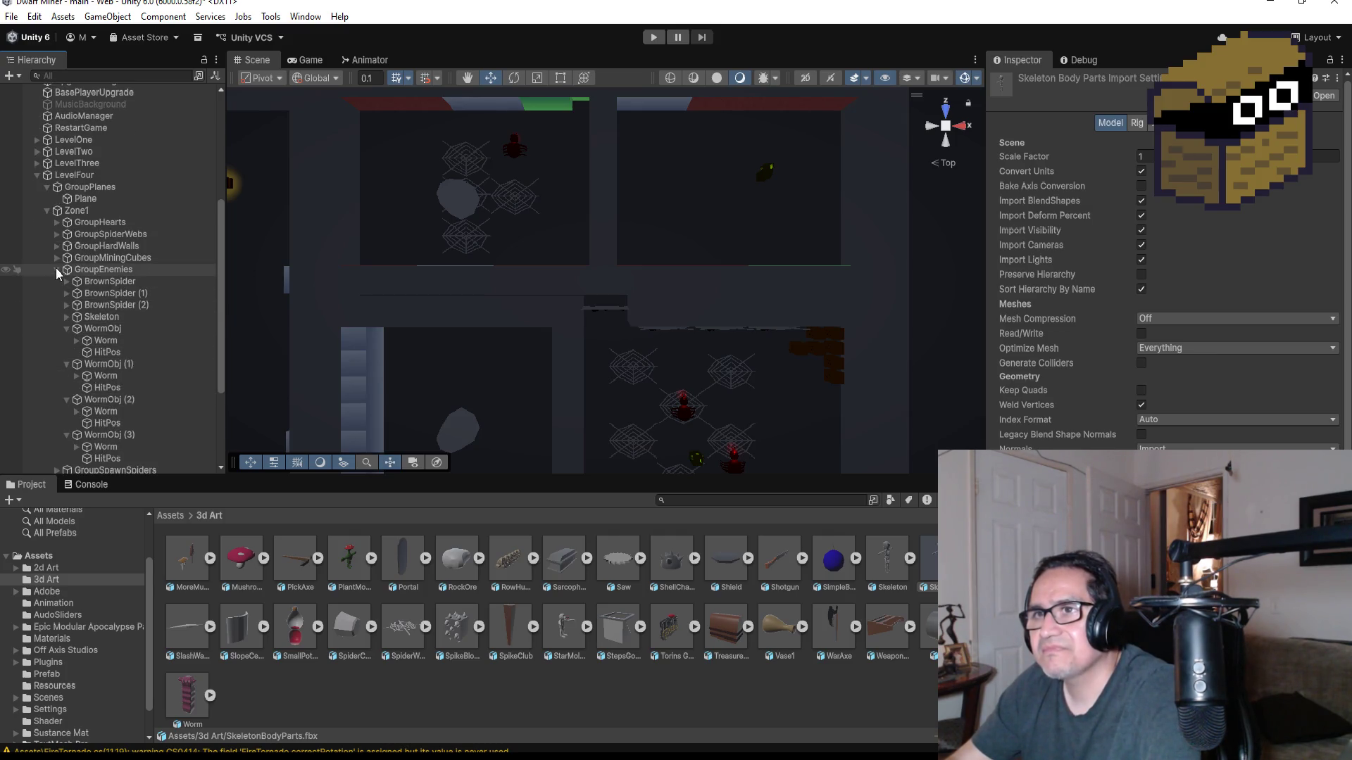
pyautogui.click(57, 269)
pyautogui.click(58, 336)
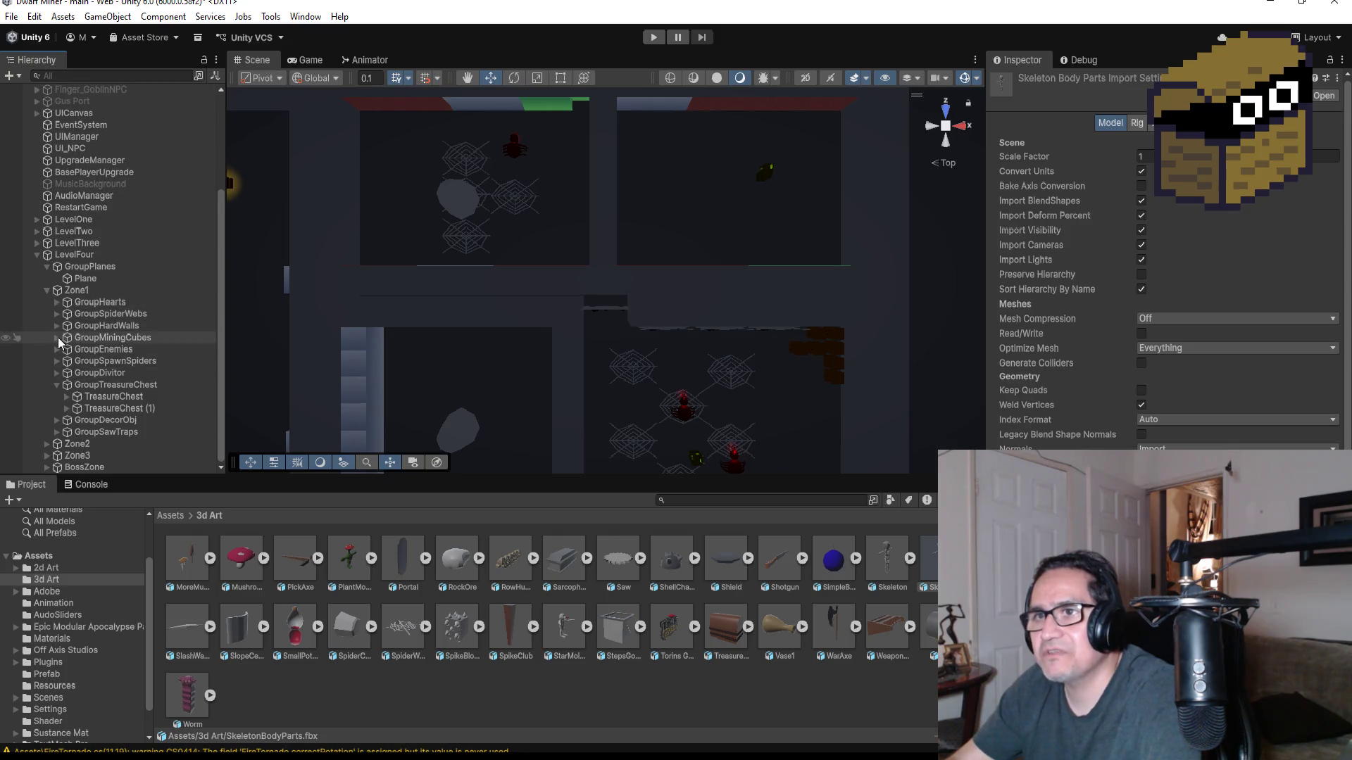
pyautogui.click(66, 385)
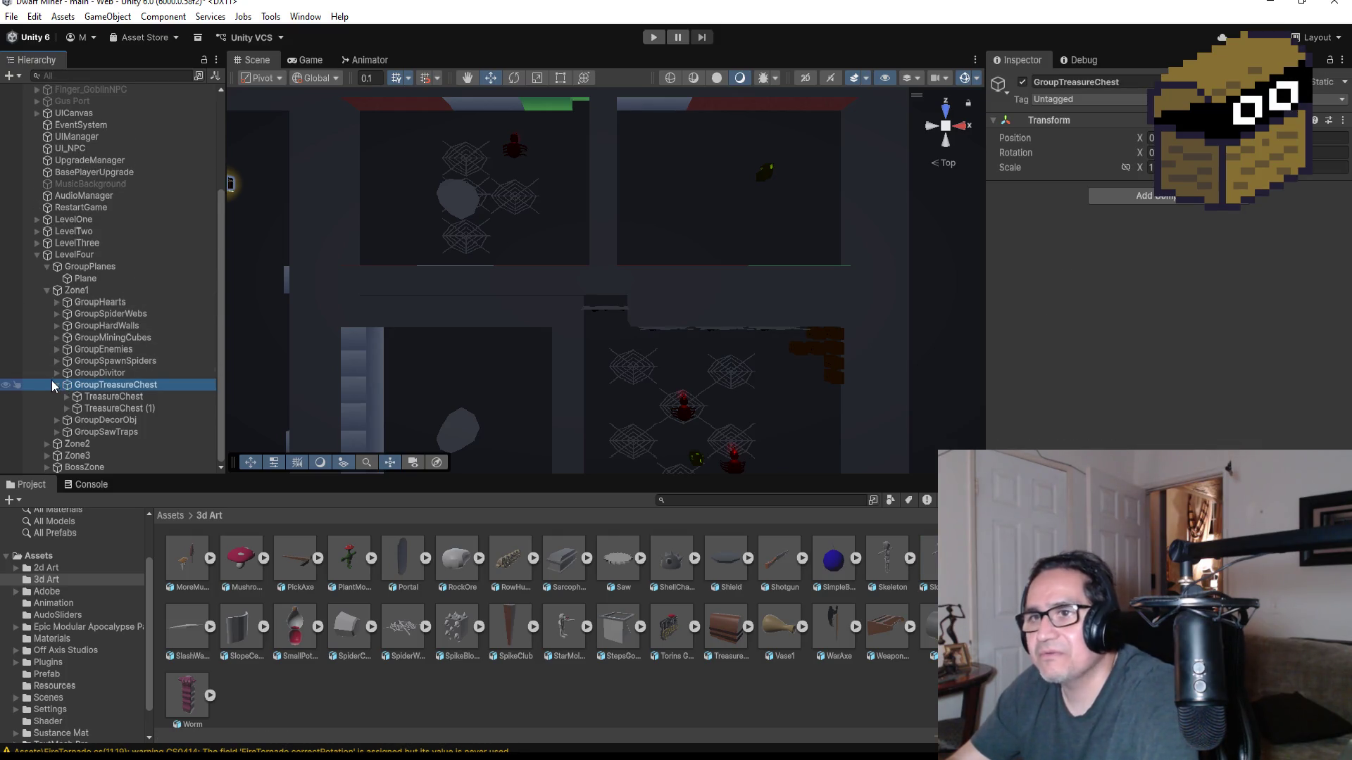
pyautogui.click(55, 380)
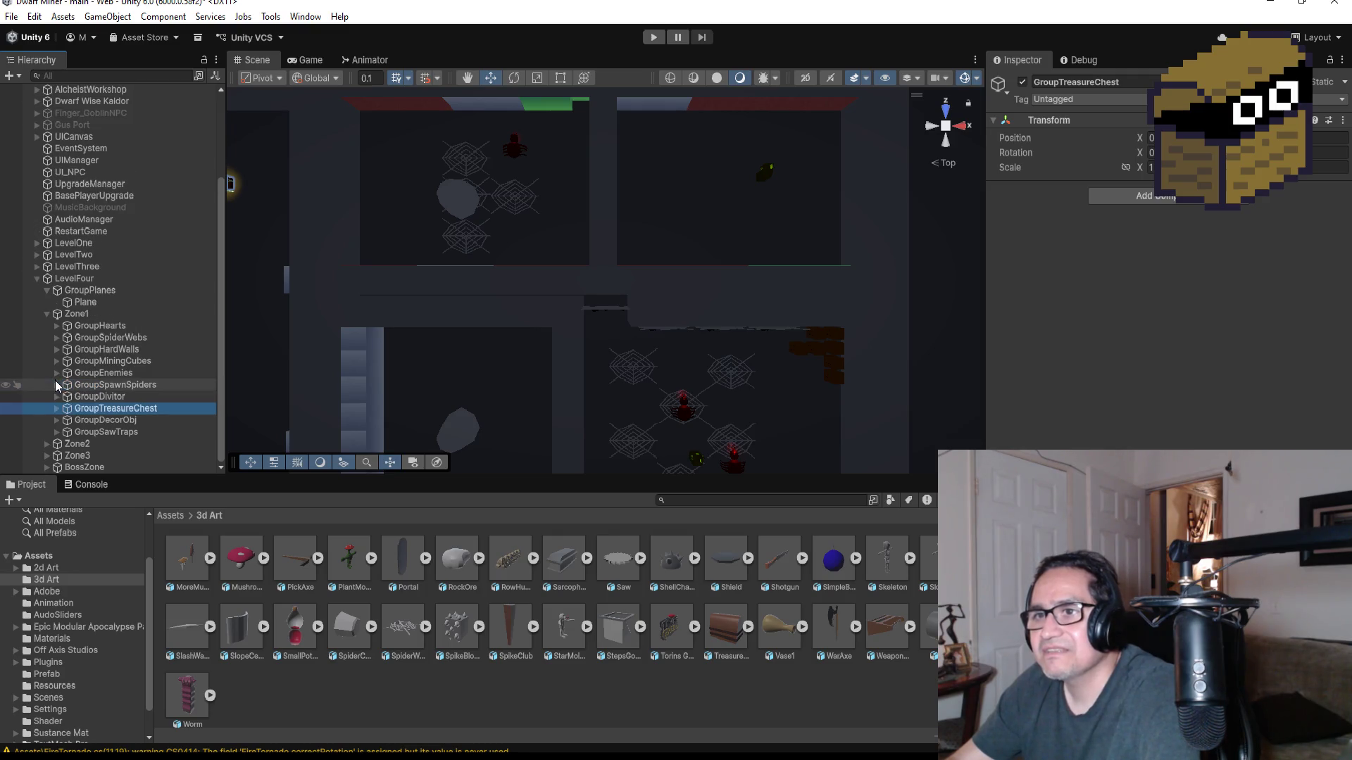
pyautogui.click(96, 315)
# - Create an empty Zone1 child named GroupDecor, then select the SkeletonBodyParts model asset
pyautogui.rightClick(97, 318)
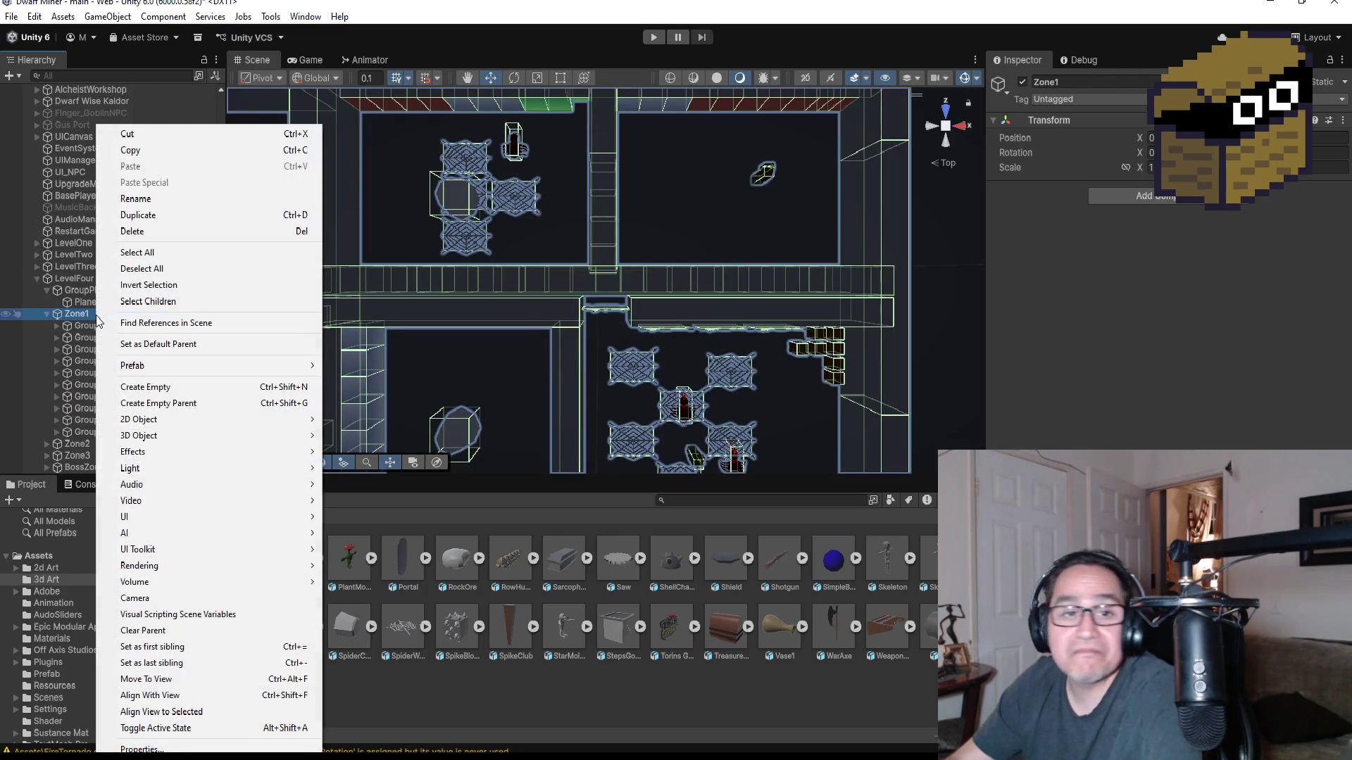
pyautogui.click(162, 387)
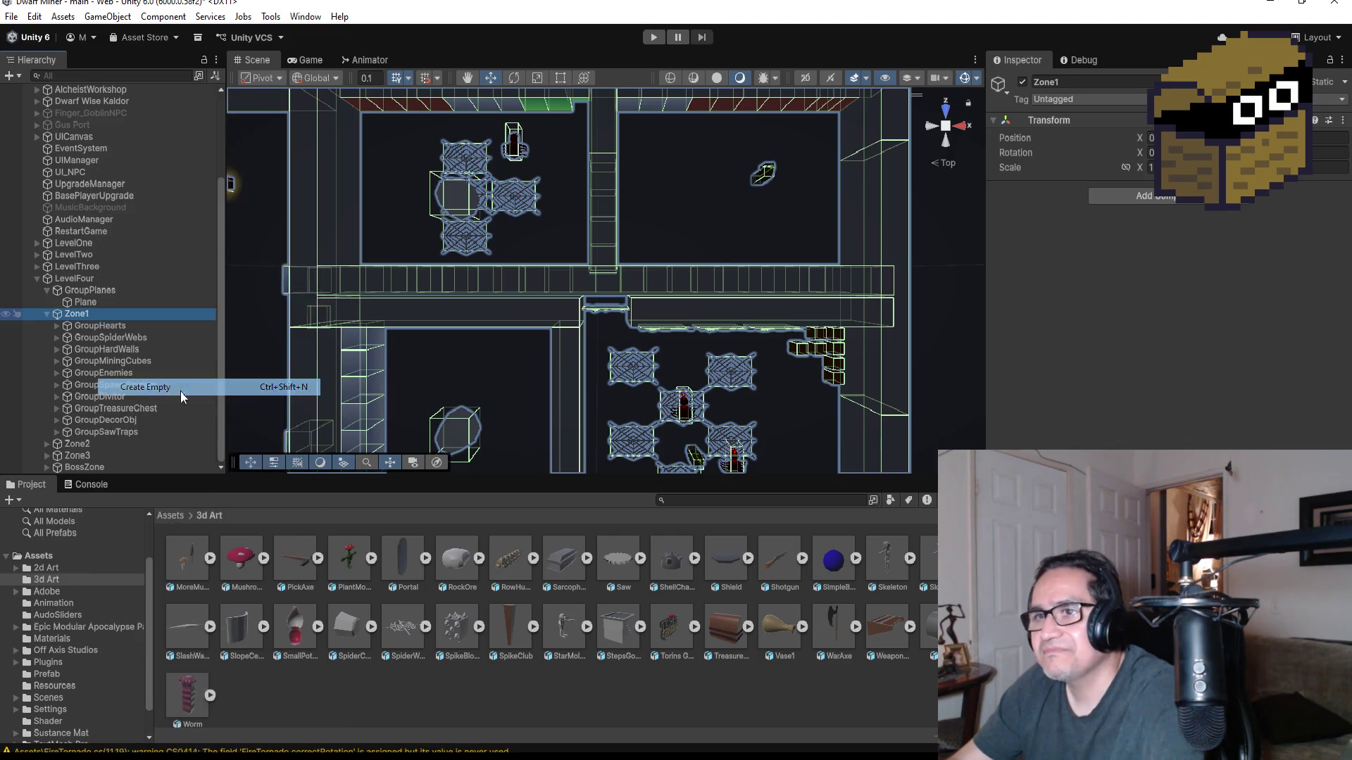
pyautogui.click(1071, 82)
pyautogui.write('Gru')
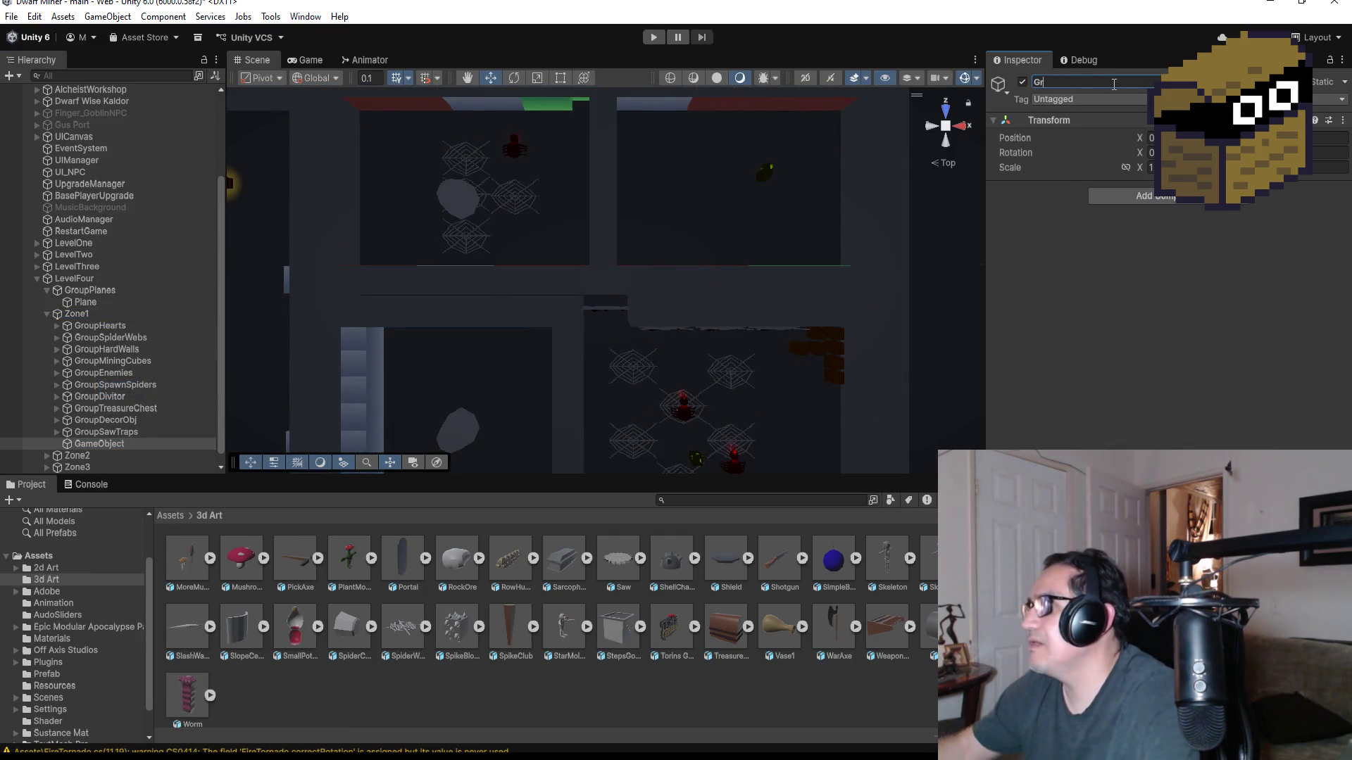
pyautogui.press('BackSpace')
pyautogui.write('oupDecord')
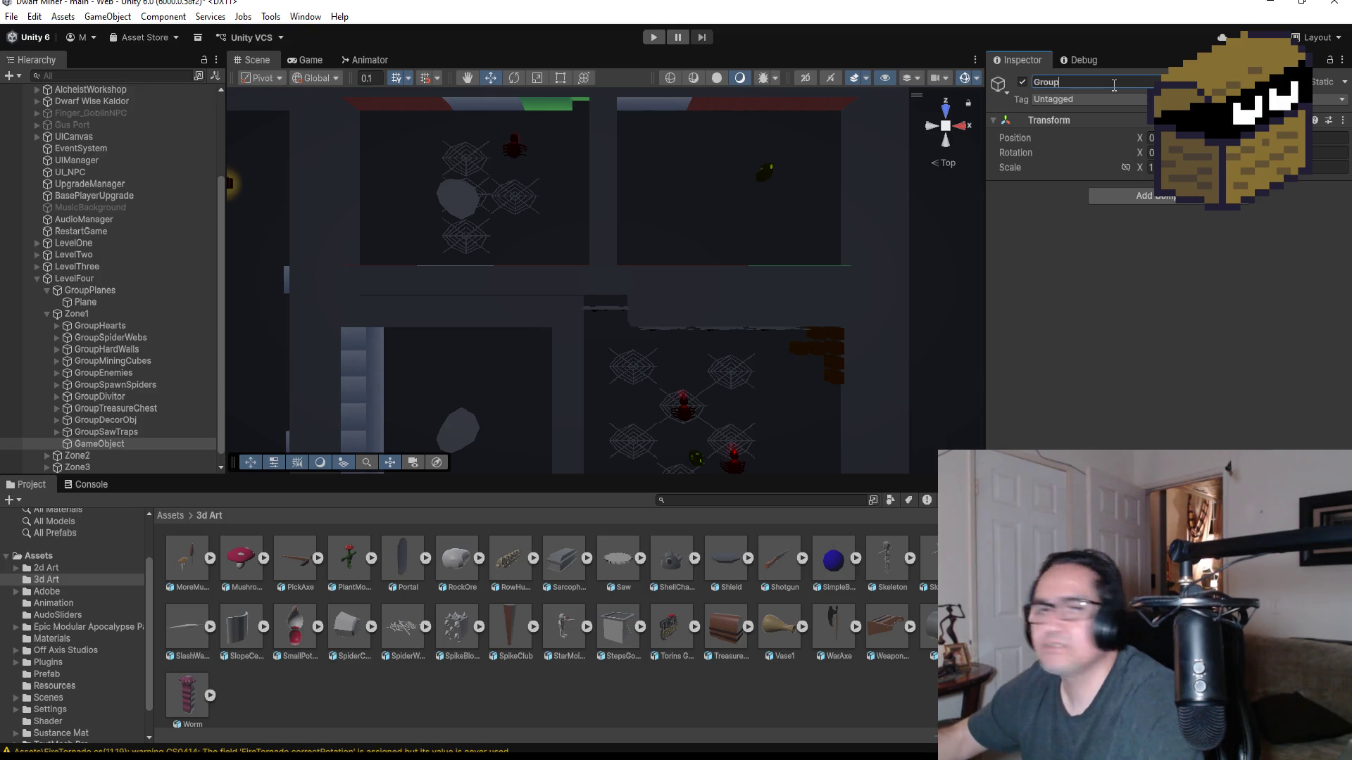
pyautogui.press('BackSpace')
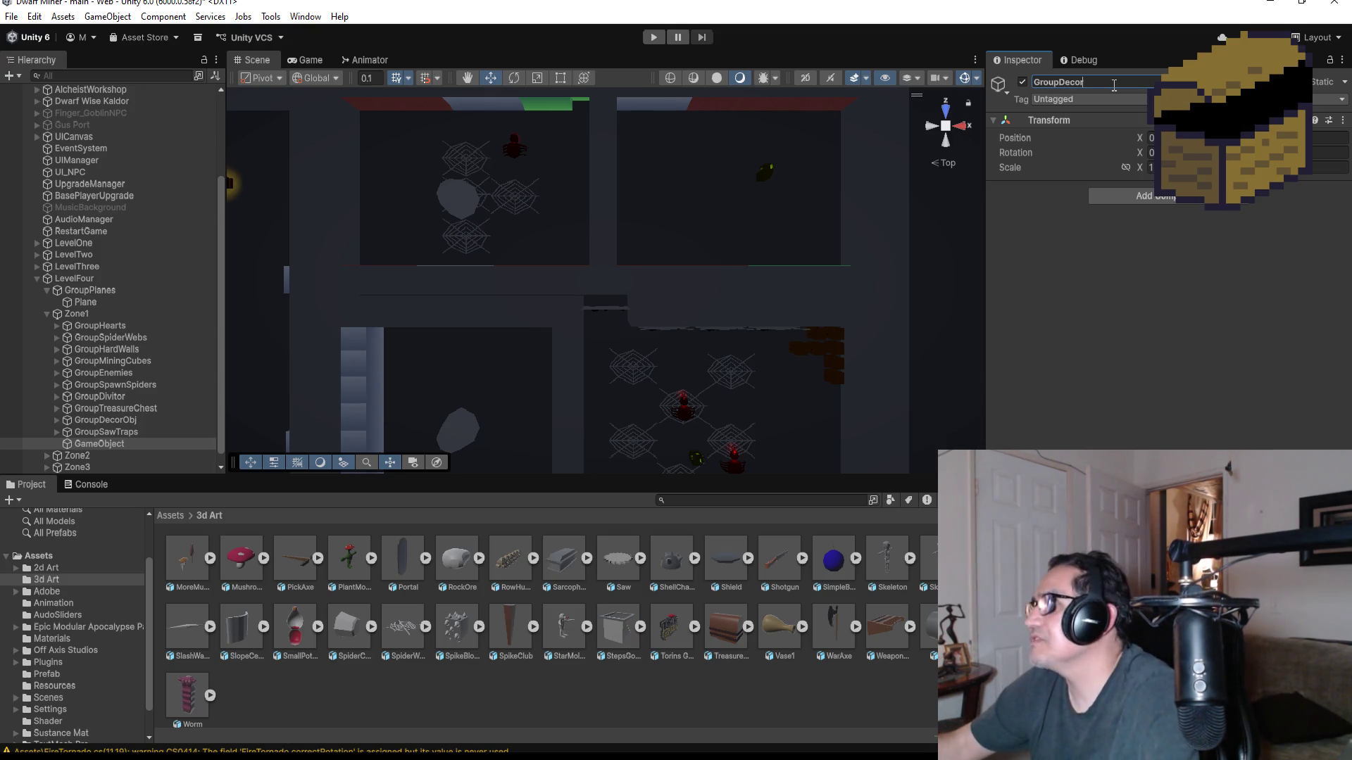
pyautogui.press('Return')
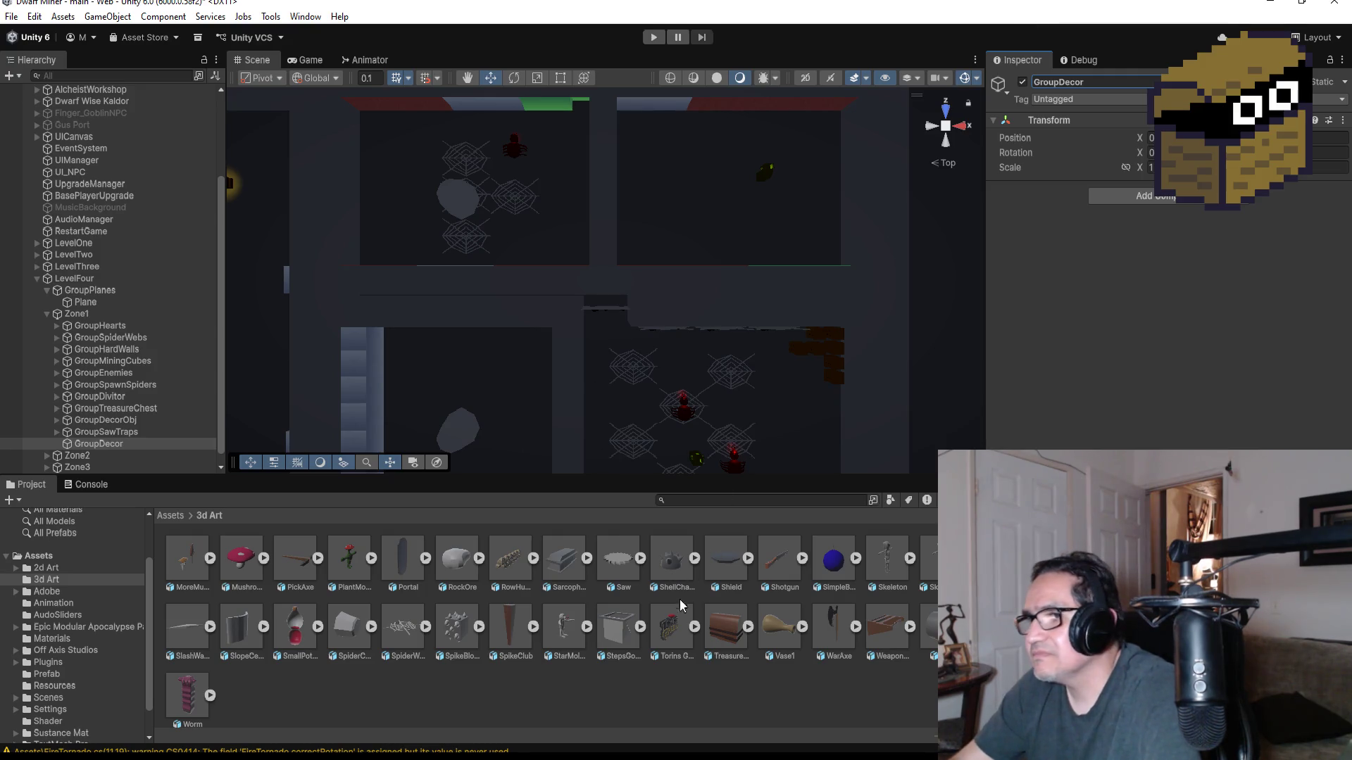
pyautogui.click(930, 568)
# - Drop the SkeletonBodyParts model into the Level Four scene and frame it in perspective
pyautogui.scroll(-5, 516, 211)
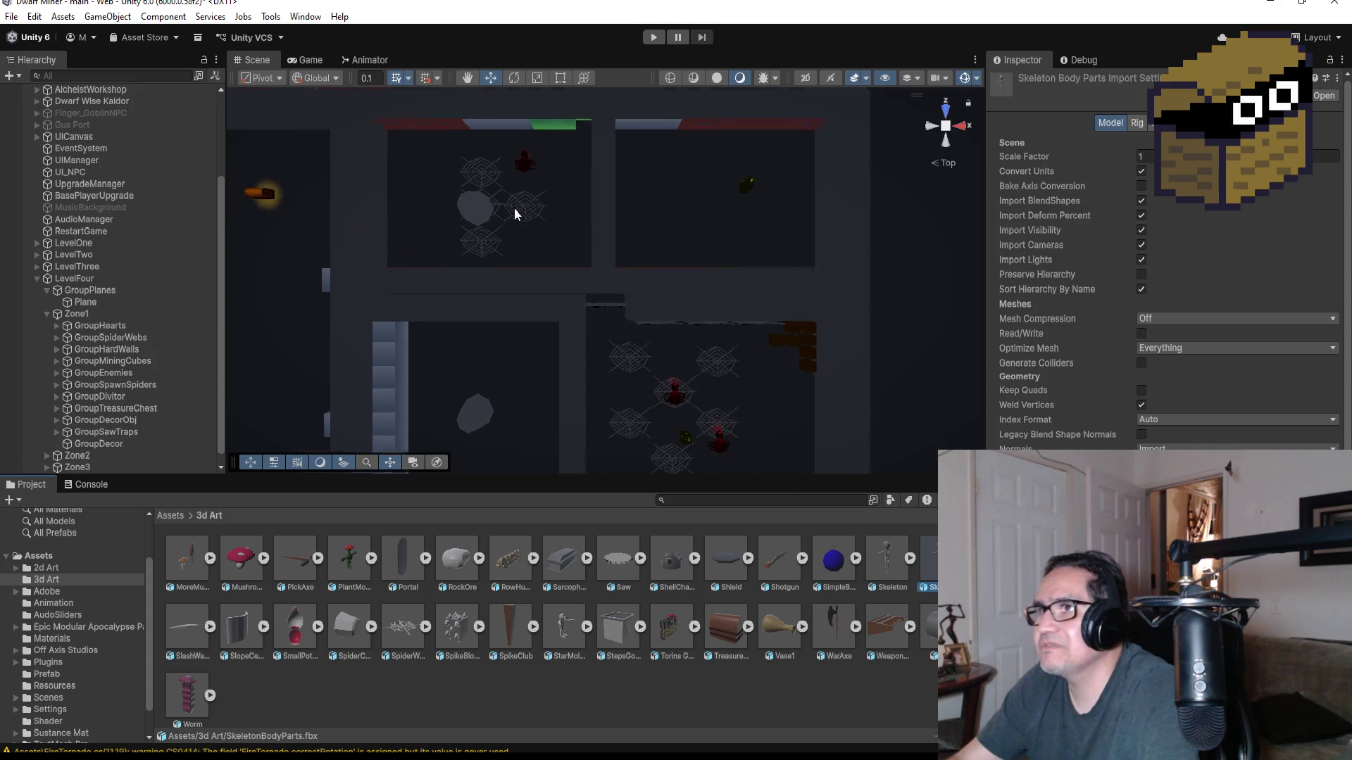
pyautogui.moveTo(562, 181)
pyautogui.mouseDown()
pyautogui.moveTo(619, 338)
pyautogui.moveTo(616, 223)
pyautogui.mouseUp()
pyautogui.scroll(5, 615, 223)
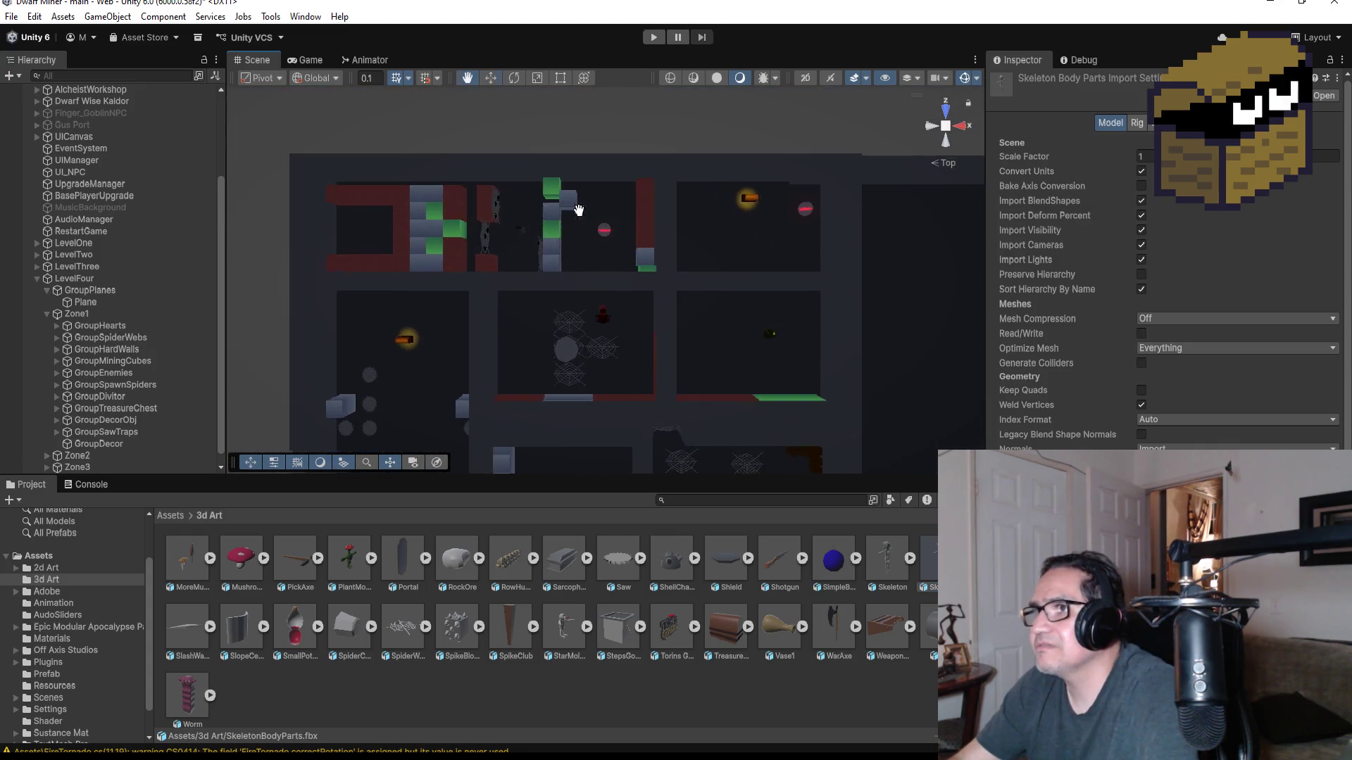
pyautogui.scroll(3, 545, 232)
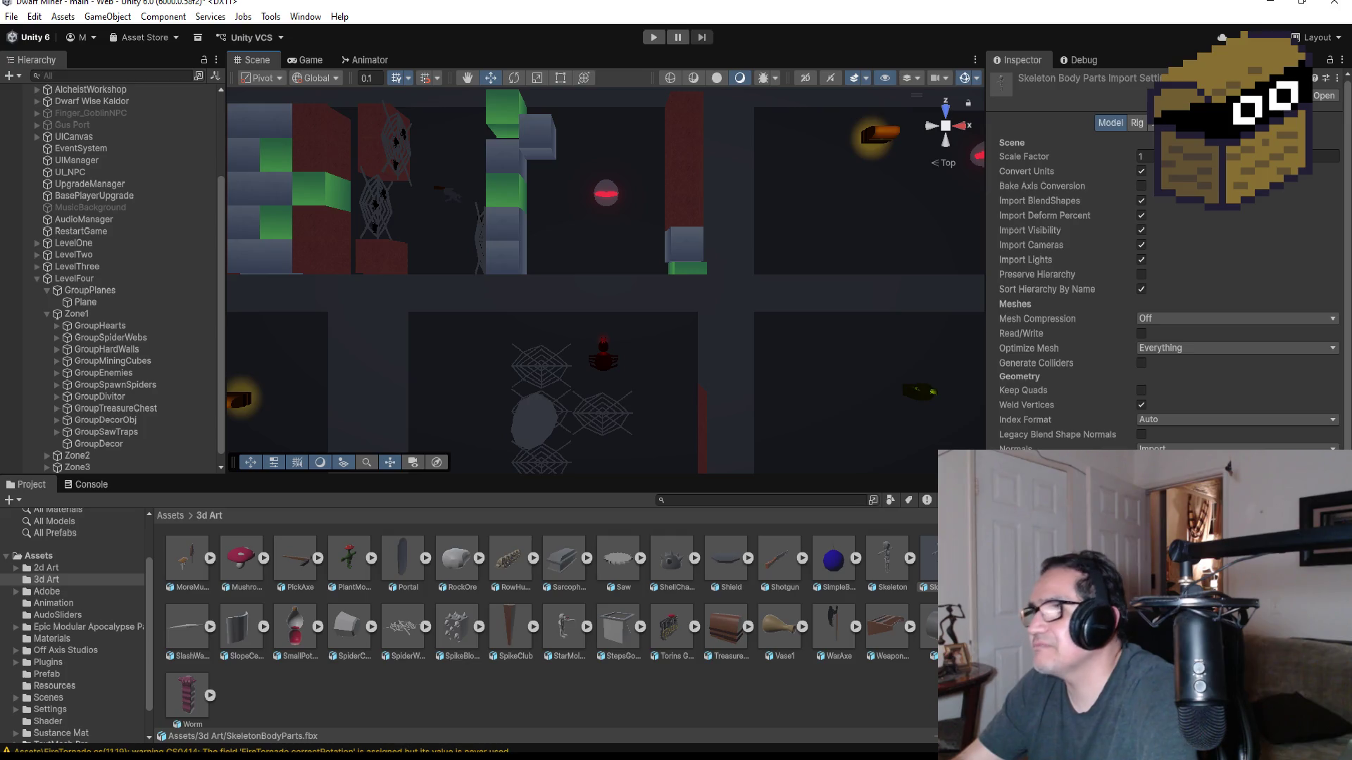
pyautogui.moveTo(610, 145); pyautogui.dragTo(611, 160)
pyautogui.press('f')
pyautogui.moveTo(711, 162)
pyautogui.mouseDown()
pyautogui.moveTo(763, 305)
pyautogui.moveTo(687, 310)
pyautogui.moveTo(733, 302)
pyautogui.moveTo(881, 223)
pyautogui.mouseUp()
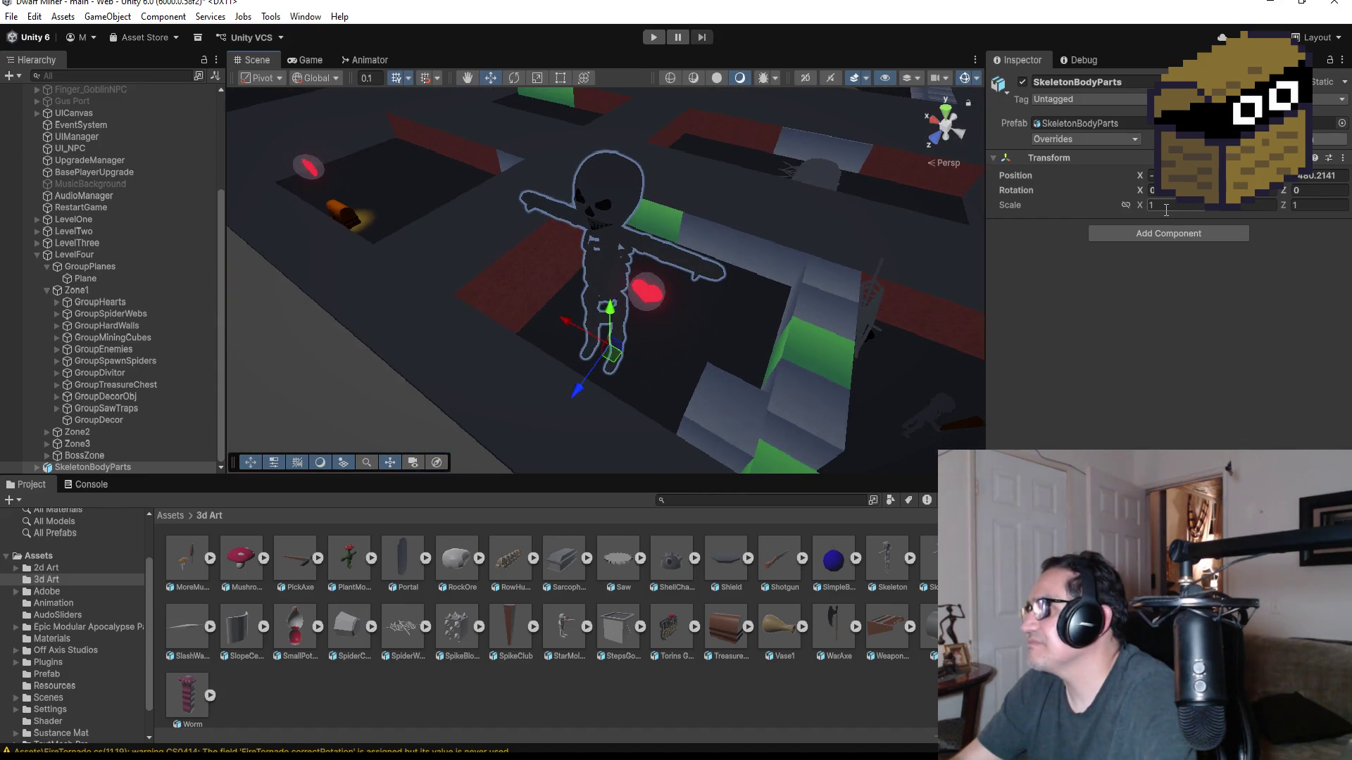
# - Unpack the SkeletonBodyParts prefab and set its X scale to 0.5
pyautogui.rightClick(105, 467)
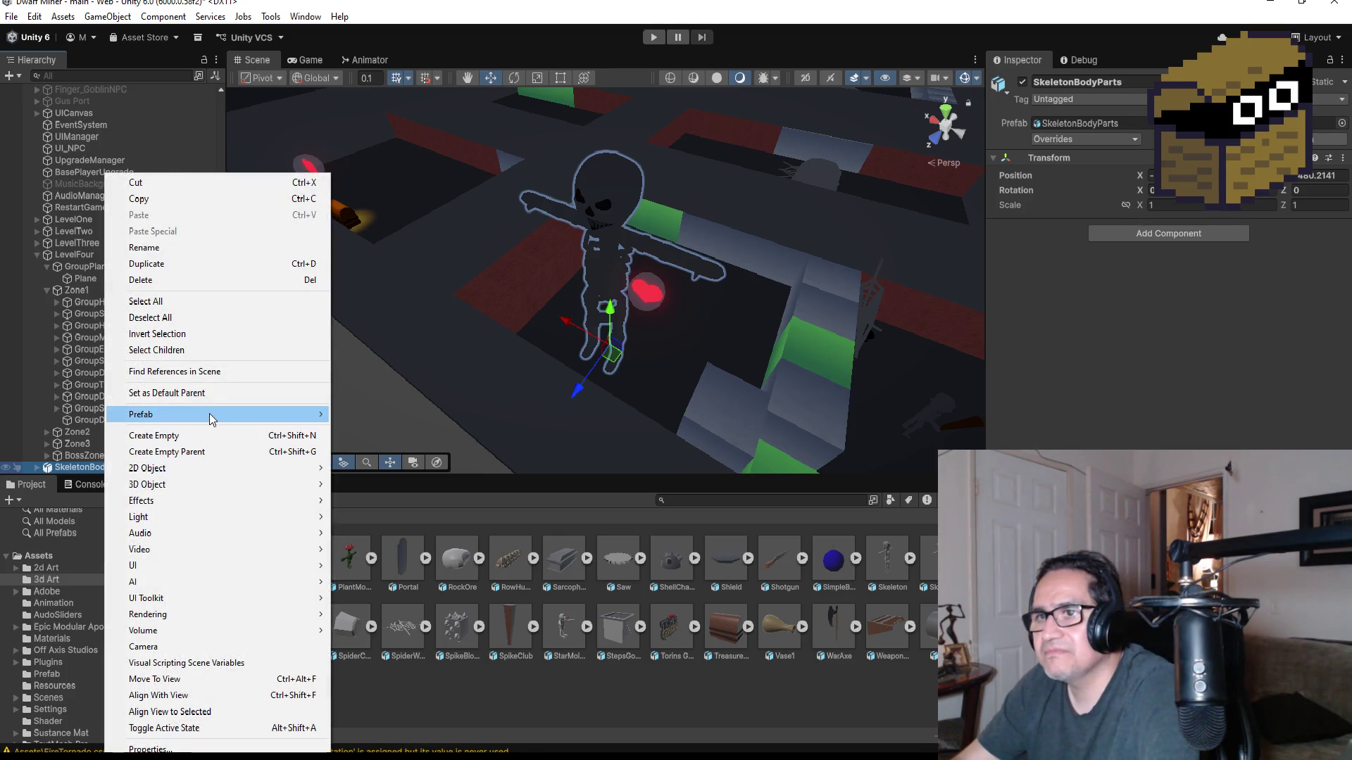
pyautogui.moveTo(209, 415)
pyautogui.click(390, 527)
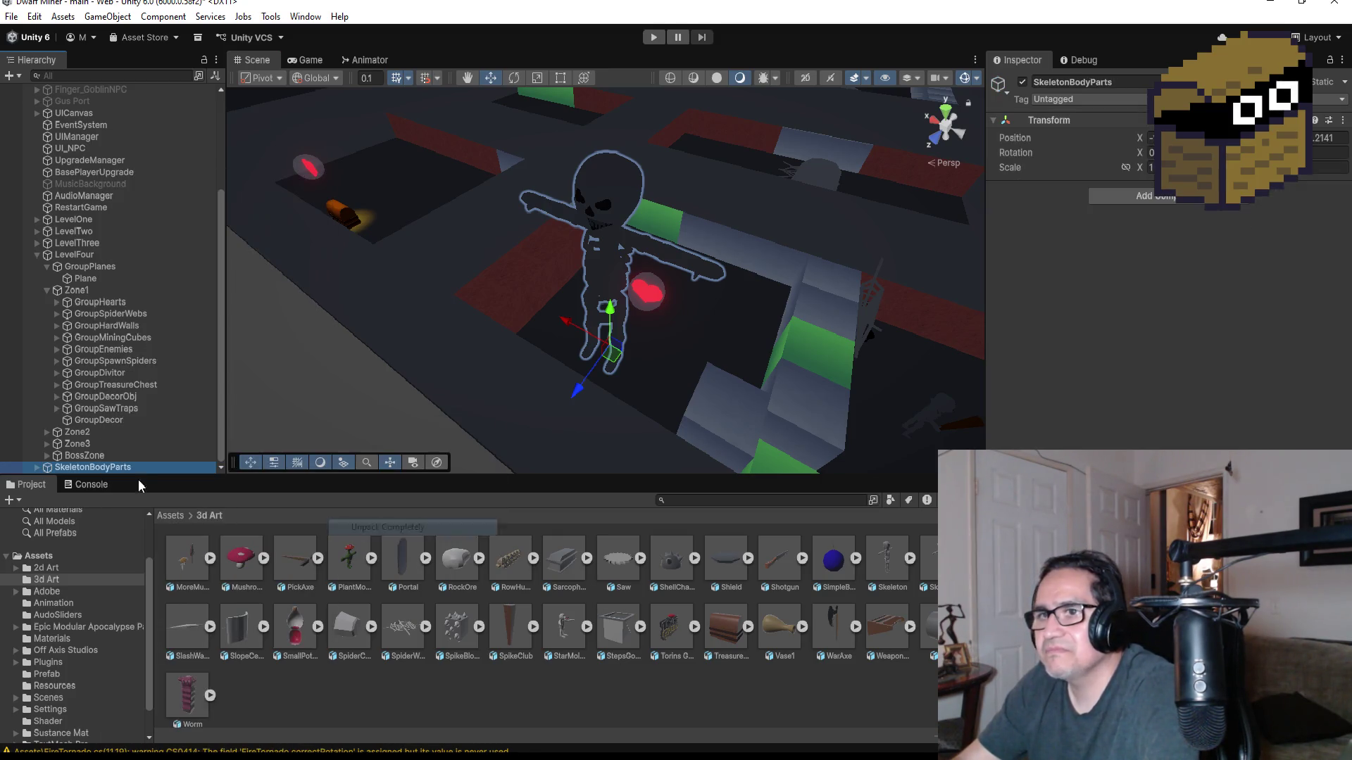
pyautogui.click(1161, 167)
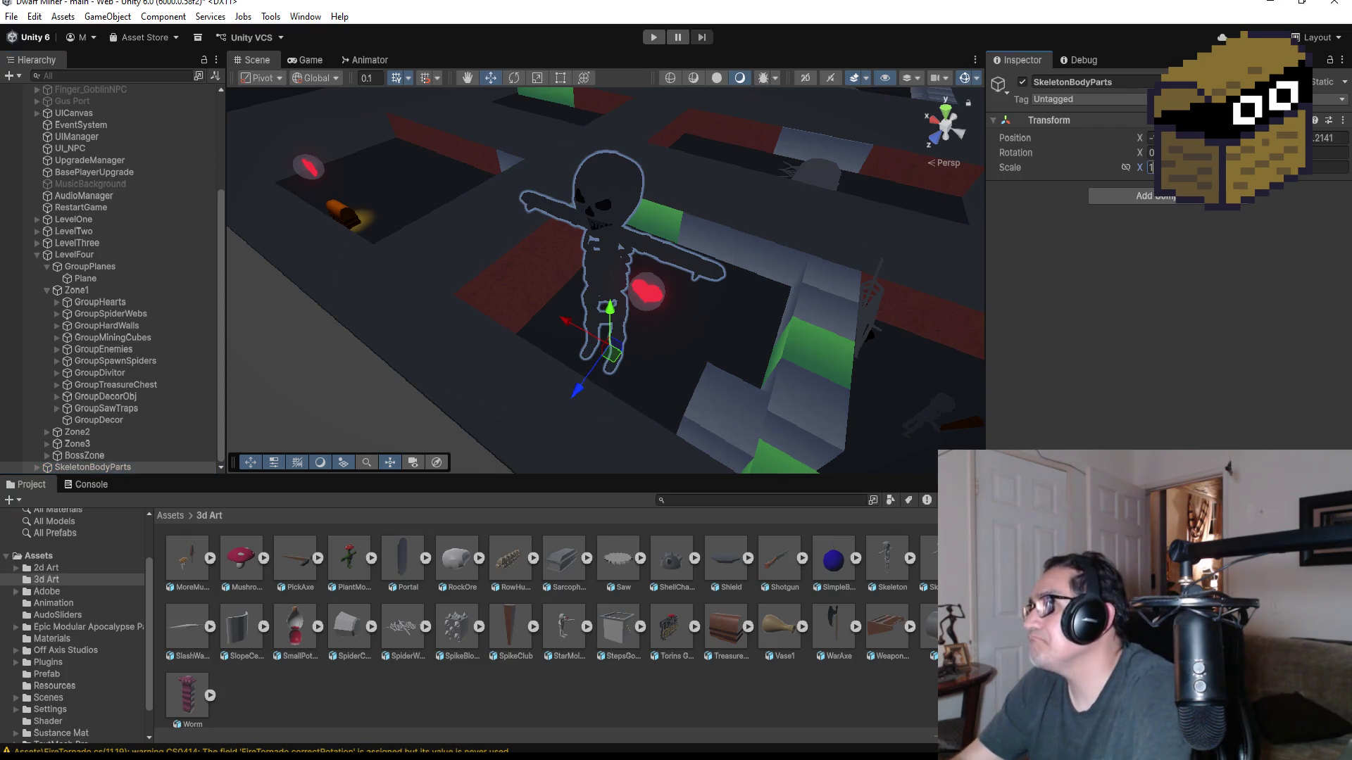
pyautogui.write('0')
pyautogui.click(1329, 167)
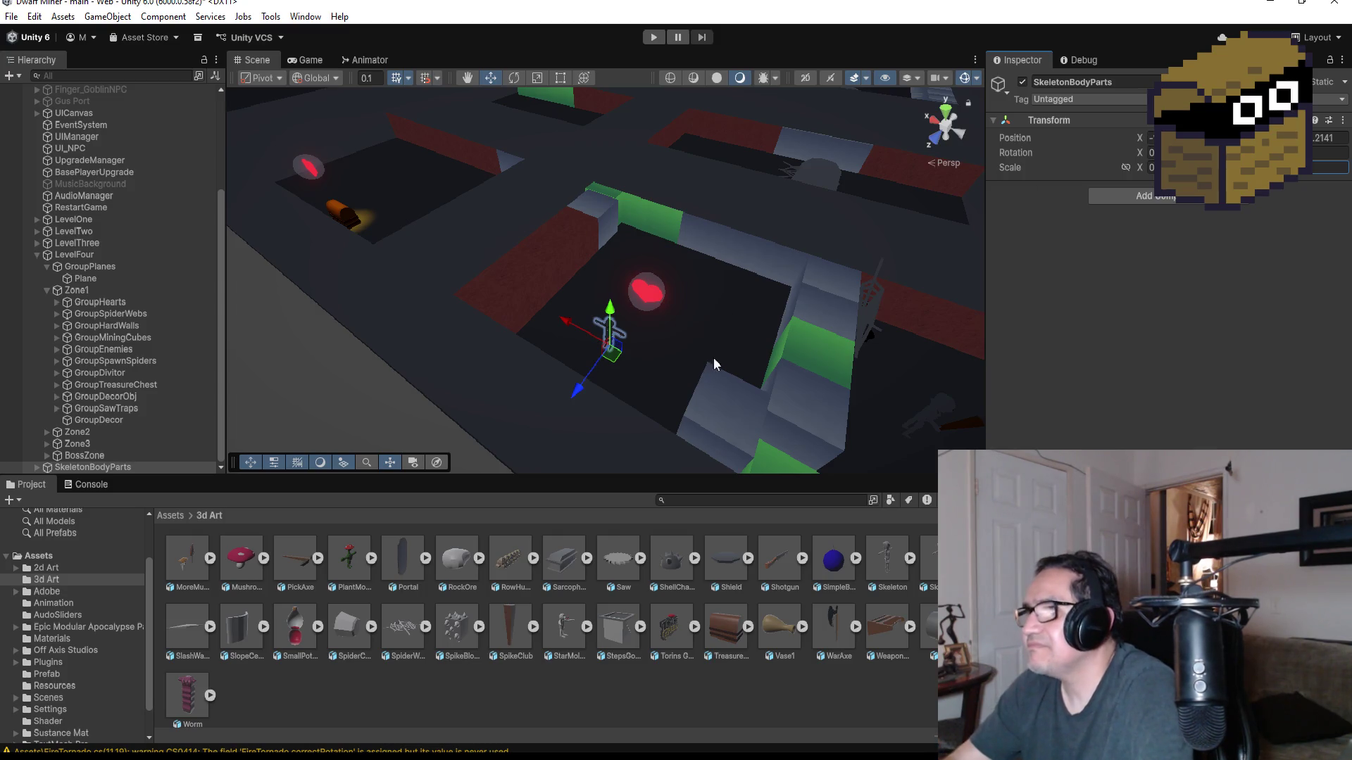
pyautogui.click(1159, 167)
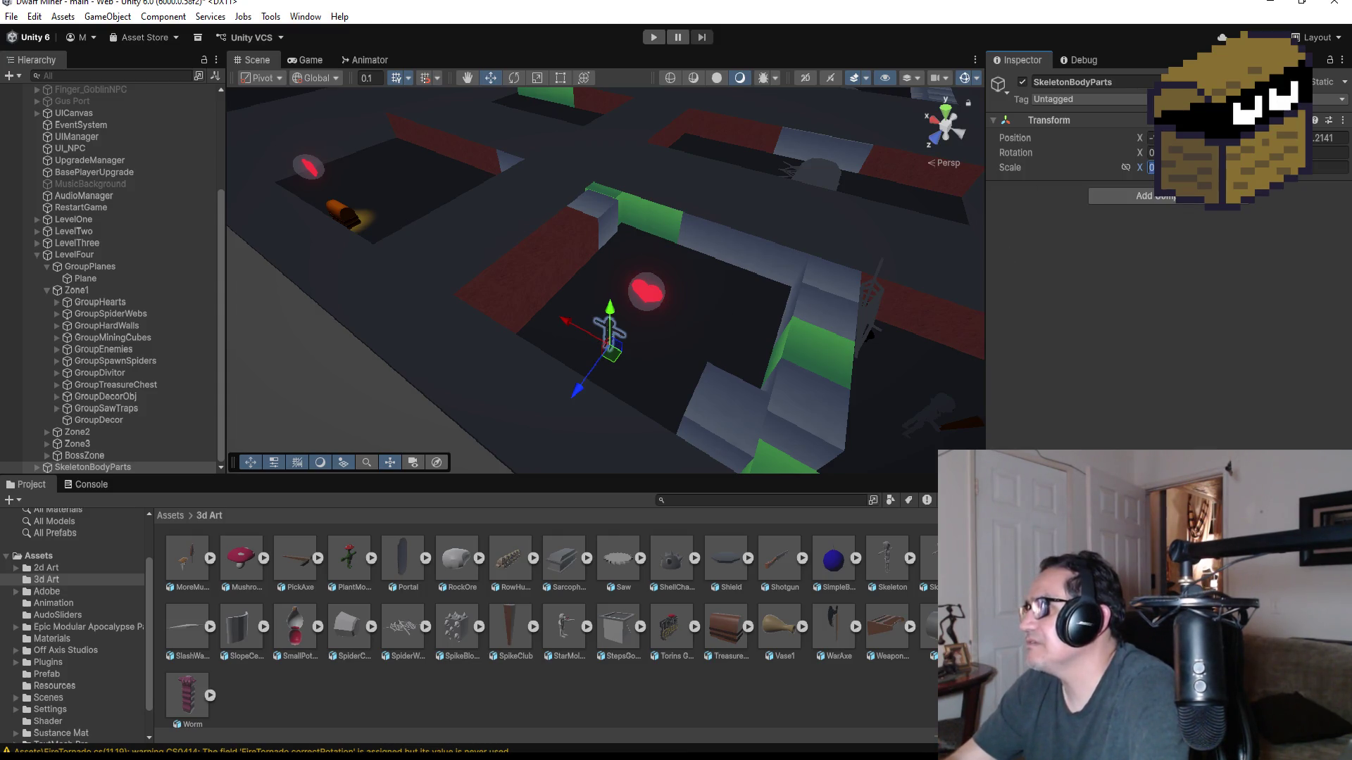
pyautogui.write('0.5')
pyautogui.press('Return')
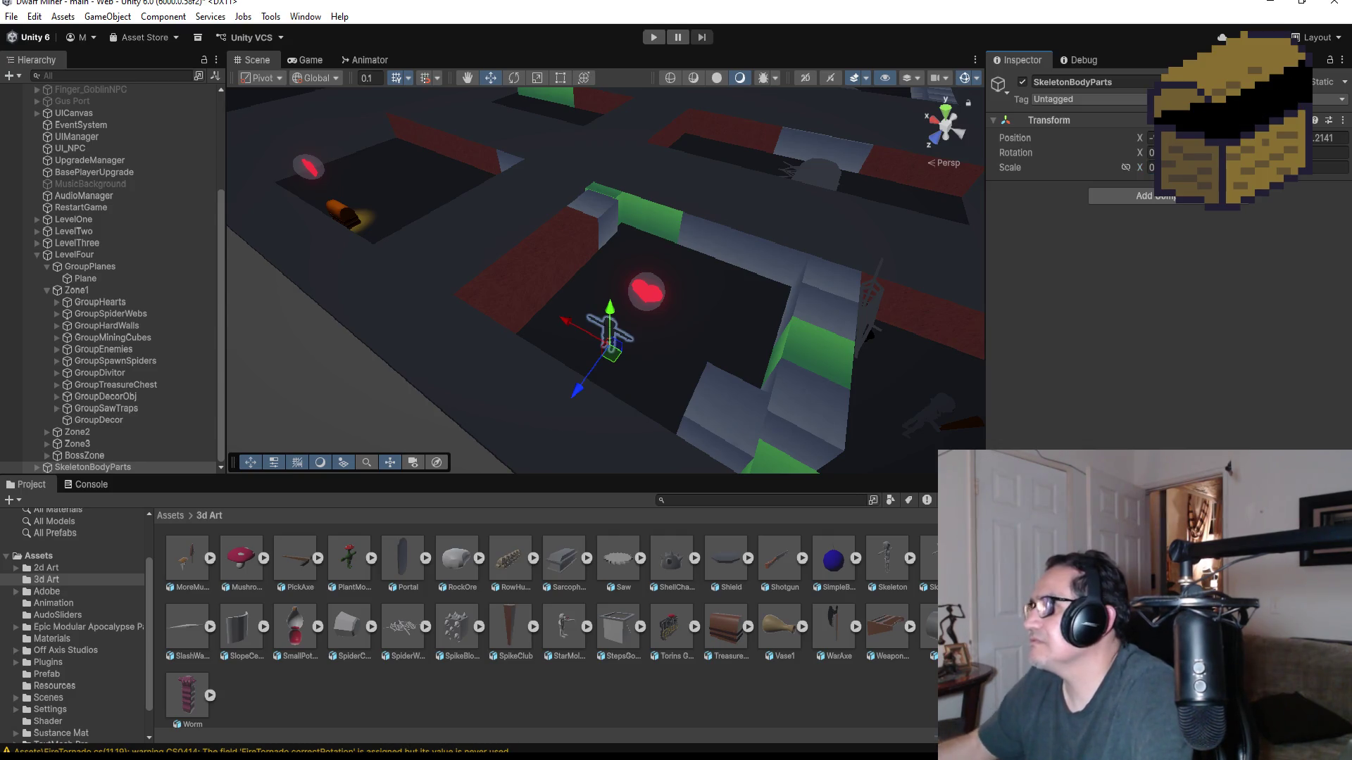
pyautogui.click(1329, 167)
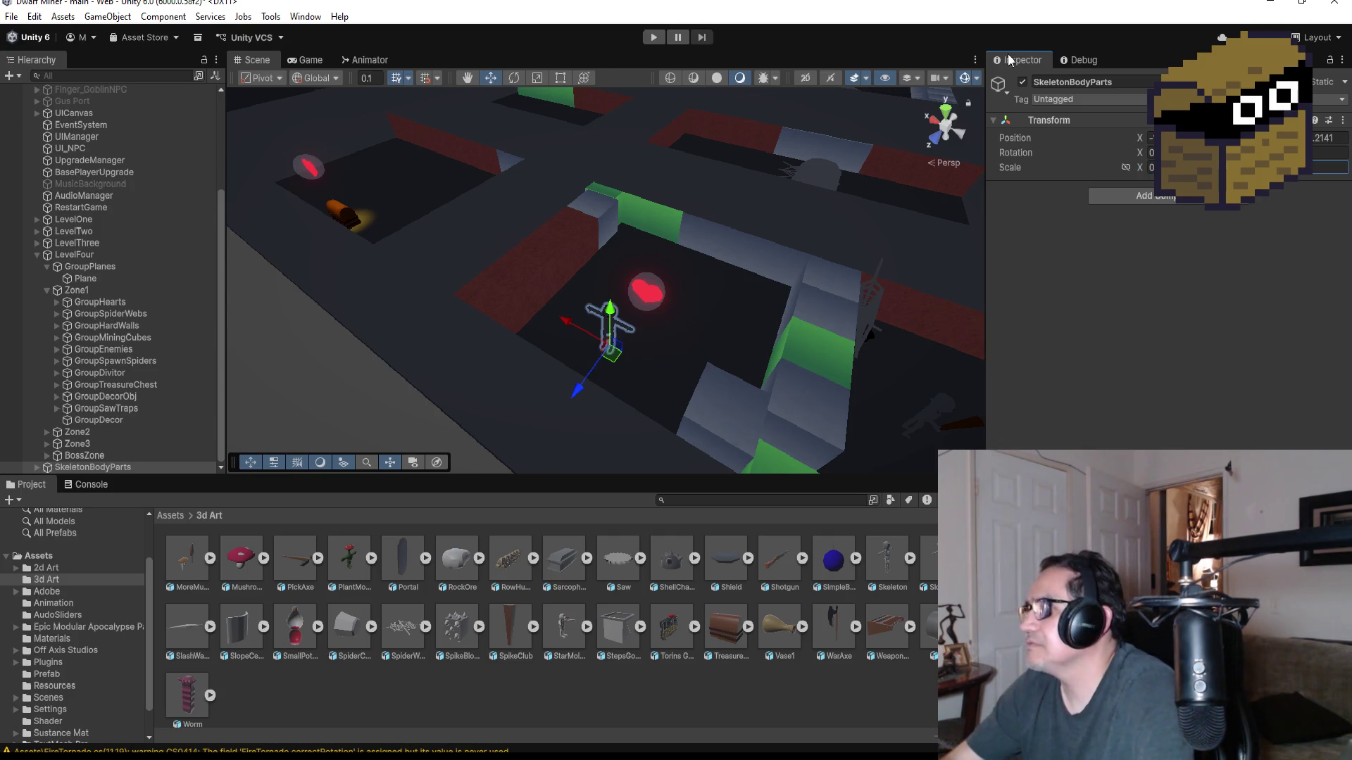
# - Move the skeleton past the right wall, adjust its height, and fine-tune its X scale
pyautogui.moveTo(571, 326); pyautogui.dragTo(859, 370)
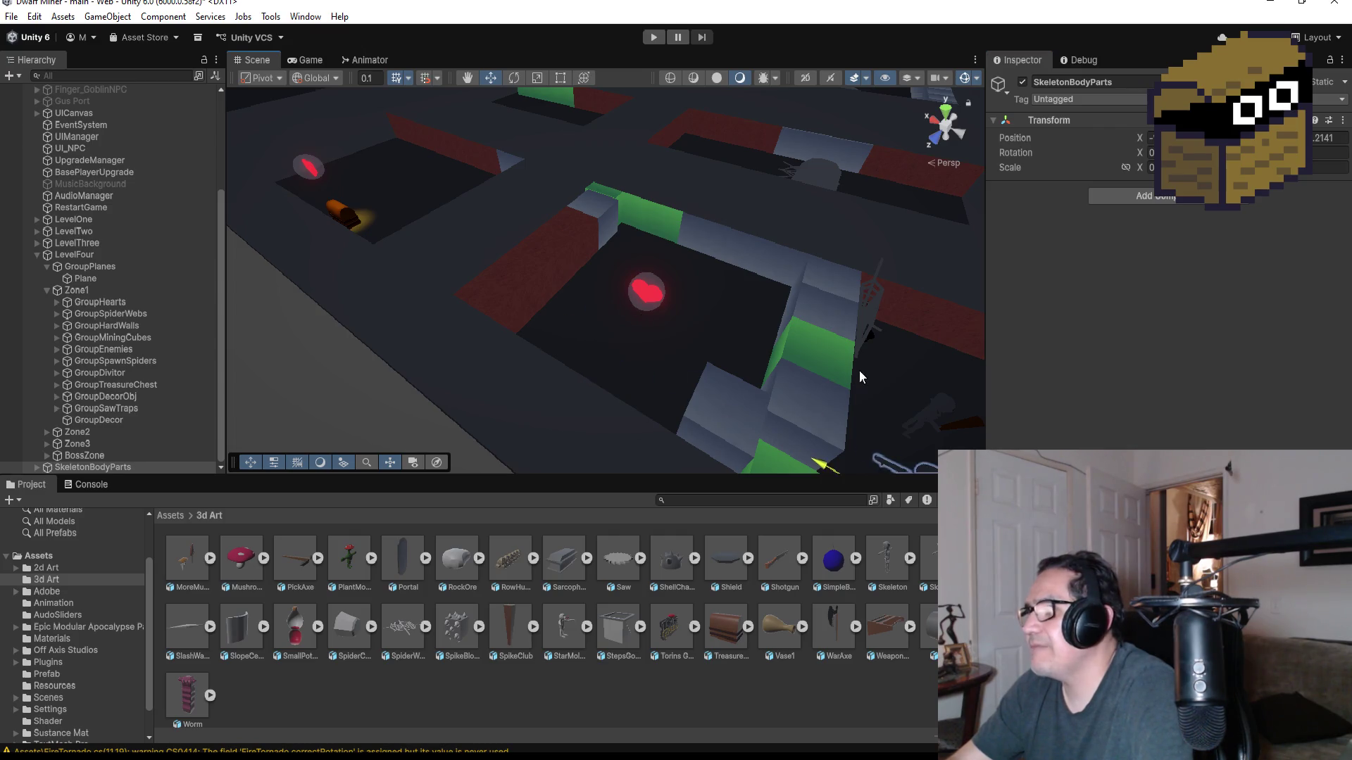
pyautogui.scroll(-2, 875, 370)
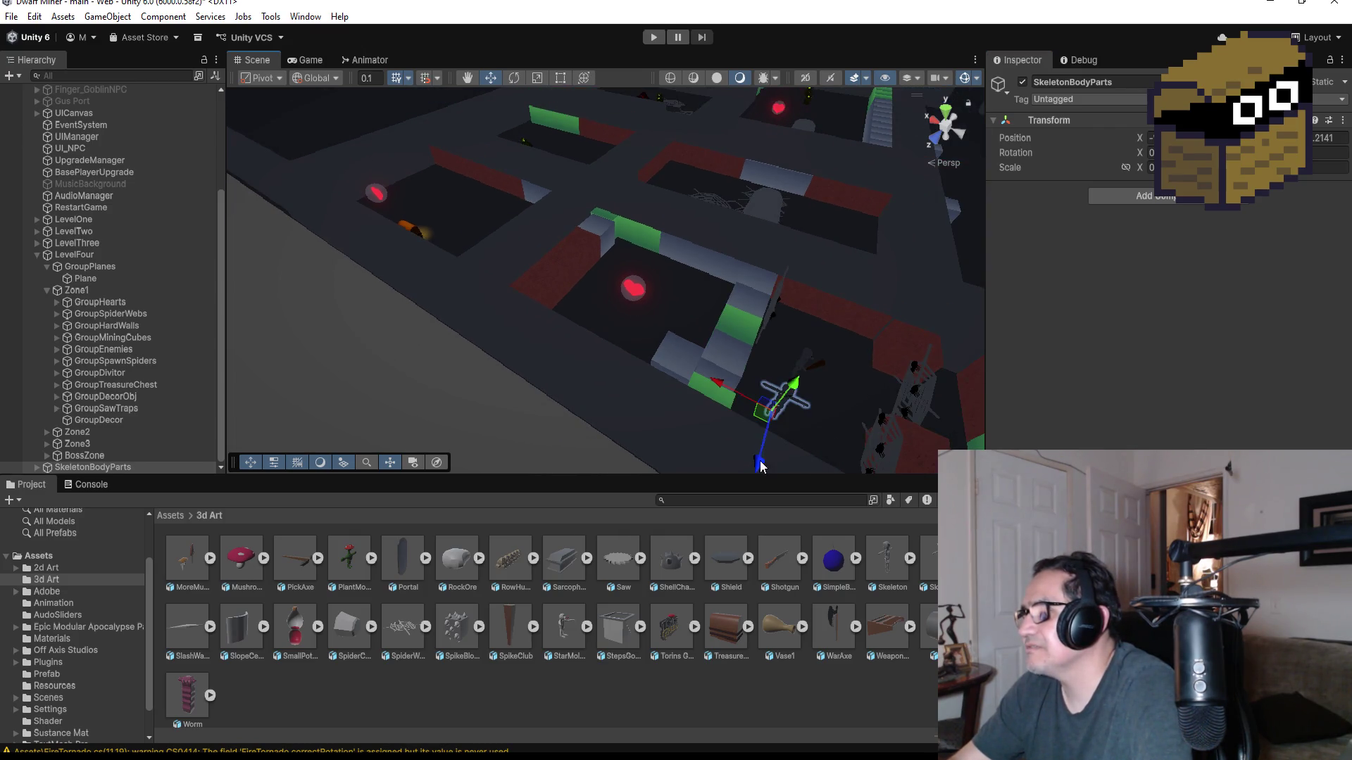
pyautogui.moveTo(765, 457); pyautogui.dragTo(776, 421)
pyautogui.press('f')
pyautogui.scroll(-4, 734, 280)
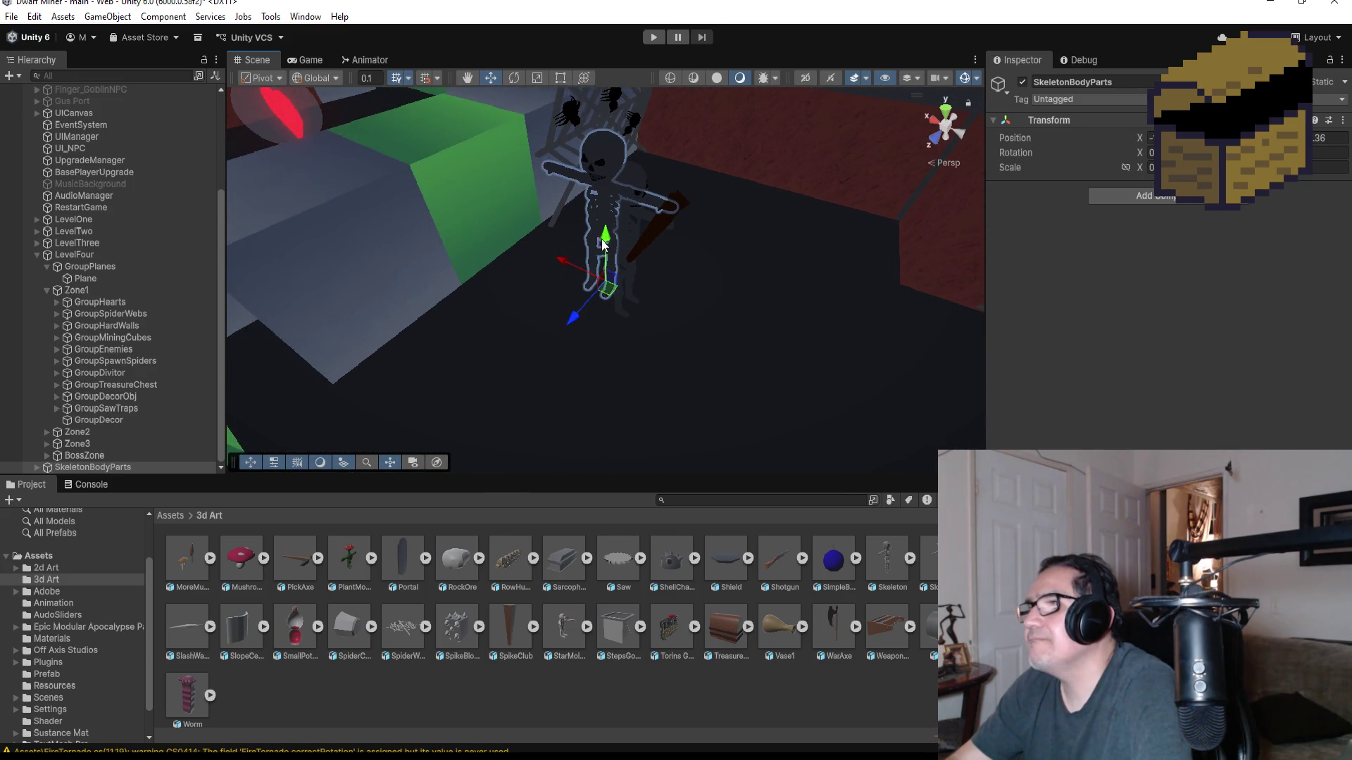
pyautogui.moveTo(603, 245); pyautogui.dragTo(602, 245)
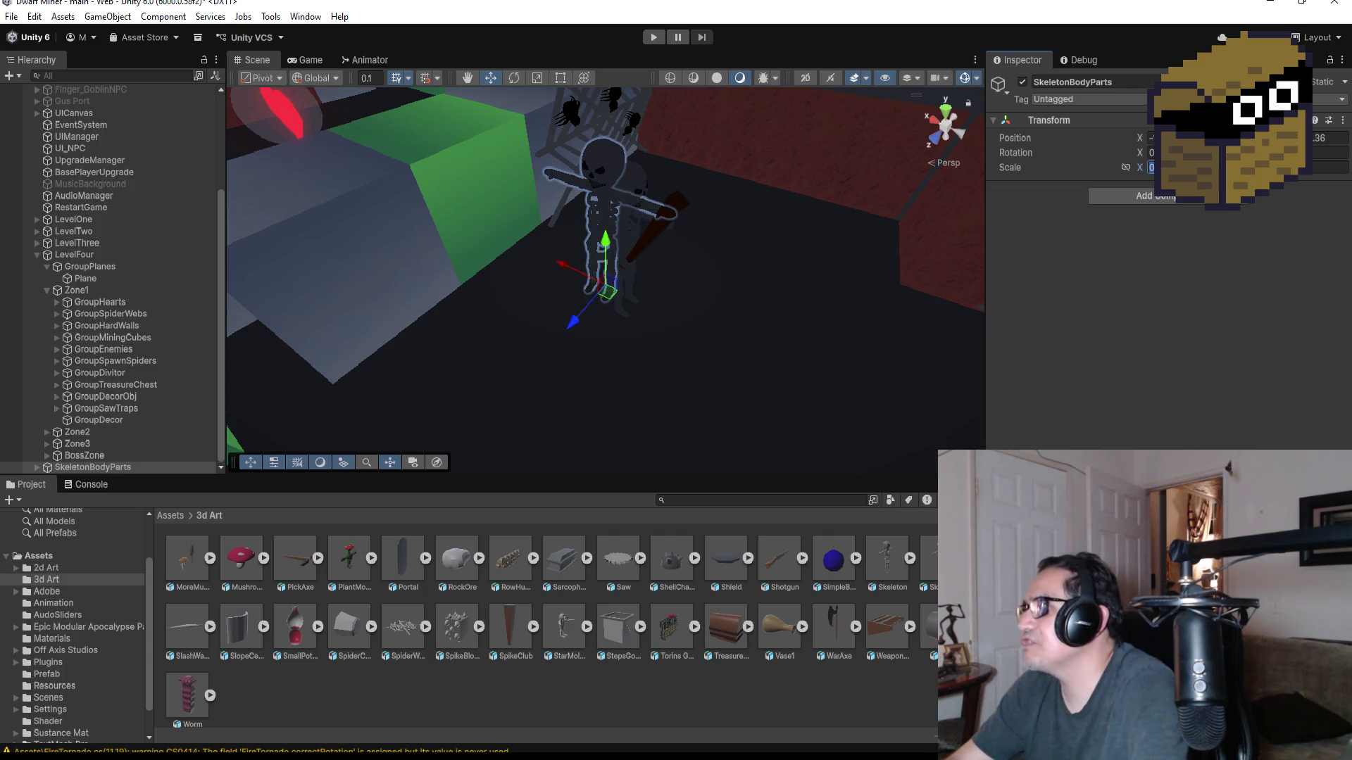
pyautogui.press('Return')
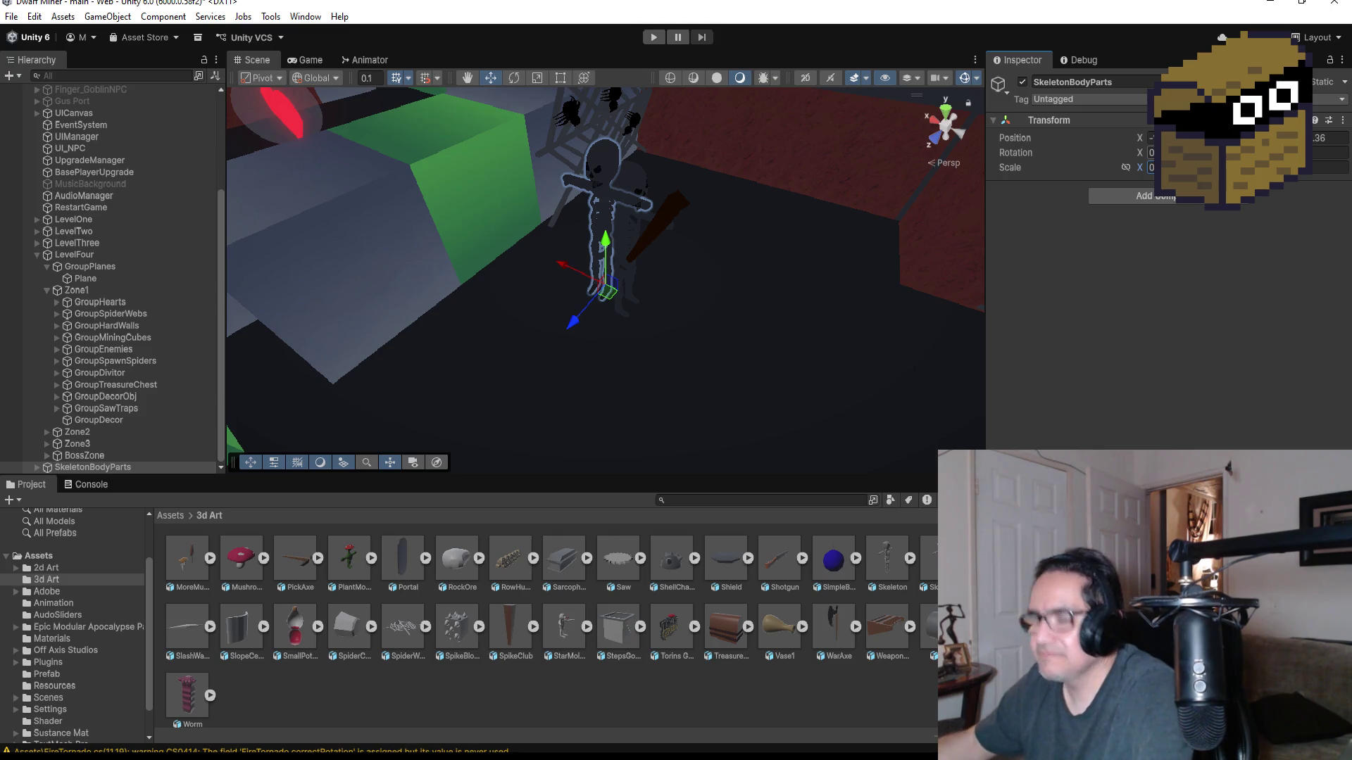
pyautogui.press('Return')
pyautogui.press('Return')
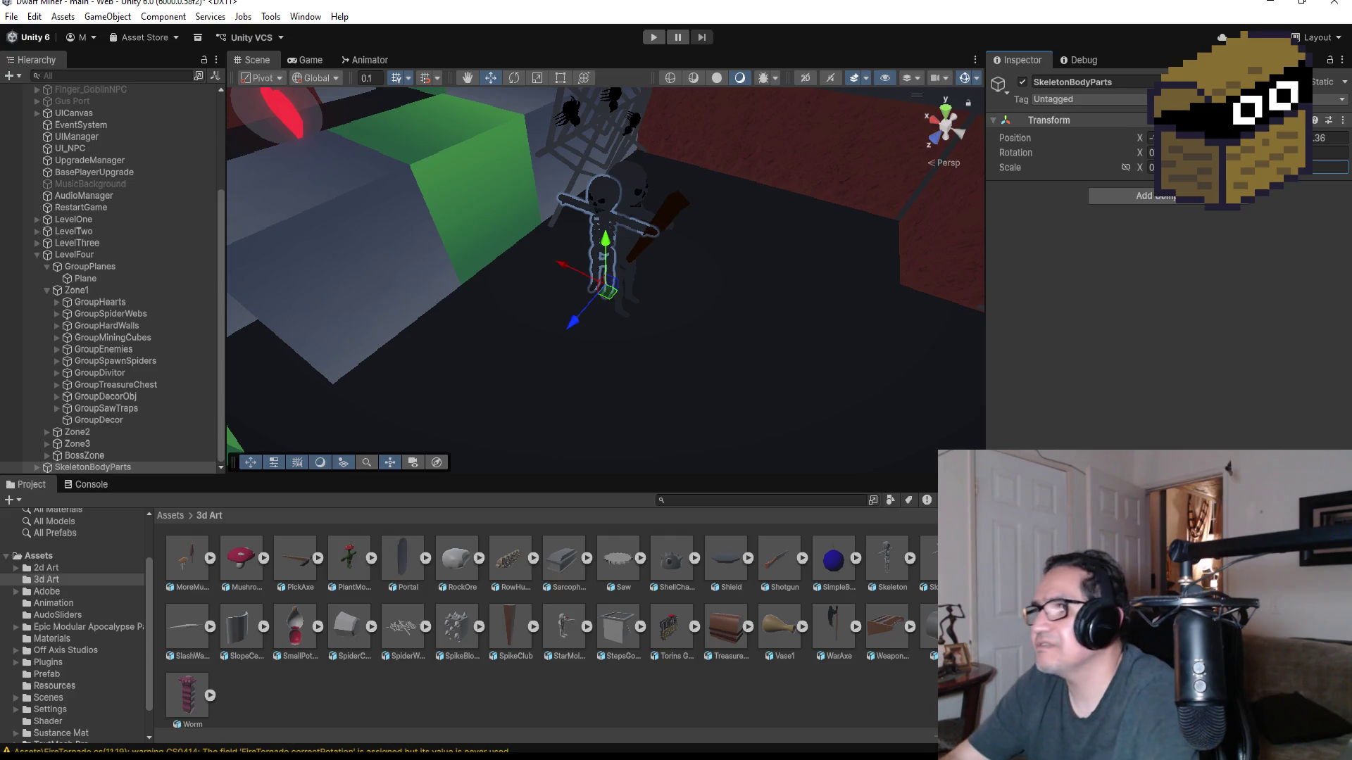
# - Position the skeleton beside the red heart, then frame and select SkeletonBodyParts
pyautogui.moveTo(775, 325)
pyautogui.mouseDown()
pyautogui.moveTo(686, 318)
pyautogui.moveTo(806, 278)
pyautogui.mouseUp()
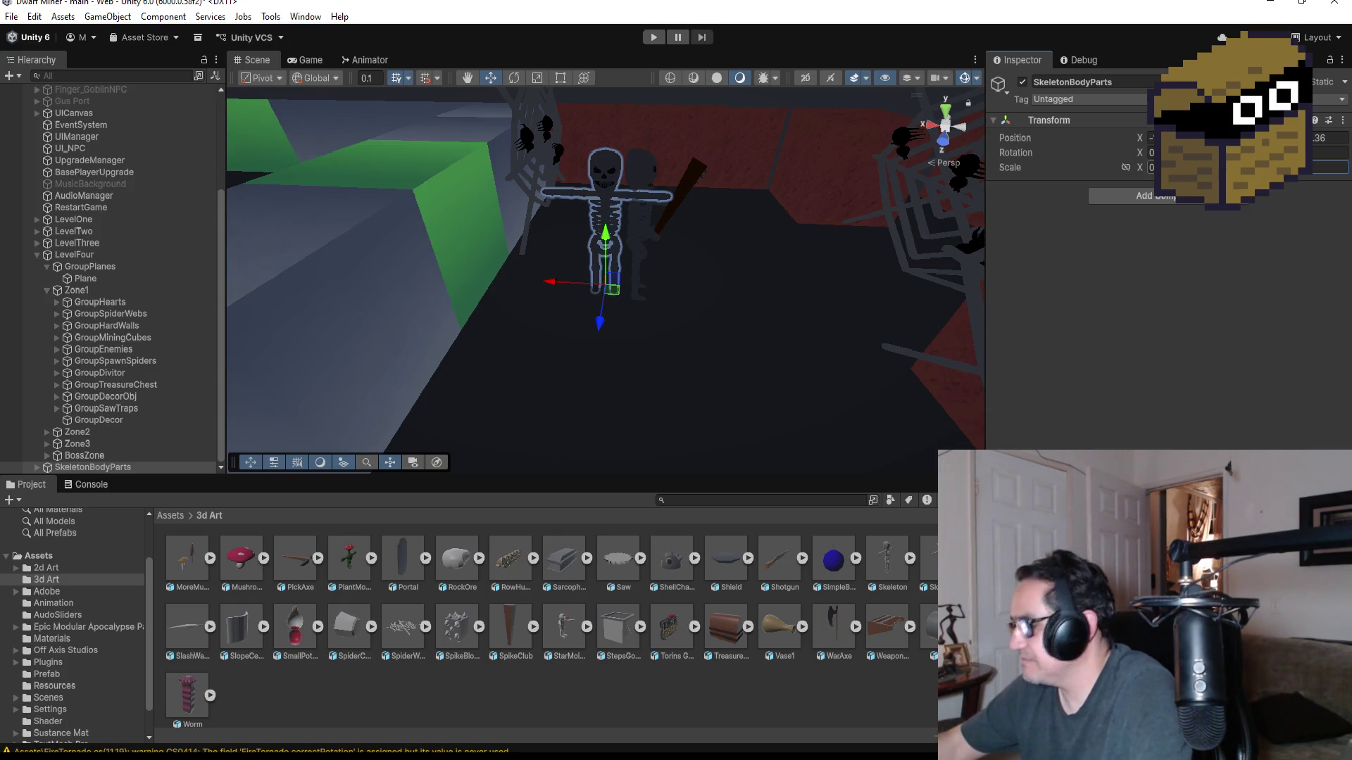
pyautogui.scroll(-5, 696, 356)
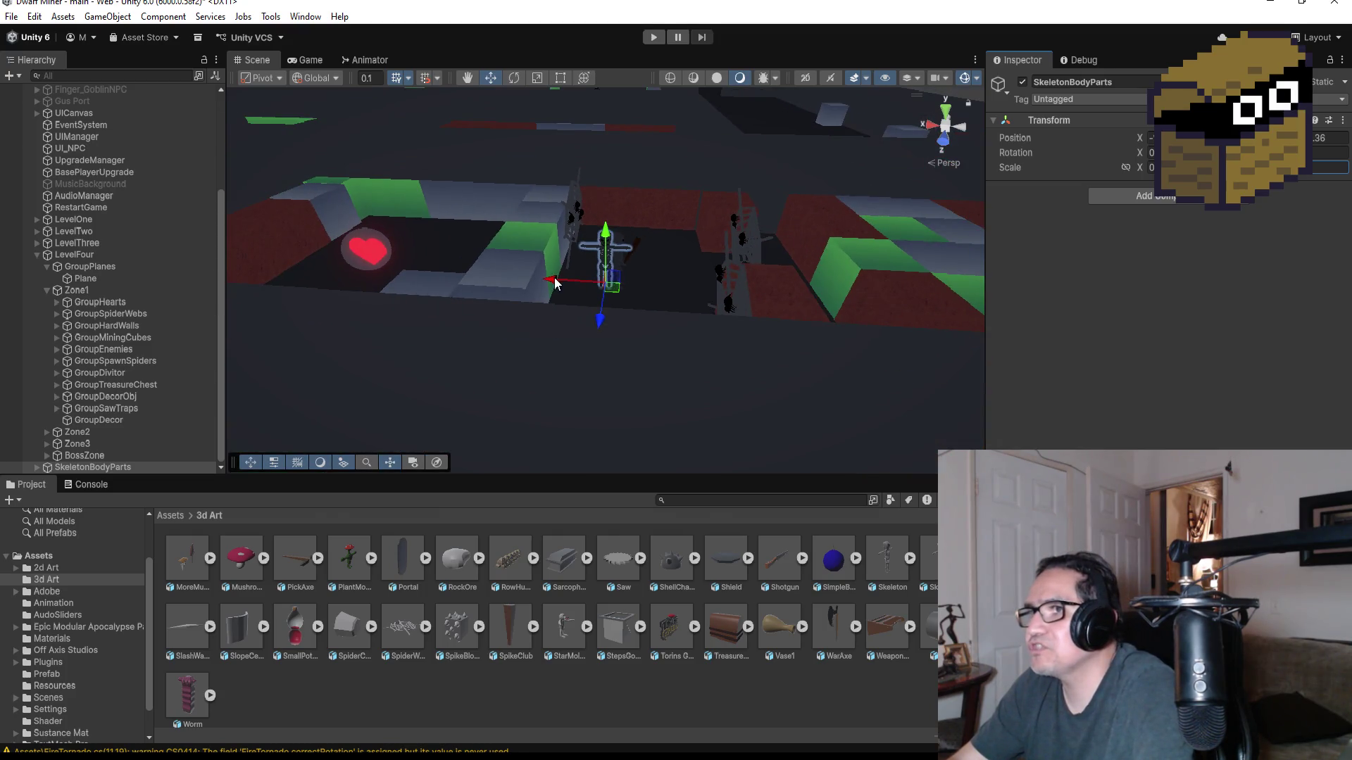
pyautogui.moveTo(555, 284)
pyautogui.mouseDown()
pyautogui.moveTo(437, 257)
pyautogui.moveTo(459, 253)
pyautogui.mouseUp()
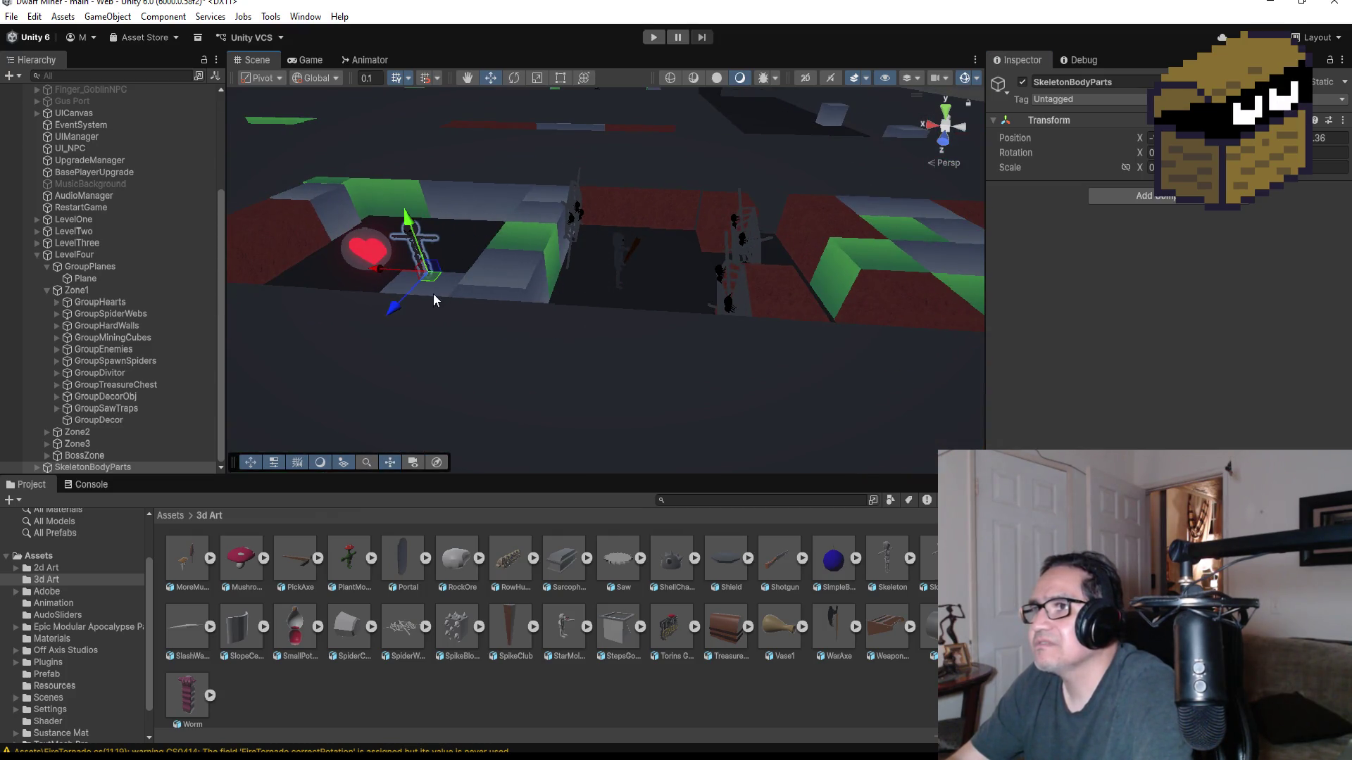
pyautogui.moveTo(378, 269); pyautogui.dragTo(592, 266)
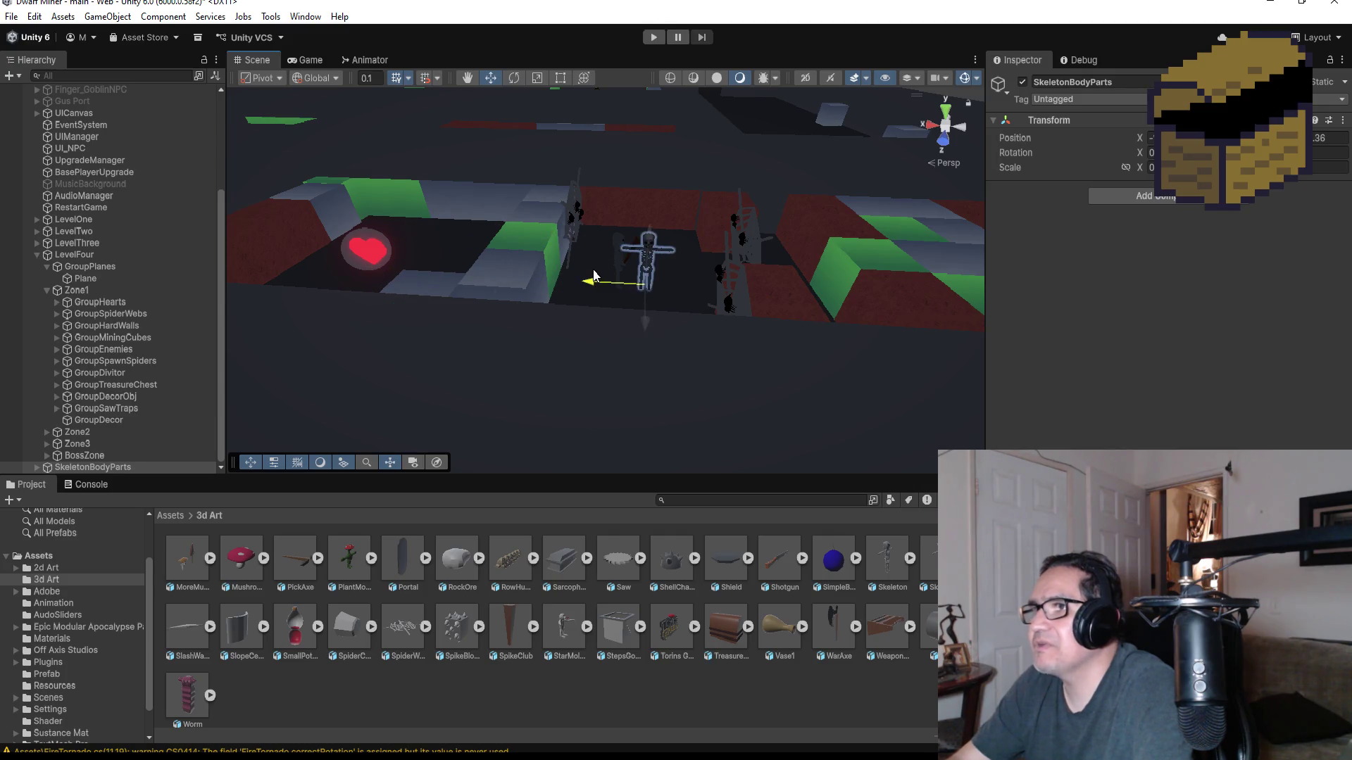
pyautogui.moveTo(681, 232)
pyautogui.mouseDown()
pyautogui.moveTo(708, 217)
pyautogui.moveTo(504, 373)
pyautogui.moveTo(517, 323)
pyautogui.mouseUp()
pyautogui.moveTo(605, 262)
pyautogui.mouseDown()
pyautogui.moveTo(548, 119)
pyautogui.moveTo(535, 153)
pyautogui.moveTo(445, 147)
pyautogui.moveTo(462, 146)
pyautogui.mouseUp()
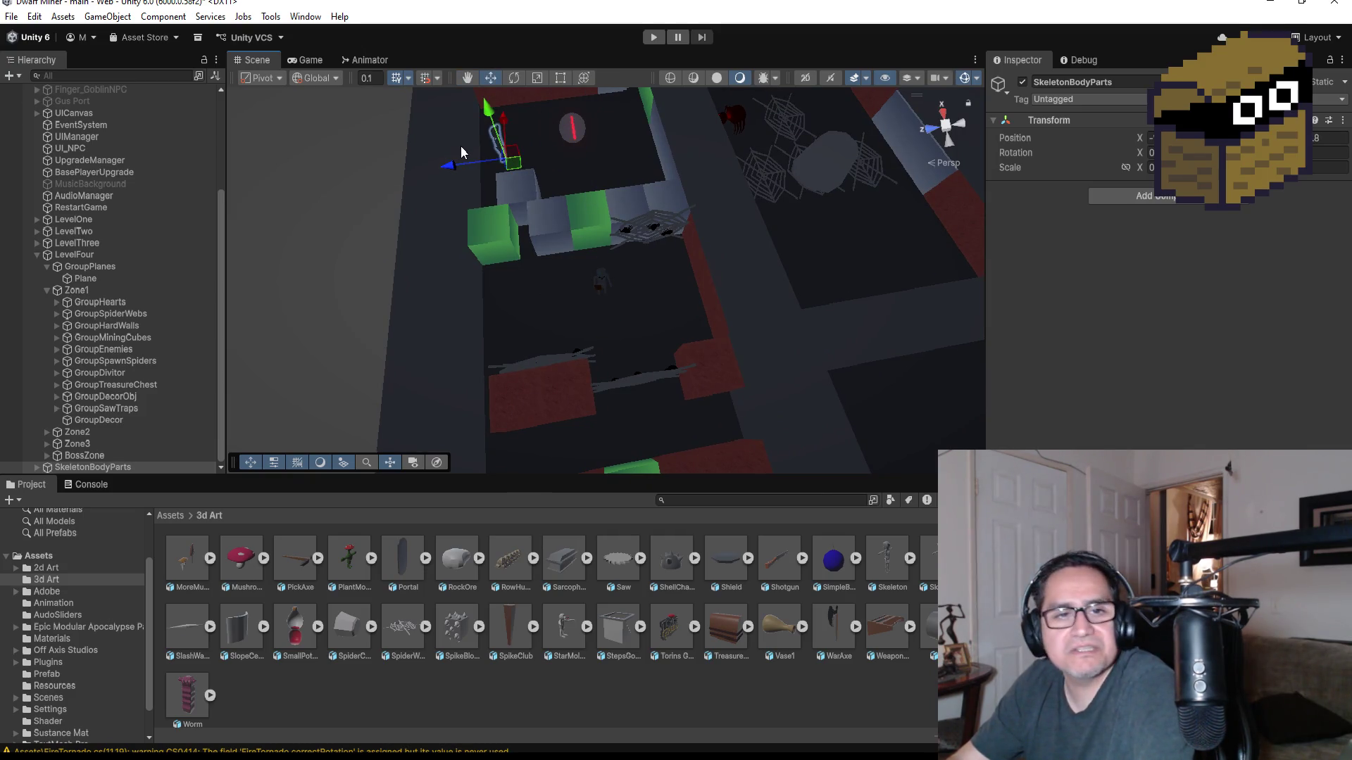
pyautogui.scroll(3, 462, 146)
pyautogui.press('f')
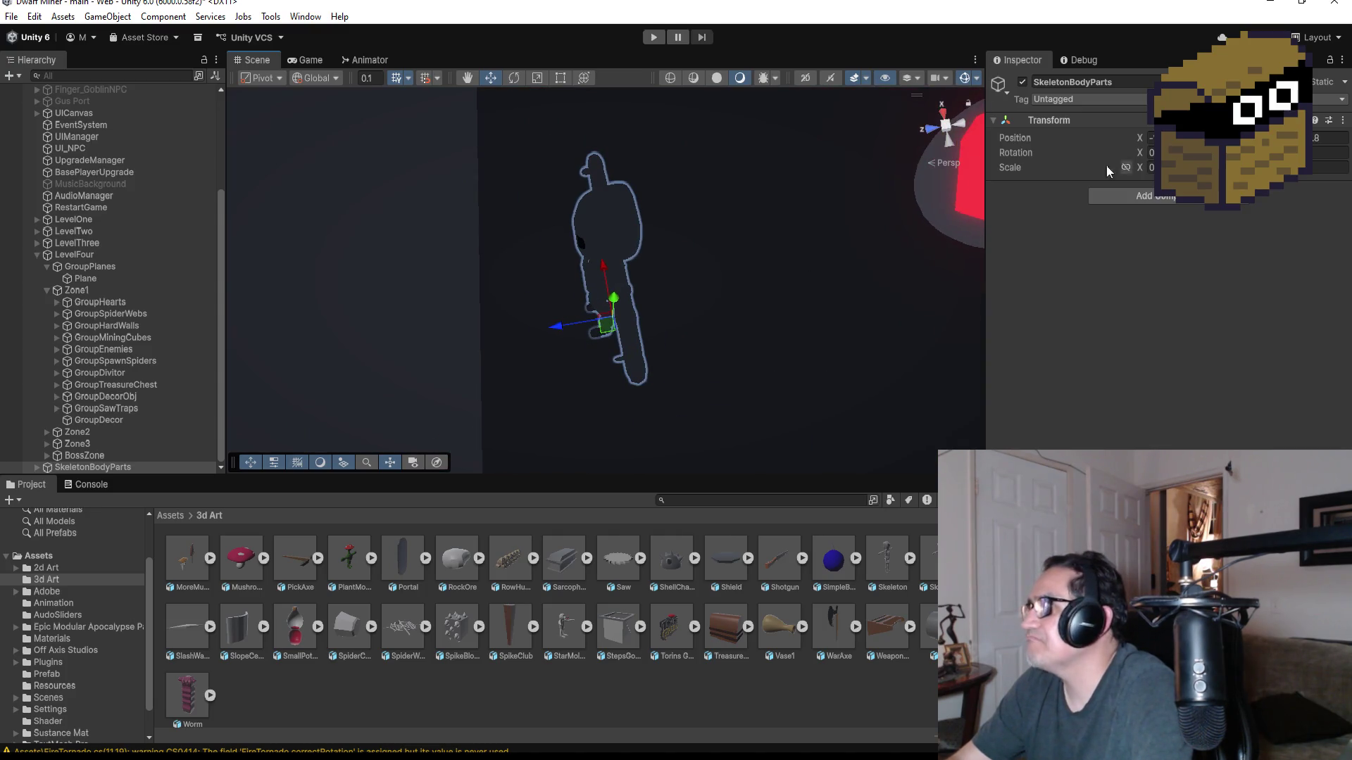
pyautogui.click(42, 467)
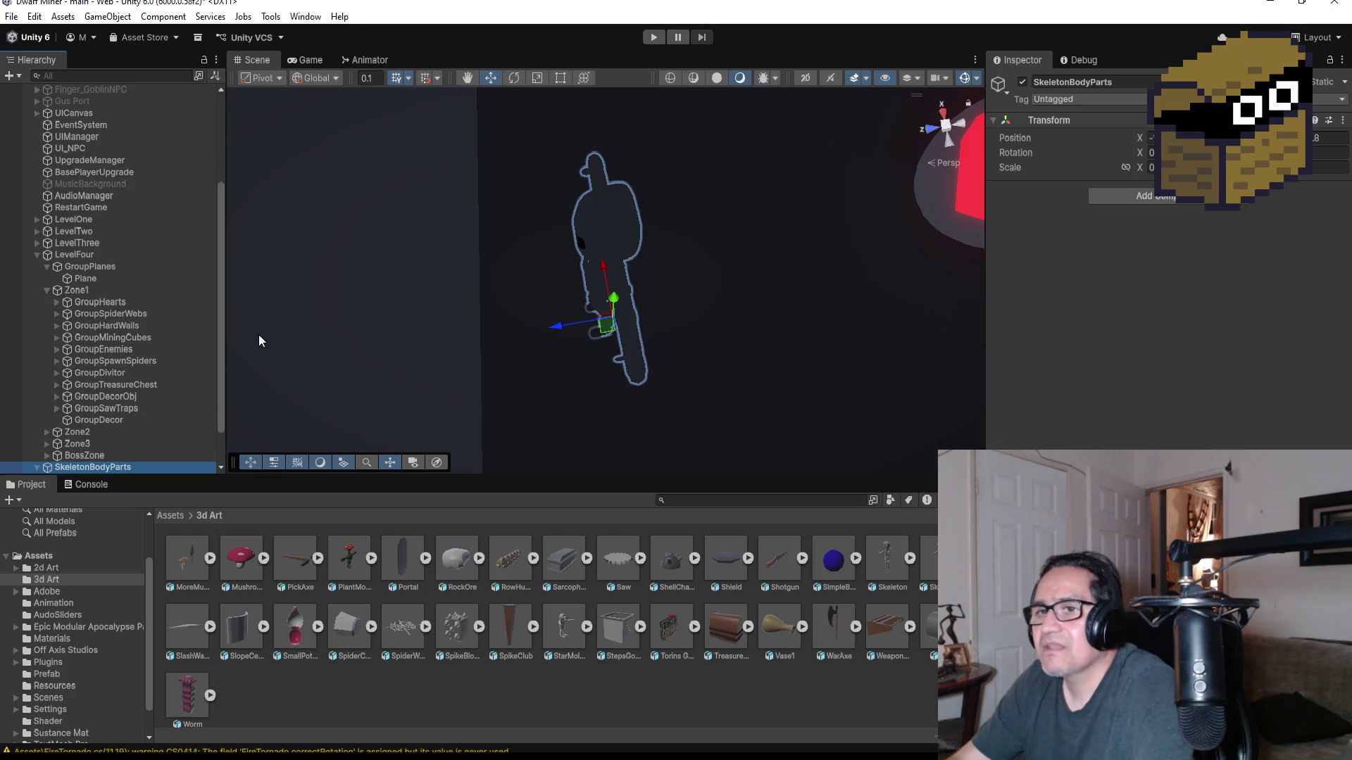
pyautogui.scroll(-2, 259, 335)
# - Pull the skeleton's Head away from the body and lower it onto the floor
pyautogui.press('Right')
pyautogui.click(107, 430)
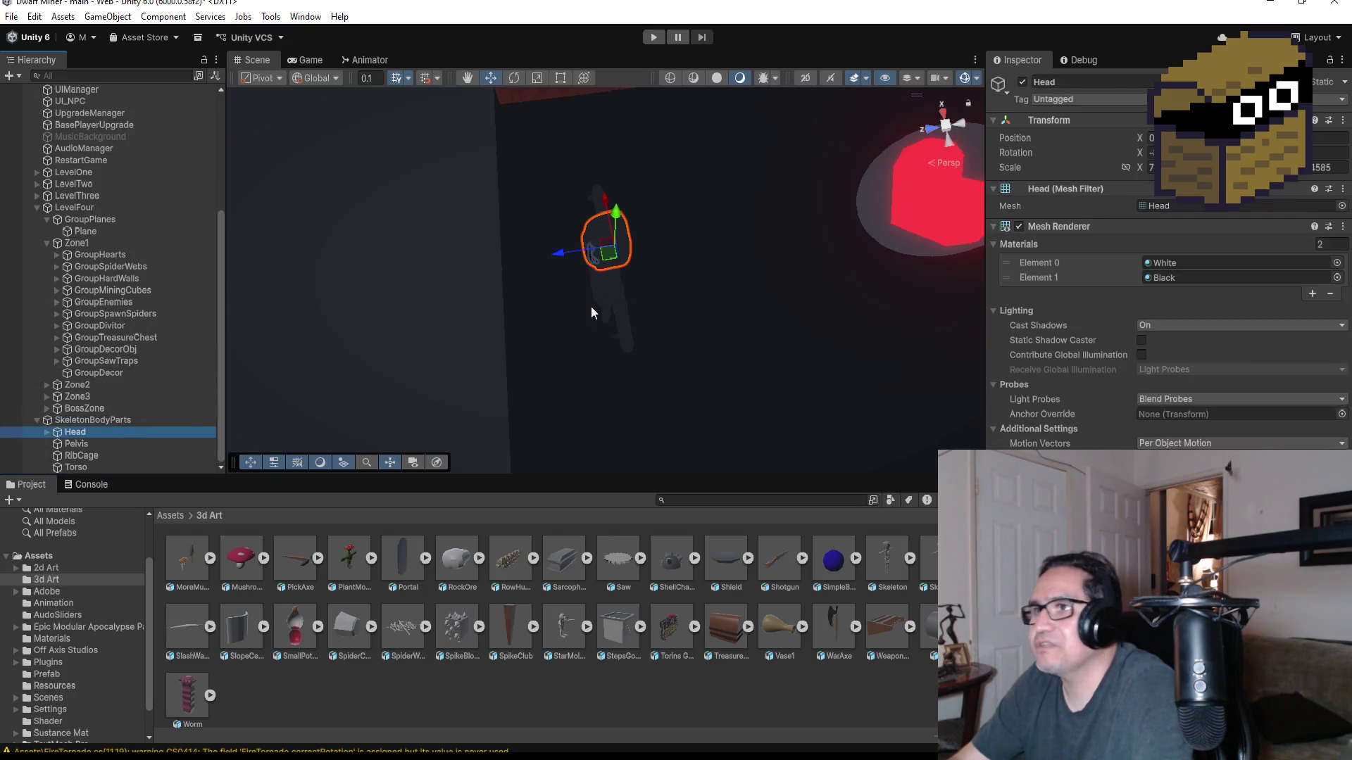
pyautogui.moveTo(561, 258); pyautogui.dragTo(656, 238)
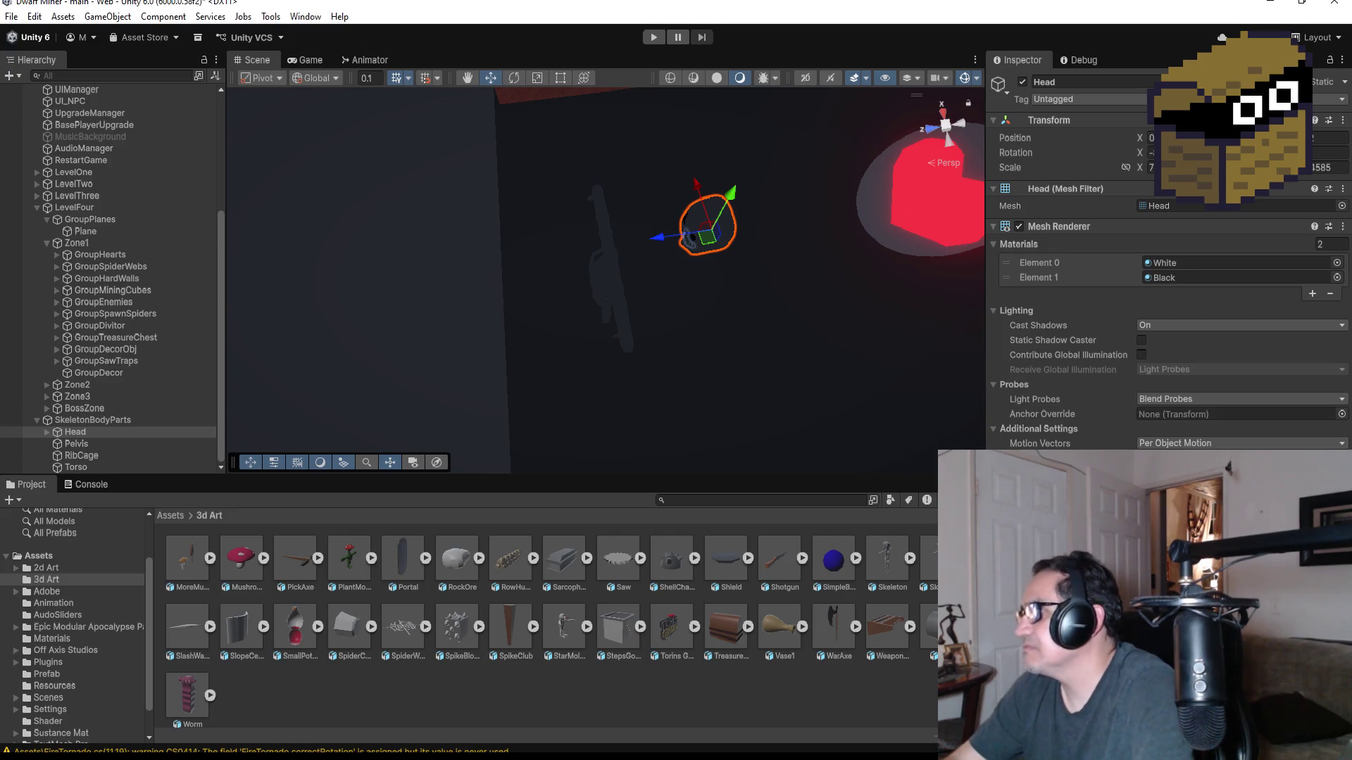
pyautogui.scroll(-3, 1142, 434)
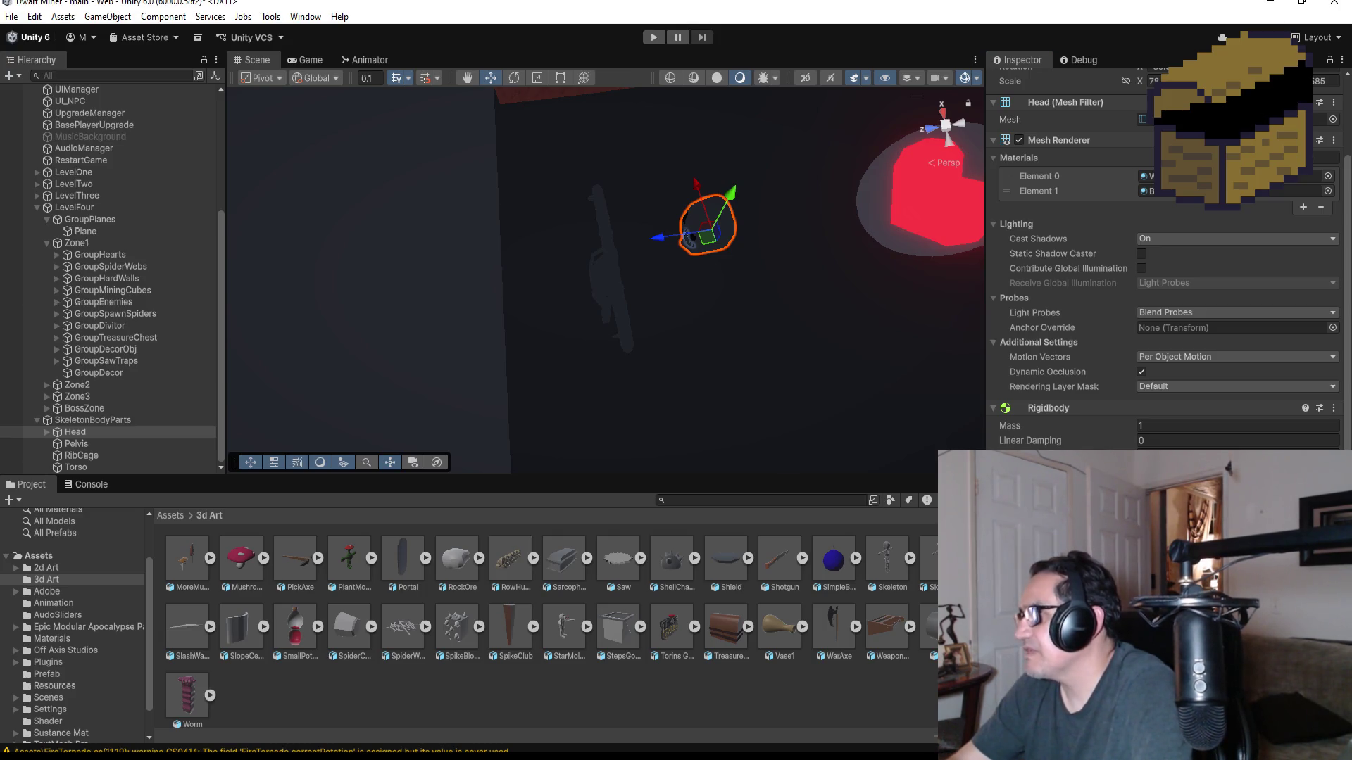
pyautogui.moveTo(733, 199)
pyautogui.mouseDown()
pyautogui.moveTo(725, 262)
pyautogui.moveTo(746, 284)
pyautogui.mouseUp()
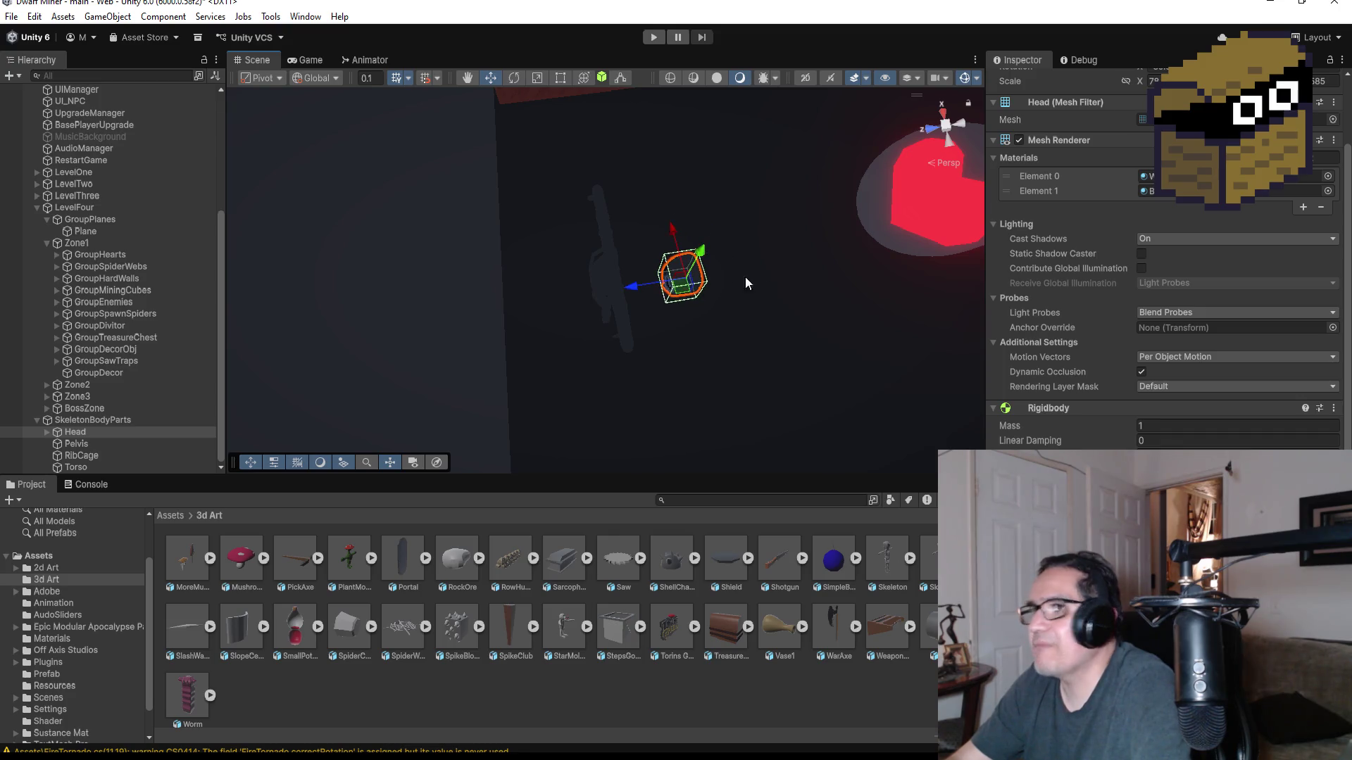
pyautogui.moveTo(814, 334); pyautogui.dragTo(779, 224)
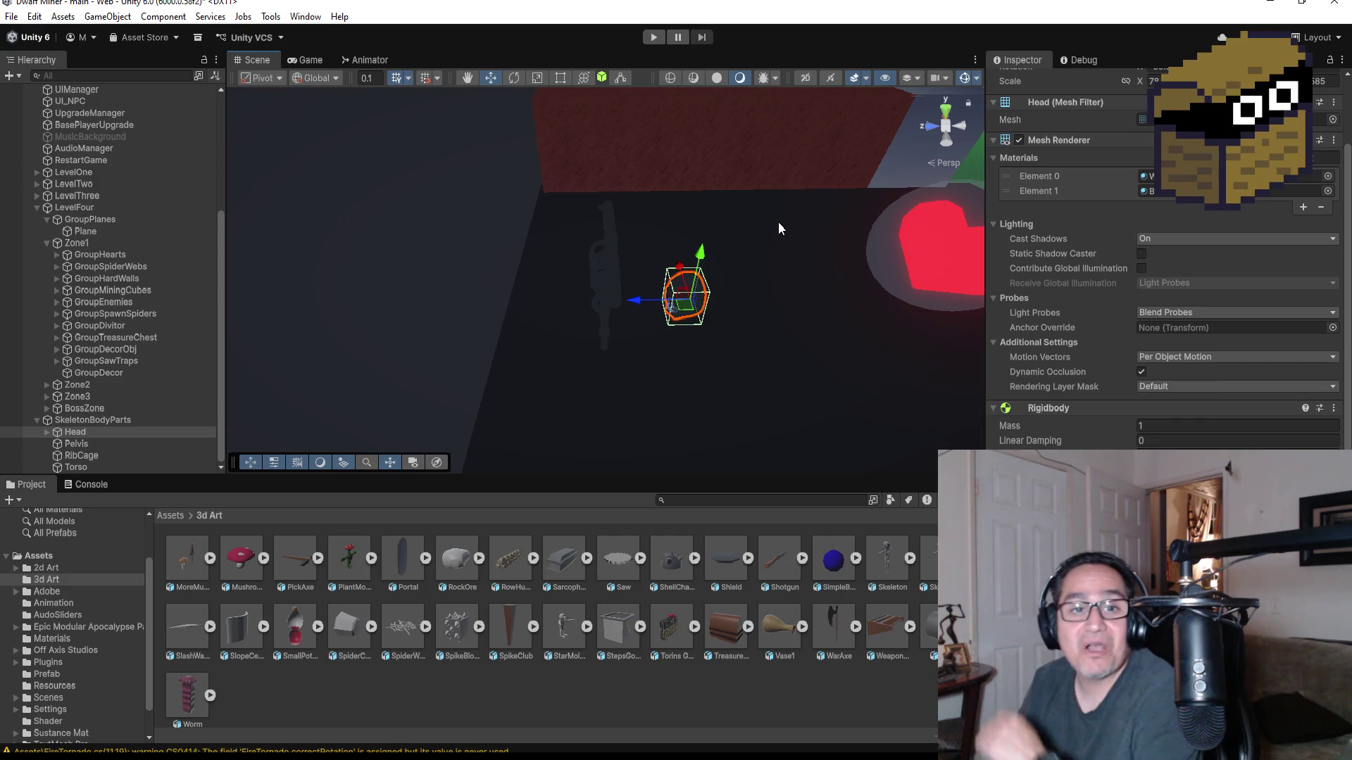
pyautogui.moveTo(771, 214)
pyautogui.mouseDown()
pyautogui.moveTo(832, 328)
pyautogui.moveTo(811, 267)
pyautogui.moveTo(780, 304)
pyautogui.moveTo(755, 285)
pyautogui.moveTo(757, 370)
pyautogui.moveTo(763, 305)
pyautogui.mouseUp()
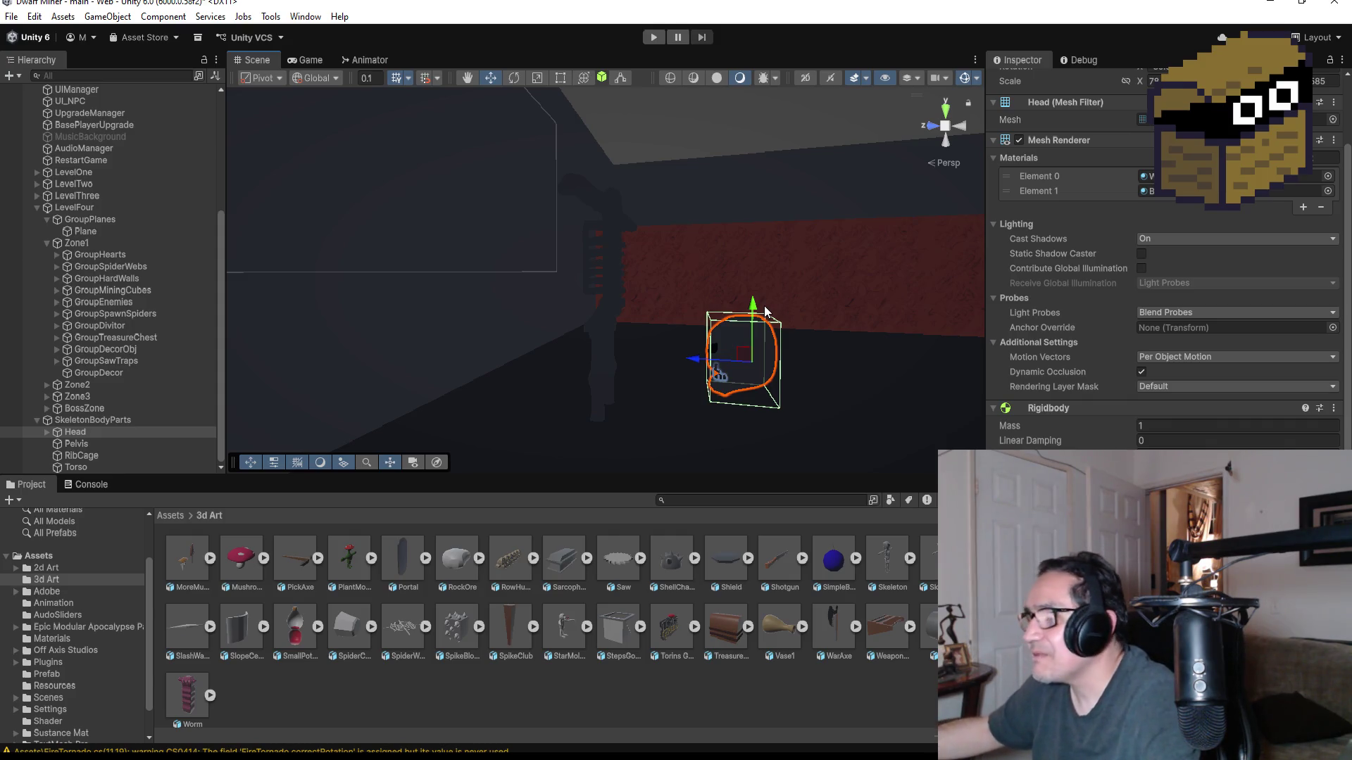
# - Check the Head's placement from a top view and perspective, then reselect the Head
pyautogui.scroll(-1, 778, 296)
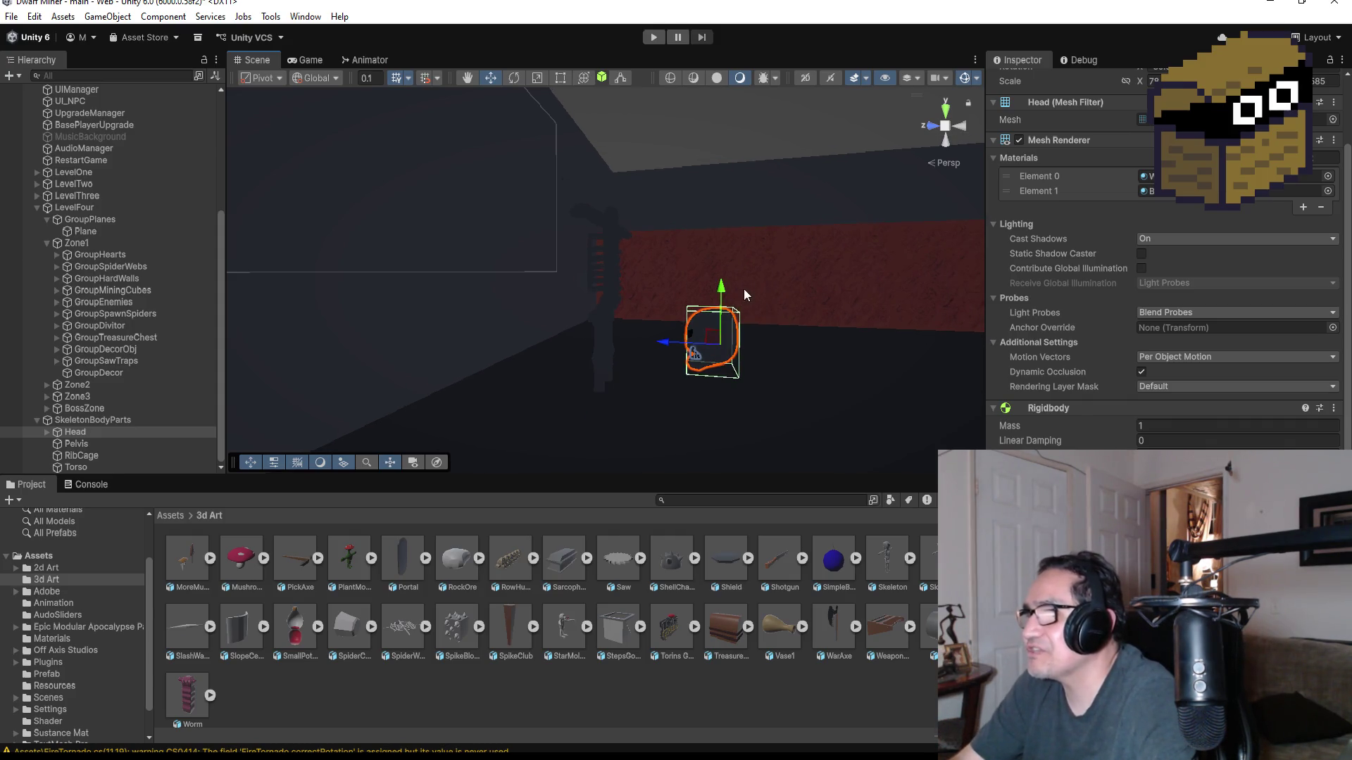
pyautogui.click(945, 106)
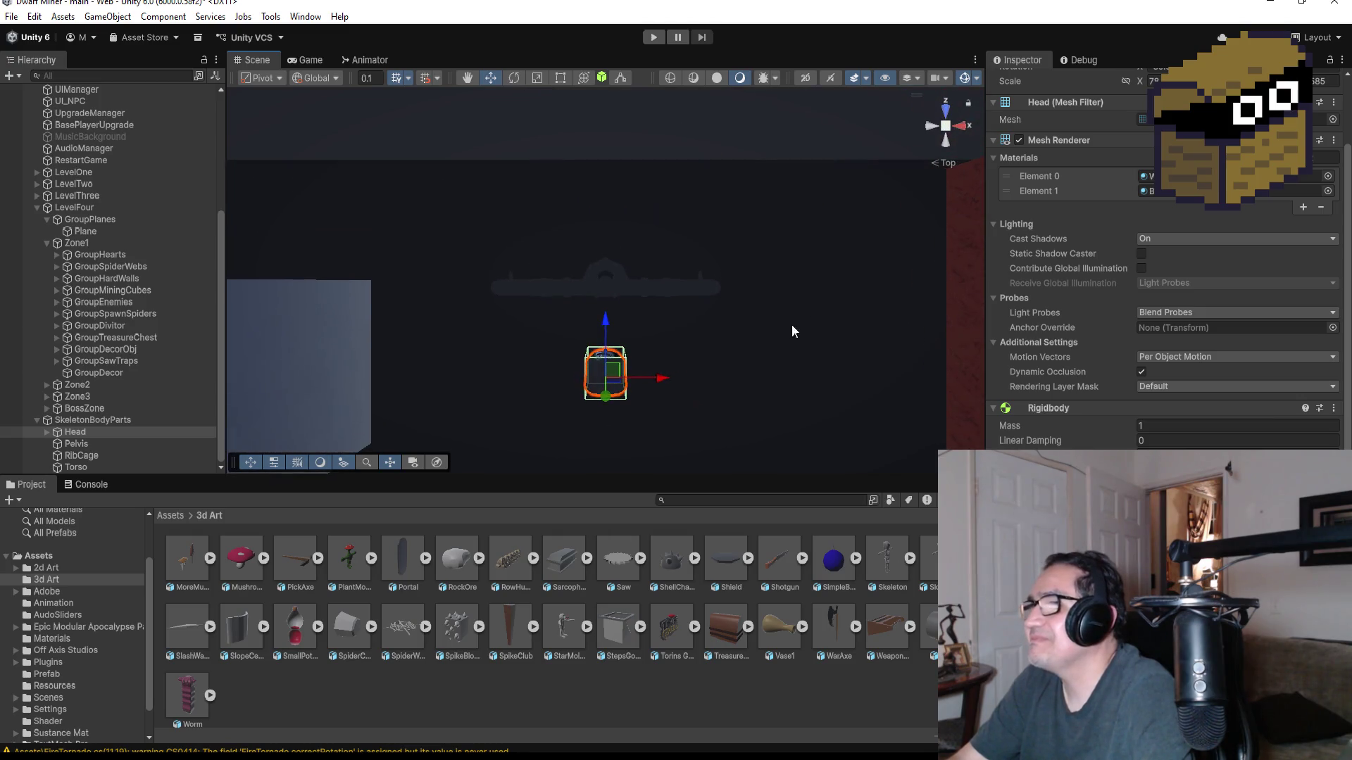
pyautogui.moveTo(633, 334); pyautogui.dragTo(674, 338)
pyautogui.click(603, 286)
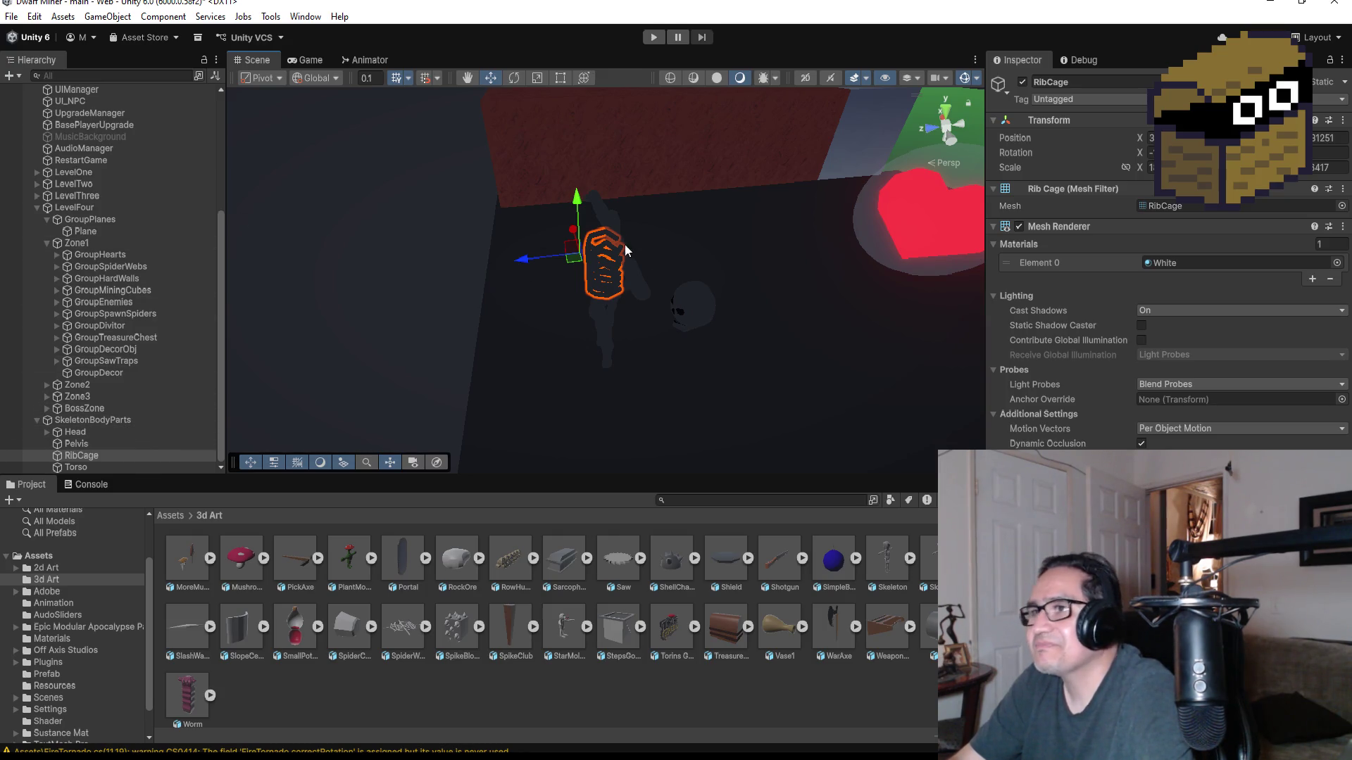
pyautogui.click(94, 432)
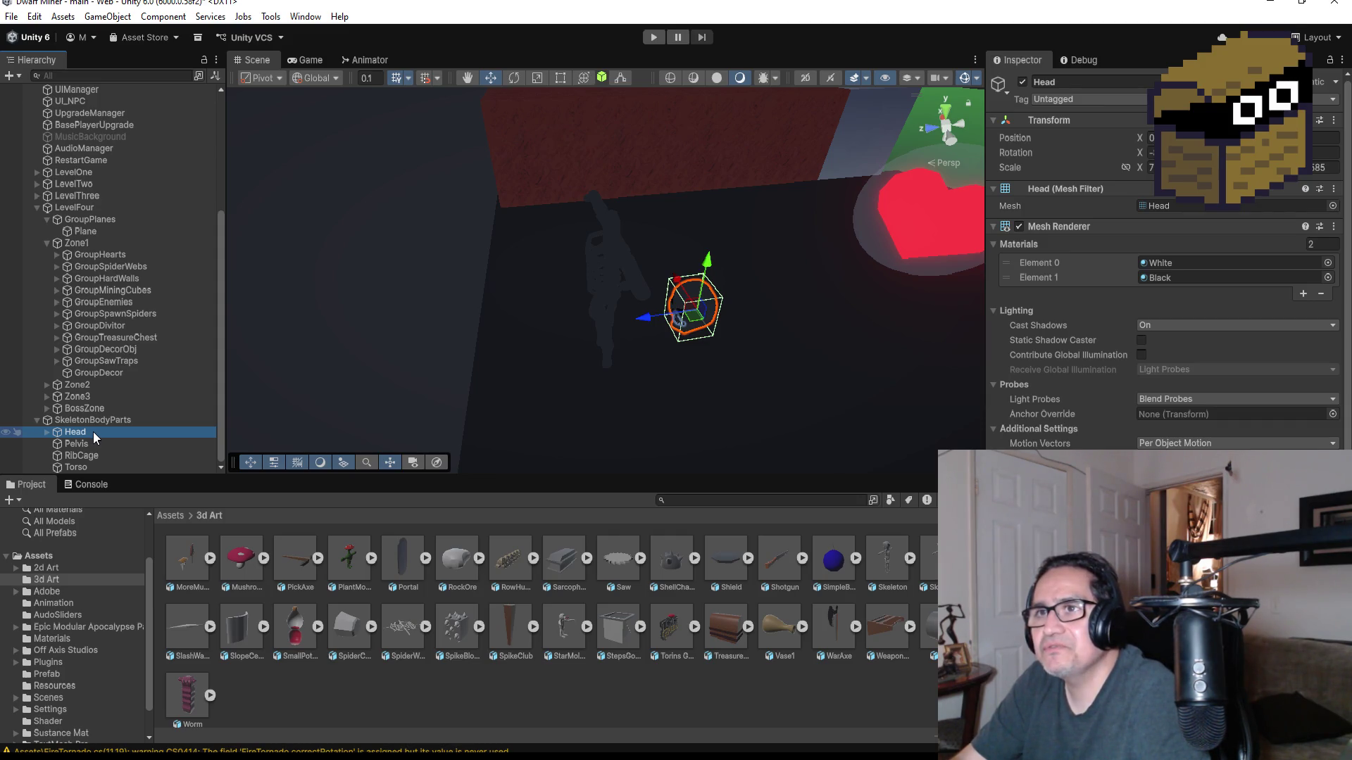
# - Reparent the Head under LevelFour > Zone1 > GroupDecor, then select the Pelvis
pyautogui.moveTo(93, 433)
pyautogui.mouseDown()
pyautogui.moveTo(96, 371)
pyautogui.moveTo(109, 388)
pyautogui.mouseUp()
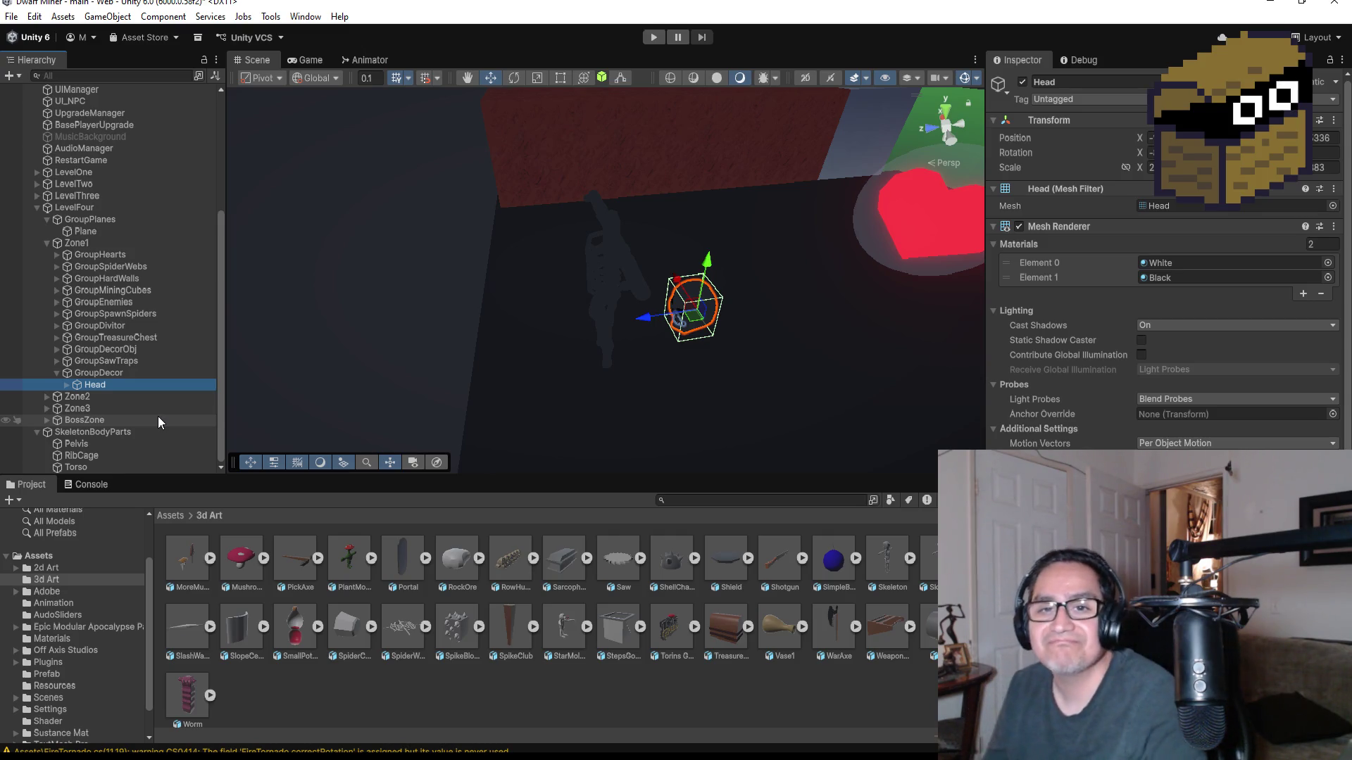
pyautogui.click(117, 446)
# - Slide the RibCage along Z toward the heart and reparent it into GroupDecor beside the Head
pyautogui.click(116, 455)
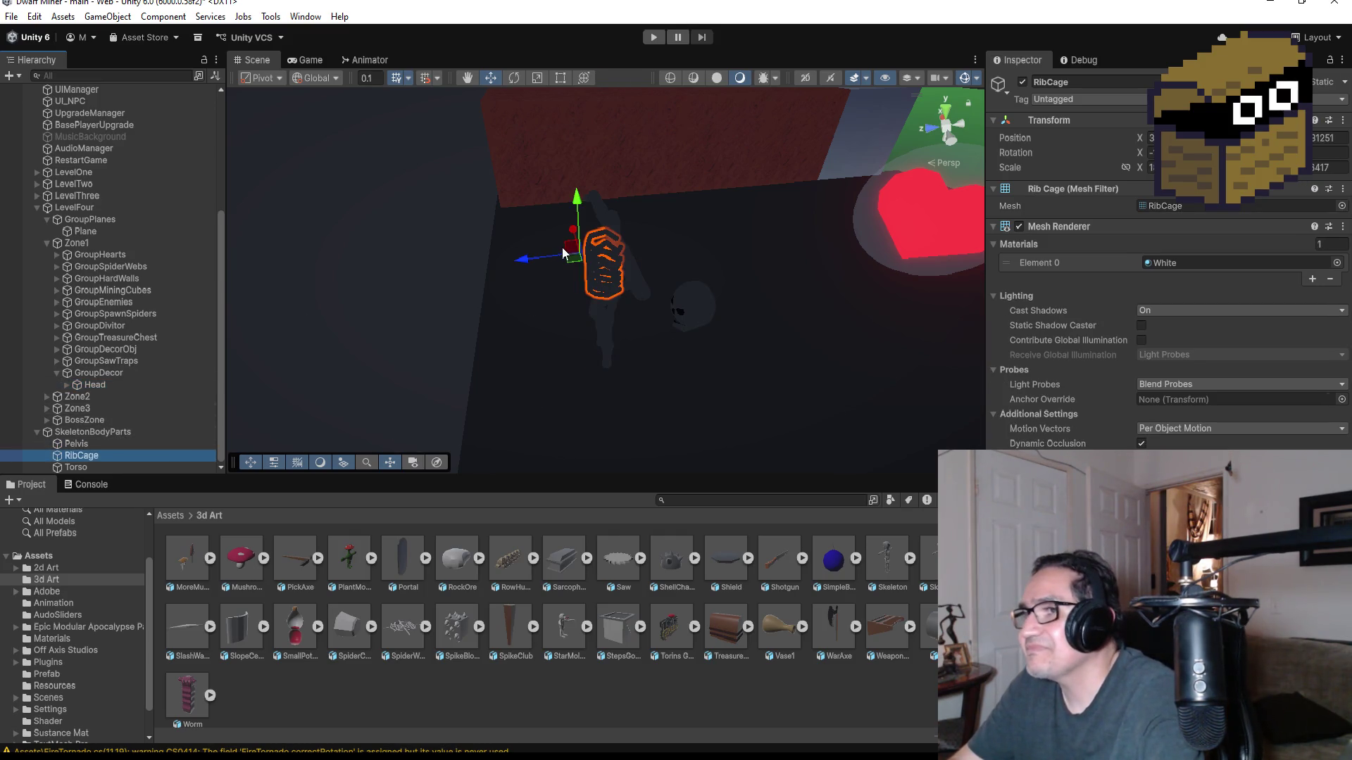
pyautogui.moveTo(527, 258); pyautogui.dragTo(737, 269)
pyautogui.scroll(-5, 847, 269)
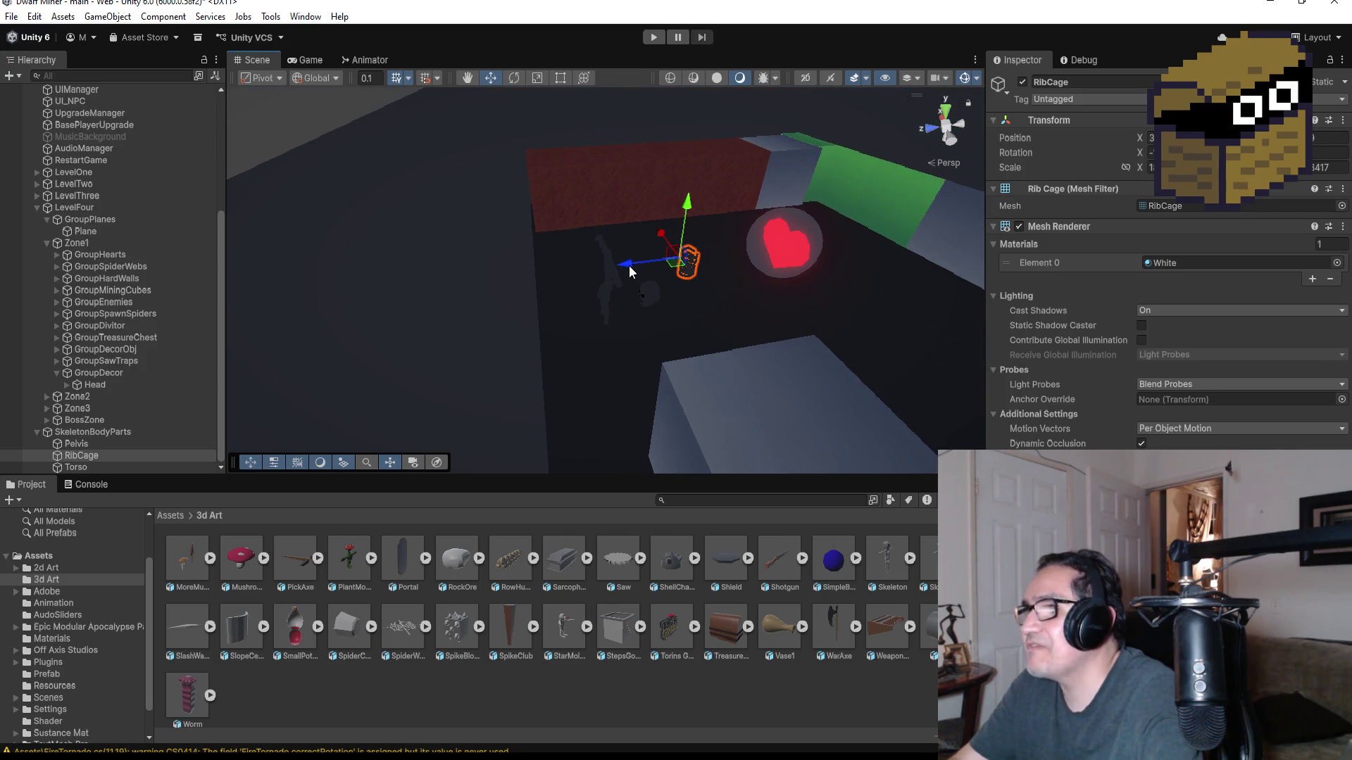
pyautogui.moveTo(628, 265); pyautogui.dragTo(648, 262)
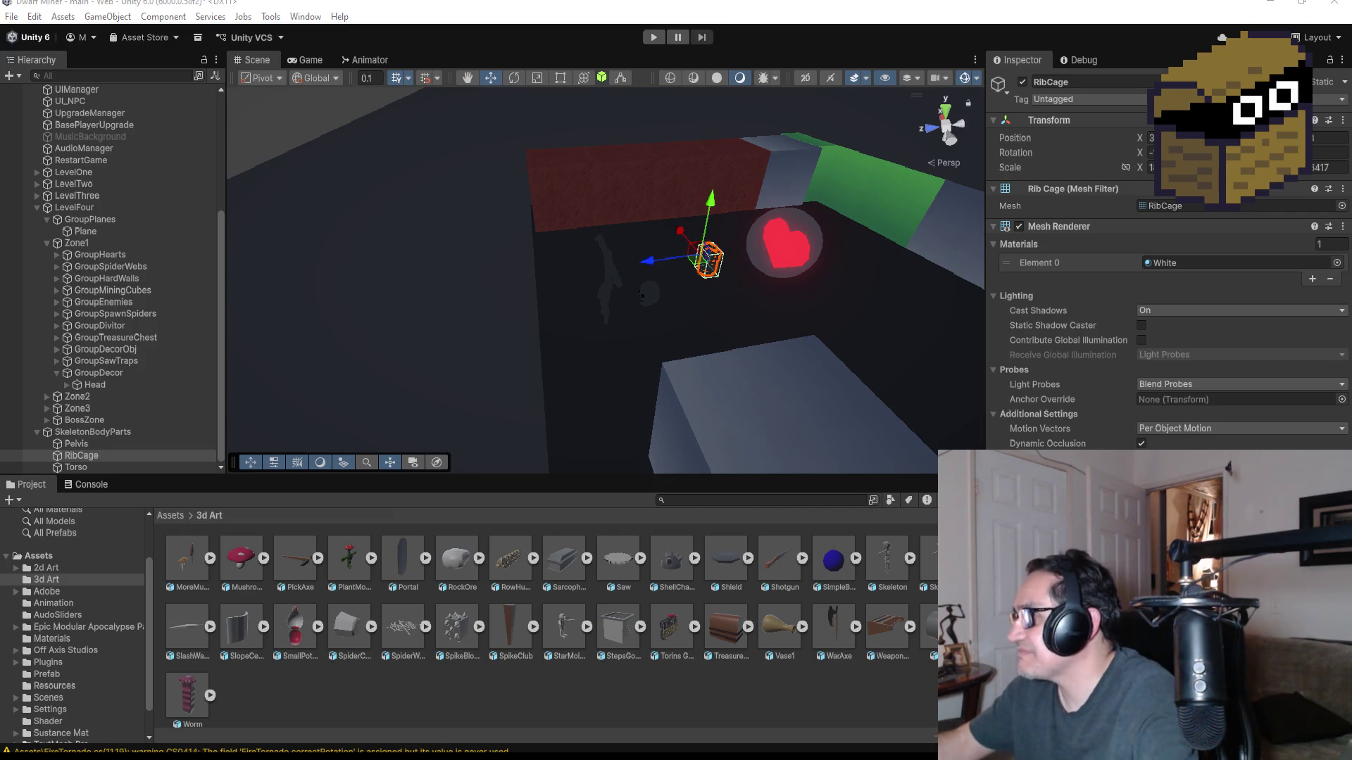
pyautogui.scroll(-5, 1161, 268)
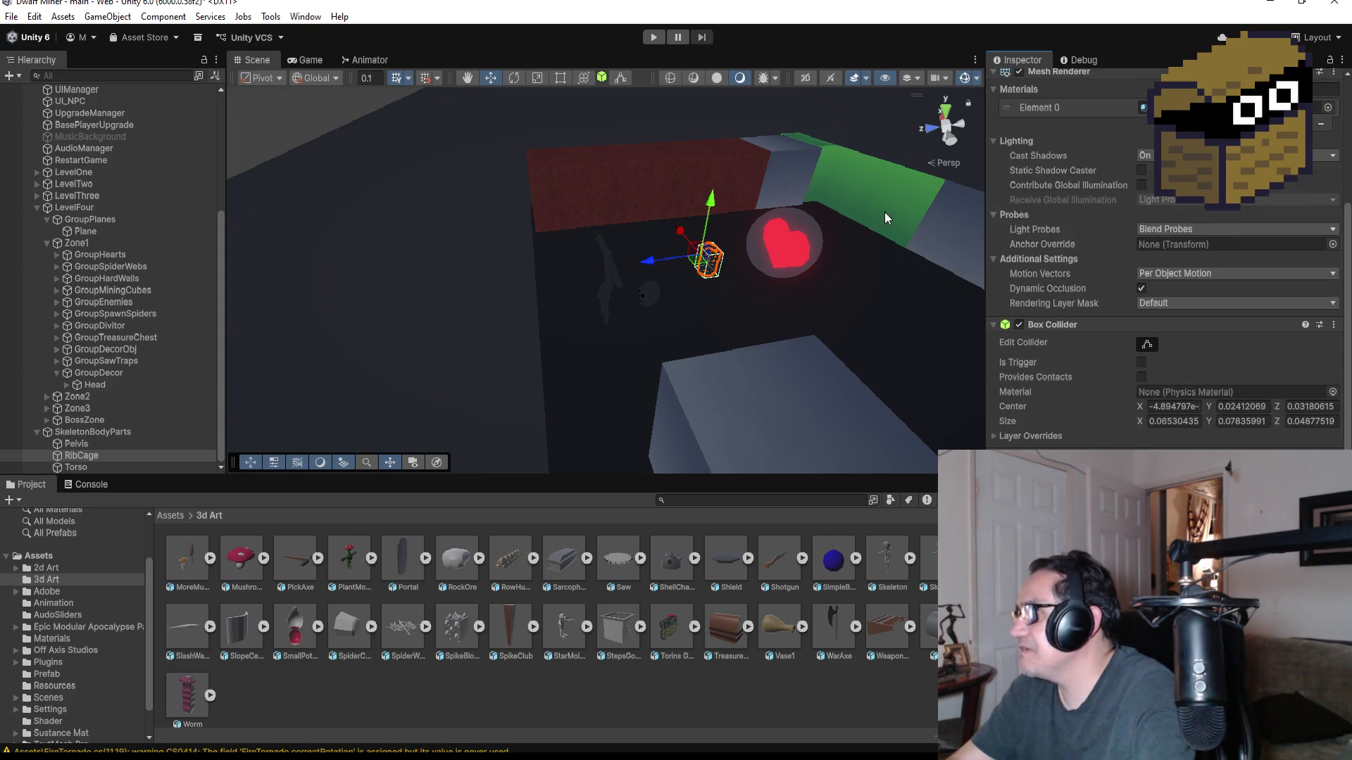
pyautogui.scroll(3, 810, 189)
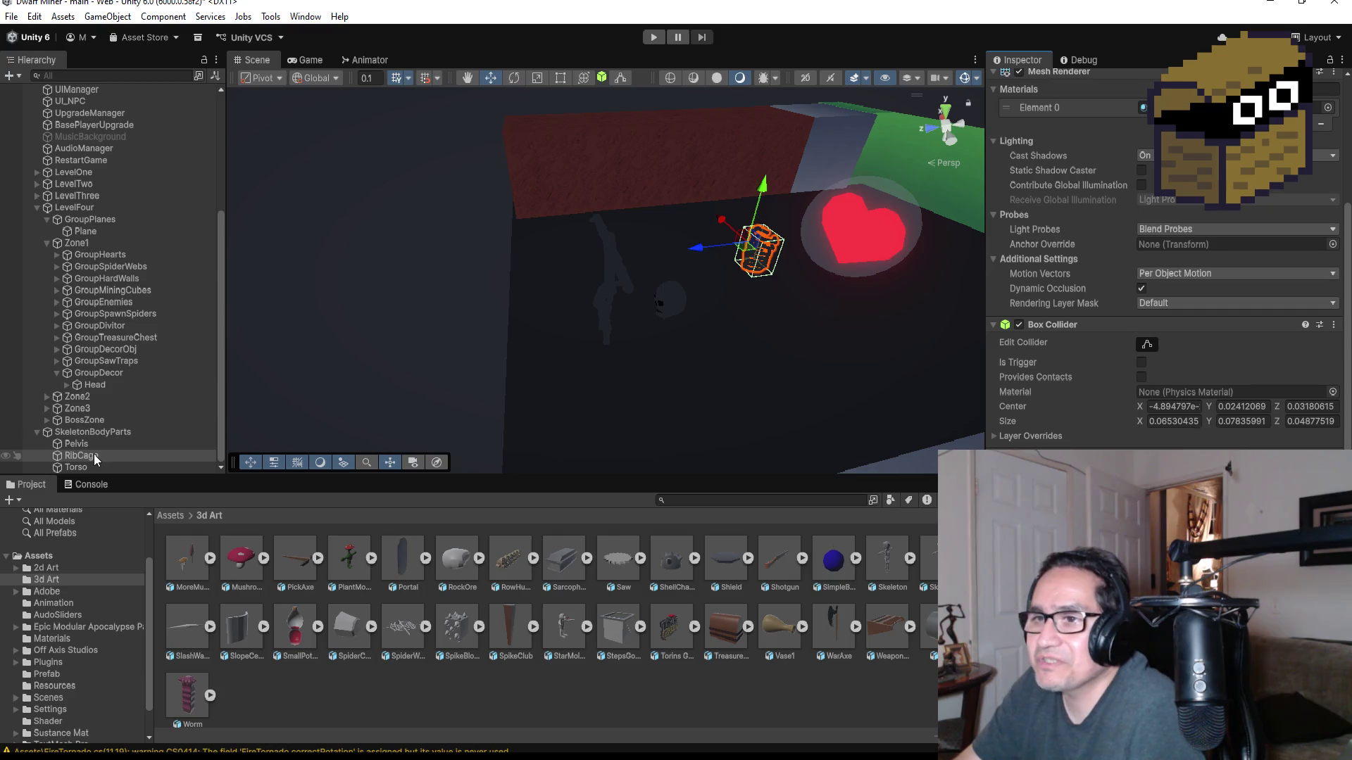
pyautogui.moveTo(94, 454); pyautogui.dragTo(91, 372)
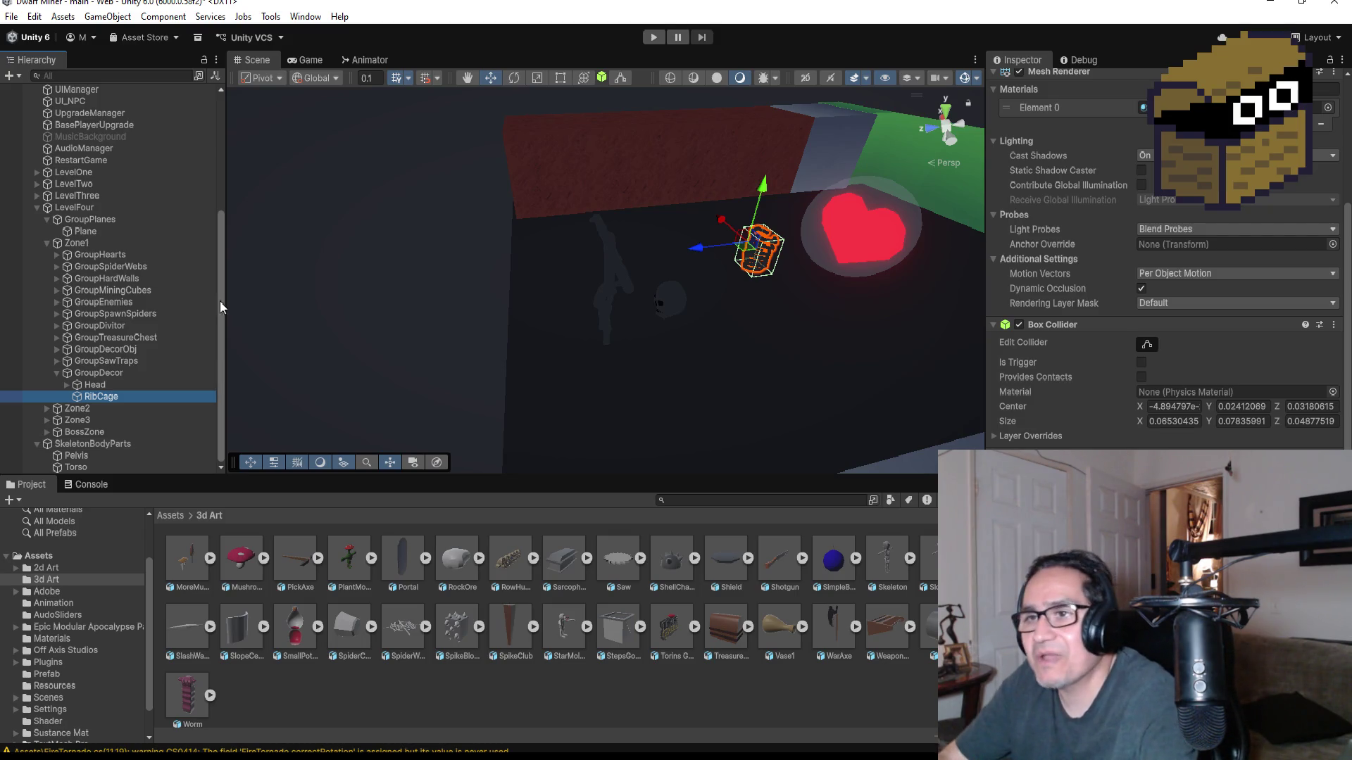
# - Delete the Torso from SkeletonBodyParts
pyautogui.click(99, 458)
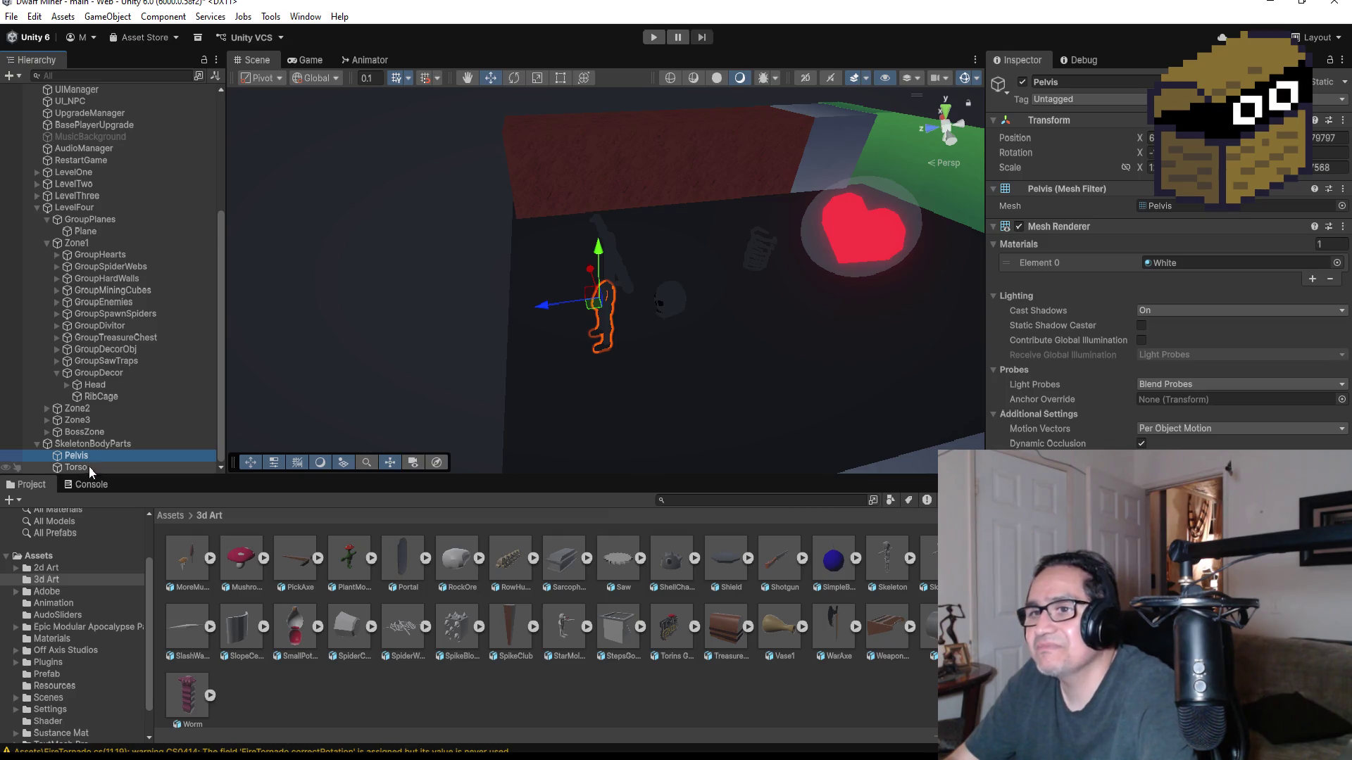
pyautogui.click(91, 467)
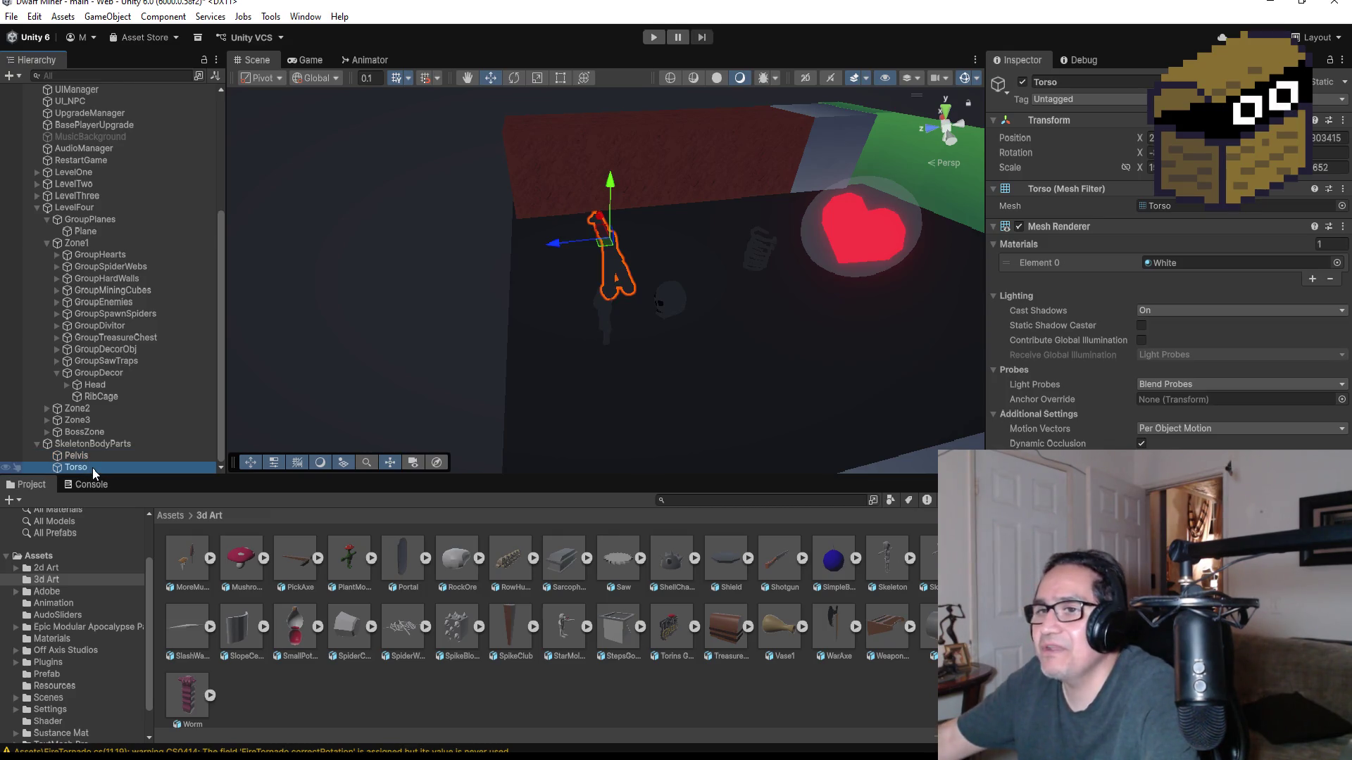
pyautogui.press('Delete')
# - Move the Pelvis into GroupDecor, rotate it 90° on X and lower it onto the floor
pyautogui.click(92, 467)
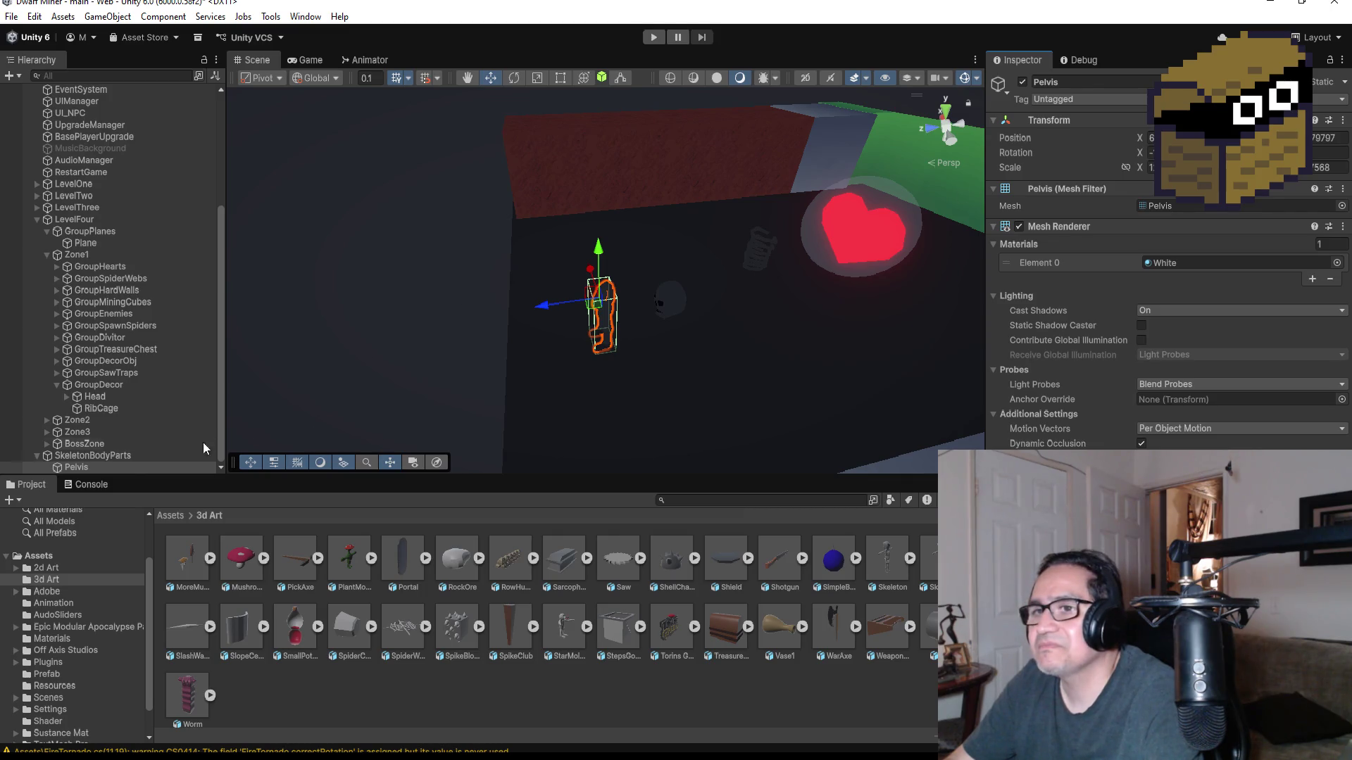
pyautogui.moveTo(92, 466)
pyautogui.mouseDown()
pyautogui.moveTo(99, 402)
pyautogui.moveTo(100, 414)
pyautogui.mouseUp()
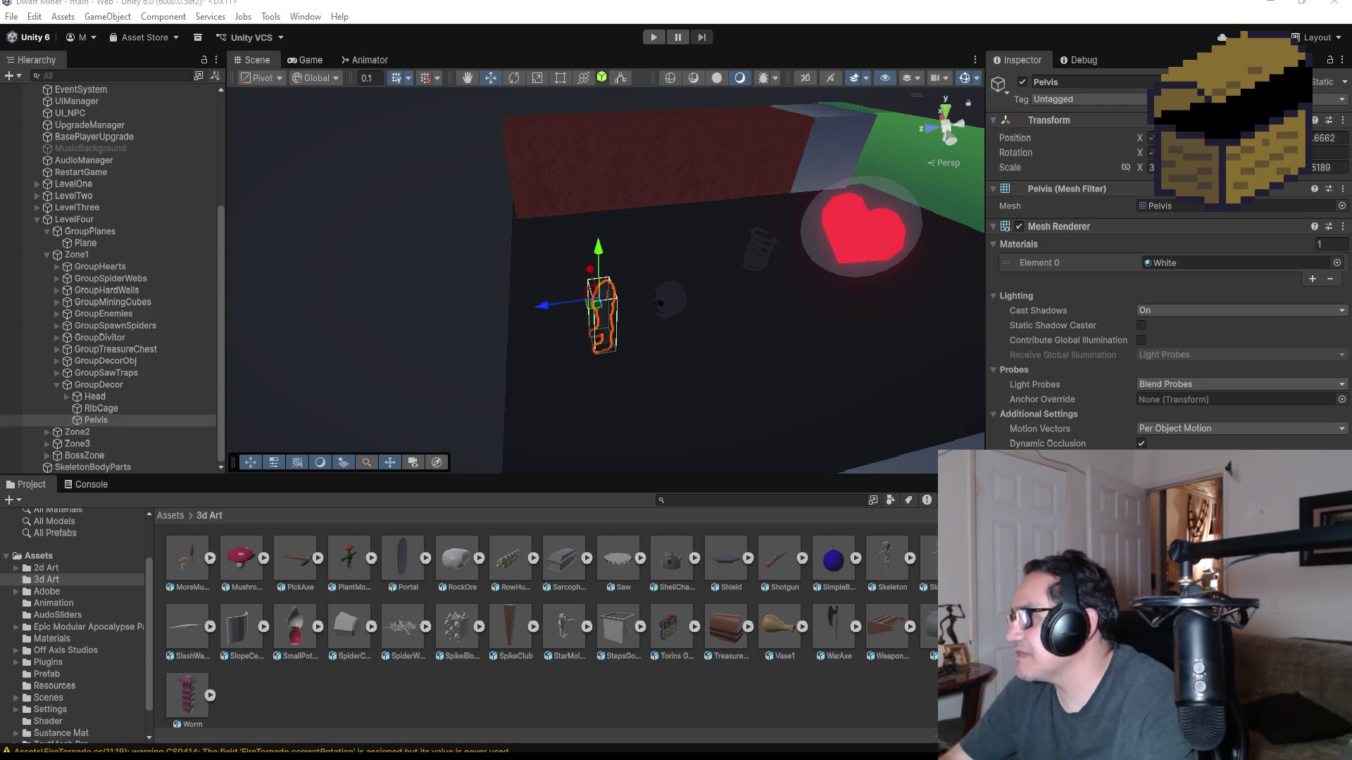
pyautogui.scroll(-3, 1162, 282)
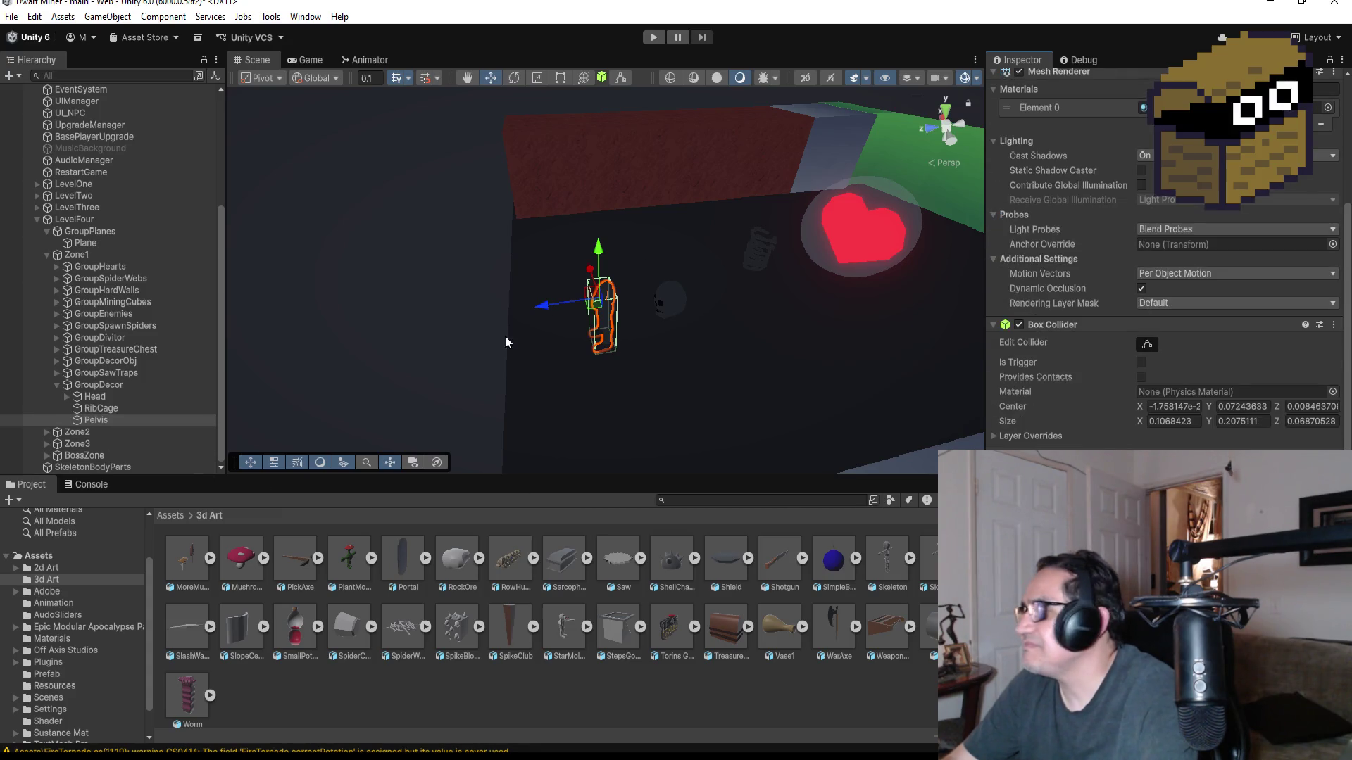
pyautogui.scroll(3, 1180, 286)
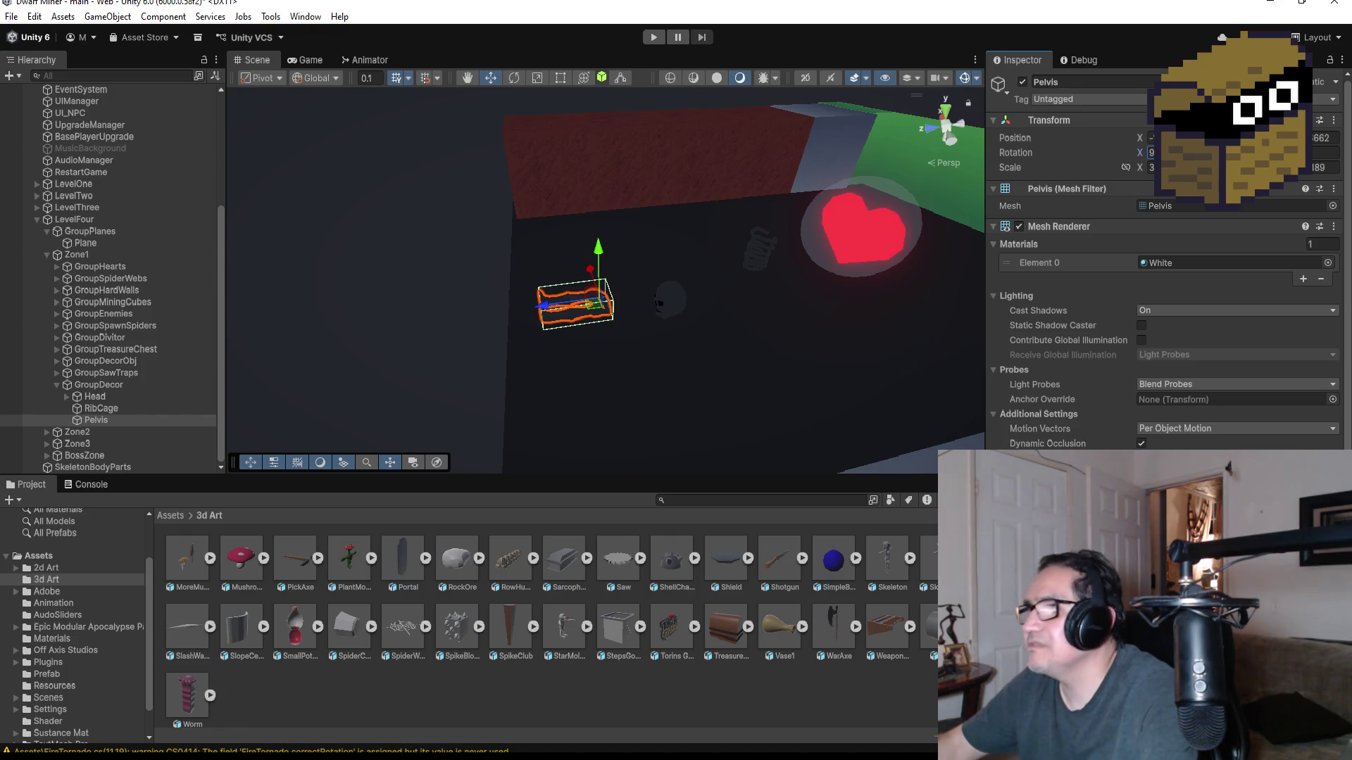
pyautogui.write('90')
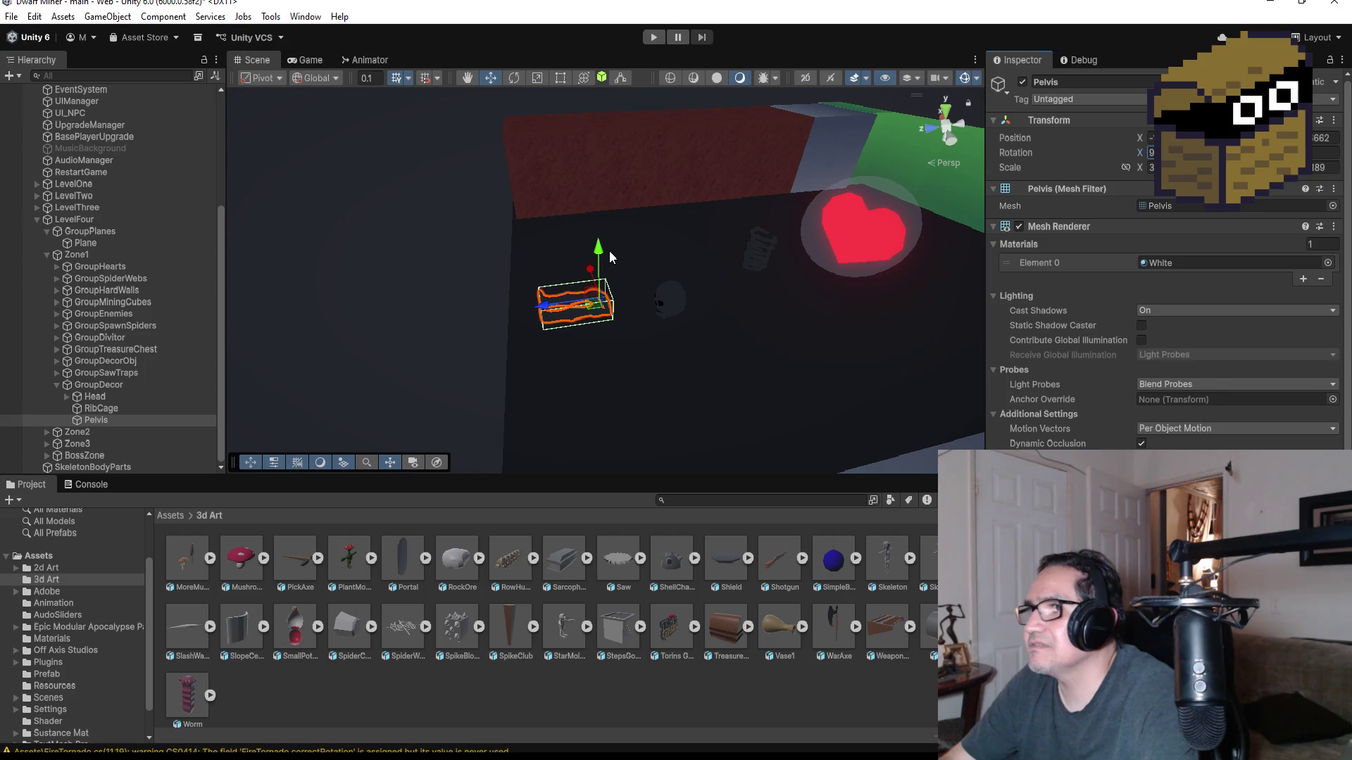
pyautogui.moveTo(600, 248)
pyautogui.mouseDown()
pyautogui.moveTo(604, 196)
pyautogui.moveTo(605, 326)
pyautogui.moveTo(604, 261)
pyautogui.mouseUp()
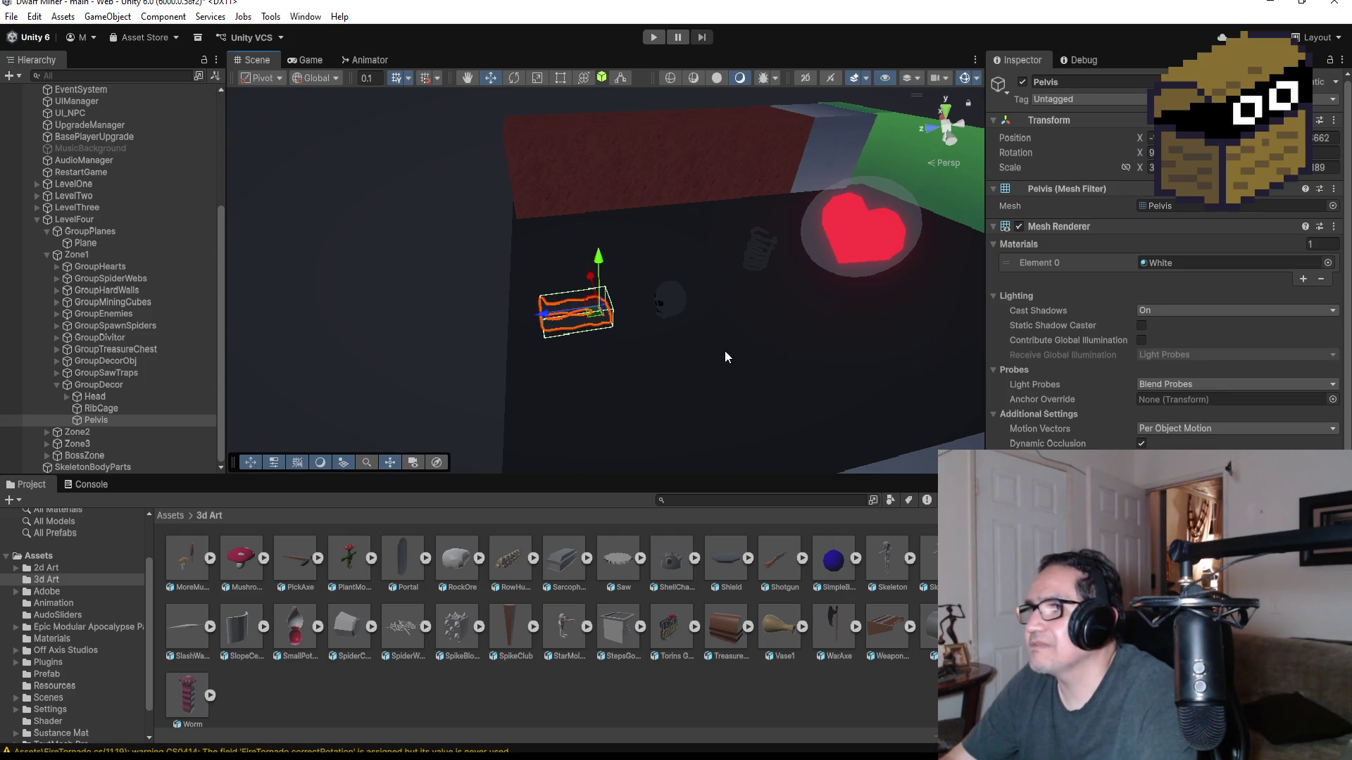
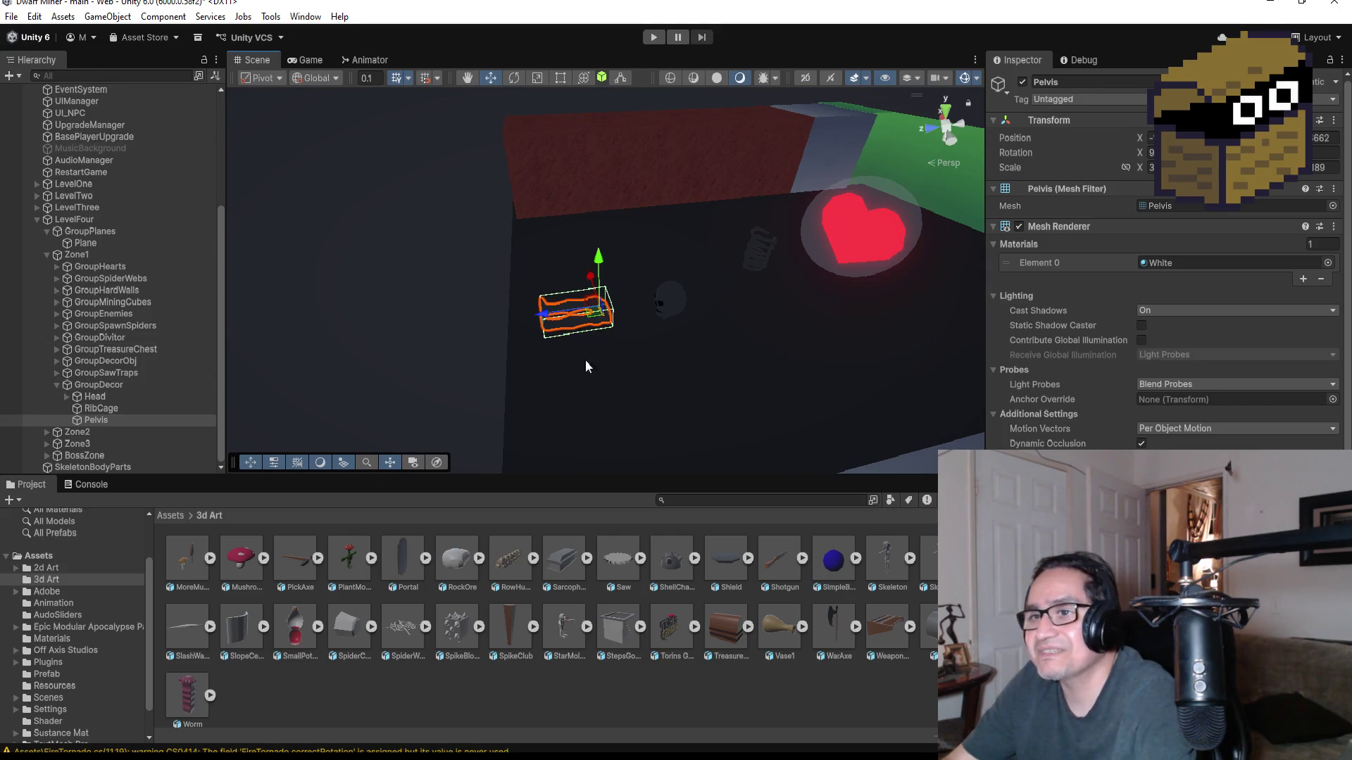
# - Select the Zone1 RibCage decoration, frame it, and orbit to a level side-on view
pyautogui.scroll(4, 789, 296)
pyautogui.scroll(-3, 775, 331)
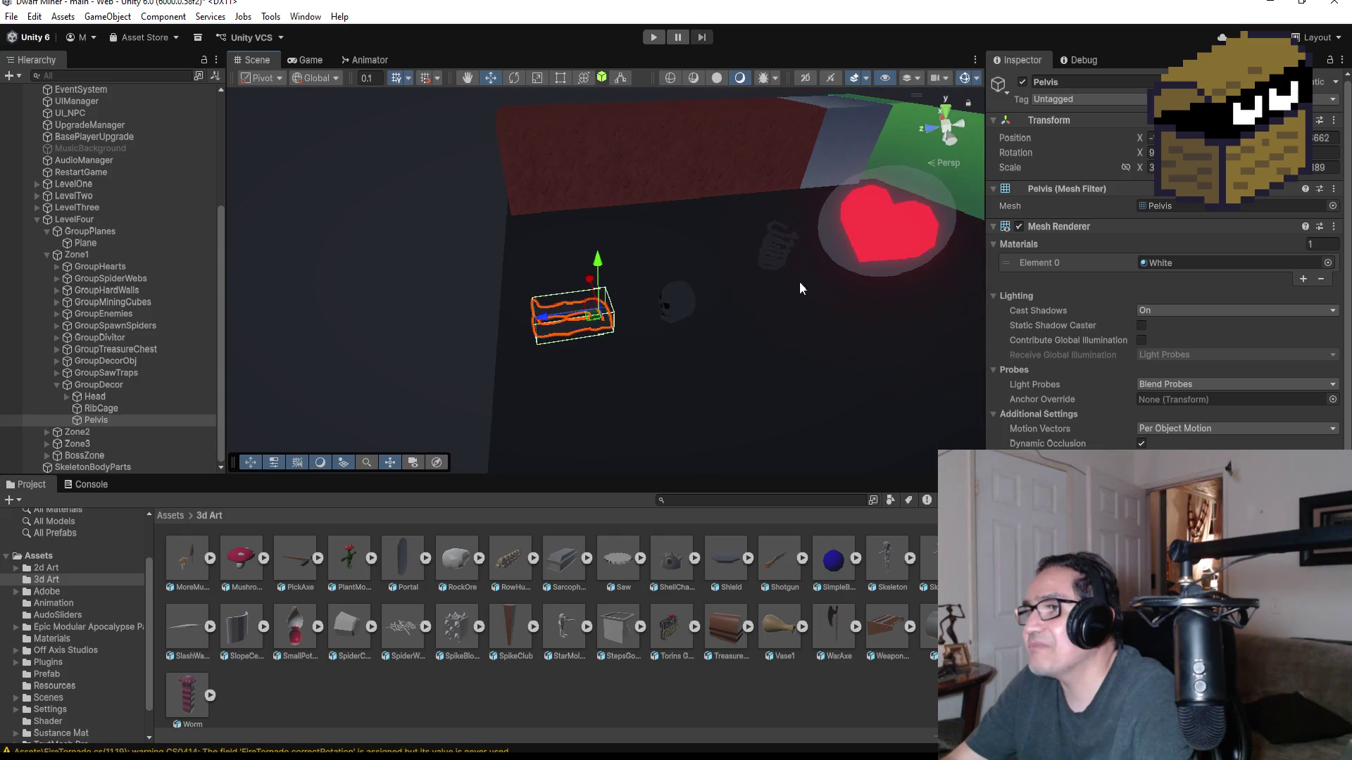
pyautogui.click(779, 242)
pyautogui.press('f')
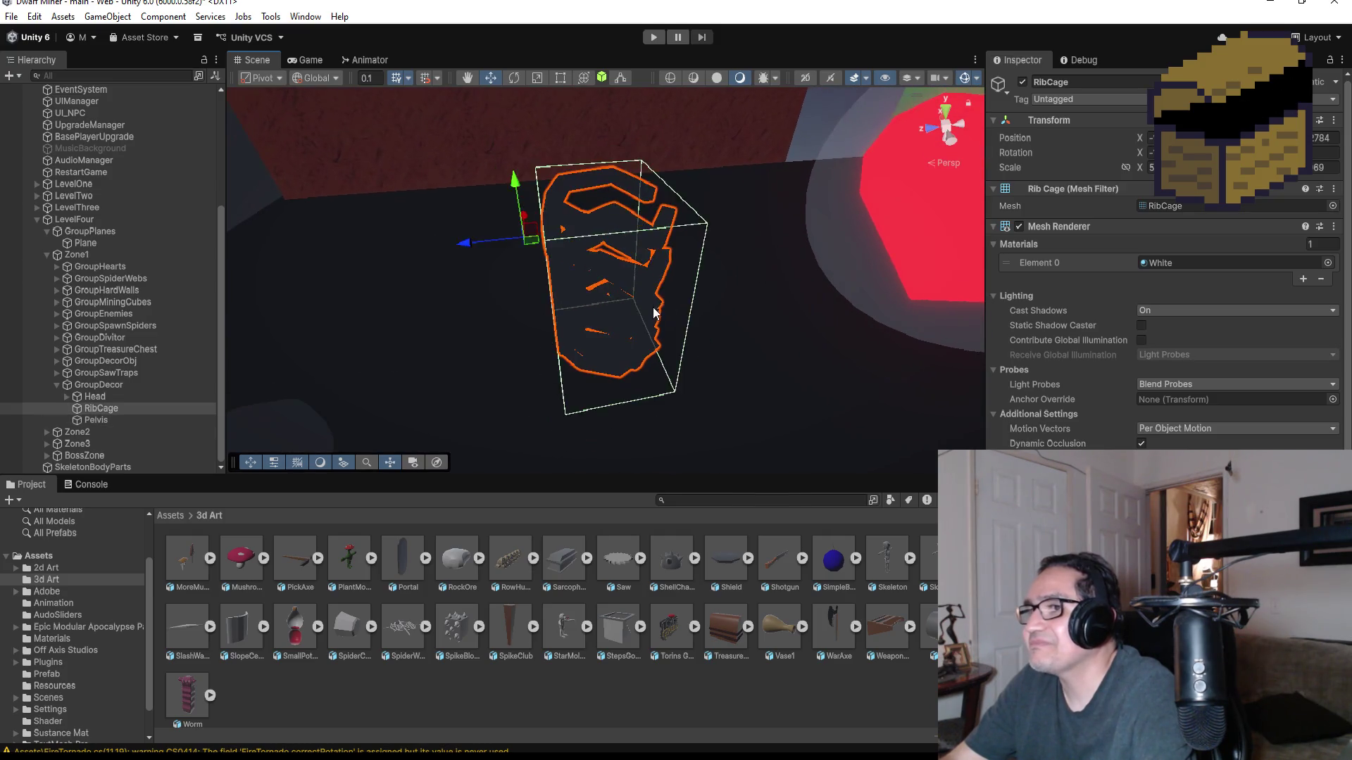
pyautogui.moveTo(556, 215)
pyautogui.mouseDown()
pyautogui.moveTo(556, 320)
pyautogui.moveTo(555, 215)
pyautogui.mouseUp()
pyautogui.moveTo(704, 336)
pyautogui.mouseDown()
pyautogui.moveTo(653, 228)
pyautogui.moveTo(644, 284)
pyautogui.mouseUp()
# - Reselect the rib cage and view its surrounding room from directly above in Top view
pyautogui.scroll(-10, 645, 285)
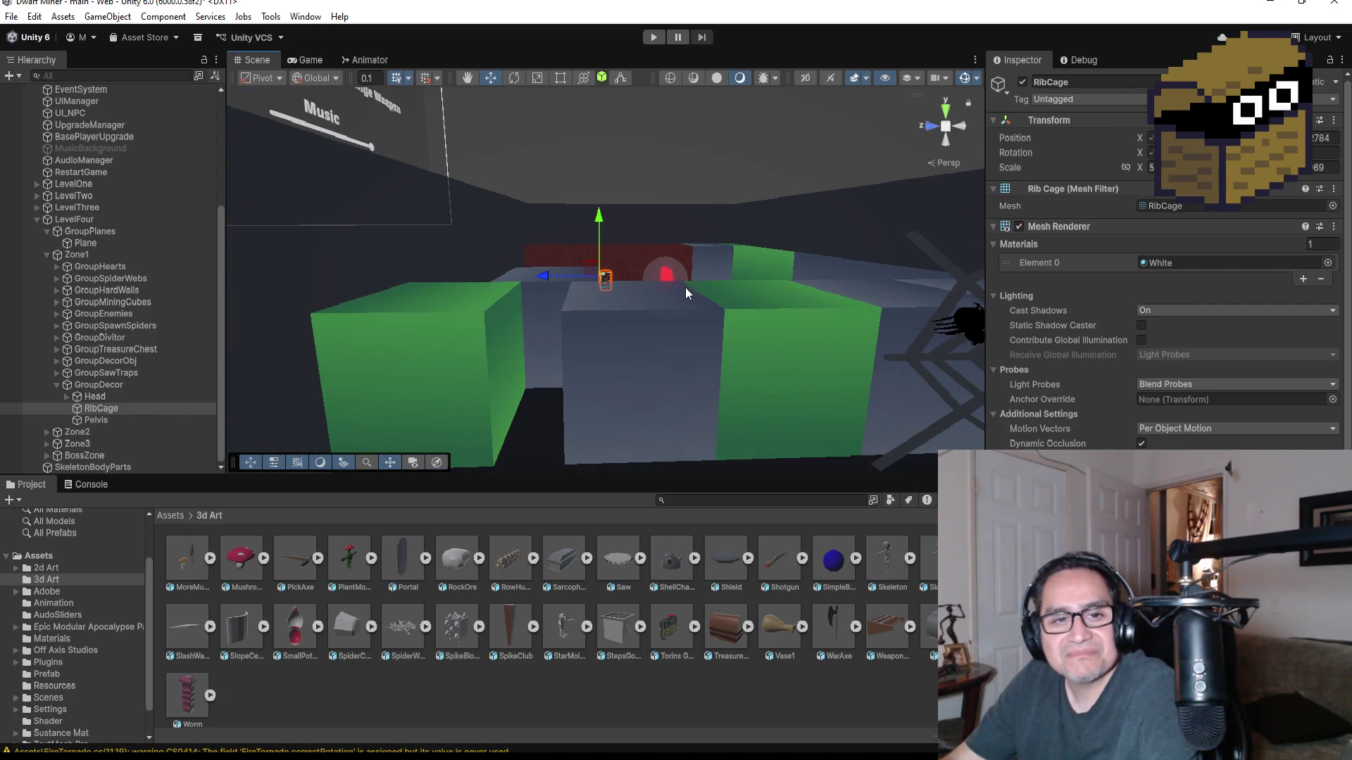
pyautogui.click(69, 396)
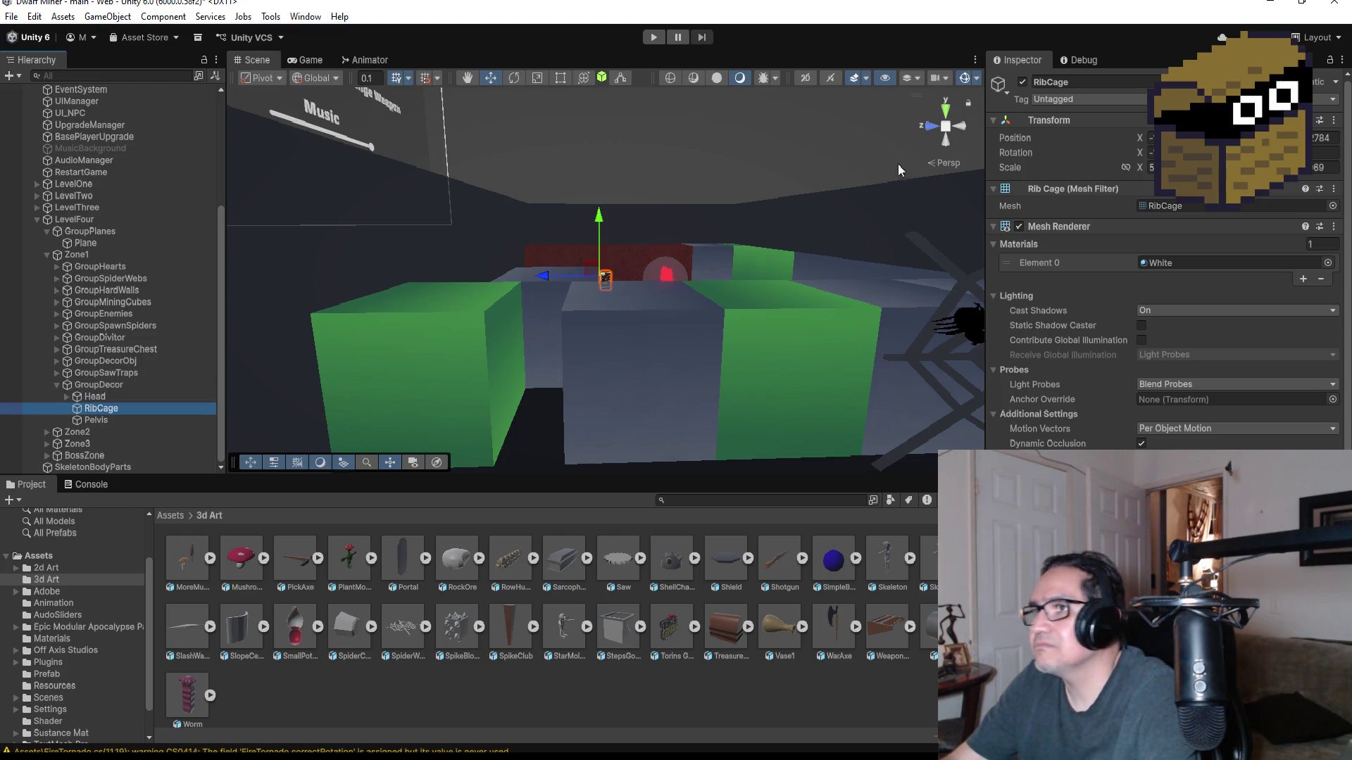
pyautogui.click(948, 110)
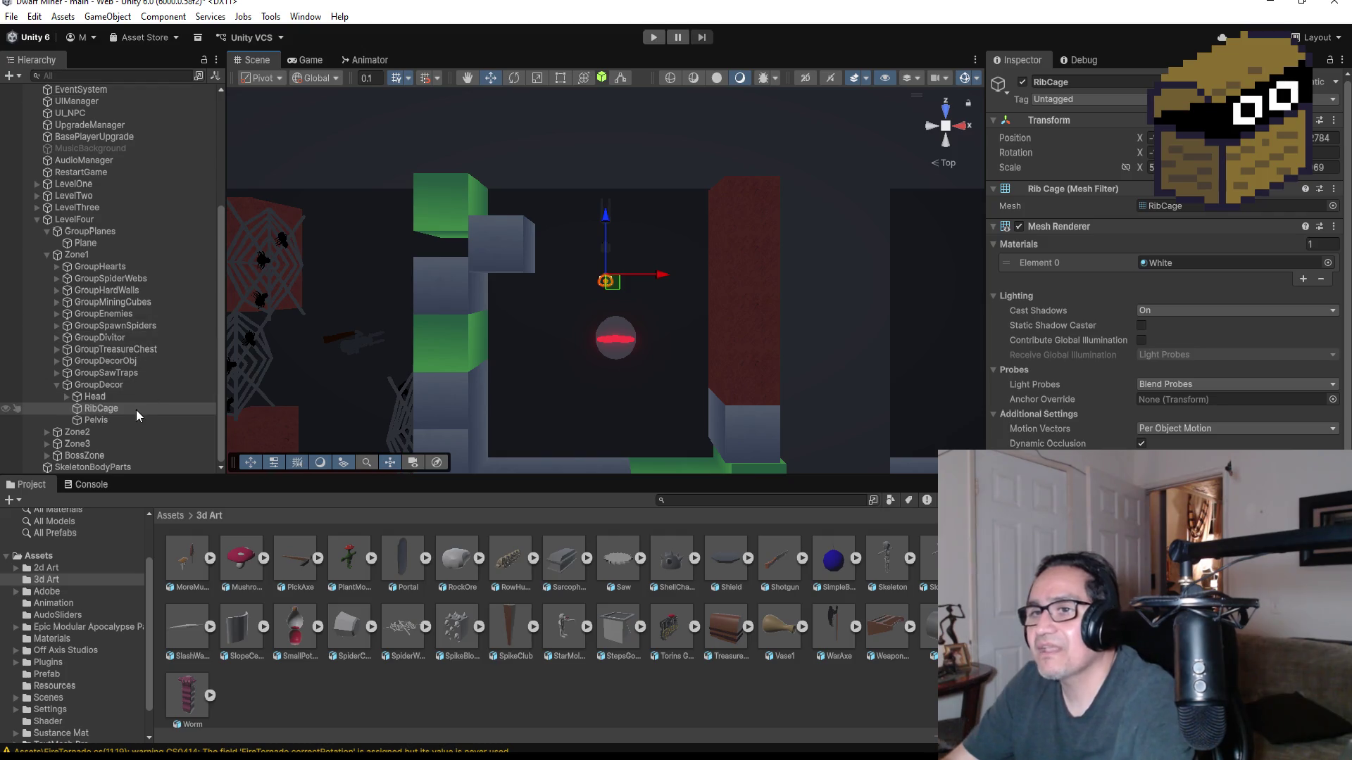
# - Select the skull Head decoration and centre the Scene view on it
pyautogui.click(132, 394)
pyautogui.press('f')
pyautogui.scroll(-3, 719, 335)
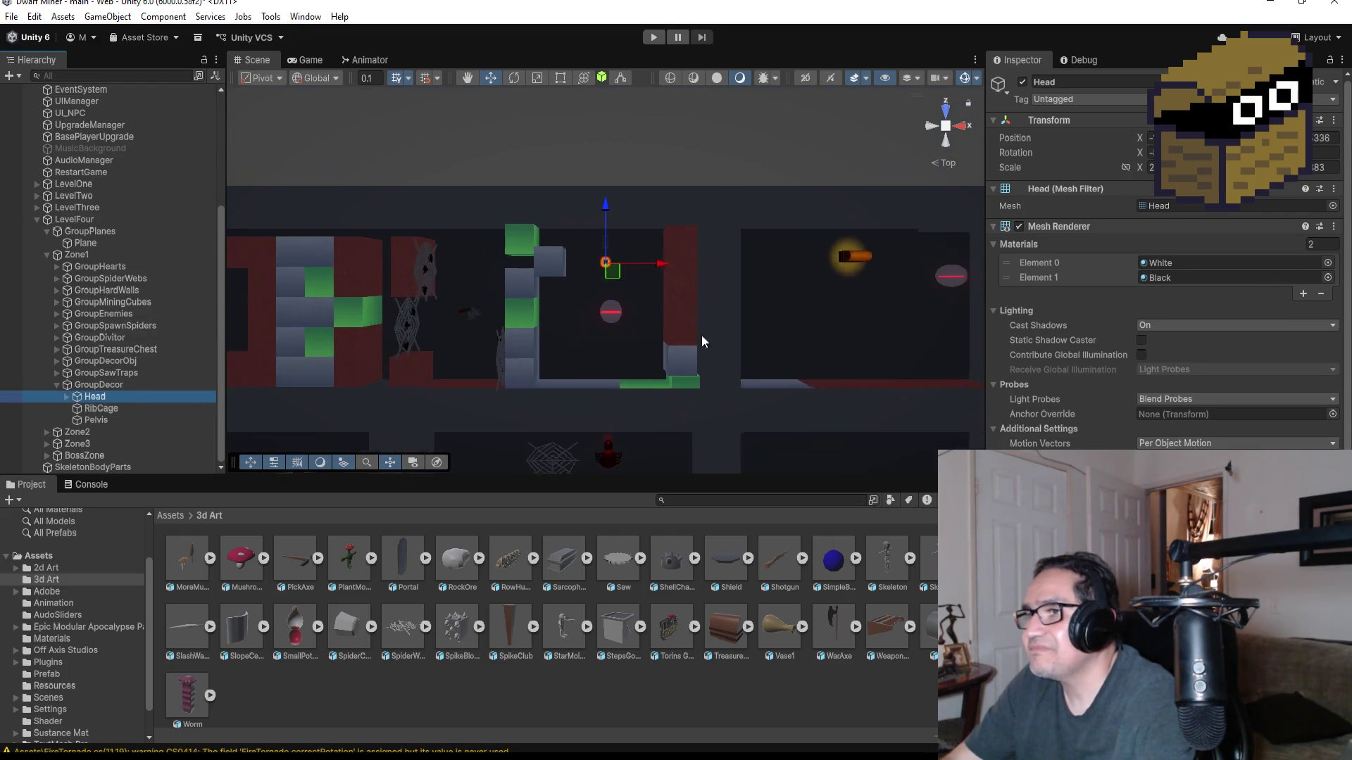
pyautogui.scroll(3, 661, 331)
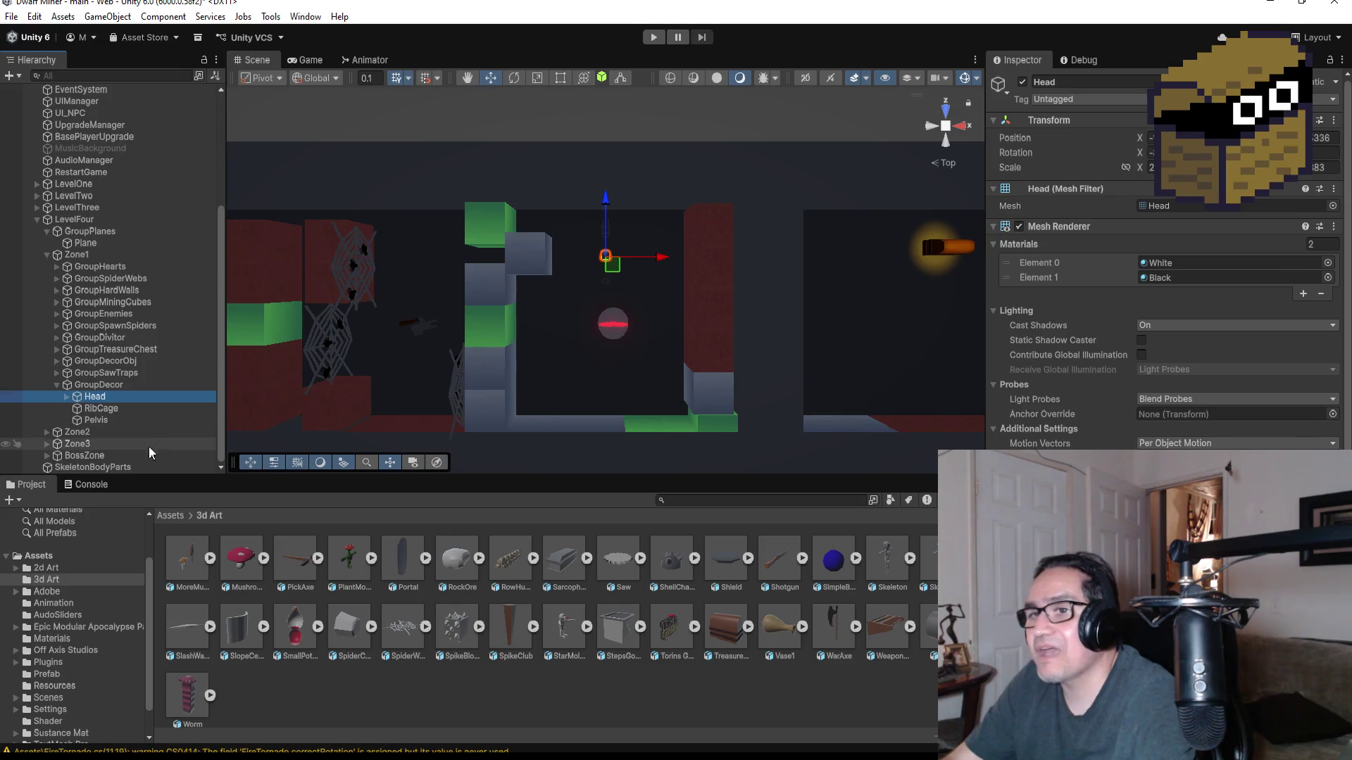
# - Duplicate RibCage into RibCage (1) and move it down among the spider webs in the lower room
pyautogui.click(105, 408)
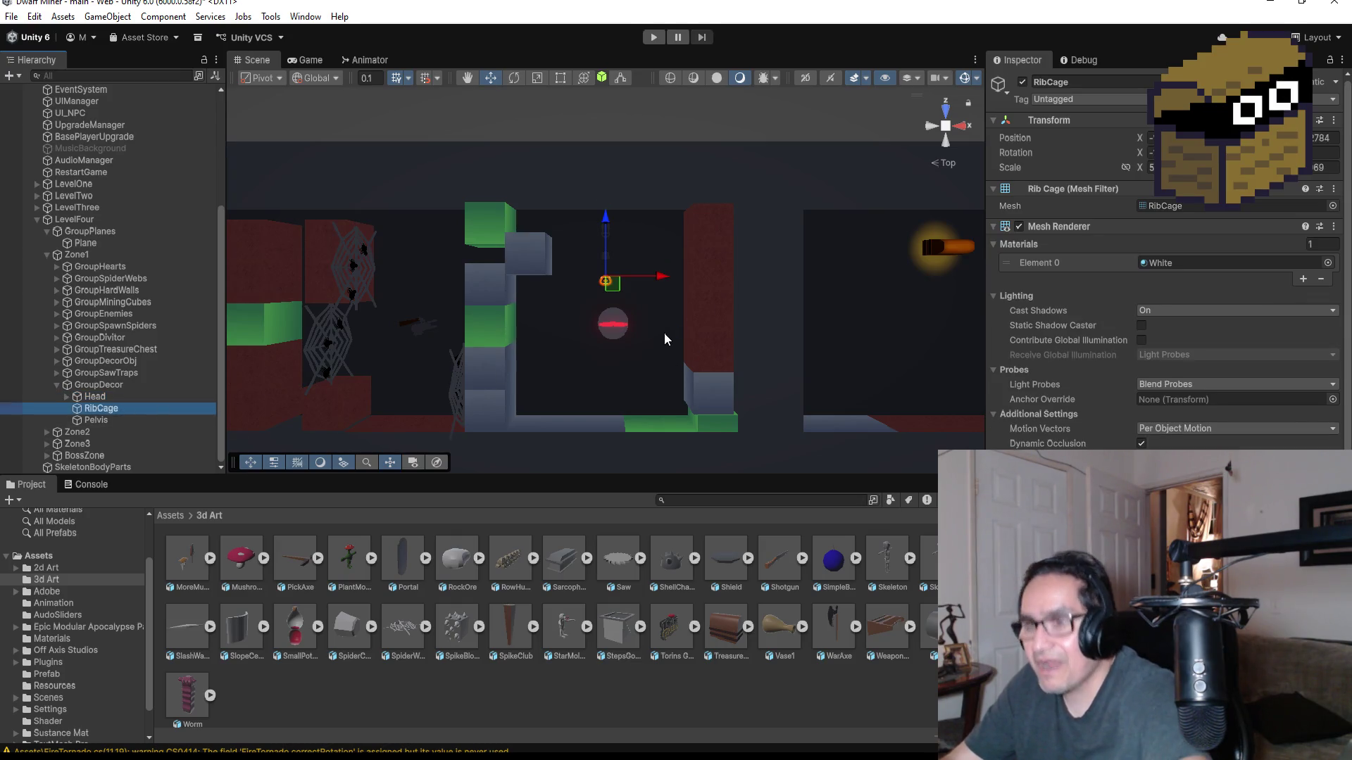
pyautogui.hotkey('ctrl', 'd')
pyautogui.scroll(-3, 642, 265)
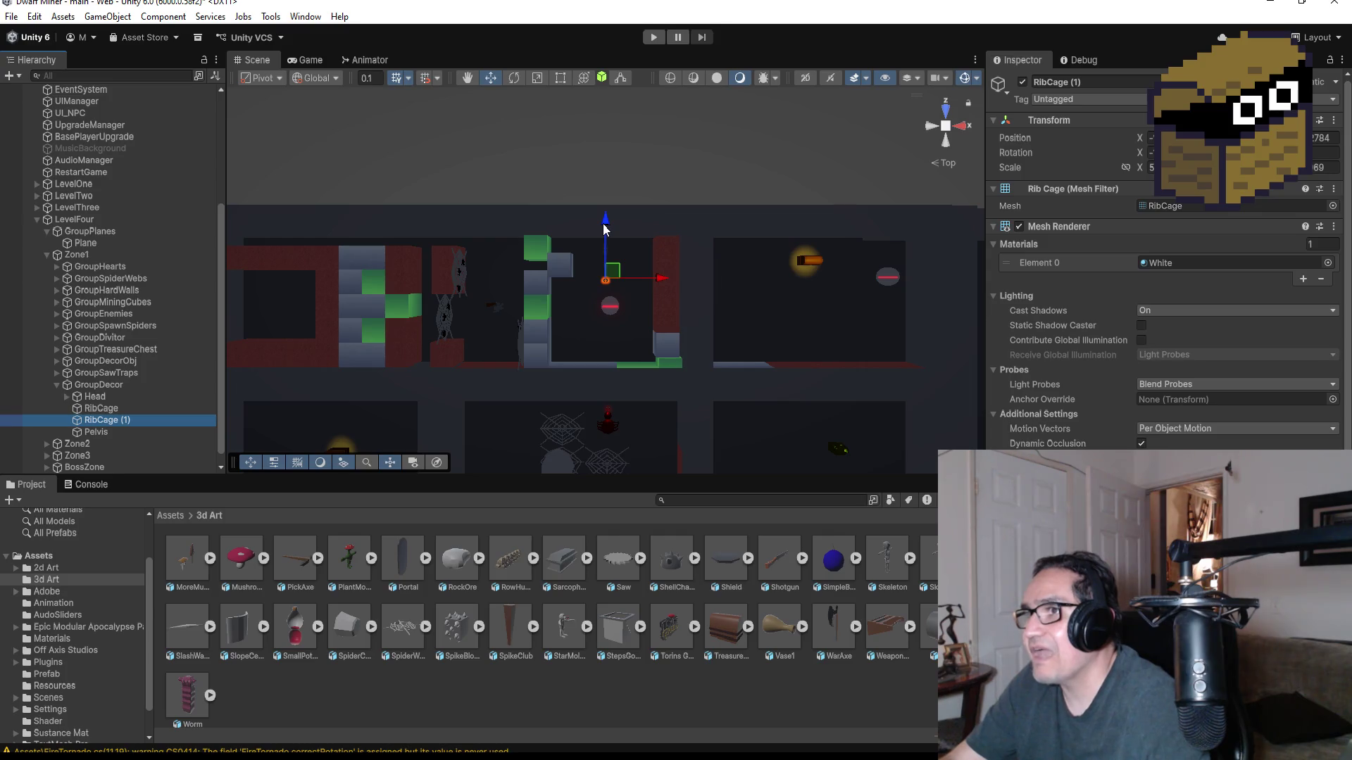
pyautogui.moveTo(604, 216); pyautogui.dragTo(604, 373)
pyautogui.moveTo(657, 433)
pyautogui.mouseDown()
pyautogui.moveTo(577, 442)
pyautogui.moveTo(623, 384)
pyautogui.moveTo(569, 264)
pyautogui.mouseUp()
pyautogui.scroll(5, 623, 421)
pyautogui.press('f')
pyautogui.moveTo(558, 186)
pyautogui.mouseDown()
pyautogui.moveTo(549, 288)
pyautogui.moveTo(521, 370)
pyautogui.moveTo(526, 276)
pyautogui.mouseUp()
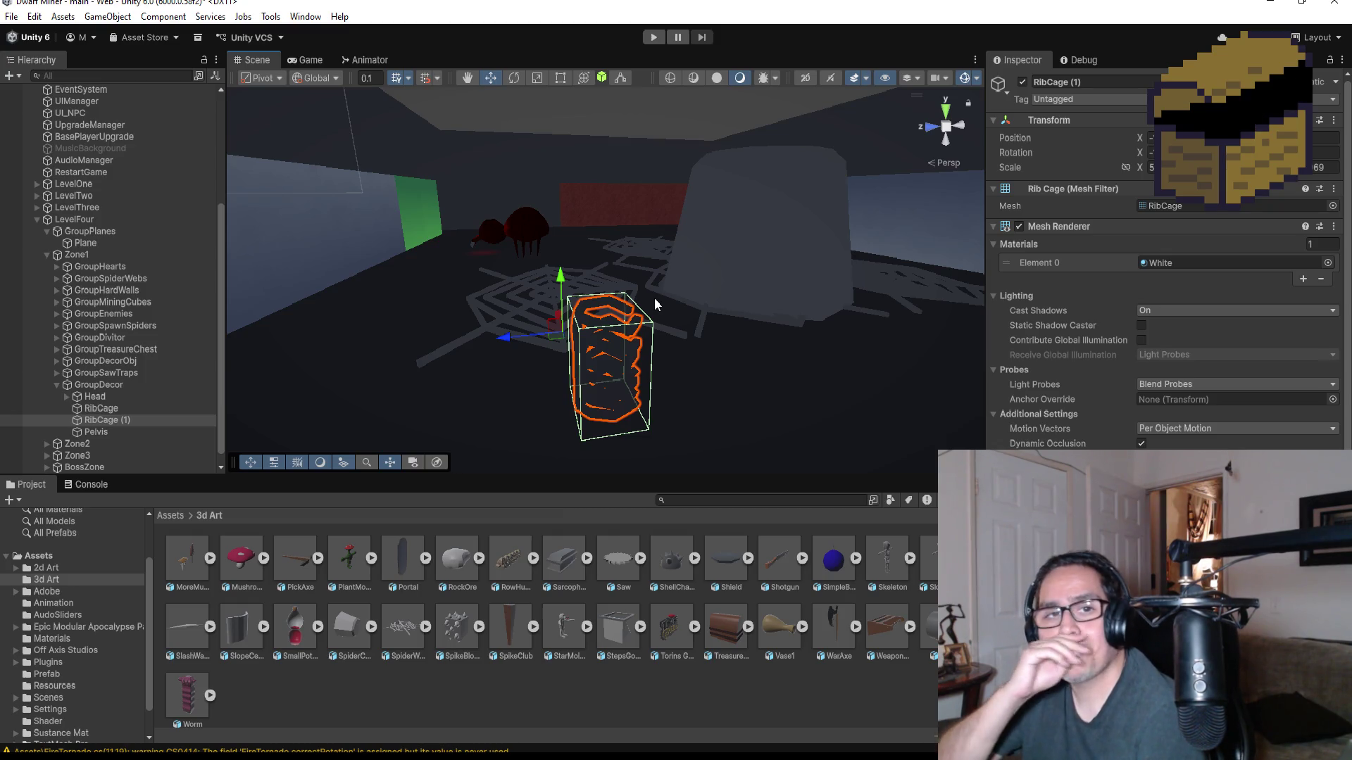
# - Return the Scene view to Top view and zoom out over the level
pyautogui.click(946, 108)
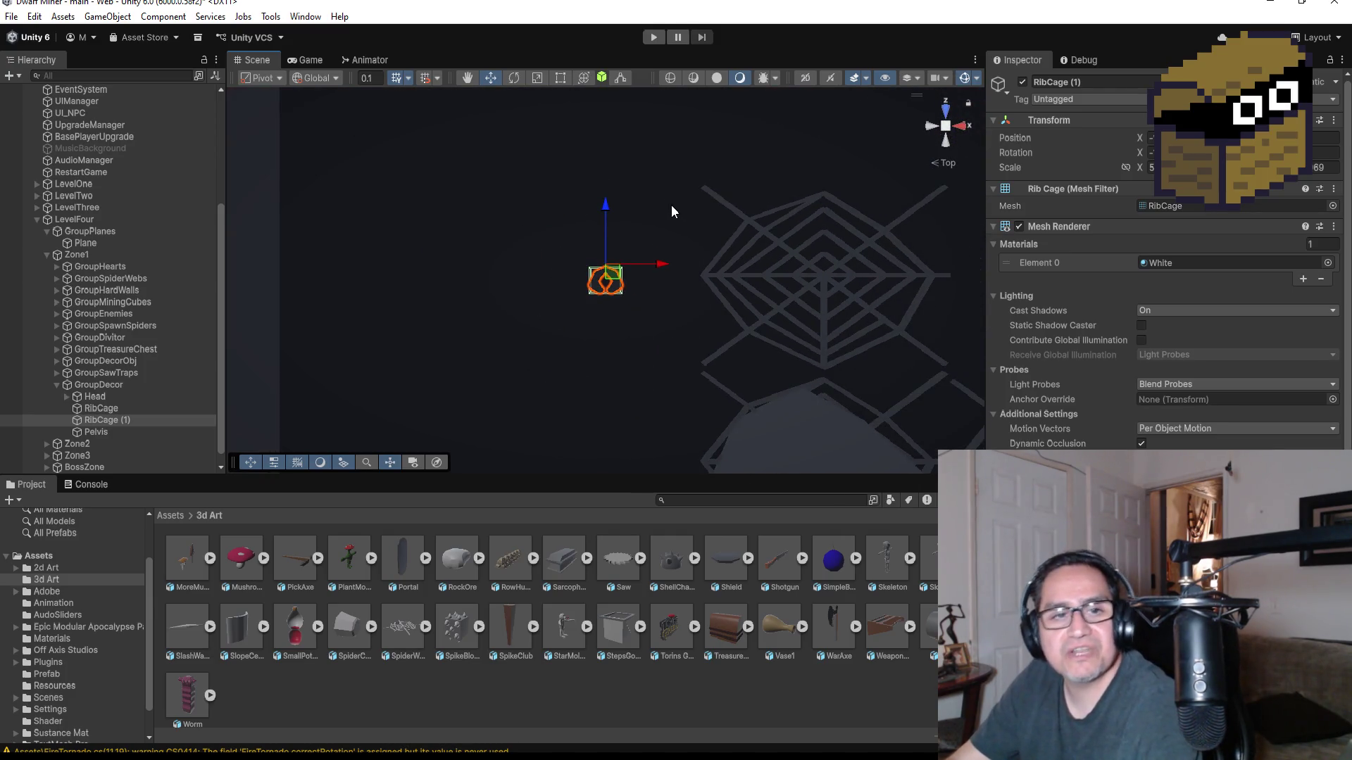
pyautogui.scroll(-8, 692, 205)
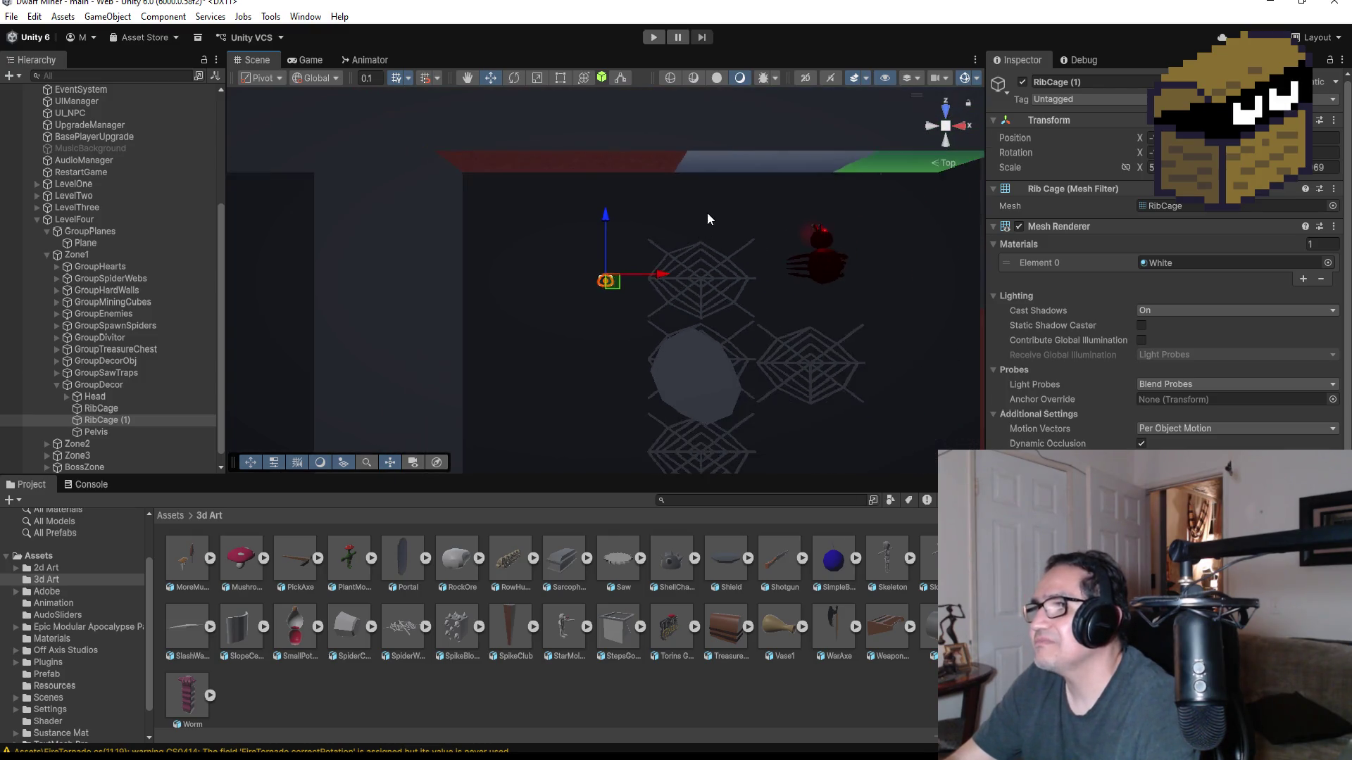
pyautogui.scroll(-5, 707, 214)
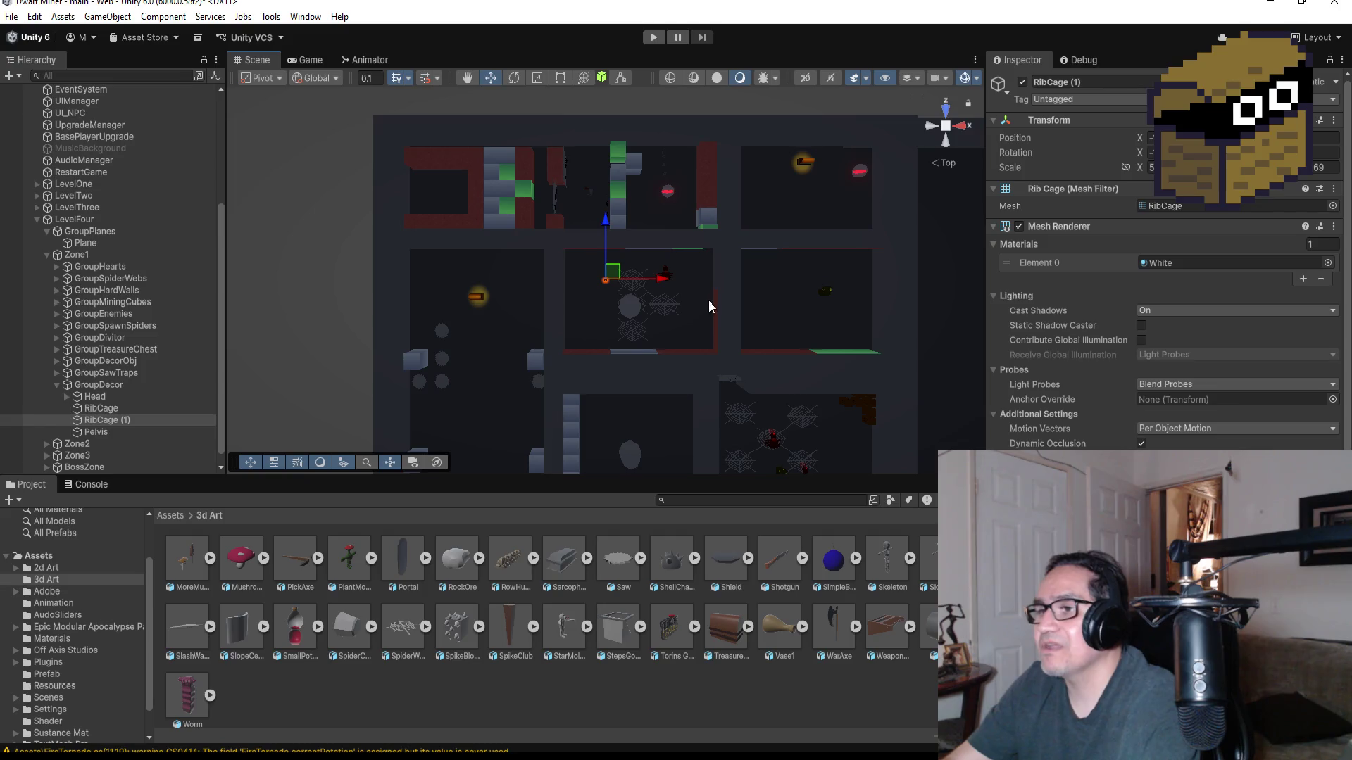
# - Check the RowHumanSkull model in 3d Art, then show Vase1's Import Settings in the Inspector
pyautogui.scroll(2, 708, 306)
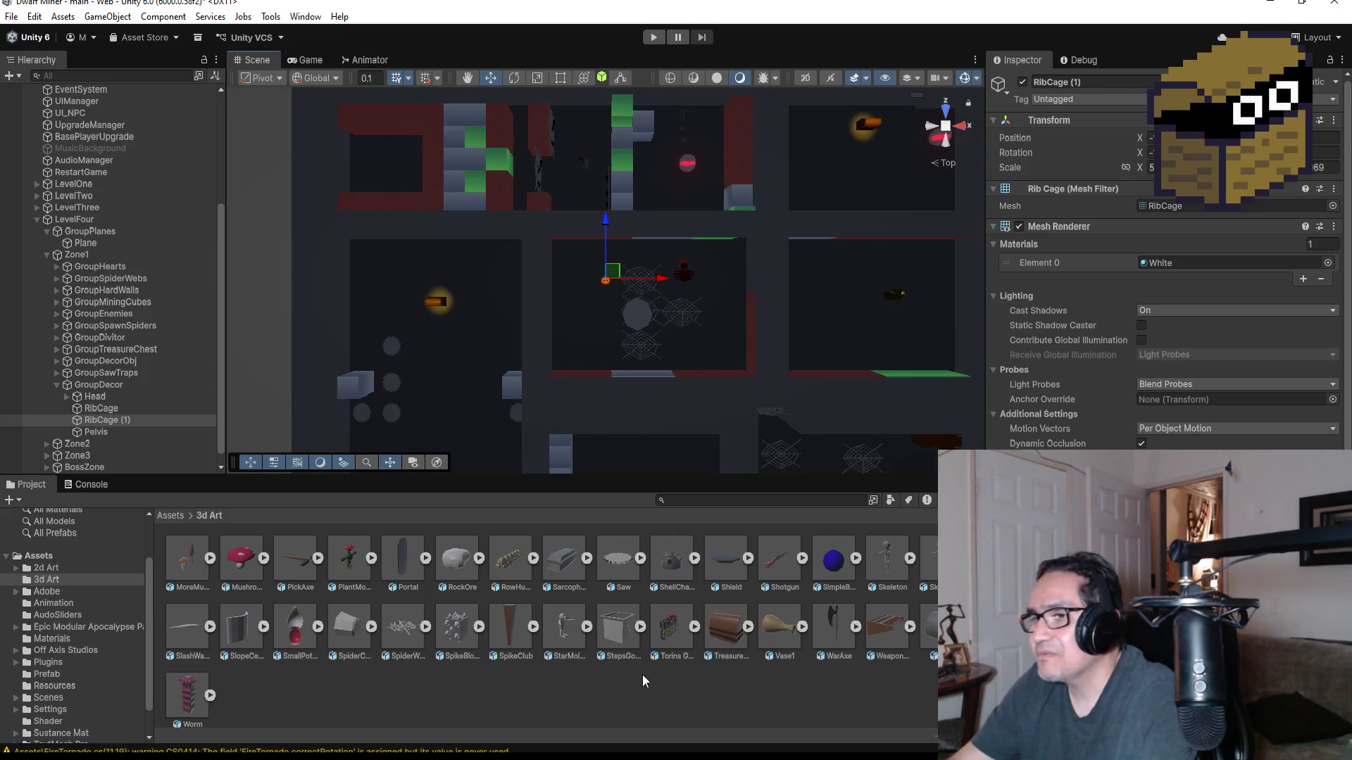
pyautogui.click(507, 562)
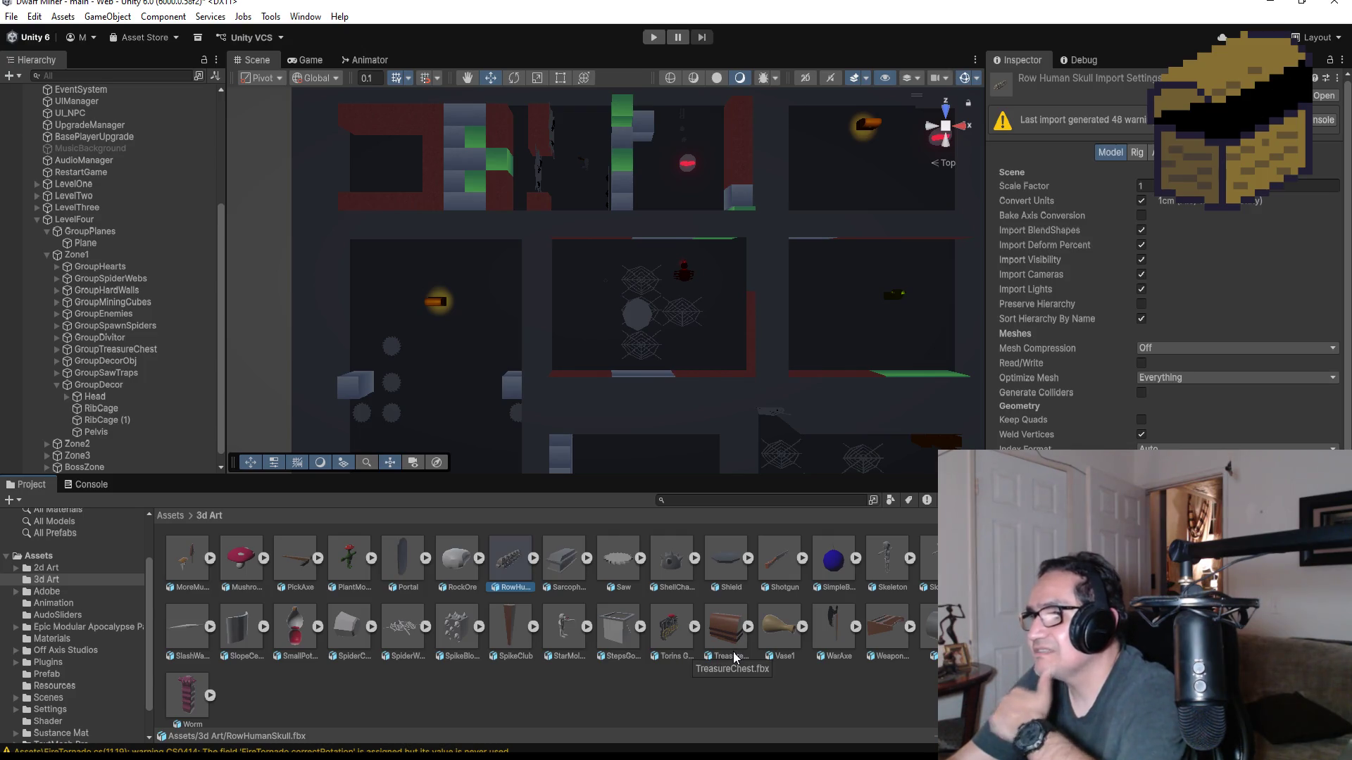
pyautogui.click(783, 632)
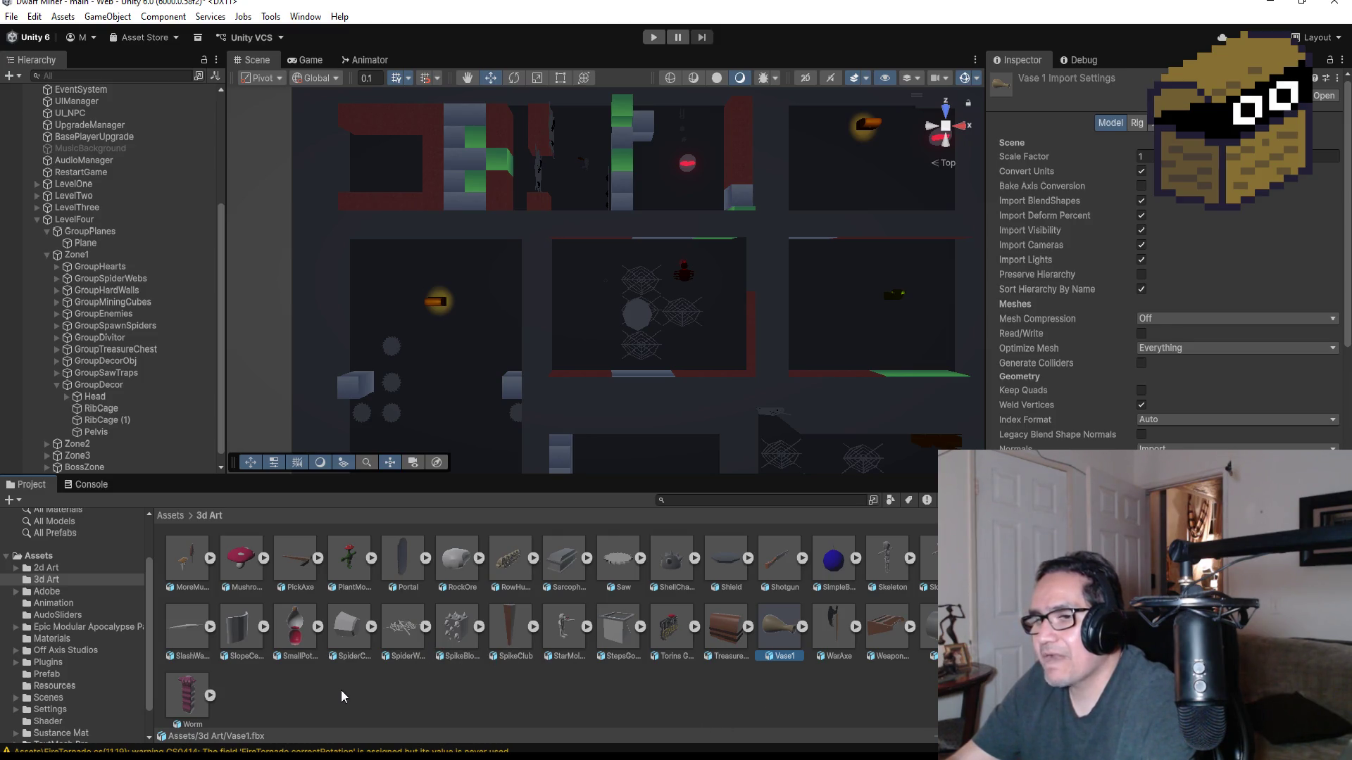
pyautogui.scroll(-5, 594, 312)
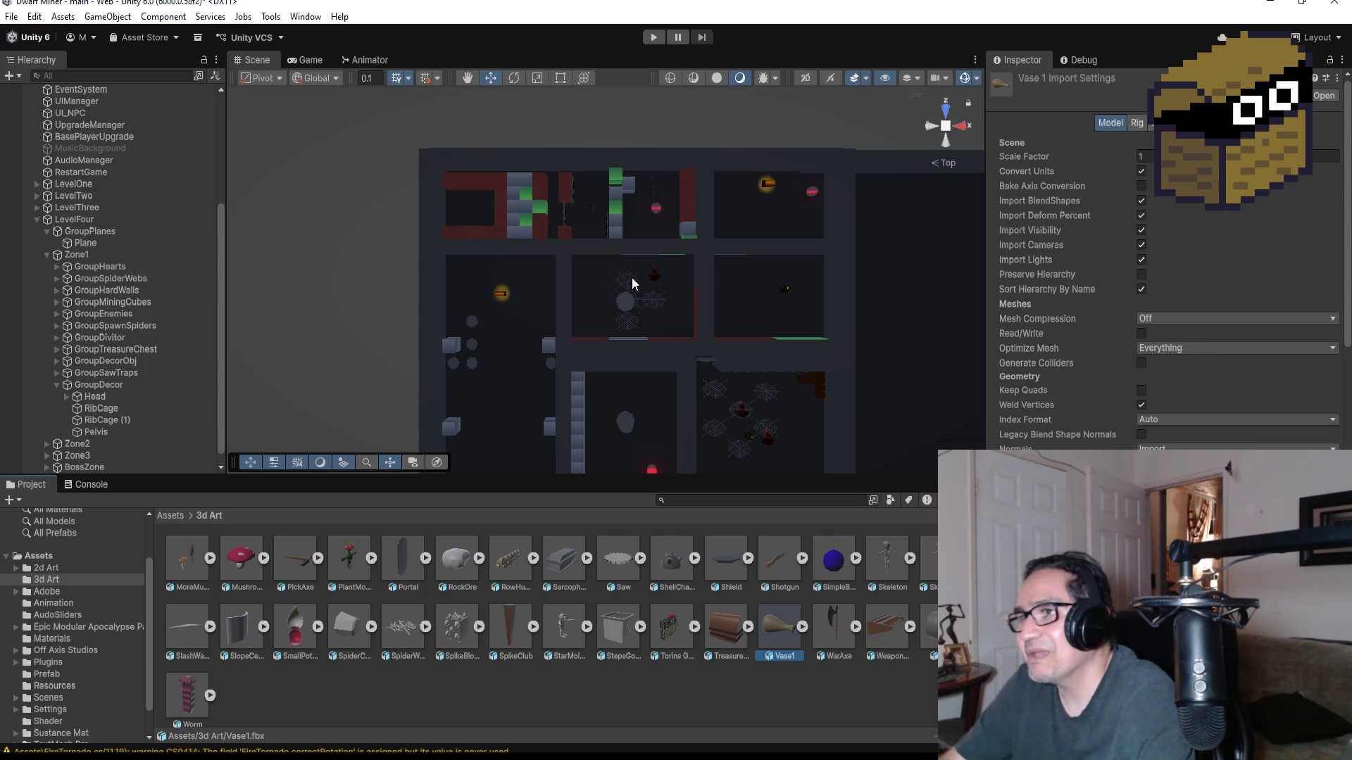
# - Tilt from Top into a perspective overview, select the floor Plane, and orbit to a lower angle
pyautogui.scroll(5, 632, 278)
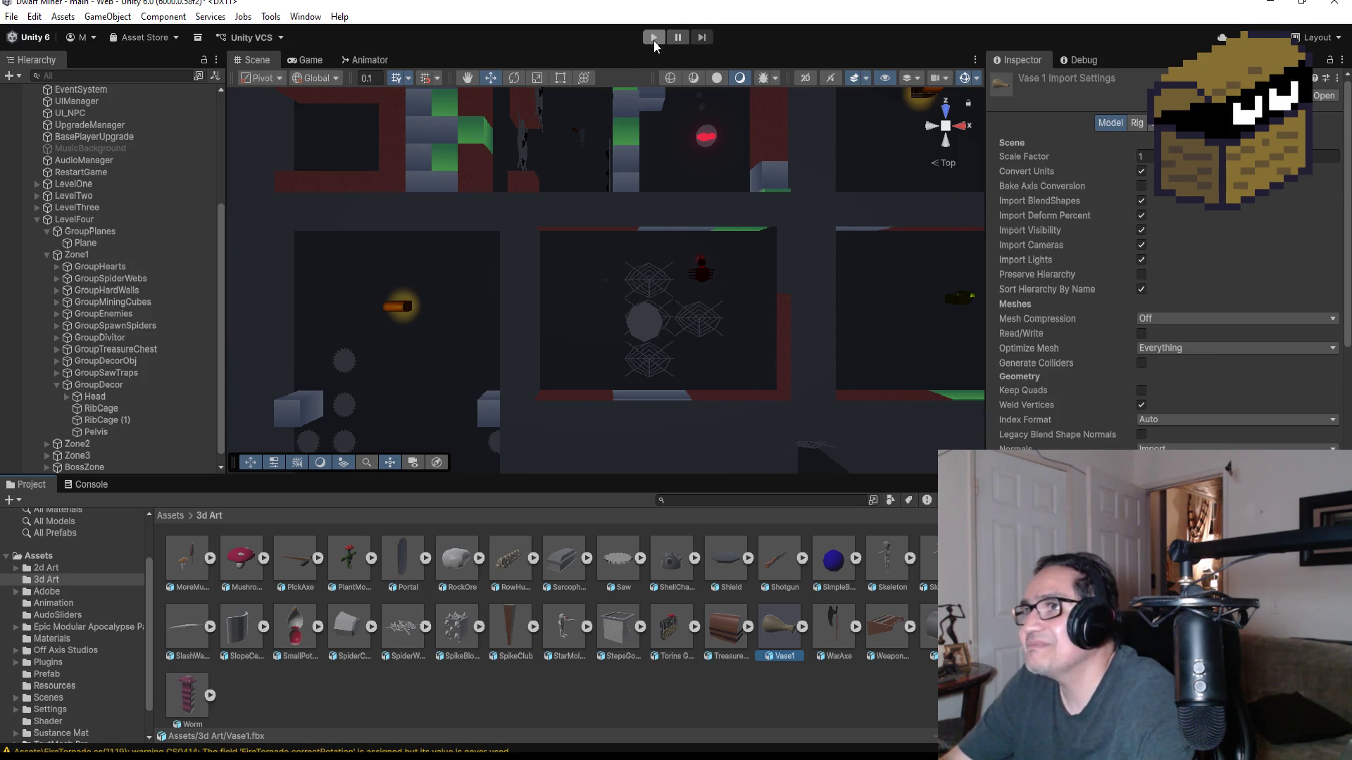
pyautogui.scroll(-5, 635, 252)
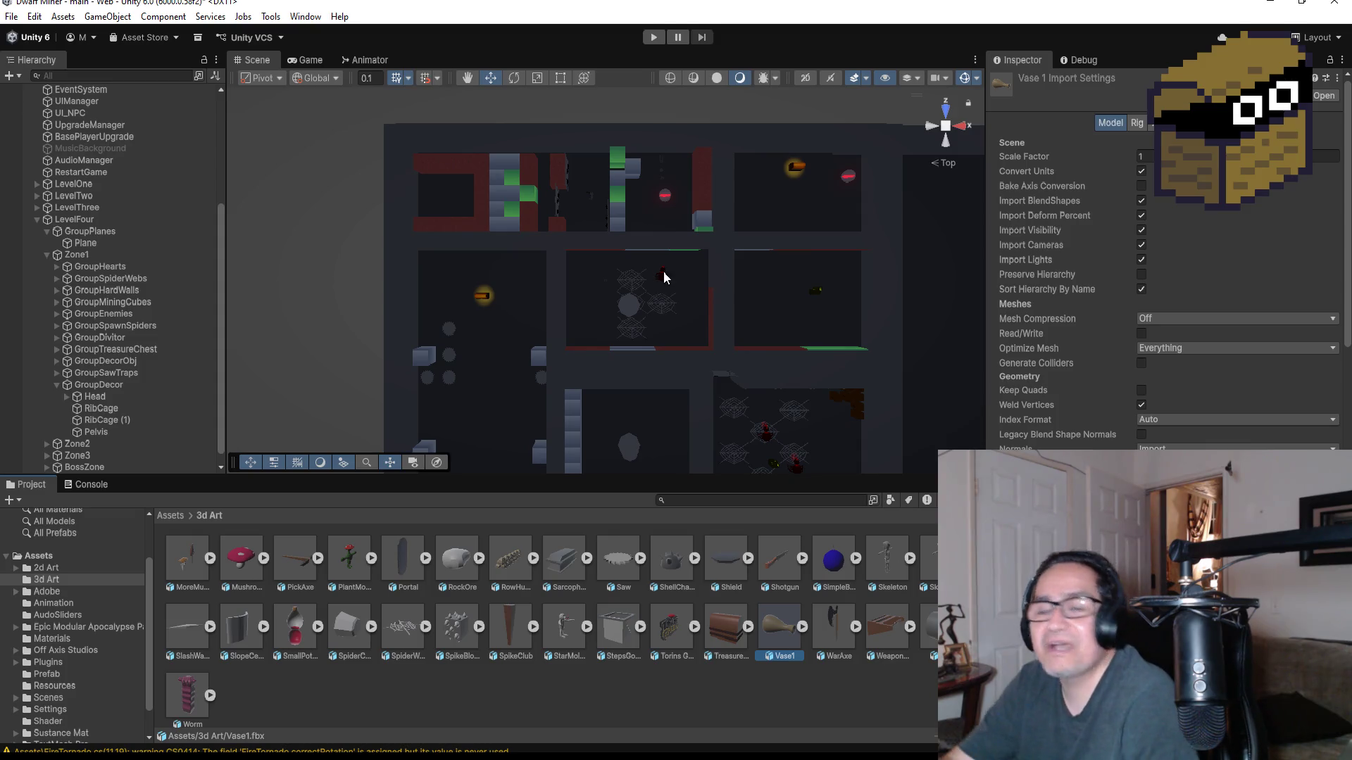
pyautogui.scroll(3, 706, 275)
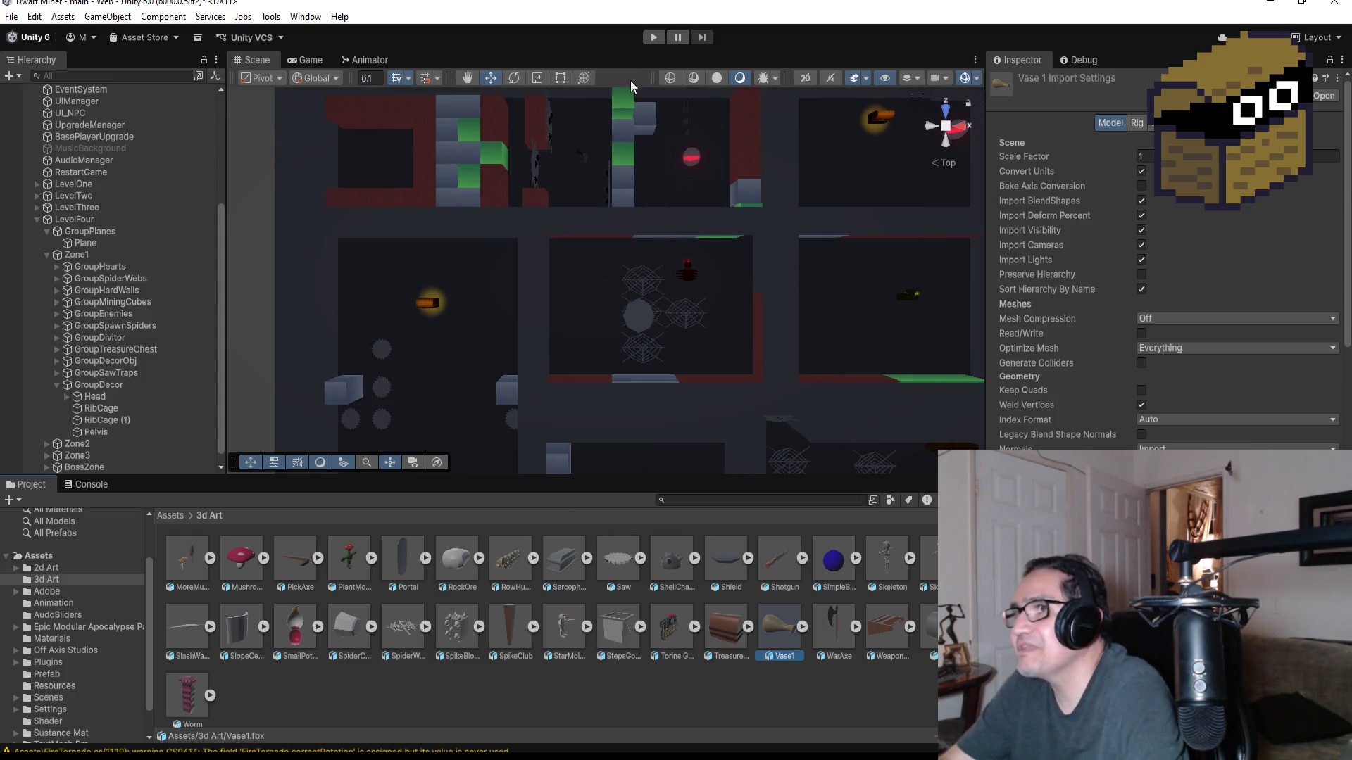
pyautogui.scroll(-5, 686, 248)
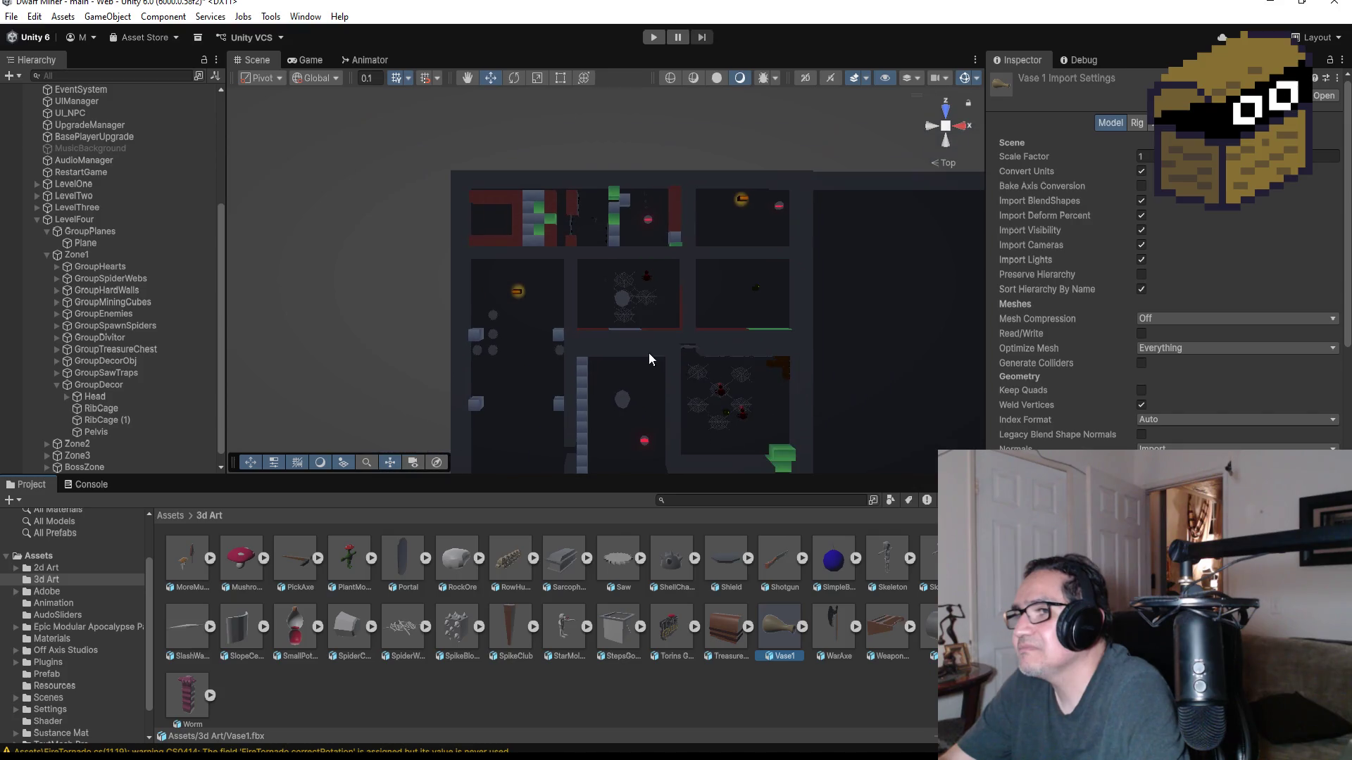
pyautogui.moveTo(535, 392)
pyautogui.mouseDown()
pyautogui.moveTo(587, 118)
pyautogui.moveTo(614, 356)
pyautogui.mouseUp()
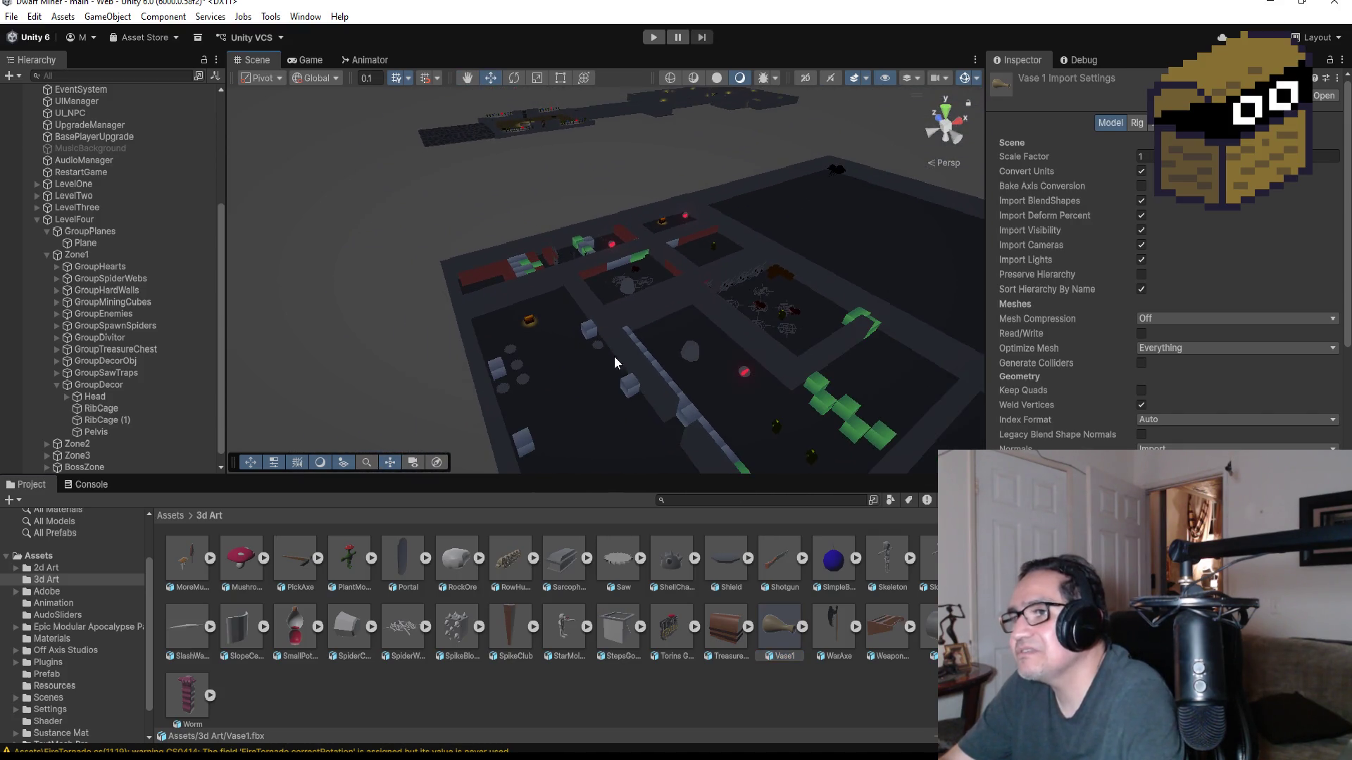
pyautogui.click(590, 389)
pyautogui.scroll(-3, 648, 366)
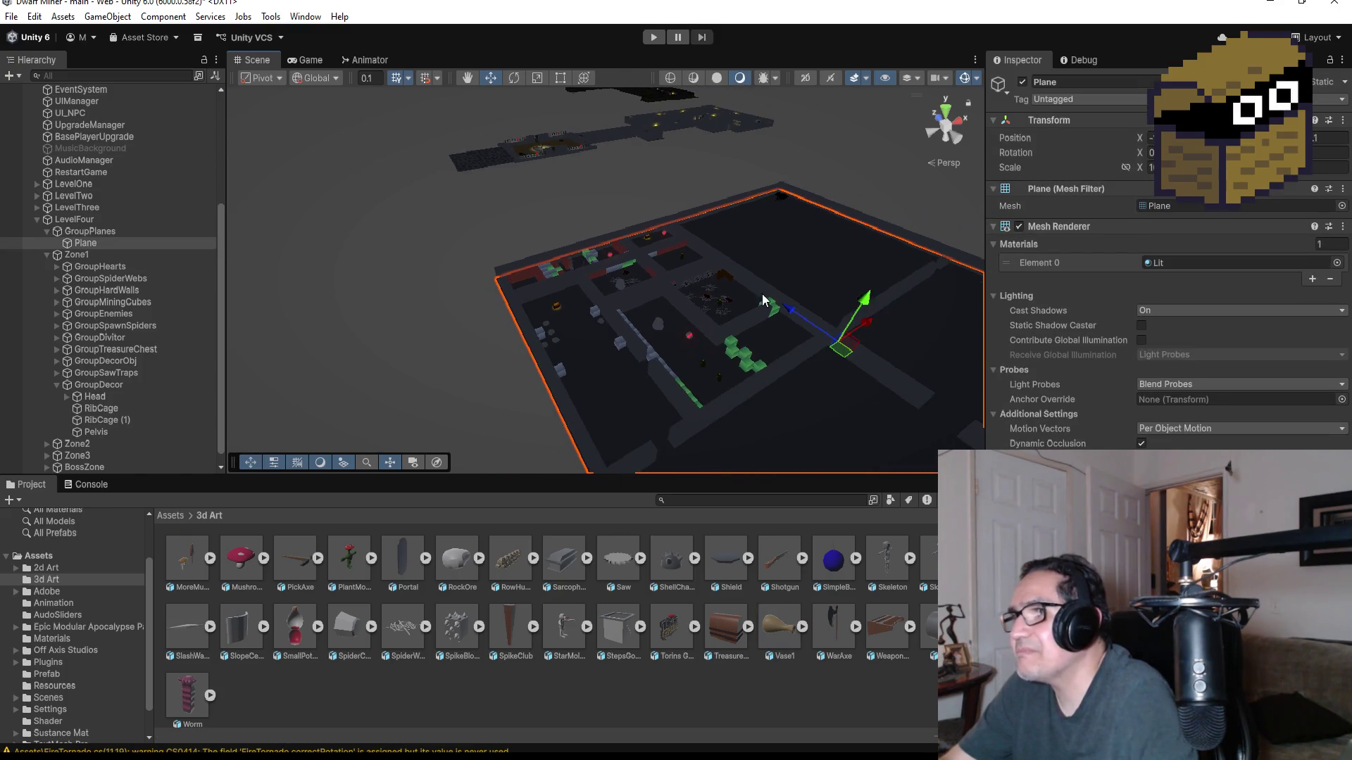
pyautogui.moveTo(762, 293)
pyautogui.mouseDown()
pyautogui.moveTo(582, 380)
pyautogui.moveTo(576, 358)
pyautogui.moveTo(552, 376)
pyautogui.mouseUp()
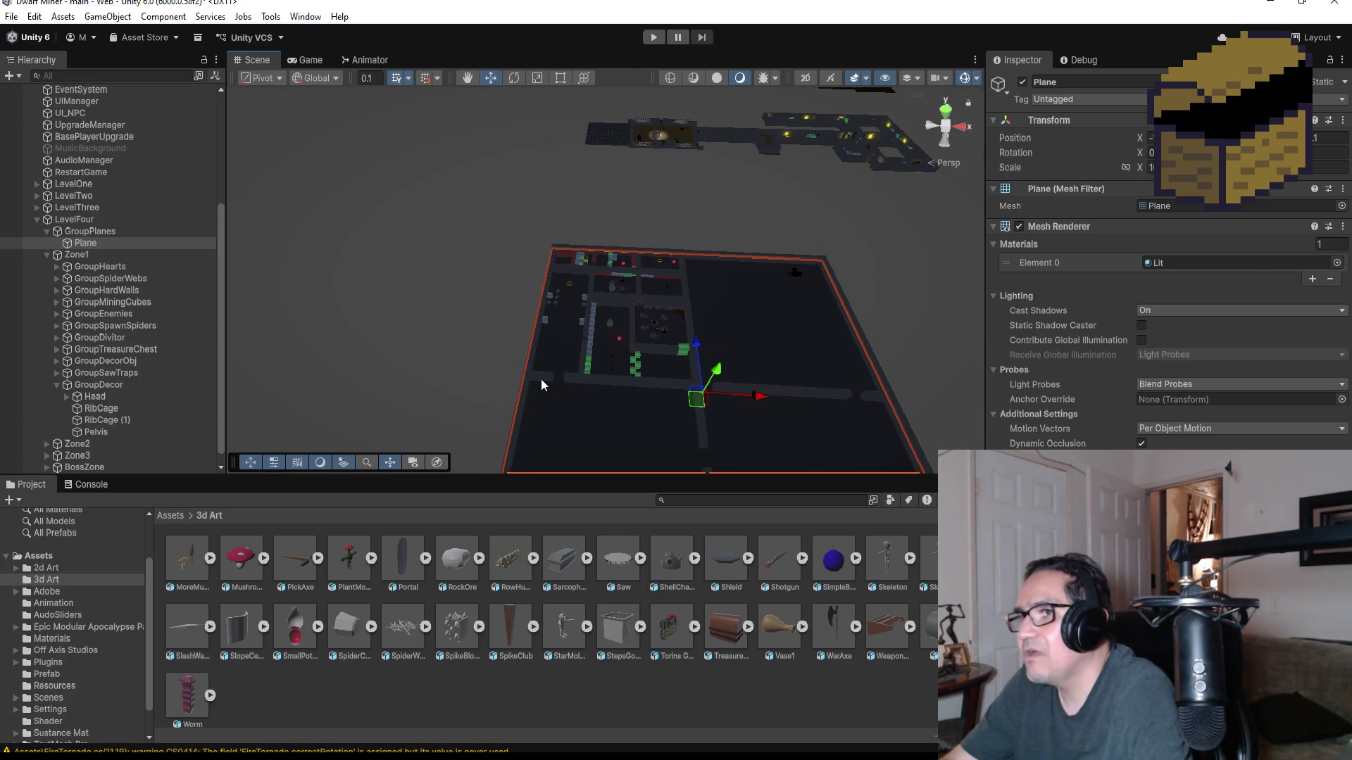
# - Duplicate corridor wall HardWall (106) and position the copy slightly down and left
pyautogui.click(541, 378)
pyautogui.scroll(-3, 560, 442)
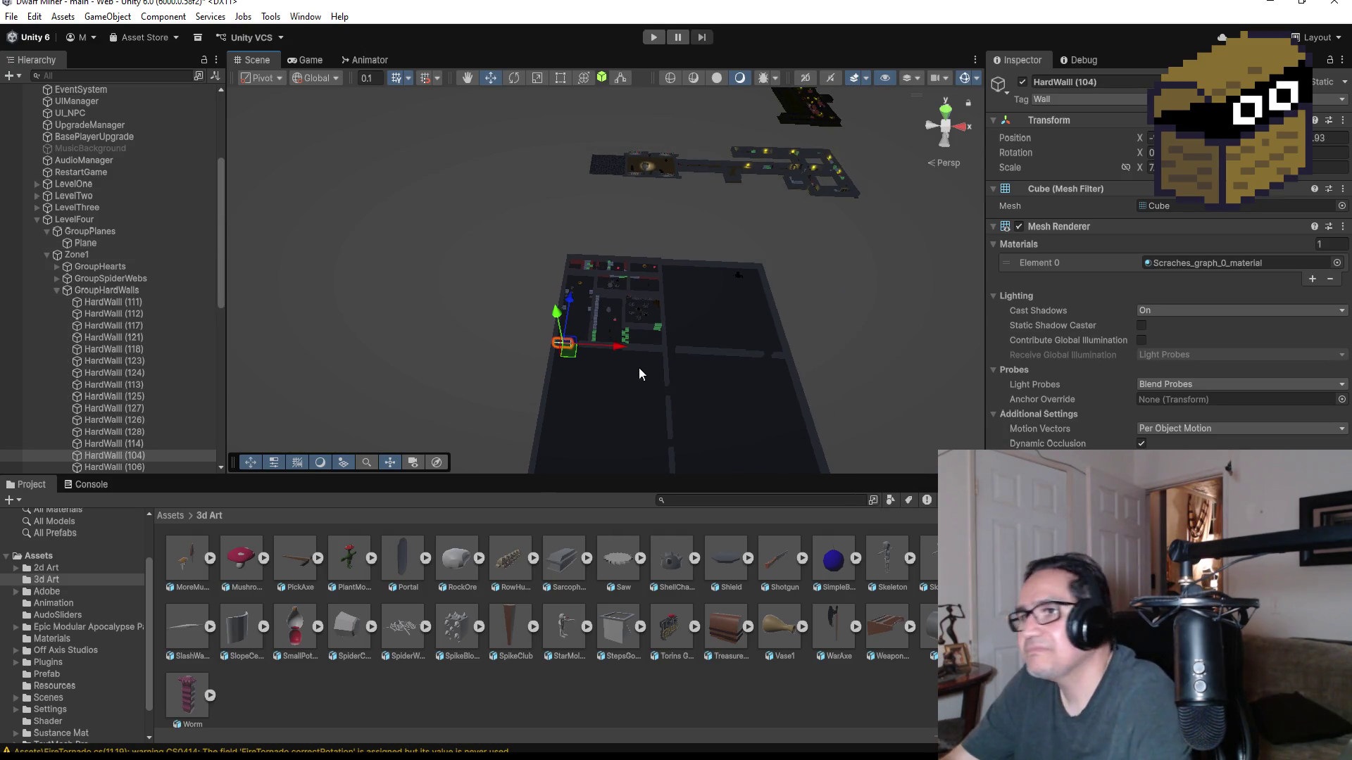
pyautogui.click(641, 348)
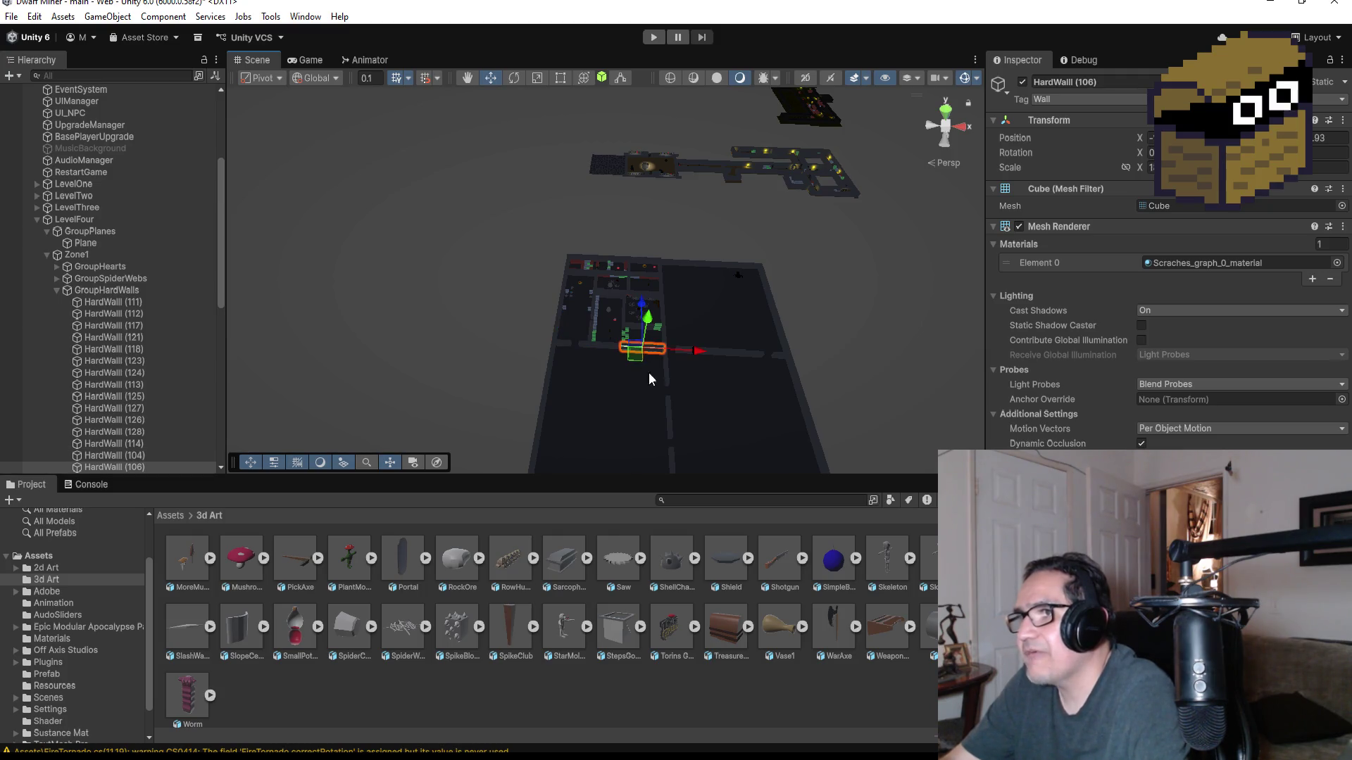
pyautogui.hotkey('ctrl', 'd')
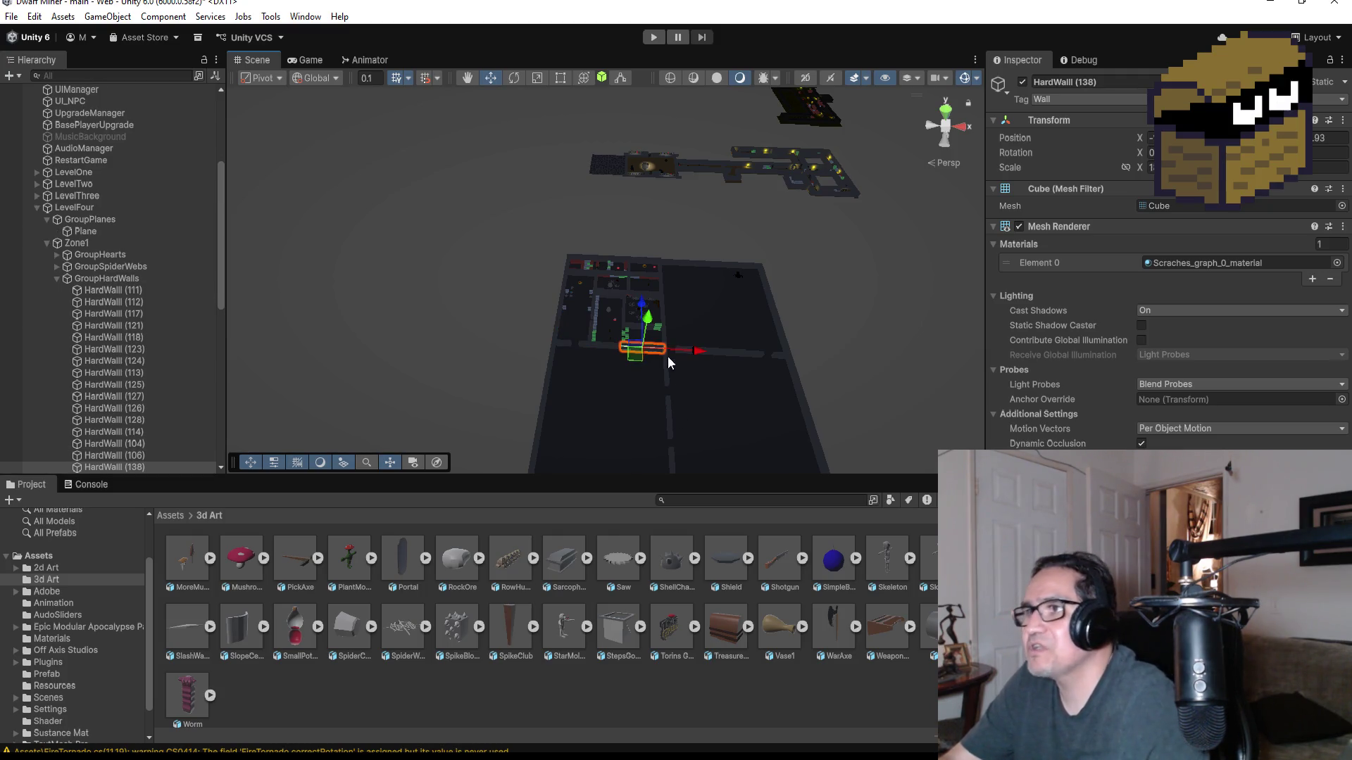
pyautogui.moveTo(645, 305); pyautogui.dragTo(642, 395)
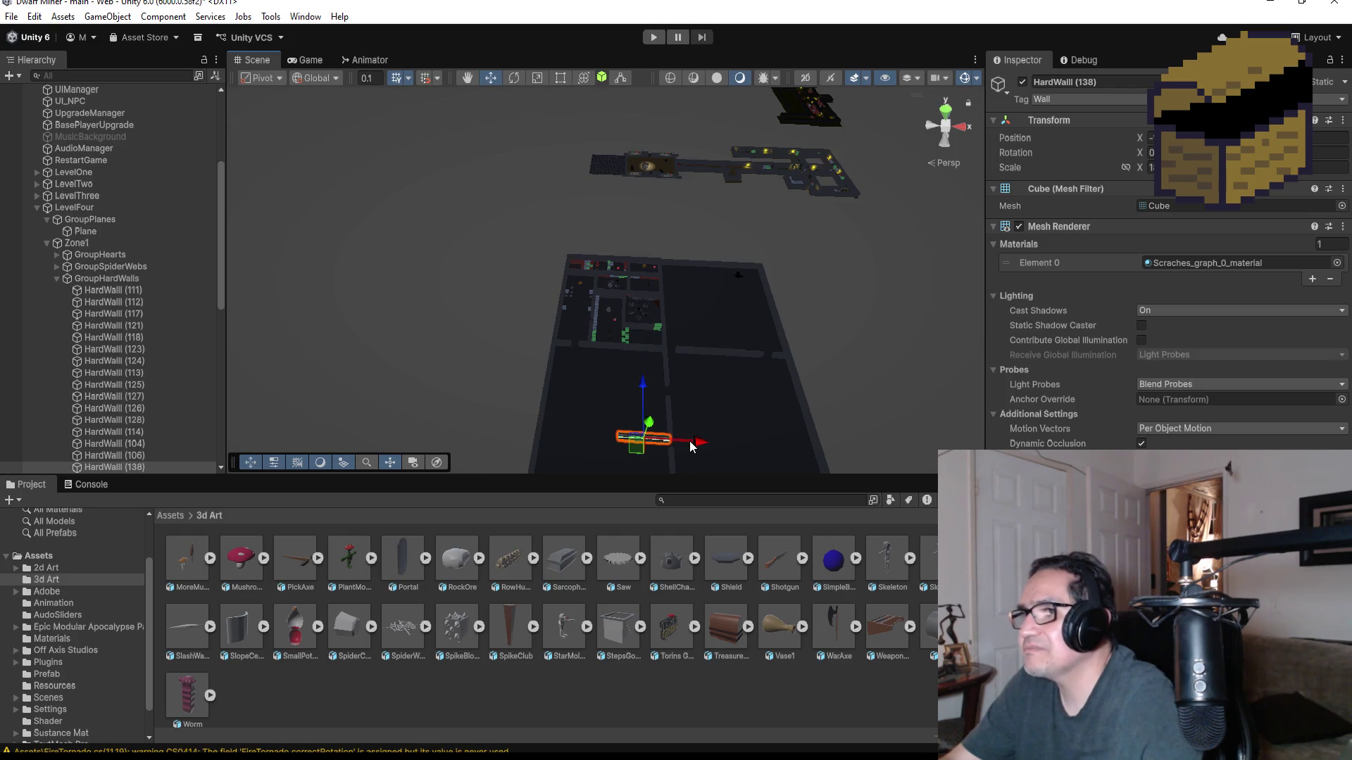
pyautogui.moveTo(700, 442); pyautogui.dragTo(619, 437)
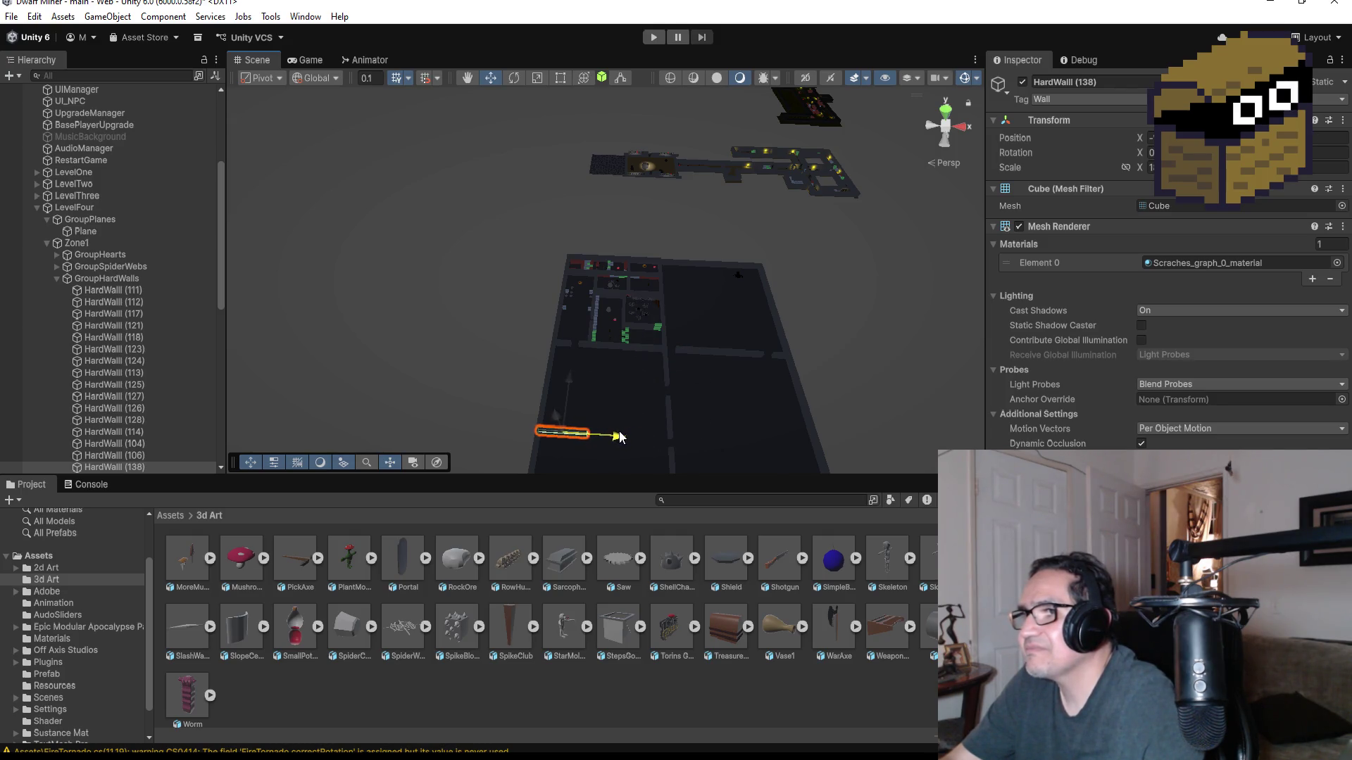
pyautogui.moveTo(572, 389); pyautogui.dragTo(576, 357)
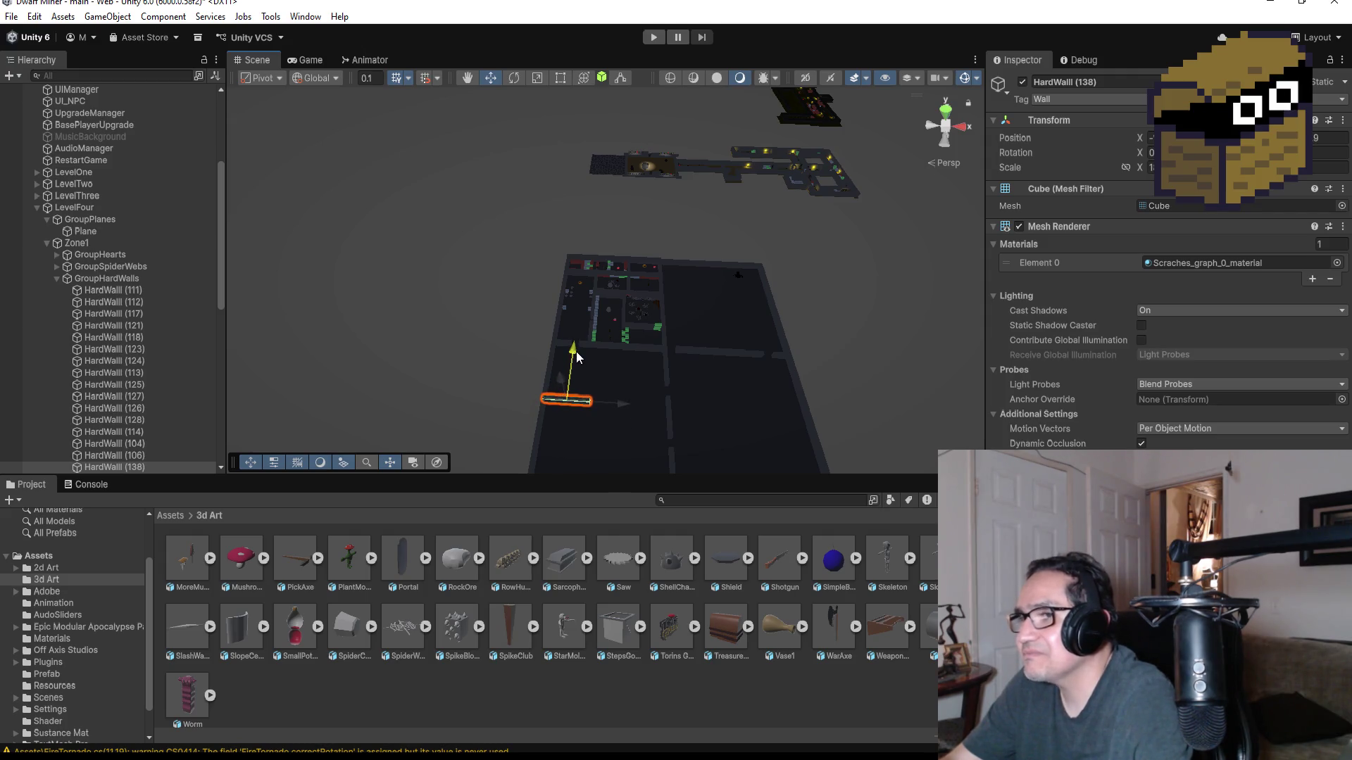
pyautogui.press('f')
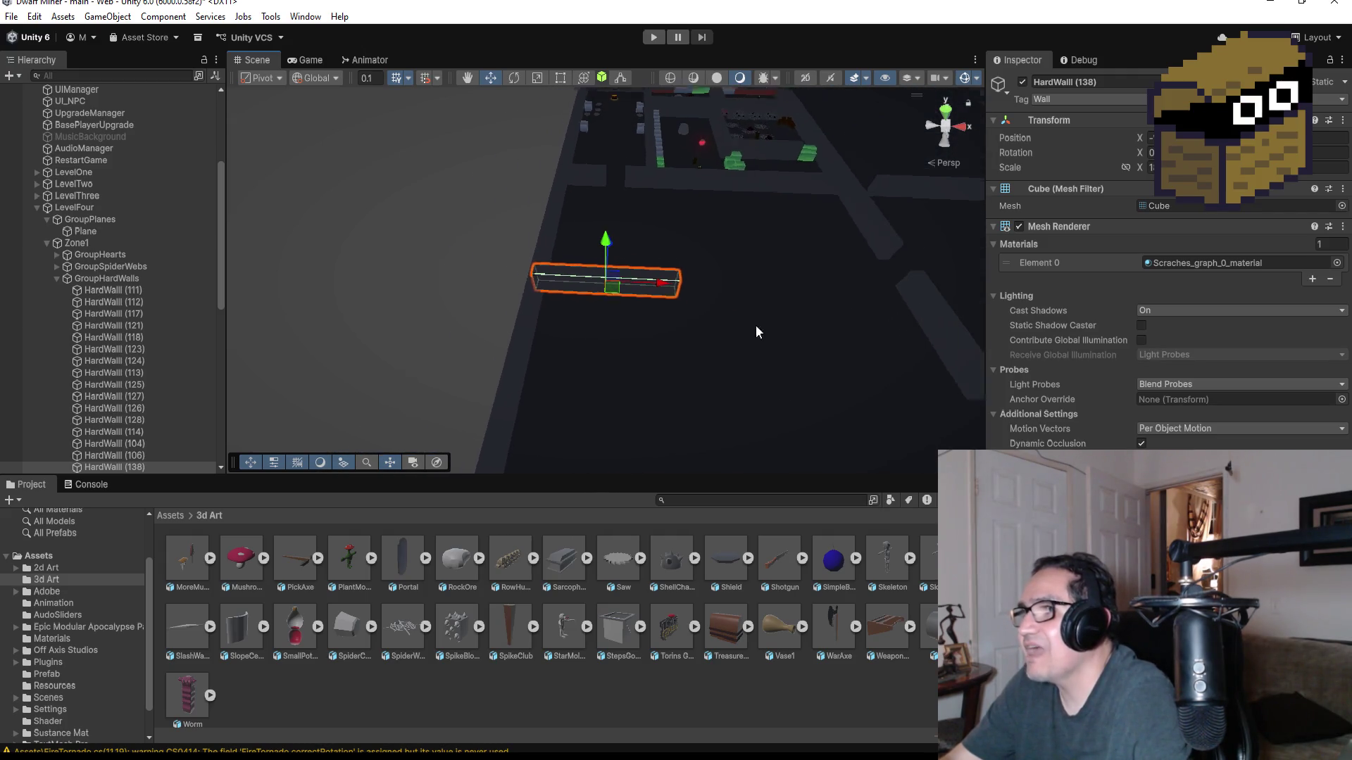
pyautogui.scroll(-3, 758, 327)
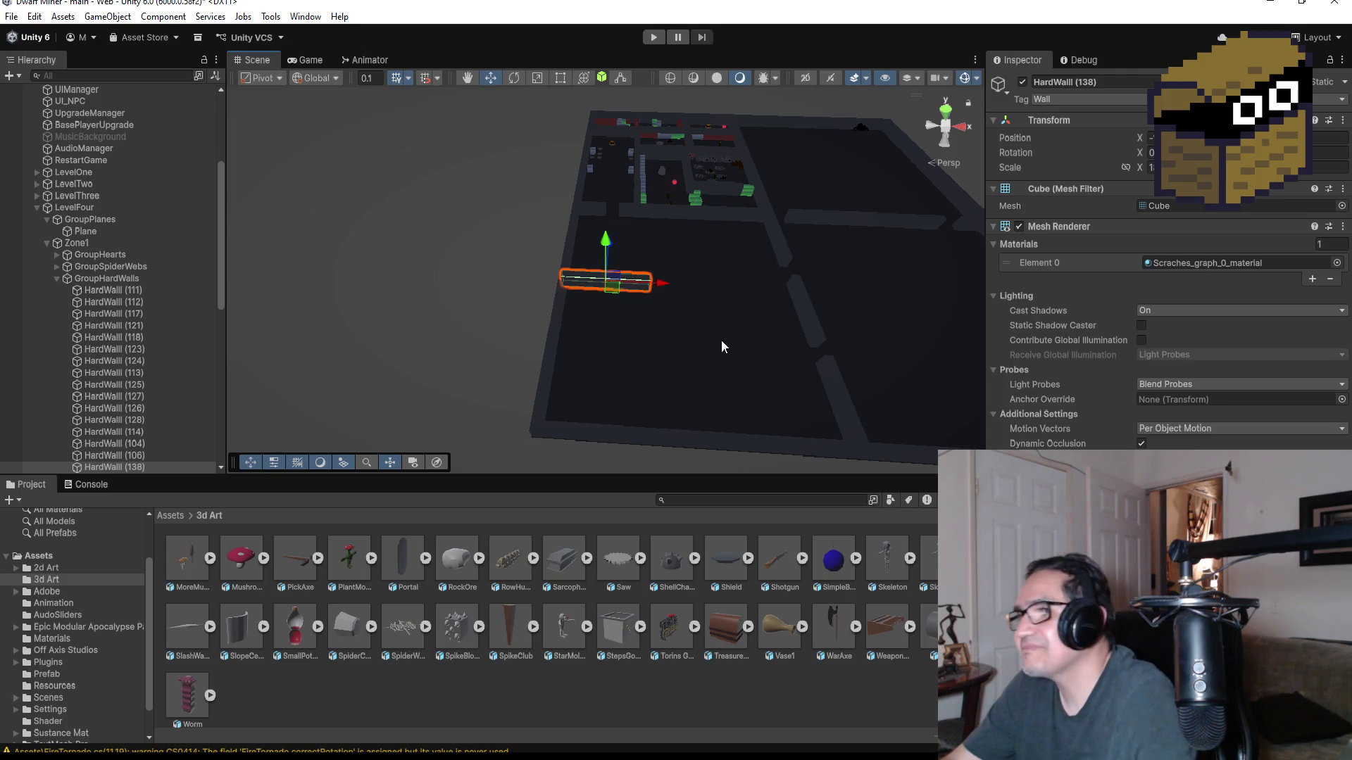
# - Duplicate the new wall again, move the copy further down the map, and return to Top view
pyautogui.hotkey('ctrl', 'd')
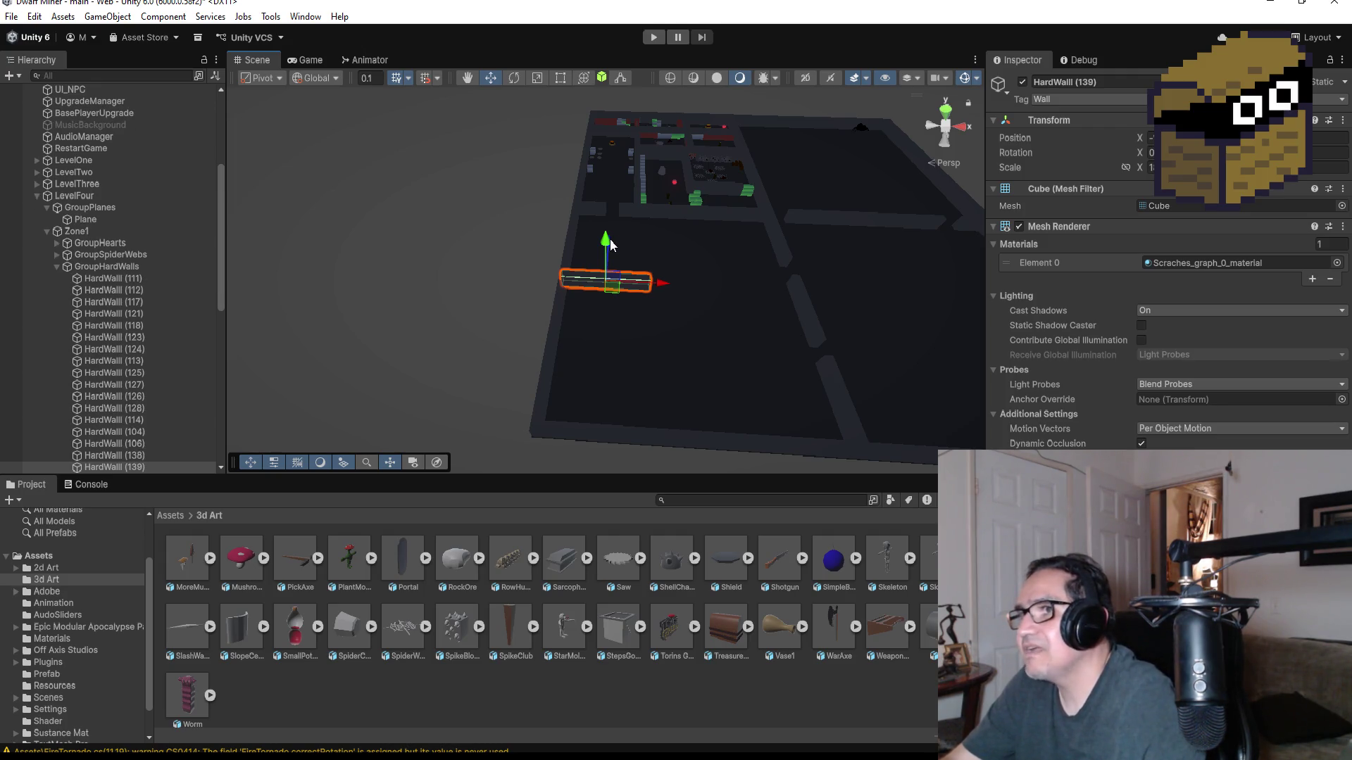
pyautogui.moveTo(611, 244)
pyautogui.mouseDown()
pyautogui.moveTo(611, 337)
pyautogui.moveTo(612, 311)
pyautogui.mouseUp()
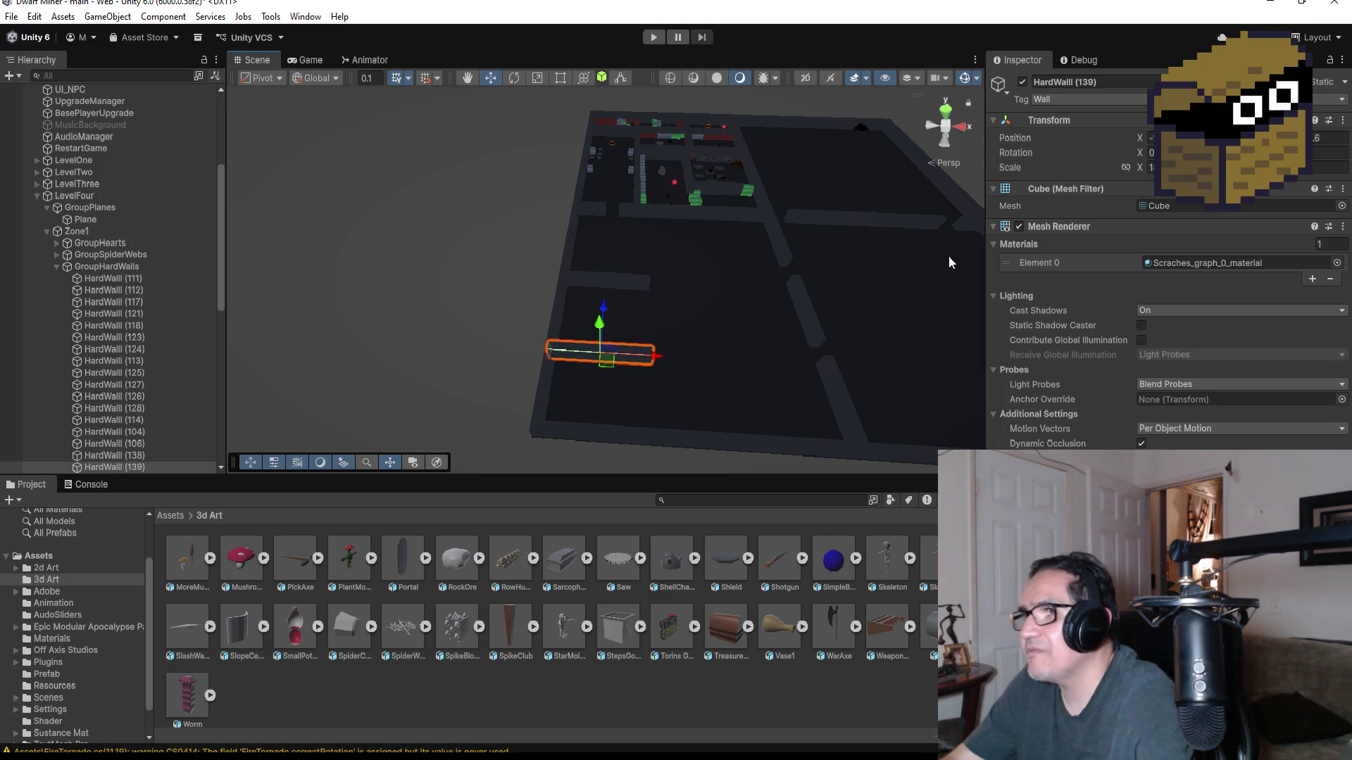
pyautogui.click(945, 110)
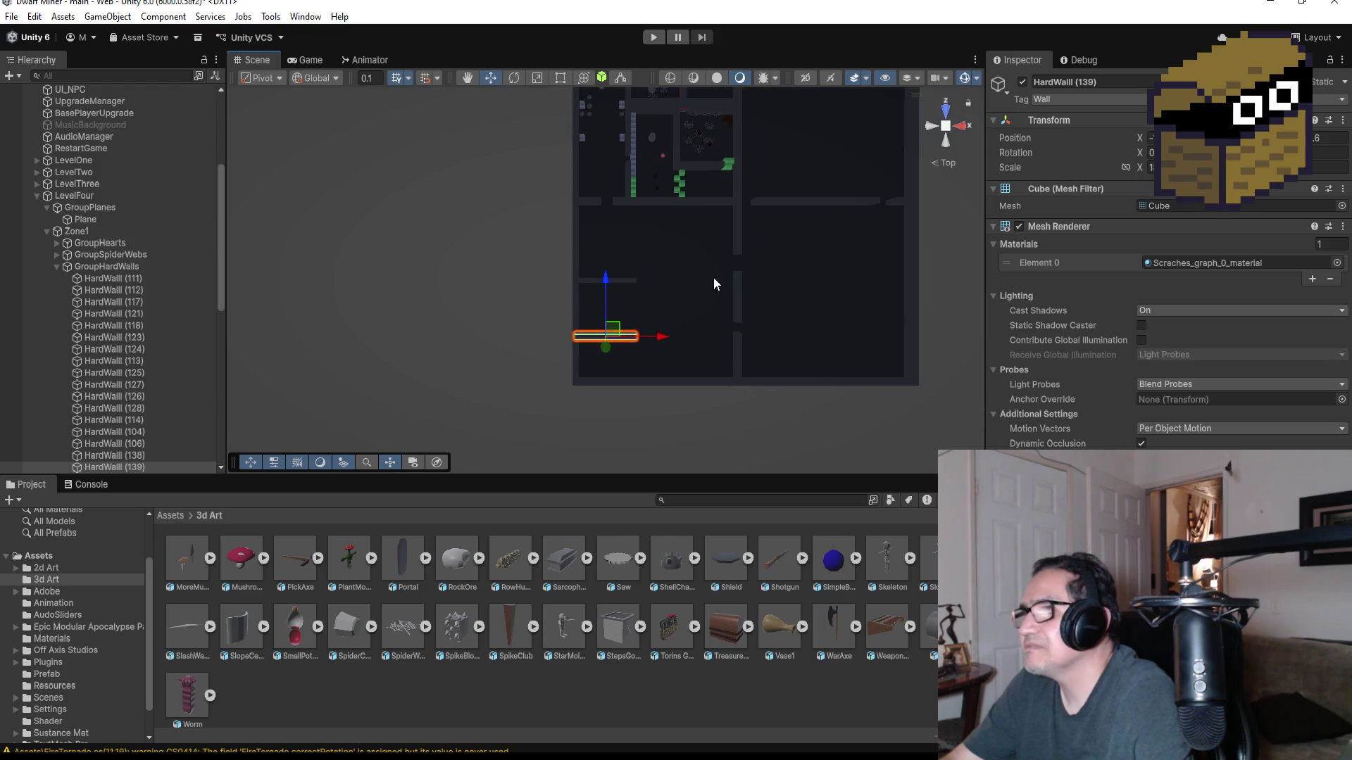
pyautogui.scroll(2, 702, 260)
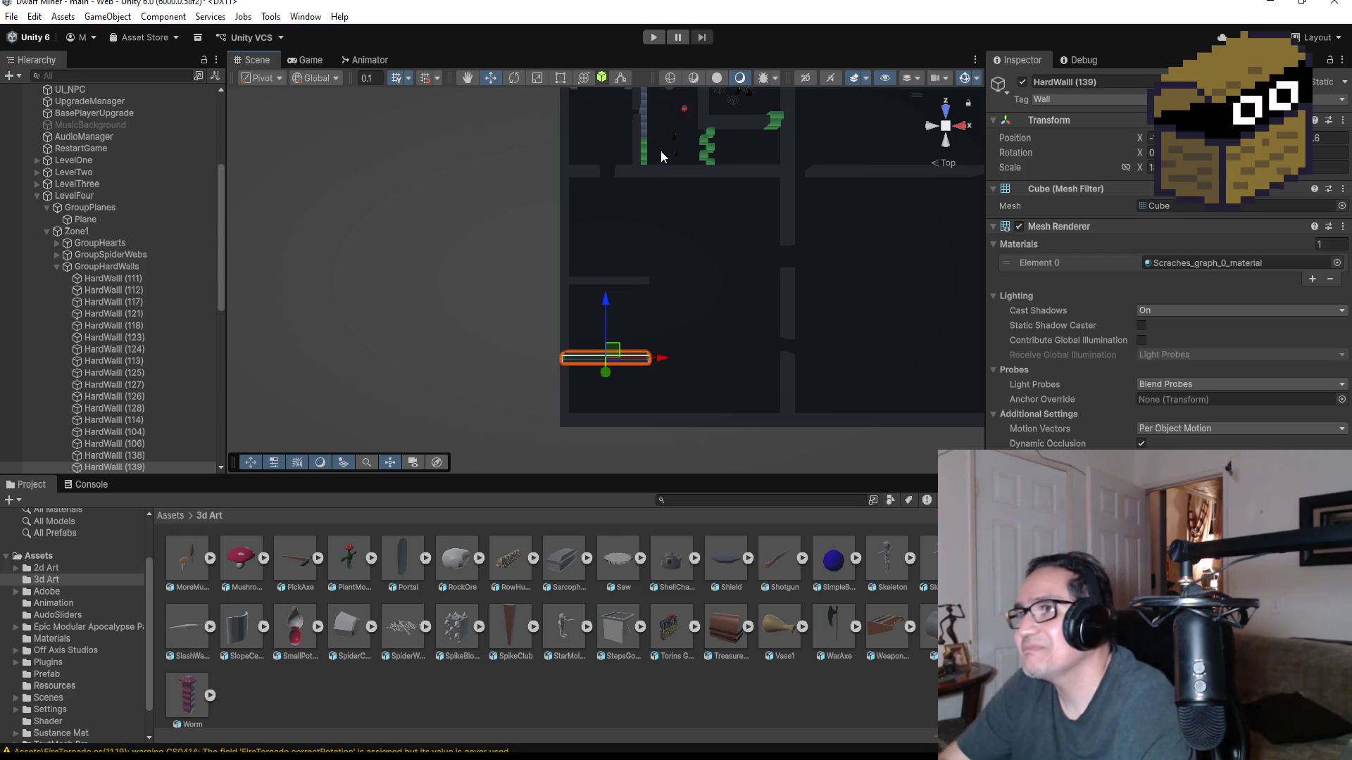
pyautogui.scroll(-3, 666, 178)
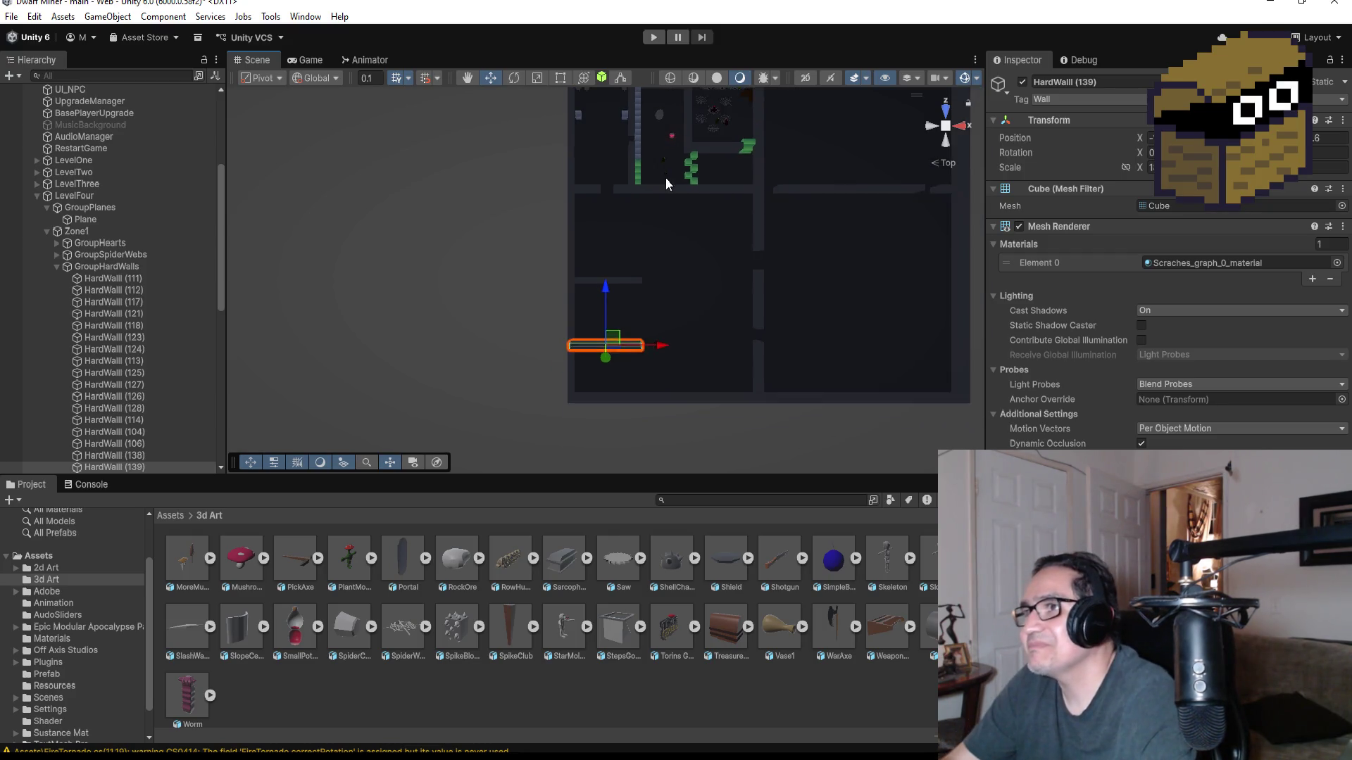
# - Duplicate vertical wall HardWall (124) into HardWall (140) and frame the new wall
pyautogui.click(627, 176)
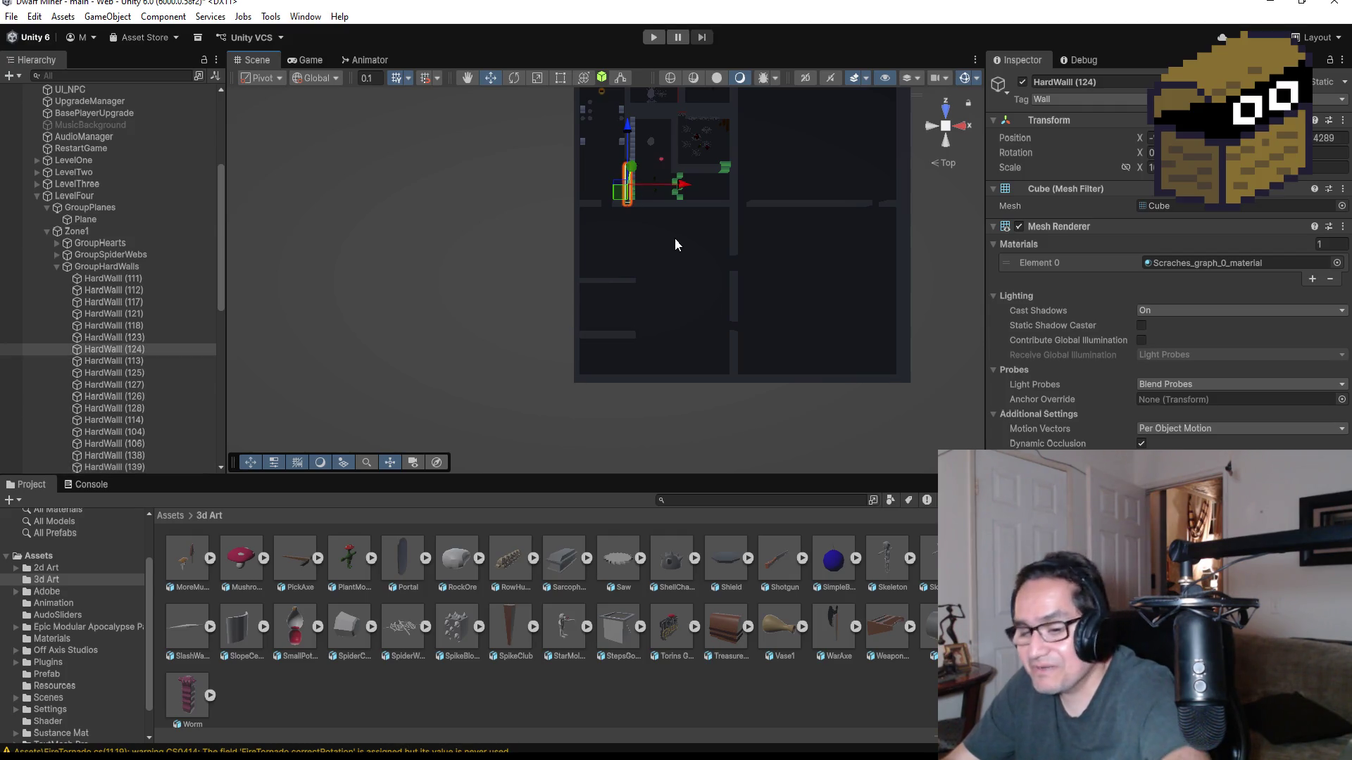
pyautogui.hotkey('ctrl', 'd')
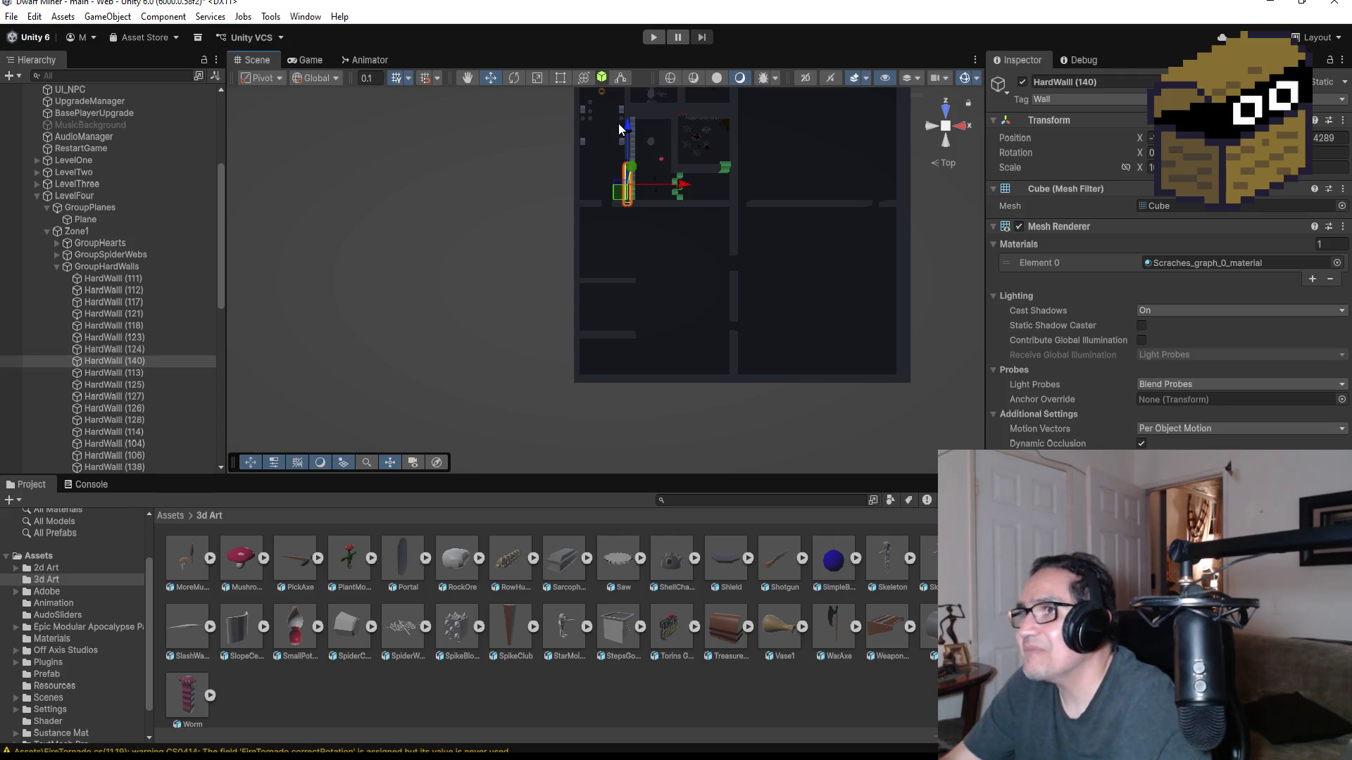
pyautogui.moveTo(632, 130); pyautogui.dragTo(636, 167)
pyautogui.keyDown('shift'); pyautogui.click(646, 187); pyautogui.keyUp('shift')
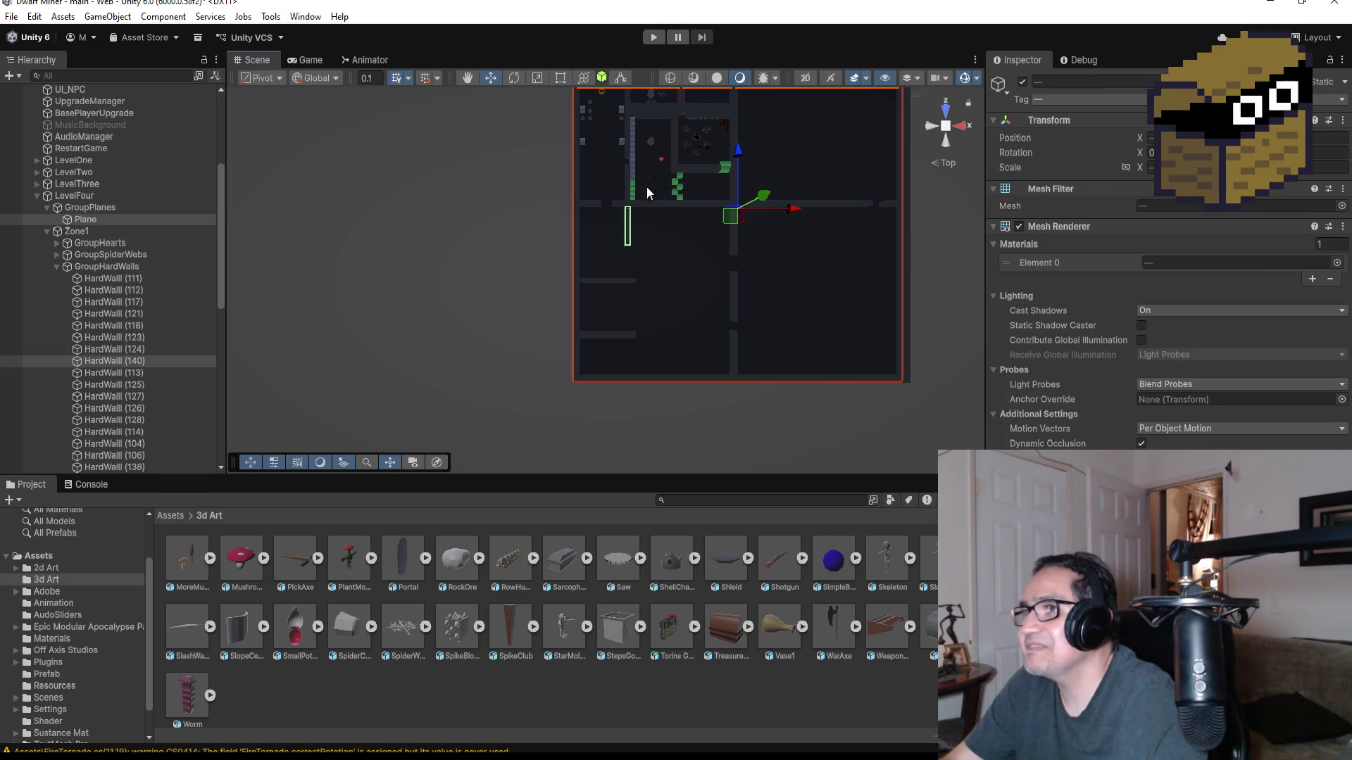
pyautogui.click(127, 361)
pyautogui.press('f')
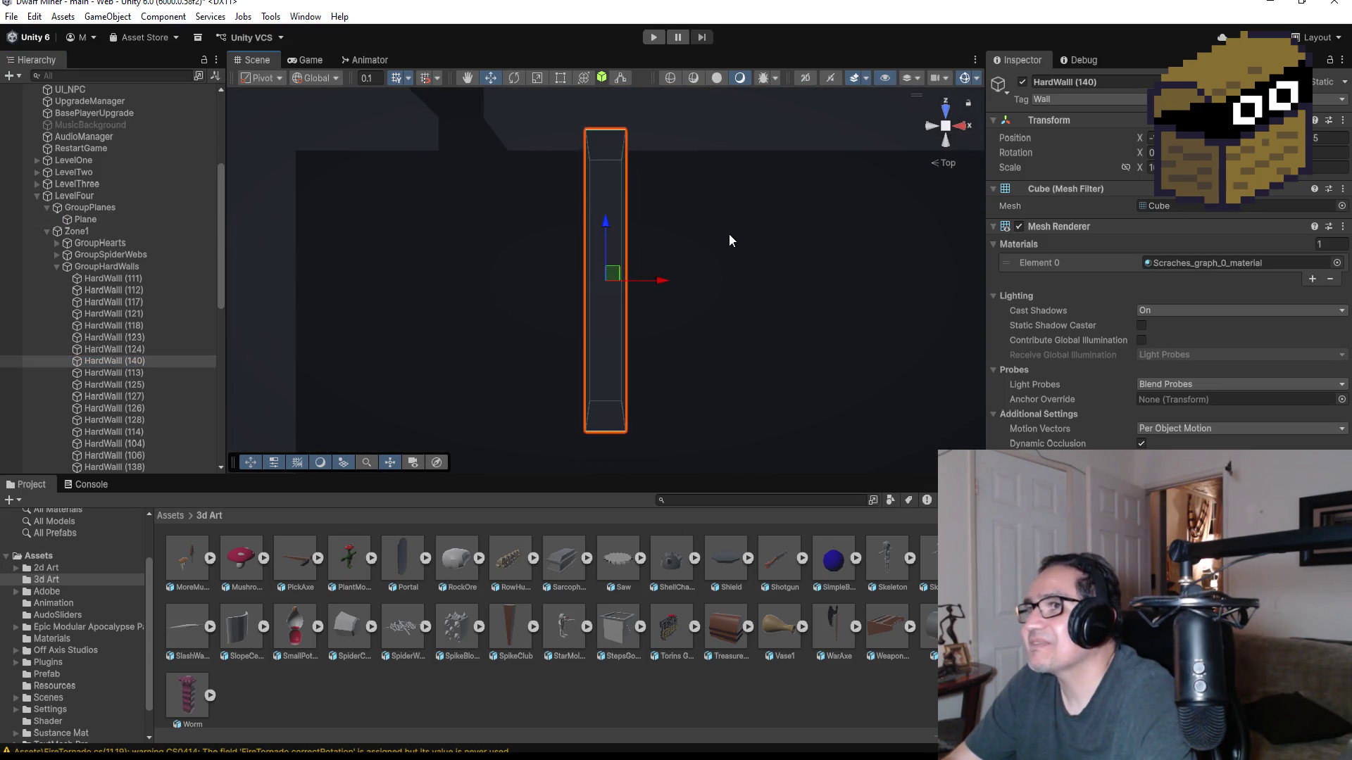
# - Line HardWall (140) up in the corridor gap below the existing walls, checking from Top view
pyautogui.moveTo(608, 224); pyautogui.dragTo(606, 211)
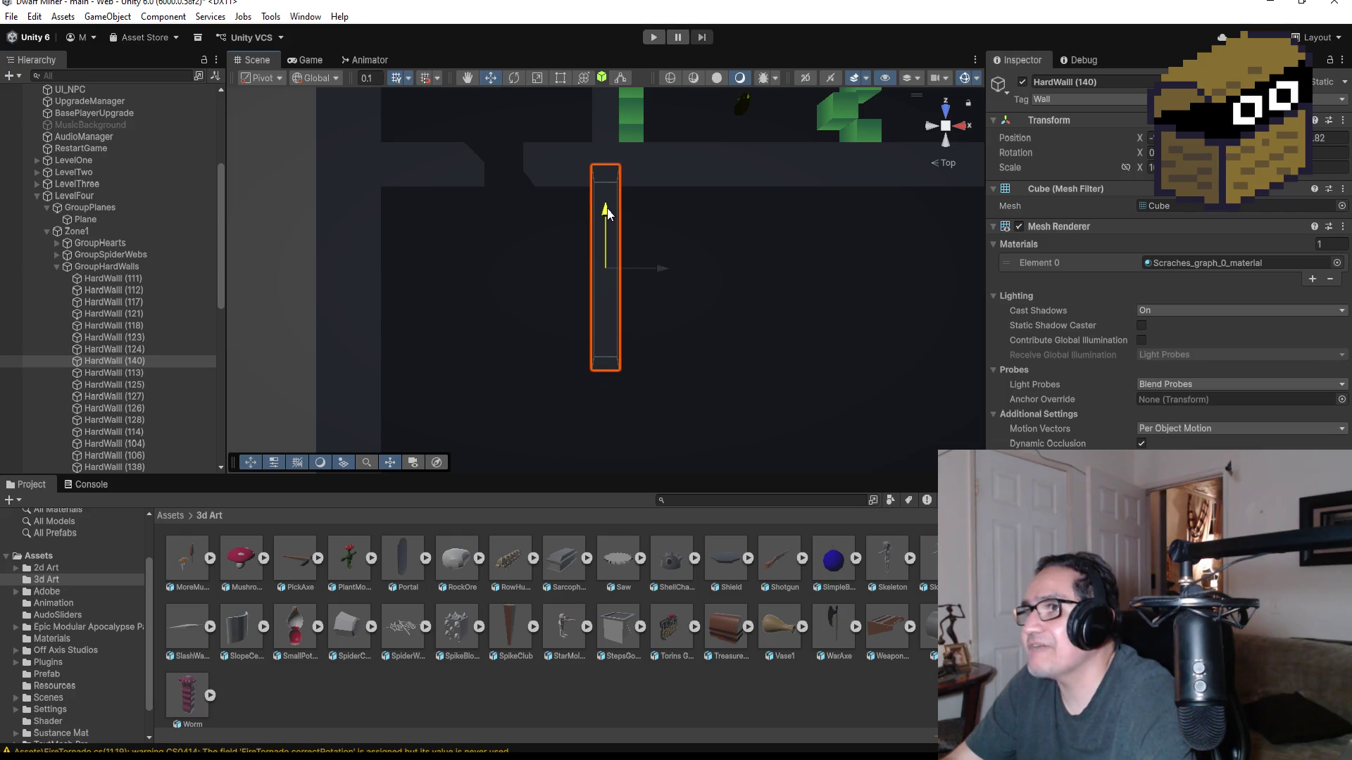
pyautogui.scroll(-5, 614, 268)
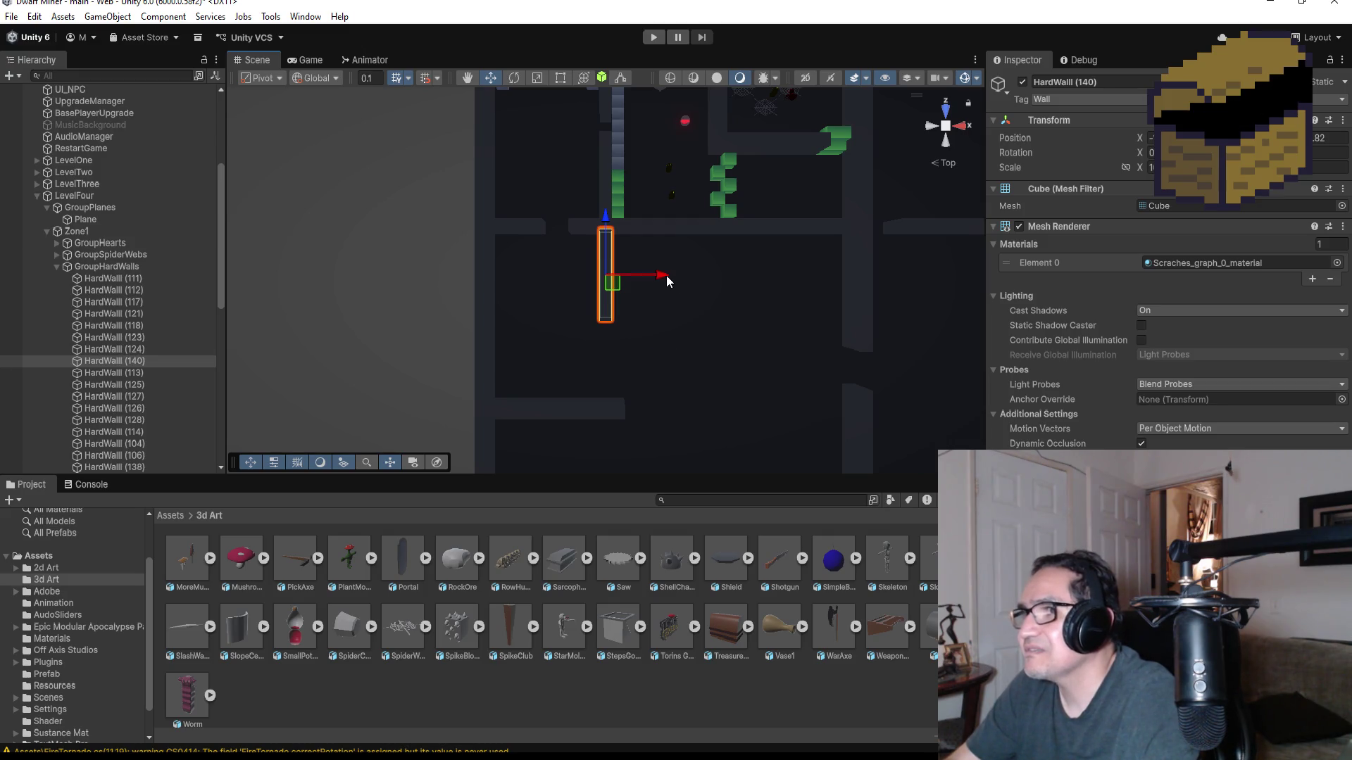
pyautogui.moveTo(666, 276); pyautogui.dragTo(682, 277)
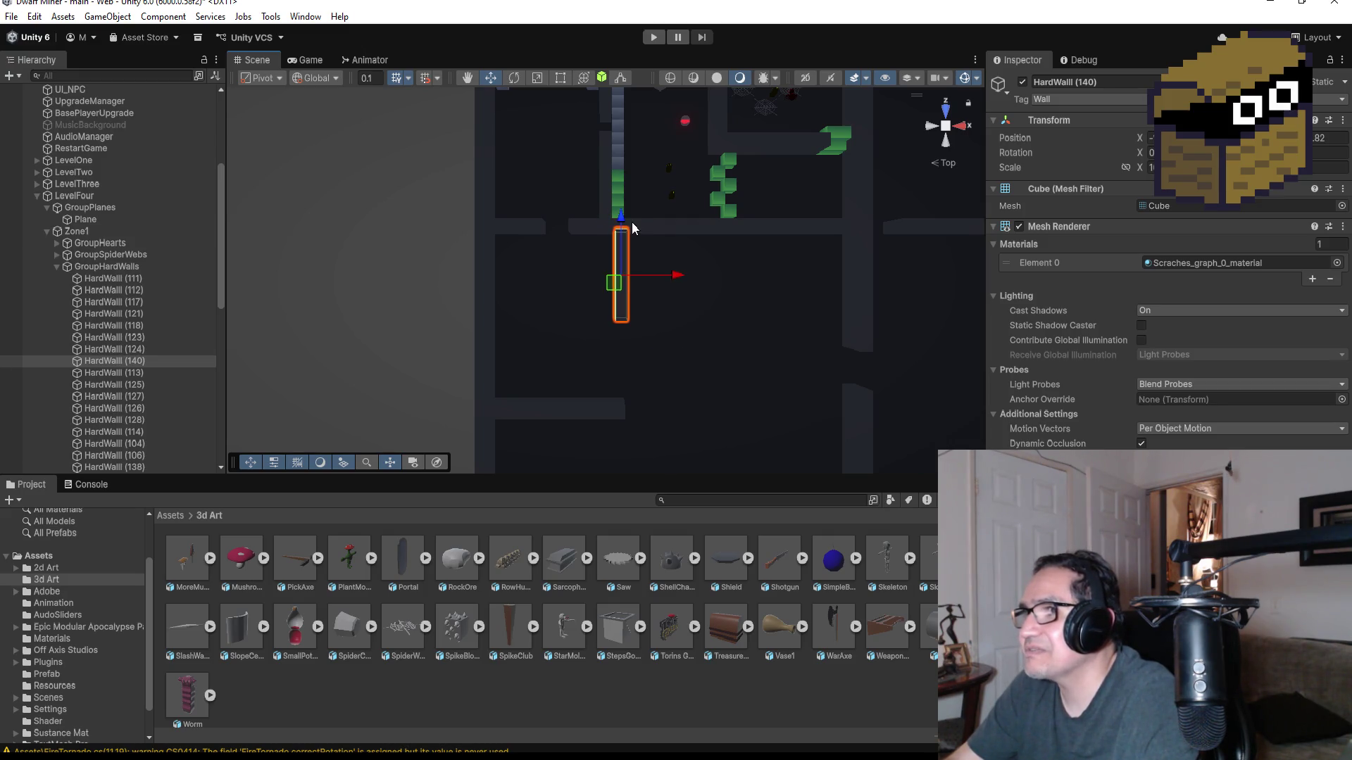
pyautogui.moveTo(619, 213)
pyautogui.mouseDown()
pyautogui.moveTo(620, 294)
pyautogui.moveTo(620, 214)
pyautogui.mouseUp()
pyautogui.press('f')
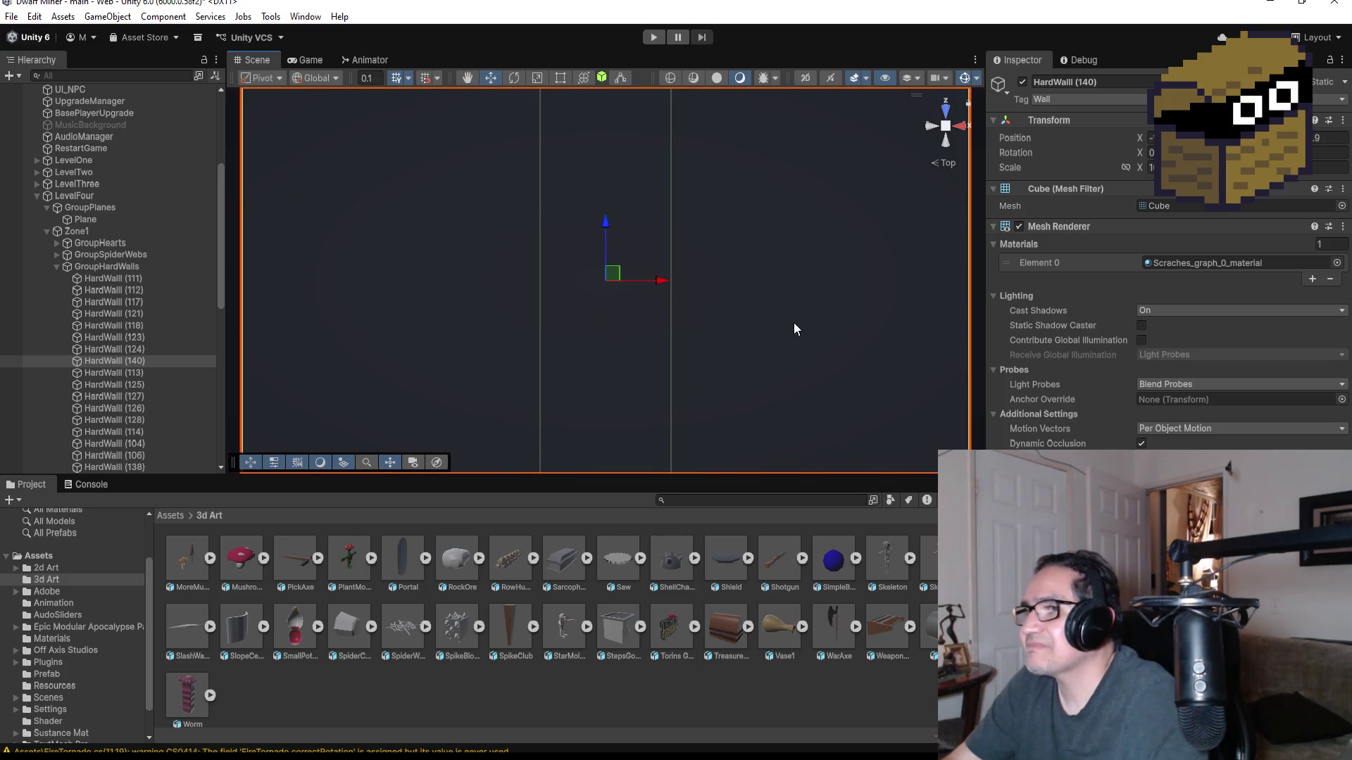
pyautogui.scroll(-5, 793, 323)
pyautogui.scroll(-3, 776, 331)
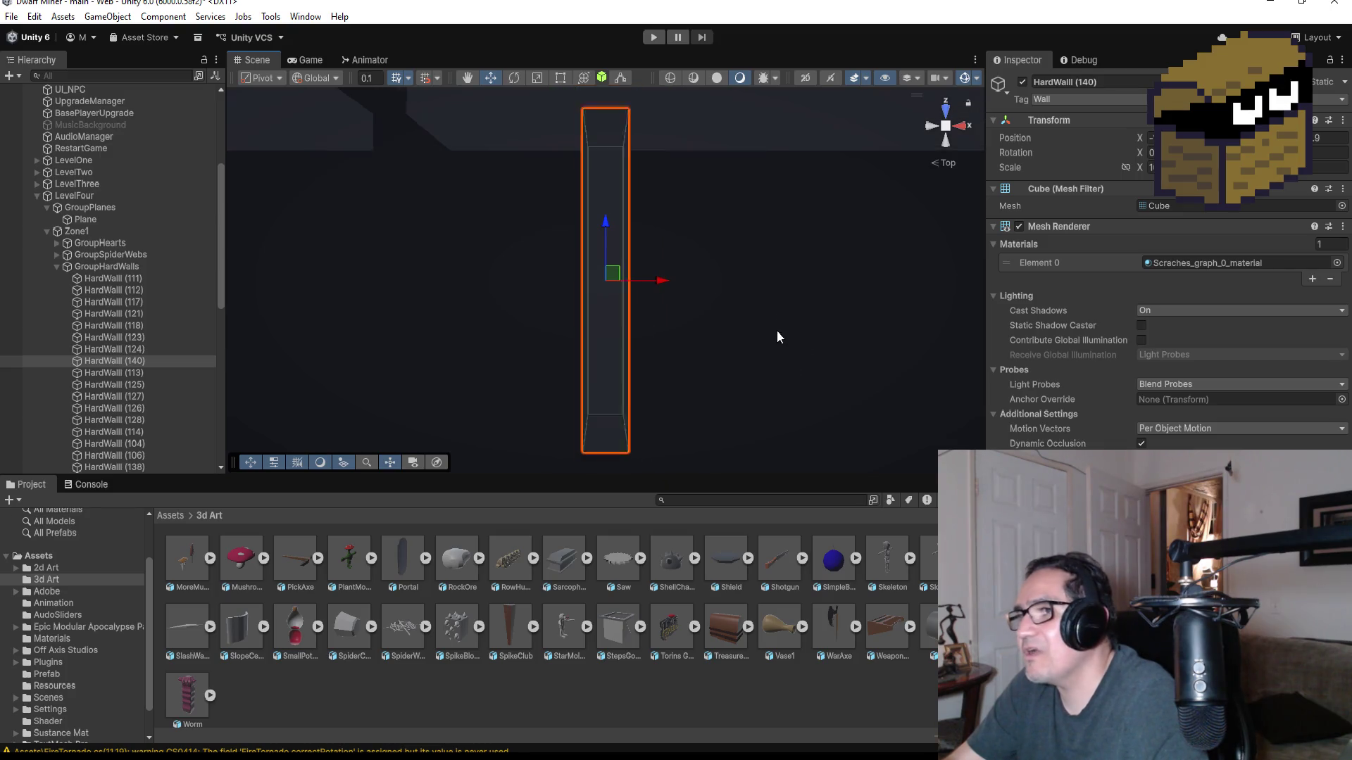
pyautogui.moveTo(726, 356)
pyautogui.mouseDown()
pyautogui.moveTo(585, 138)
pyautogui.moveTo(568, 232)
pyautogui.mouseUp()
pyautogui.moveTo(541, 331); pyautogui.dragTo(418, 335)
pyautogui.scroll(-2, 506, 332)
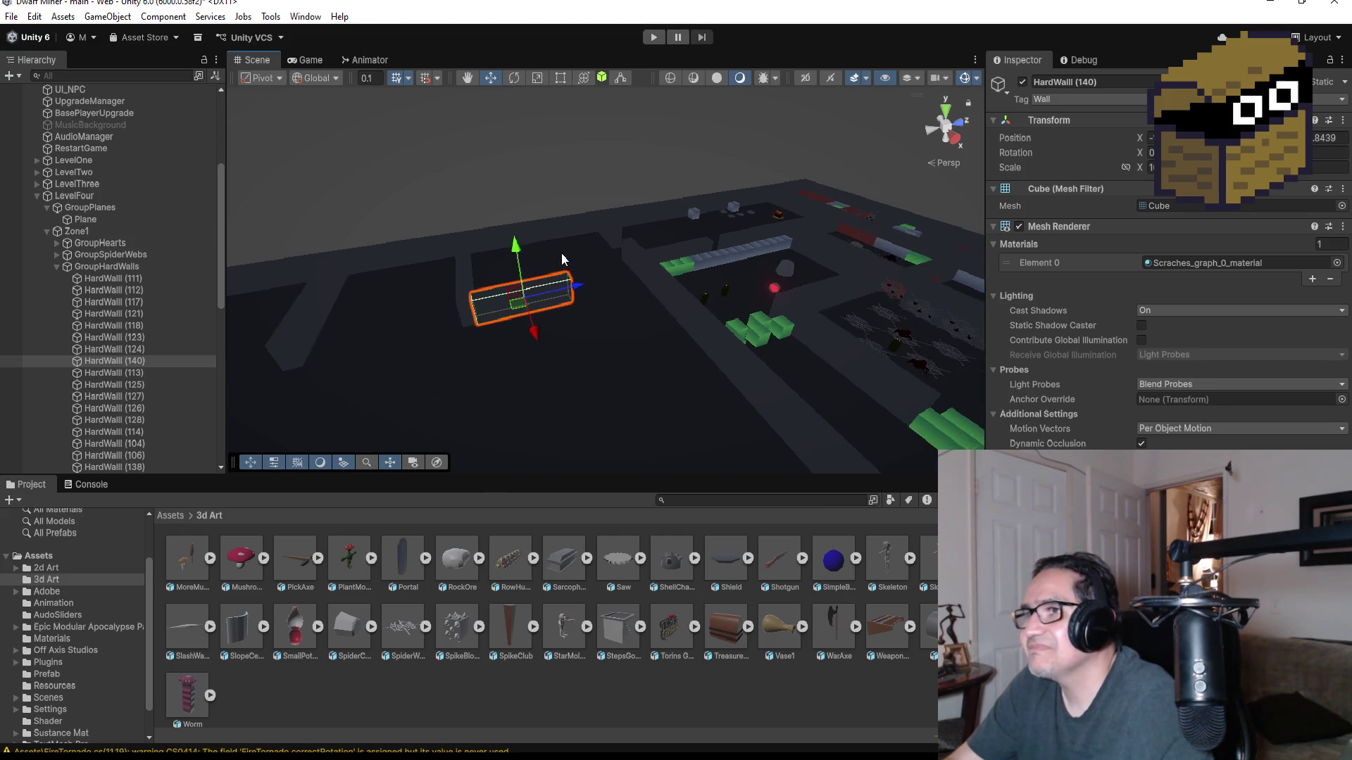
pyautogui.click(944, 111)
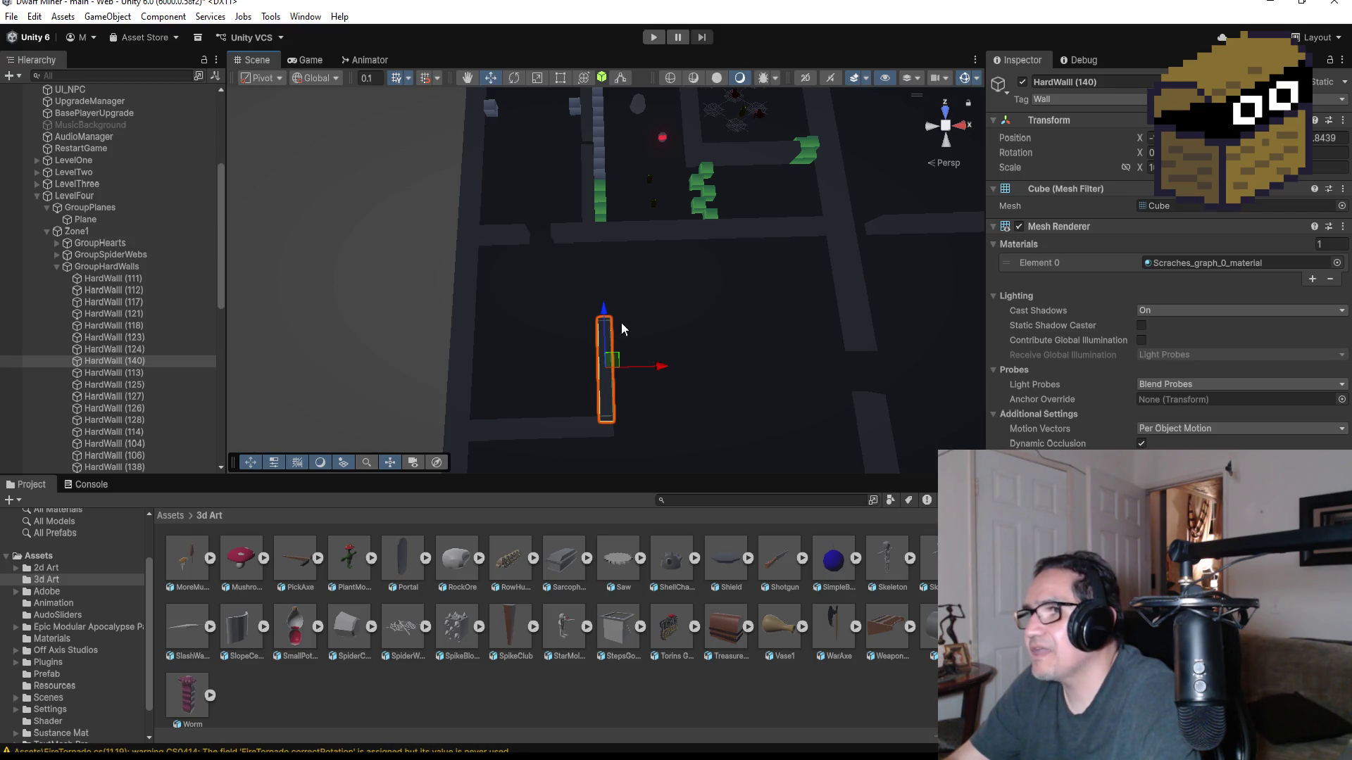
# - Duplicate horizontal wall HardWall (122) into HardWall (141) and move it into the new area
pyautogui.click(661, 235)
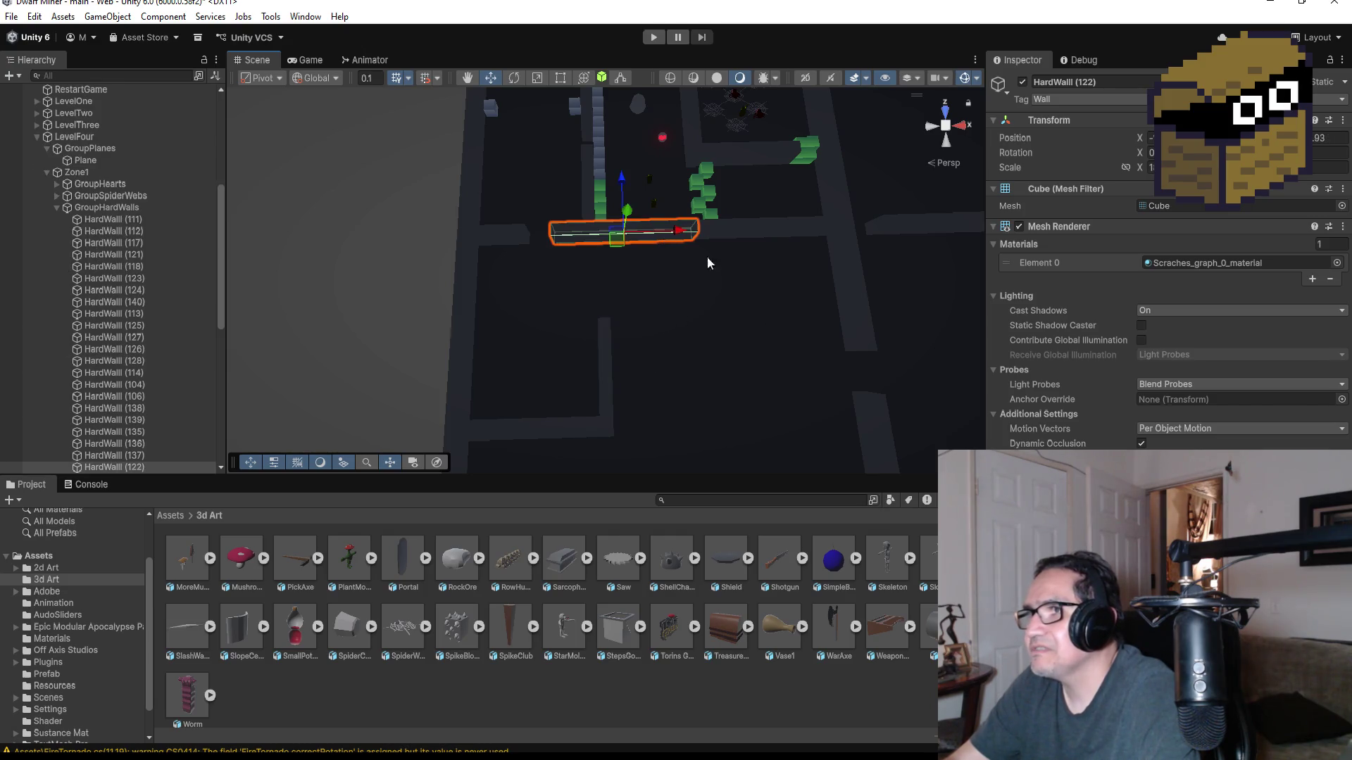
pyautogui.scroll(-2, 708, 258)
pyautogui.scroll(-2, 715, 390)
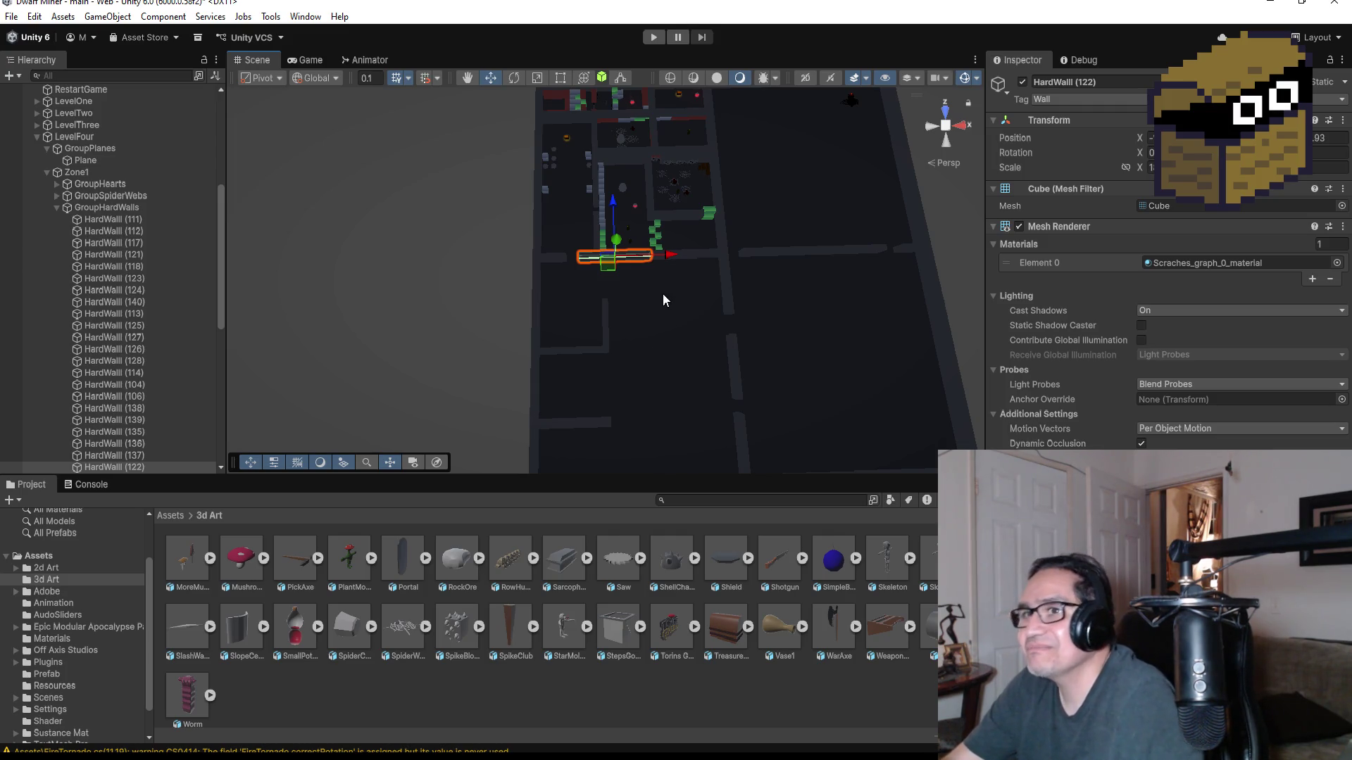
pyautogui.hotkey('ctrl', 'd')
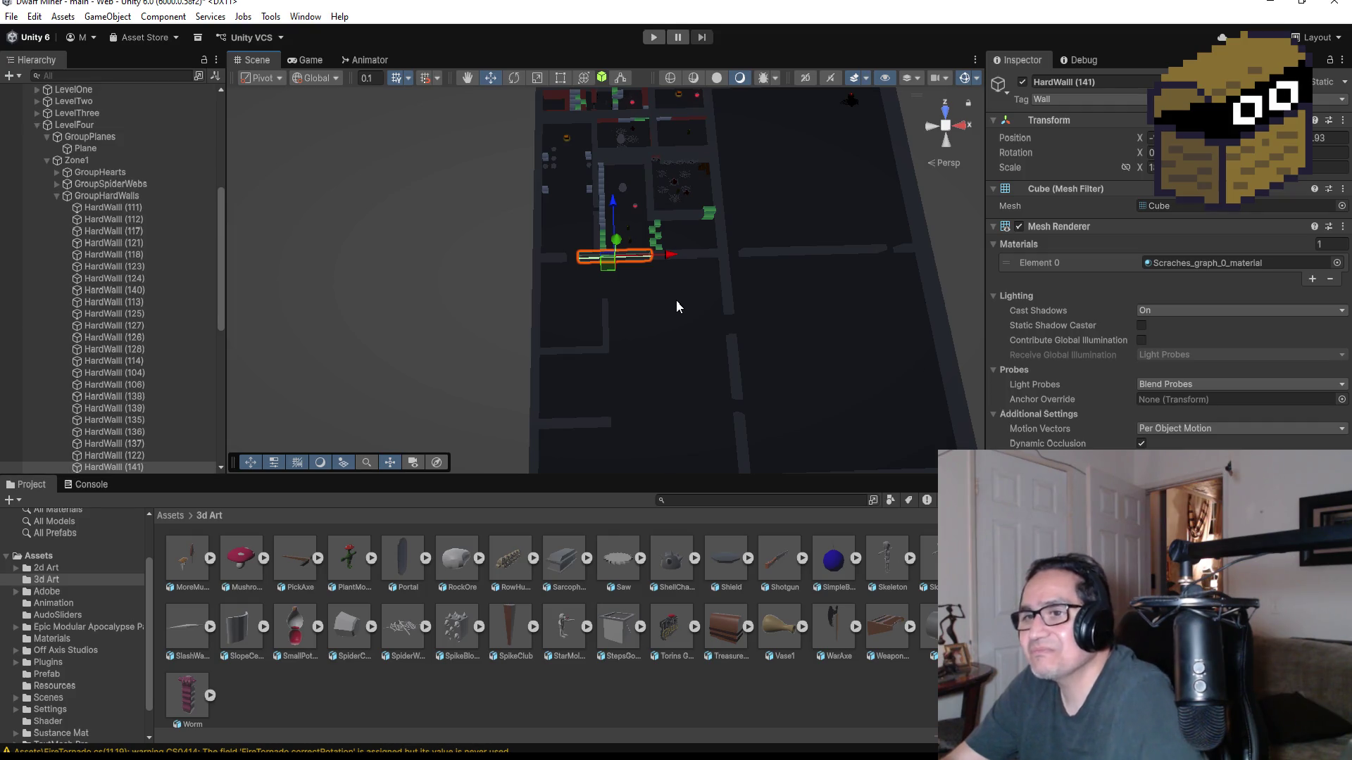
pyautogui.moveTo(609, 202); pyautogui.dragTo(614, 287)
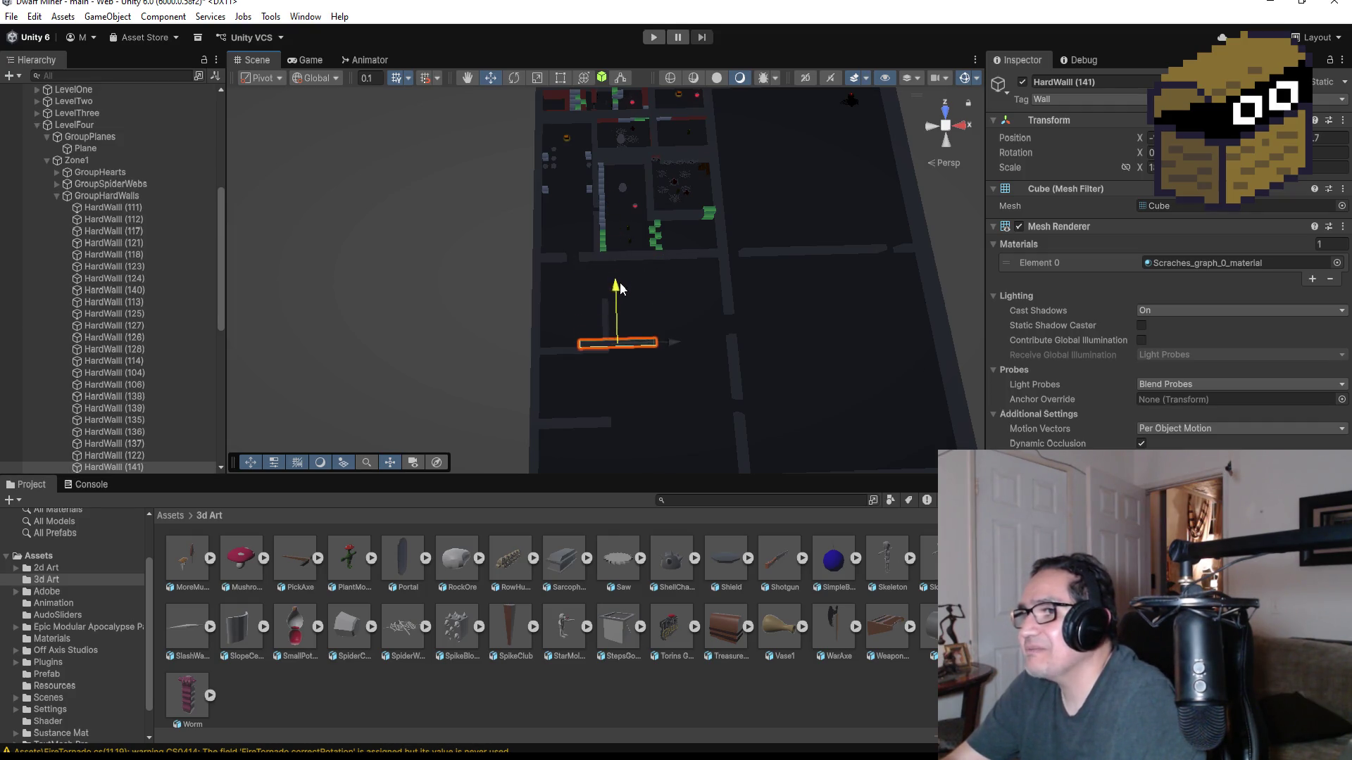
pyautogui.moveTo(674, 347); pyautogui.dragTo(709, 341)
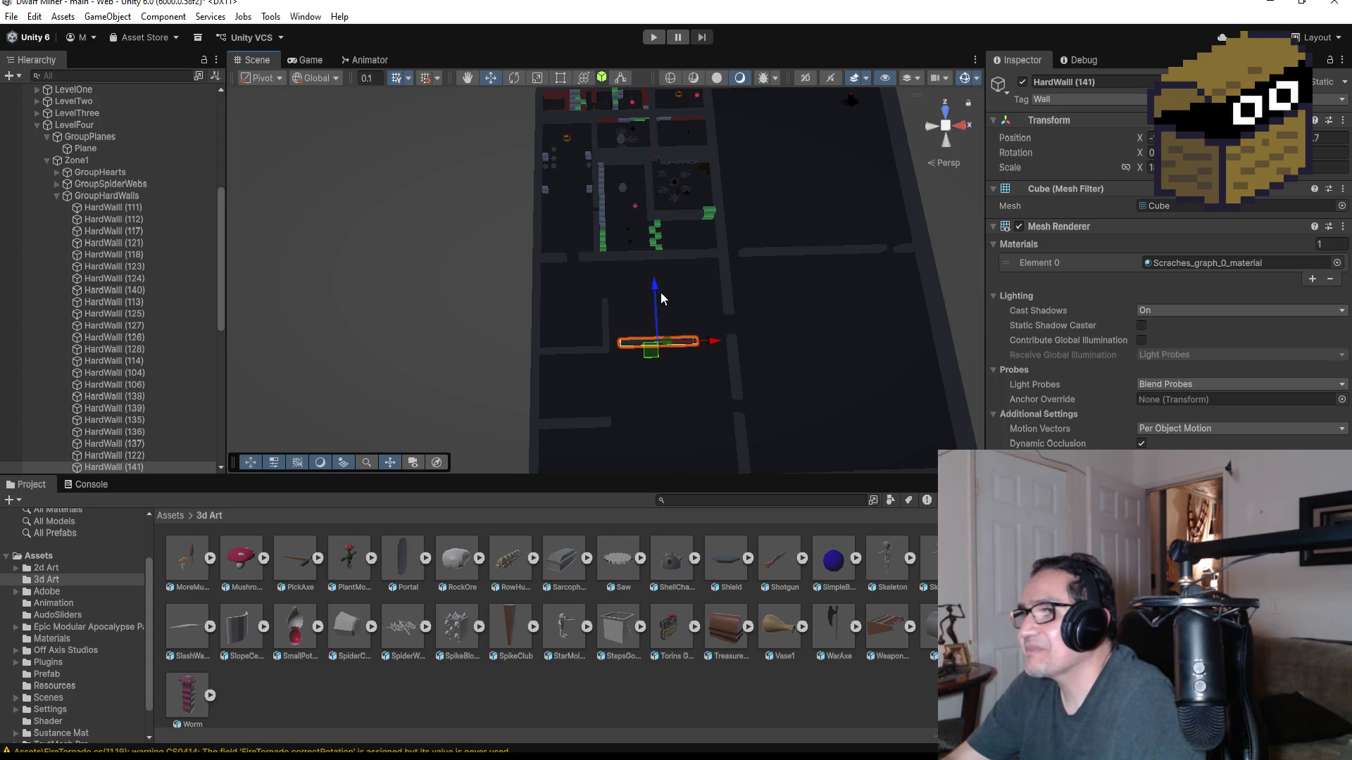
pyautogui.moveTo(656, 289); pyautogui.dragTo(652, 261)
pyautogui.press('f')
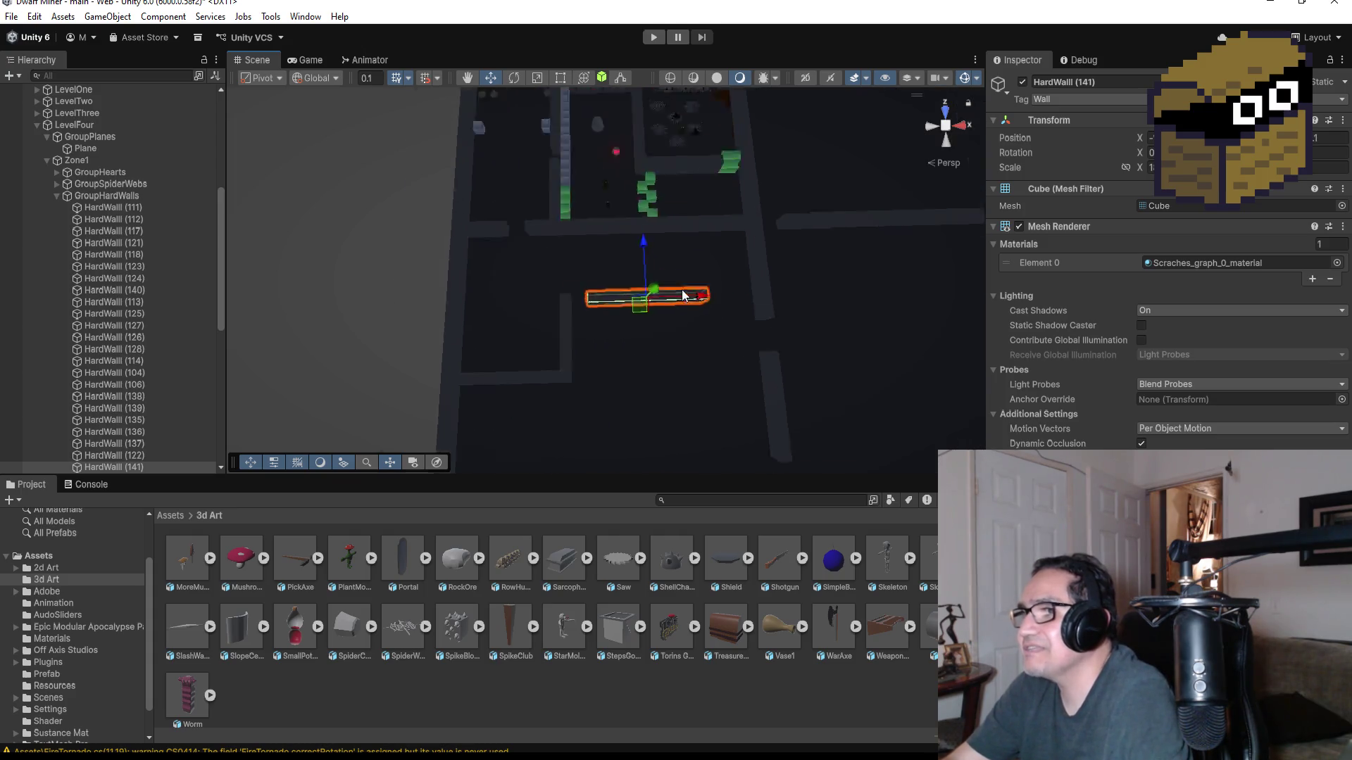
# - Shift HardWall (141) left and vertex-snap its end flush to the adjoining wall
pyautogui.moveTo(662, 280)
pyautogui.mouseDown()
pyautogui.moveTo(573, 272)
pyautogui.moveTo(571, 236)
pyautogui.moveTo(655, 282)
pyautogui.moveTo(699, 348)
pyautogui.moveTo(643, 443)
pyautogui.moveTo(592, 338)
pyautogui.mouseUp()
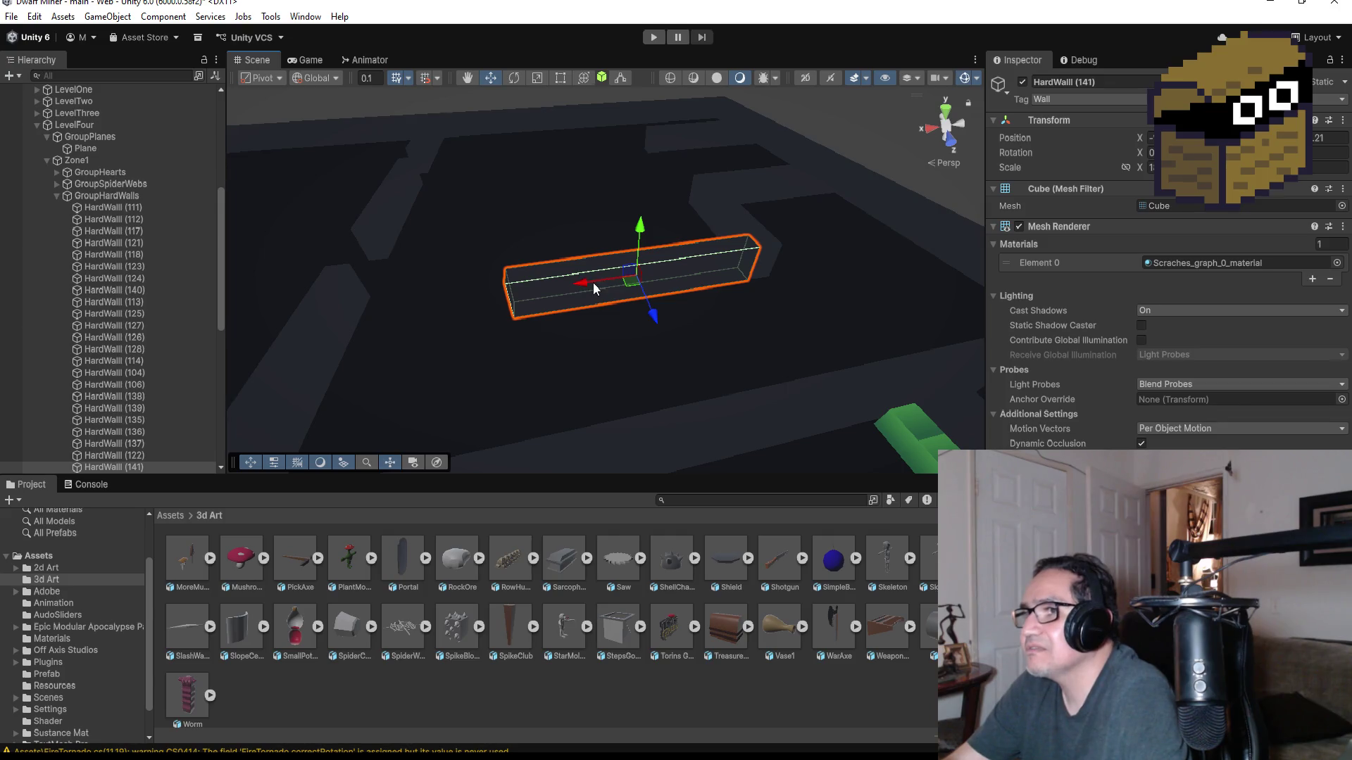
pyautogui.moveTo(578, 282); pyautogui.dragTo(549, 287)
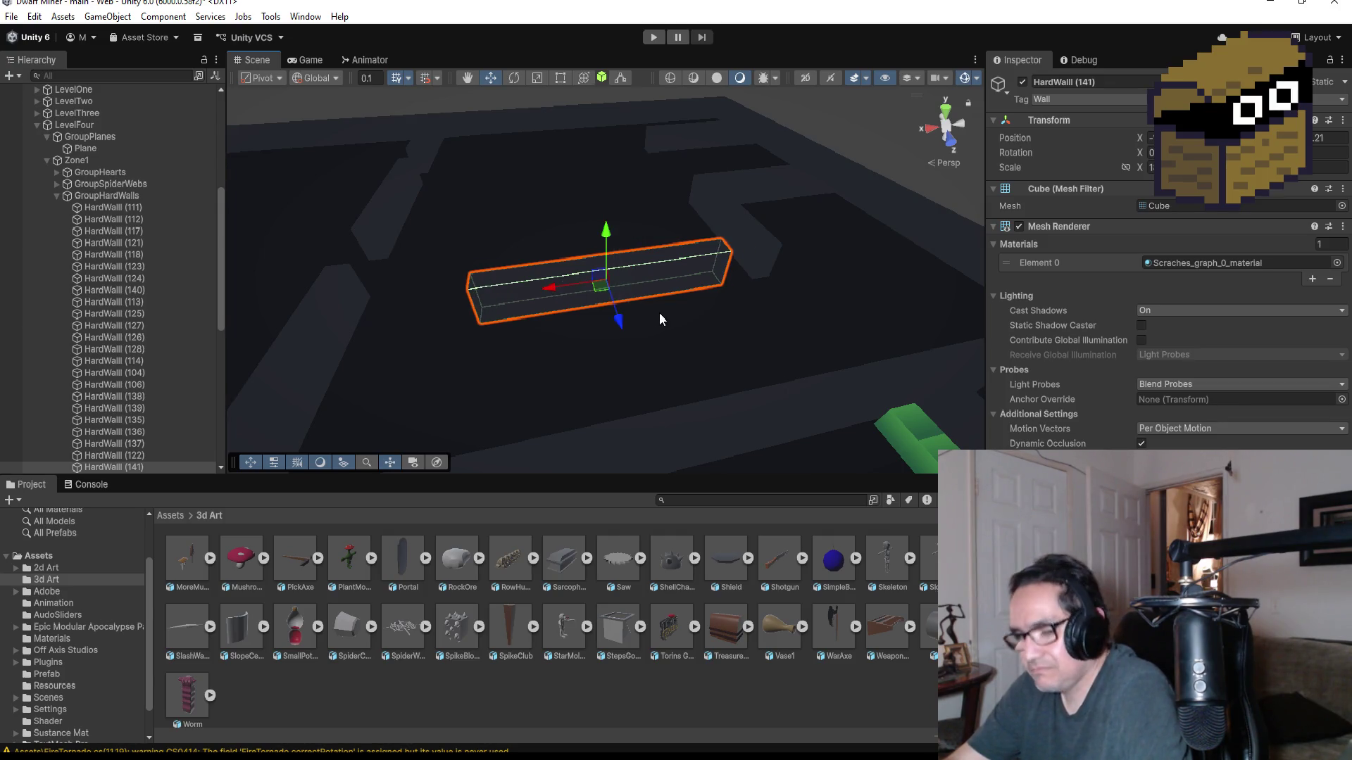
pyautogui.press('v')
pyautogui.moveTo(731, 280); pyautogui.dragTo(749, 283)
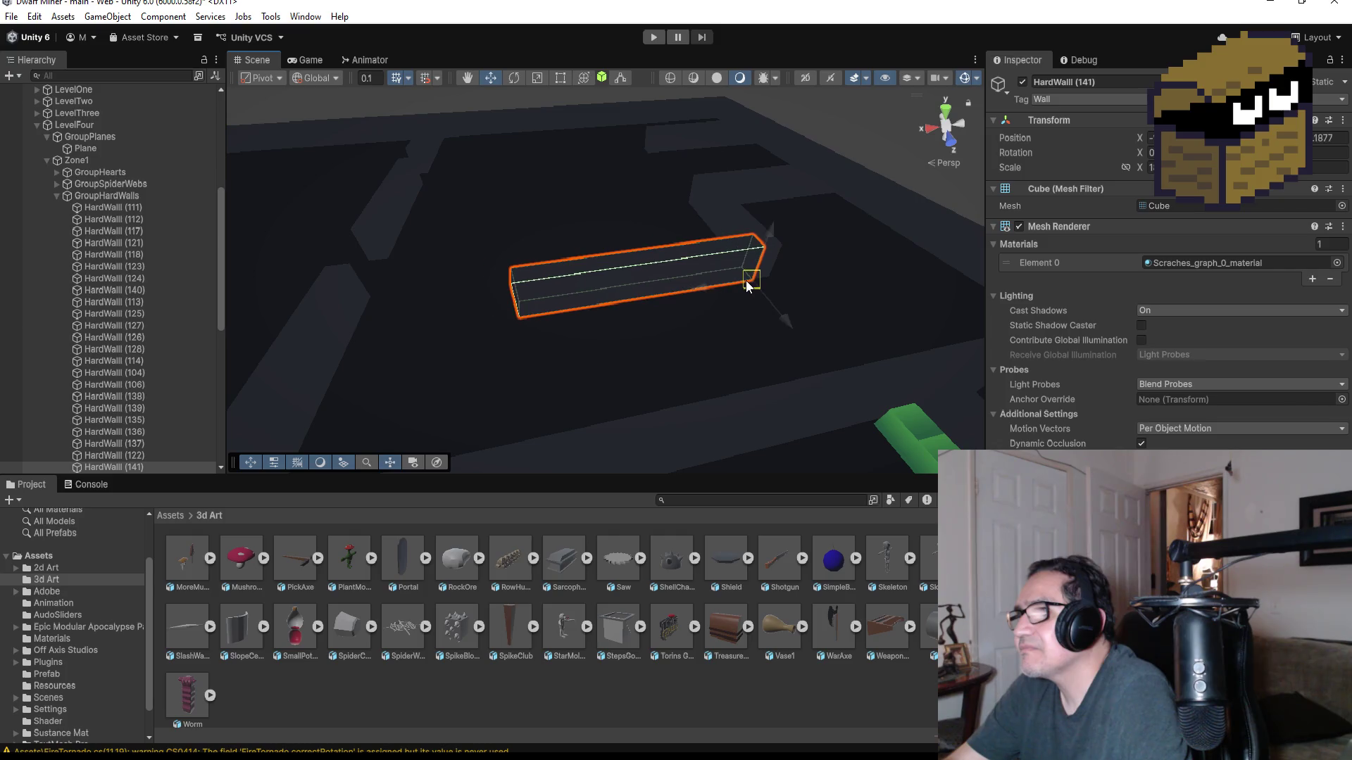
# - Orbit to inspect the wall joint, checking HardWall (130) before reselecting HardWall (141)
pyautogui.moveTo(817, 237)
pyautogui.mouseDown()
pyautogui.moveTo(687, 217)
pyautogui.moveTo(654, 322)
pyautogui.moveTo(761, 414)
pyautogui.moveTo(719, 359)
pyautogui.moveTo(528, 347)
pyautogui.moveTo(806, 341)
pyautogui.moveTo(636, 373)
pyautogui.mouseUp()
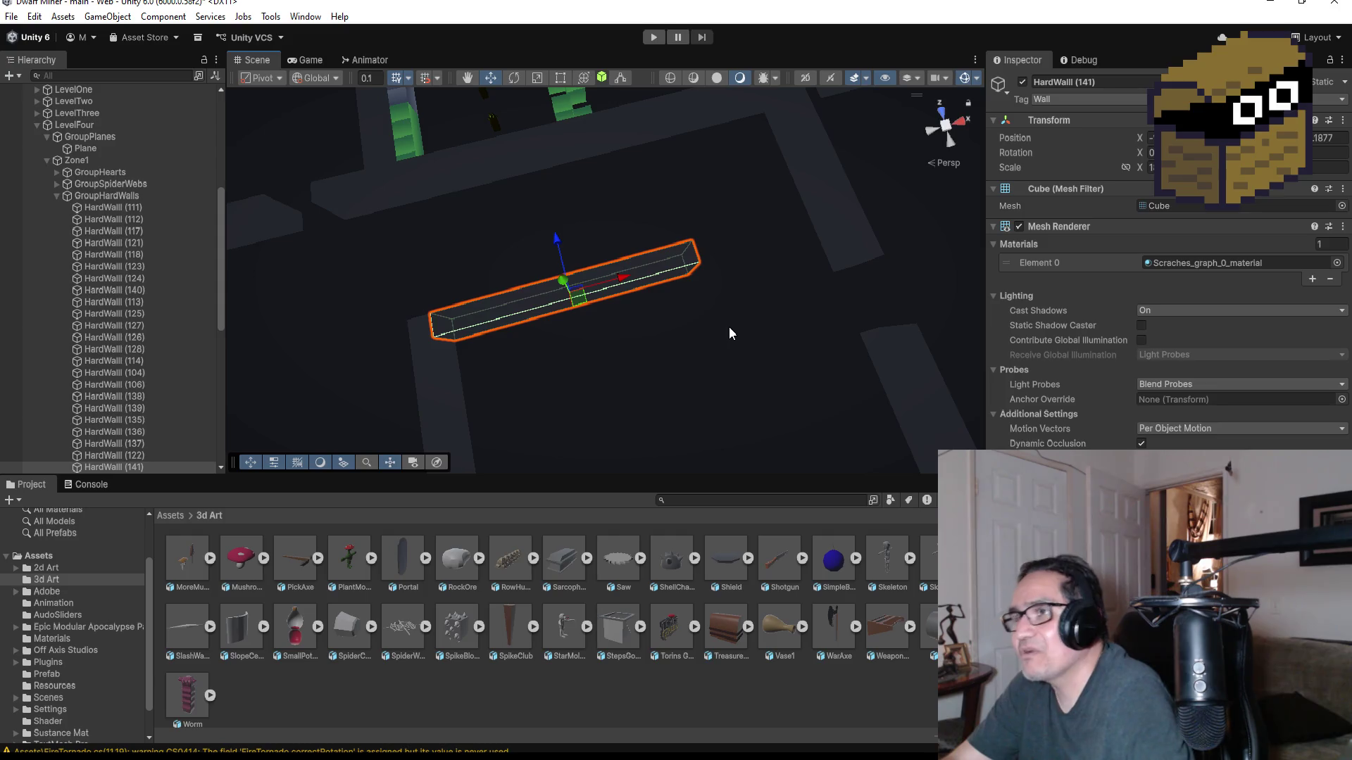
pyautogui.moveTo(779, 302)
pyautogui.mouseDown()
pyautogui.moveTo(740, 253)
pyautogui.moveTo(782, 309)
pyautogui.mouseUp()
pyautogui.scroll(-3, 767, 317)
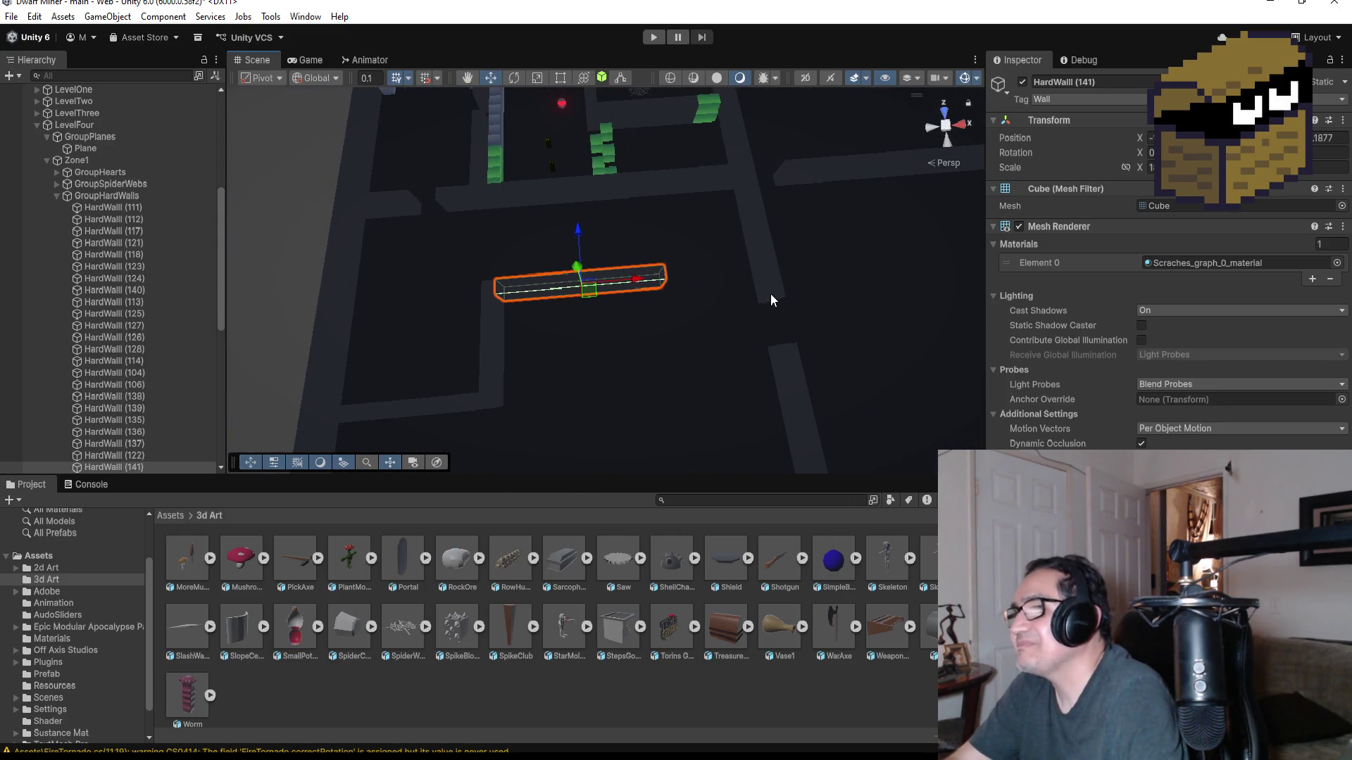
pyautogui.click(770, 294)
pyautogui.scroll(-4, 784, 328)
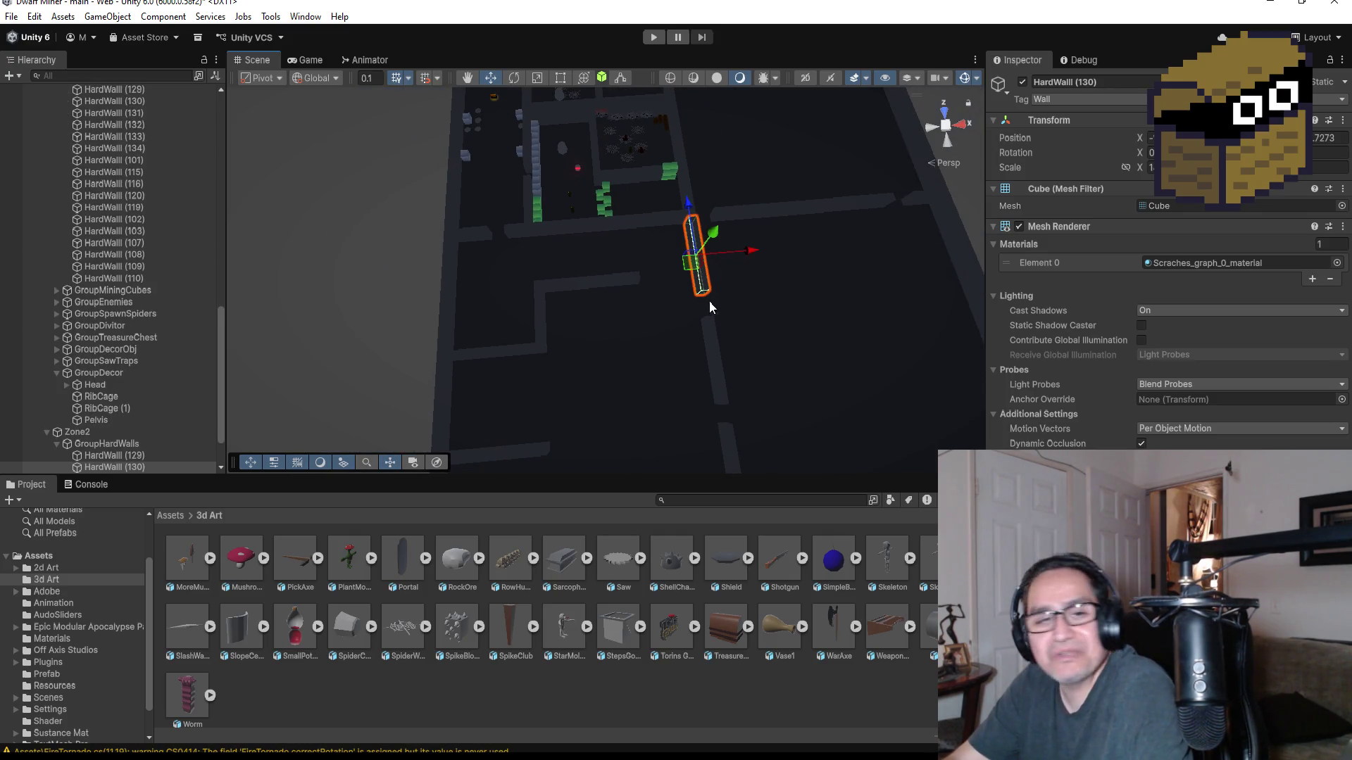
pyautogui.click(606, 279)
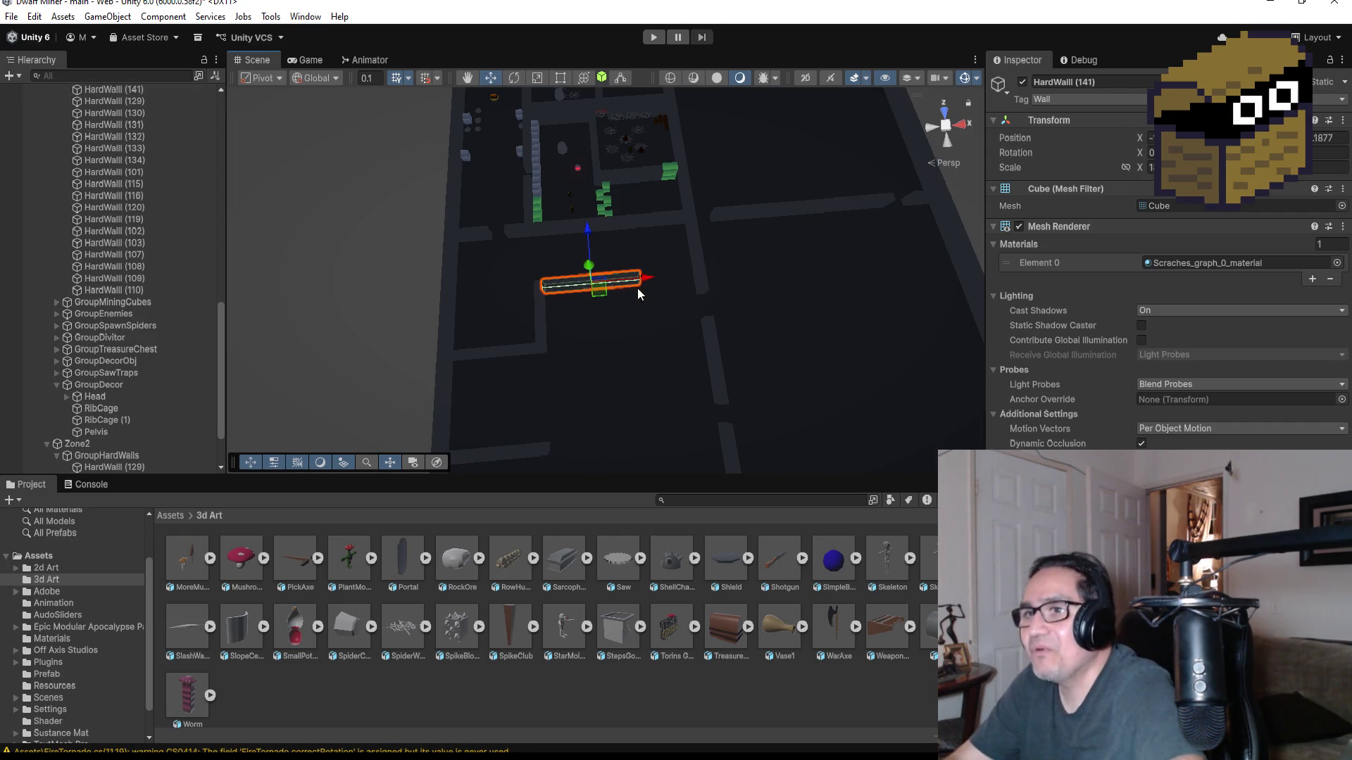
# - Duplicate HardWall (141) into HardWall (142), move it right, and vertex-snap its corner to the neighbouring wall
pyautogui.hotkey('ctrl', 'd')
pyautogui.moveTo(640, 279); pyautogui.dragTo(808, 265)
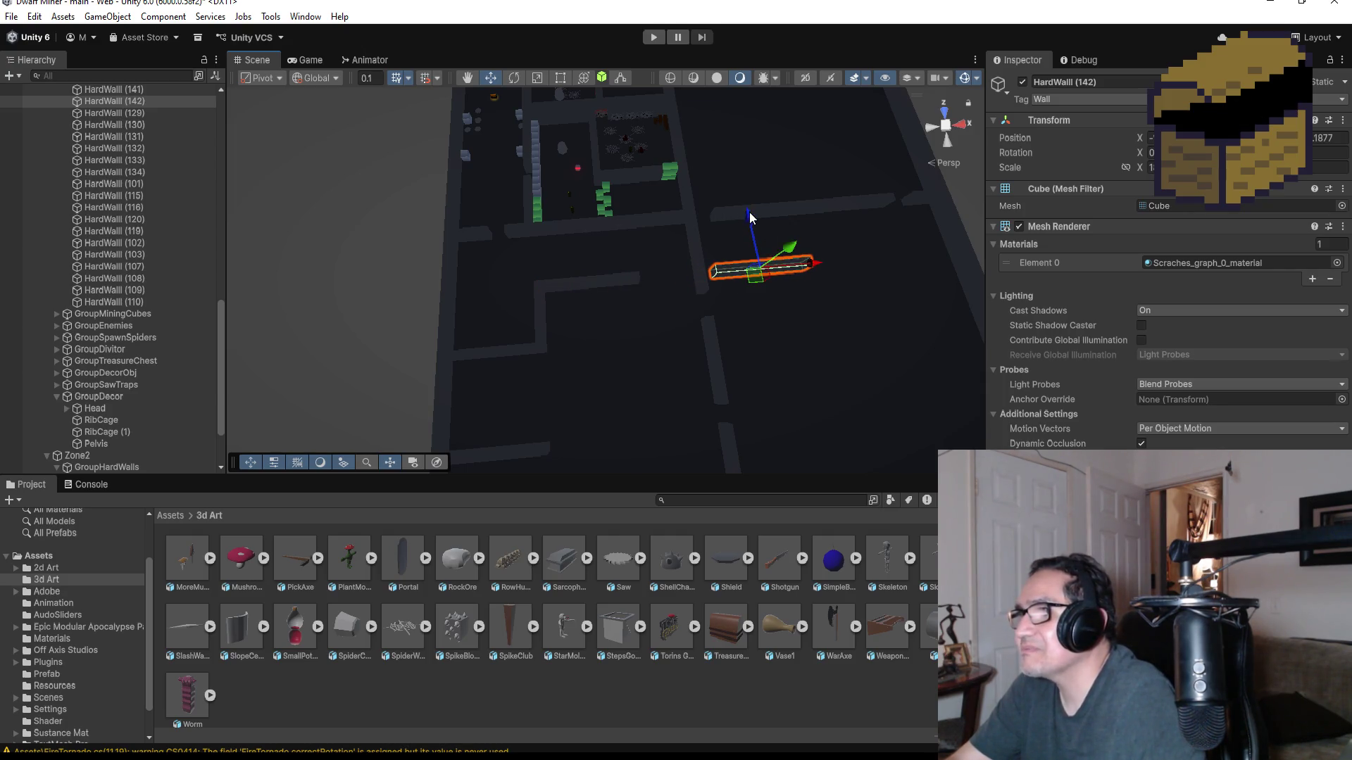
pyautogui.moveTo(750, 212); pyautogui.dragTo(750, 225)
pyautogui.press('f')
pyautogui.moveTo(546, 311)
pyautogui.mouseDown()
pyautogui.moveTo(498, 331)
pyautogui.moveTo(546, 179)
pyautogui.mouseUp()
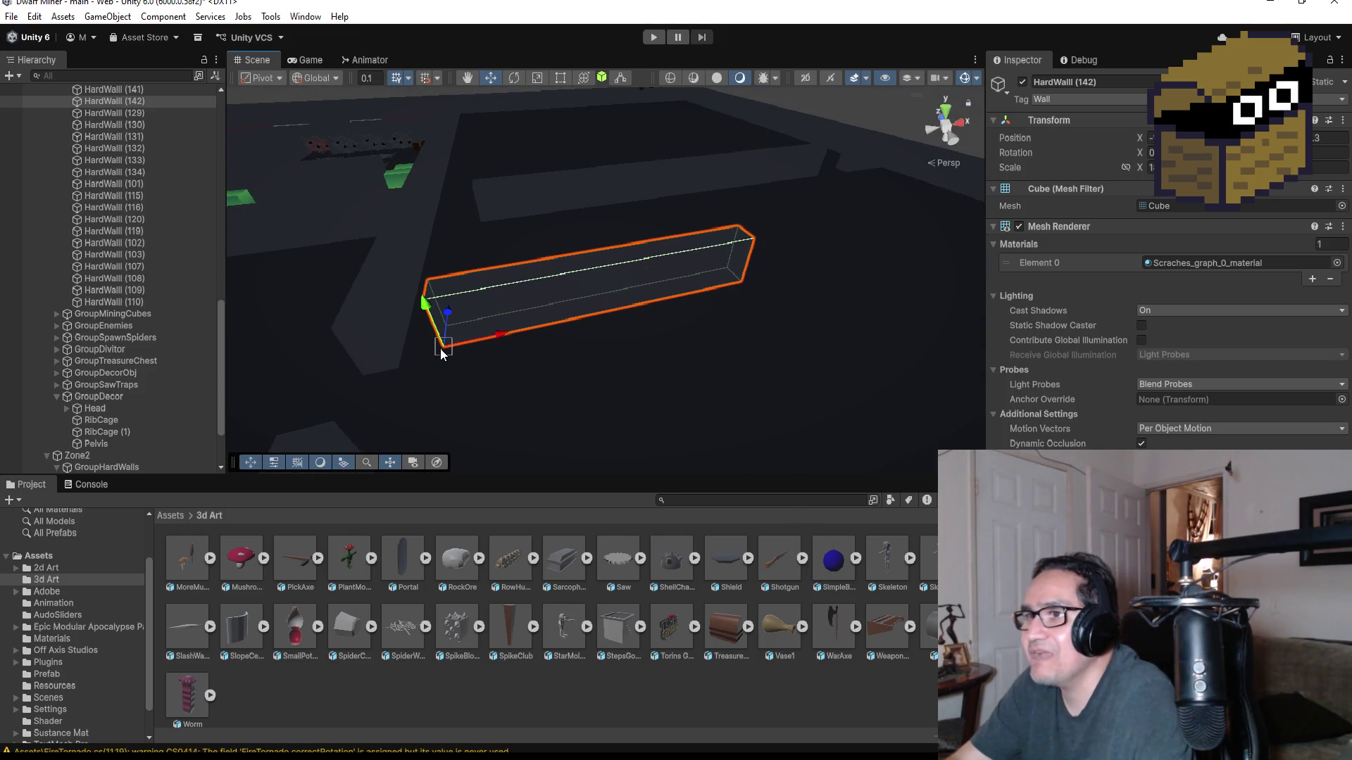
pyautogui.press('v')
pyautogui.moveTo(426, 352)
pyautogui.mouseDown()
pyautogui.moveTo(725, 343)
pyautogui.moveTo(721, 359)
pyautogui.moveTo(676, 341)
pyautogui.moveTo(655, 381)
pyautogui.mouseUp()
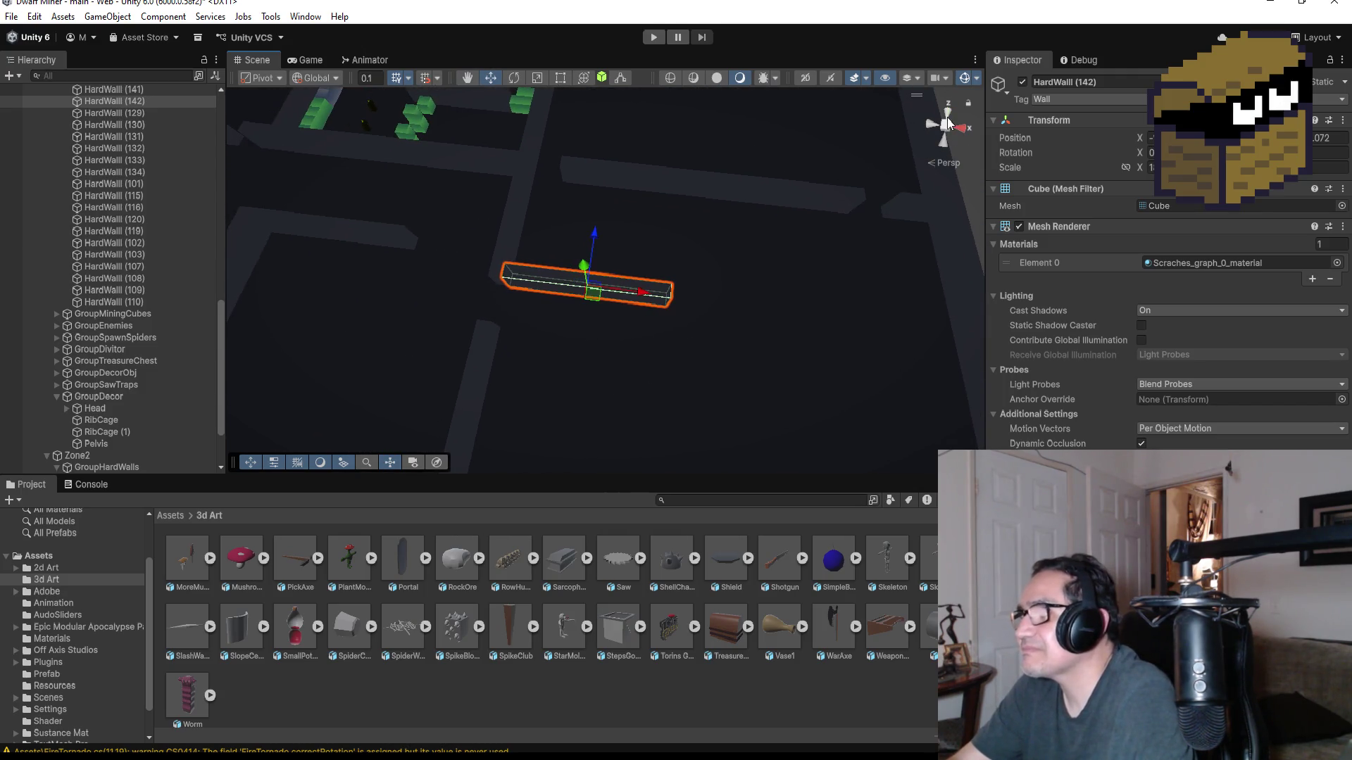
# - From Top view, duplicate HardWall (142) into HardWall (143), placed below and slightly left
pyautogui.click(948, 119)
pyautogui.scroll(-1, 553, 329)
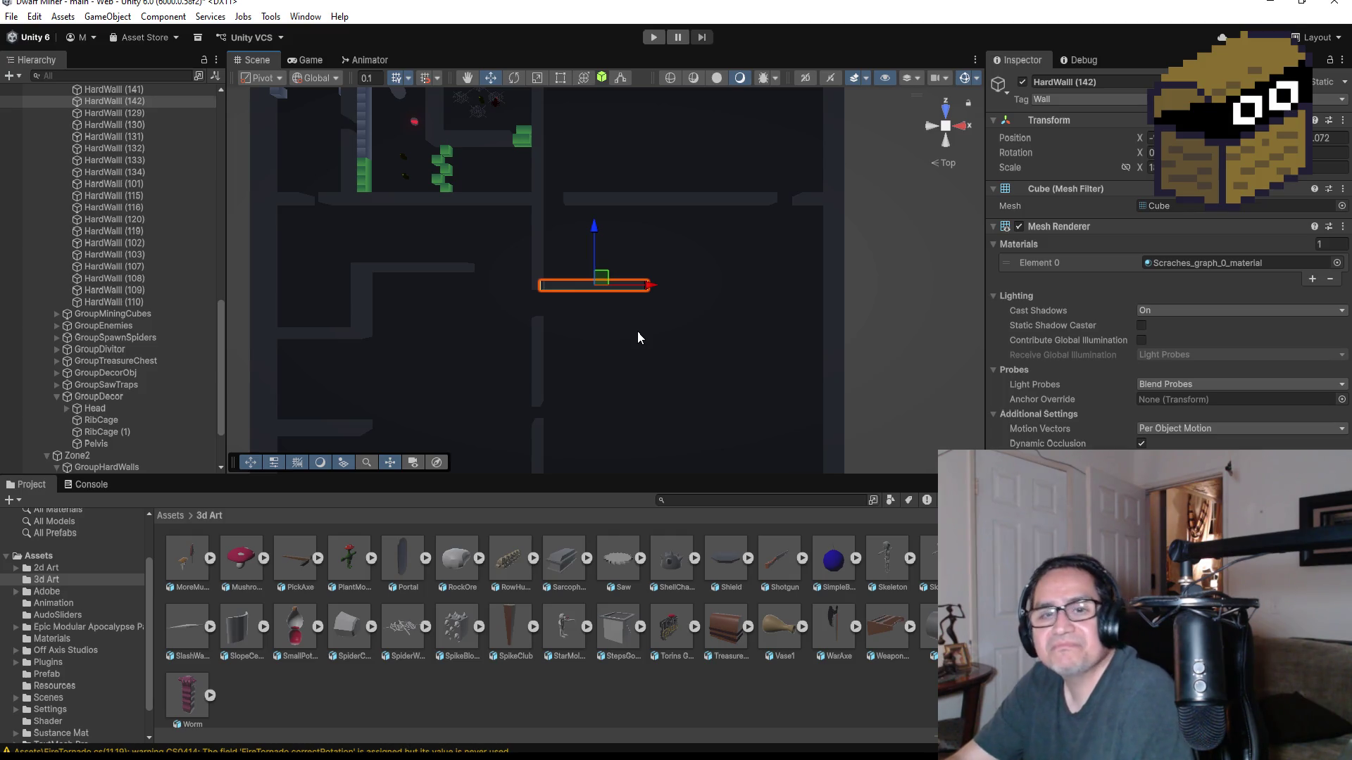
pyautogui.scroll(2, 654, 298)
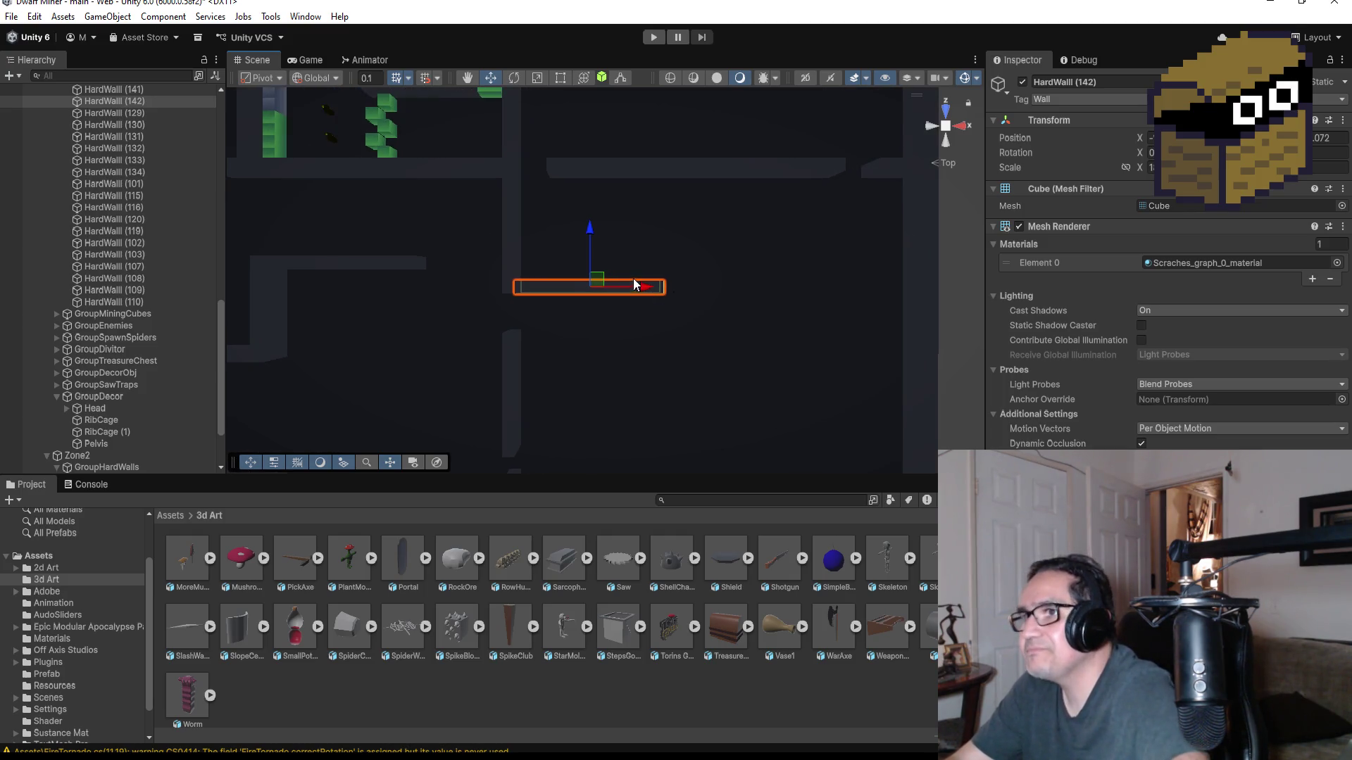
pyautogui.hotkey('ctrl', 'd')
pyautogui.moveTo(592, 232); pyautogui.dragTo(584, 276)
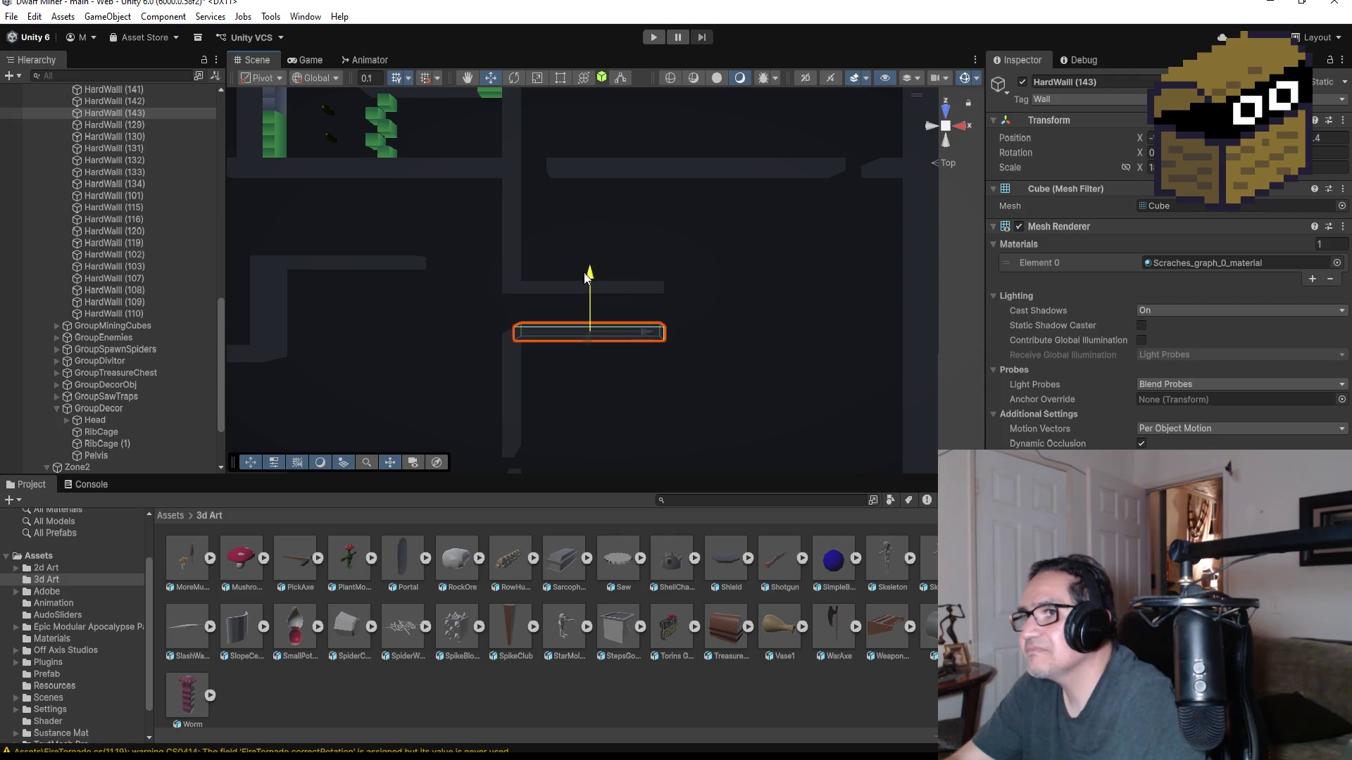
pyautogui.scroll(3, 549, 351)
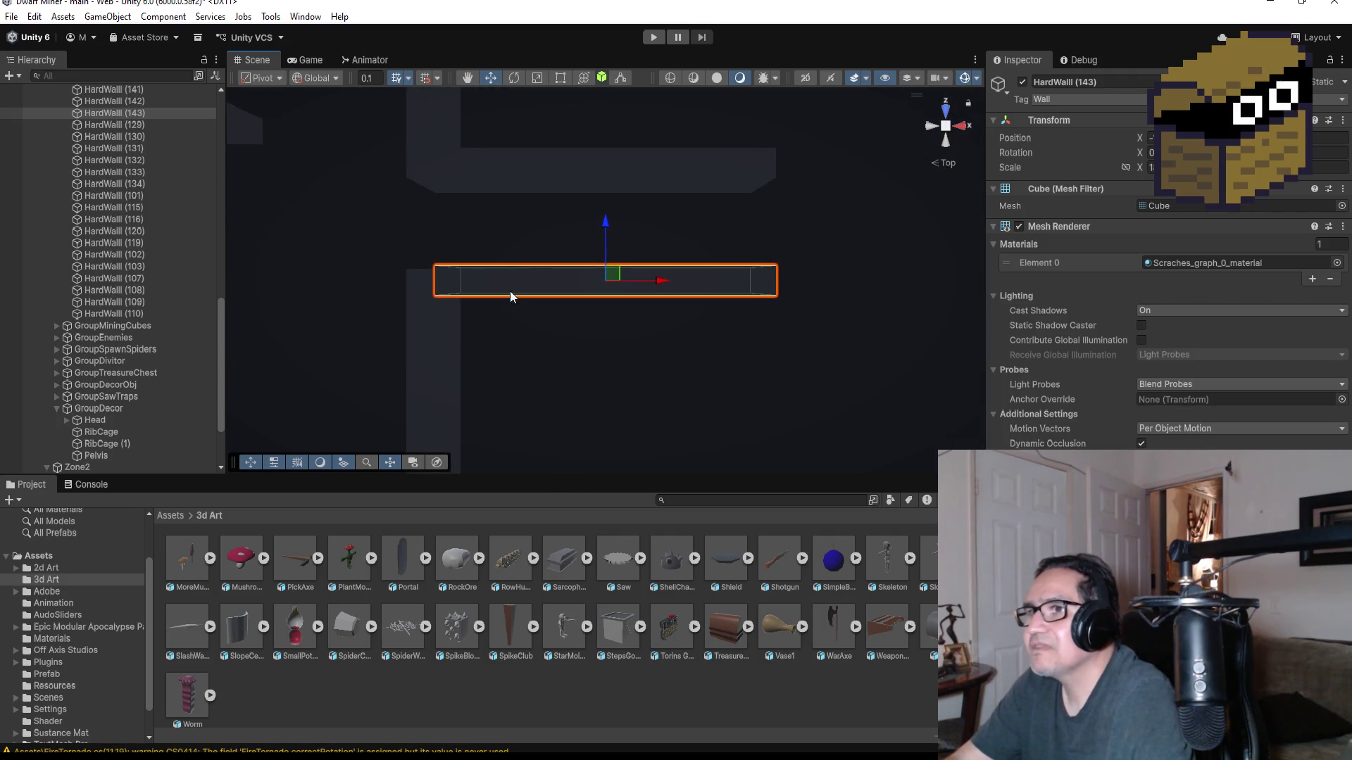
pyautogui.moveTo(523, 302)
pyautogui.mouseDown()
pyautogui.moveTo(519, 281)
pyautogui.moveTo(770, 173)
pyautogui.moveTo(809, 366)
pyautogui.moveTo(696, 330)
pyautogui.mouseUp()
pyautogui.moveTo(543, 289); pyautogui.dragTo(503, 289)
# - Vertex-snap HardWall (143) by its corner and orbit back toward a top-down angle
pyautogui.press('v')
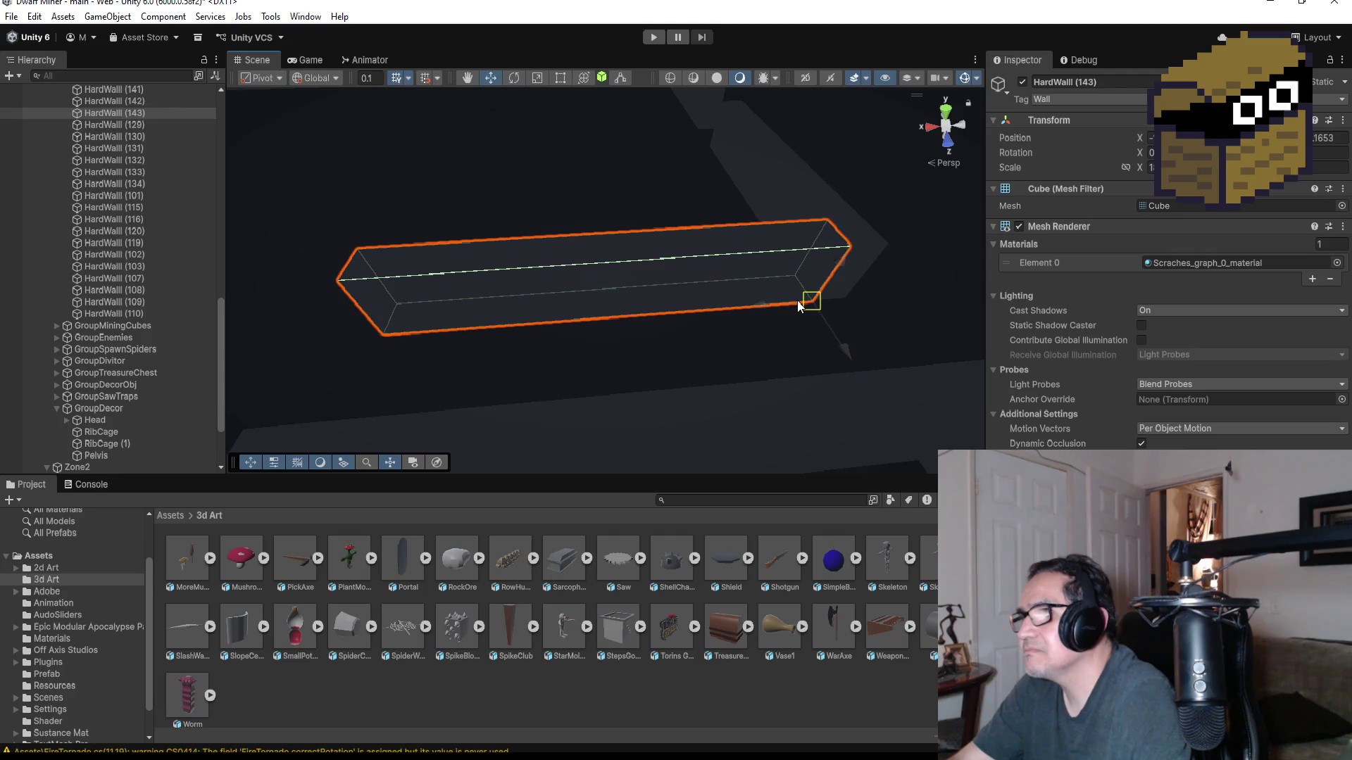
pyautogui.scroll(-5, 658, 324)
pyautogui.moveTo(496, 328)
pyautogui.mouseDown()
pyautogui.moveTo(725, 293)
pyautogui.moveTo(664, 426)
pyautogui.mouseUp()
pyautogui.moveTo(798, 314); pyautogui.dragTo(799, 432)
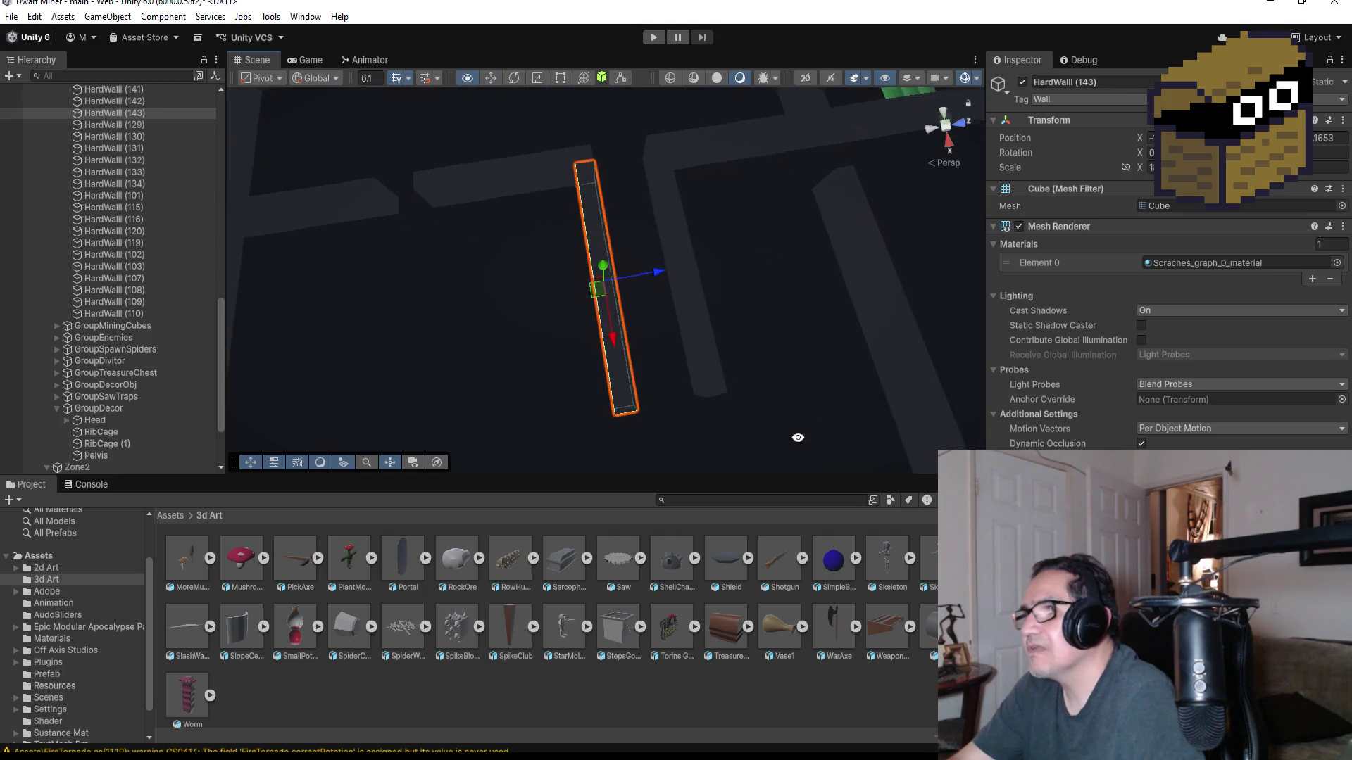
pyautogui.moveTo(742, 371); pyautogui.dragTo(725, 325)
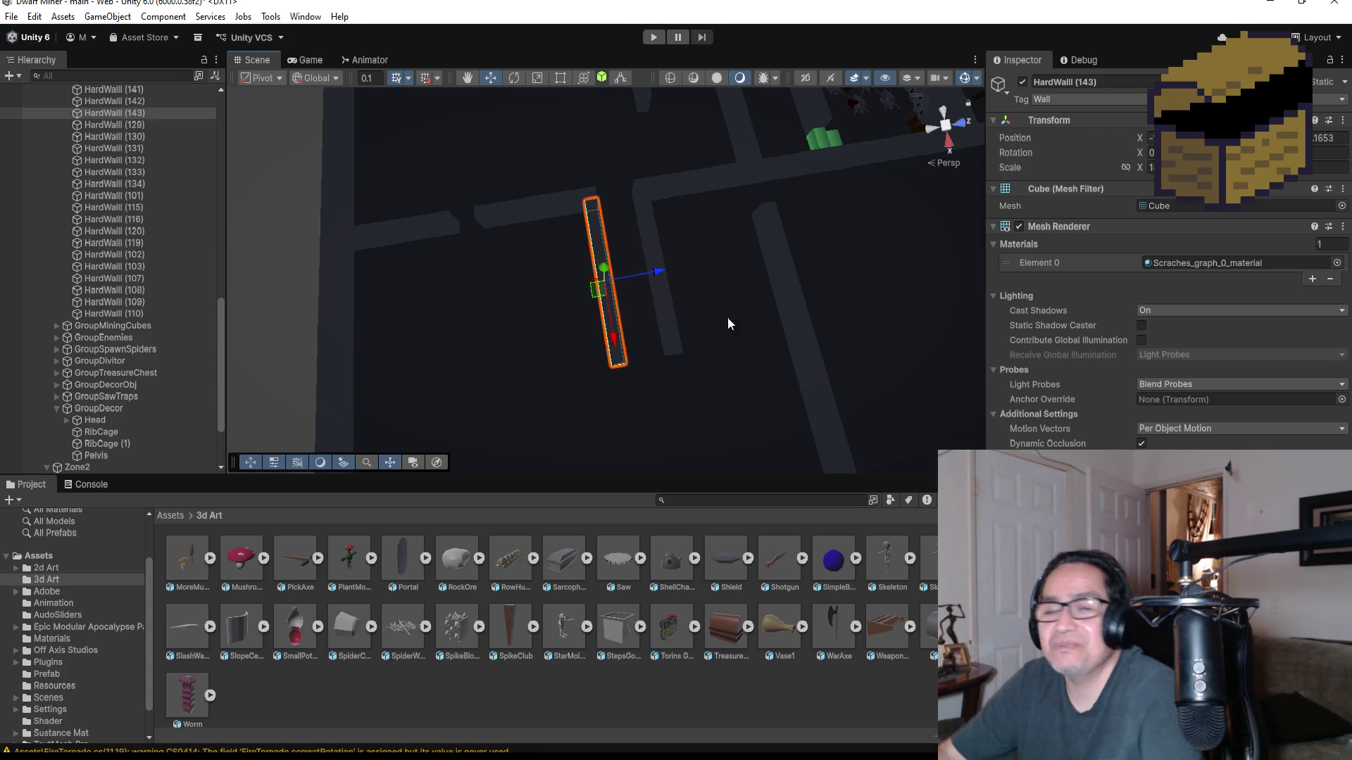
pyautogui.scroll(-3, 686, 290)
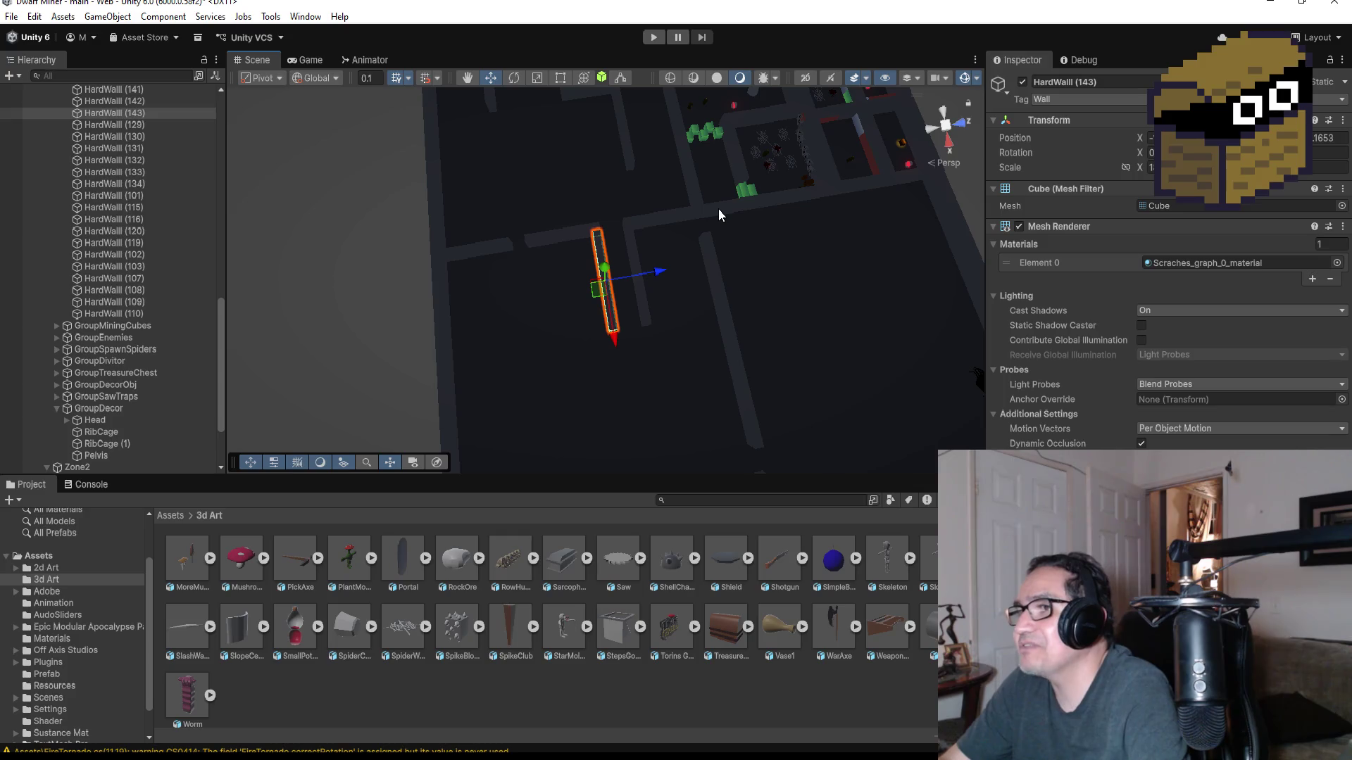
# - Select the Zone2 upper-corridor wall HardWall (130) and duplicate it
pyautogui.click(718, 209)
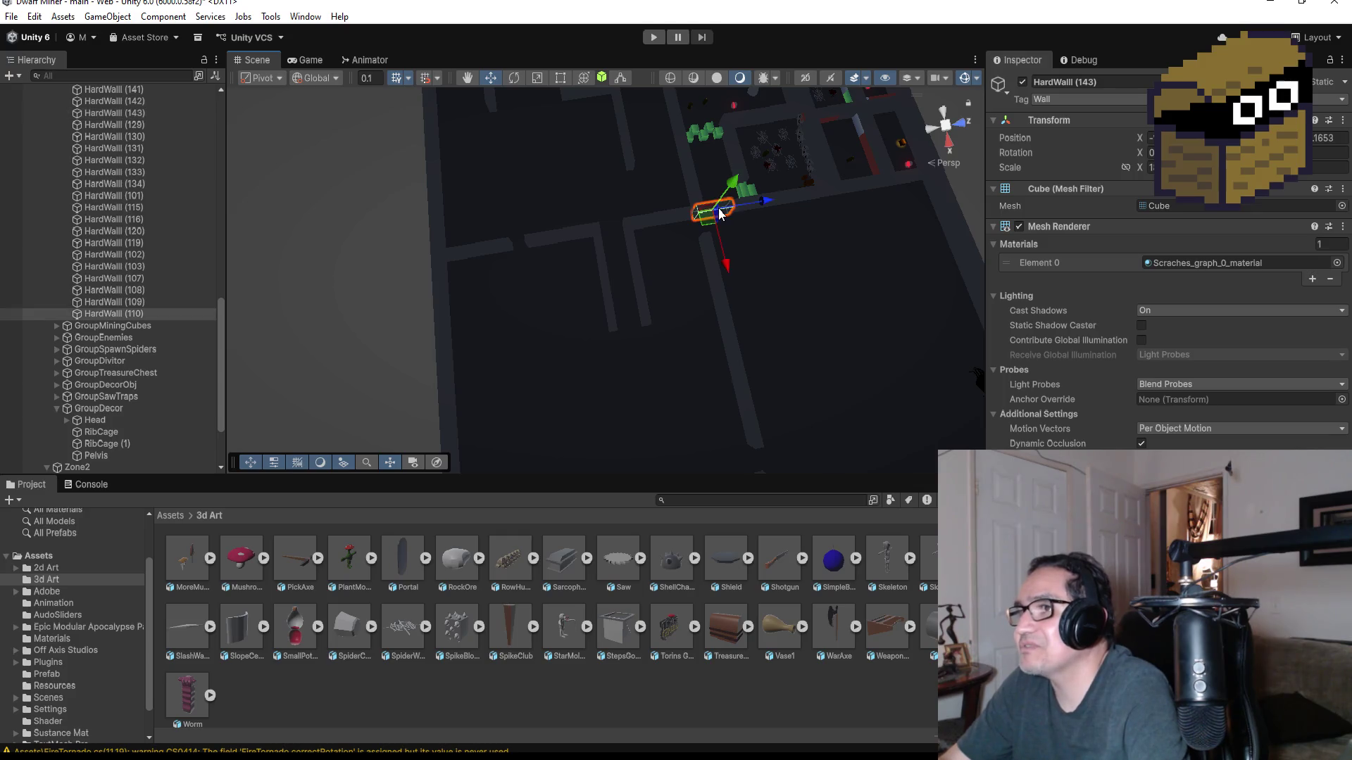
pyautogui.click(663, 224)
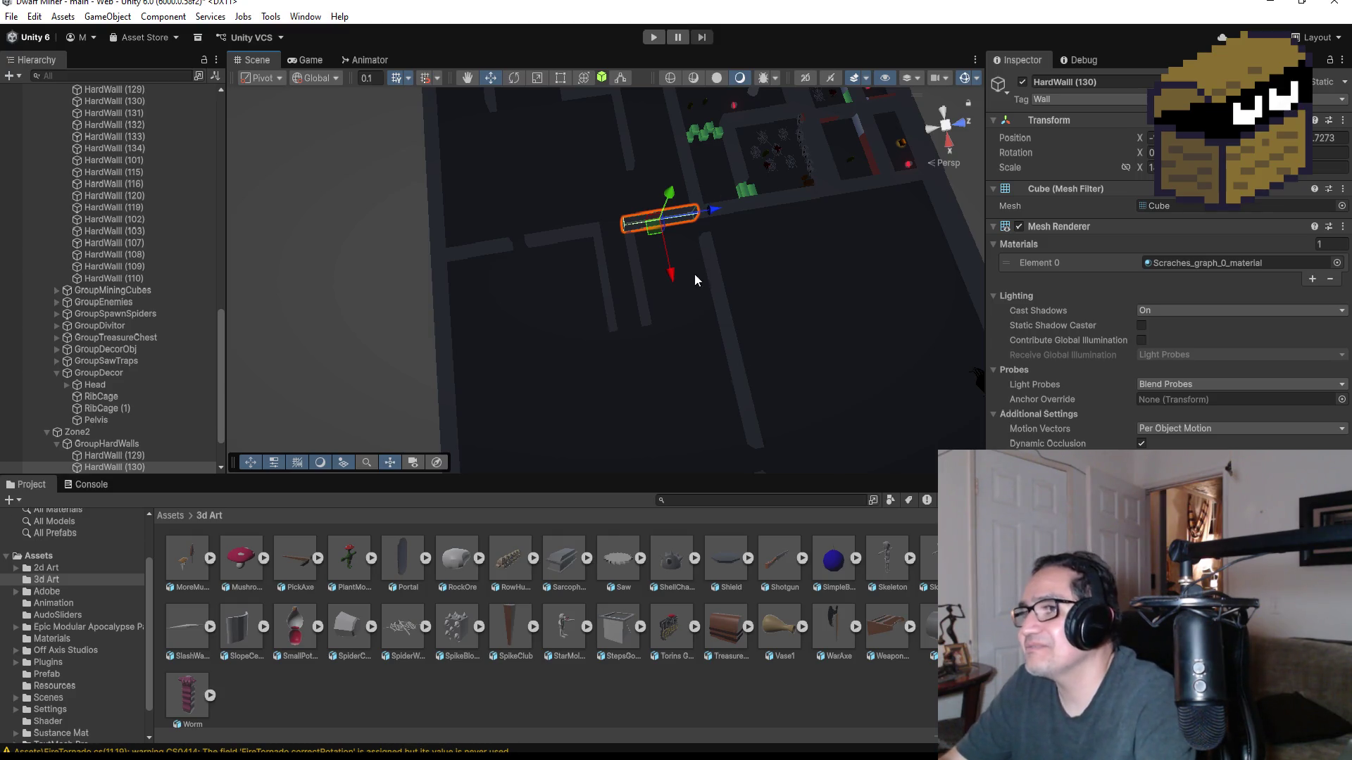
pyautogui.scroll(3, 697, 278)
pyautogui.scroll(-1, 601, 232)
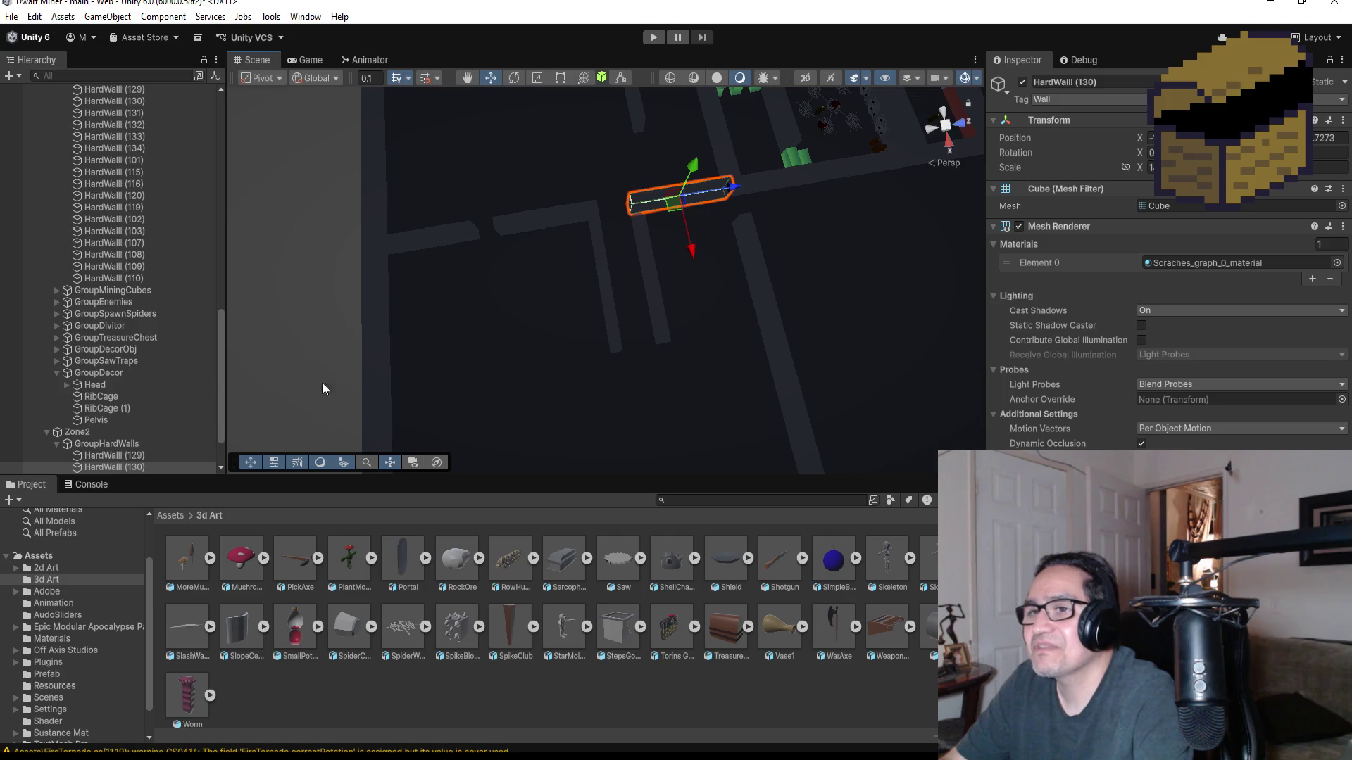
pyautogui.scroll(-3, 176, 387)
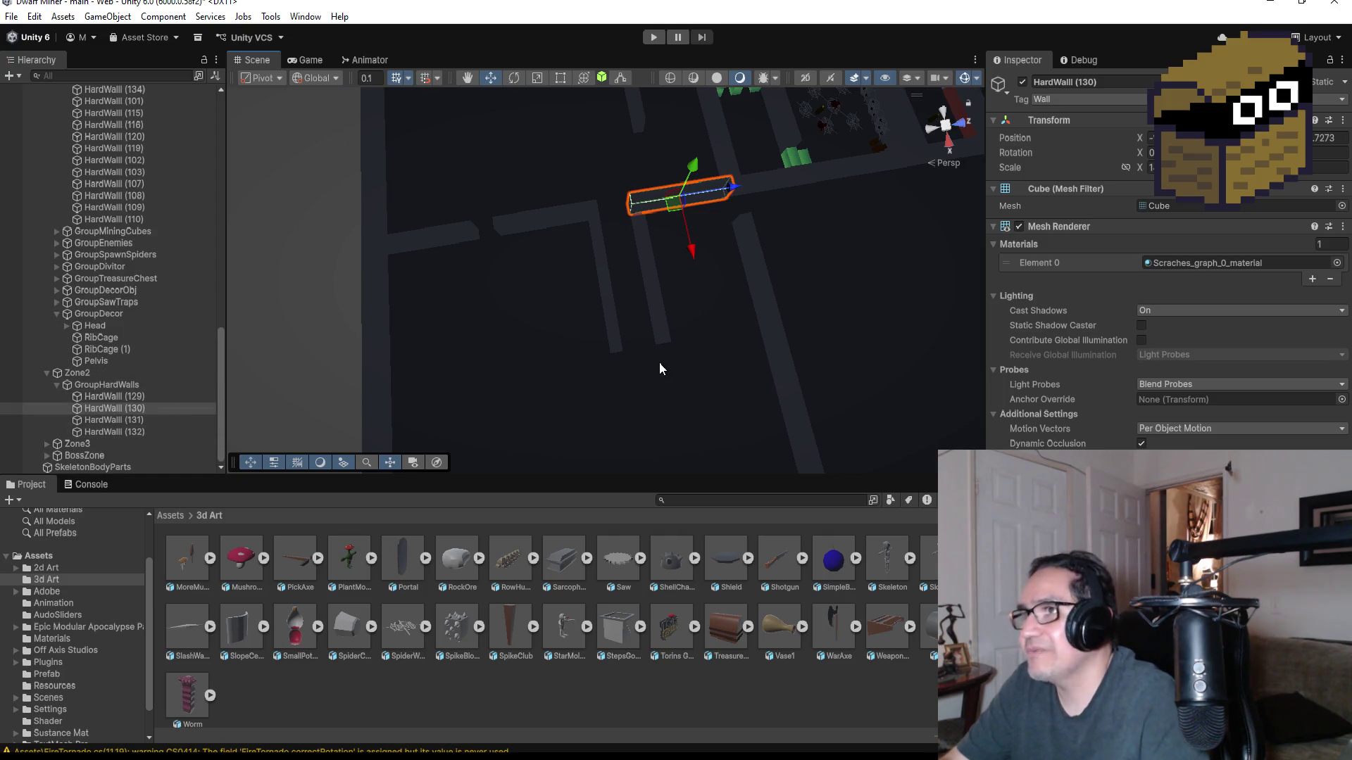
pyautogui.hotkey('ctrl', 'd')
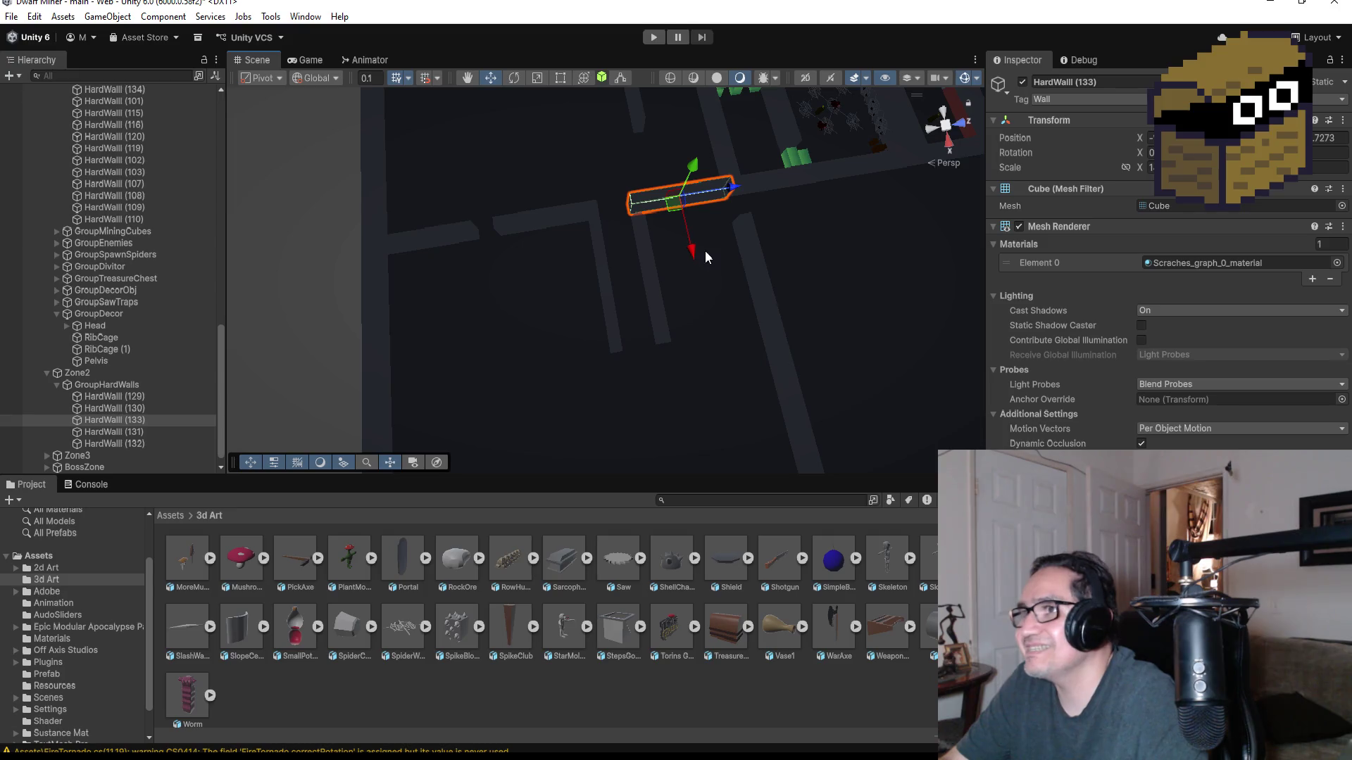
# - Move the HardWall (133) copy down the corridor, undoing an accidental move of HardWall (130)
pyautogui.moveTo(693, 252)
pyautogui.mouseDown()
pyautogui.moveTo(728, 345)
pyautogui.moveTo(725, 393)
pyautogui.mouseUp()
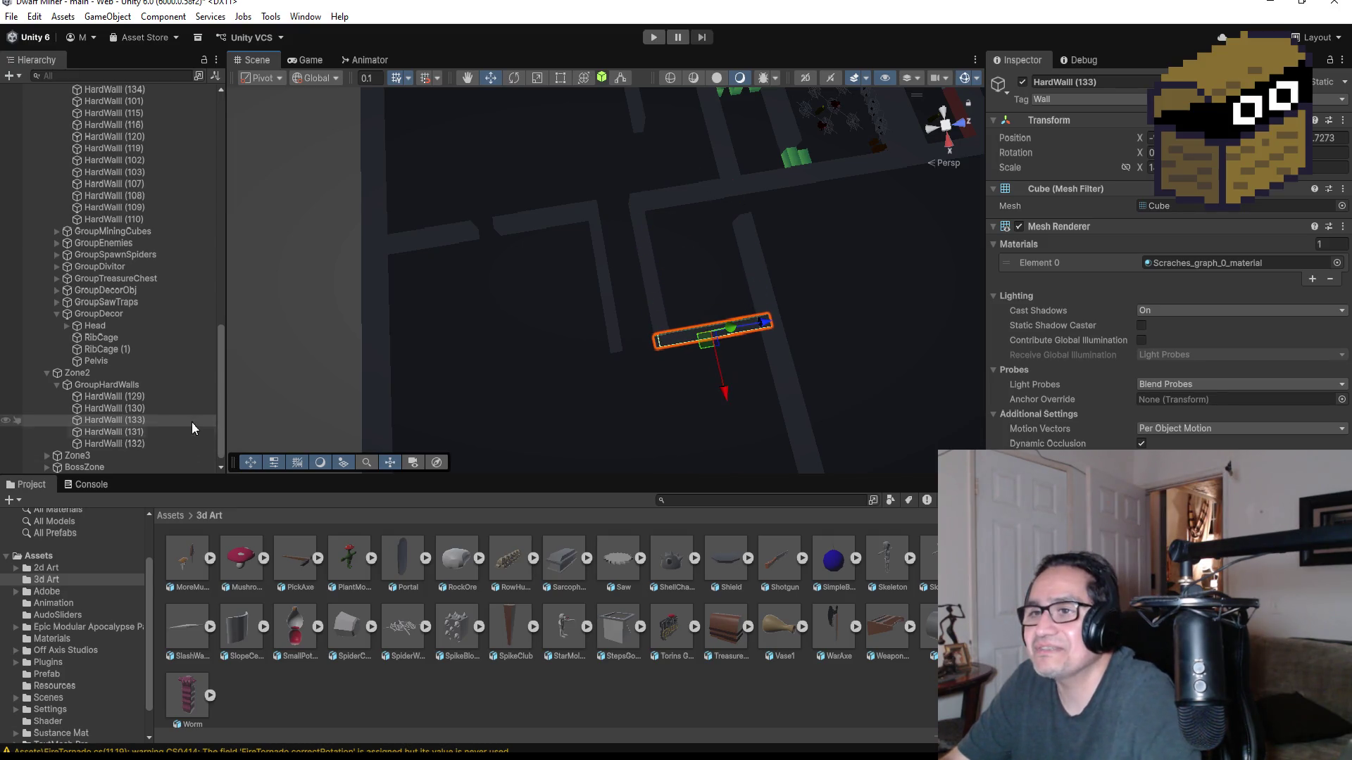
pyautogui.click(167, 408)
pyautogui.moveTo(693, 249); pyautogui.dragTo(711, 328)
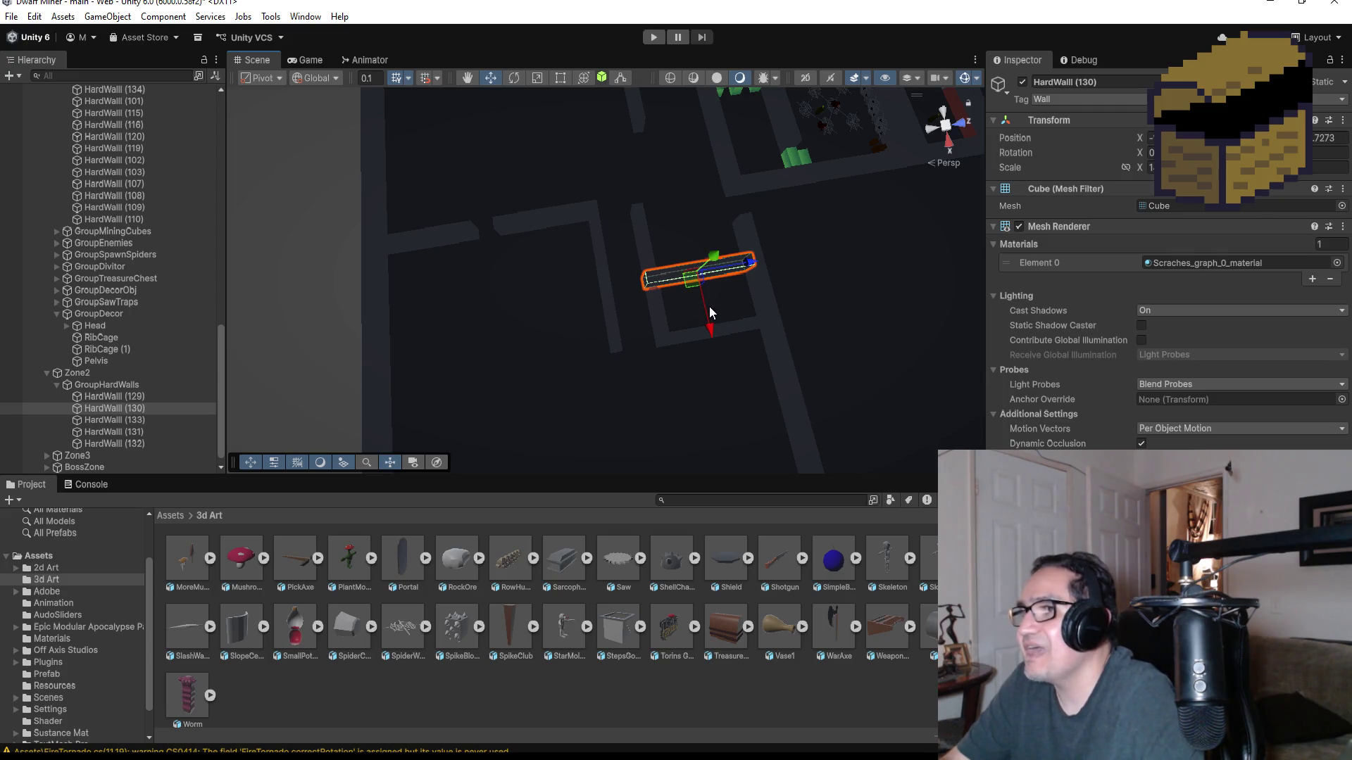
pyautogui.hotkey('ctrl', 'z')
pyautogui.hotkey('ctrl', 'z')
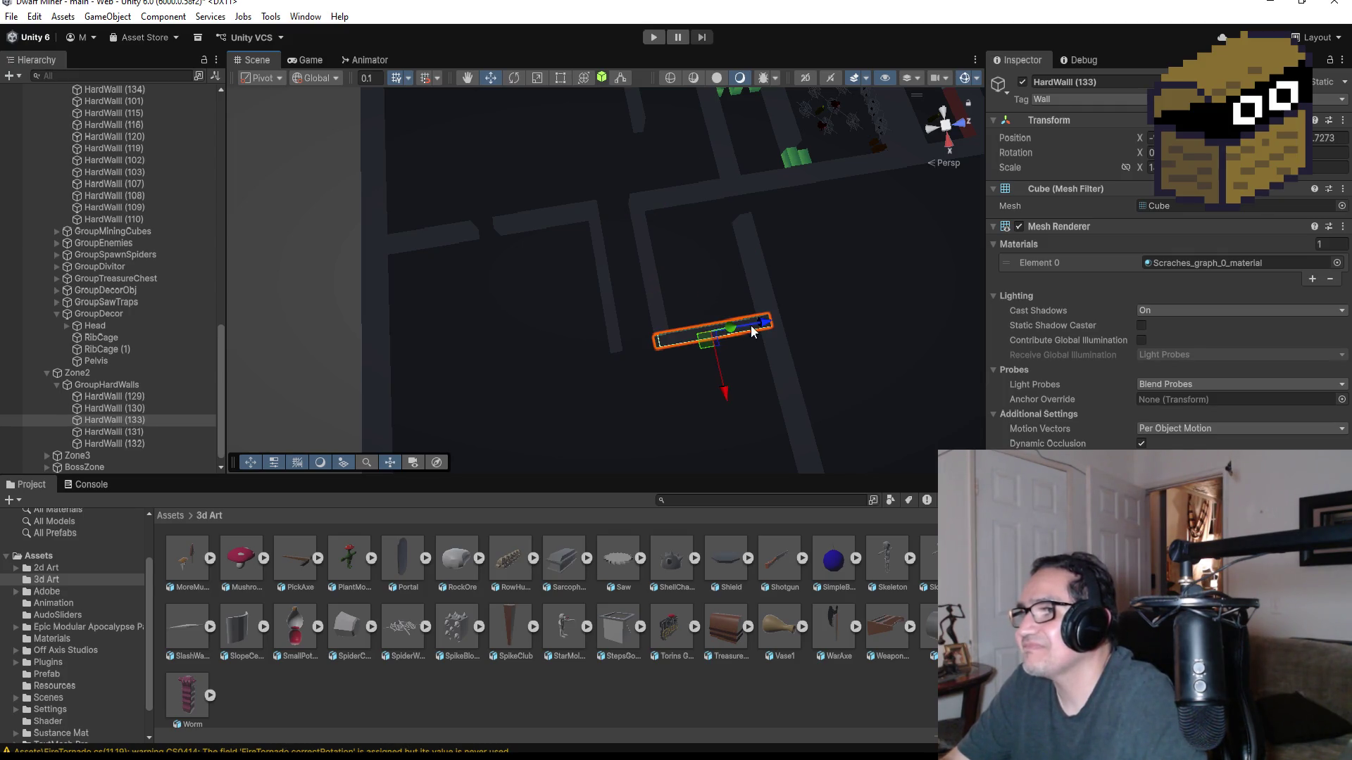
pyautogui.moveTo(758, 328); pyautogui.dragTo(665, 347)
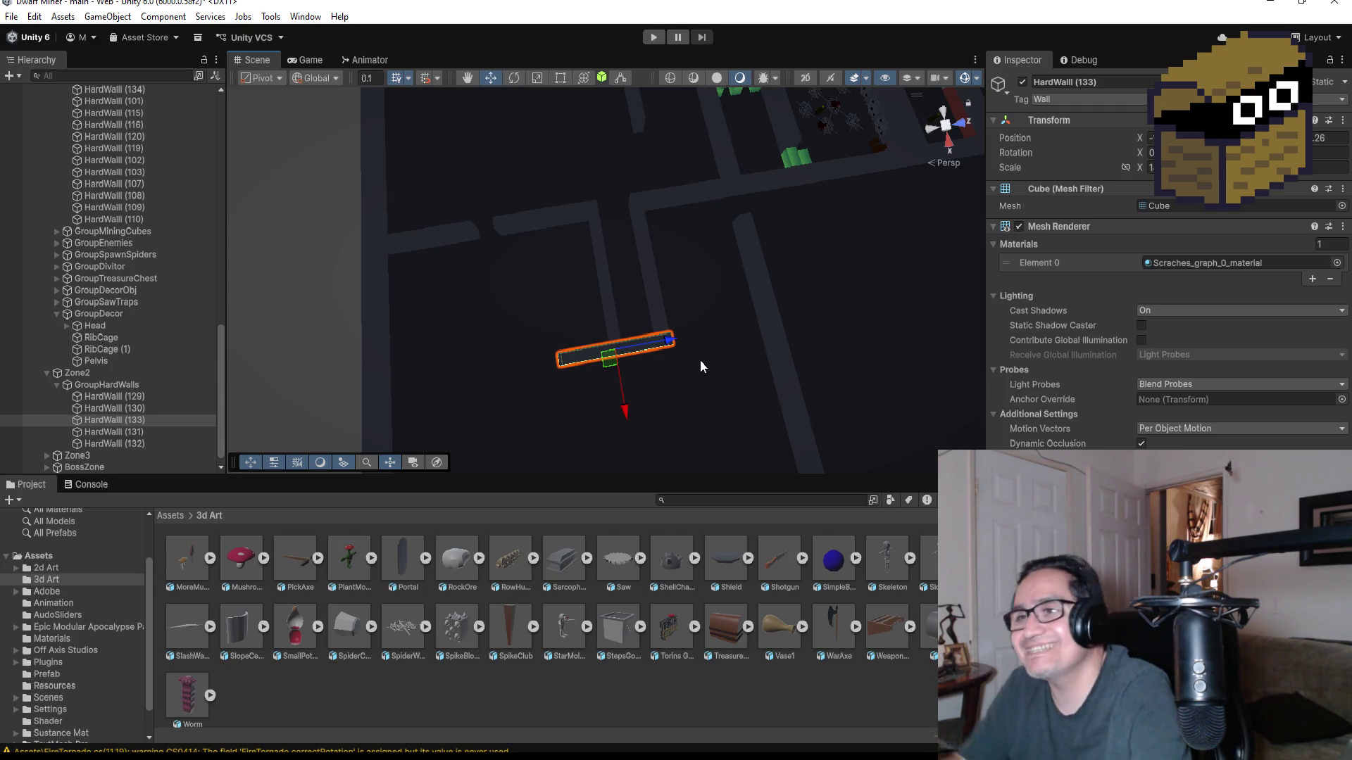
pyautogui.scroll(3, 770, 291)
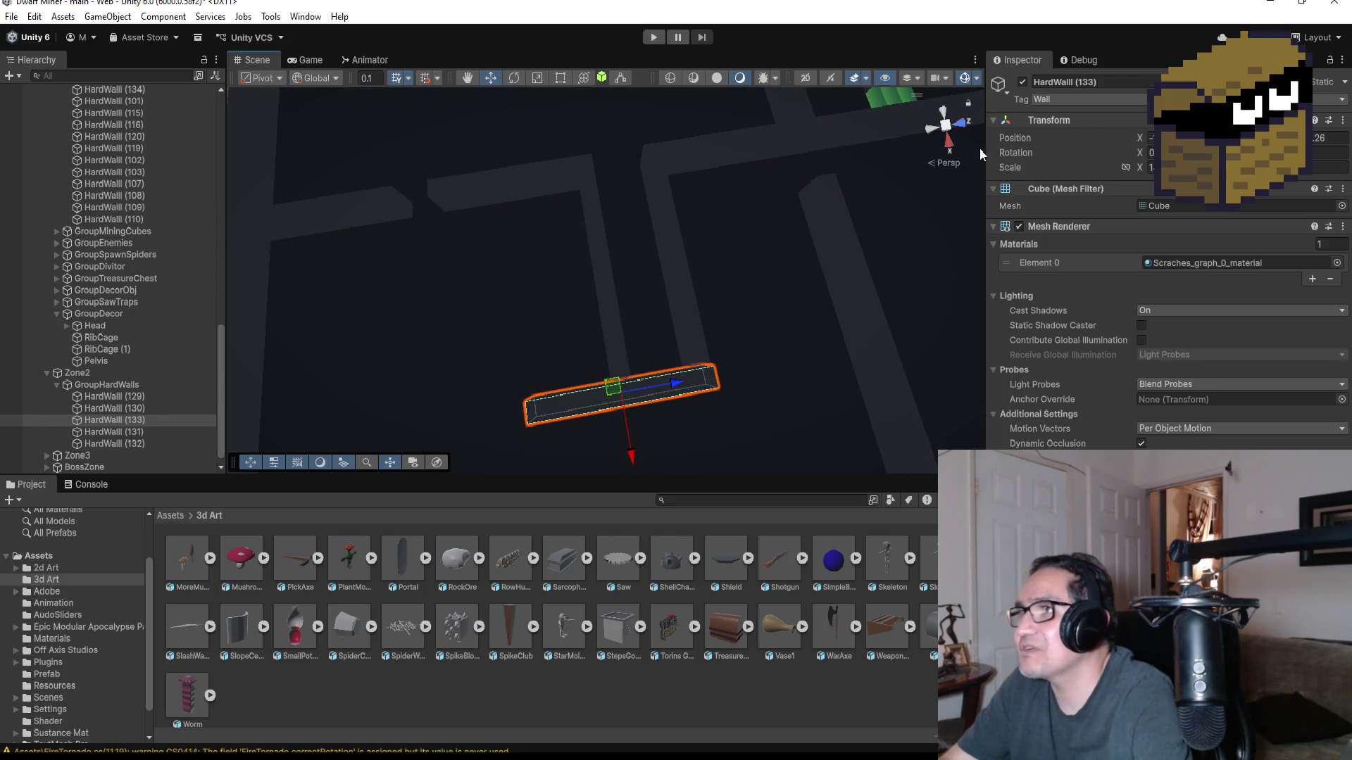
# - Shorten HardWall (133) from its left edge with the Rect tool, then check it from Top view
pyautogui.click(560, 79)
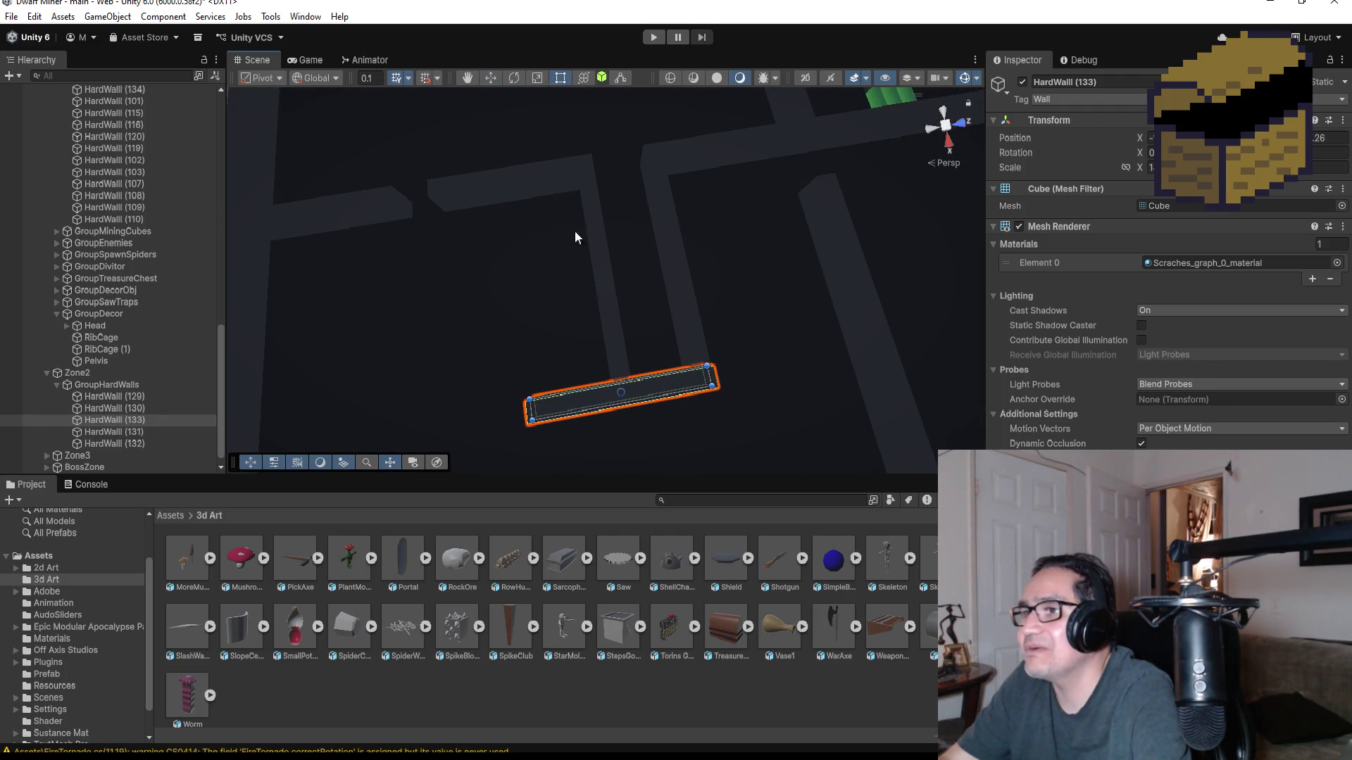
pyautogui.moveTo(526, 411); pyautogui.dragTo(614, 397)
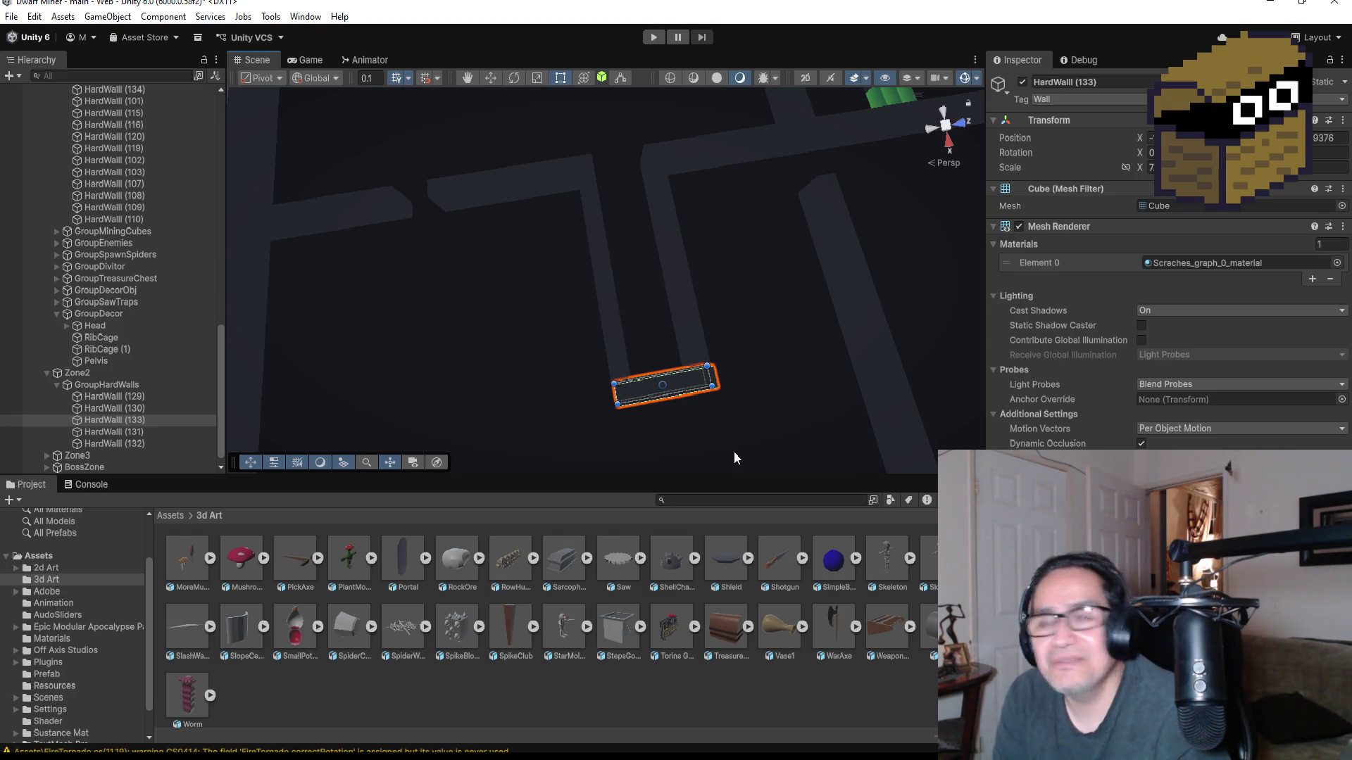
pyautogui.scroll(2, 730, 298)
pyautogui.moveTo(729, 298)
pyautogui.mouseDown()
pyautogui.moveTo(718, 410)
pyautogui.moveTo(731, 368)
pyautogui.moveTo(842, 218)
pyautogui.moveTo(710, 200)
pyautogui.moveTo(670, 235)
pyautogui.moveTo(712, 326)
pyautogui.moveTo(930, 253)
pyautogui.mouseUp()
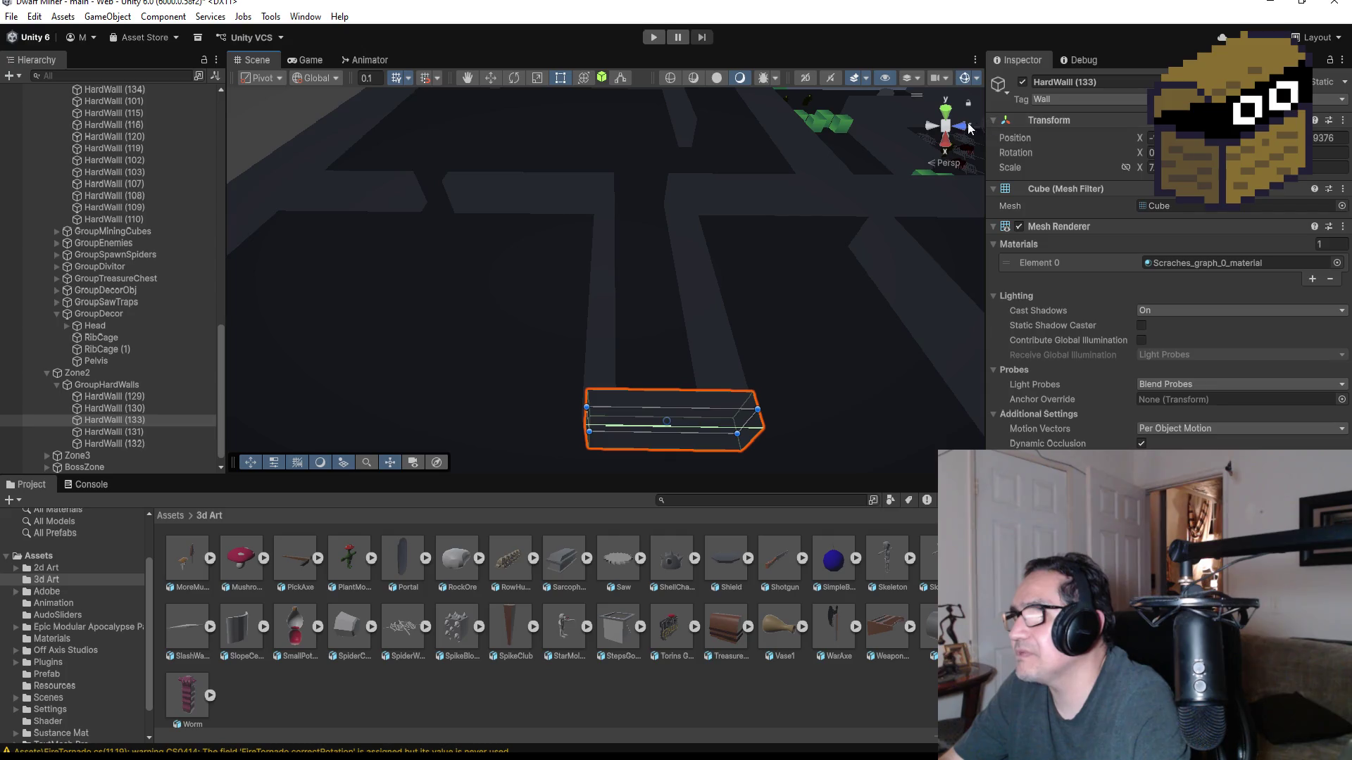
pyautogui.click(946, 112)
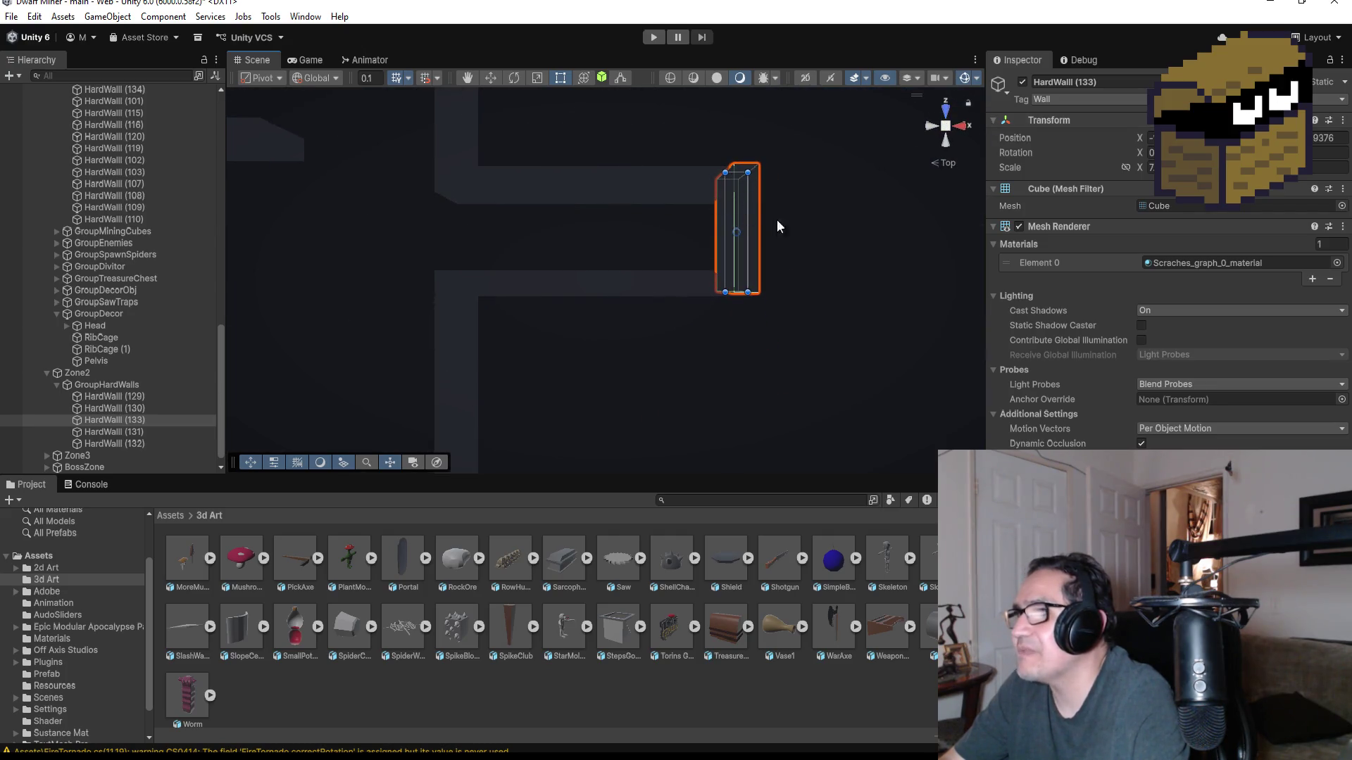
# - Extend HardWall (133)'s top end in Top view, then orbit to check the longer wall
pyautogui.click(812, 241)
pyautogui.click(734, 217)
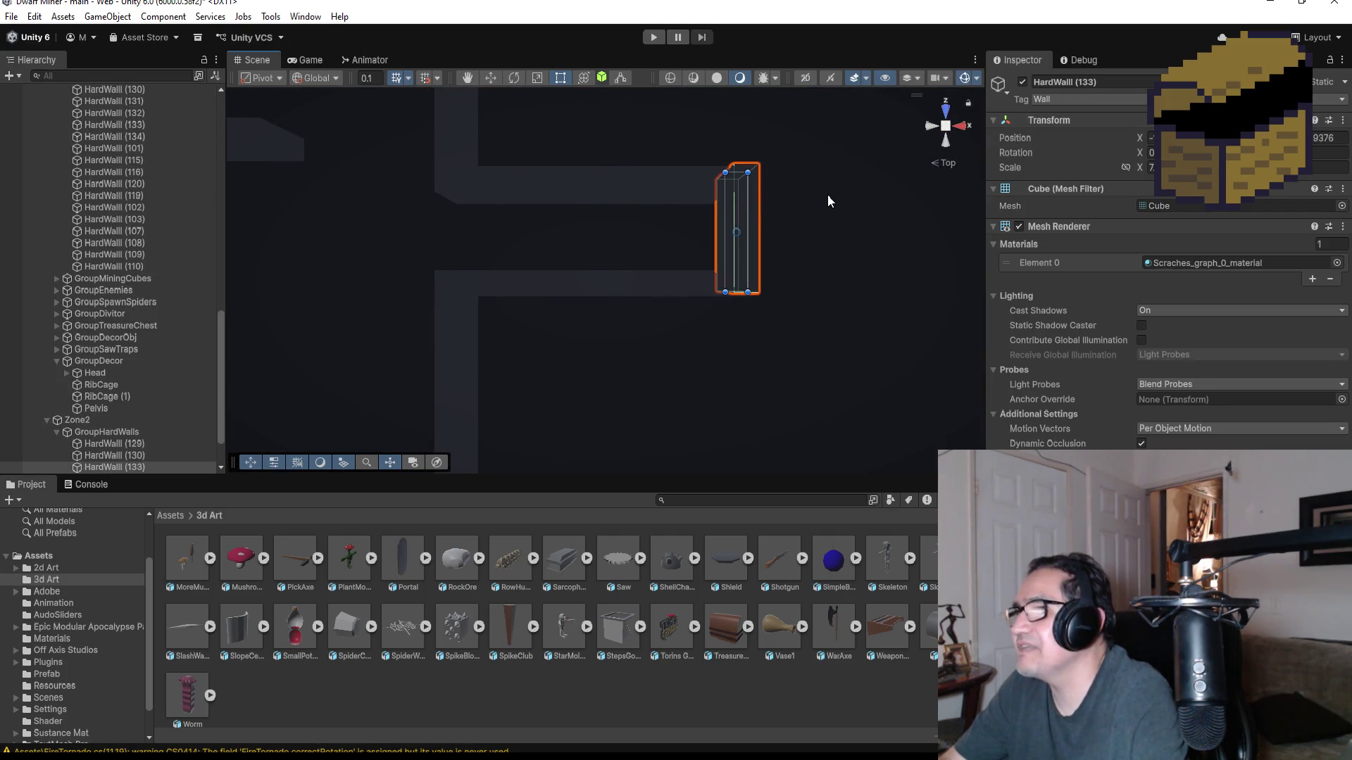
pyautogui.press('f')
pyautogui.moveTo(610, 142)
pyautogui.mouseDown()
pyautogui.moveTo(610, 157)
pyautogui.moveTo(613, 138)
pyautogui.mouseUp()
pyautogui.scroll(-2, 650, 380)
pyautogui.moveTo(694, 437)
pyautogui.mouseDown()
pyautogui.moveTo(712, 293)
pyautogui.moveTo(662, 336)
pyautogui.moveTo(531, 298)
pyautogui.moveTo(475, 307)
pyautogui.mouseUp()
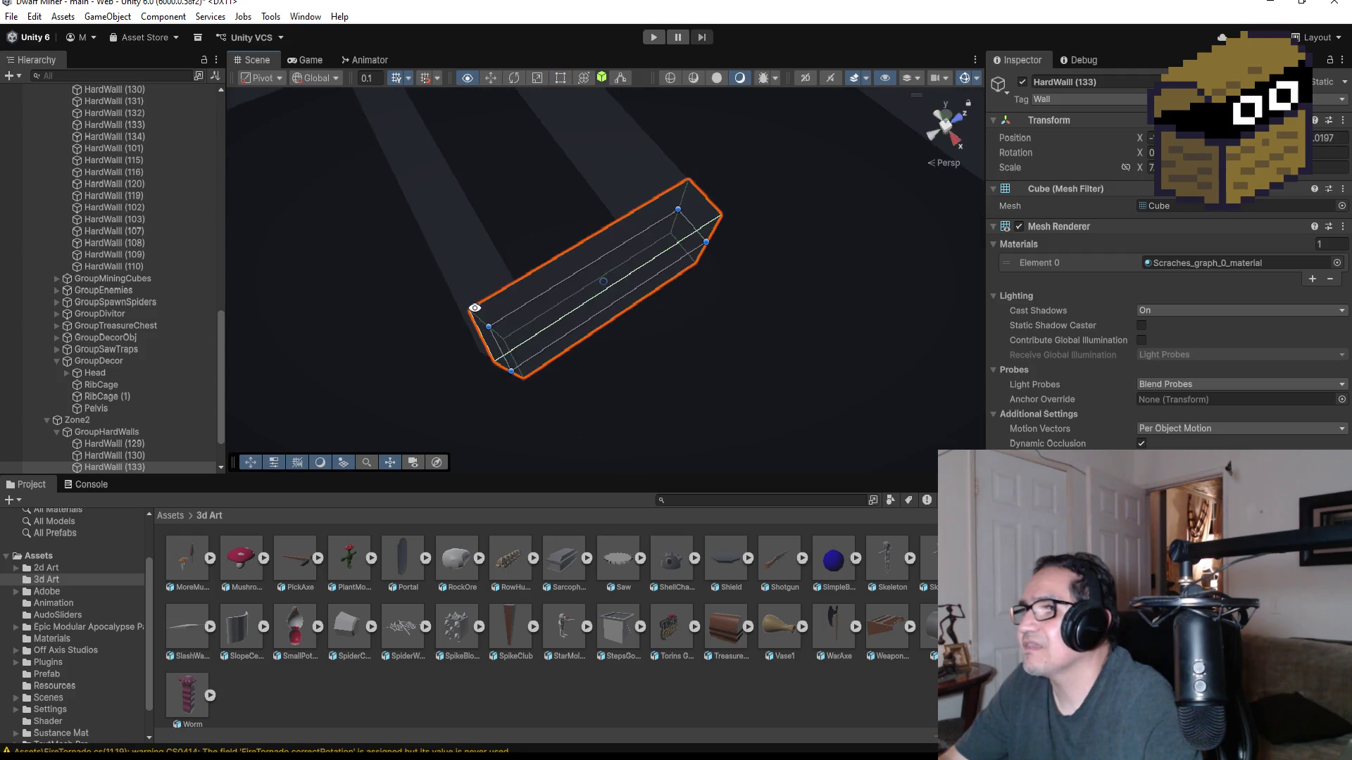
pyautogui.click(729, 311)
pyautogui.scroll(5, 730, 331)
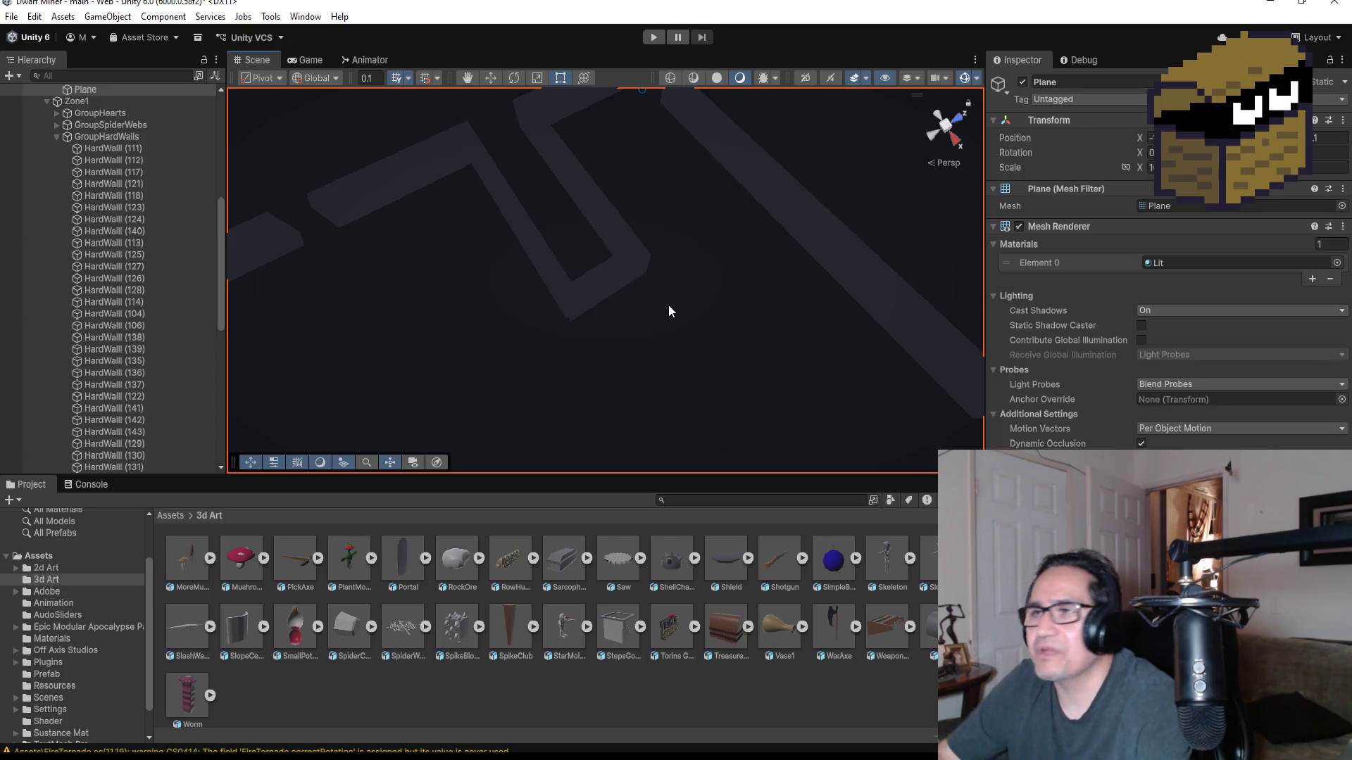
pyautogui.scroll(3, 656, 301)
# - Frame HardWall (133) and switch to a top-down view of the level
pyautogui.click(611, 278)
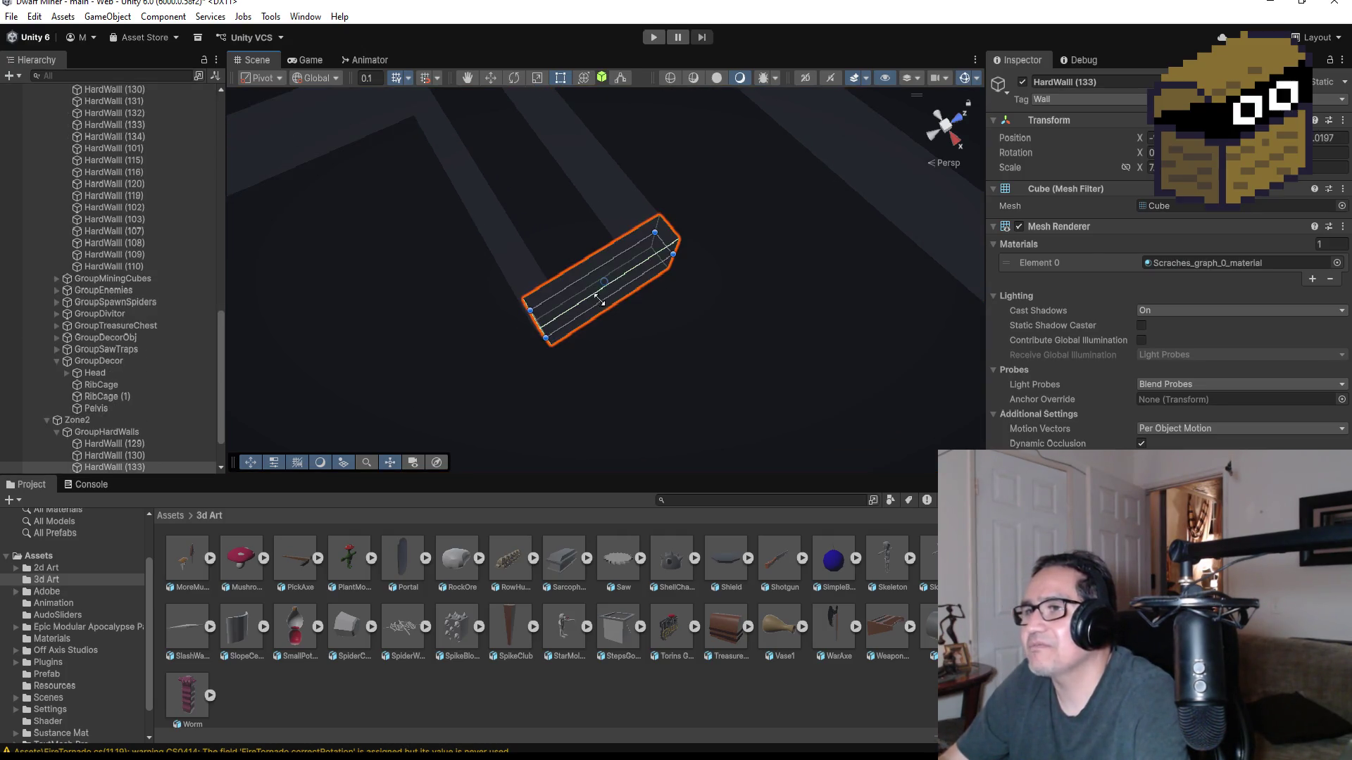
pyautogui.press('f')
pyautogui.scroll(-3, 604, 315)
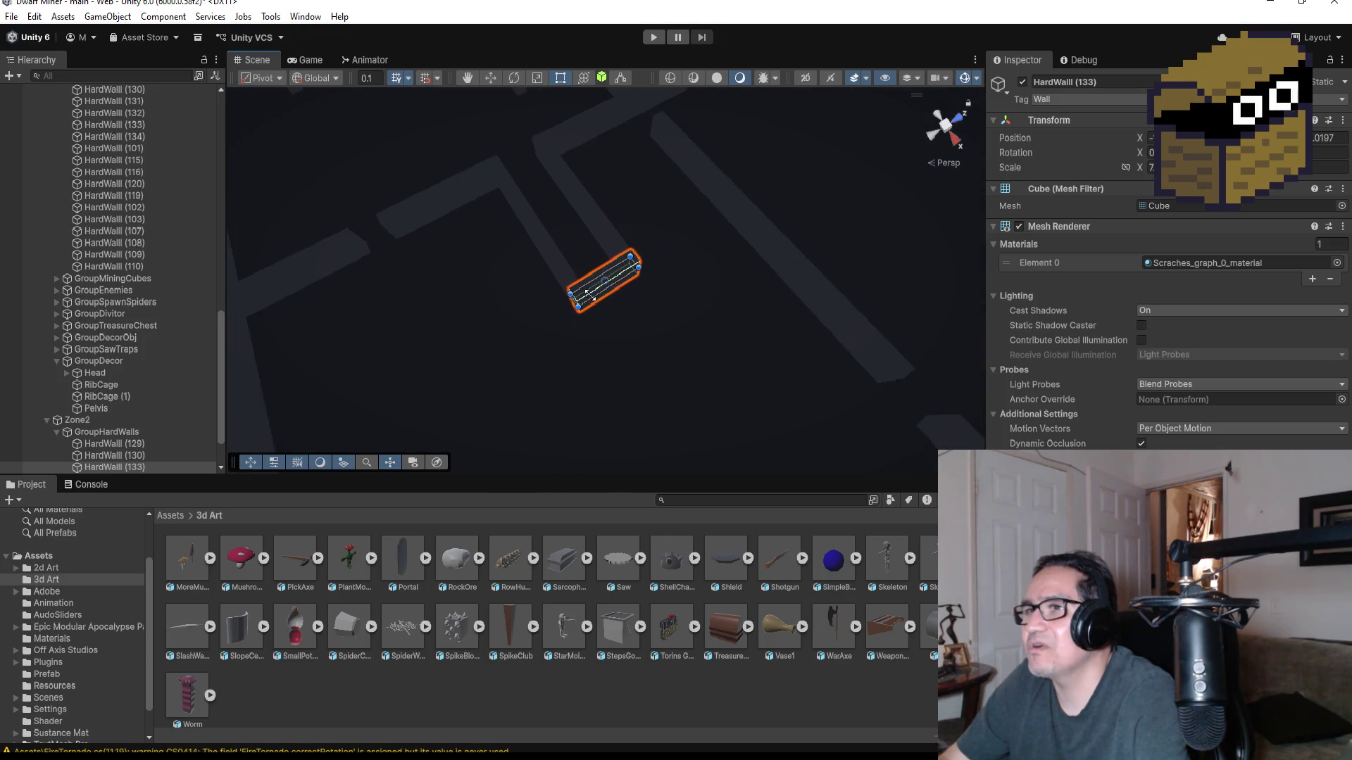
pyautogui.click(941, 115)
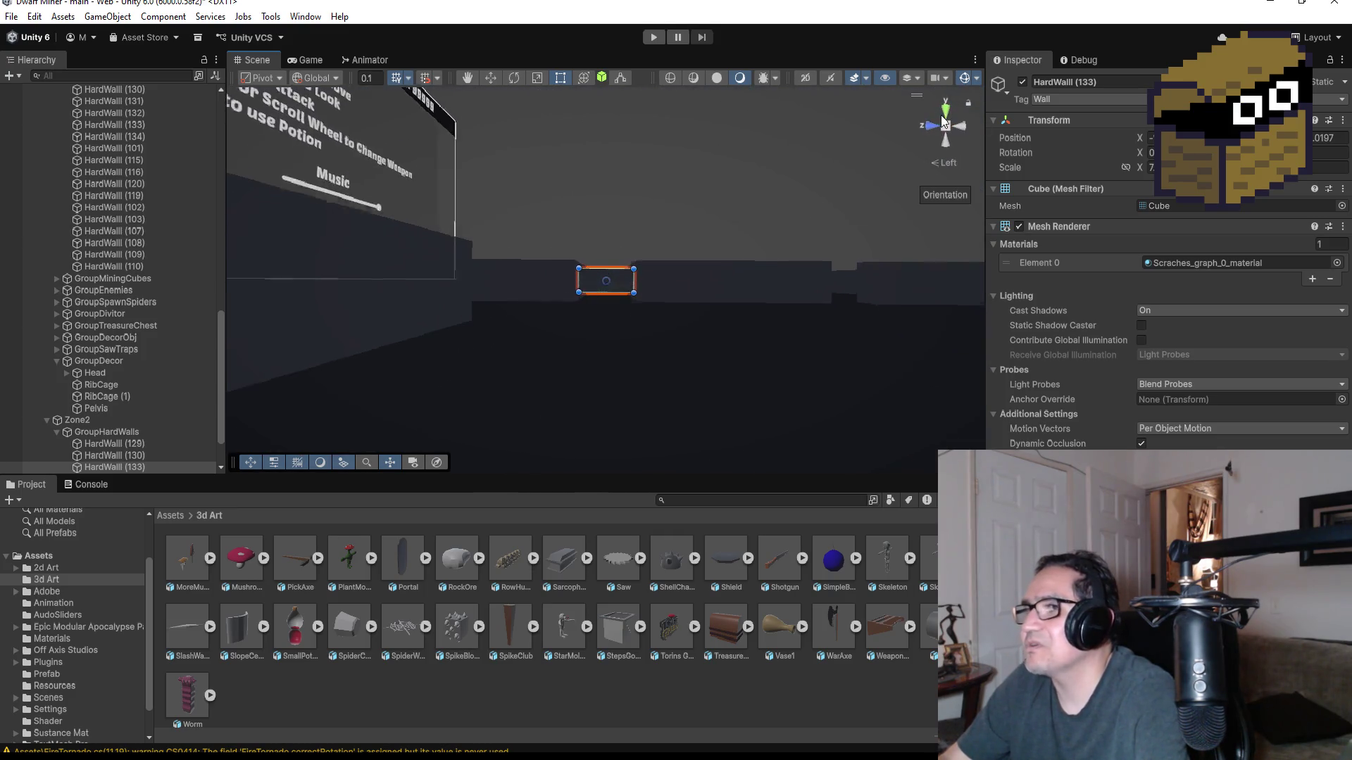
pyautogui.click(947, 109)
pyautogui.scroll(-3, 670, 299)
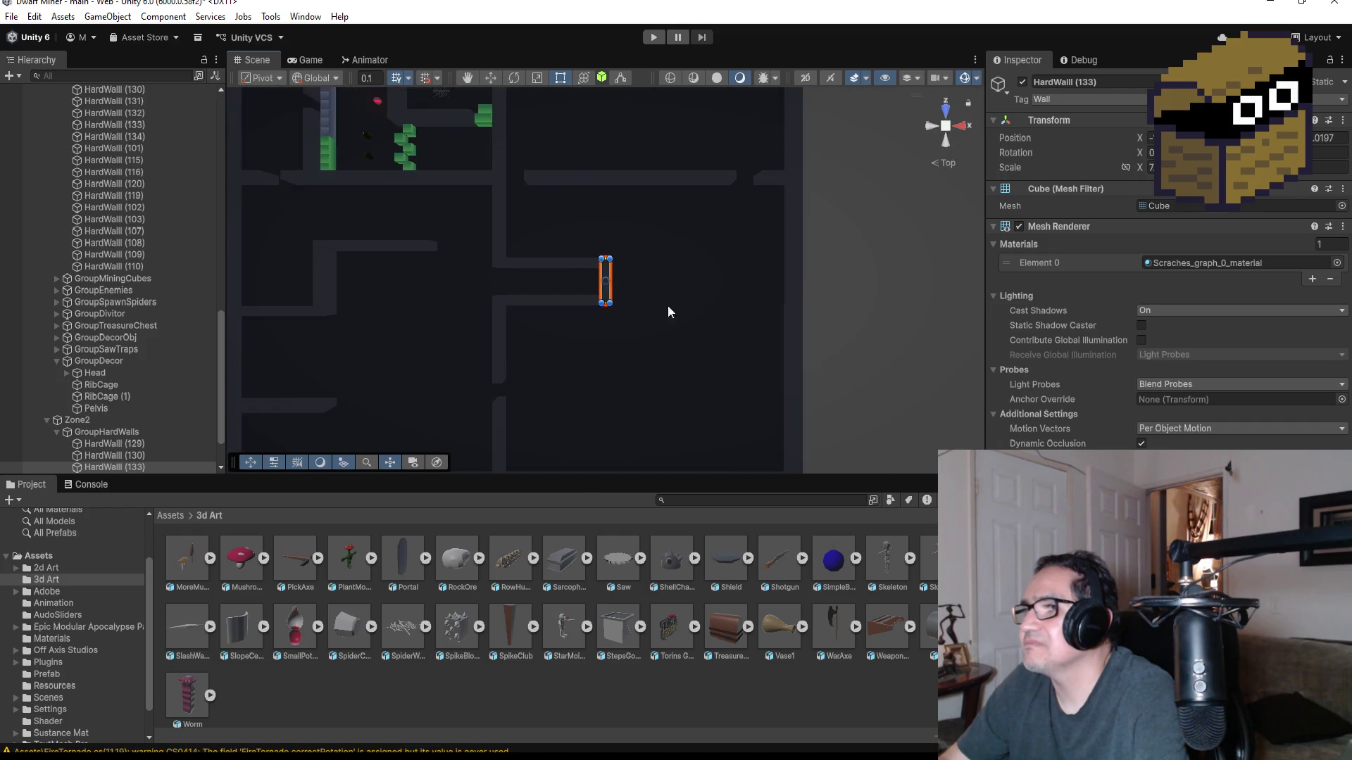
pyautogui.scroll(2, 602, 360)
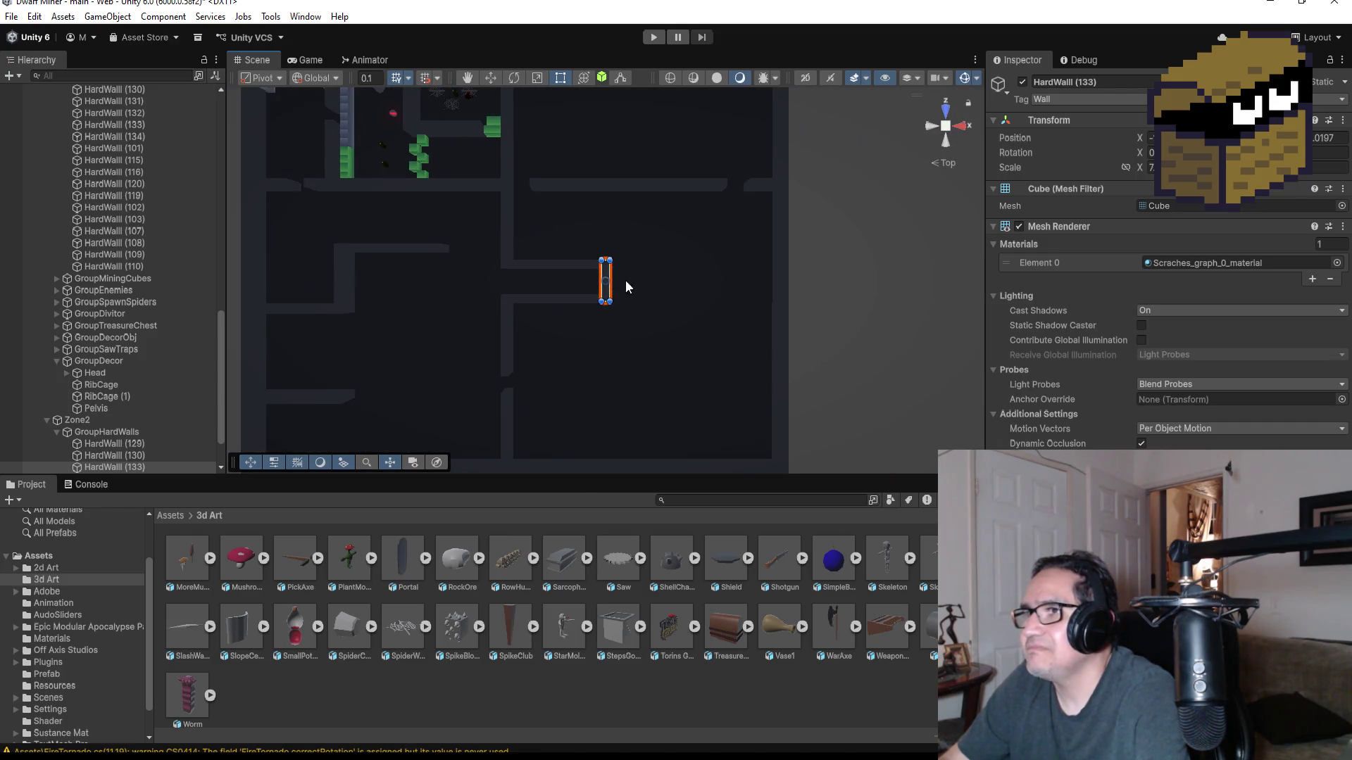
pyautogui.scroll(3, 624, 285)
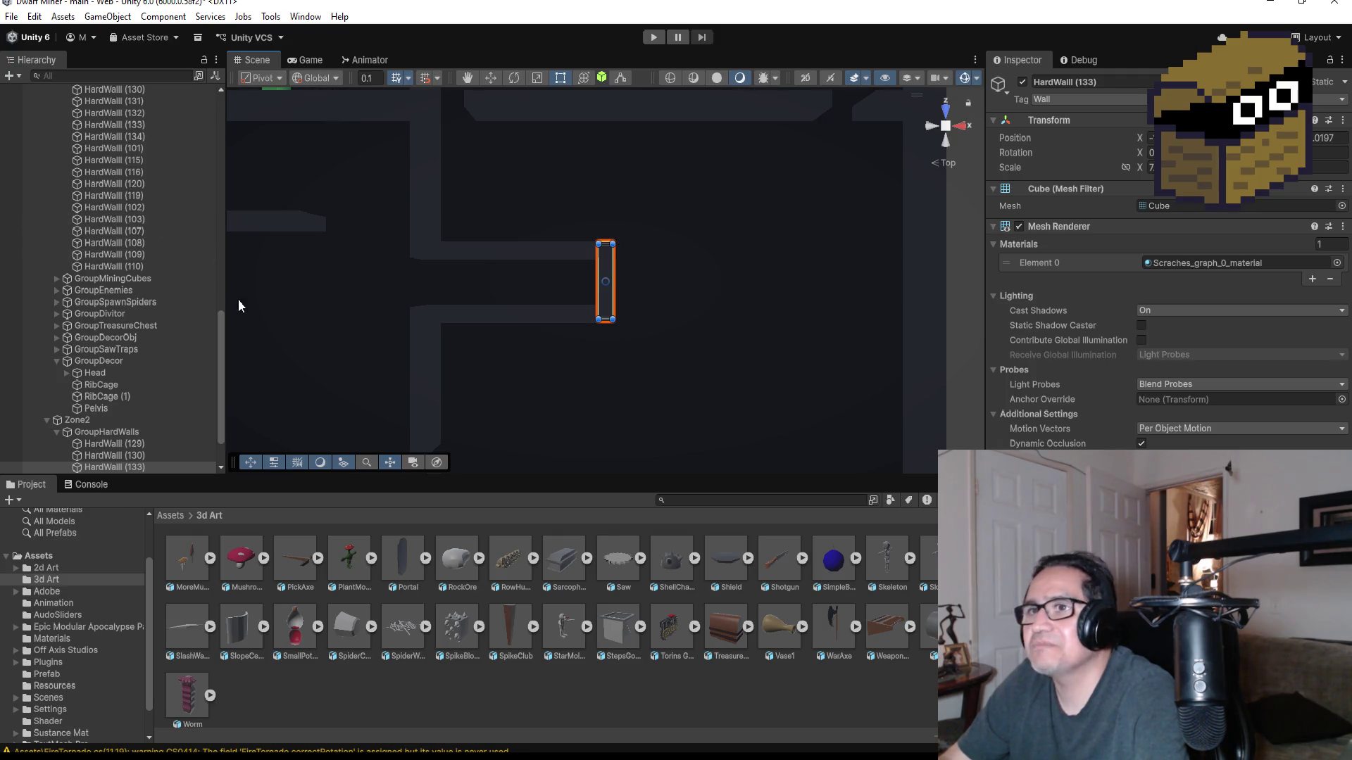
# - Nudge HardWall (133) down the corridor, then back up slightly
pyautogui.click(490, 79)
pyautogui.moveTo(605, 218); pyautogui.dragTo(605, 356)
pyautogui.scroll(-3, 679, 402)
pyautogui.moveTo(609, 306); pyautogui.dragTo(608, 275)
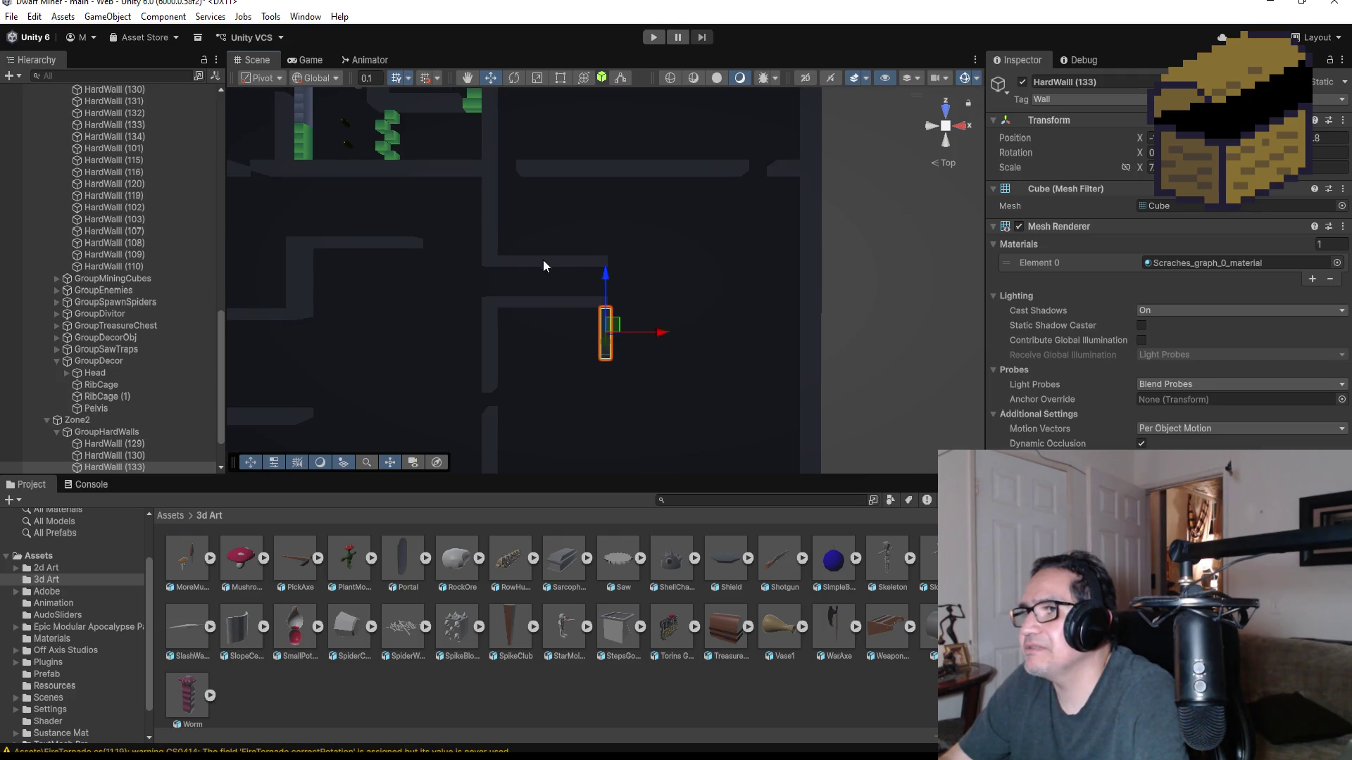
# - Shift HardWall (133) right and up along the corridor, then ease it back left
pyautogui.click(573, 261)
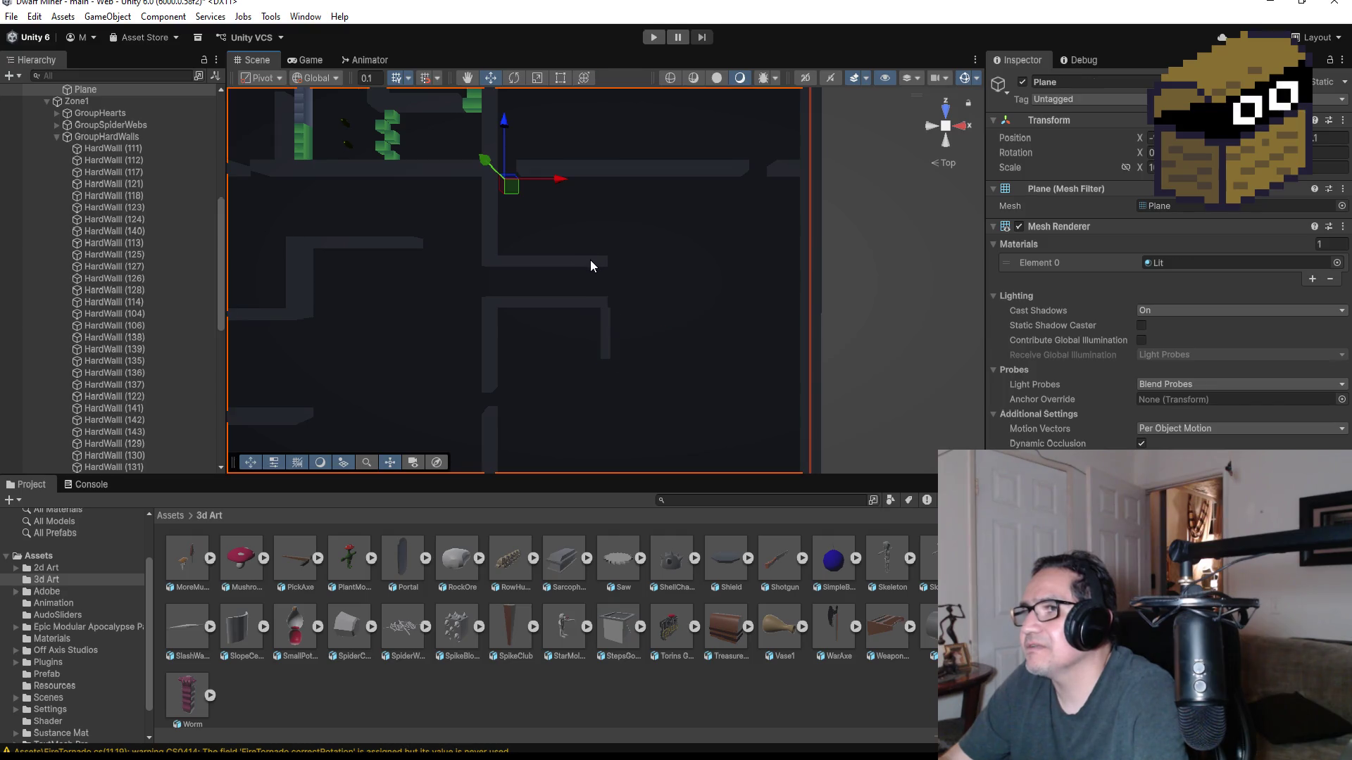
pyautogui.click(590, 260)
pyautogui.click(610, 330)
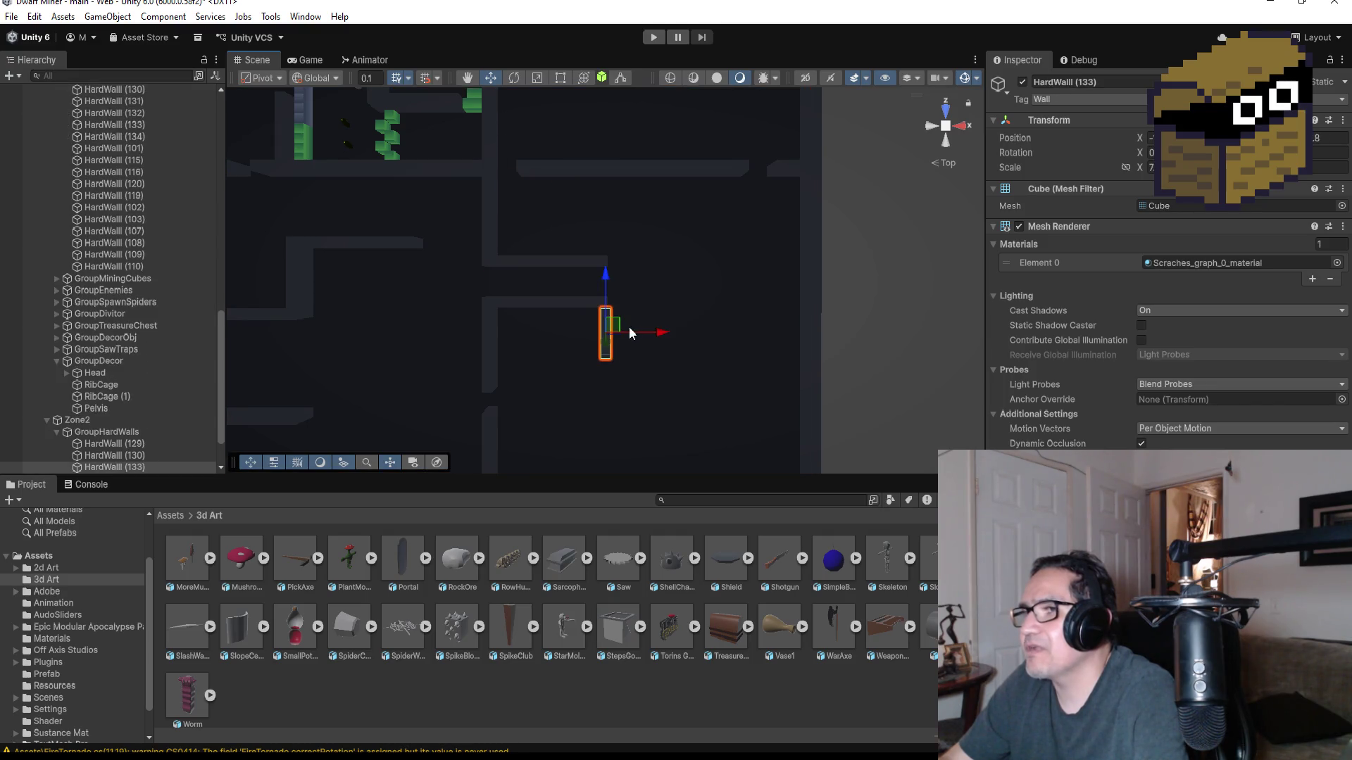
pyautogui.moveTo(660, 334); pyautogui.dragTo(699, 333)
pyautogui.moveTo(646, 277); pyautogui.dragTo(646, 238)
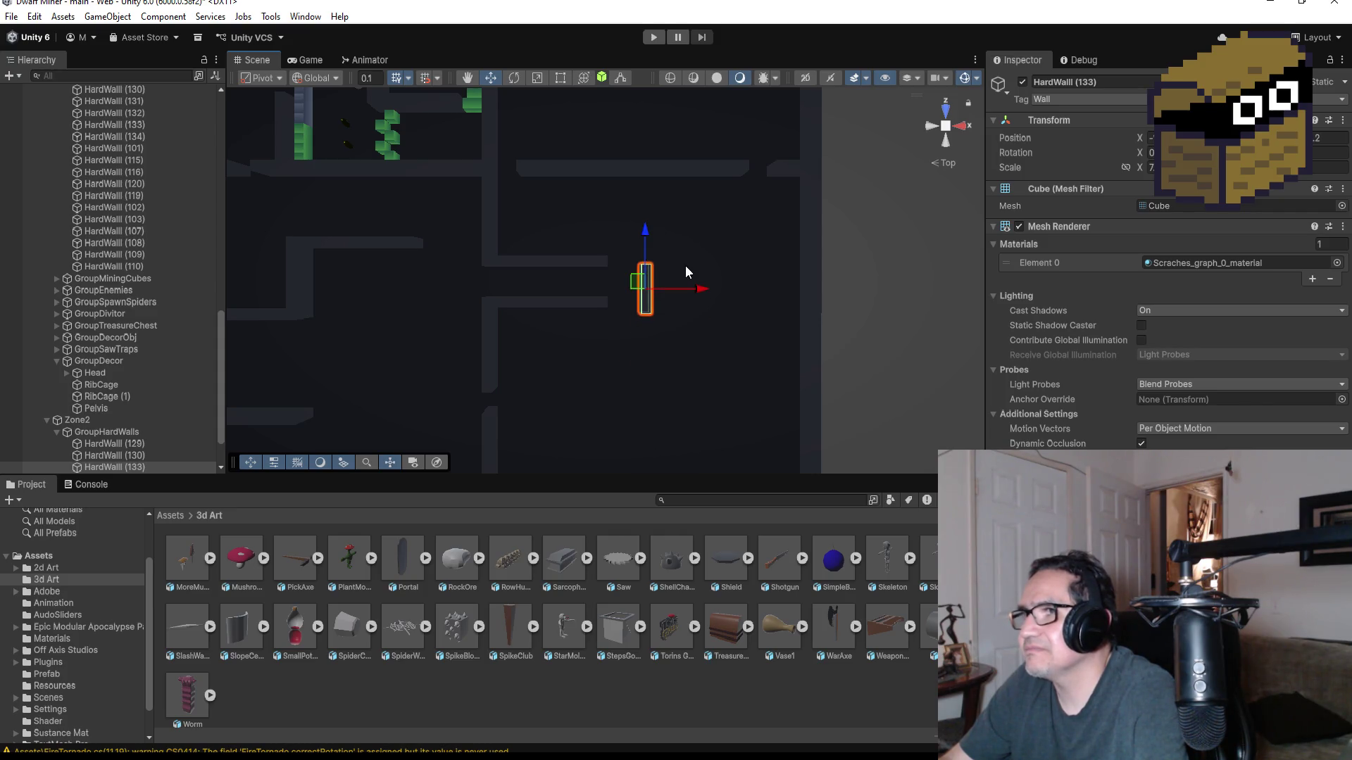
pyautogui.scroll(3, 704, 288)
pyautogui.moveTo(708, 292); pyautogui.dragTo(673, 285)
pyautogui.click(571, 313)
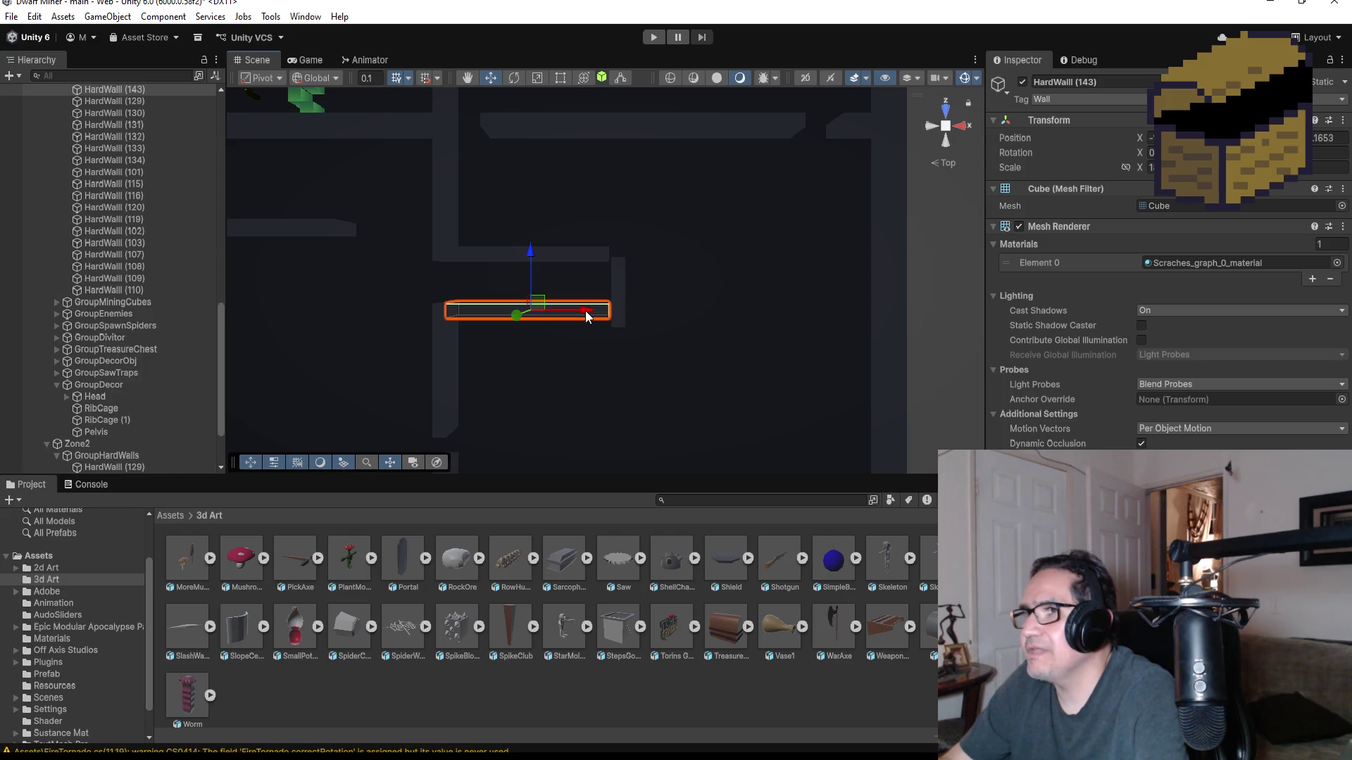
# - Trim HardWall (143) from its right end with the Rect tool
pyautogui.click(556, 80)
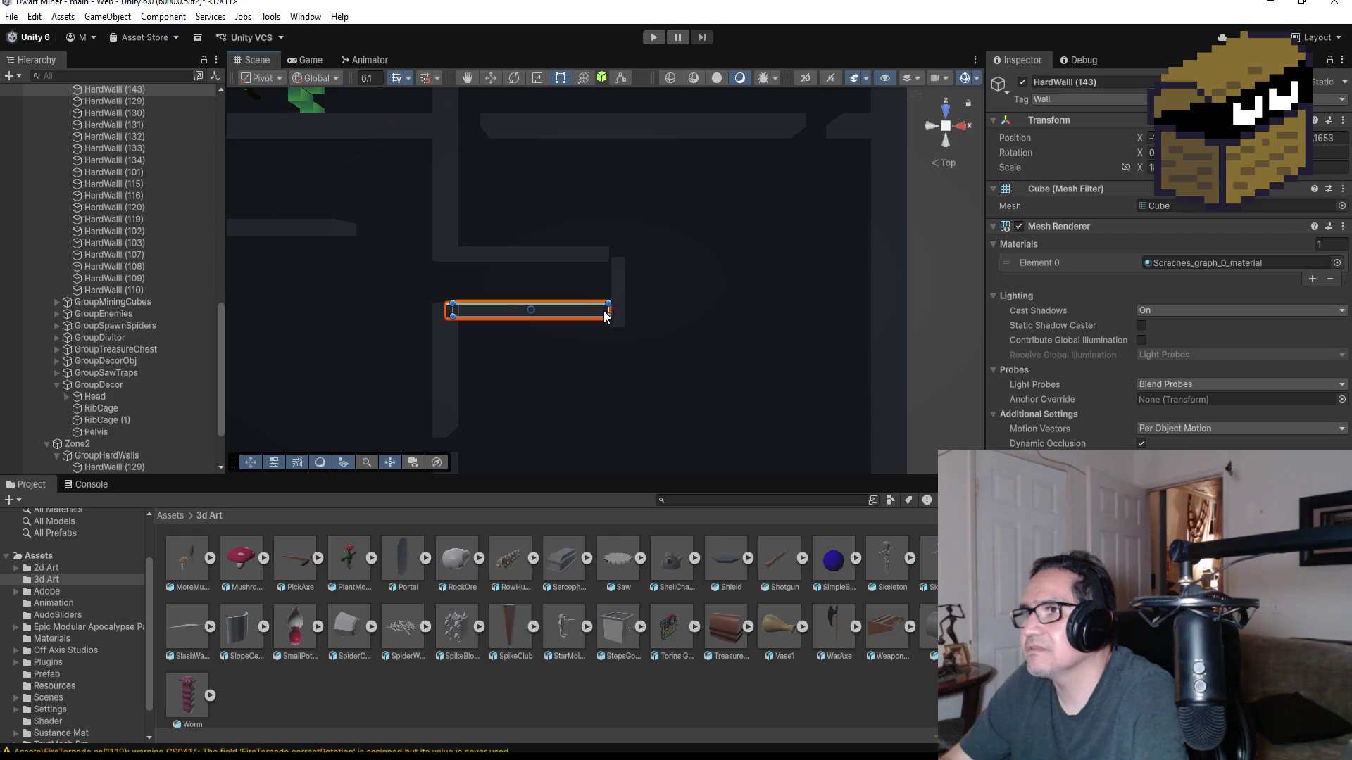
pyautogui.moveTo(605, 314)
pyautogui.mouseDown()
pyautogui.moveTo(591, 310)
pyautogui.moveTo(653, 298)
pyautogui.mouseUp()
pyautogui.click(619, 294)
pyautogui.moveTo(786, 226)
pyautogui.mouseDown()
pyautogui.moveTo(544, 162)
pyautogui.moveTo(546, 127)
pyautogui.moveTo(703, 308)
pyautogui.mouseUp()
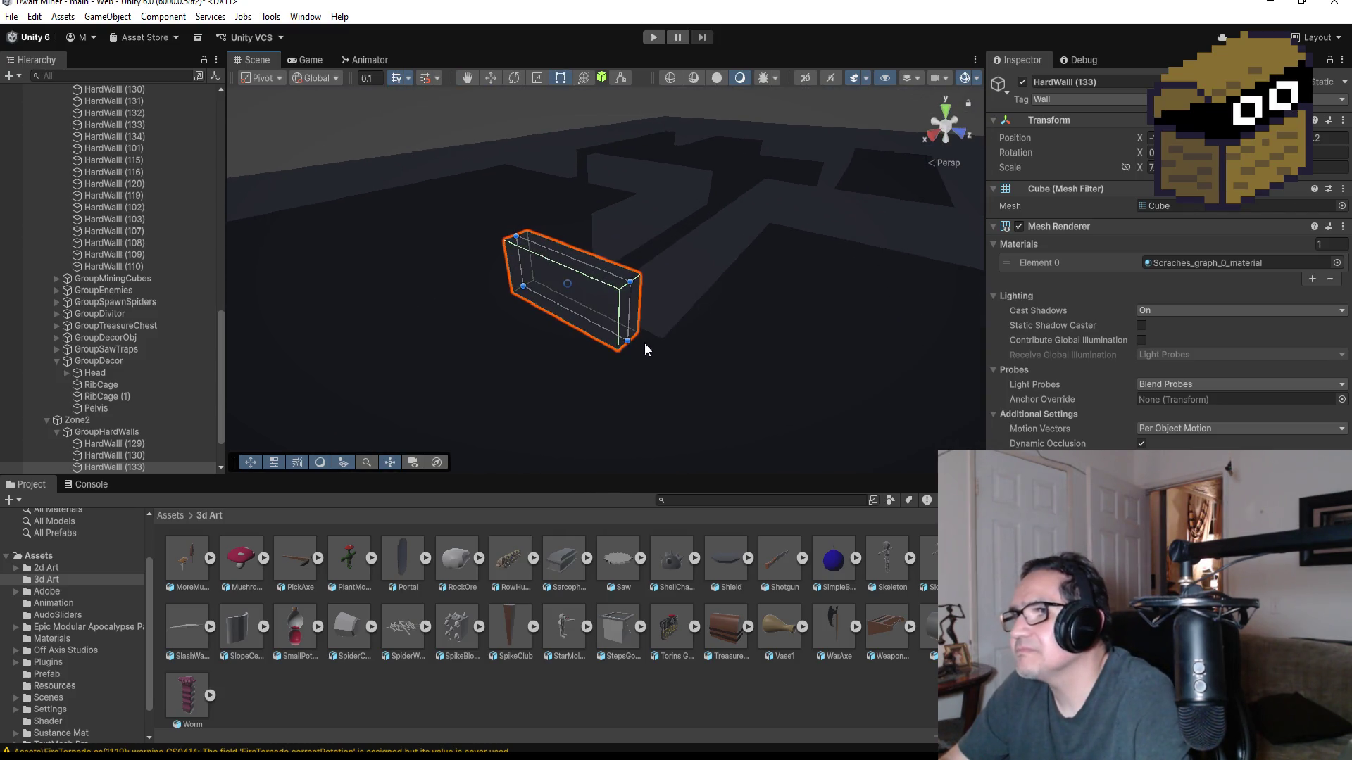
# - Vertex-snap HardWall (133) onto the neighbouring wall corner and return to Top view
pyautogui.click(482, 82)
pyautogui.press('v')
pyautogui.moveTo(641, 331); pyautogui.dragTo(651, 337)
pyautogui.moveTo(746, 264)
pyautogui.mouseDown()
pyautogui.moveTo(776, 281)
pyautogui.moveTo(690, 294)
pyautogui.moveTo(836, 359)
pyautogui.moveTo(909, 232)
pyautogui.mouseUp()
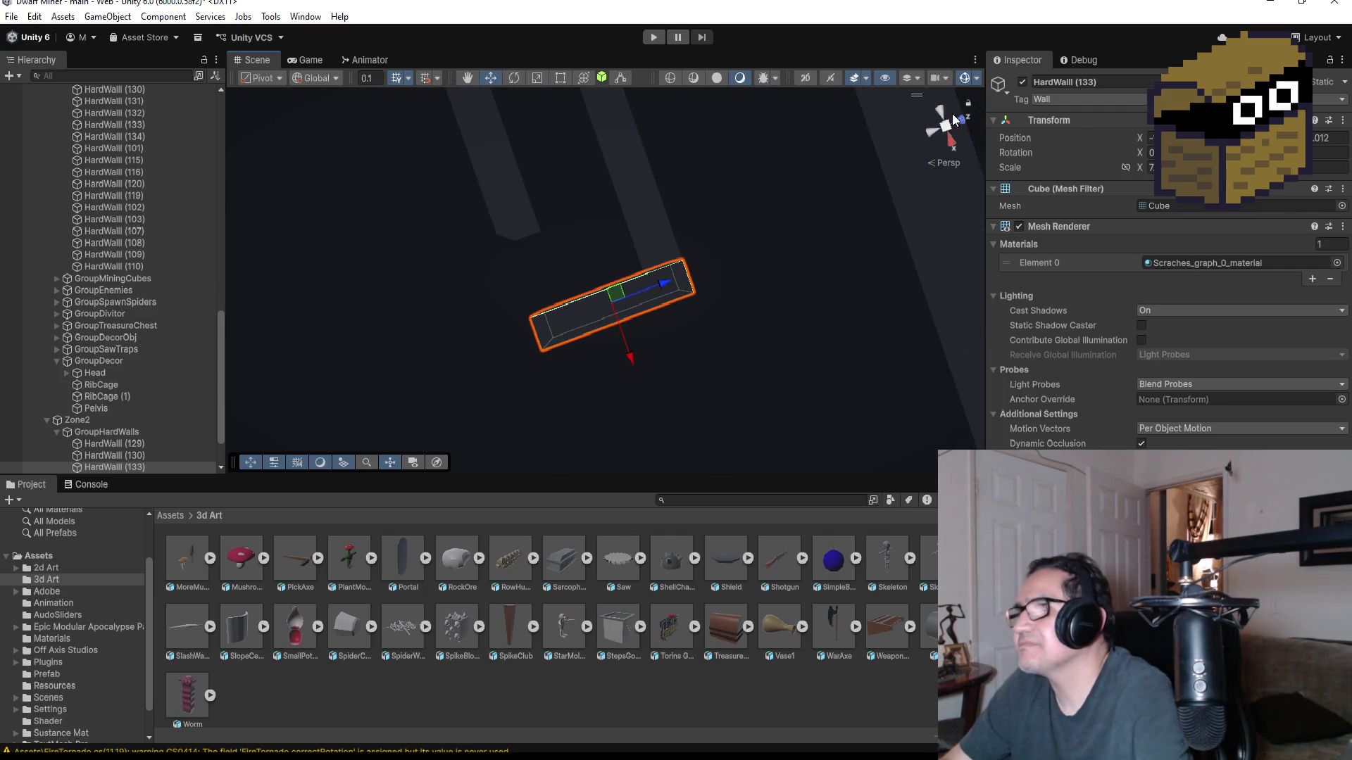
pyautogui.click(940, 119)
pyautogui.click(945, 111)
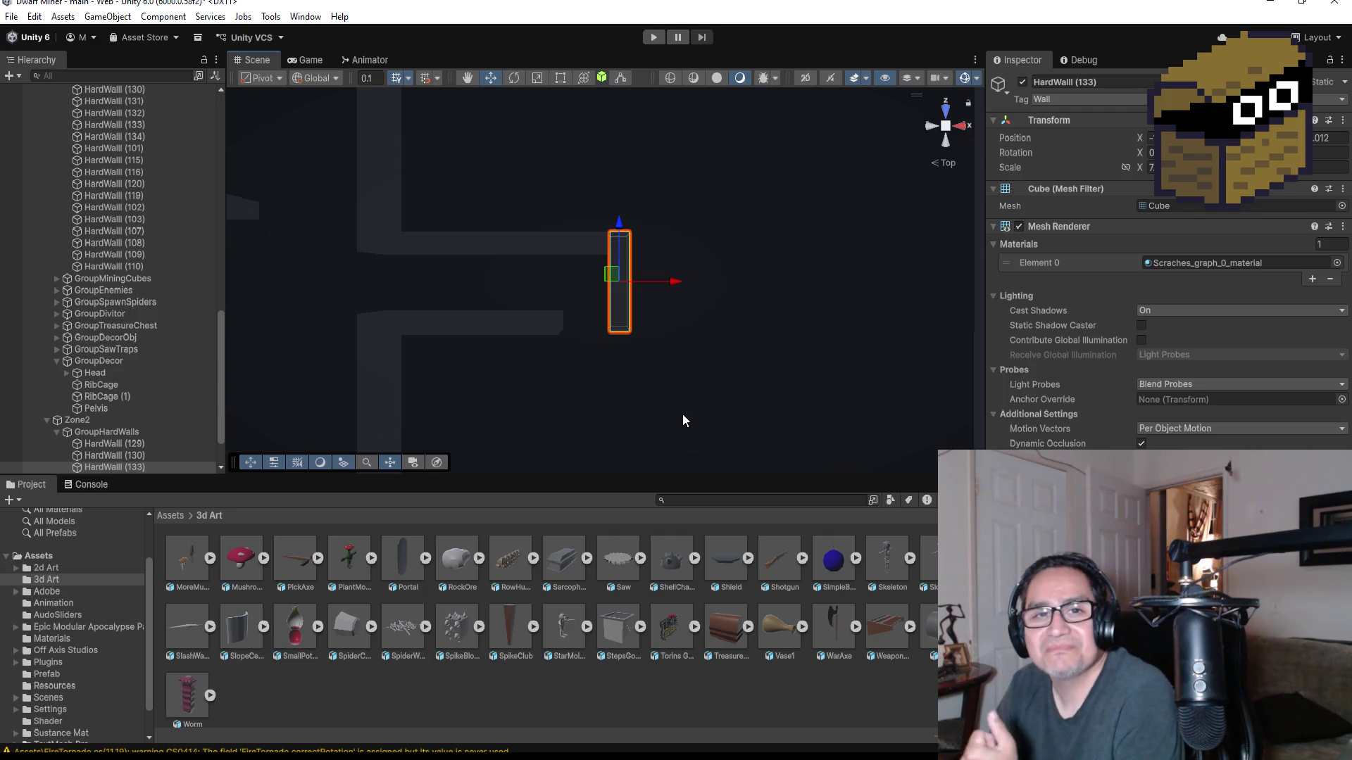
# - Lengthen HardWall (133) downward with Rect handles, then trim its bottom end slightly
pyautogui.scroll(-3, 655, 356)
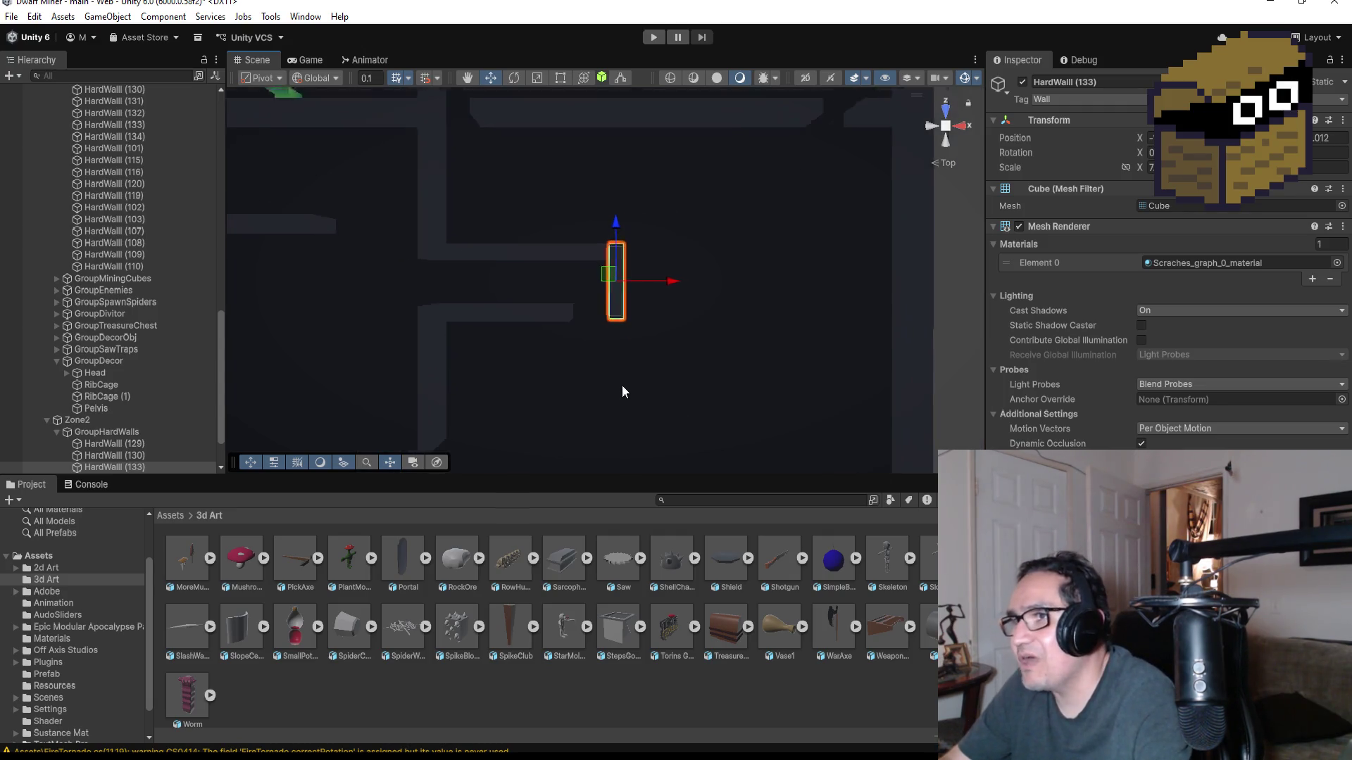
pyautogui.click(569, 314)
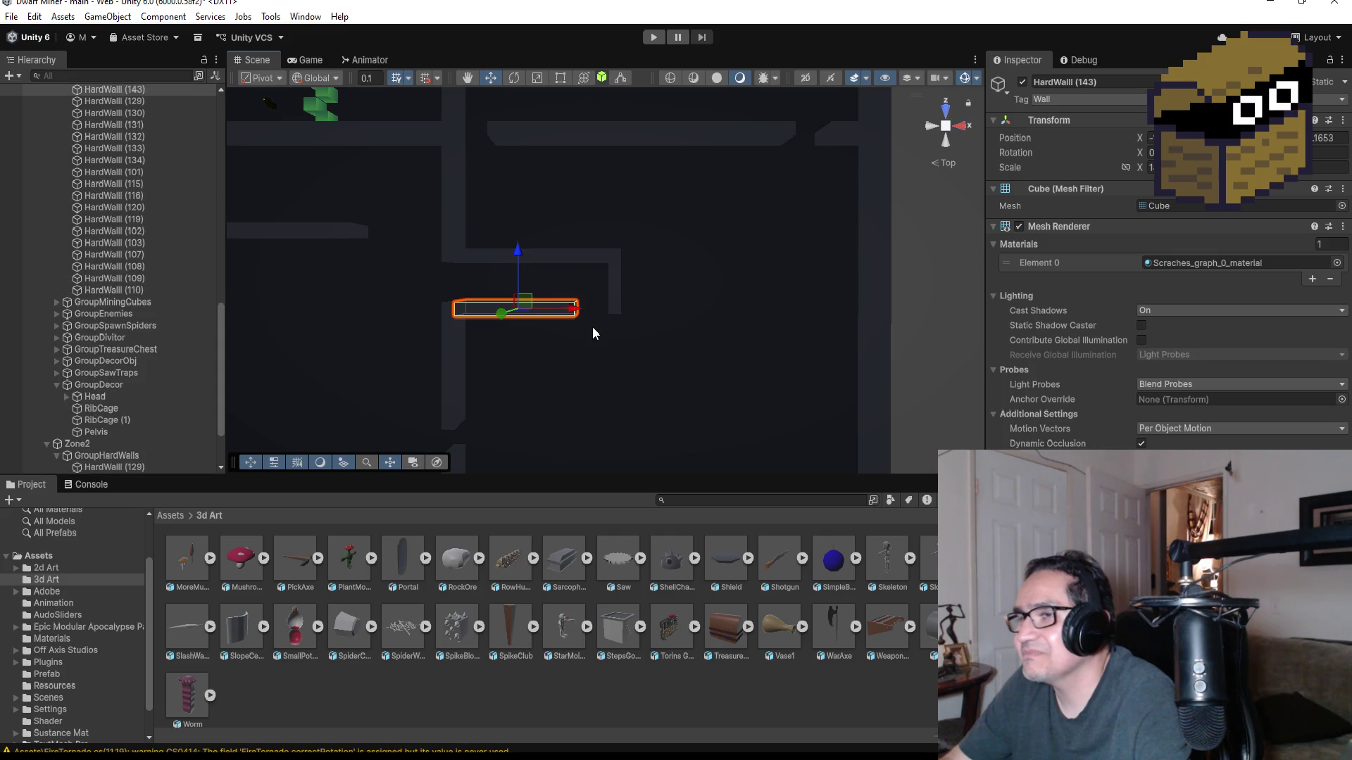
pyautogui.click(618, 294)
pyautogui.click(564, 79)
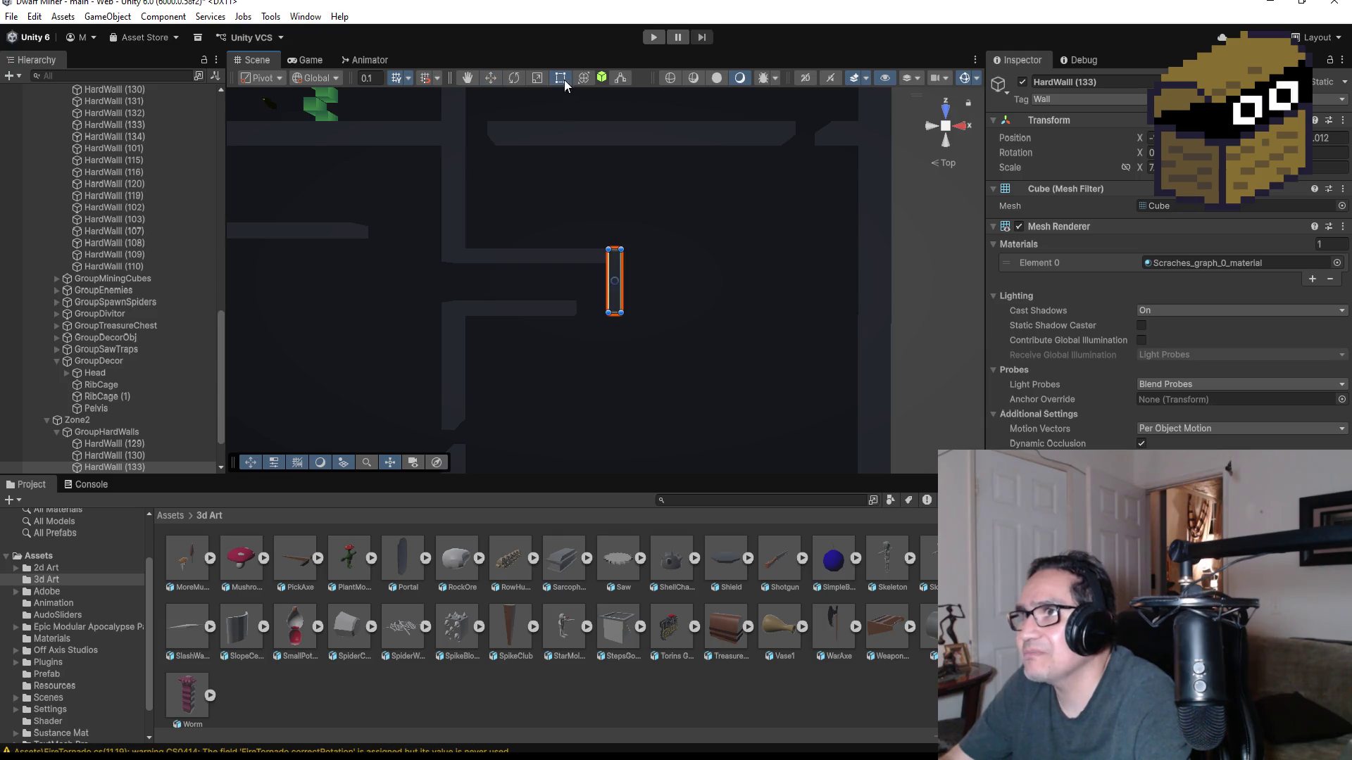
pyautogui.moveTo(614, 314); pyautogui.dragTo(616, 377)
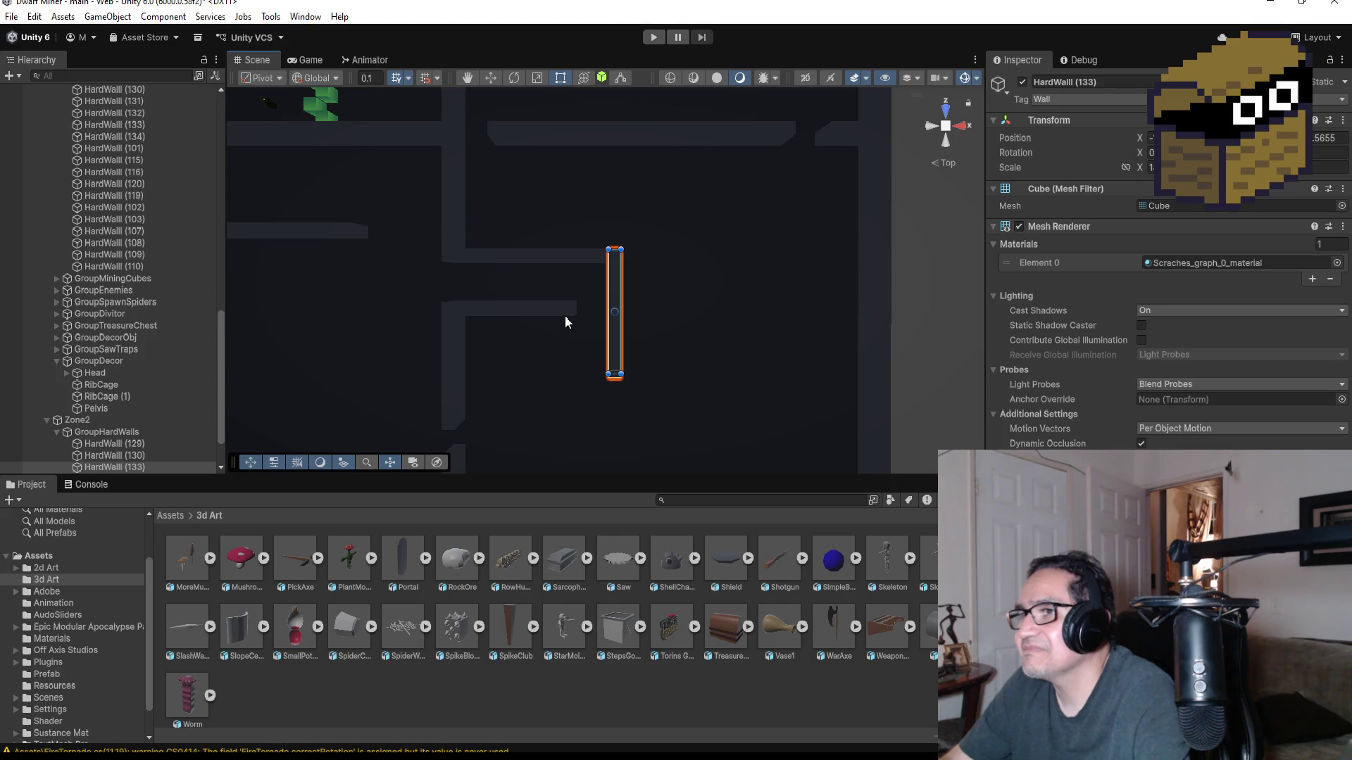
pyautogui.click(565, 310)
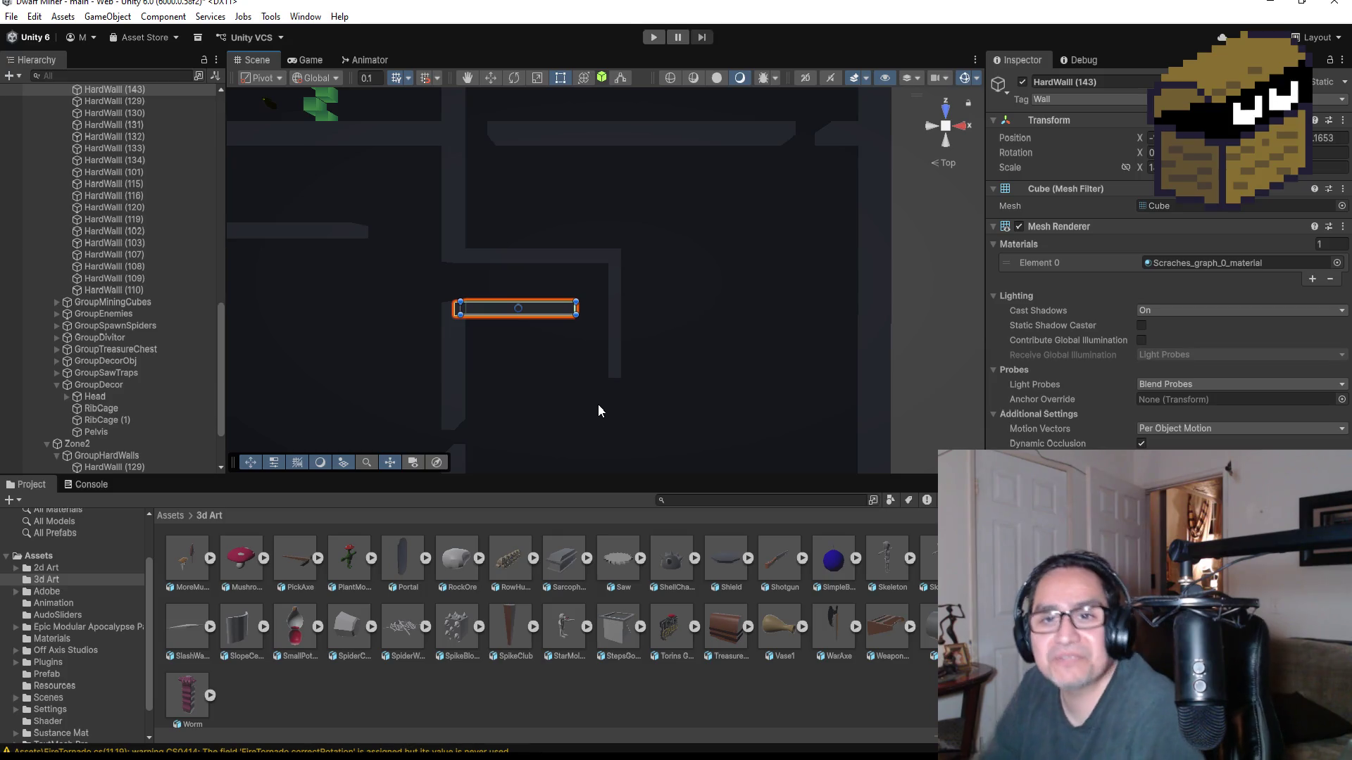
pyautogui.click(614, 351)
pyautogui.scroll(-1, 608, 398)
pyautogui.scroll(2, 614, 395)
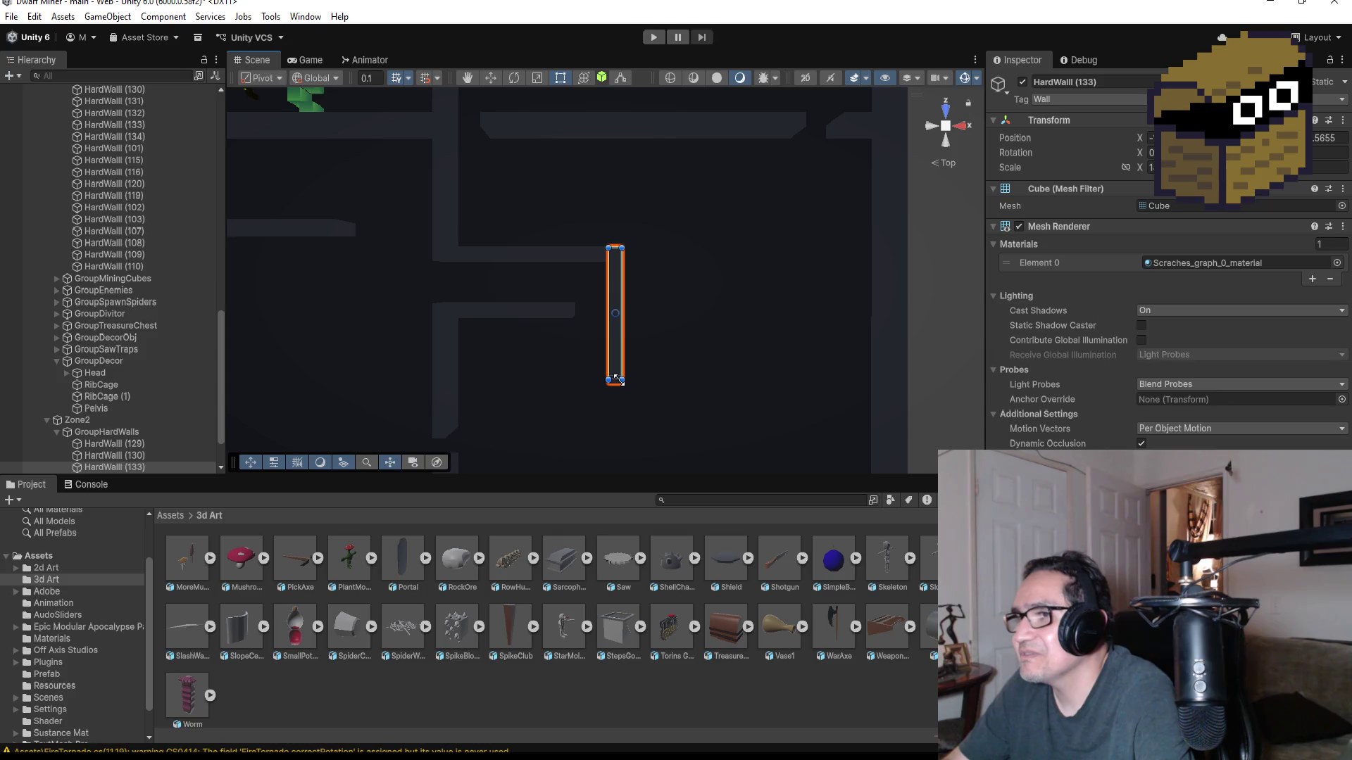
pyautogui.moveTo(618, 378); pyautogui.dragTo(618, 366)
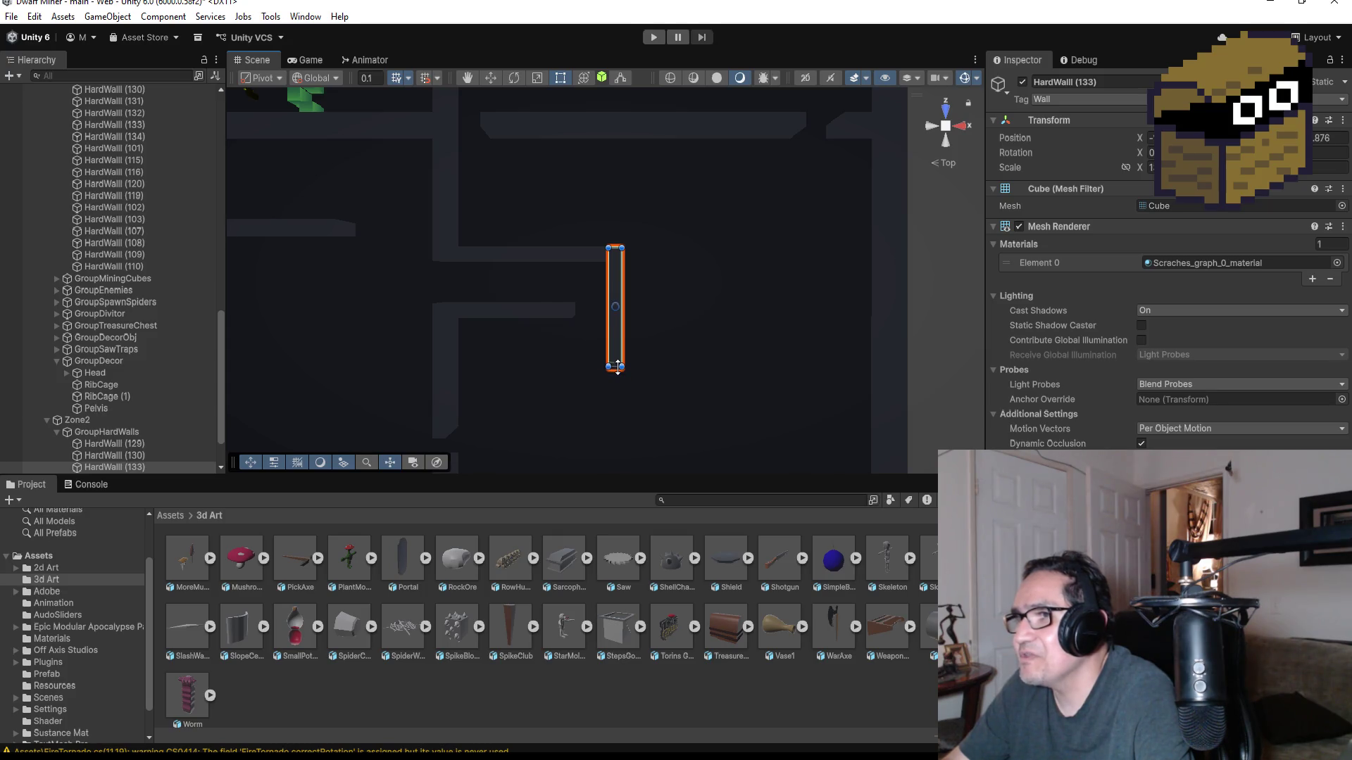
# - Move HardWall (144) down the corridor and slightly to the left
pyautogui.click(538, 255)
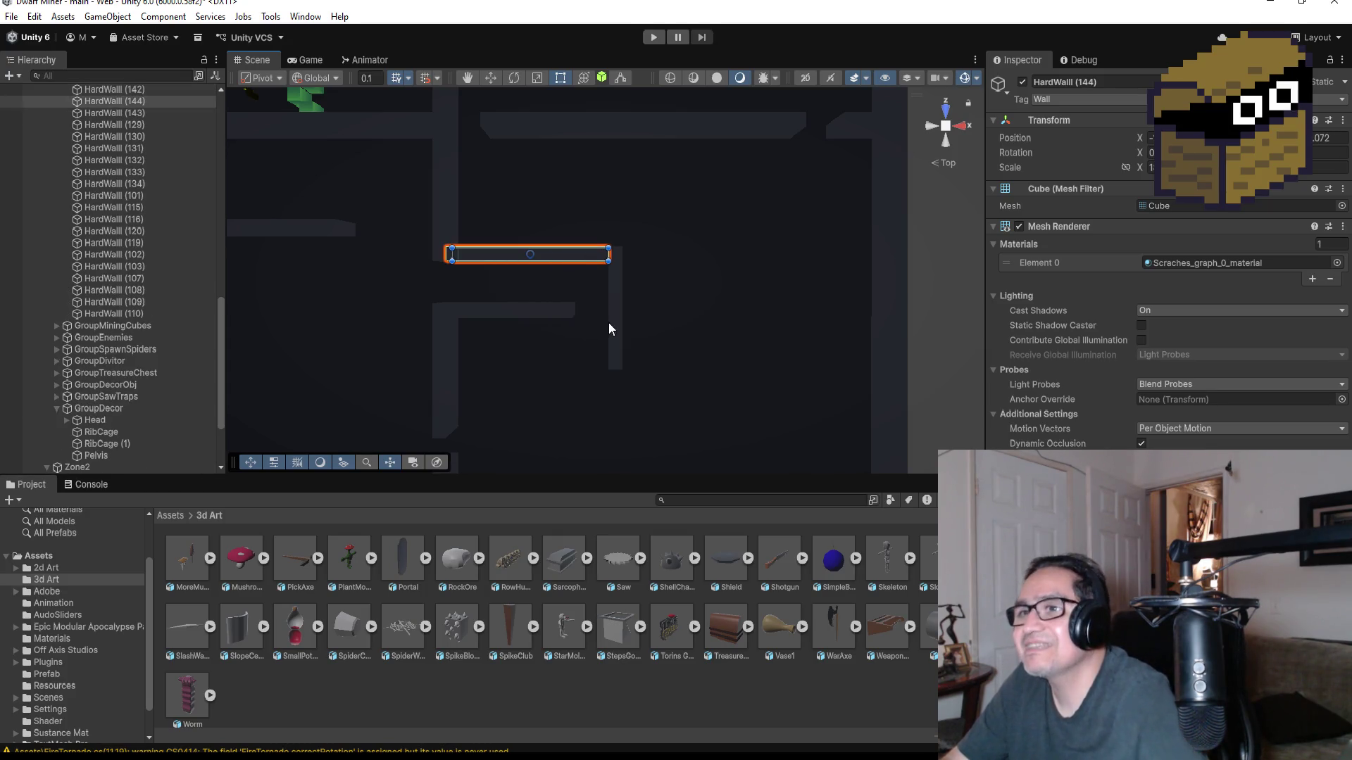
pyautogui.click(491, 78)
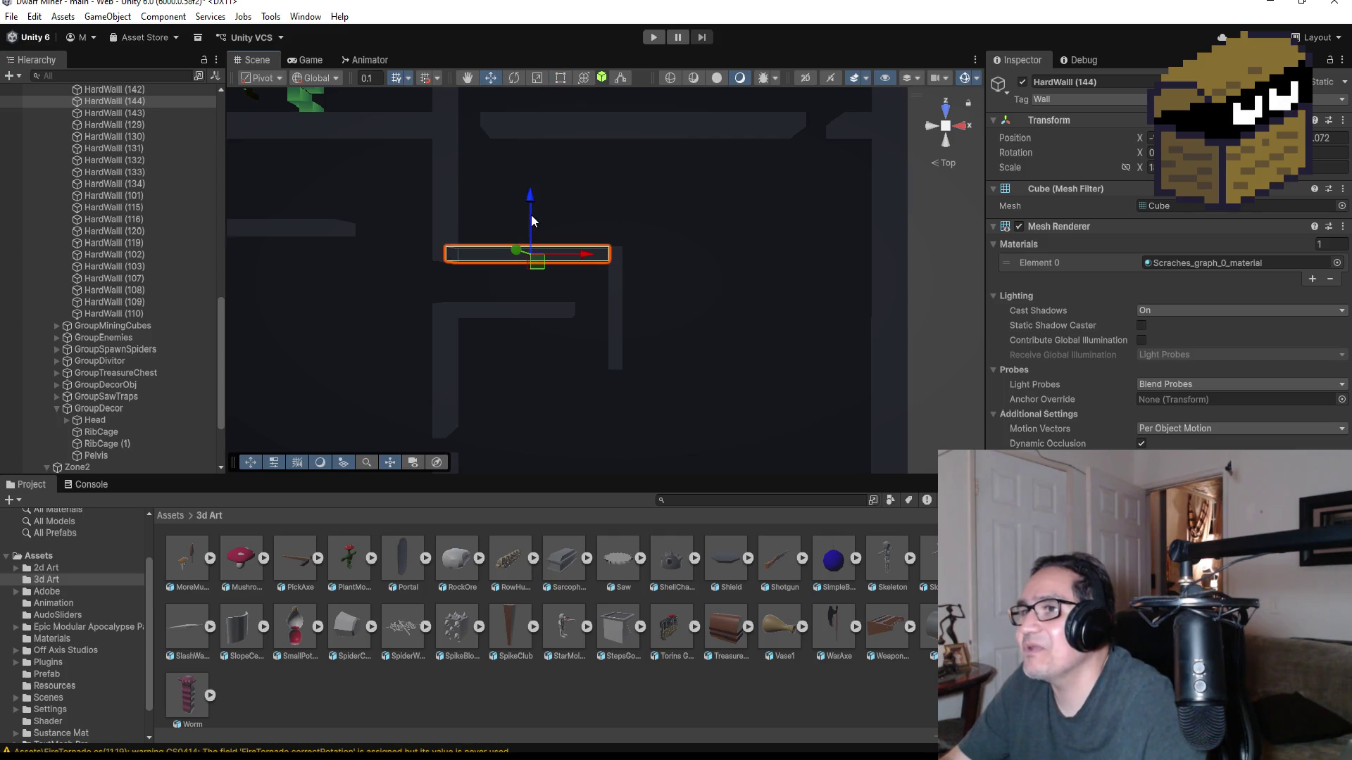
pyautogui.moveTo(530, 202); pyautogui.dragTo(530, 303)
pyautogui.press('f')
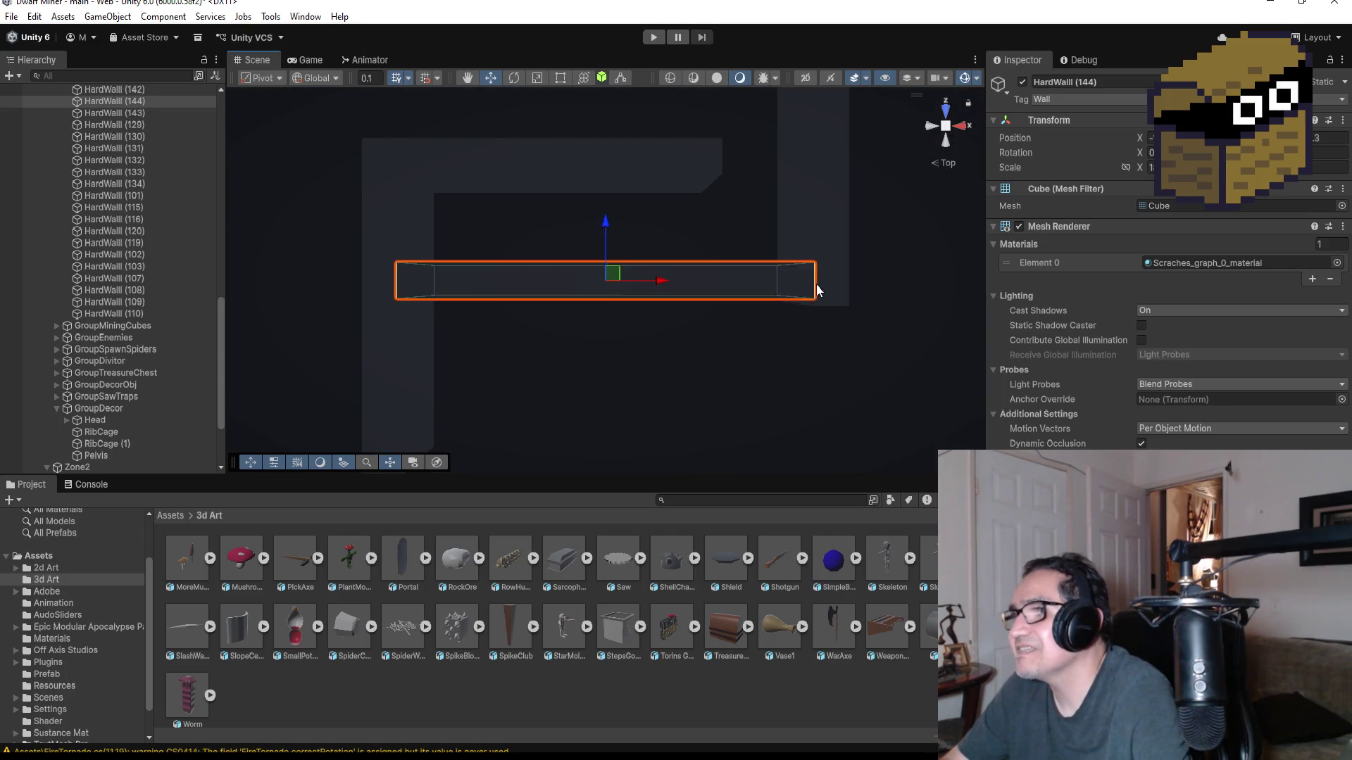
pyautogui.moveTo(604, 232); pyautogui.dragTo(610, 221)
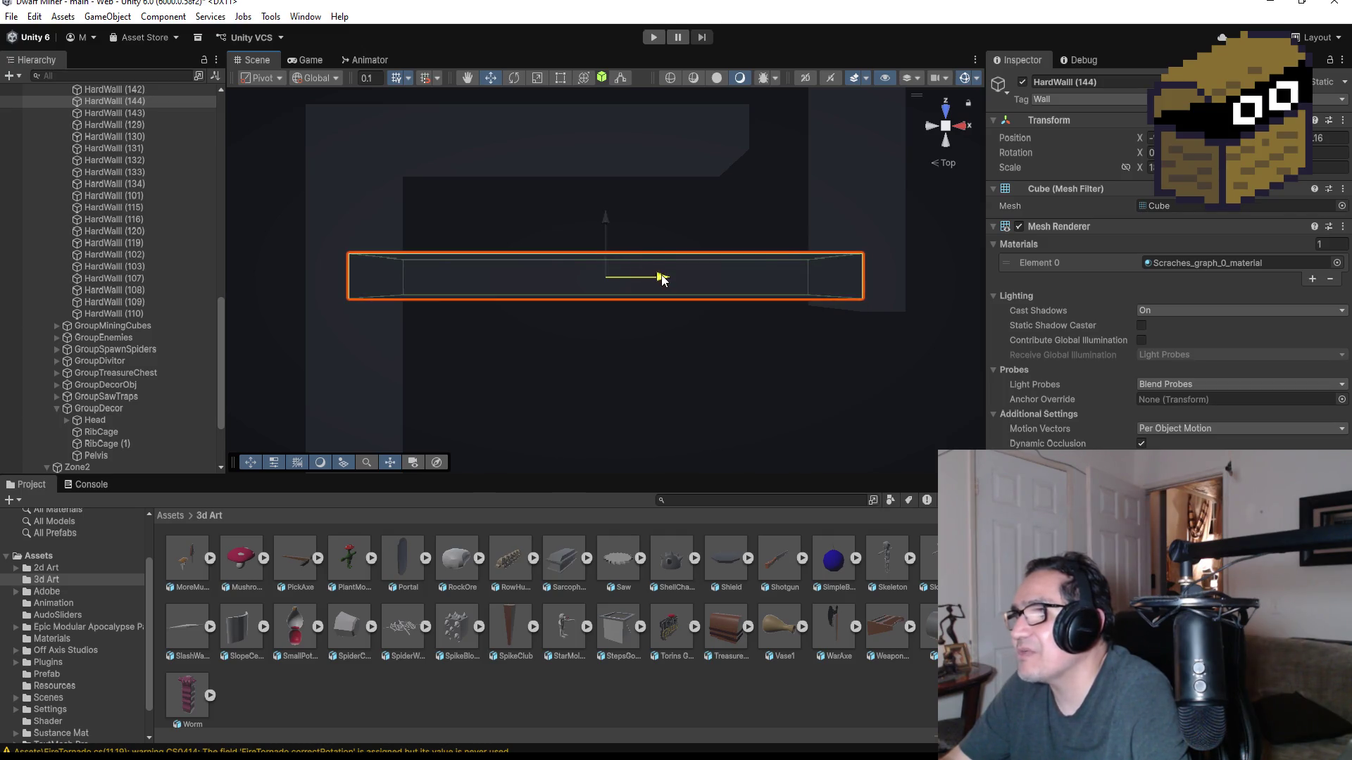
pyautogui.moveTo(658, 278); pyautogui.dragTo(609, 285)
# - Vertex-snap HardWall (144)'s corner onto the adjacent wall and orbit to check it
pyautogui.moveTo(815, 356); pyautogui.dragTo(824, 302)
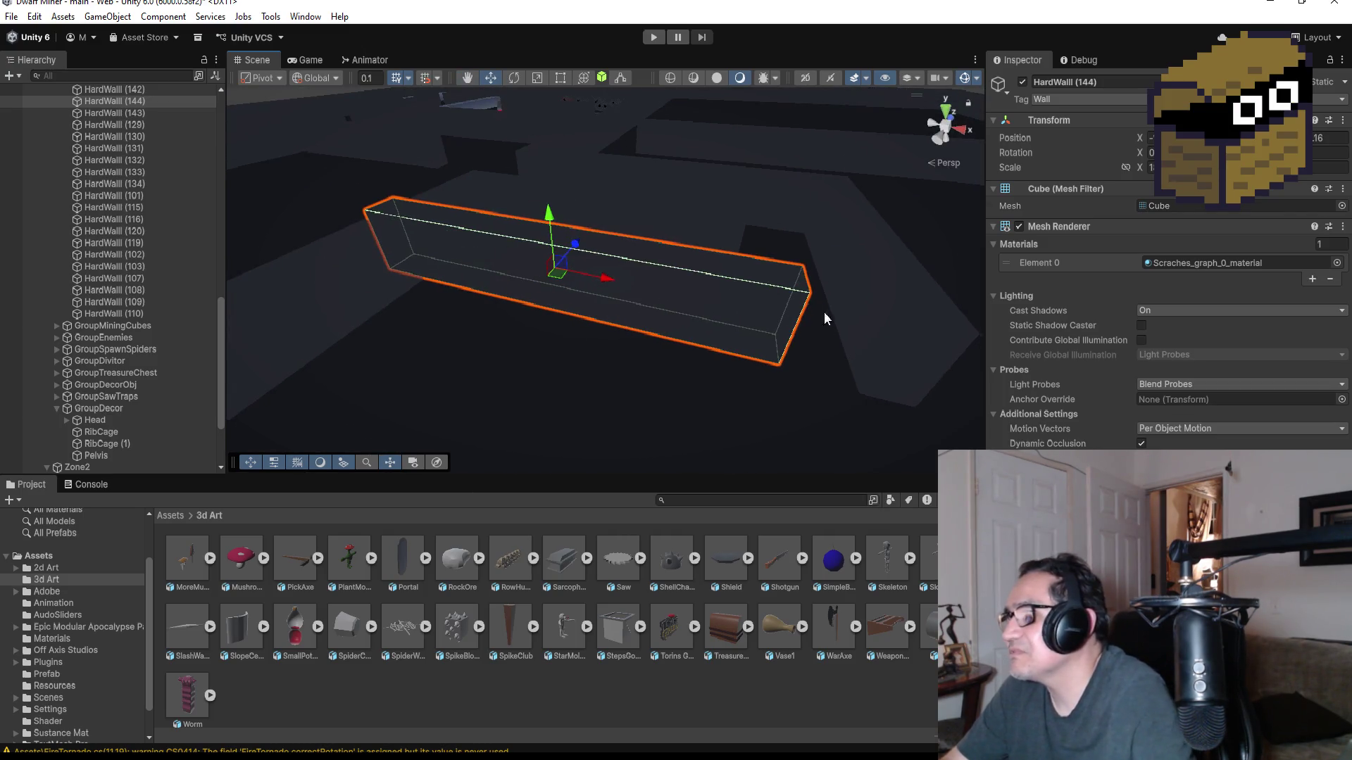
pyautogui.press('v')
pyautogui.moveTo(775, 367)
pyautogui.mouseDown()
pyautogui.moveTo(858, 387)
pyautogui.moveTo(817, 346)
pyautogui.moveTo(775, 238)
pyautogui.moveTo(881, 399)
pyautogui.moveTo(775, 366)
pyautogui.mouseUp()
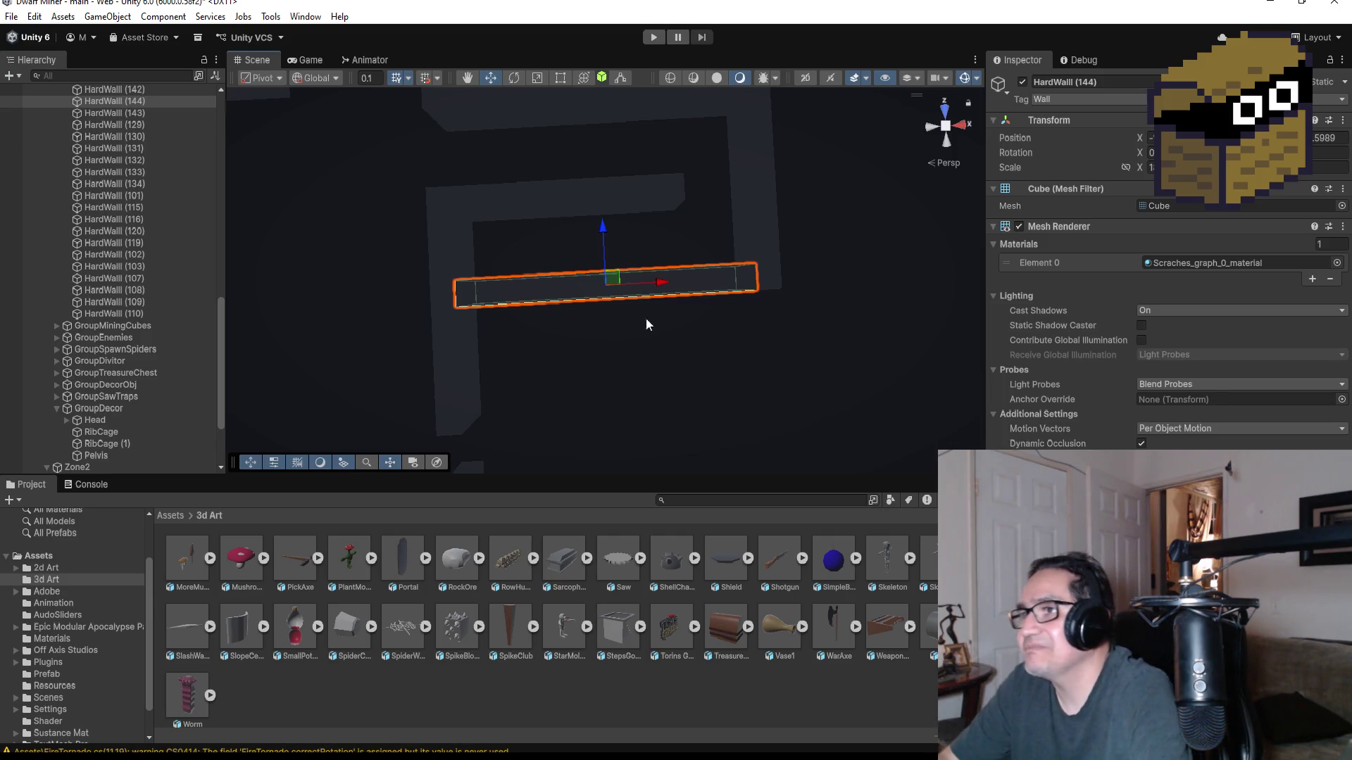
pyautogui.scroll(-3, 653, 295)
pyautogui.scroll(2, 675, 261)
pyautogui.scroll(2, 675, 260)
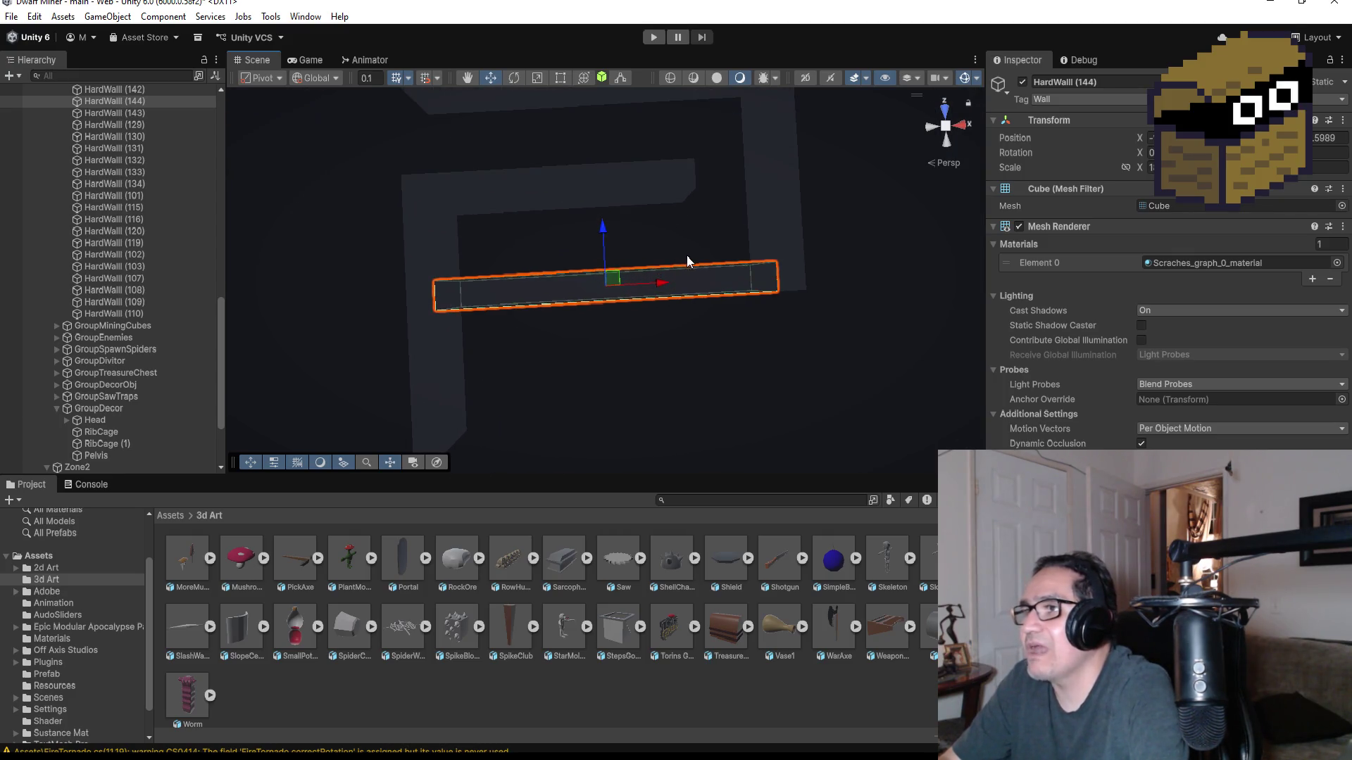
pyautogui.scroll(-2, 803, 268)
pyautogui.moveTo(794, 205)
pyautogui.mouseDown()
pyautogui.moveTo(459, 49)
pyautogui.moveTo(725, 111)
pyautogui.moveTo(724, 221)
pyautogui.moveTo(639, 331)
pyautogui.mouseUp()
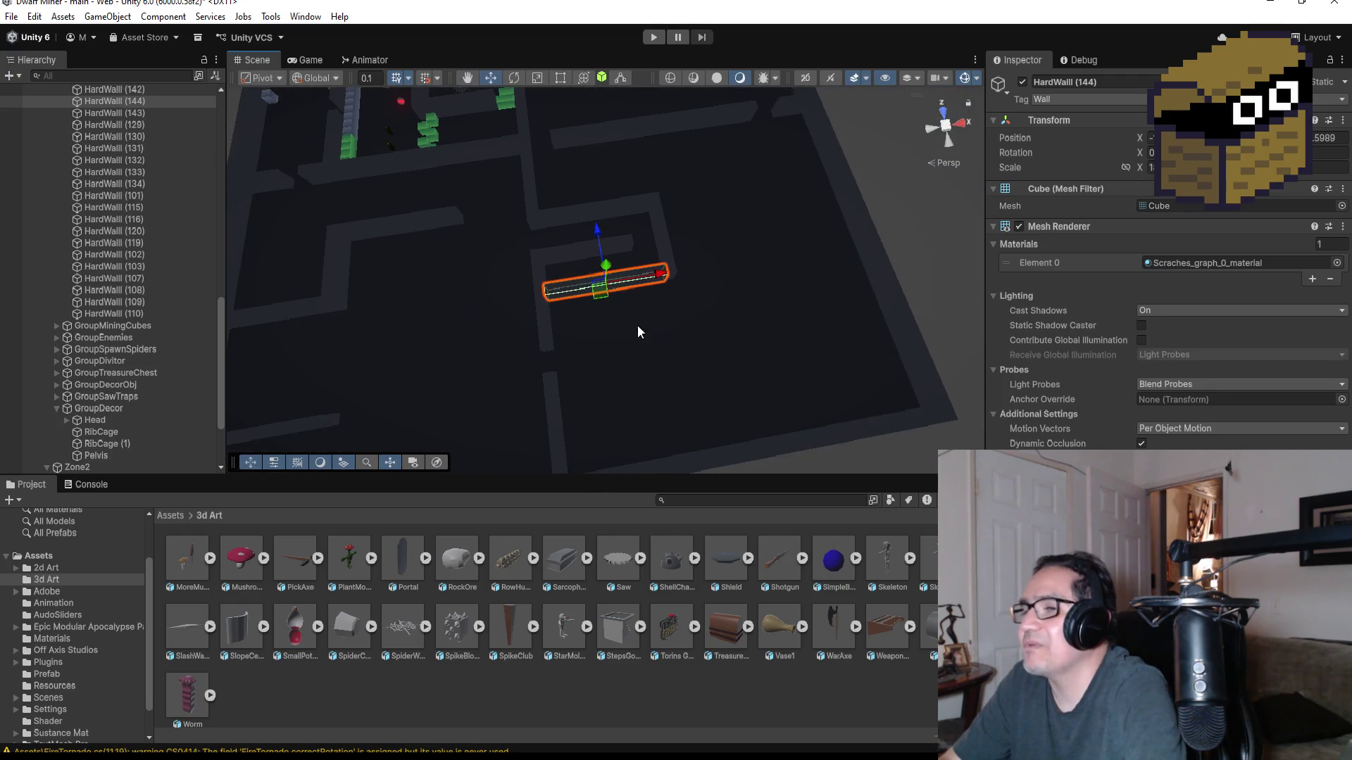
pyautogui.click(547, 335)
pyautogui.scroll(-2, 585, 382)
pyautogui.moveTo(492, 340)
pyautogui.mouseDown()
pyautogui.moveTo(516, 294)
pyautogui.moveTo(468, 280)
pyautogui.mouseUp()
pyautogui.click(464, 265)
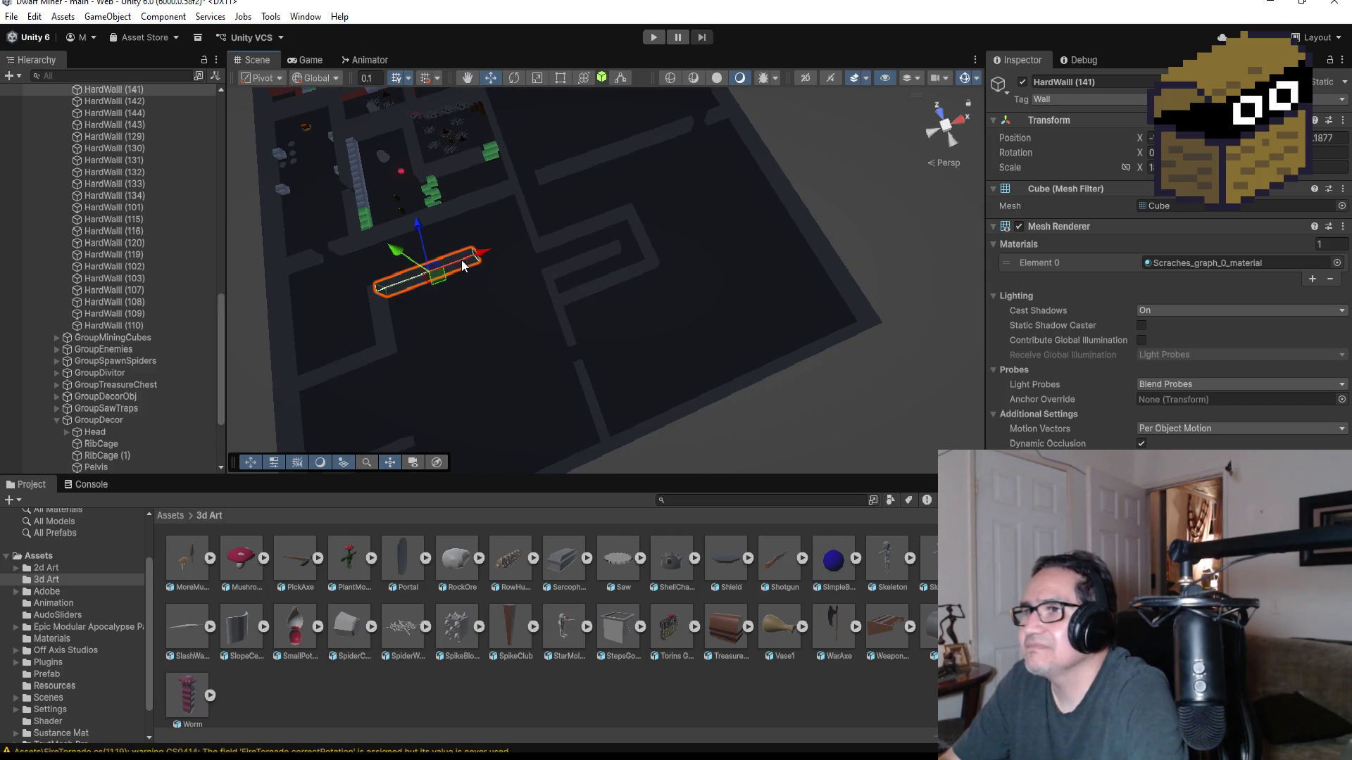
pyautogui.click(945, 118)
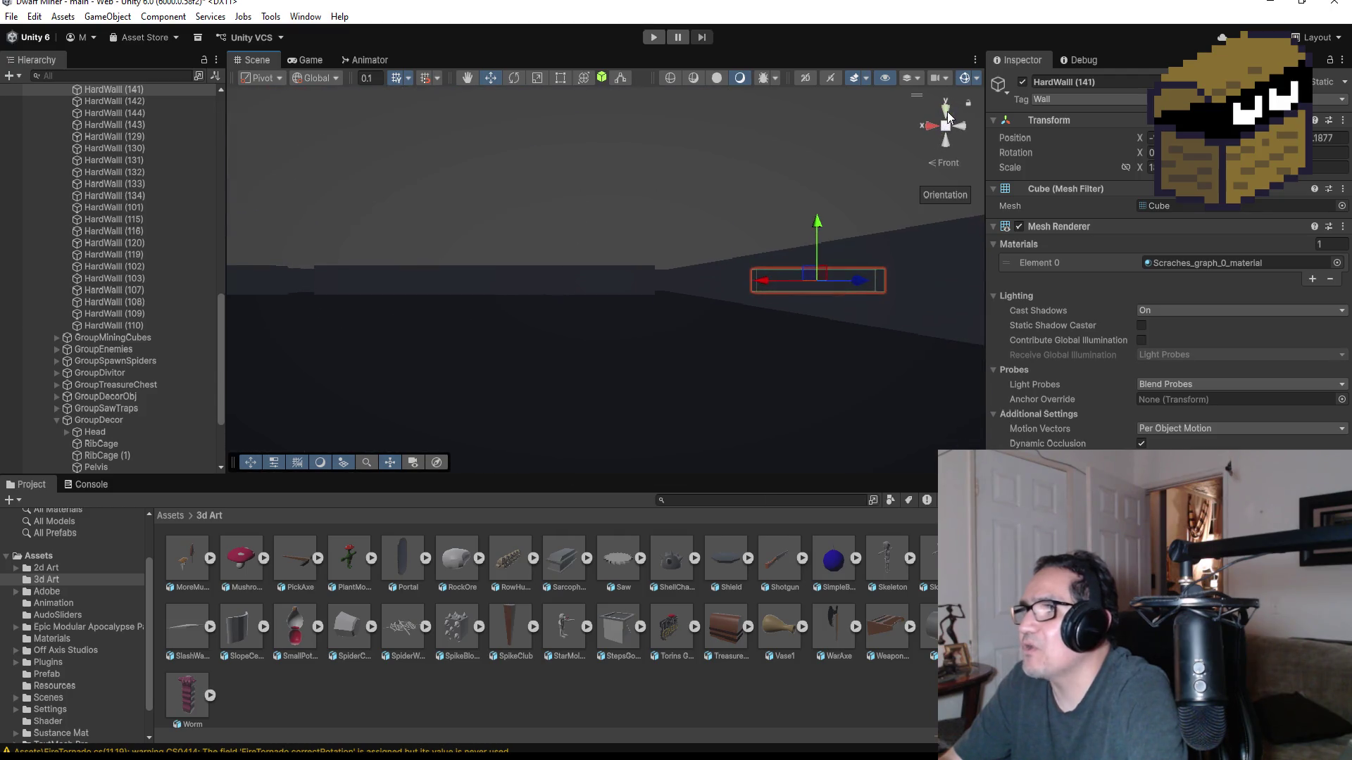
pyautogui.click(947, 111)
pyautogui.scroll(3, 510, 225)
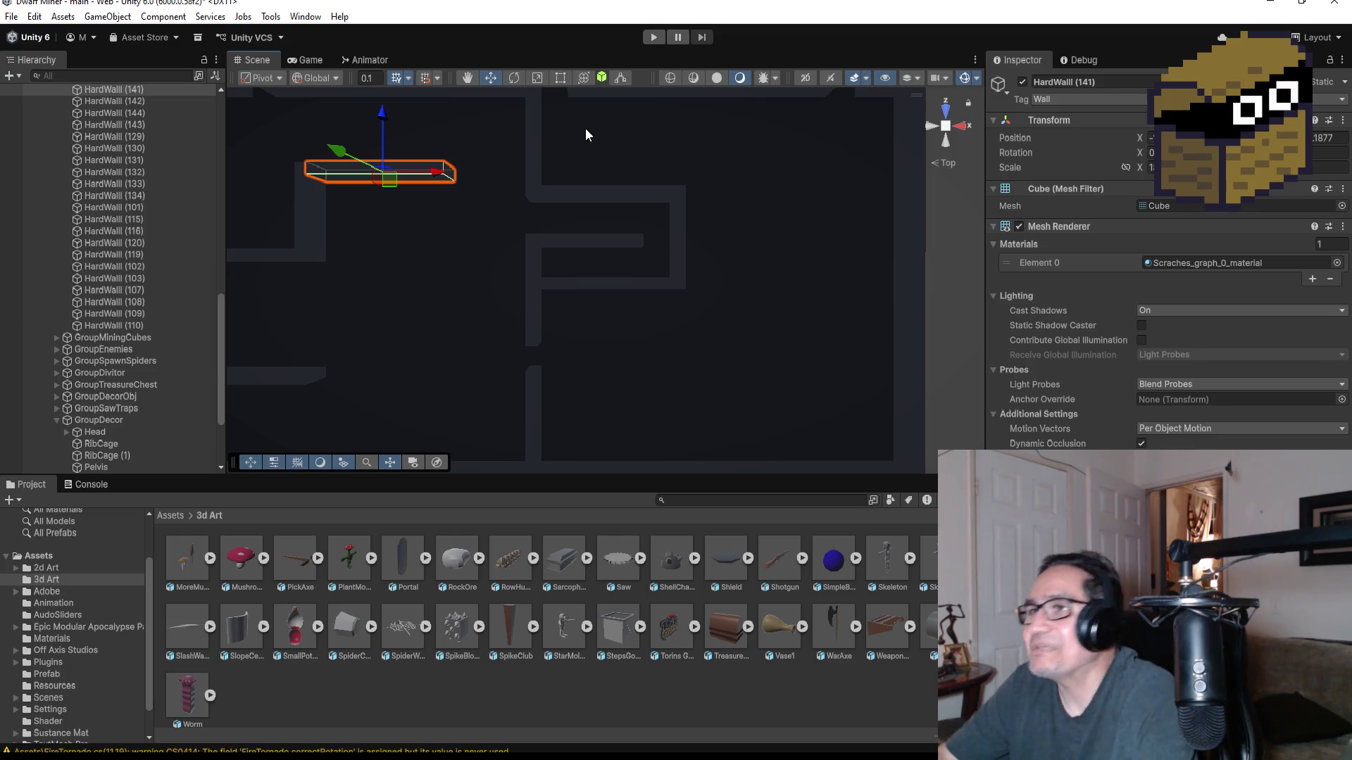
pyautogui.press('f')
pyautogui.scroll(-3, 589, 237)
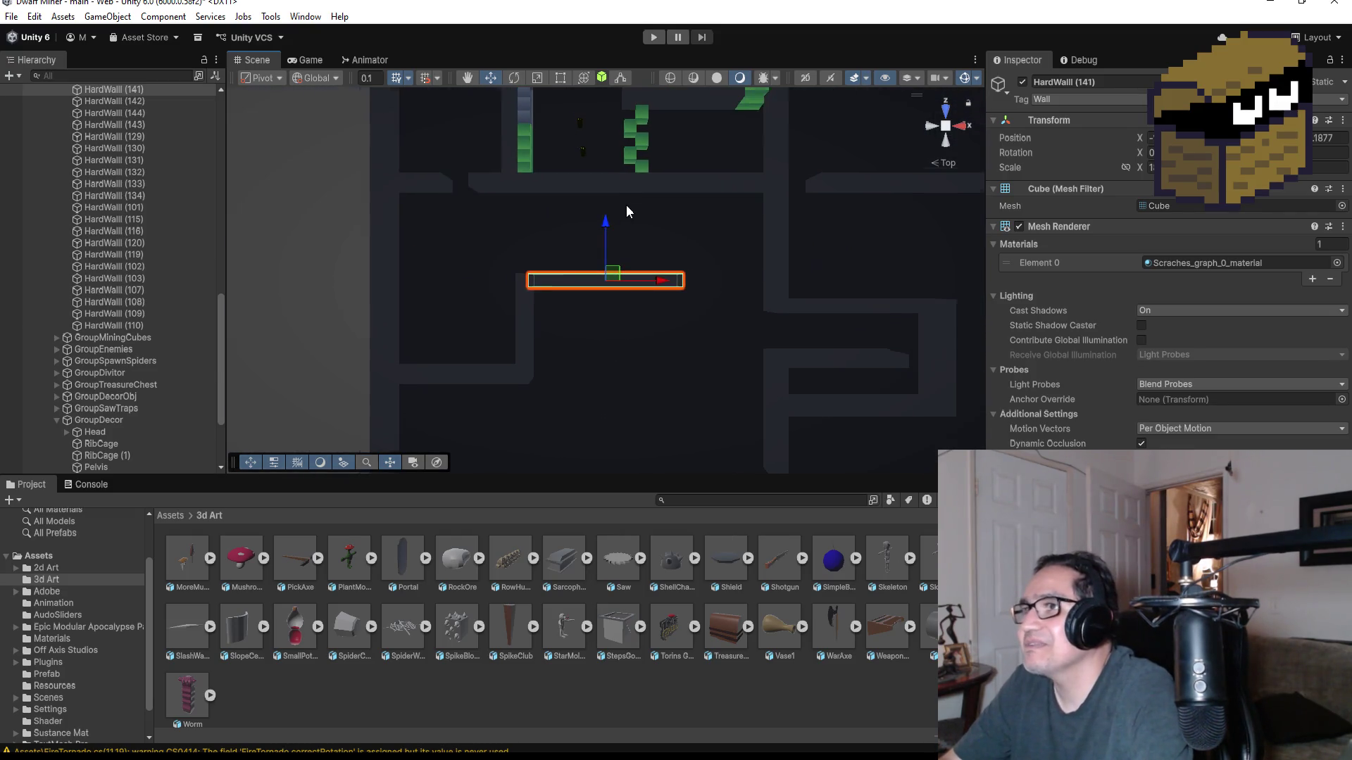
pyautogui.scroll(-2, 648, 201)
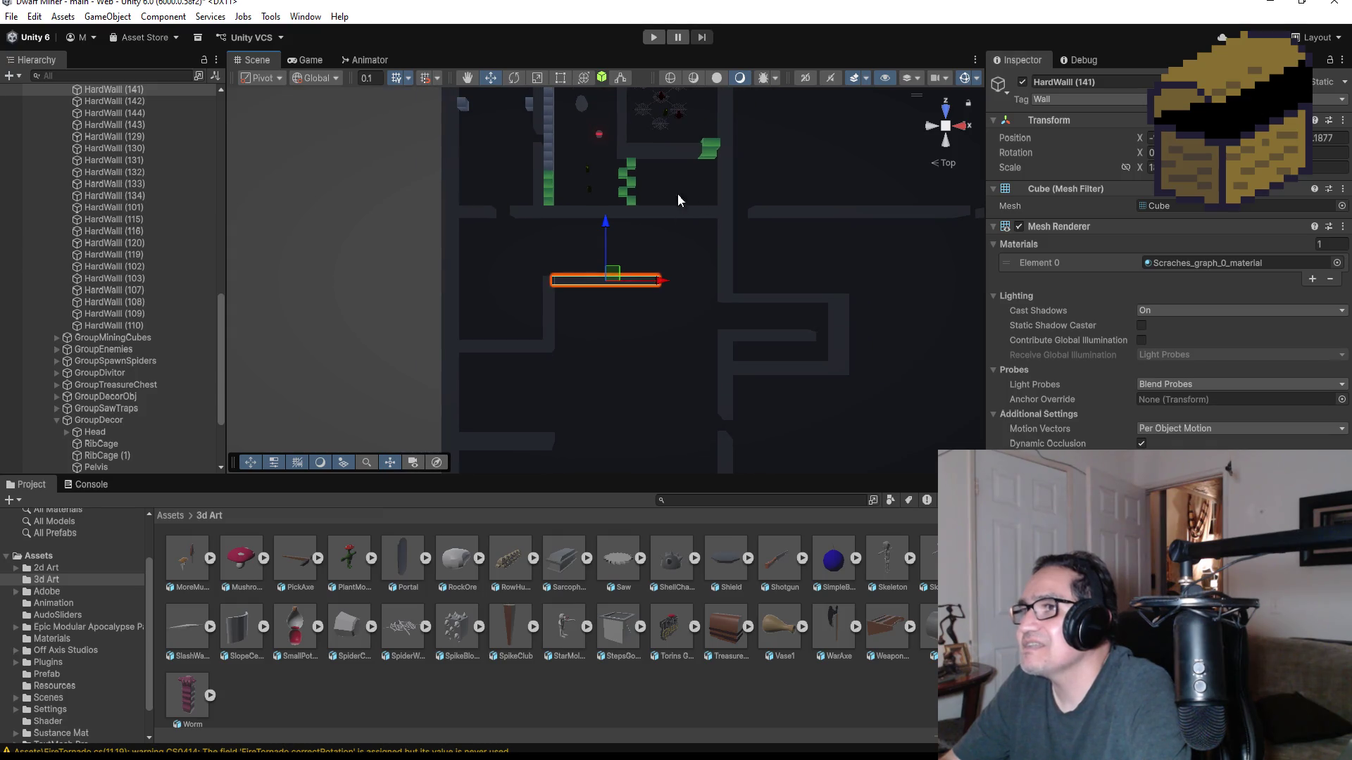
pyautogui.click(678, 154)
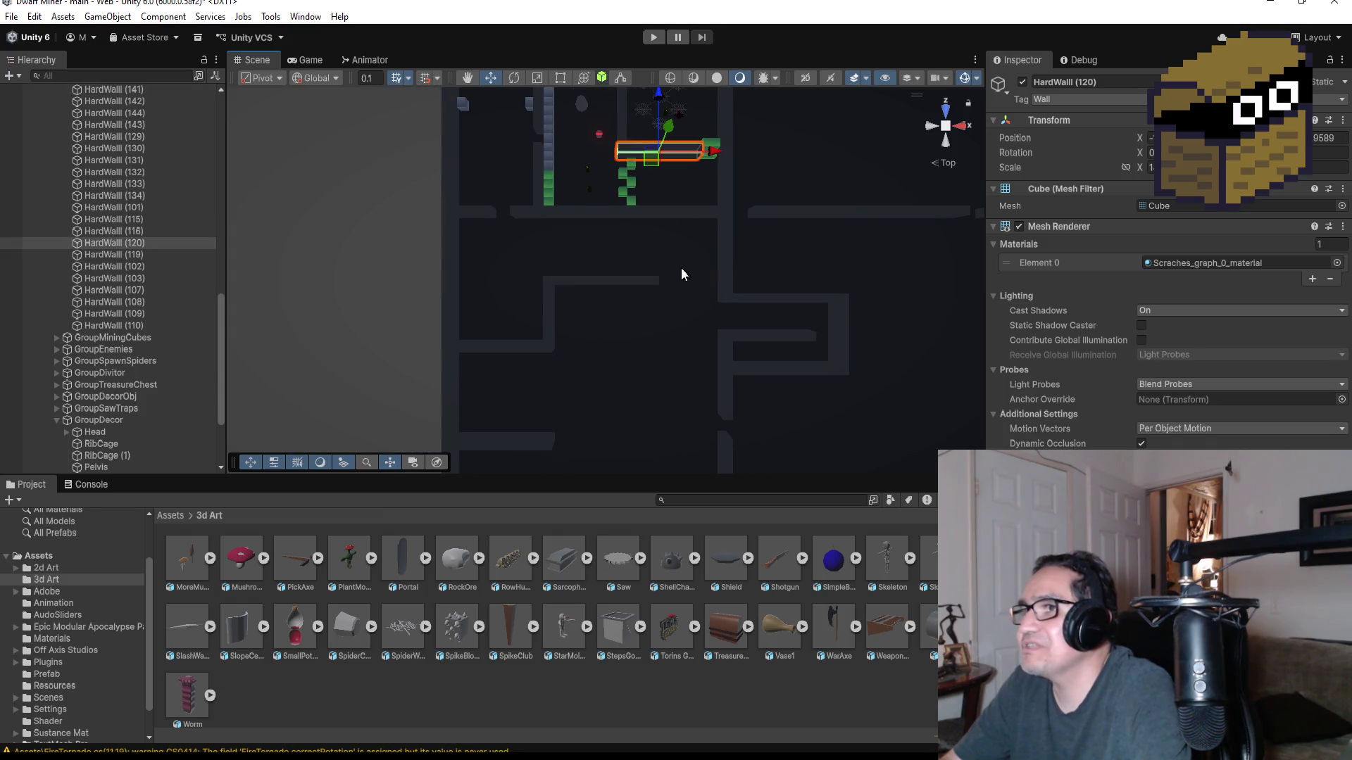
pyautogui.scroll(-2, 678, 220)
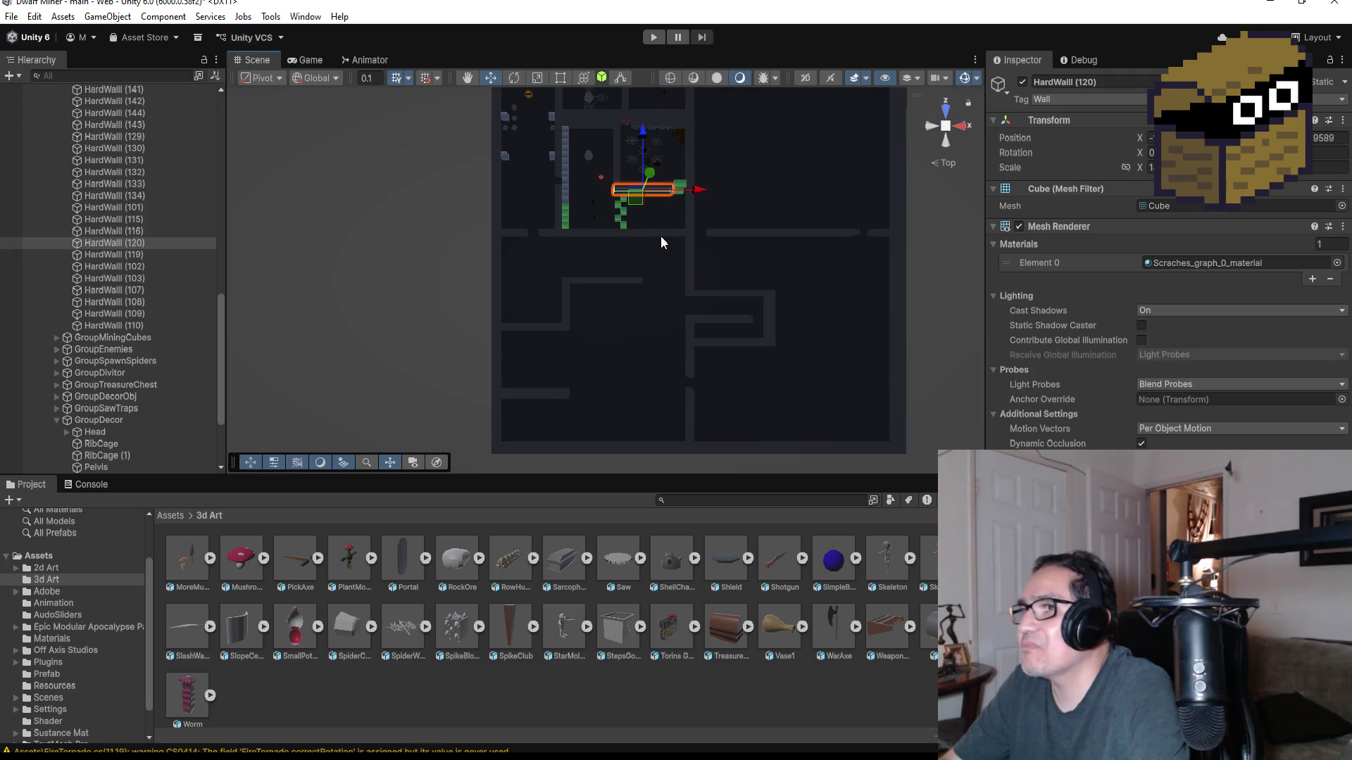
pyautogui.click(662, 234)
pyautogui.scroll(-1, 679, 222)
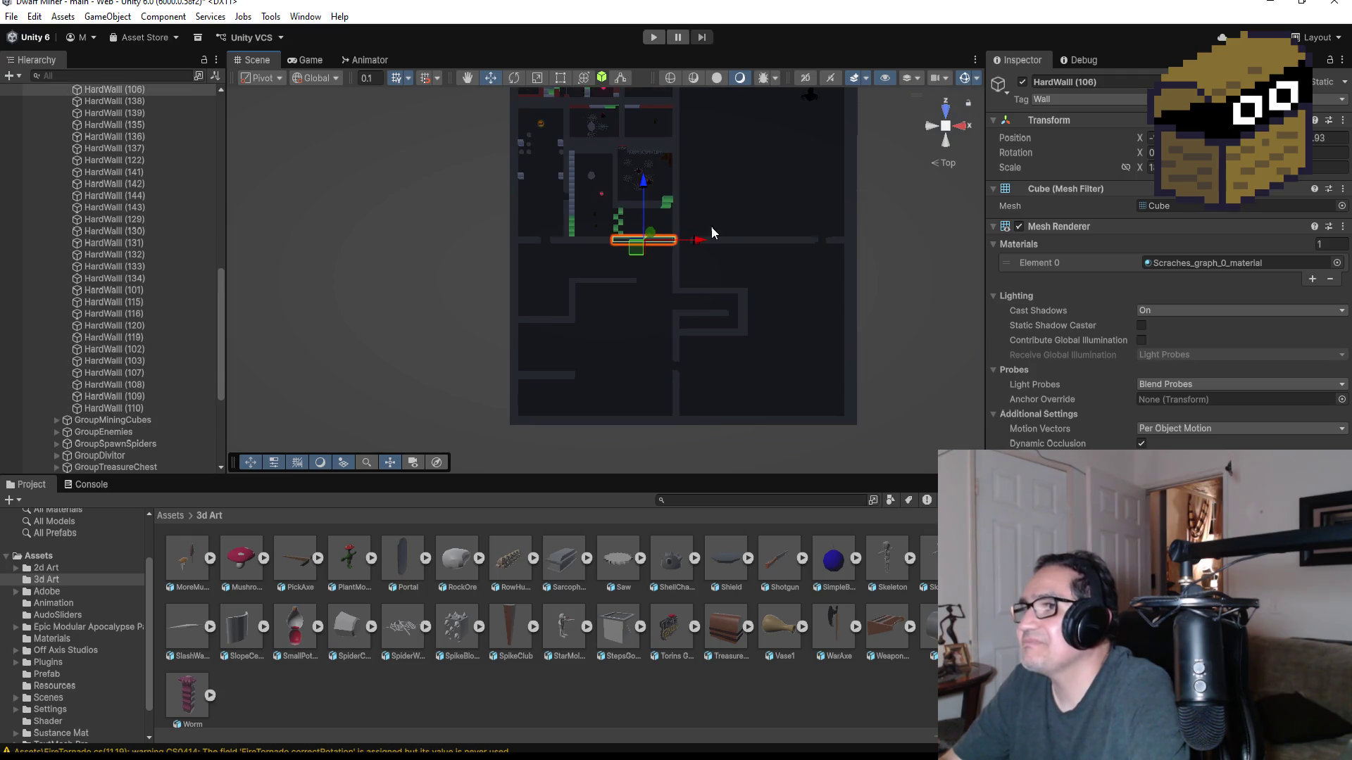
pyautogui.click(612, 281)
pyautogui.scroll(2, 707, 284)
pyautogui.scroll(3, 711, 281)
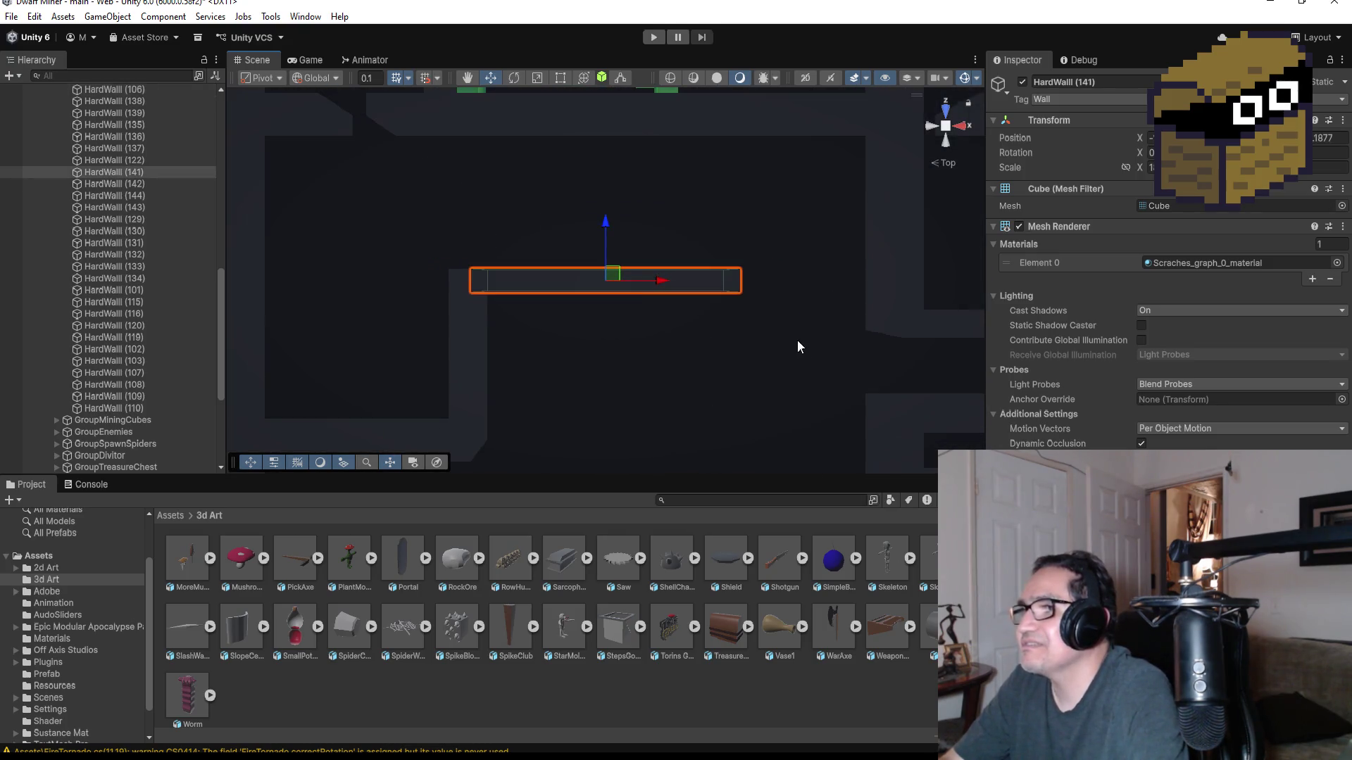
# - Duplicate HardWall (141) and slide the copy right along the corridor
pyautogui.hotkey('ctrl', 'd')
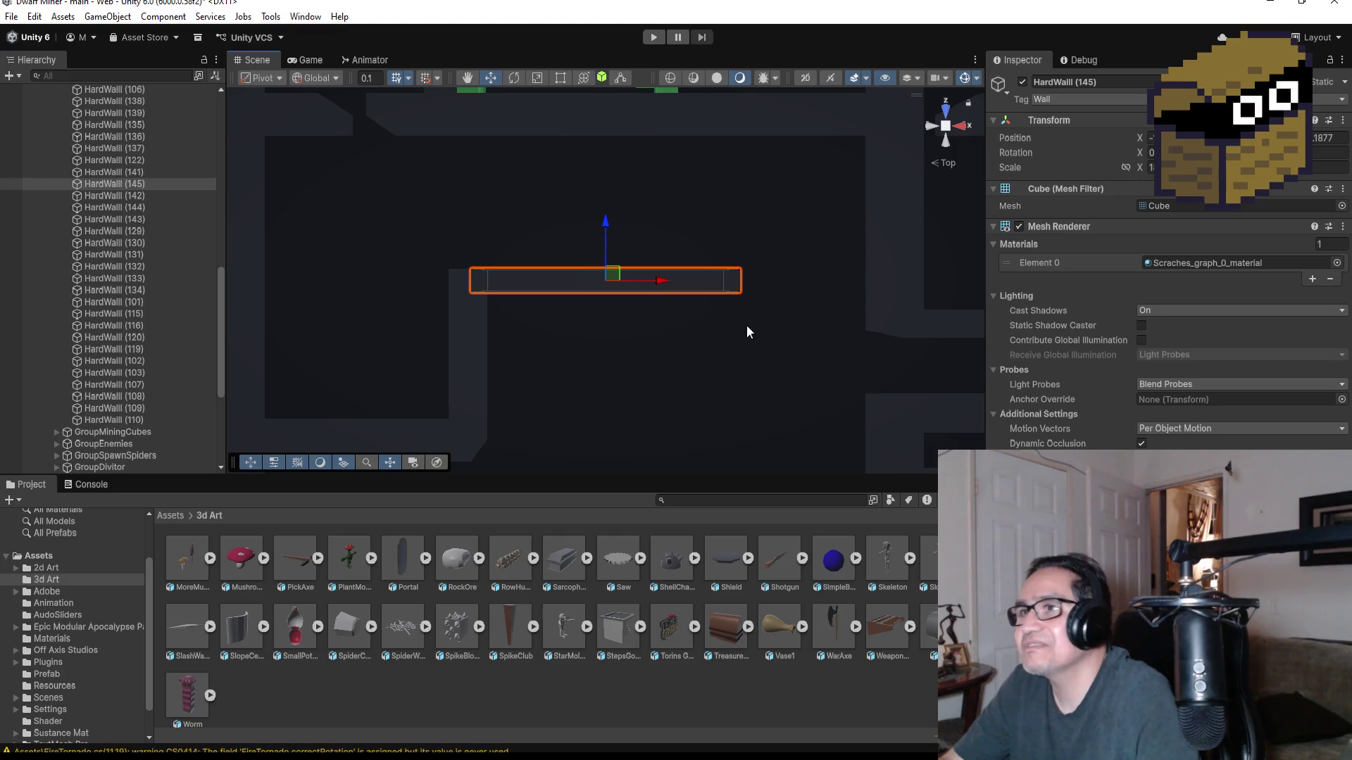
pyautogui.moveTo(661, 280); pyautogui.dragTo(861, 285)
pyautogui.scroll(-2, 852, 286)
# - Shorten the copy, HardWall (145), from both ends with Rect handles and inspect it
pyautogui.click(561, 78)
pyautogui.moveTo(819, 281)
pyautogui.mouseDown()
pyautogui.moveTo(748, 279)
pyautogui.moveTo(775, 280)
pyautogui.mouseUp()
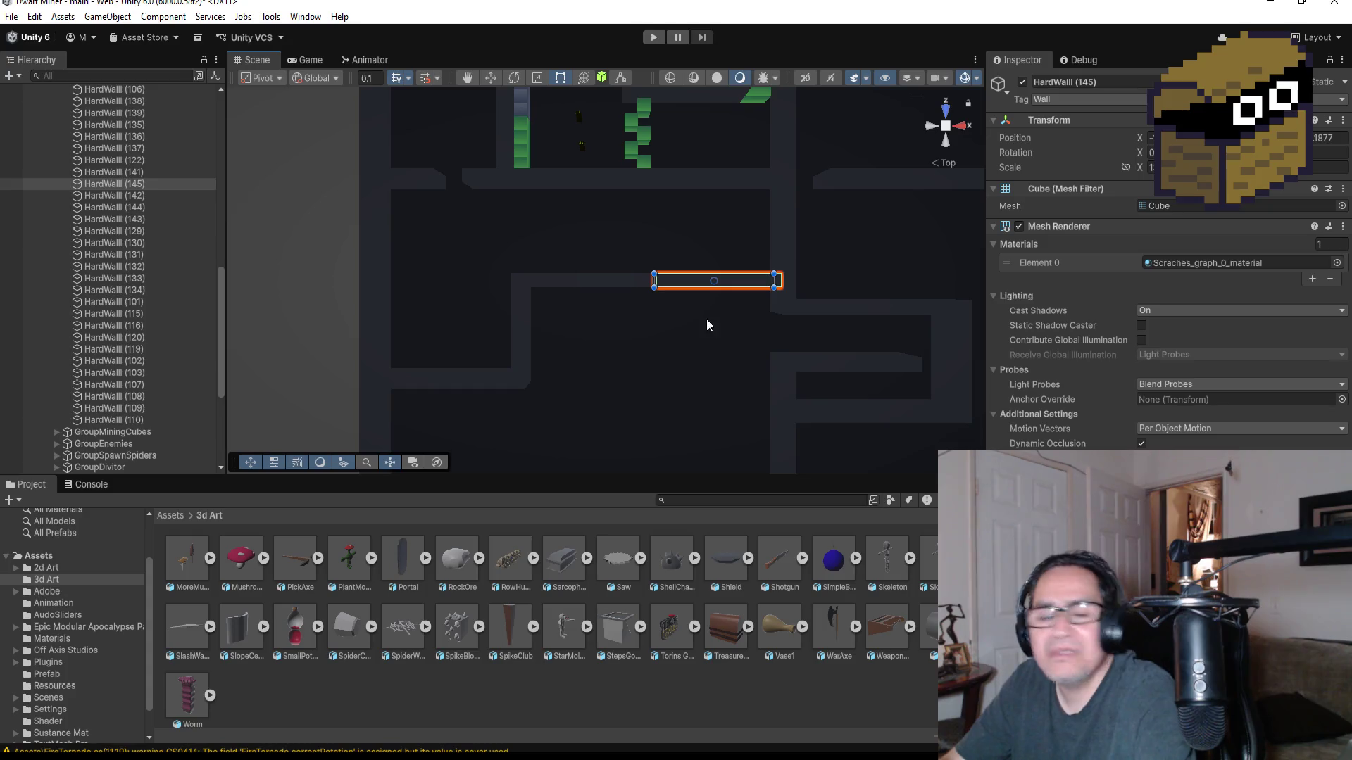
pyautogui.moveTo(654, 281); pyautogui.dragTo(733, 280)
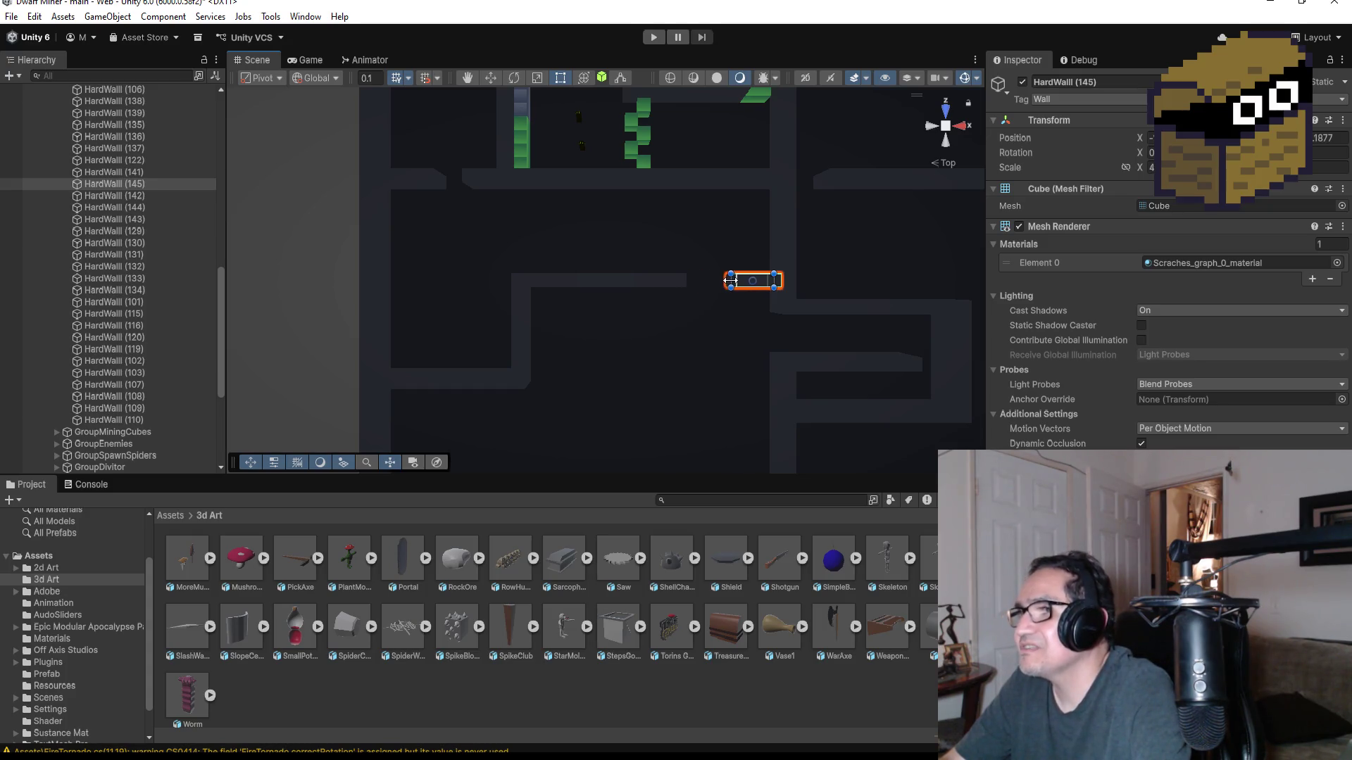
pyautogui.press('f')
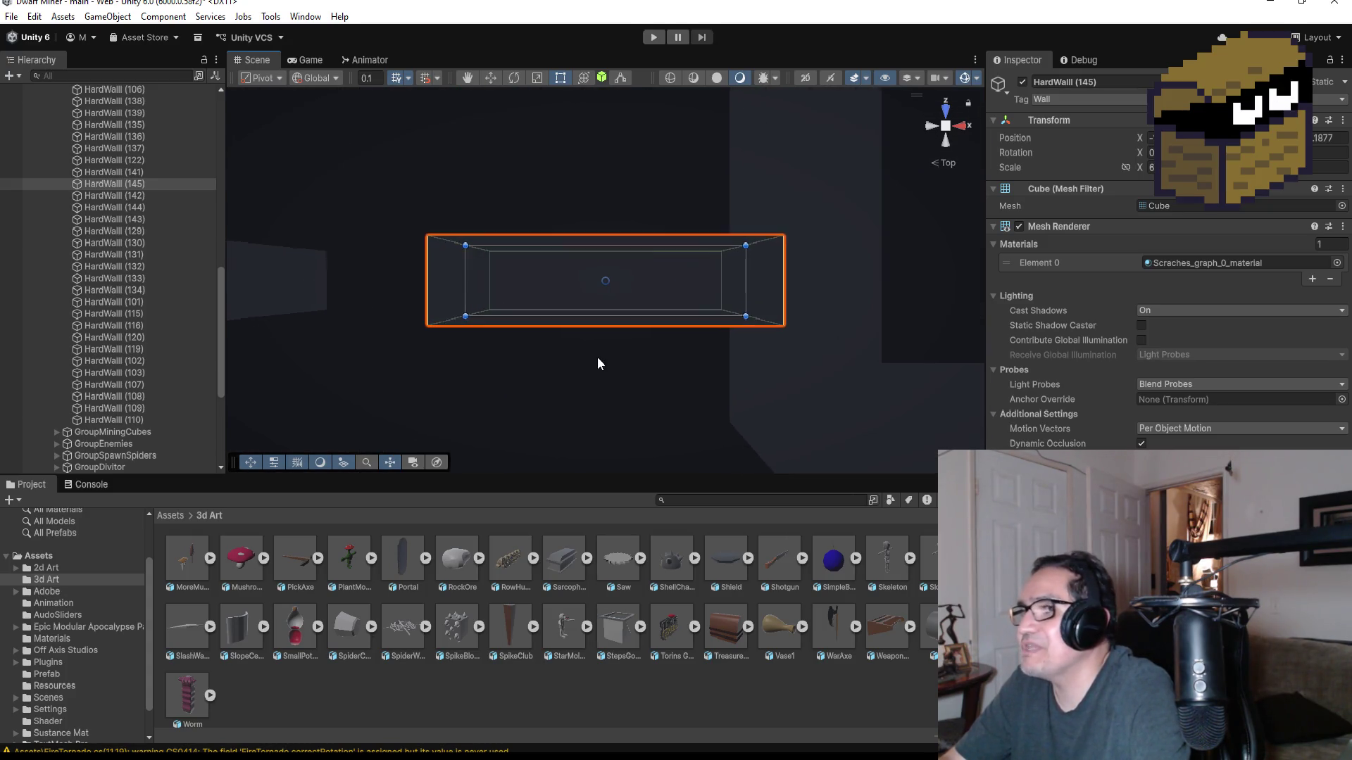
pyautogui.moveTo(538, 387); pyautogui.dragTo(838, 213)
pyautogui.click(944, 109)
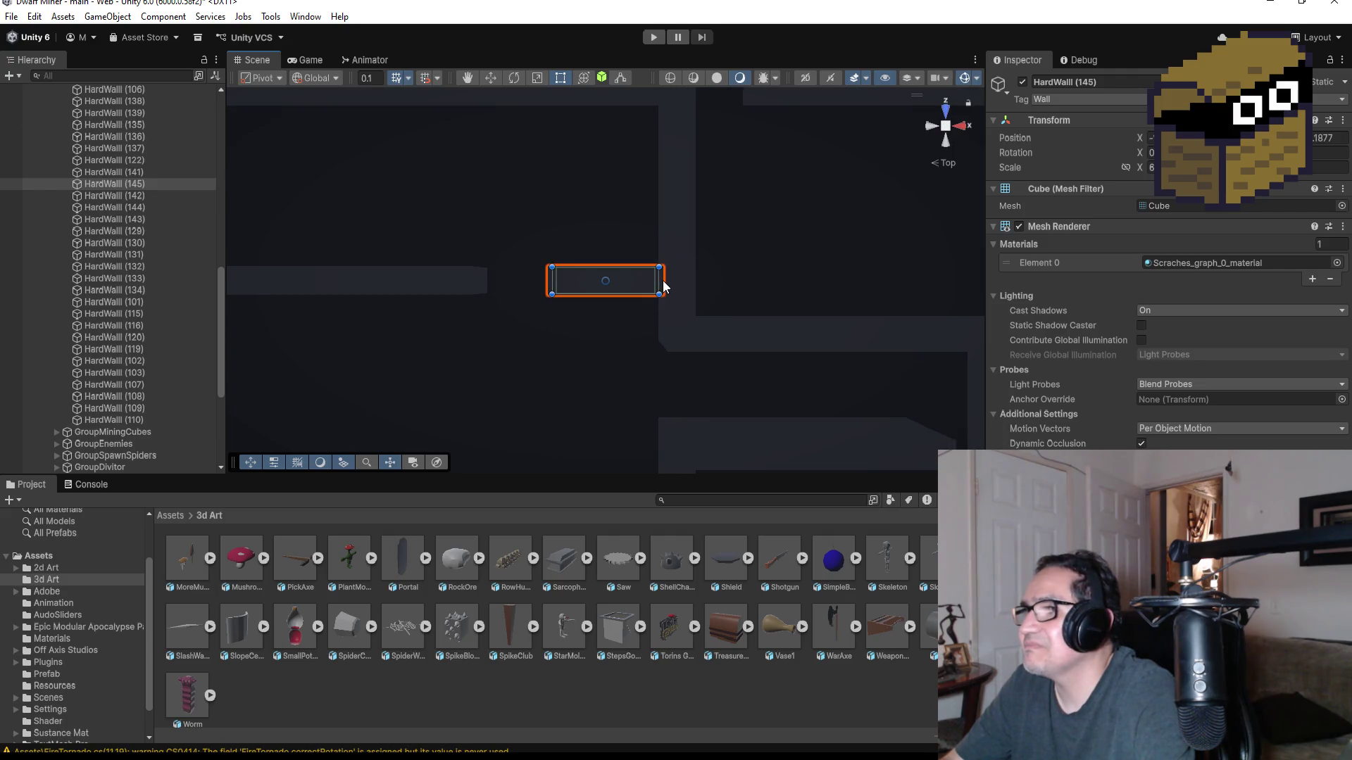
pyautogui.moveTo(660, 280); pyautogui.dragTo(665, 279)
pyautogui.scroll(-2, 586, 362)
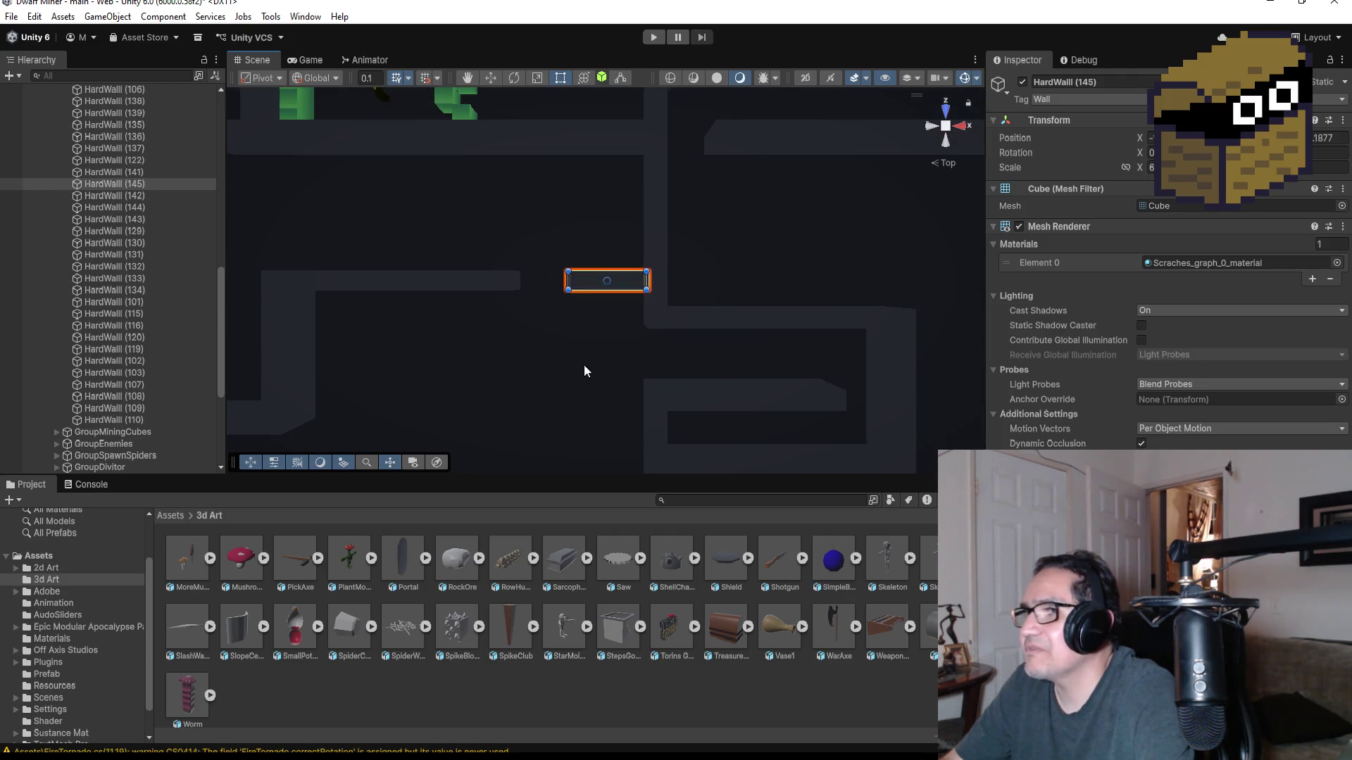
pyautogui.click(550, 361)
pyautogui.scroll(-3, 530, 359)
pyautogui.scroll(-2, 529, 360)
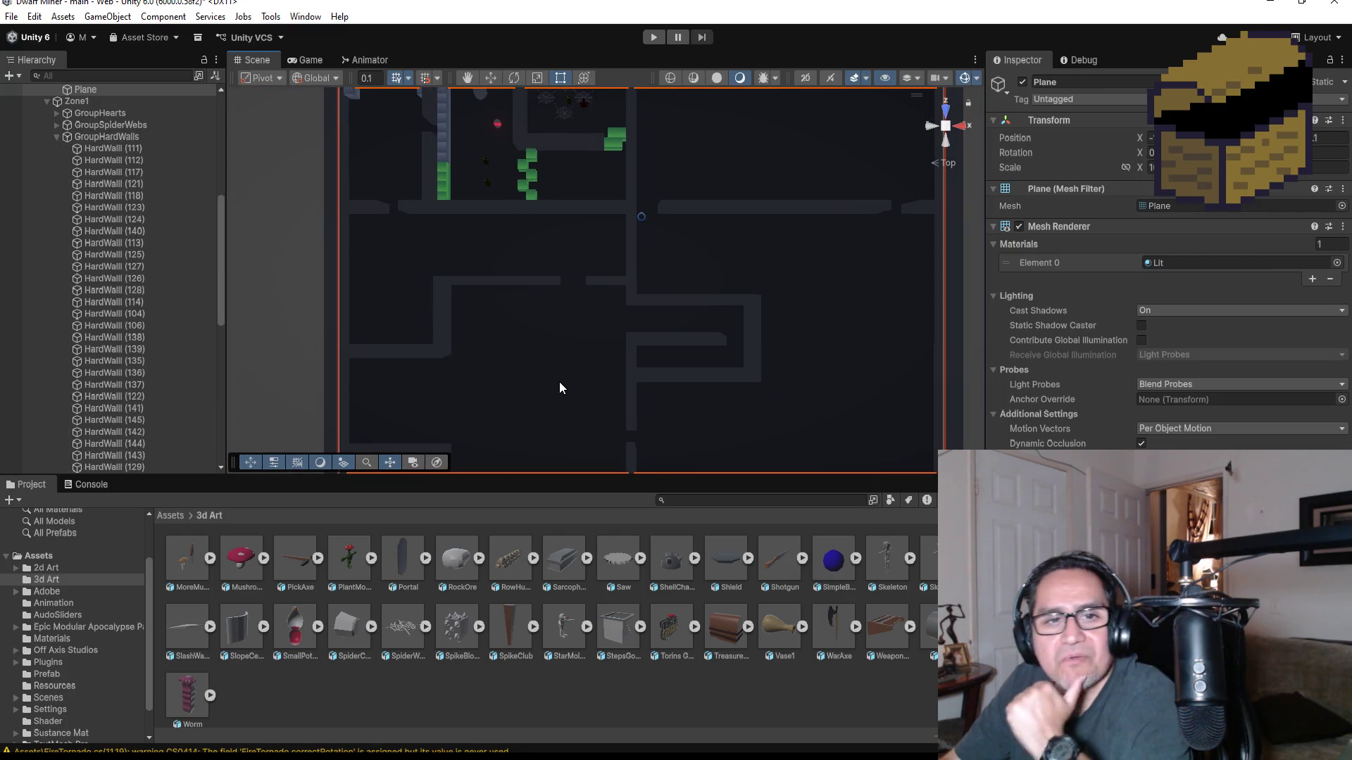
pyautogui.scroll(-2, 543, 351)
pyautogui.scroll(-1, 534, 355)
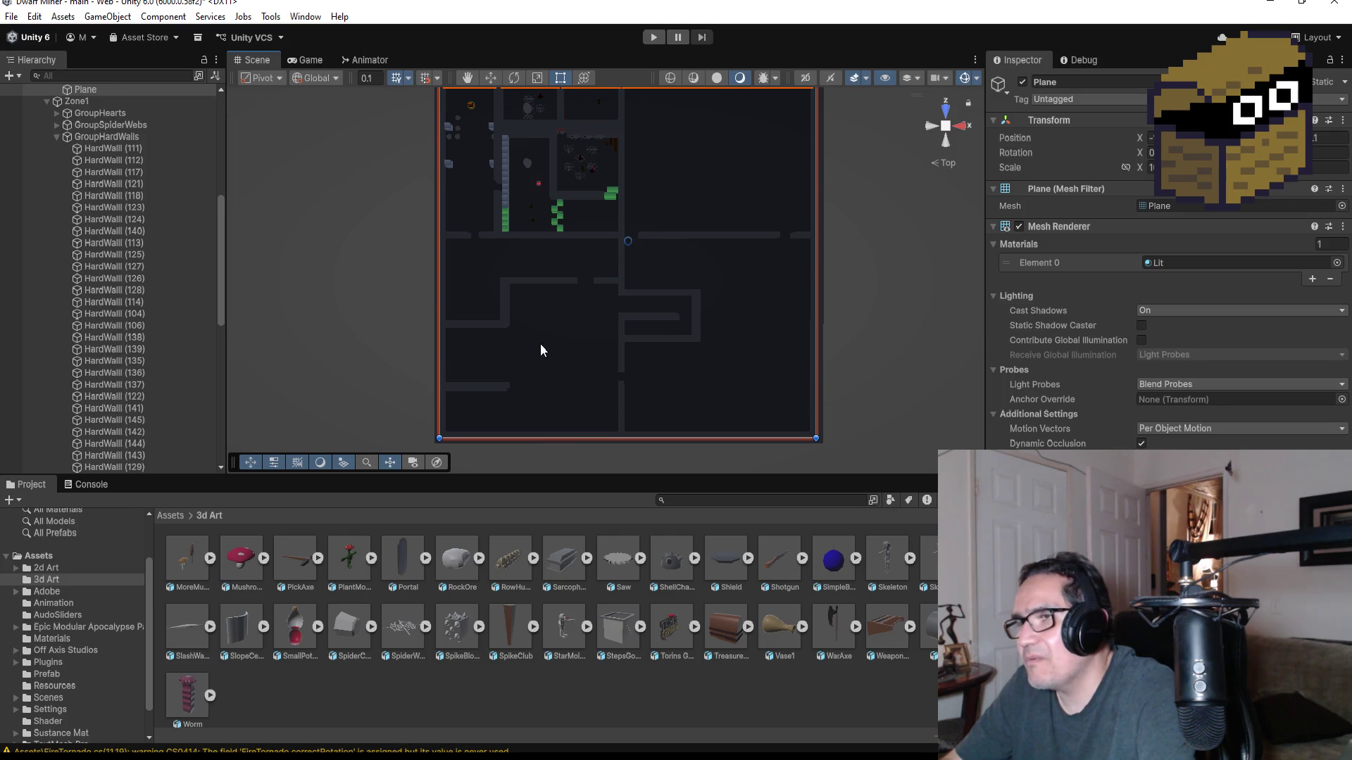
pyautogui.scroll(3, 534, 339)
pyautogui.scroll(-1, 534, 357)
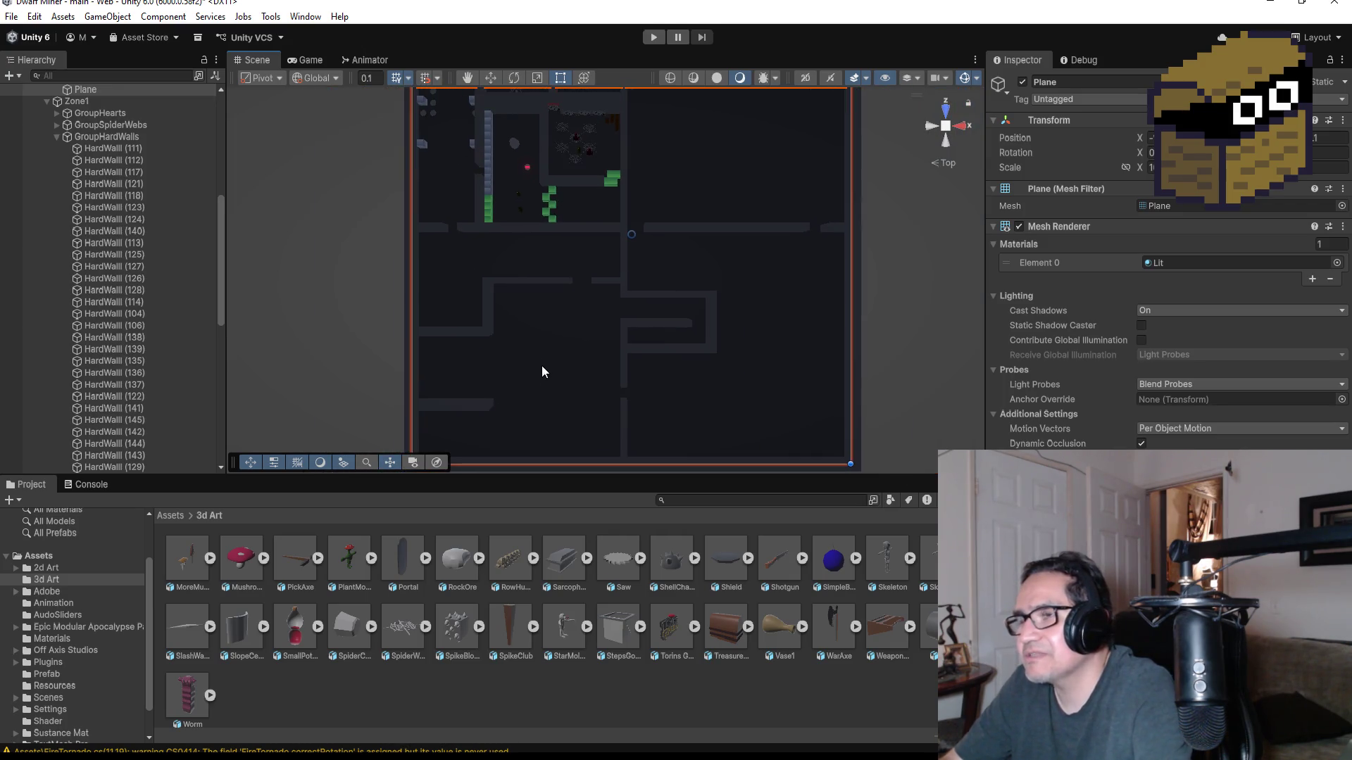
pyautogui.scroll(-1, 544, 365)
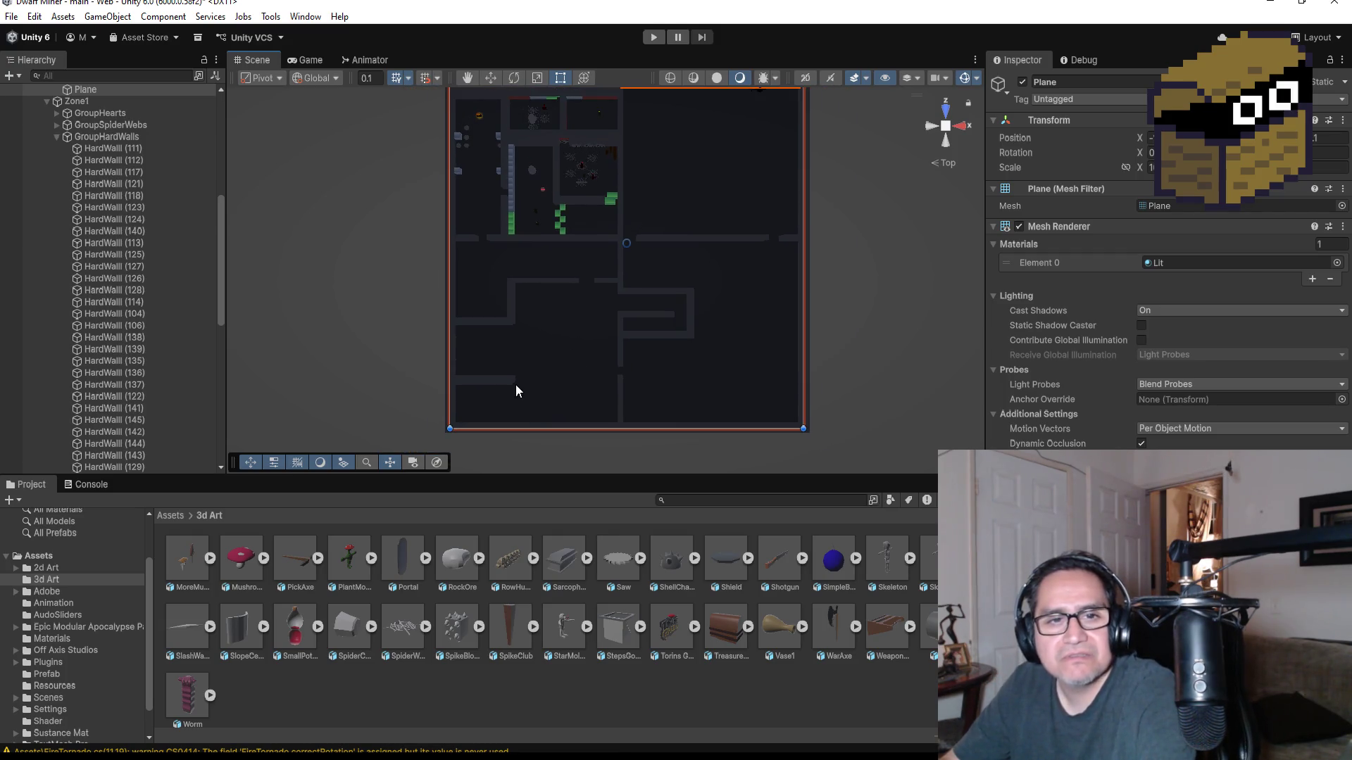
pyautogui.moveTo(522, 356)
pyautogui.mouseDown()
pyautogui.moveTo(616, 268)
pyautogui.moveTo(563, 324)
pyautogui.mouseUp()
pyautogui.scroll(3, 604, 271)
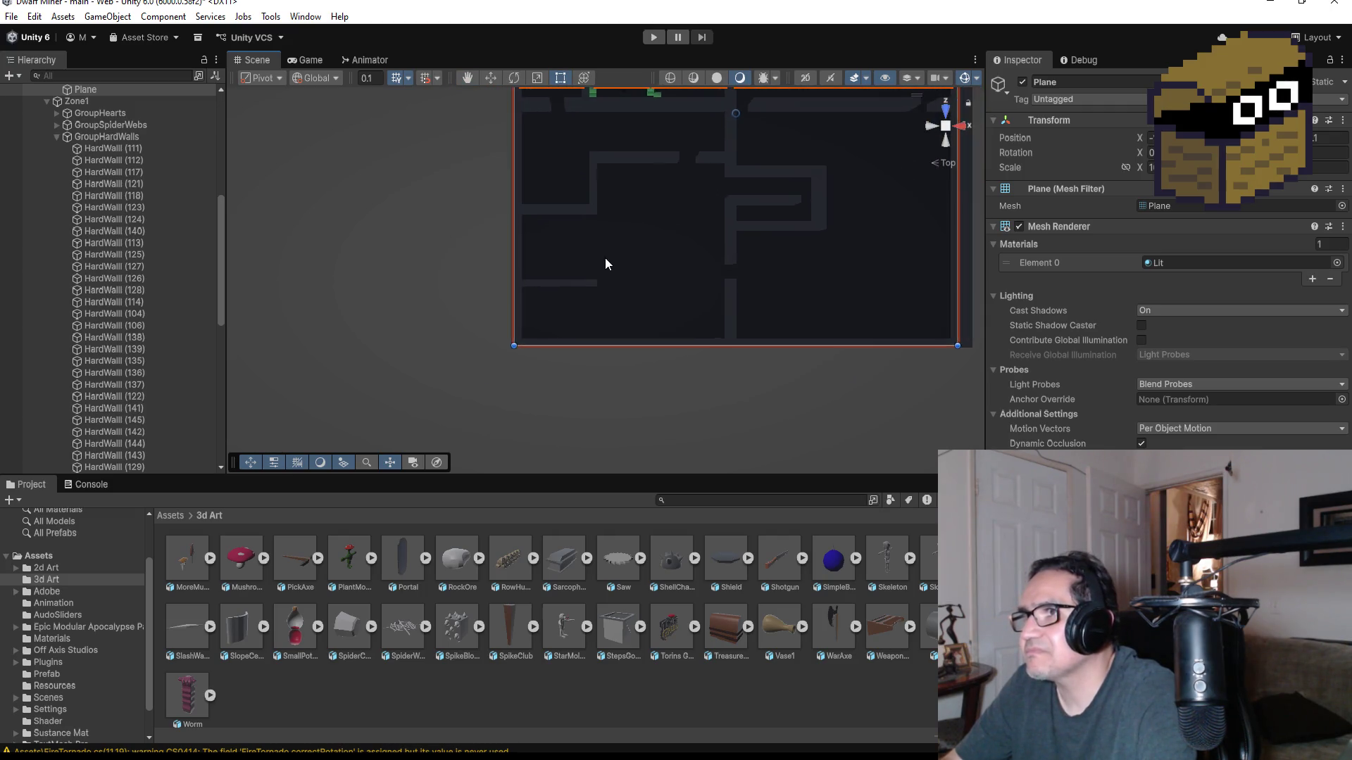
pyautogui.click(575, 285)
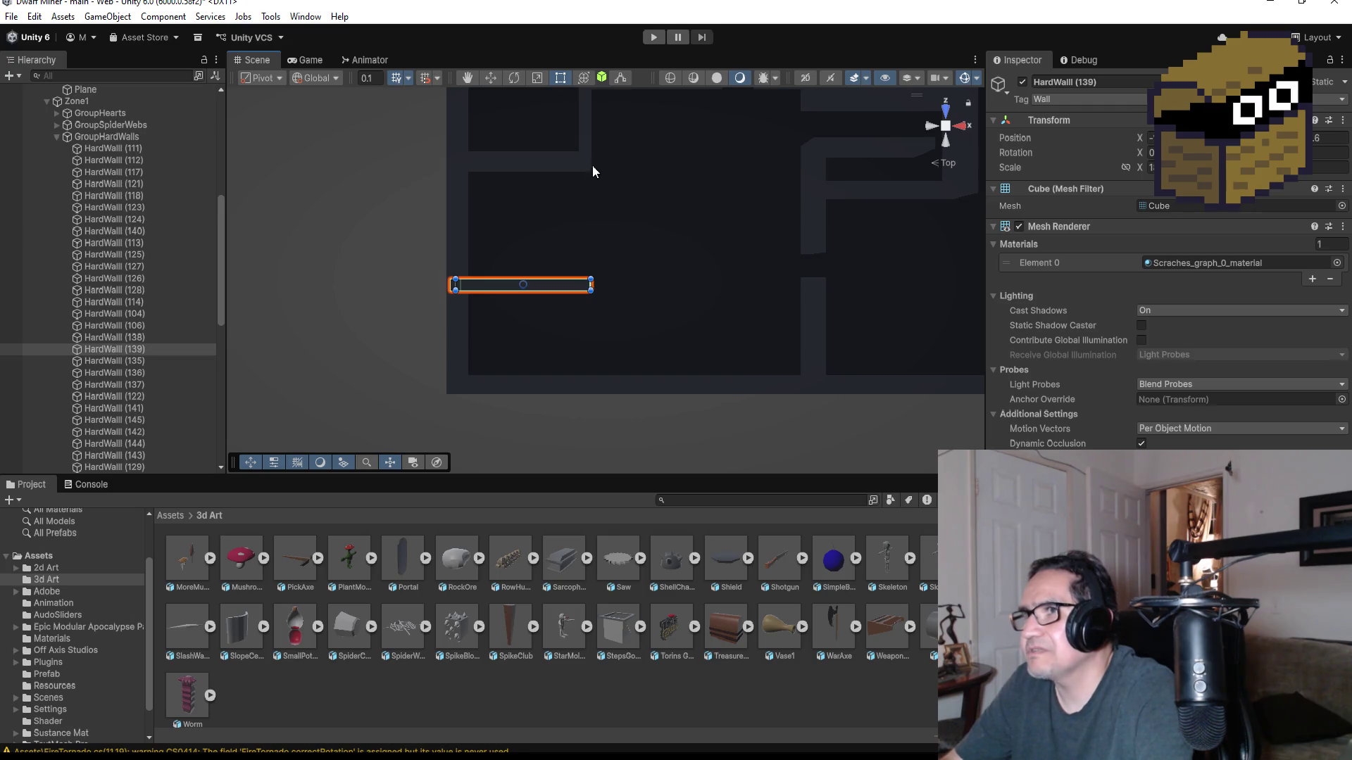
pyautogui.scroll(-1, 595, 176)
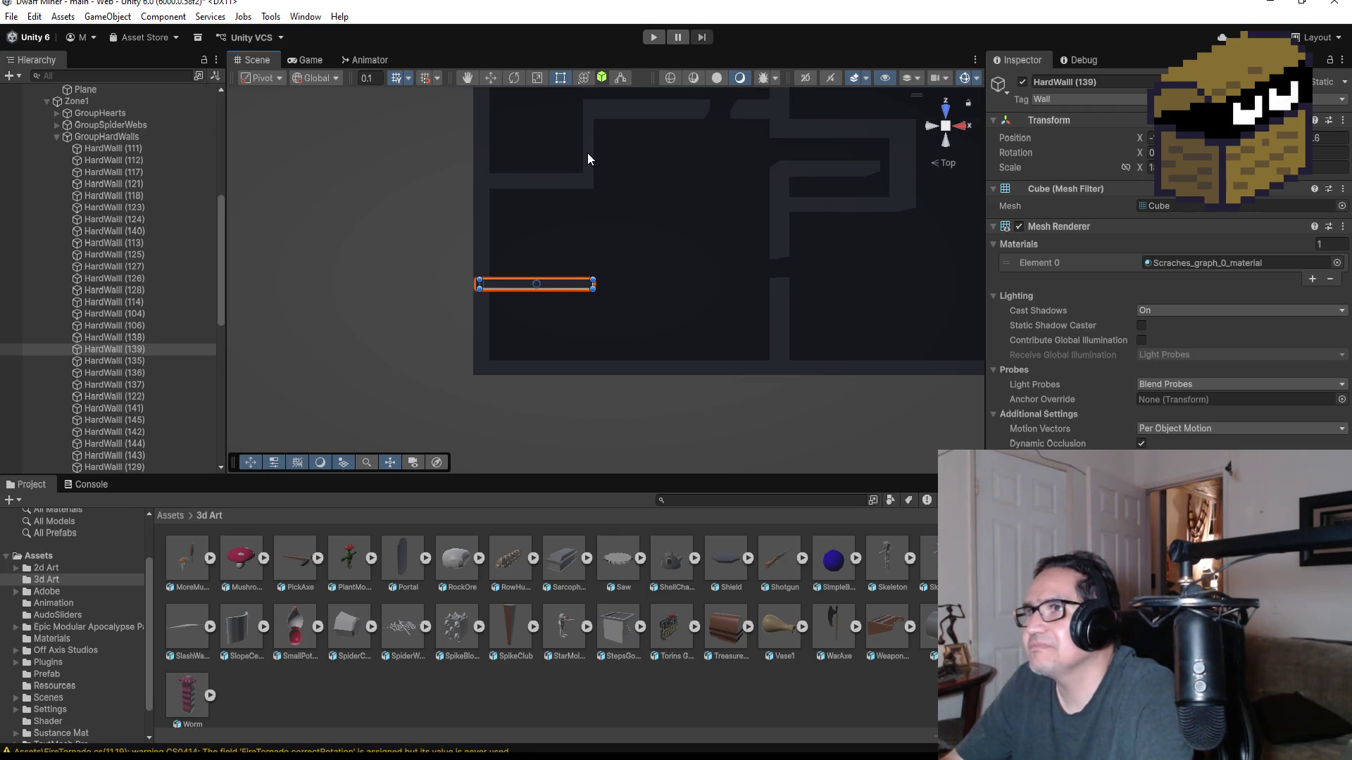
pyautogui.click(587, 153)
pyautogui.scroll(-2, 622, 218)
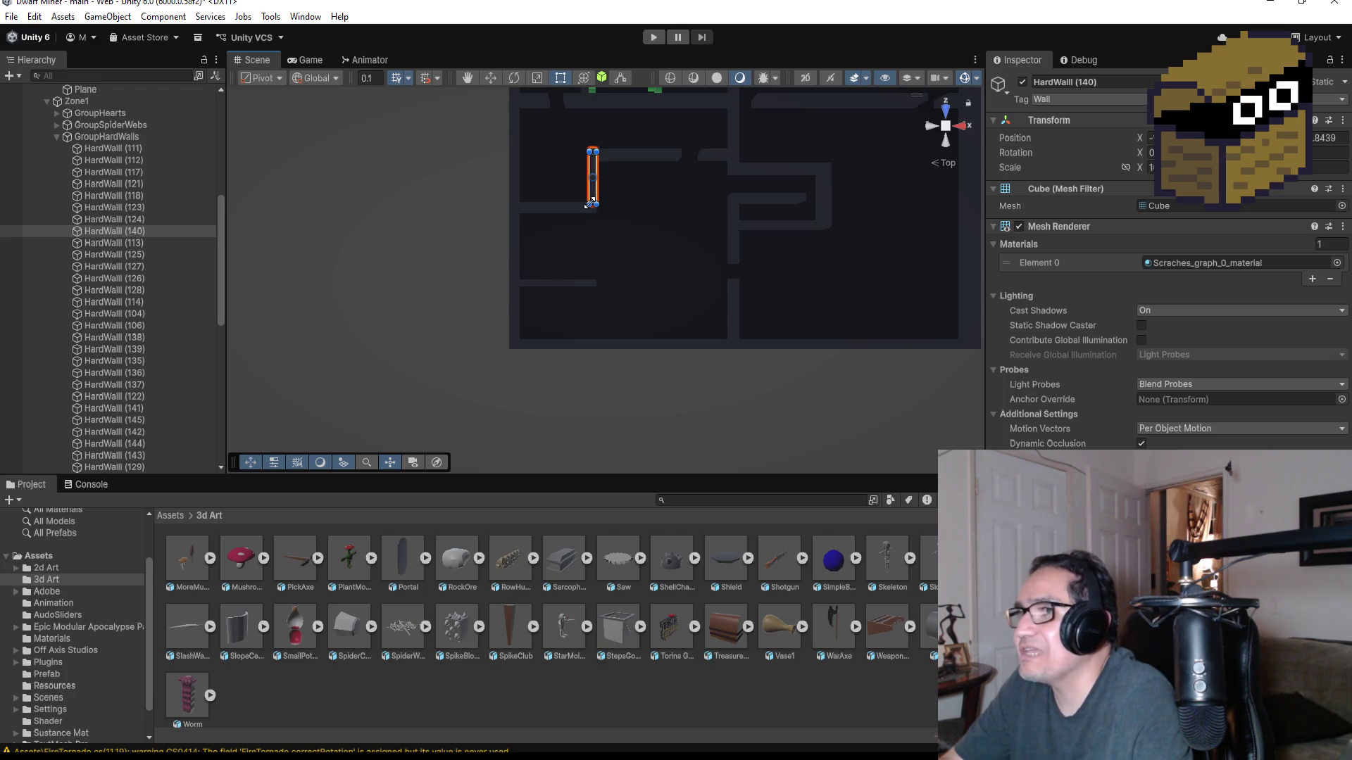
# - Stretch HardWall (140)'s bottom end down to the lower horizontal wall and check it from above
pyautogui.moveTo(592, 202); pyautogui.dragTo(592, 283)
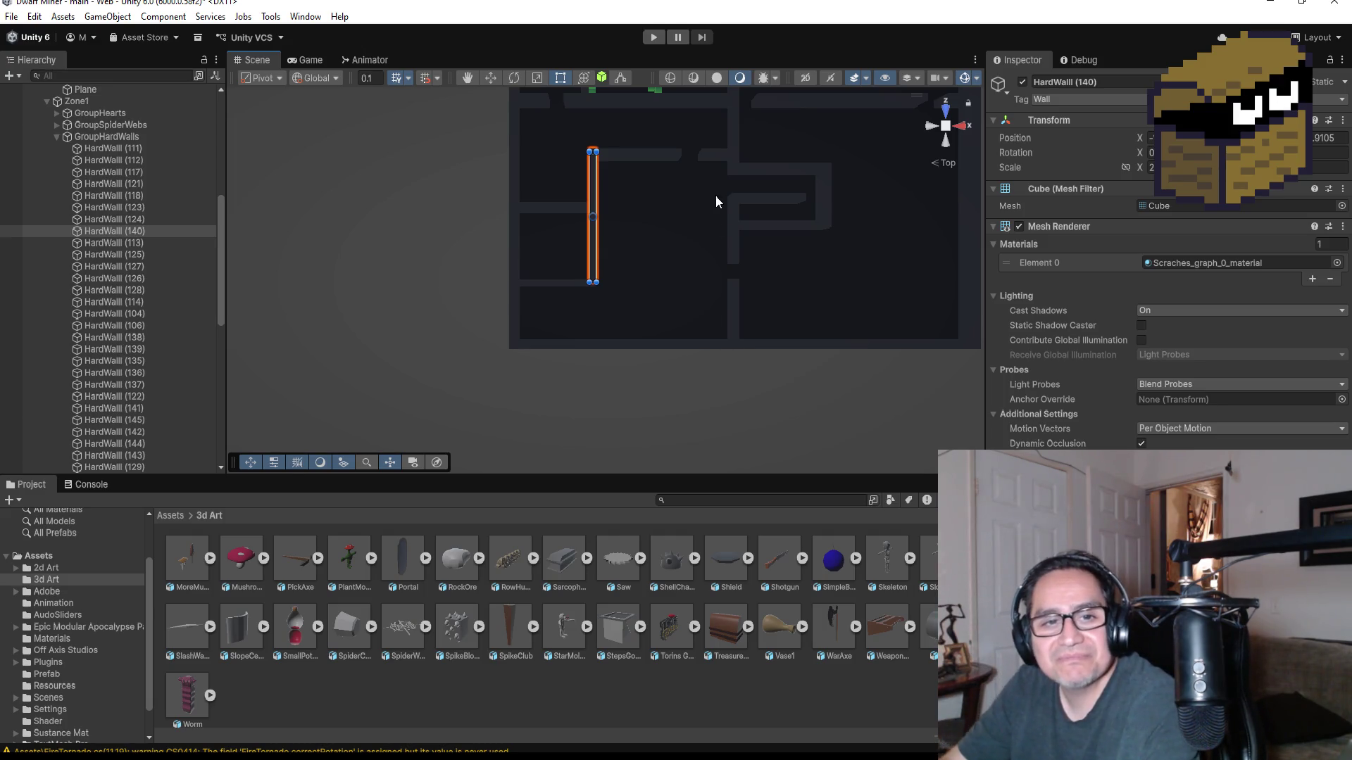
pyautogui.scroll(3, 635, 296)
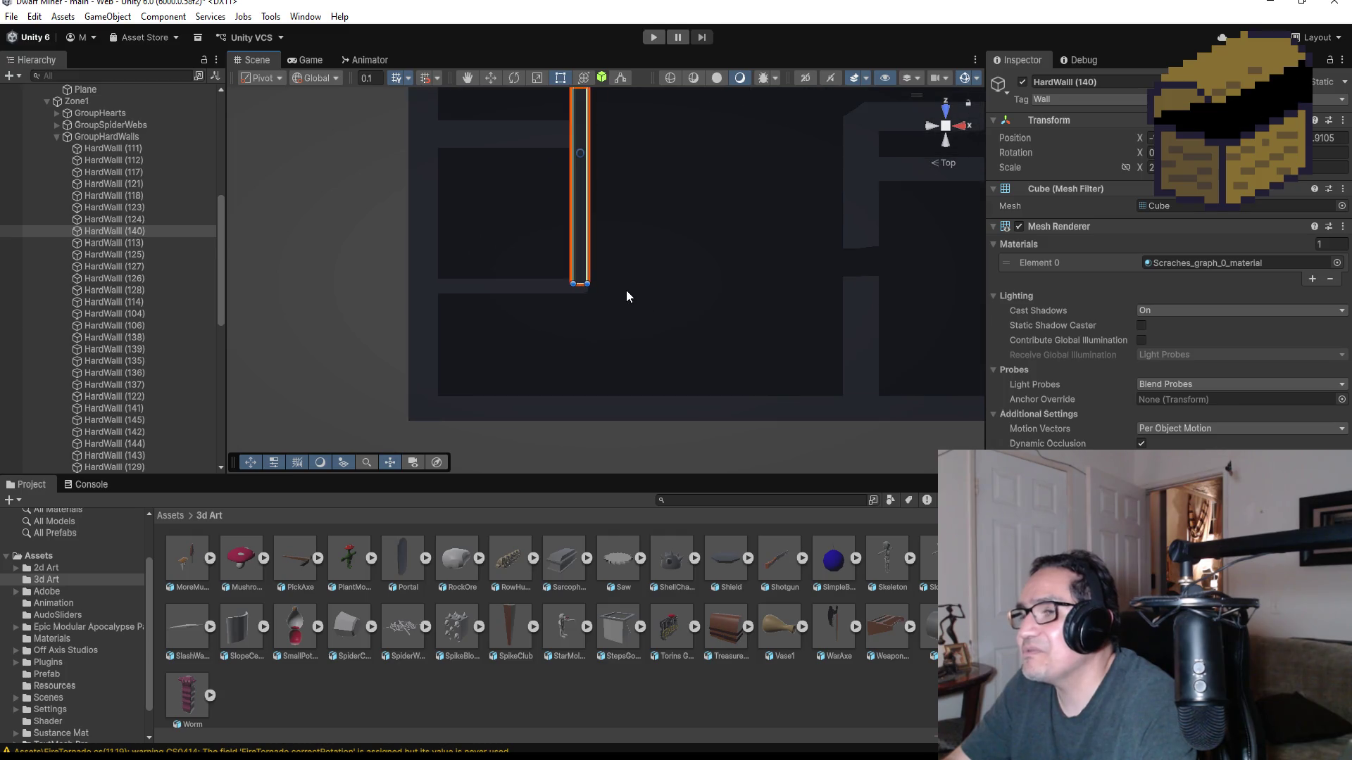
pyautogui.scroll(2, 630, 296)
pyautogui.moveTo(669, 390)
pyautogui.mouseDown()
pyautogui.moveTo(655, 366)
pyautogui.moveTo(649, 202)
pyautogui.moveTo(676, 339)
pyautogui.mouseUp()
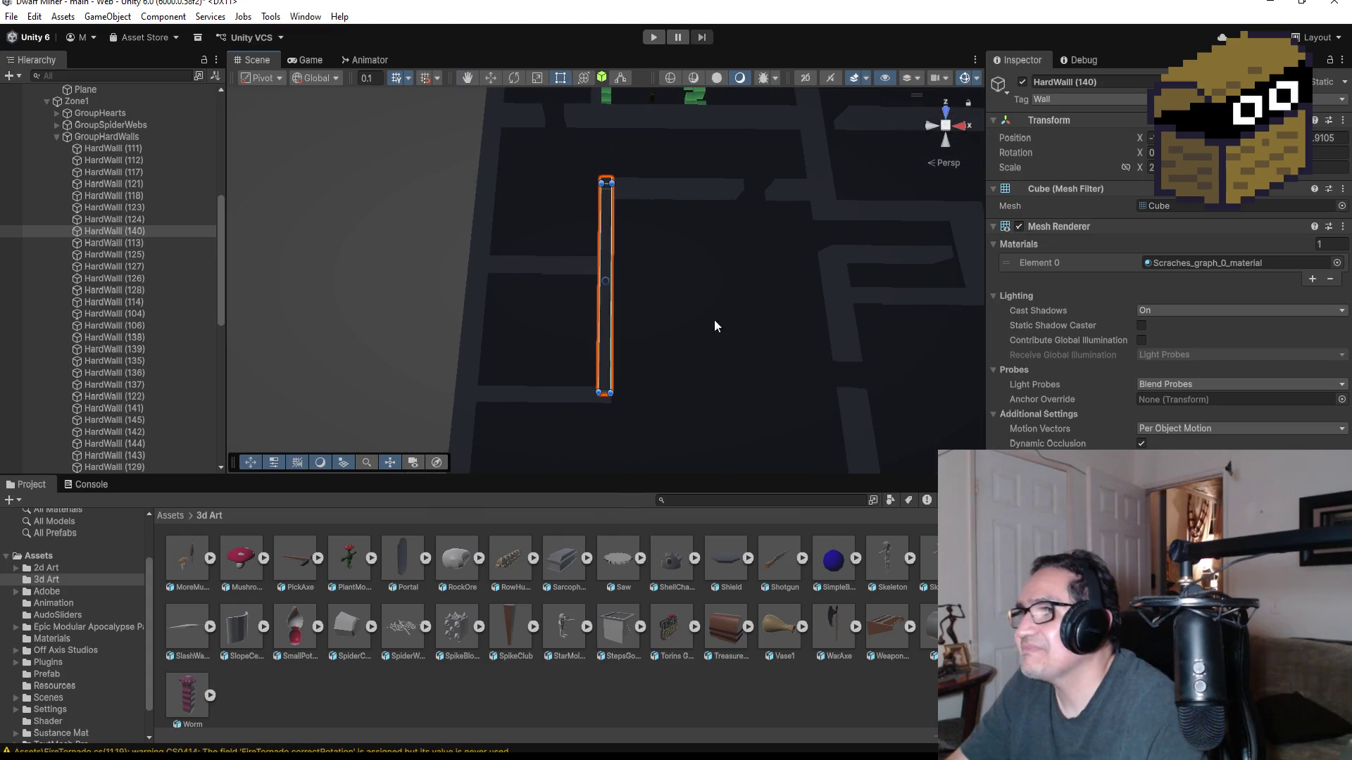
pyautogui.click(948, 115)
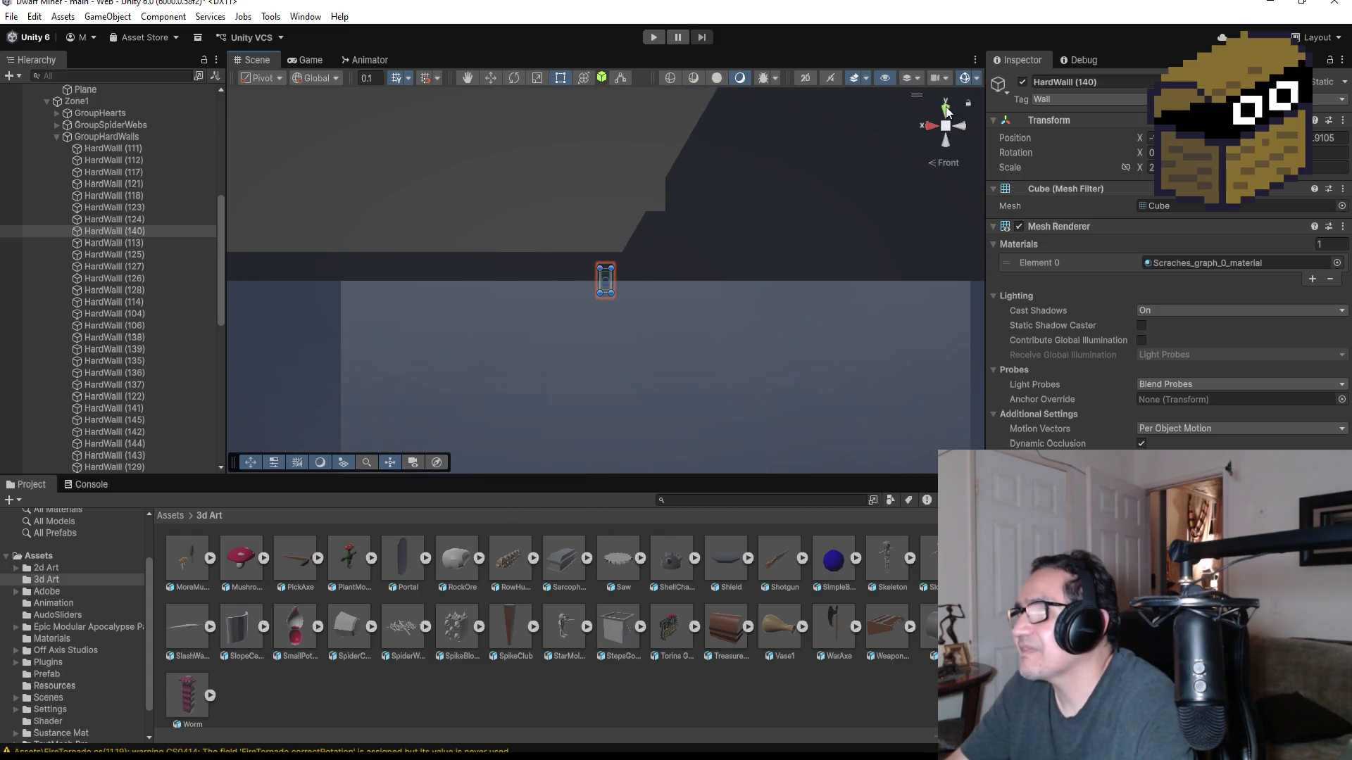
pyautogui.click(945, 111)
pyautogui.scroll(-1, 704, 331)
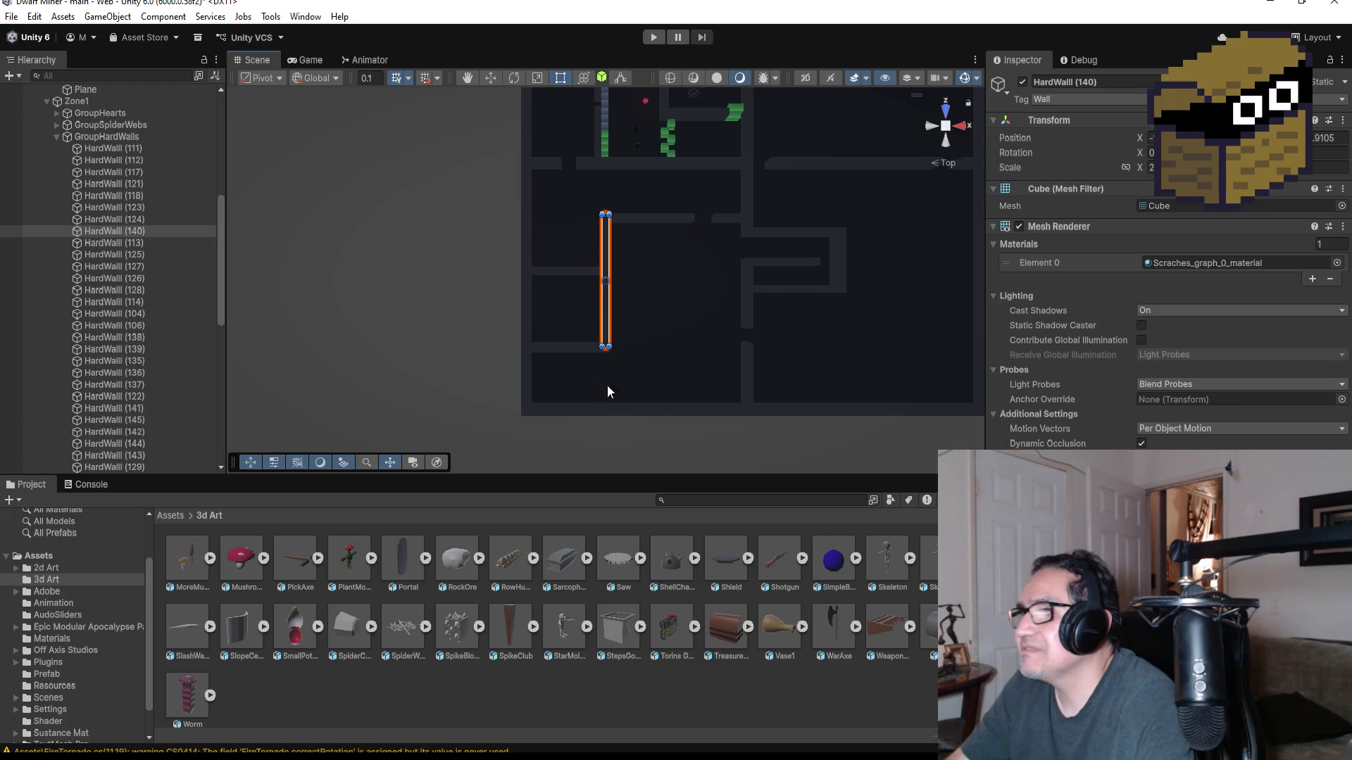
pyautogui.click(573, 347)
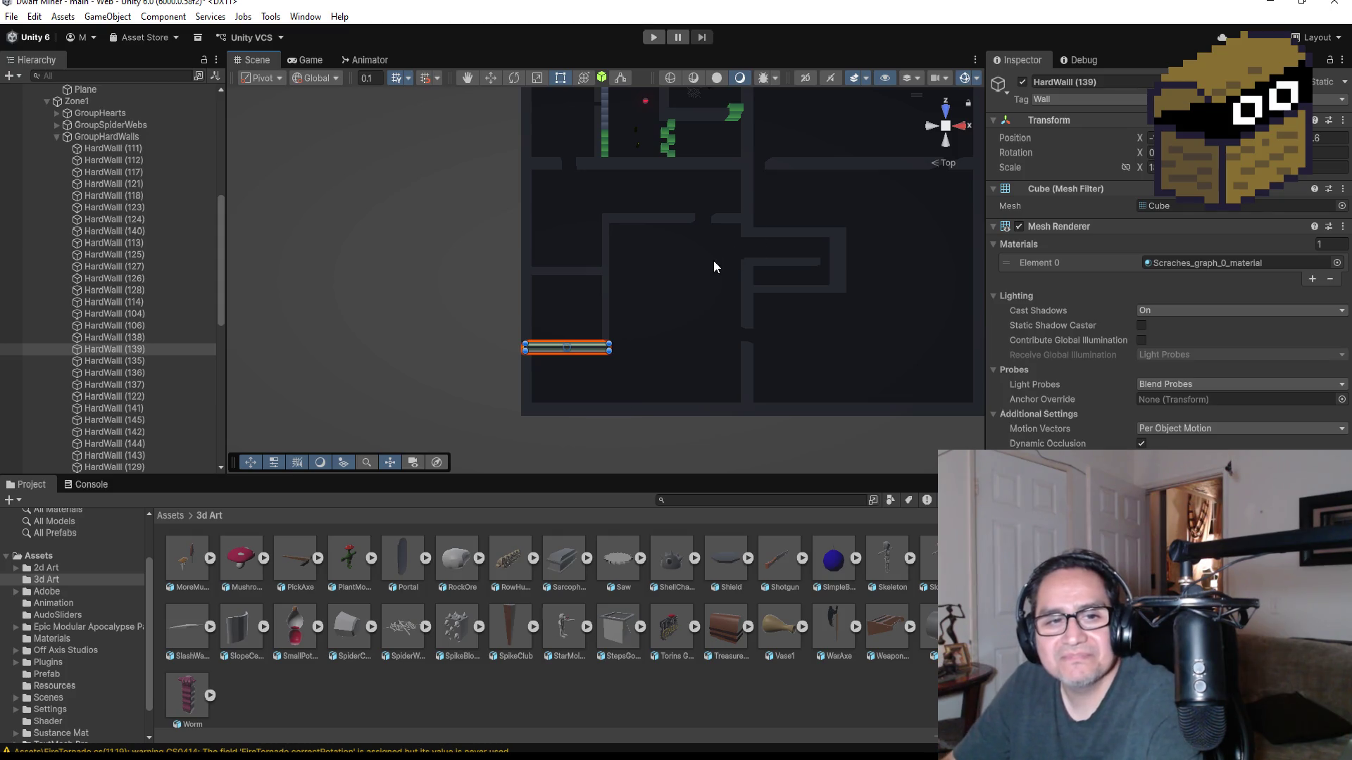
# - Drag HardWall (139)'s left edge rightward to shorten it, then inspect it in perspective
pyautogui.scroll(2, 612, 281)
pyautogui.scroll(1, 586, 397)
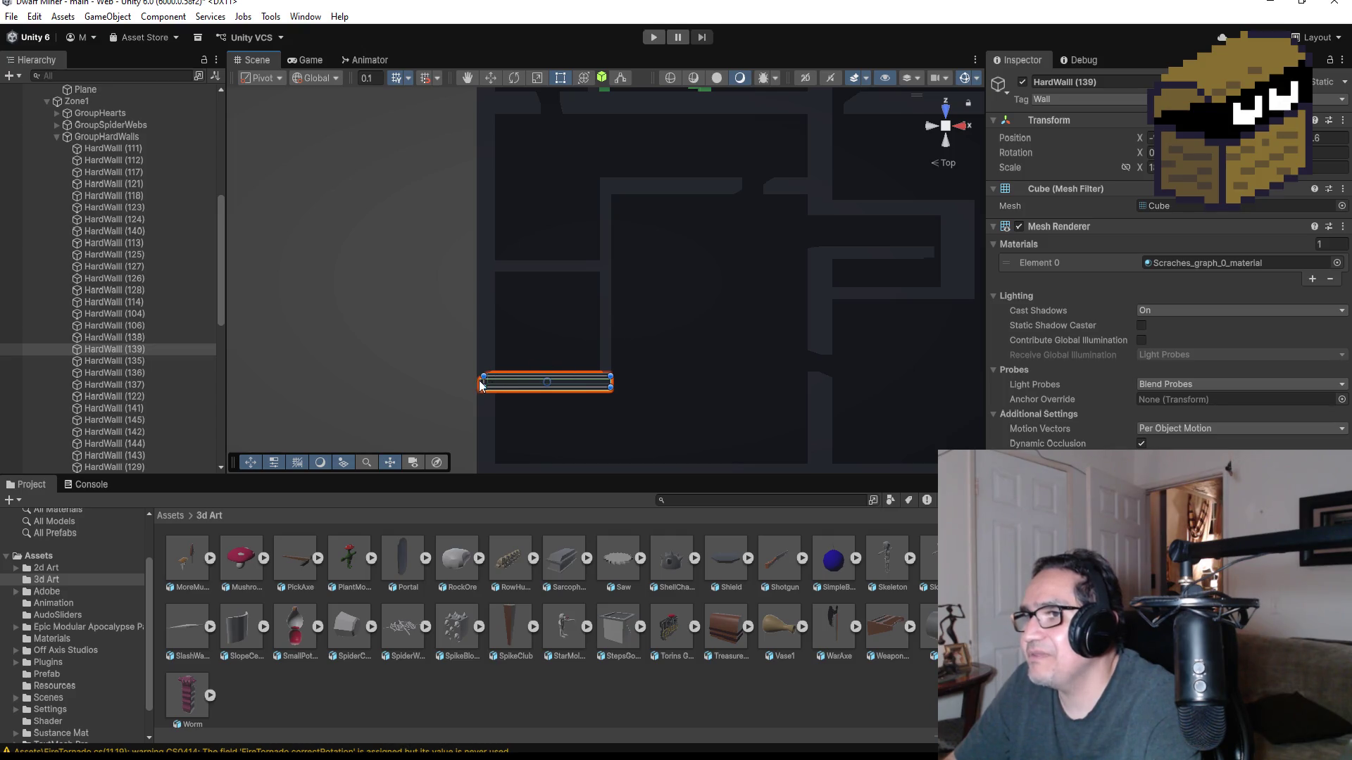
pyautogui.moveTo(486, 382); pyautogui.dragTo(533, 381)
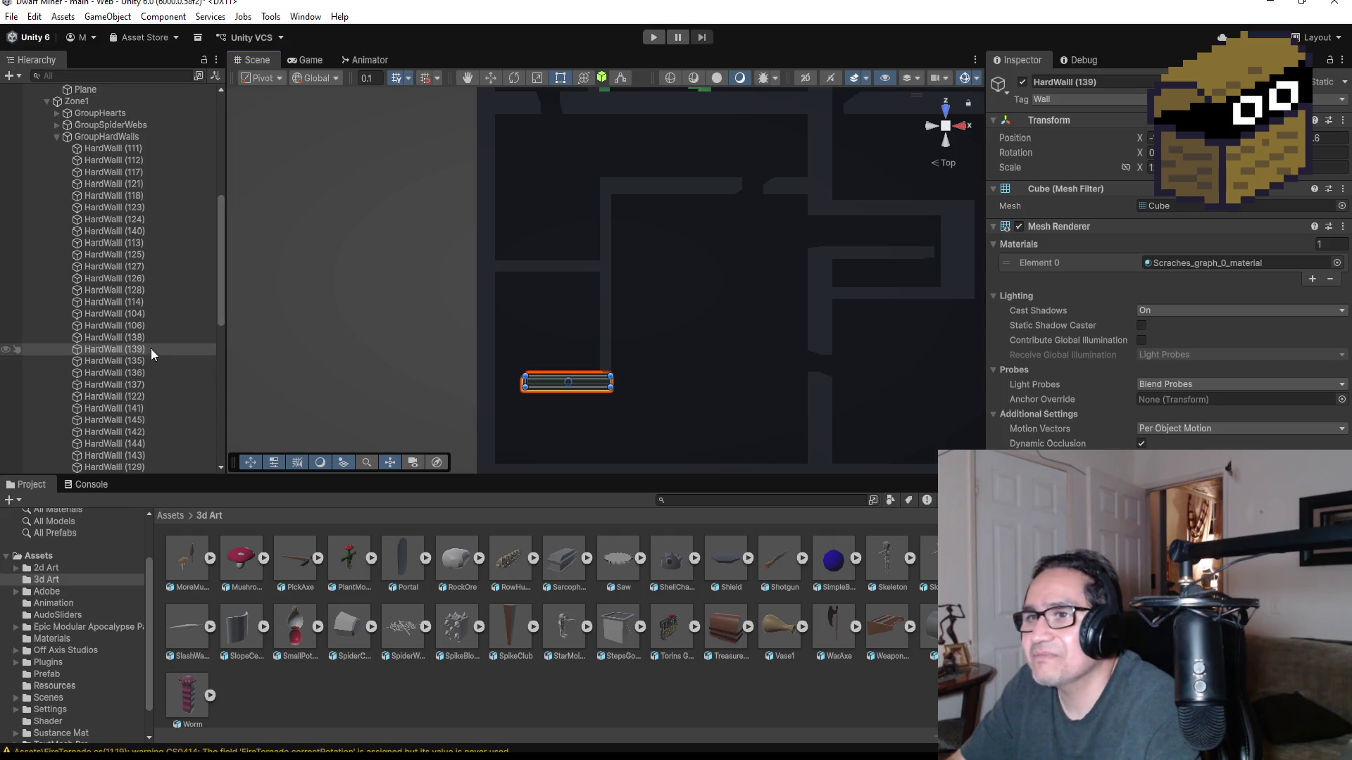
pyautogui.press('f')
pyautogui.moveTo(654, 334)
pyautogui.keyDown('alt'); pyautogui.mouseDown()
pyautogui.moveTo(553, 227)
pyautogui.moveTo(491, 321)
pyautogui.mouseUp(); pyautogui.keyUp('alt')
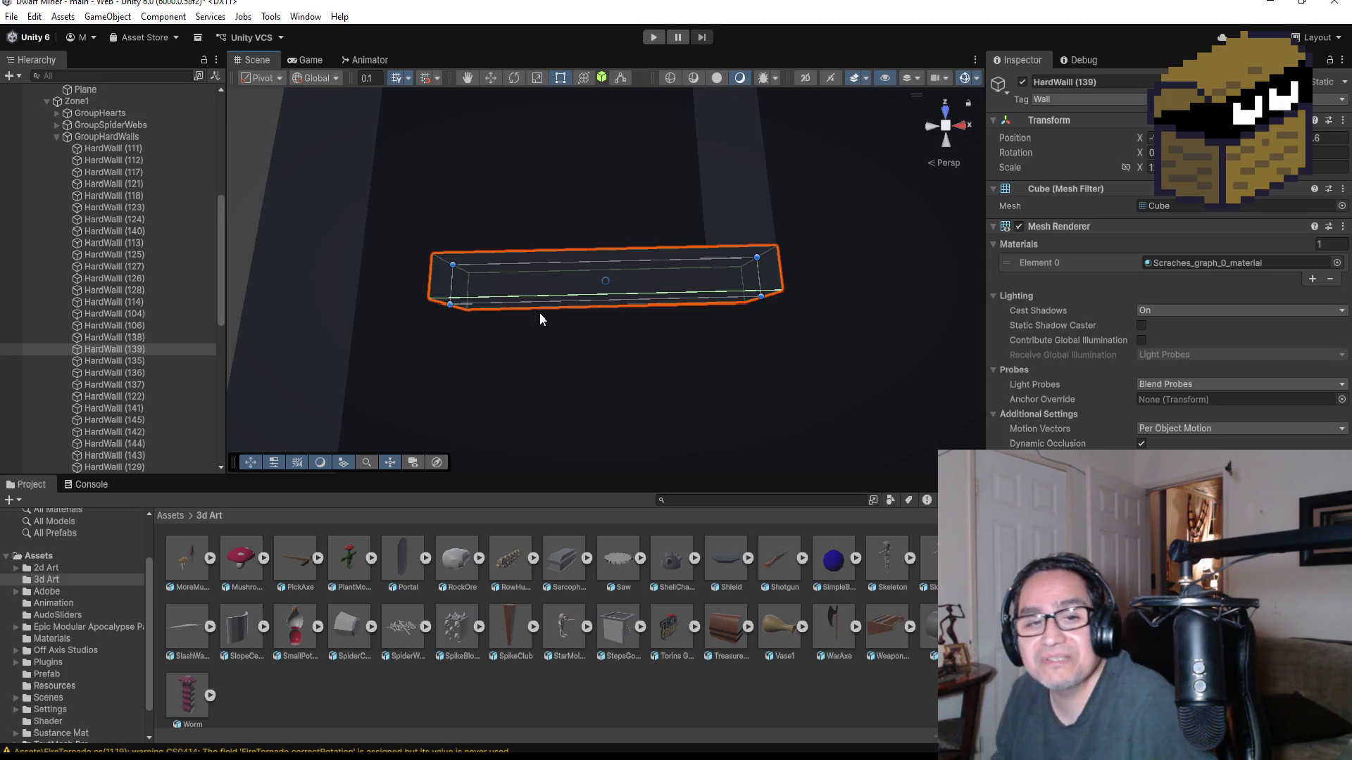
# - Resize HardWall (139) into a shorter piece reaching further left, then duplicate it as HardWall (146)
pyautogui.click(950, 115)
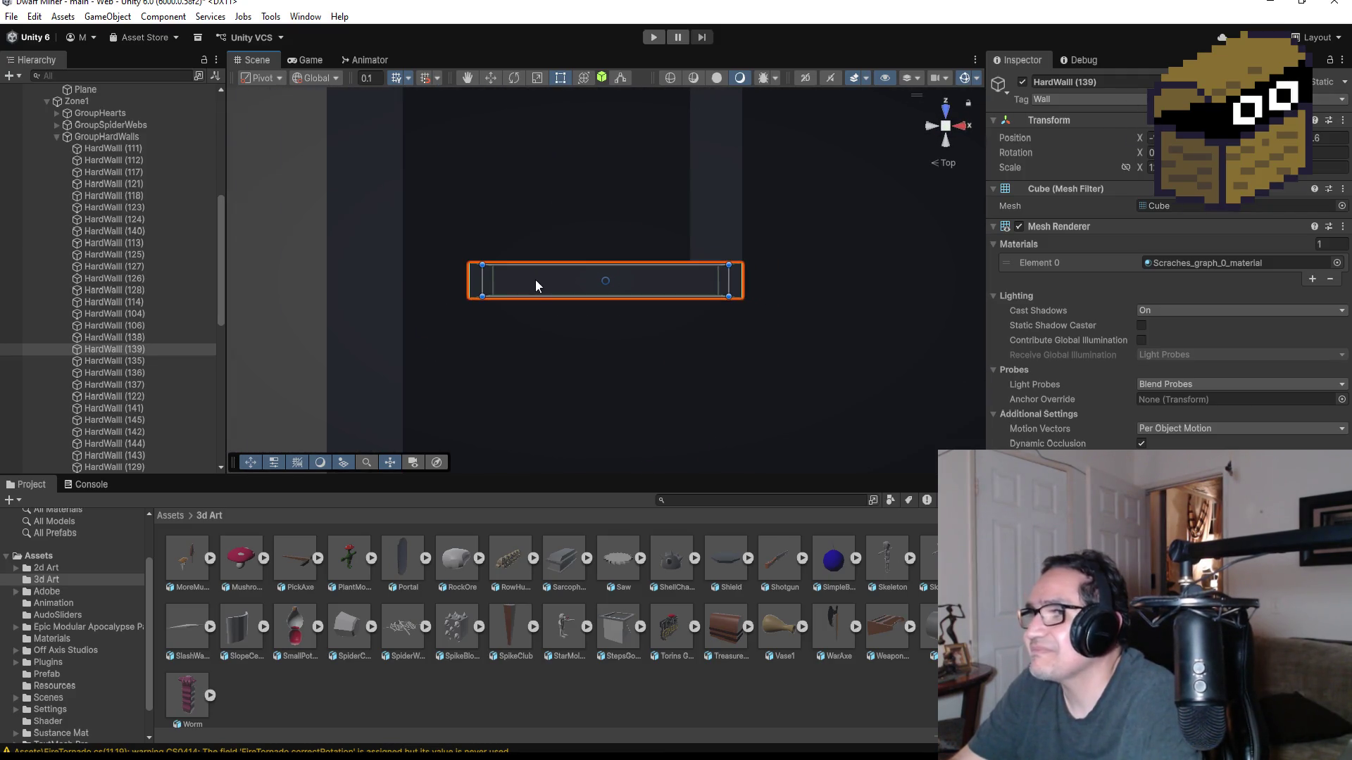
pyautogui.scroll(-3, 539, 310)
pyautogui.scroll(3, 566, 303)
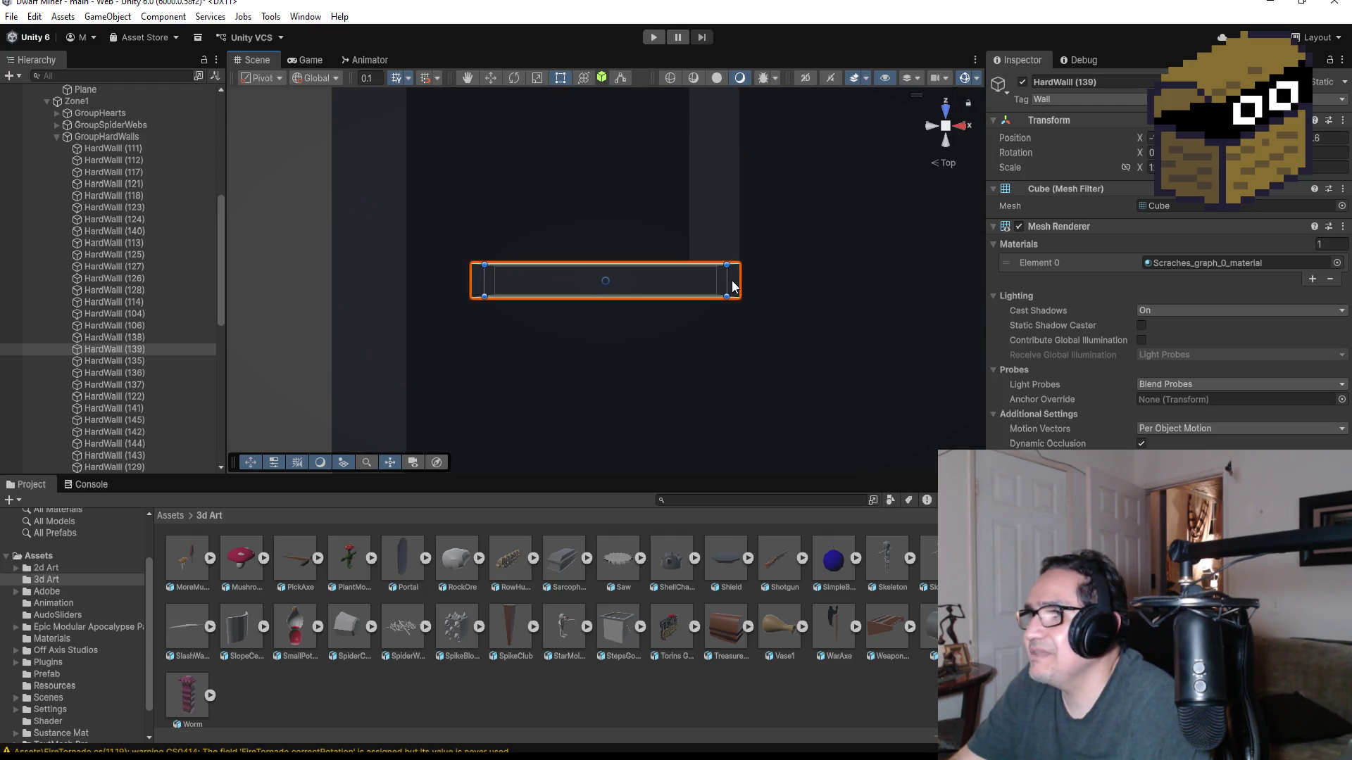
pyautogui.moveTo(725, 279); pyautogui.dragTo(626, 280)
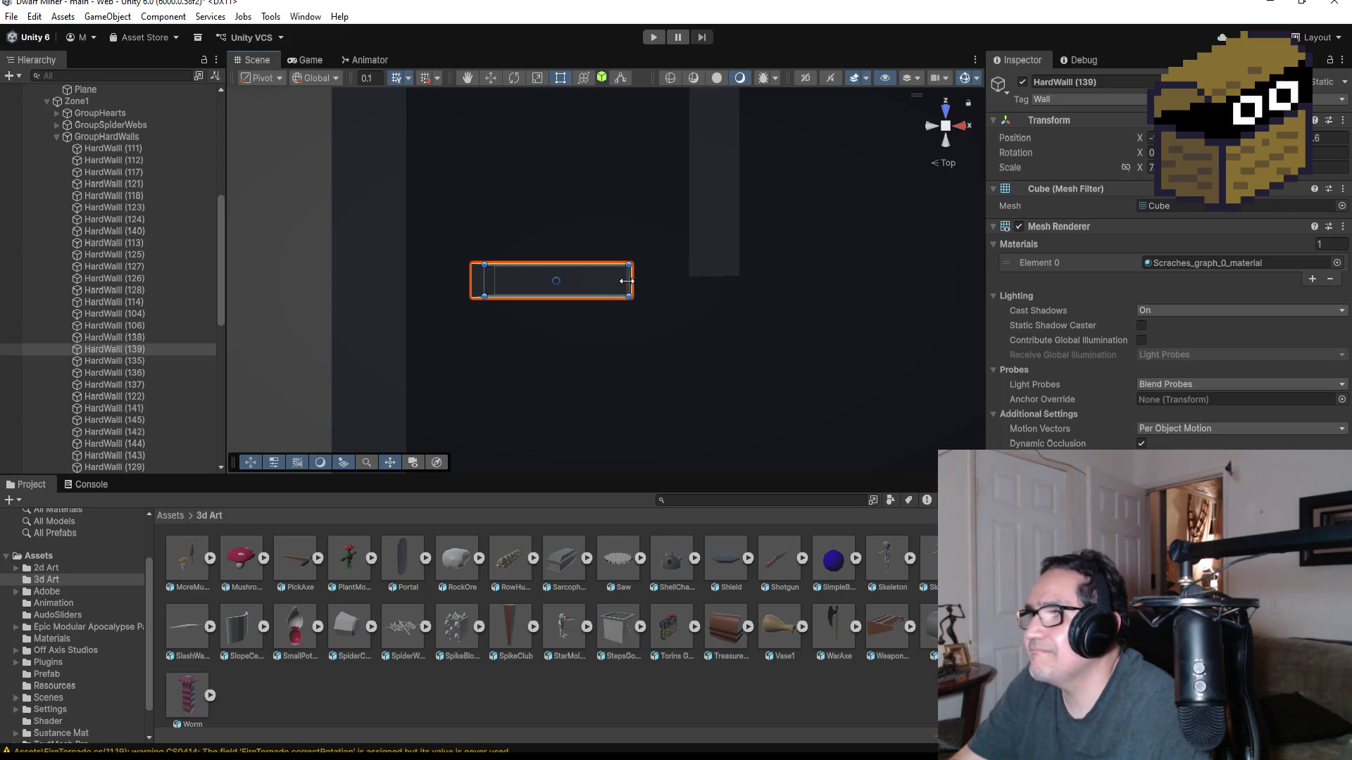
pyautogui.hotkey('ctrl', 'z')
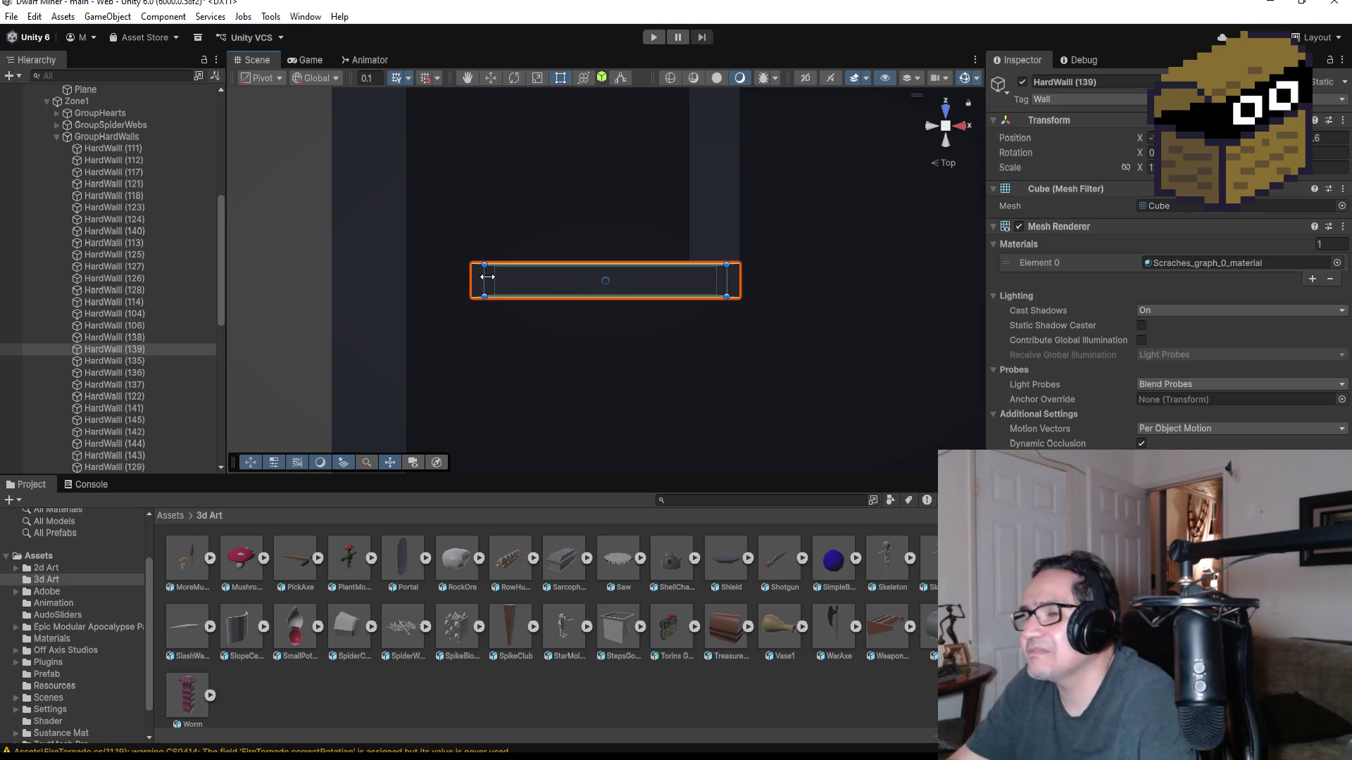
pyautogui.moveTo(487, 276); pyautogui.dragTo(392, 281)
pyautogui.moveTo(724, 276); pyautogui.dragTo(509, 277)
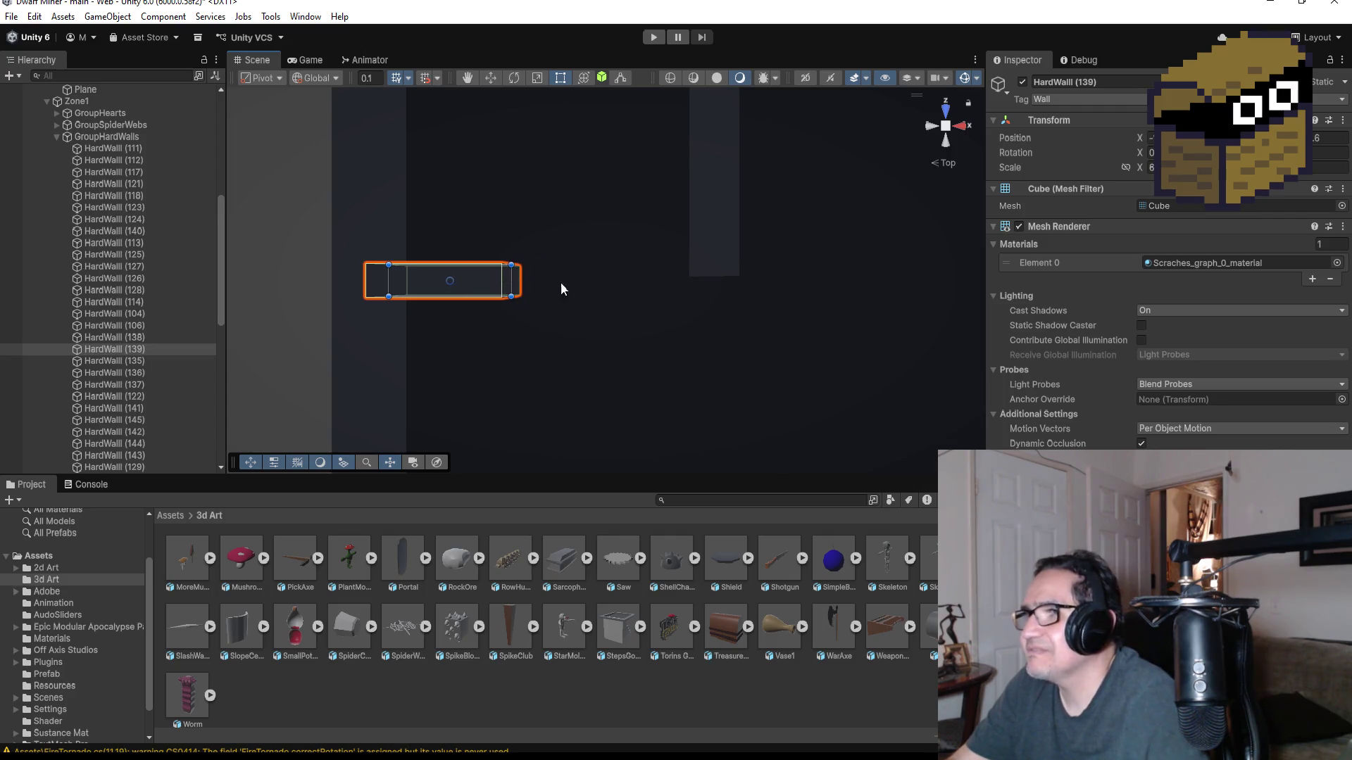
pyautogui.hotkey('ctrl', 'd')
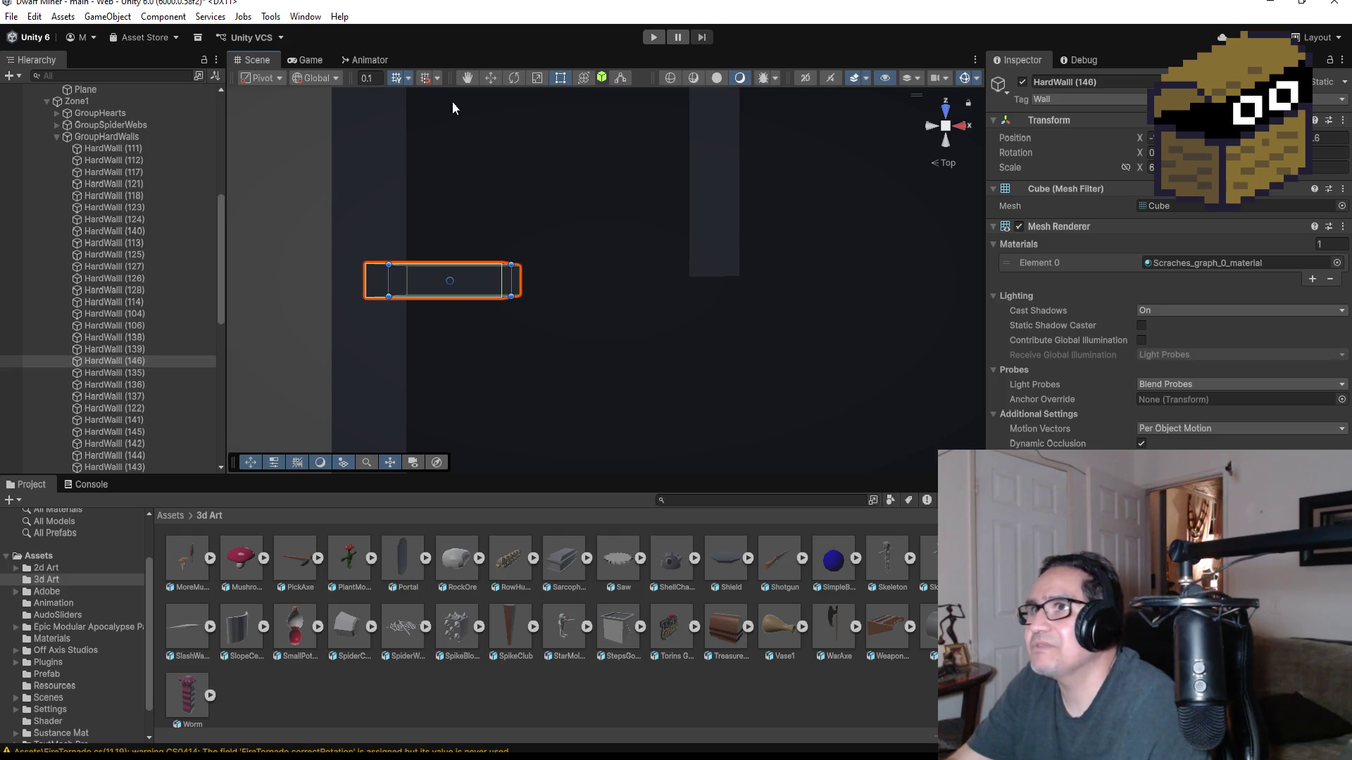
# - Slide HardWall (146) right along X to continue the corridor wall
pyautogui.click(491, 72)
pyautogui.moveTo(512, 281); pyautogui.dragTo(720, 282)
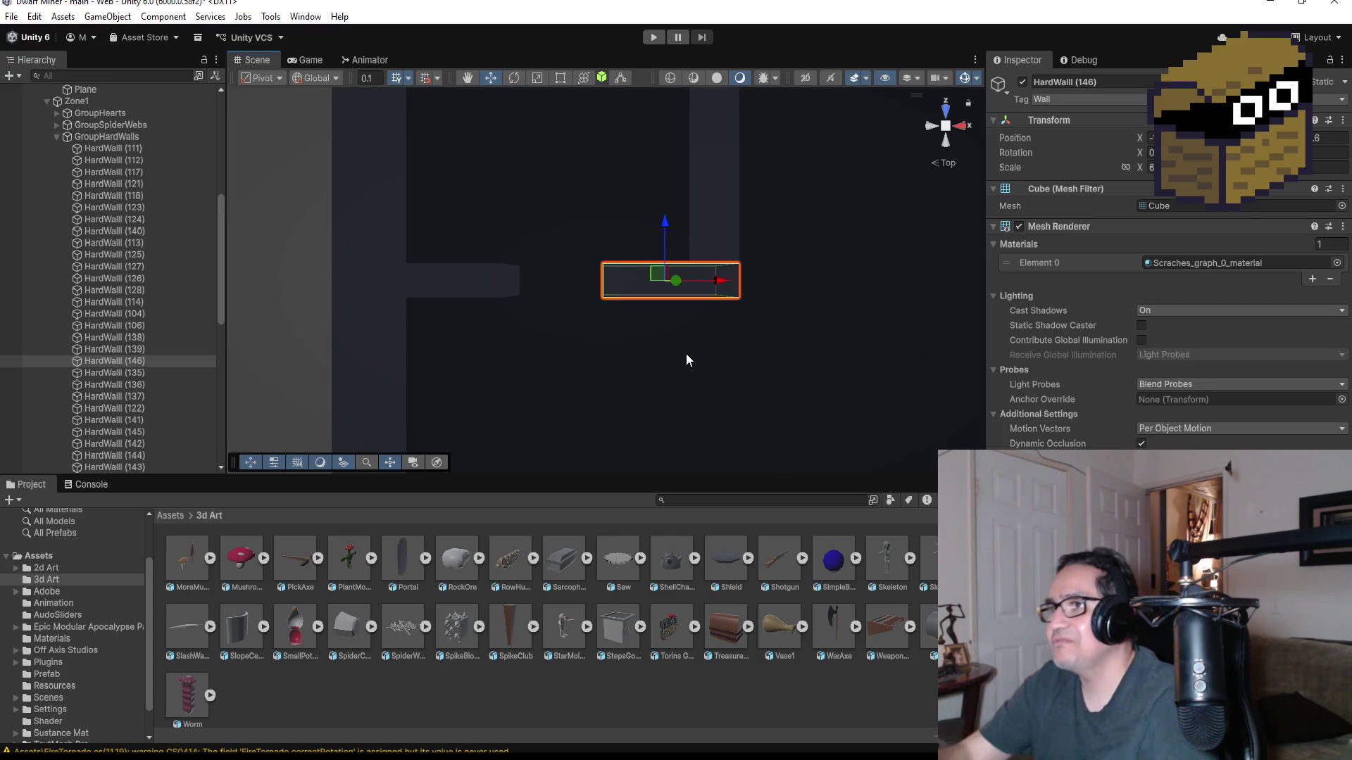
pyautogui.scroll(3, 649, 339)
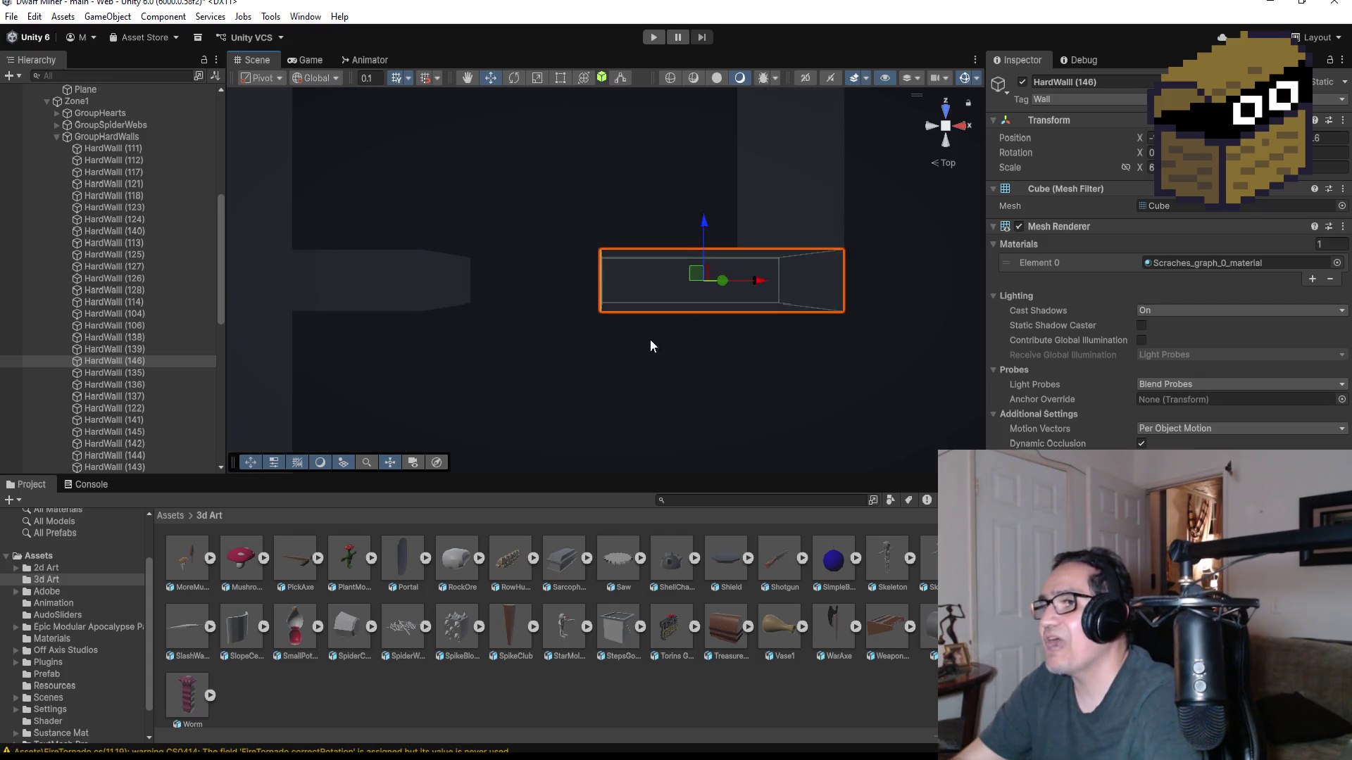
pyautogui.click(559, 80)
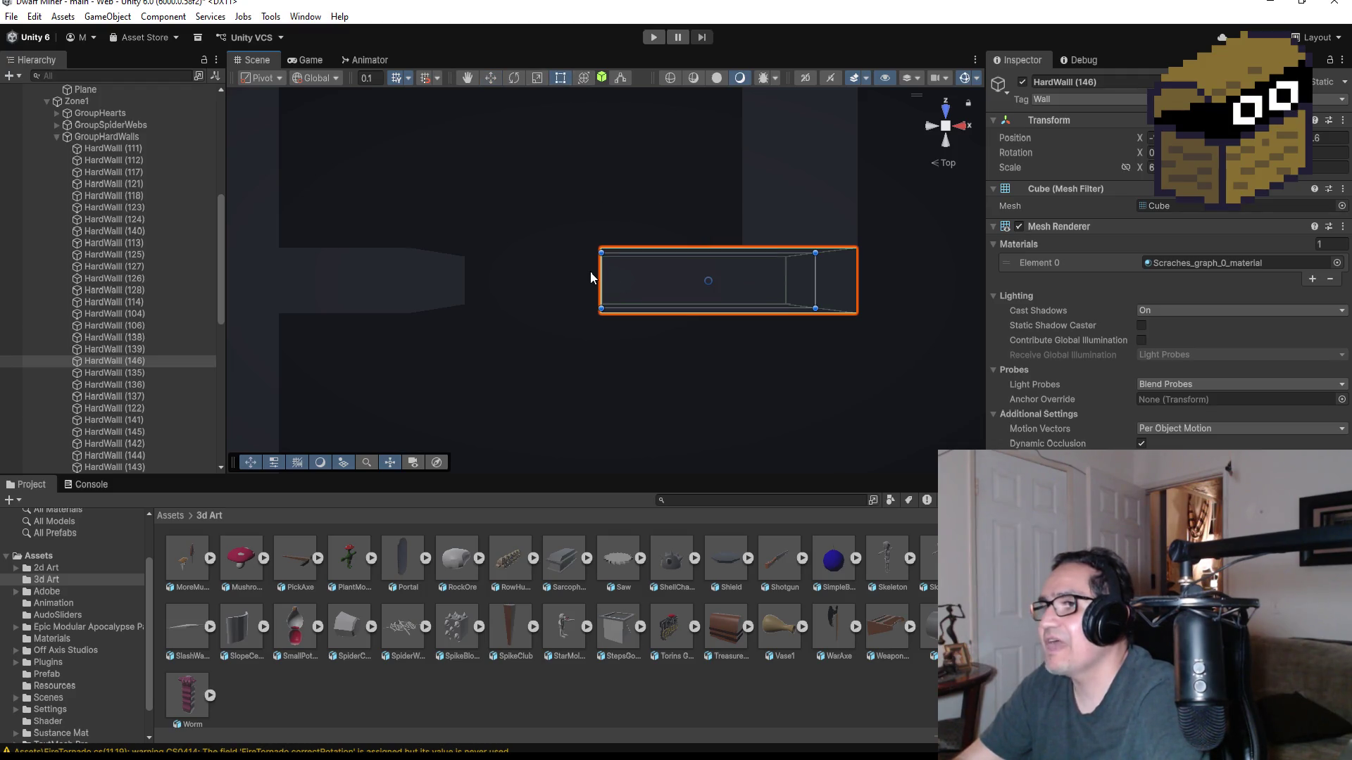
pyautogui.moveTo(578, 282)
pyautogui.mouseDown()
pyautogui.moveTo(585, 86)
pyautogui.moveTo(873, 138)
pyautogui.mouseUp()
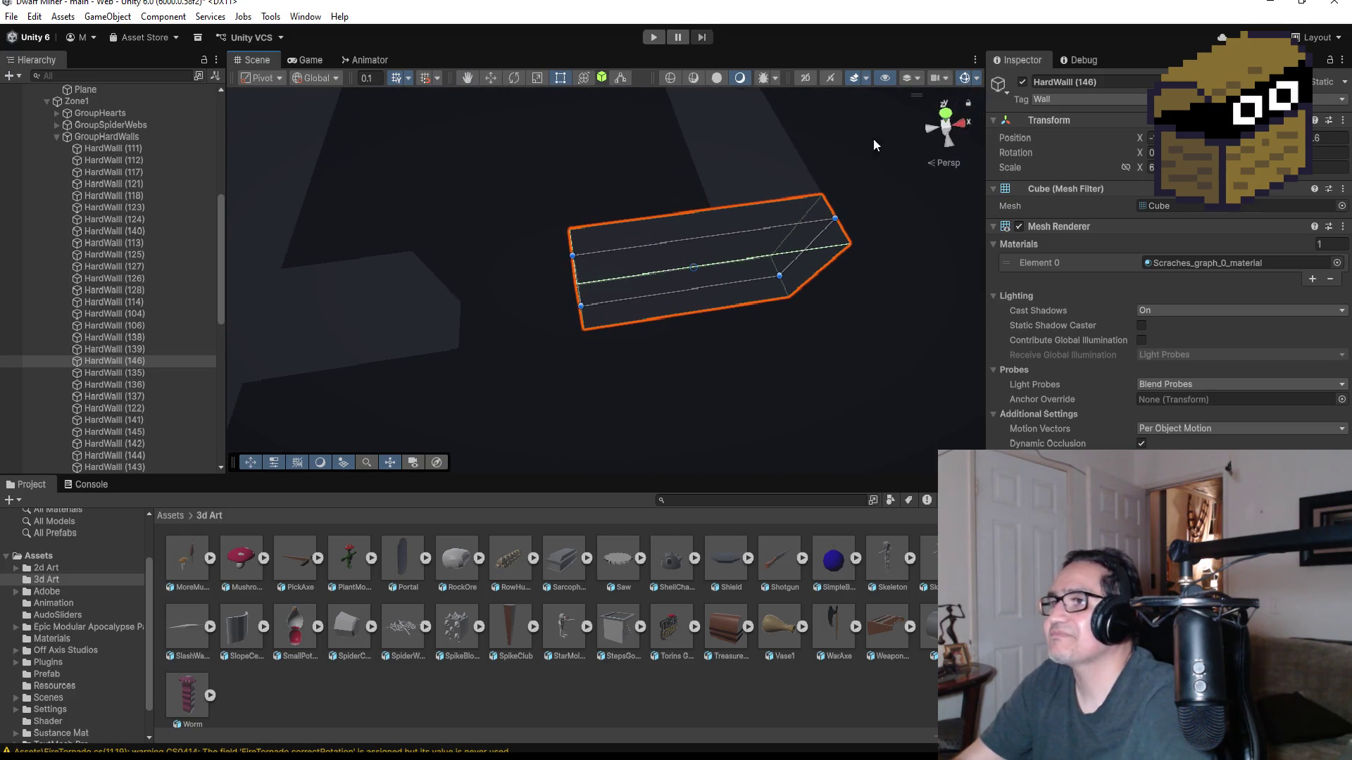
pyautogui.click(946, 117)
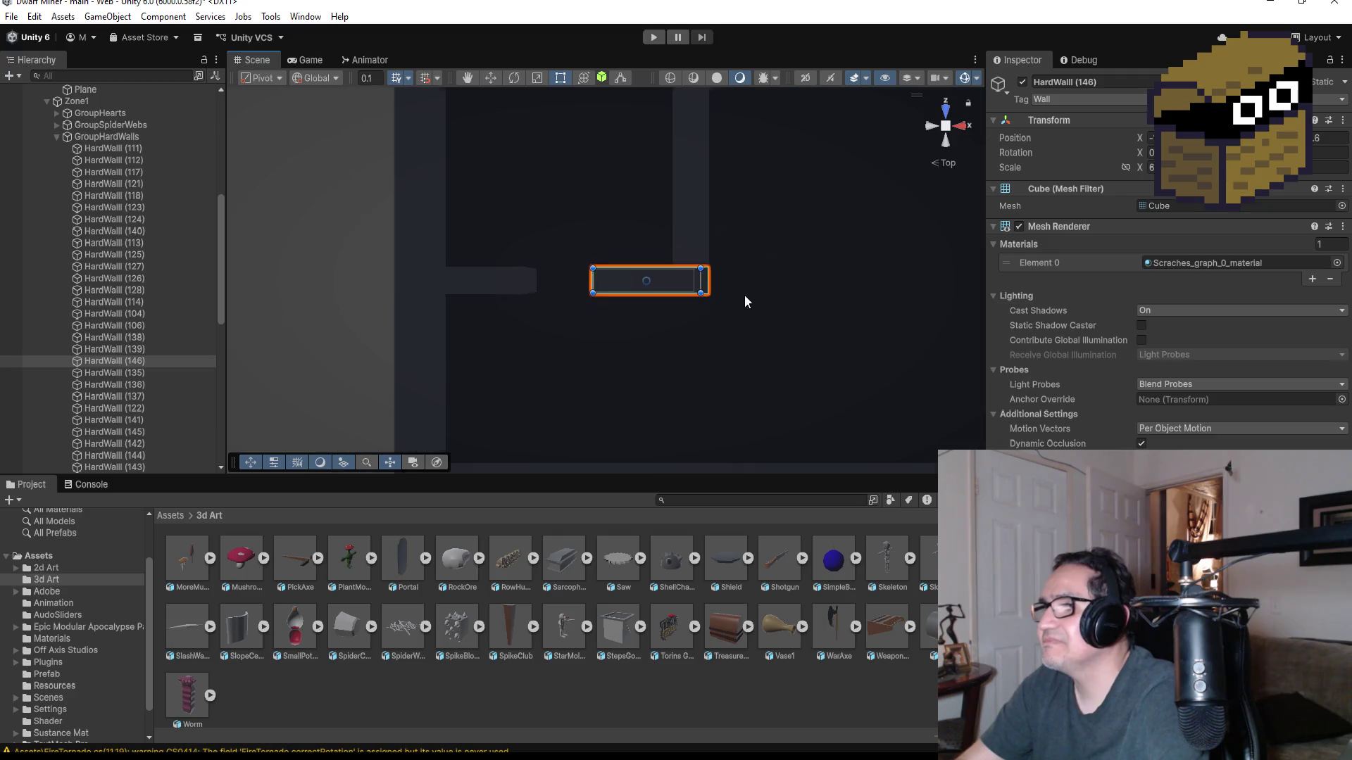
pyautogui.scroll(1, 732, 329)
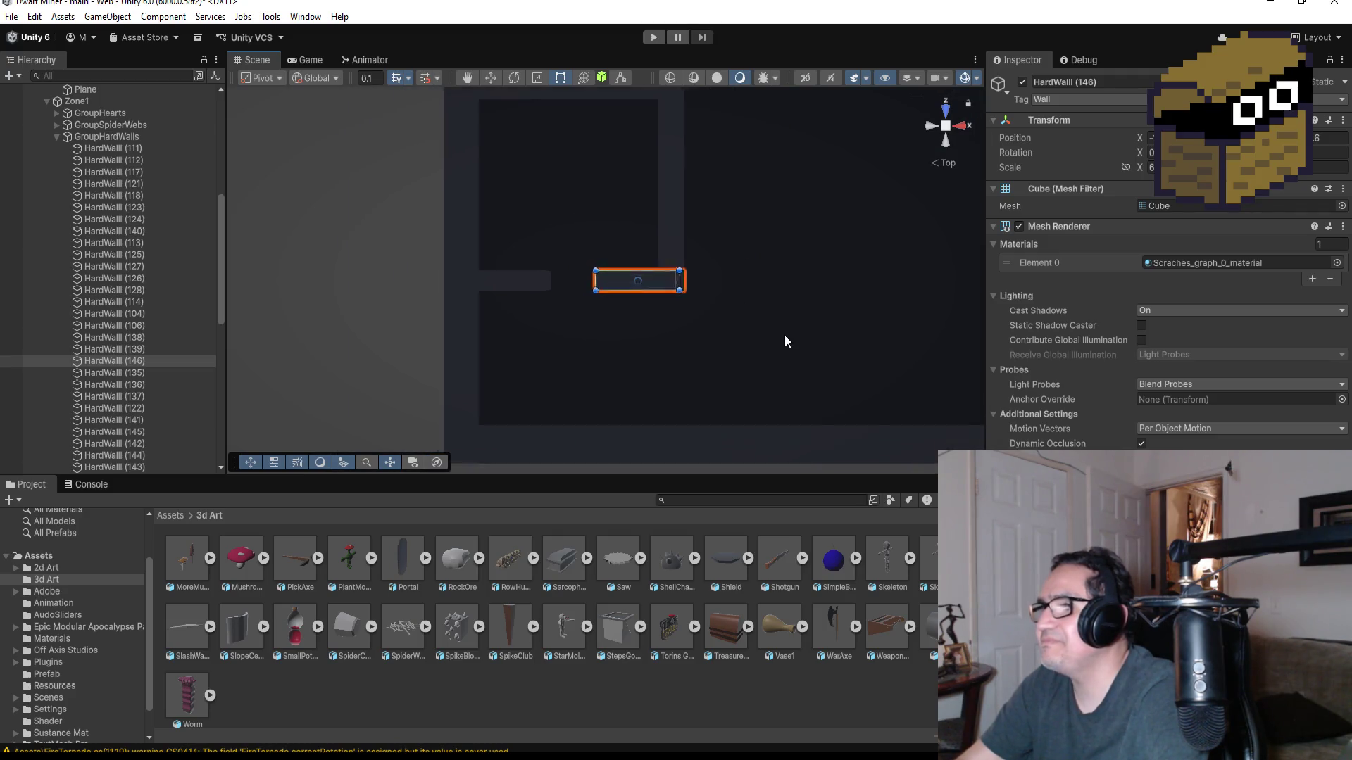
pyautogui.scroll(-2, 782, 324)
pyautogui.scroll(-2, 777, 312)
pyautogui.moveTo(755, 271)
pyautogui.mouseDown()
pyautogui.moveTo(679, 281)
pyautogui.moveTo(718, 273)
pyautogui.mouseUp()
pyautogui.press('t')
pyautogui.scroll(2, 508, 255)
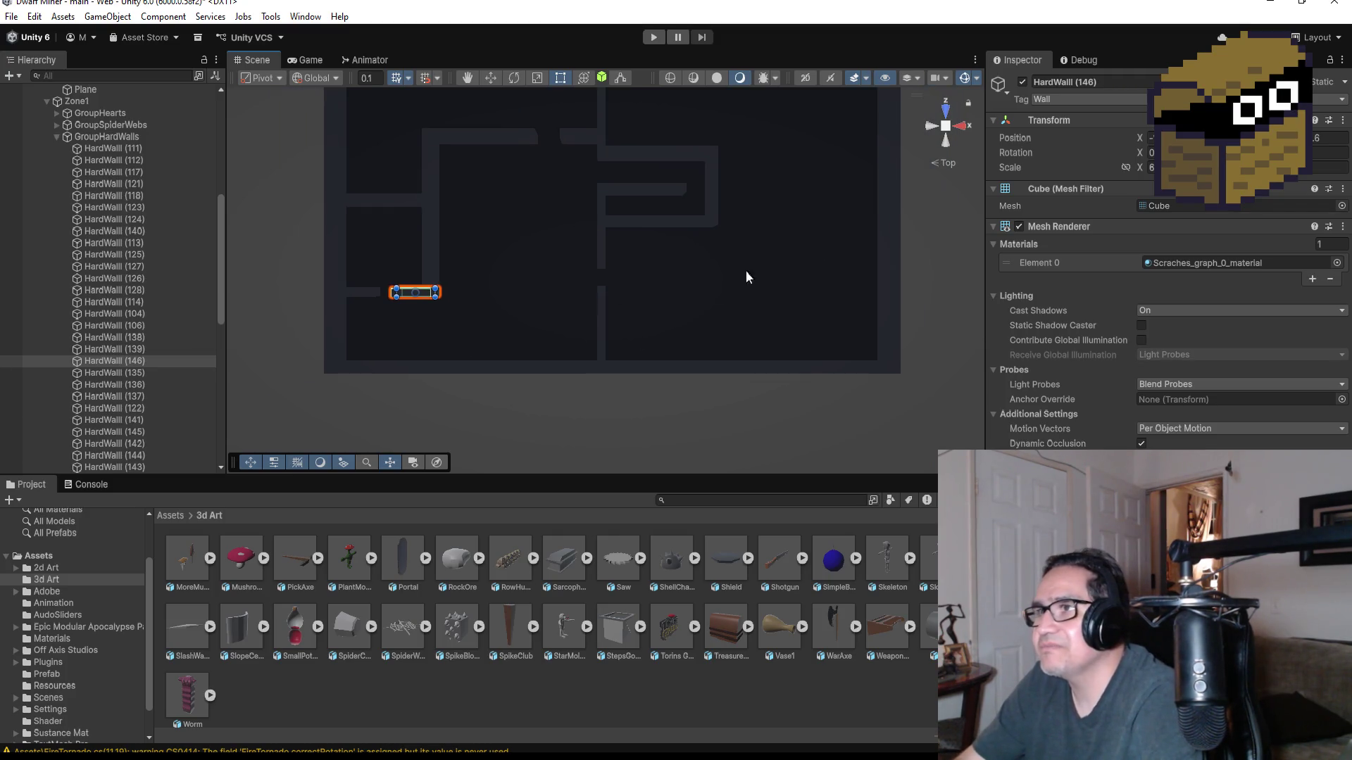
pyautogui.click(771, 267)
pyautogui.scroll(-5, 705, 278)
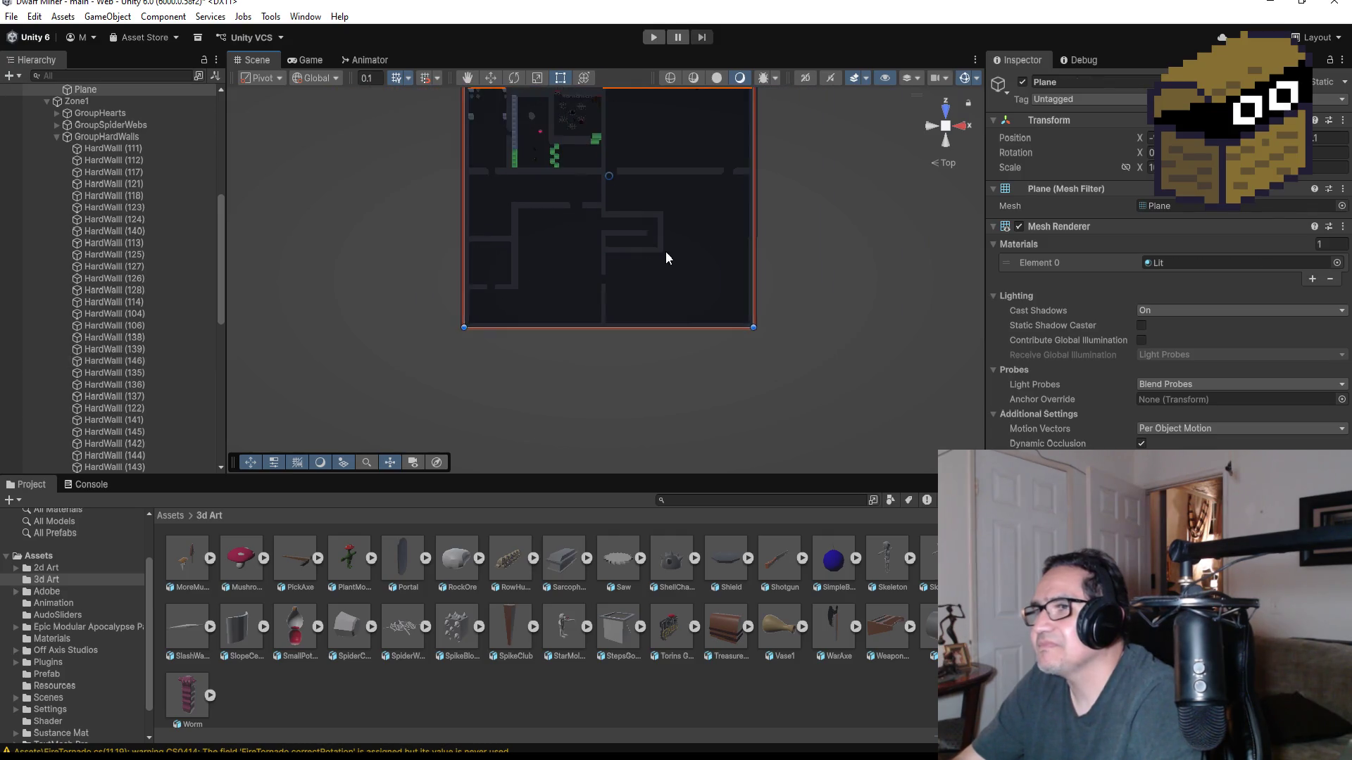
pyautogui.scroll(3, 634, 254)
pyautogui.scroll(-5, 655, 255)
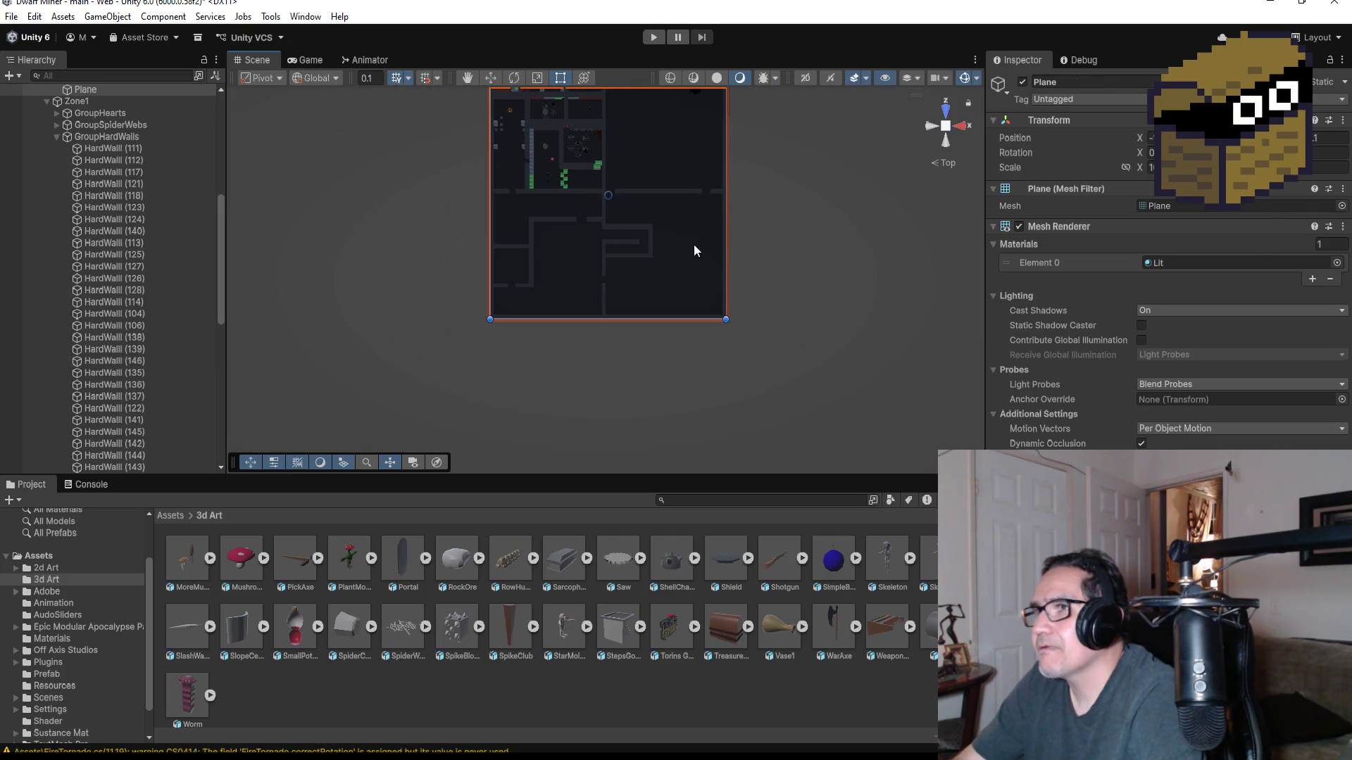
pyautogui.scroll(3, 694, 245)
pyautogui.scroll(-3, 546, 237)
pyautogui.scroll(2, 560, 285)
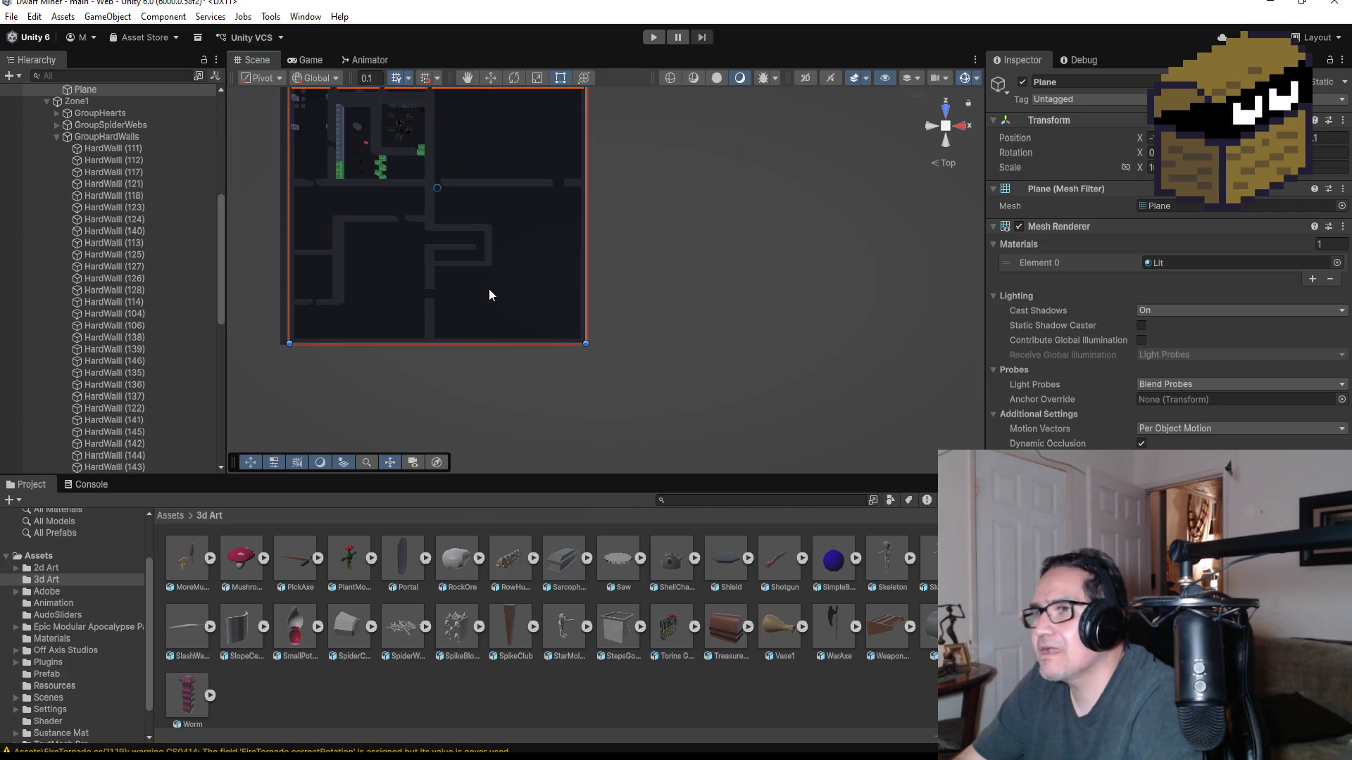
pyautogui.moveTo(488, 289); pyautogui.dragTo(649, 274)
pyautogui.moveTo(664, 218); pyautogui.dragTo(636, 236)
pyautogui.scroll(5, 590, 246)
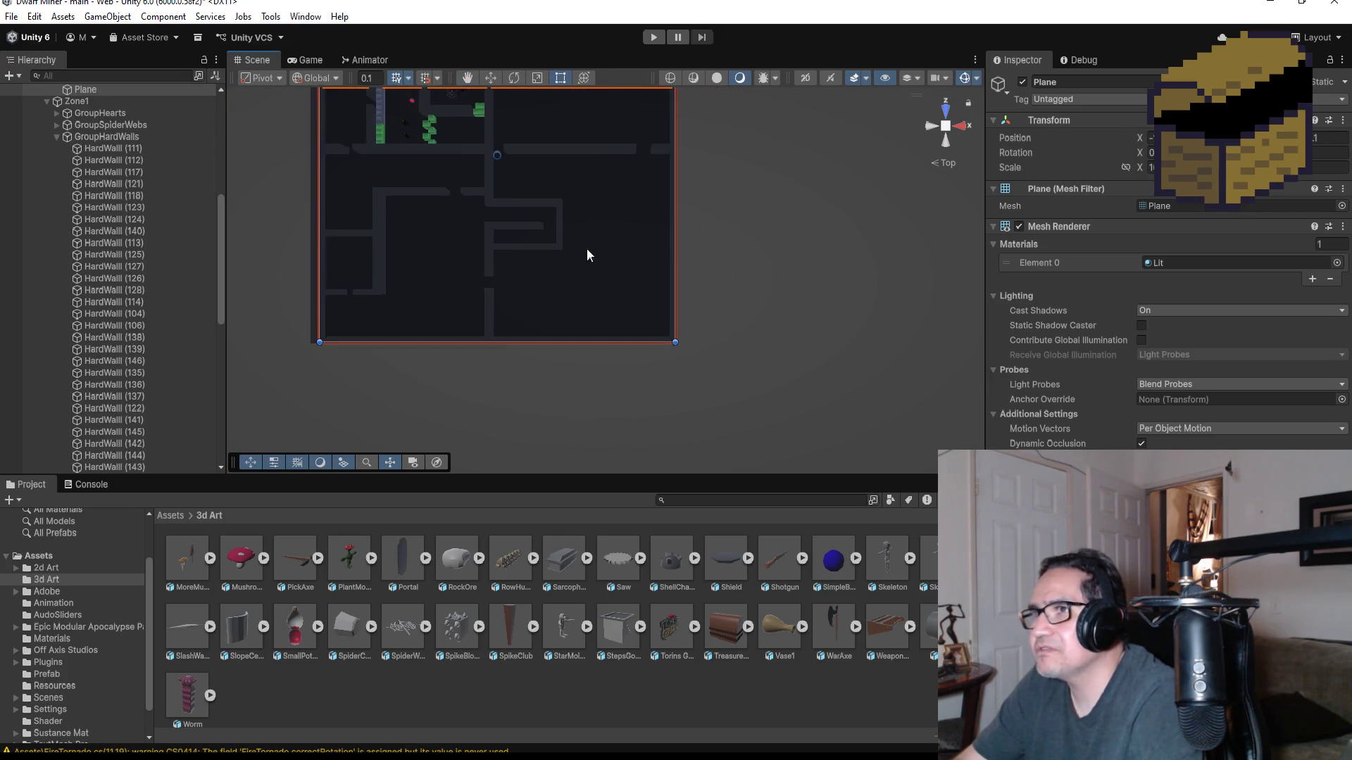
pyautogui.click(504, 234)
pyautogui.scroll(-6, 548, 297)
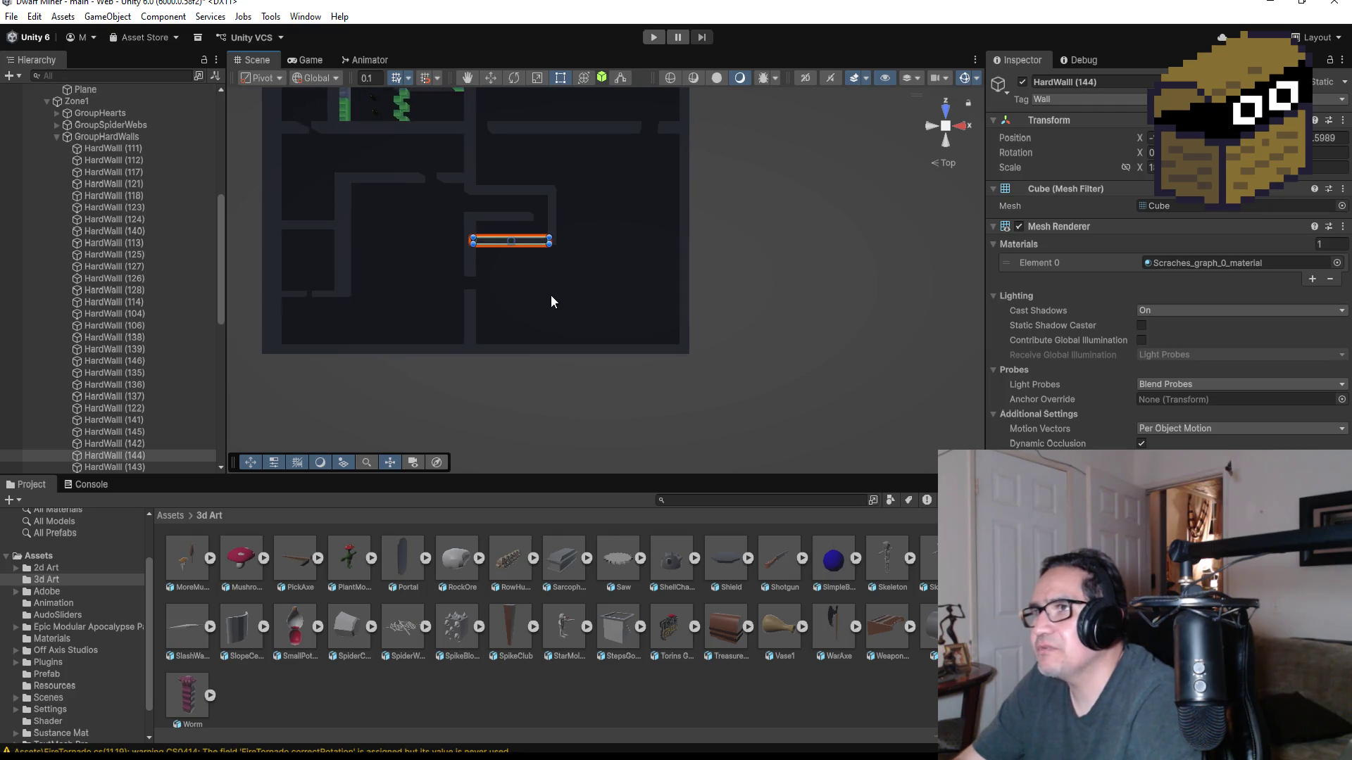
pyautogui.scroll(-1, 605, 183)
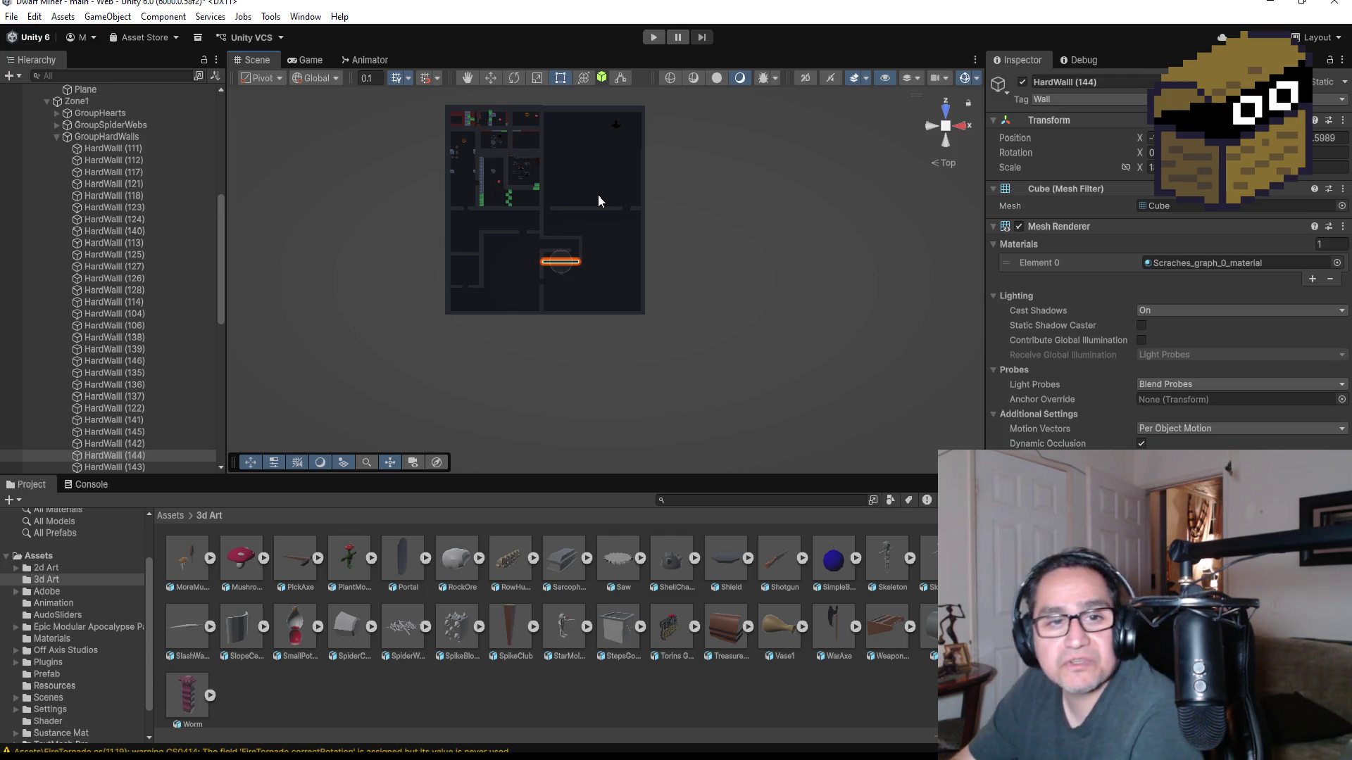
pyautogui.scroll(4, 614, 410)
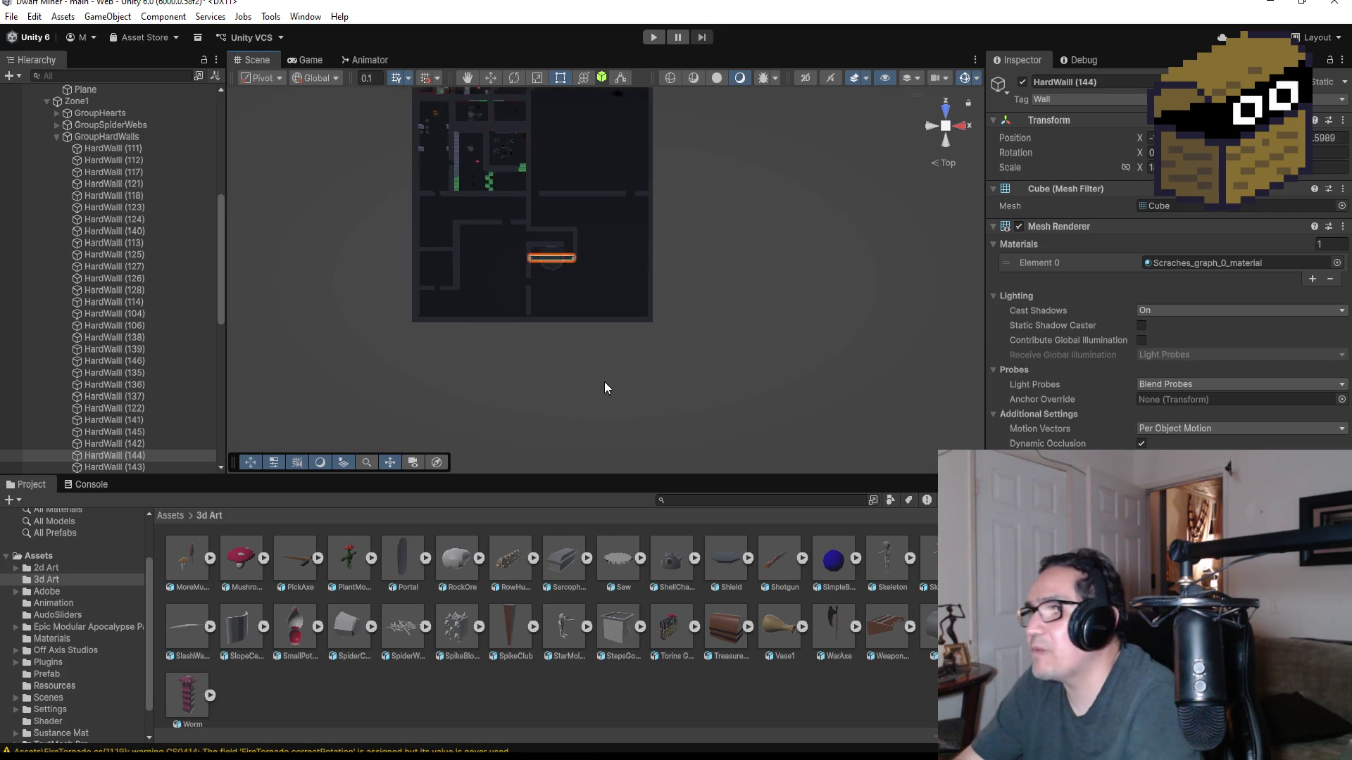
pyautogui.scroll(2, 556, 328)
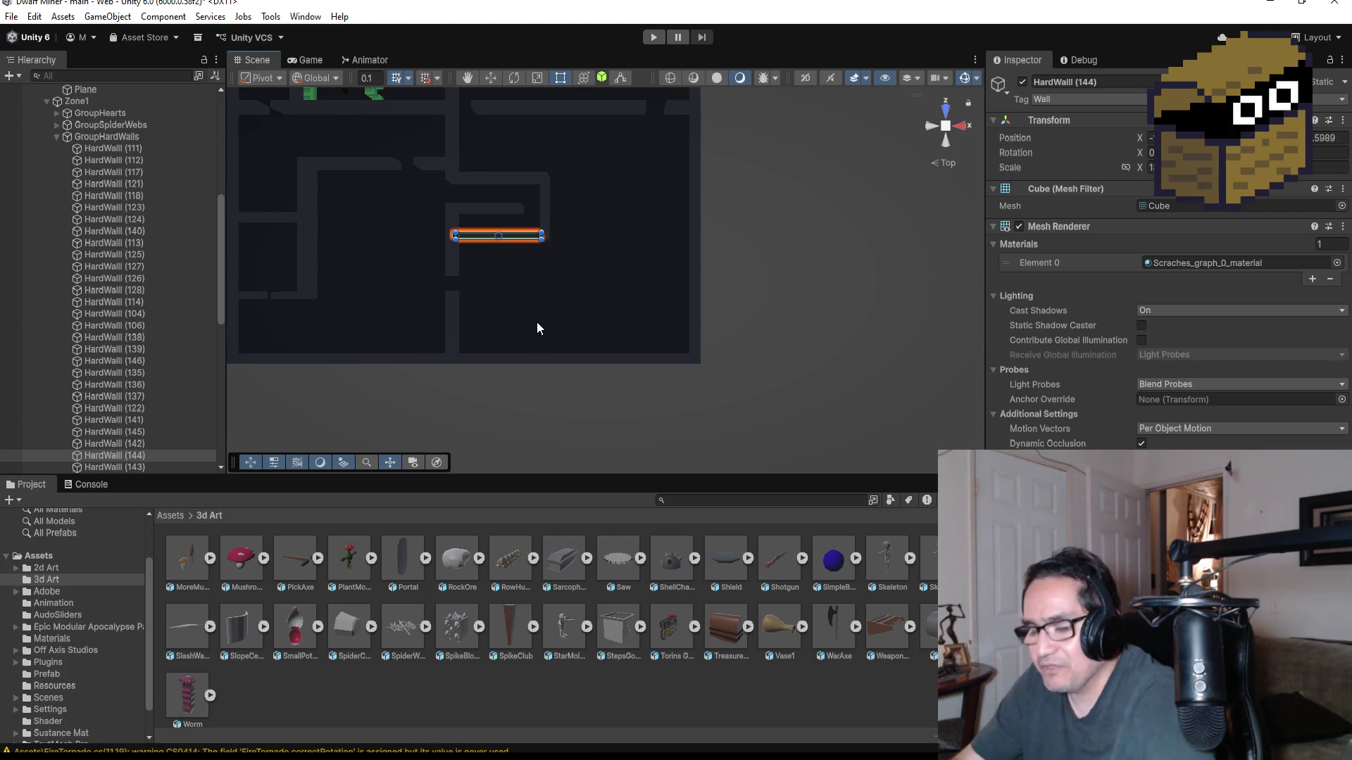
pyautogui.hotkey('ctrl', 'd')
# - Lower the copied wall HardWall (147) into the lower room and vertex-snap it in place
pyautogui.click(490, 79)
pyautogui.moveTo(505, 178)
pyautogui.mouseDown()
pyautogui.moveTo(505, 239)
pyautogui.moveTo(813, 227)
pyautogui.moveTo(857, 247)
pyautogui.moveTo(772, 305)
pyautogui.moveTo(614, 312)
pyautogui.moveTo(520, 280)
pyautogui.mouseUp()
pyautogui.press('f')
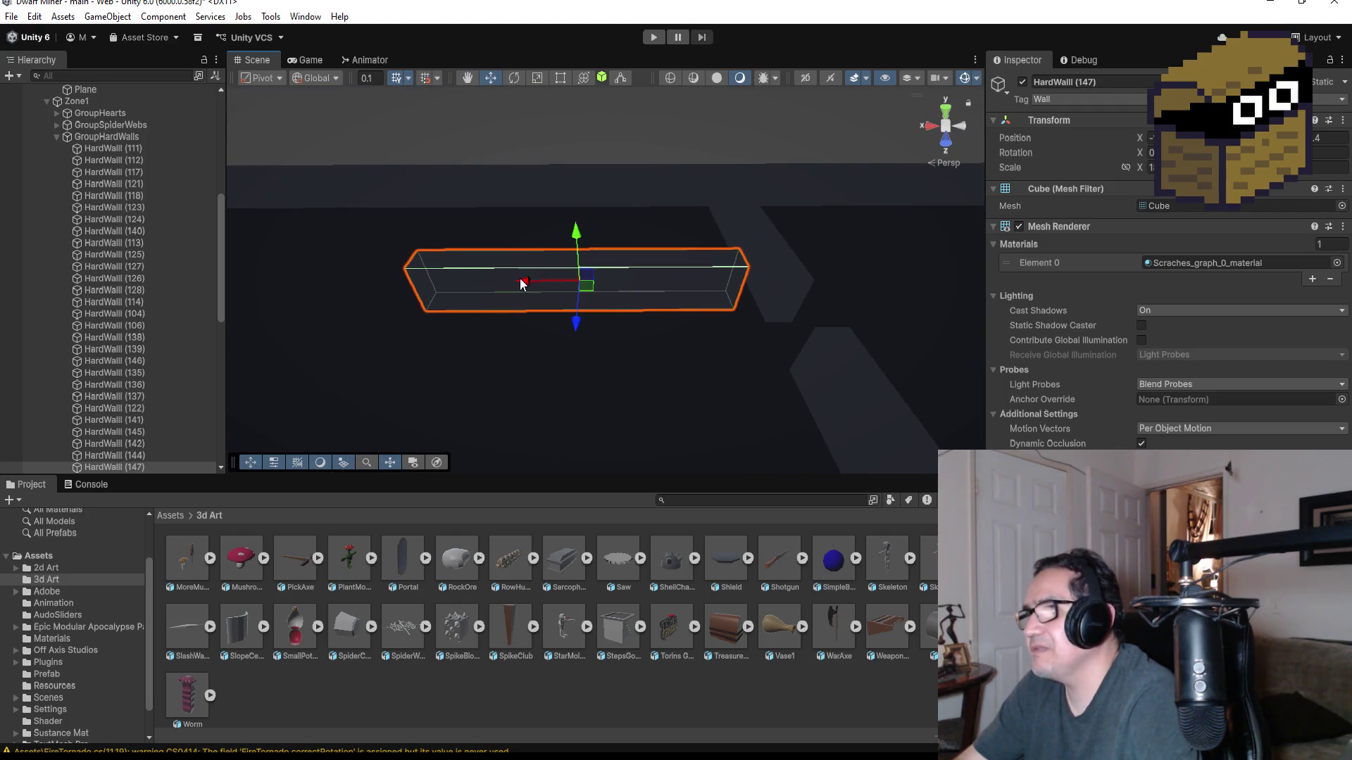
pyautogui.press('v')
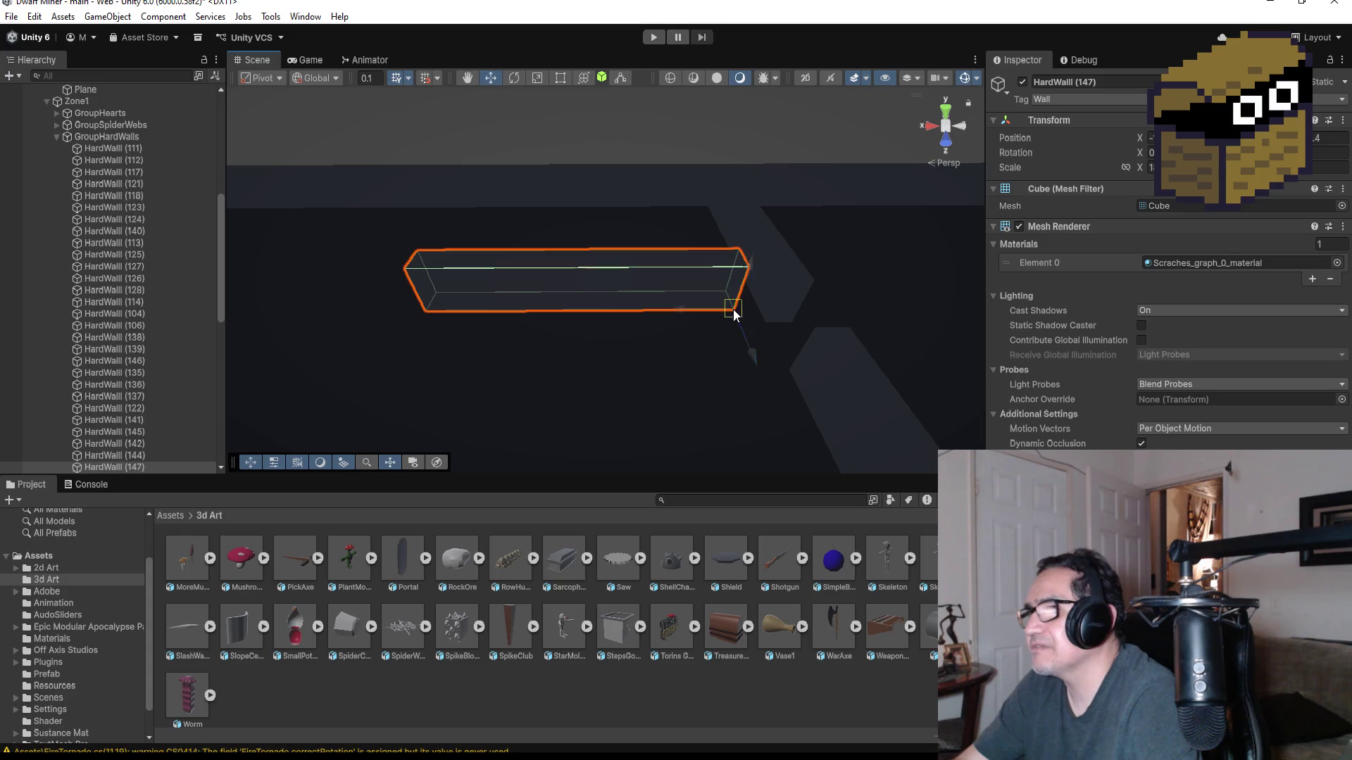
pyautogui.scroll(-3, 805, 331)
pyautogui.moveTo(805, 331)
pyautogui.mouseDown()
pyautogui.moveTo(702, 319)
pyautogui.moveTo(753, 289)
pyautogui.moveTo(655, 386)
pyautogui.moveTo(807, 376)
pyautogui.moveTo(836, 414)
pyautogui.moveTo(851, 406)
pyautogui.mouseUp()
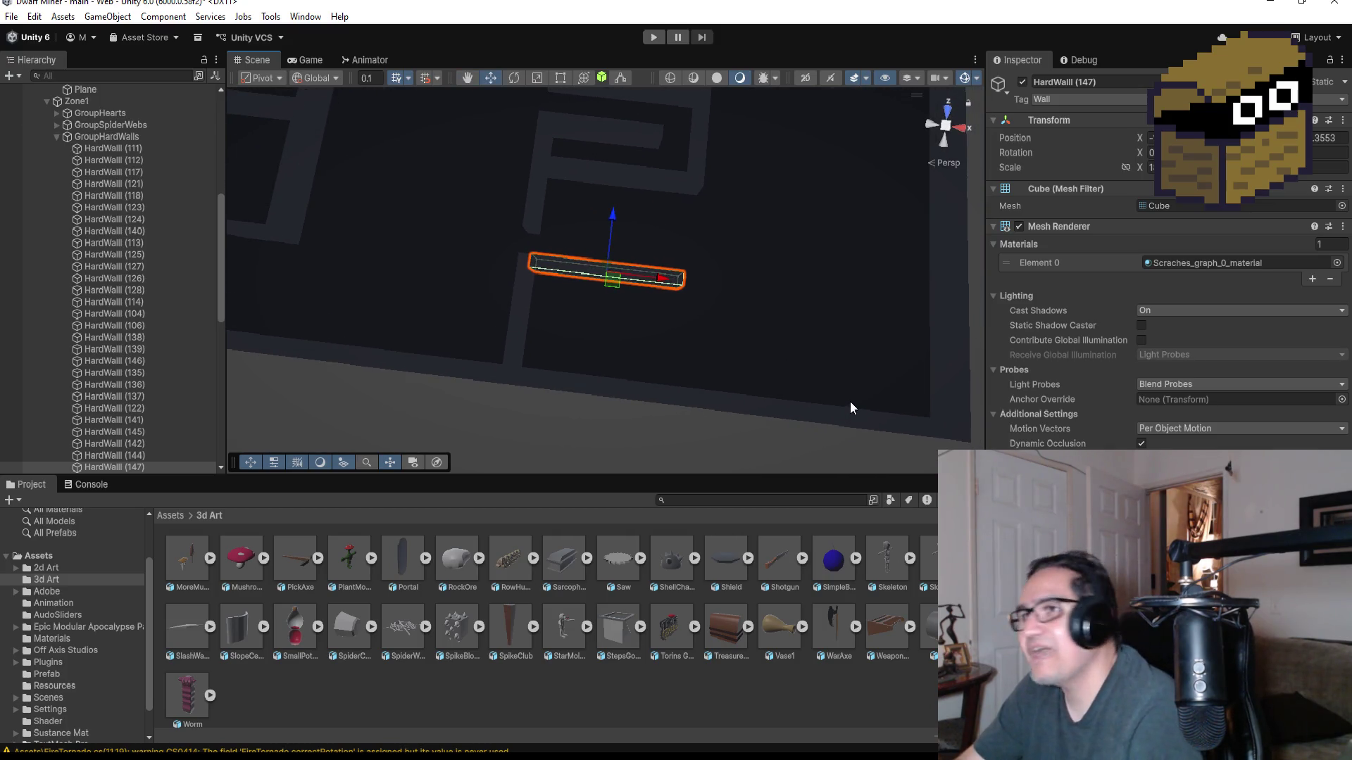
pyautogui.scroll(-5, 720, 293)
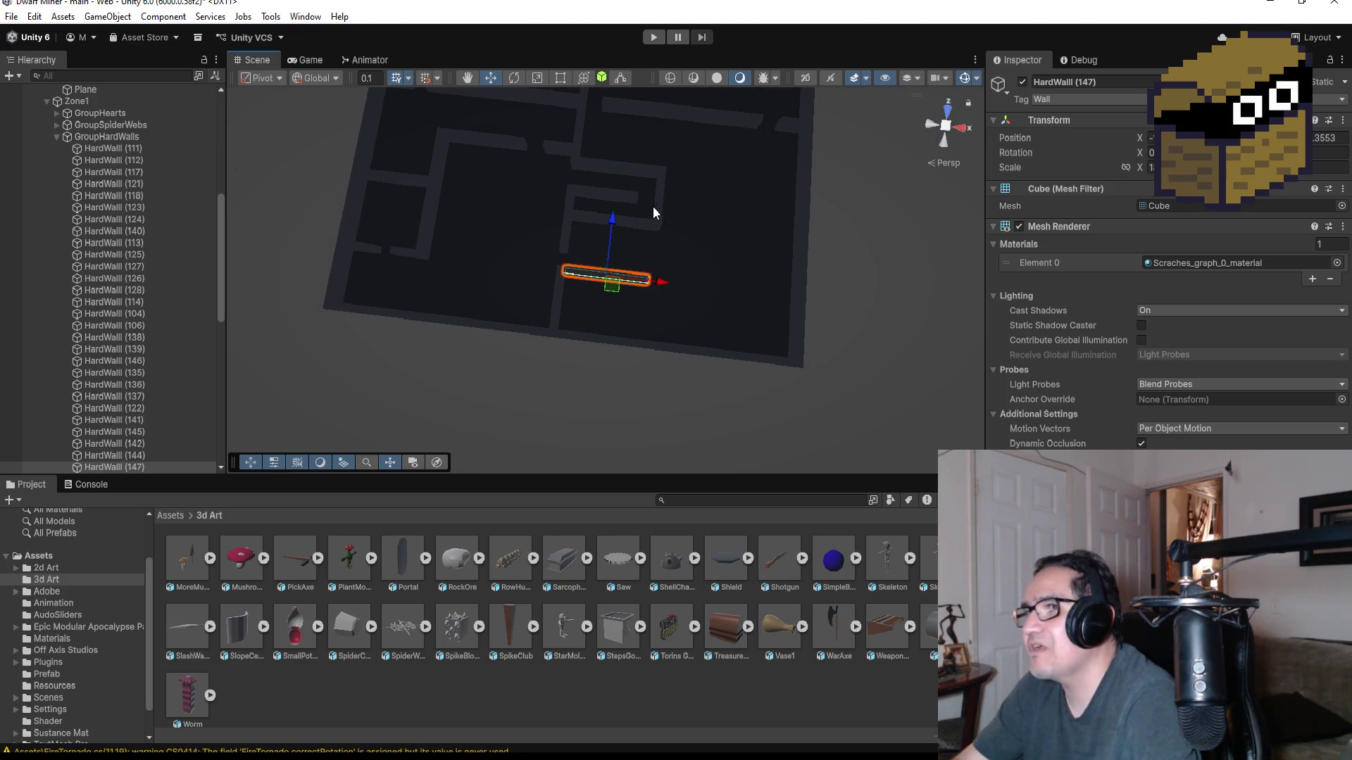
pyautogui.click(662, 189)
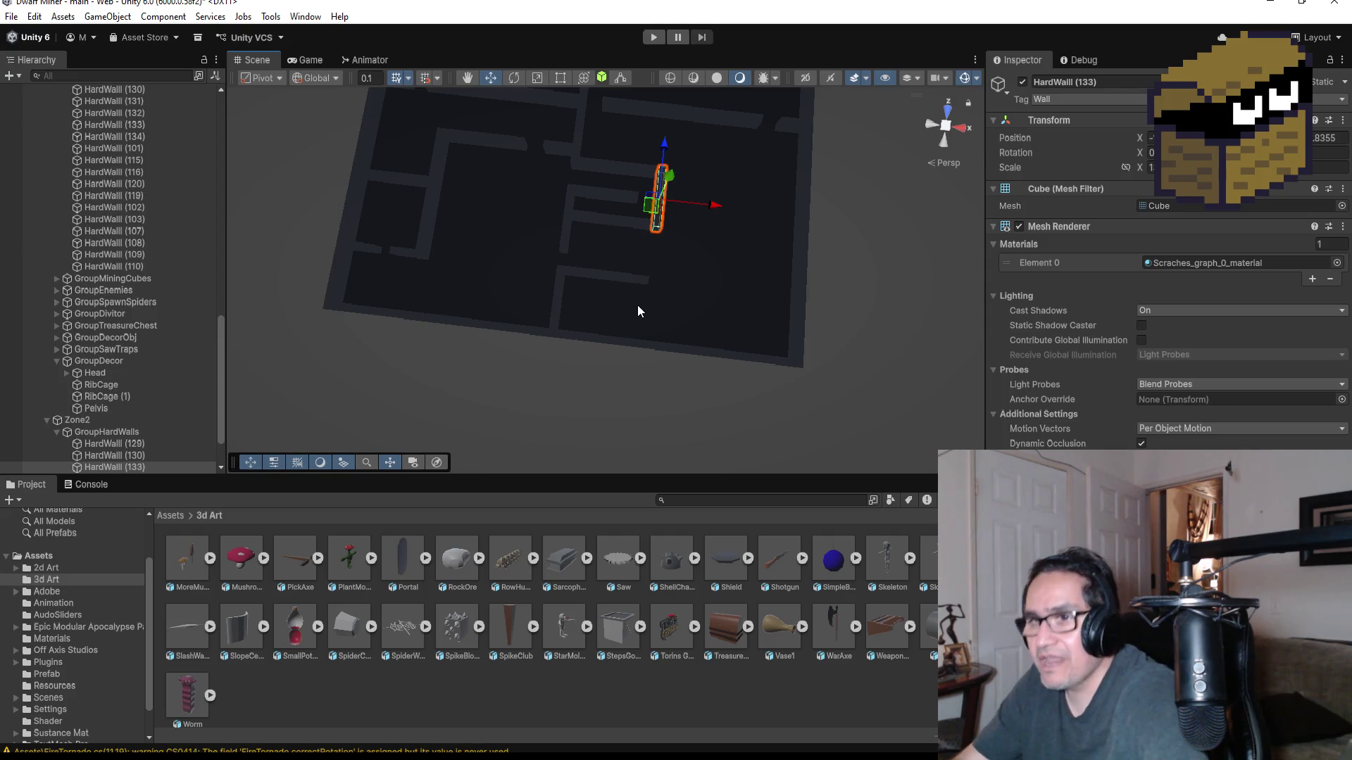
# - Duplicate HardWall (133) as HardWall (134) and move it down the map along Z
pyautogui.hotkey('ctrl', 'd')
pyautogui.moveTo(665, 144); pyautogui.dragTo(662, 252)
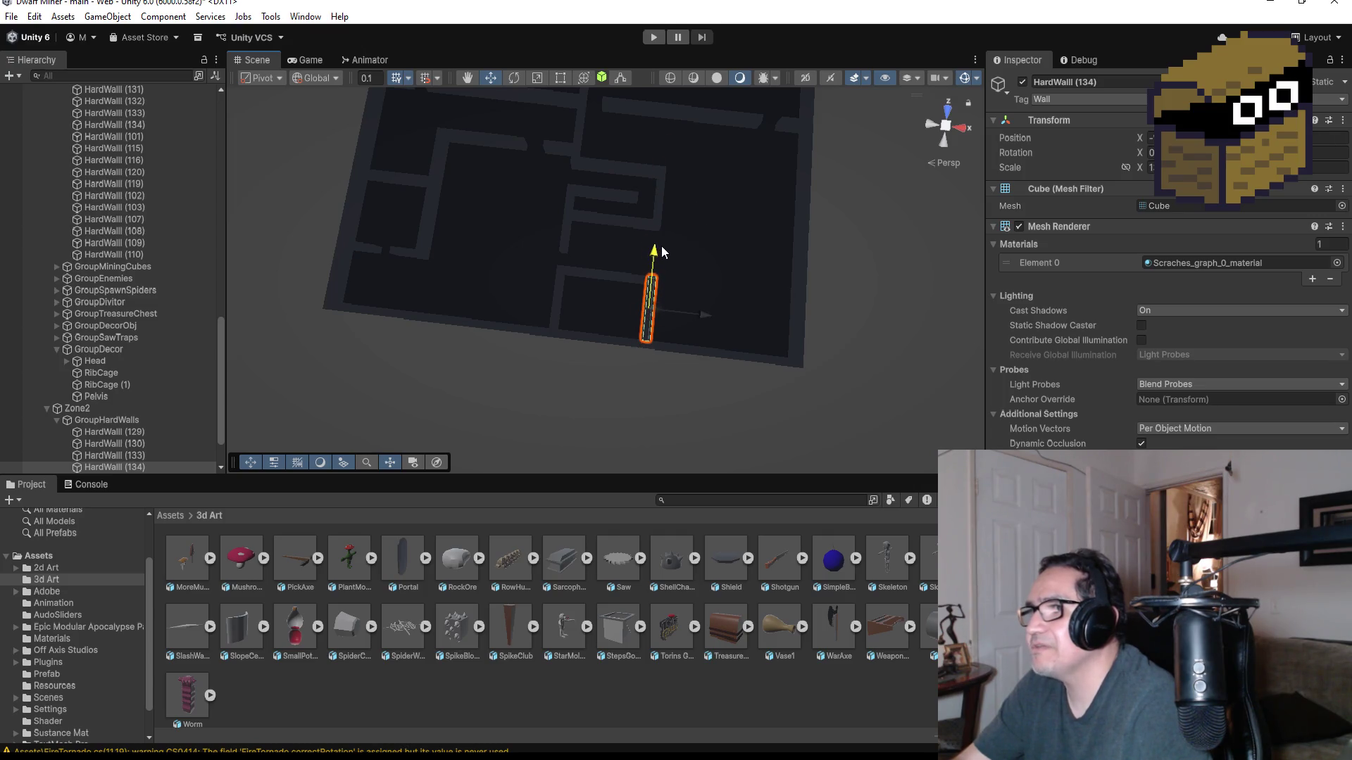
pyautogui.press('f')
pyautogui.moveTo(799, 172)
pyautogui.keyDown('alt'); pyautogui.mouseDown()
pyautogui.moveTo(714, 248)
pyautogui.moveTo(649, 167)
pyautogui.mouseUp(); pyautogui.keyUp('alt')
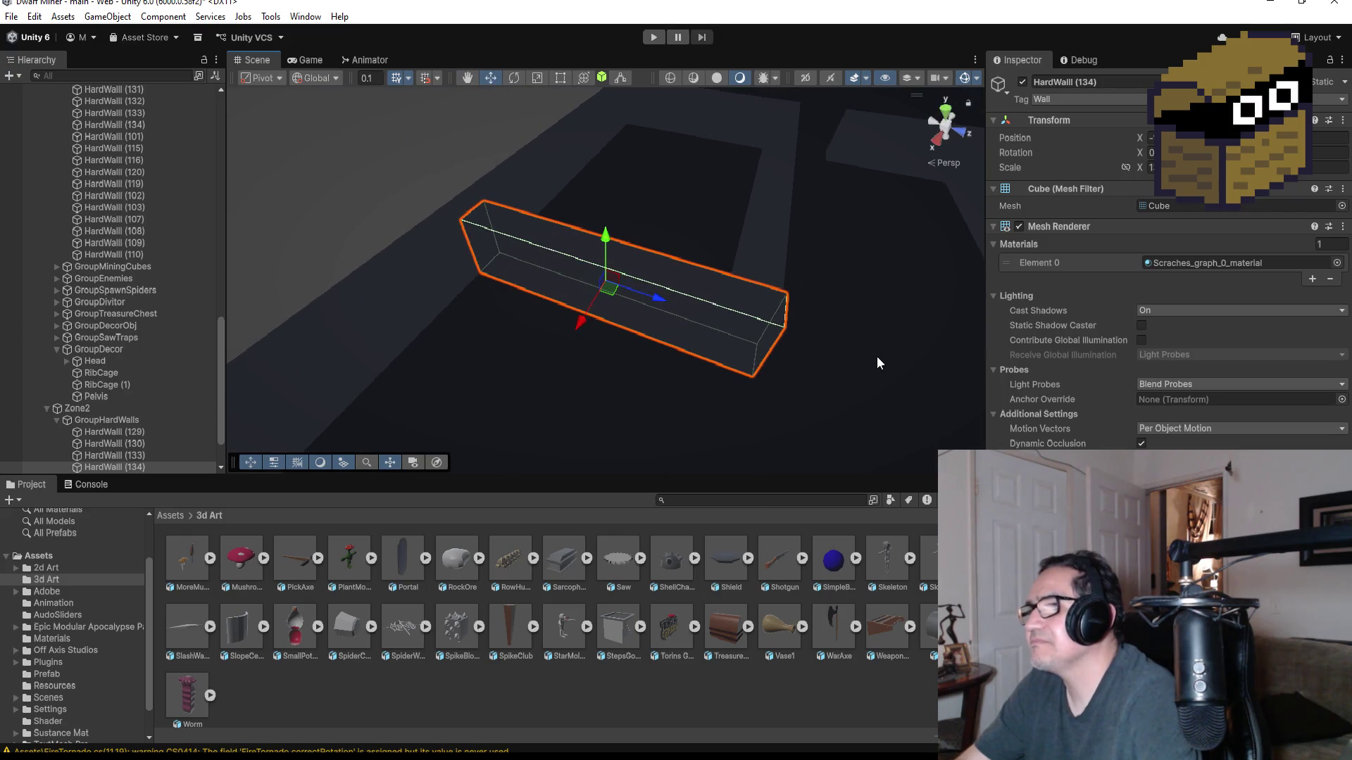
# - Vertex-snap HardWall (134)'s corner onto the adjoining wall to close the lower corridor, then return to Top view
pyautogui.keyDown('alt'); pyautogui.moveTo(865, 327); pyautogui.dragTo(735, 237); pyautogui.keyUp('alt')
pyautogui.moveTo(650, 310)
pyautogui.mouseDown()
pyautogui.moveTo(604, 264)
pyautogui.moveTo(630, 285)
pyautogui.mouseUp()
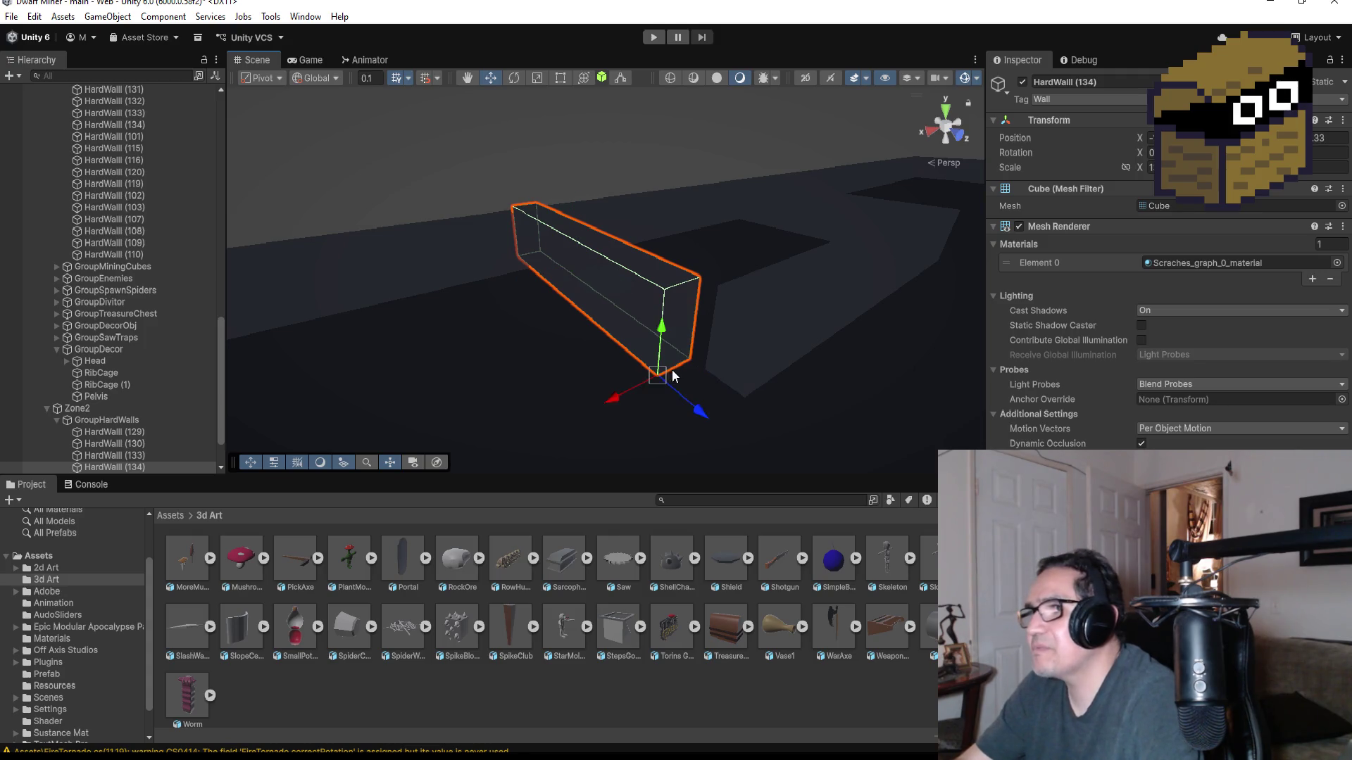
pyautogui.moveTo(696, 377); pyautogui.dragTo(725, 391)
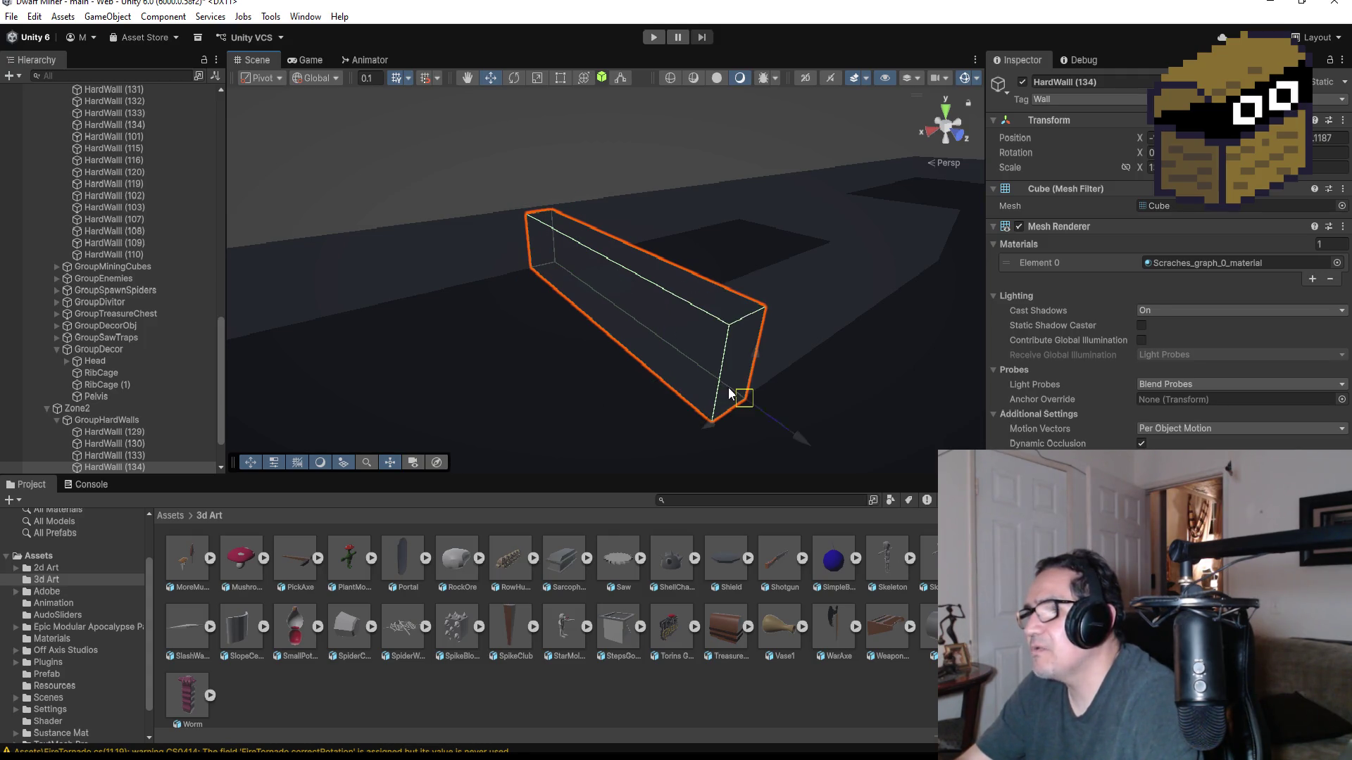
pyautogui.moveTo(690, 234)
pyautogui.keyDown('alt'); pyautogui.mouseDown()
pyautogui.moveTo(751, 269)
pyautogui.moveTo(705, 323)
pyautogui.moveTo(986, 340)
pyautogui.mouseUp(); pyautogui.keyUp('alt')
pyautogui.click(948, 117)
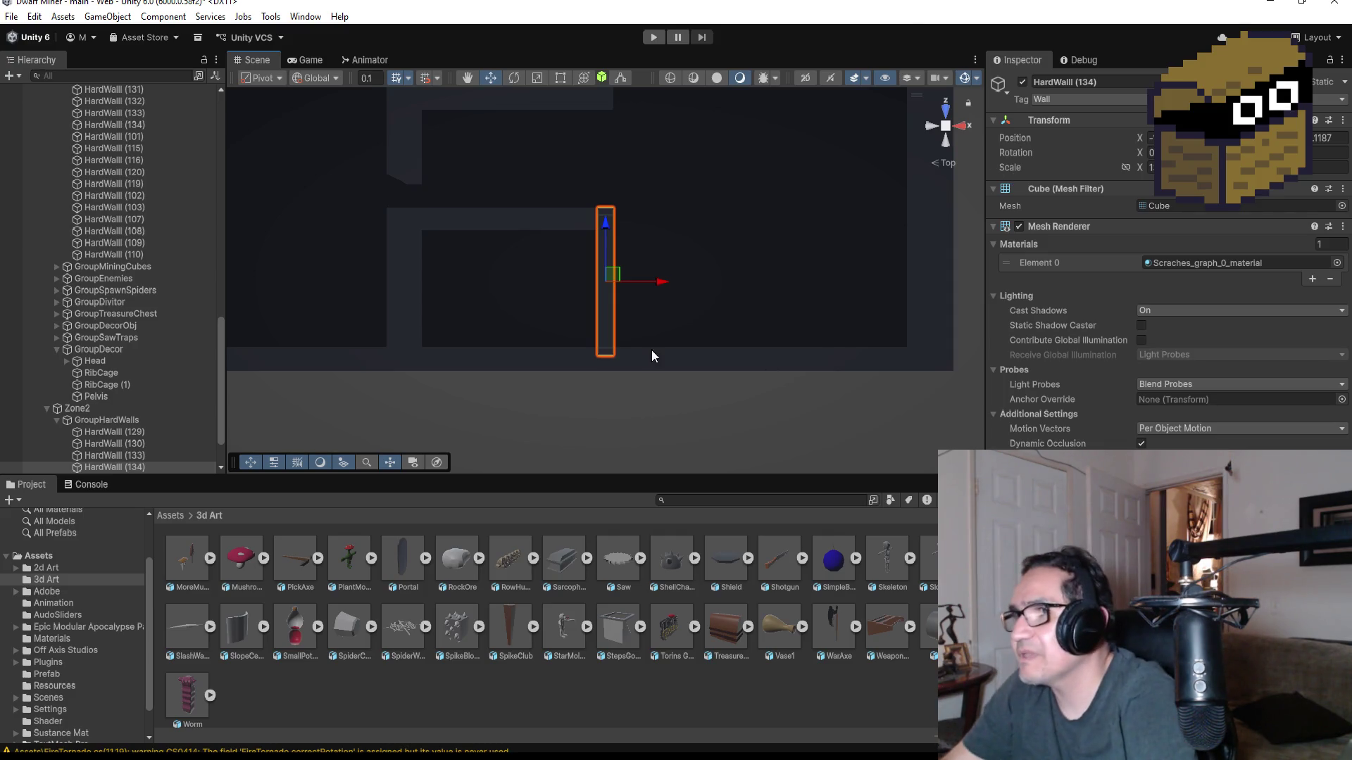
pyautogui.scroll(-3, 669, 323)
pyautogui.scroll(4, 700, 209)
pyautogui.scroll(-5, 700, 204)
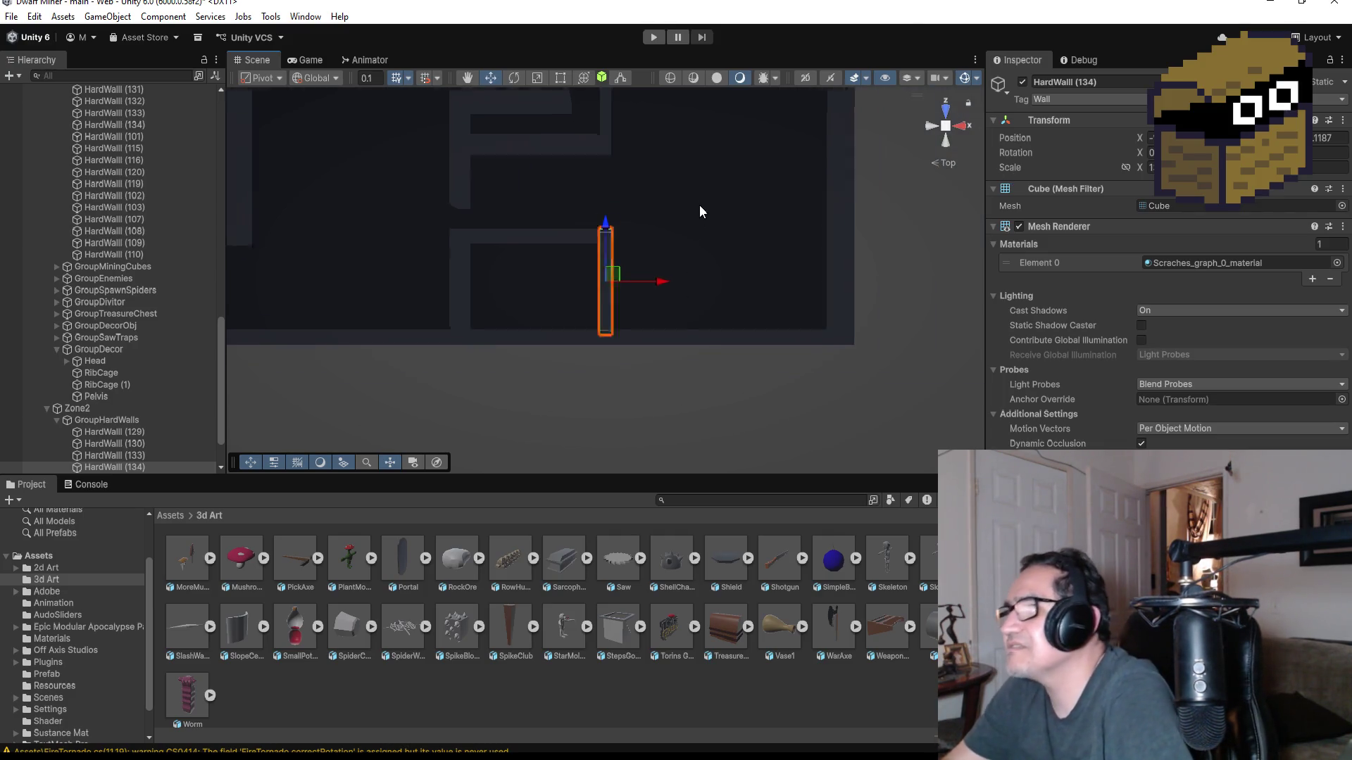
pyautogui.scroll(-2, 697, 245)
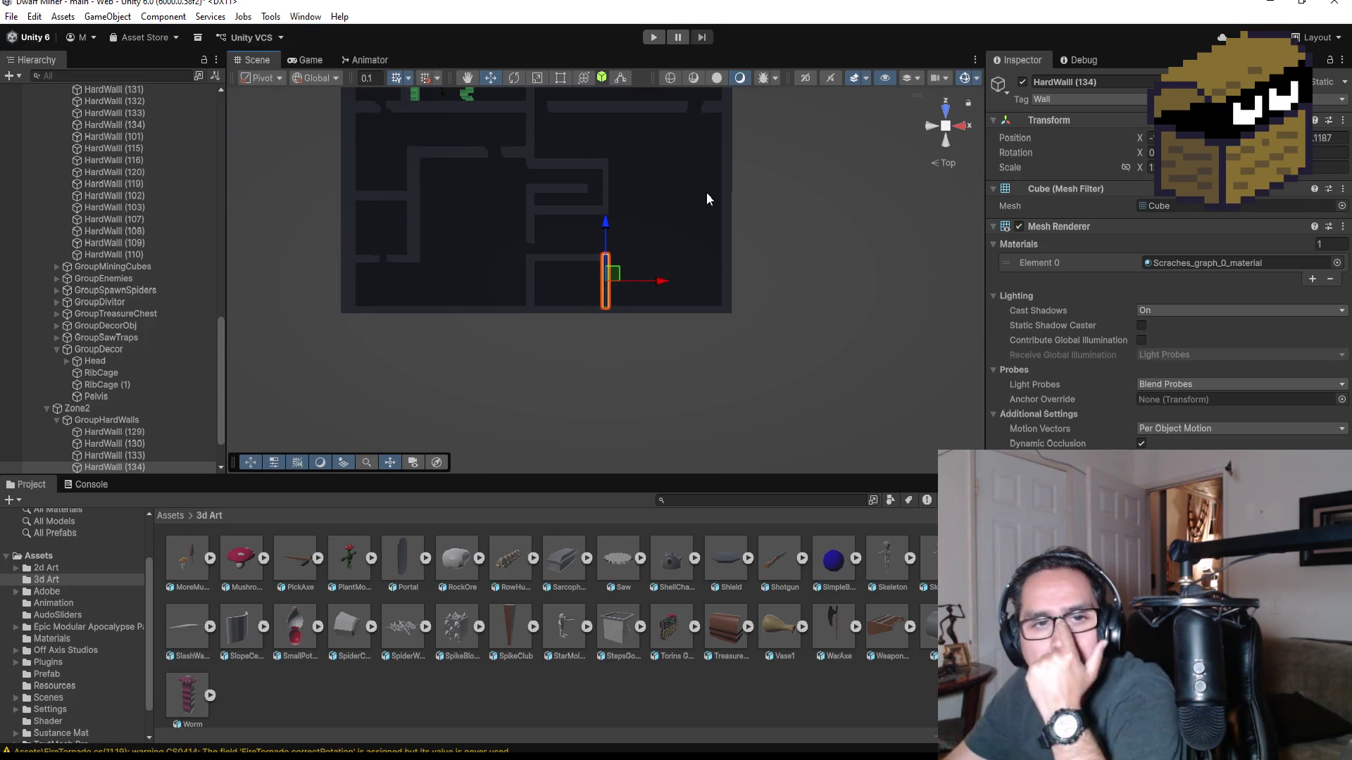
pyautogui.scroll(3, 611, 201)
pyautogui.click(604, 187)
pyautogui.scroll(-2, 626, 189)
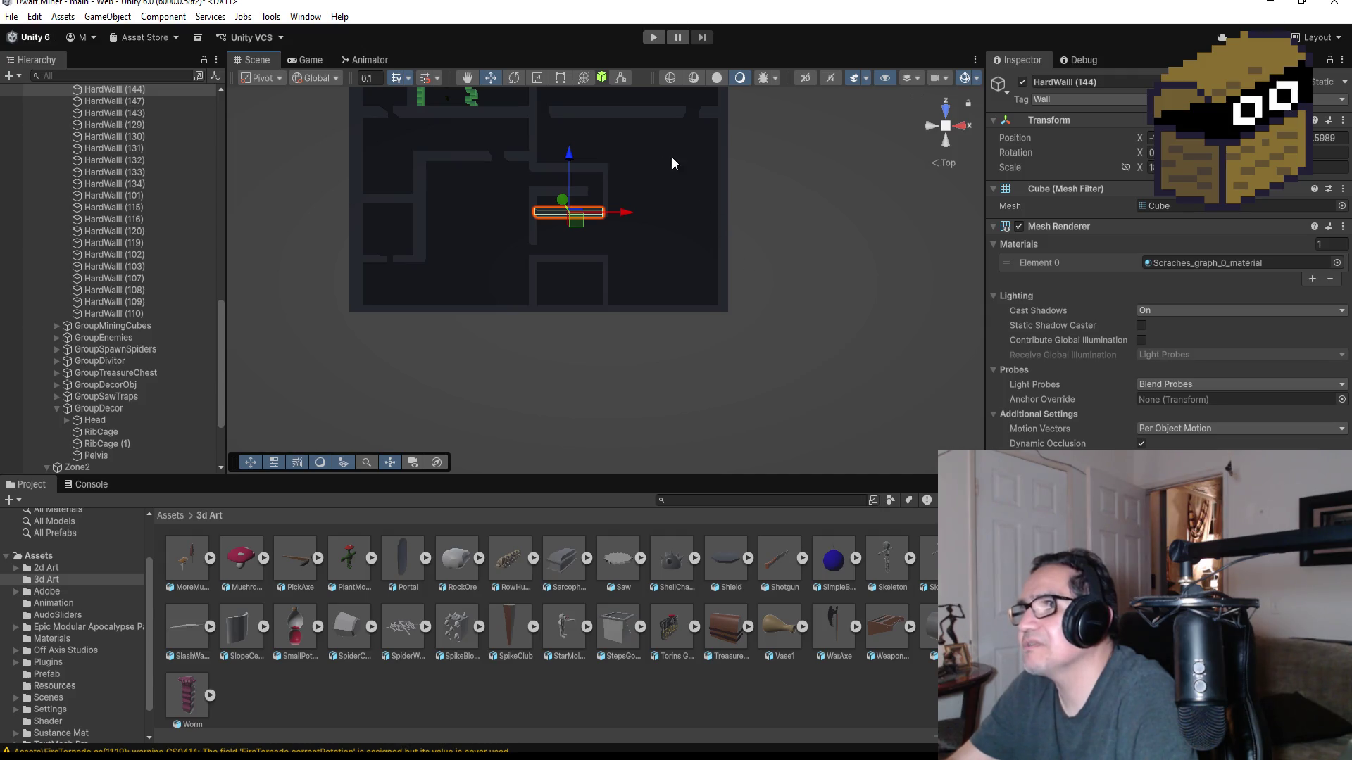
pyautogui.moveTo(679, 146); pyautogui.dragTo(643, 285)
pyautogui.scroll(5, 644, 286)
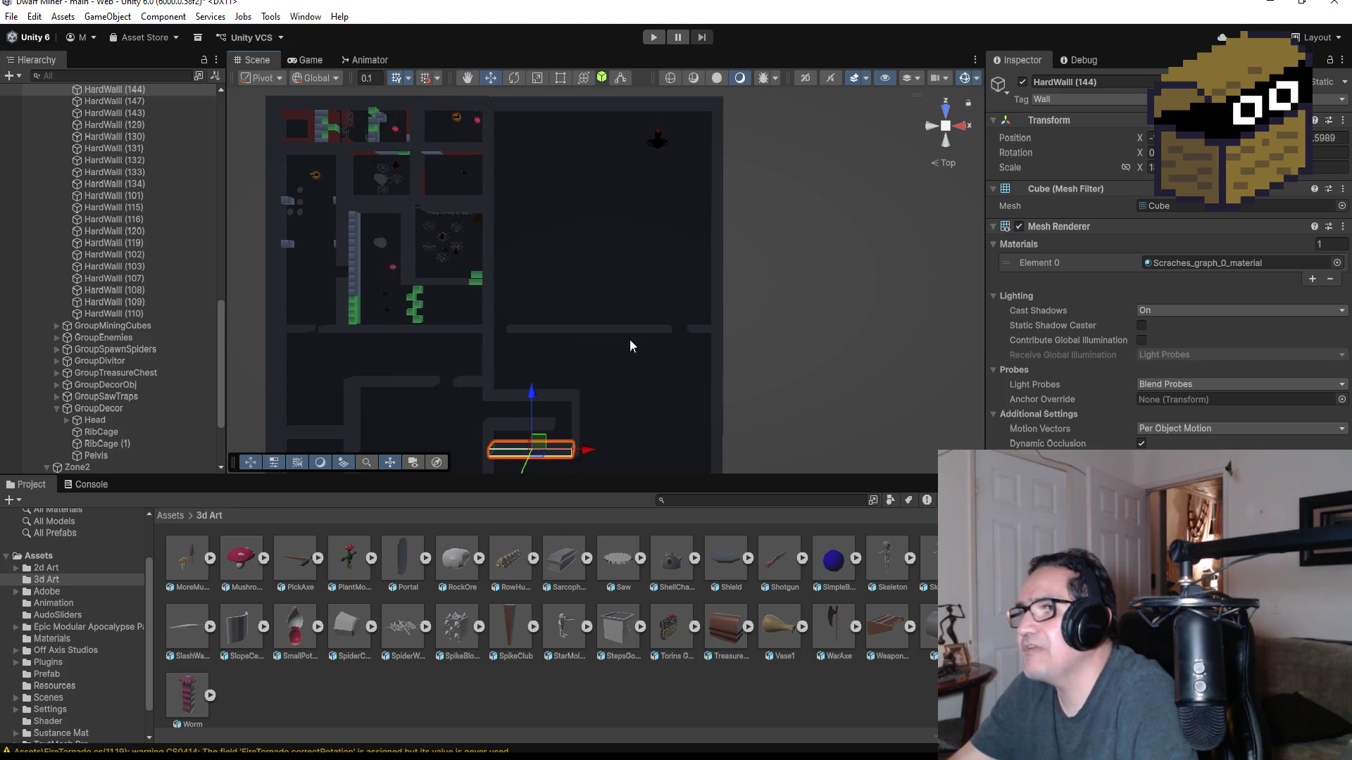
pyautogui.click(667, 113)
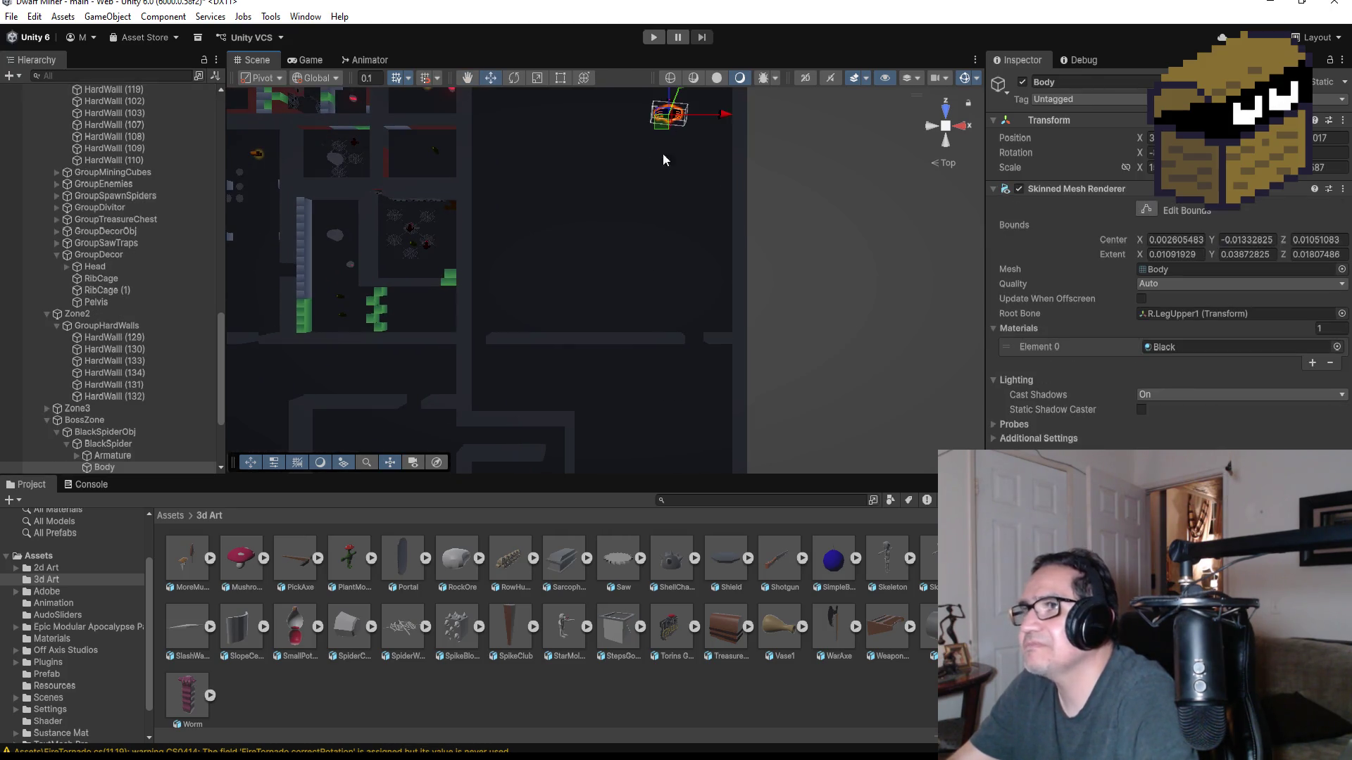
# - Select BlackSpider through pos (7) together inside the BlackSpiderObj group in the Hierarchy
pyautogui.scroll(-3, 142, 387)
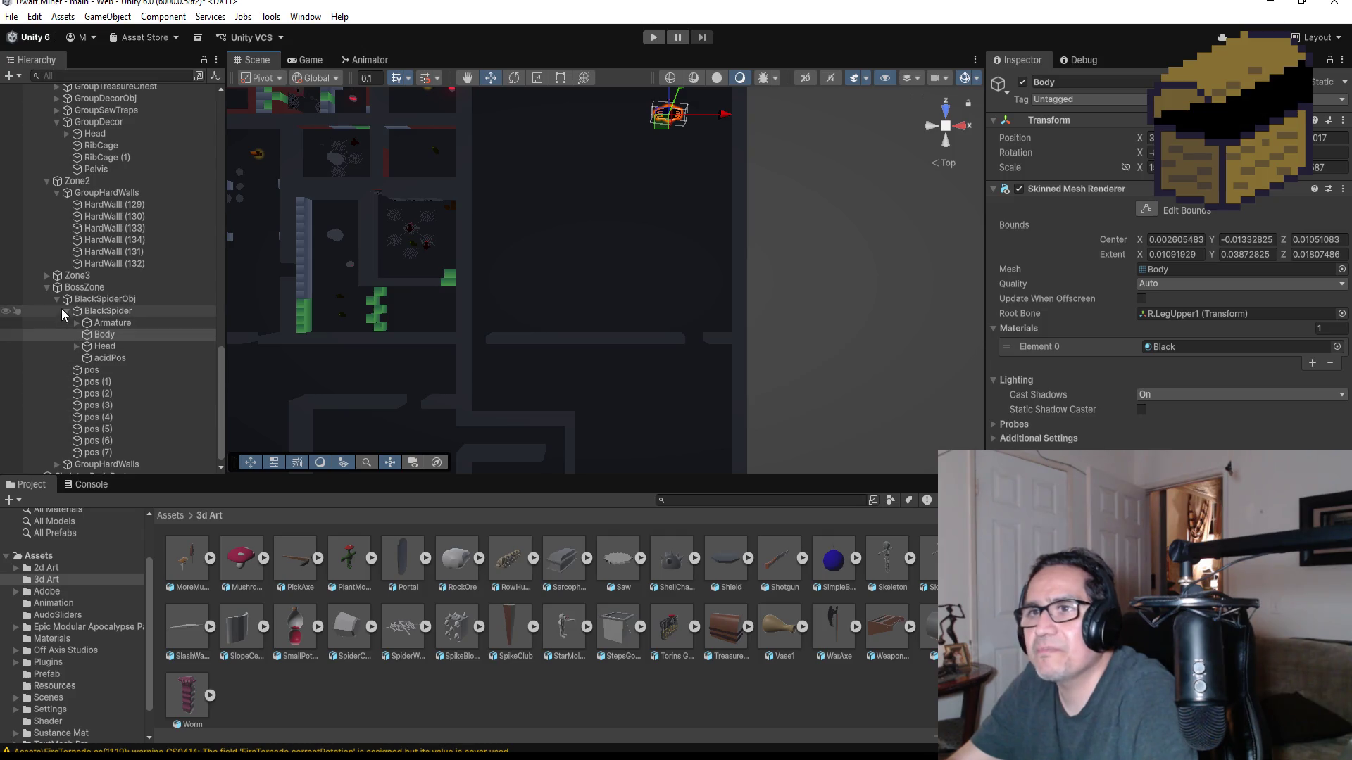
pyautogui.click(73, 299)
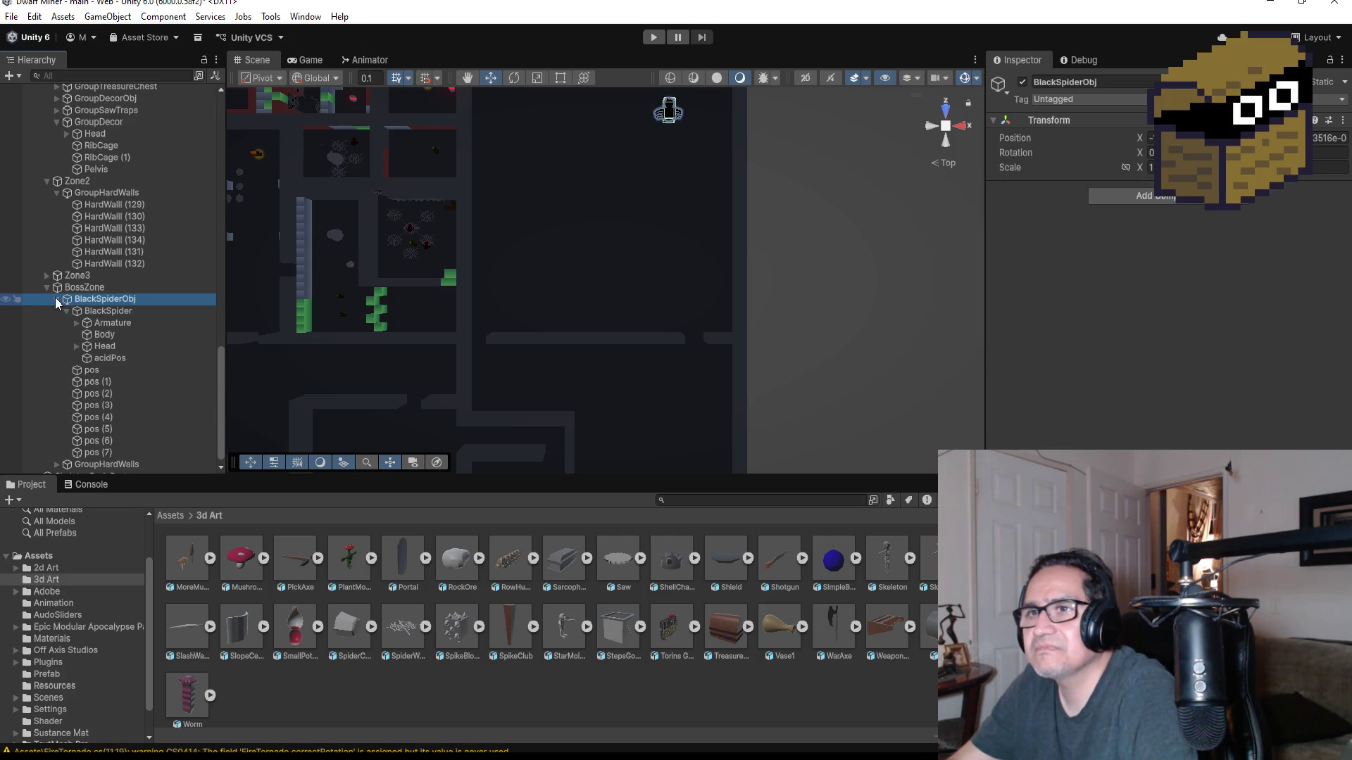
pyautogui.click(57, 299)
pyautogui.scroll(-1, 668, 184)
pyautogui.scroll(-1, 668, 184)
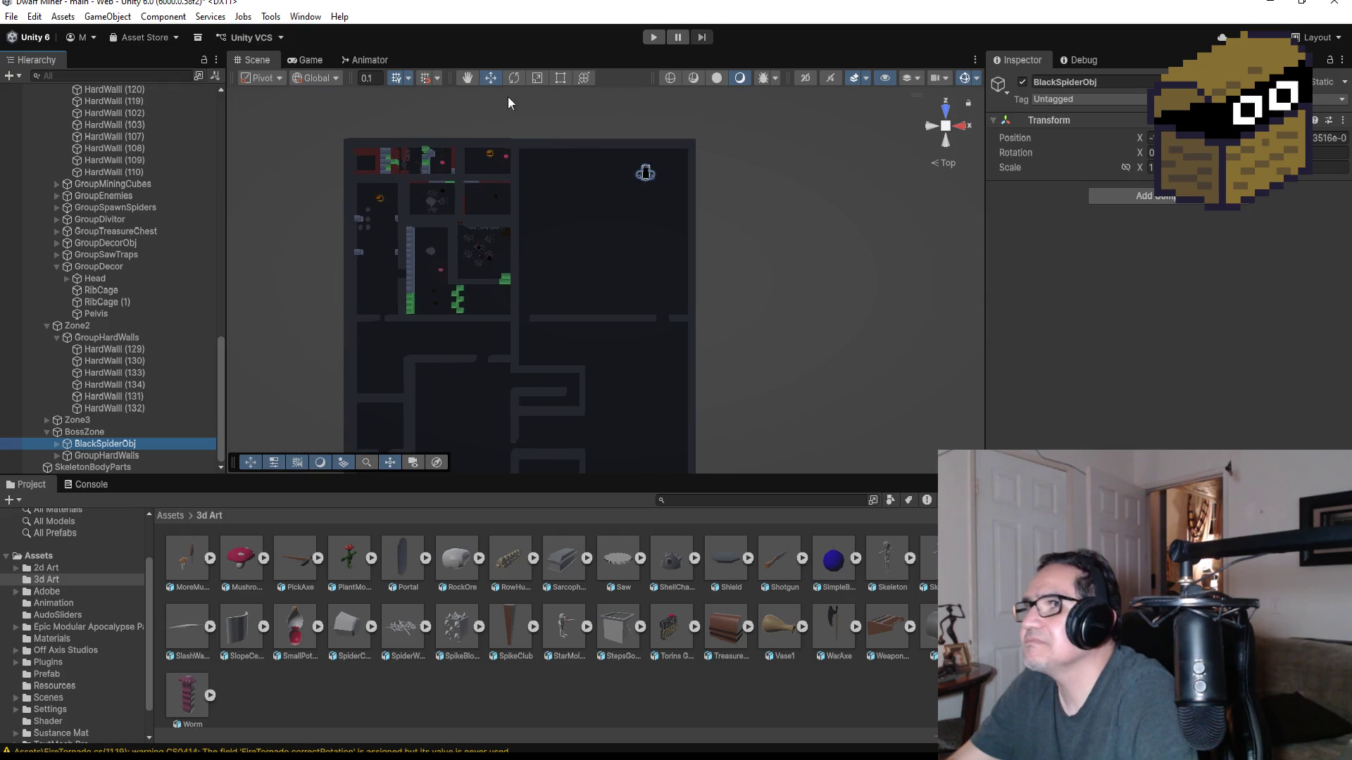
pyautogui.click(491, 78)
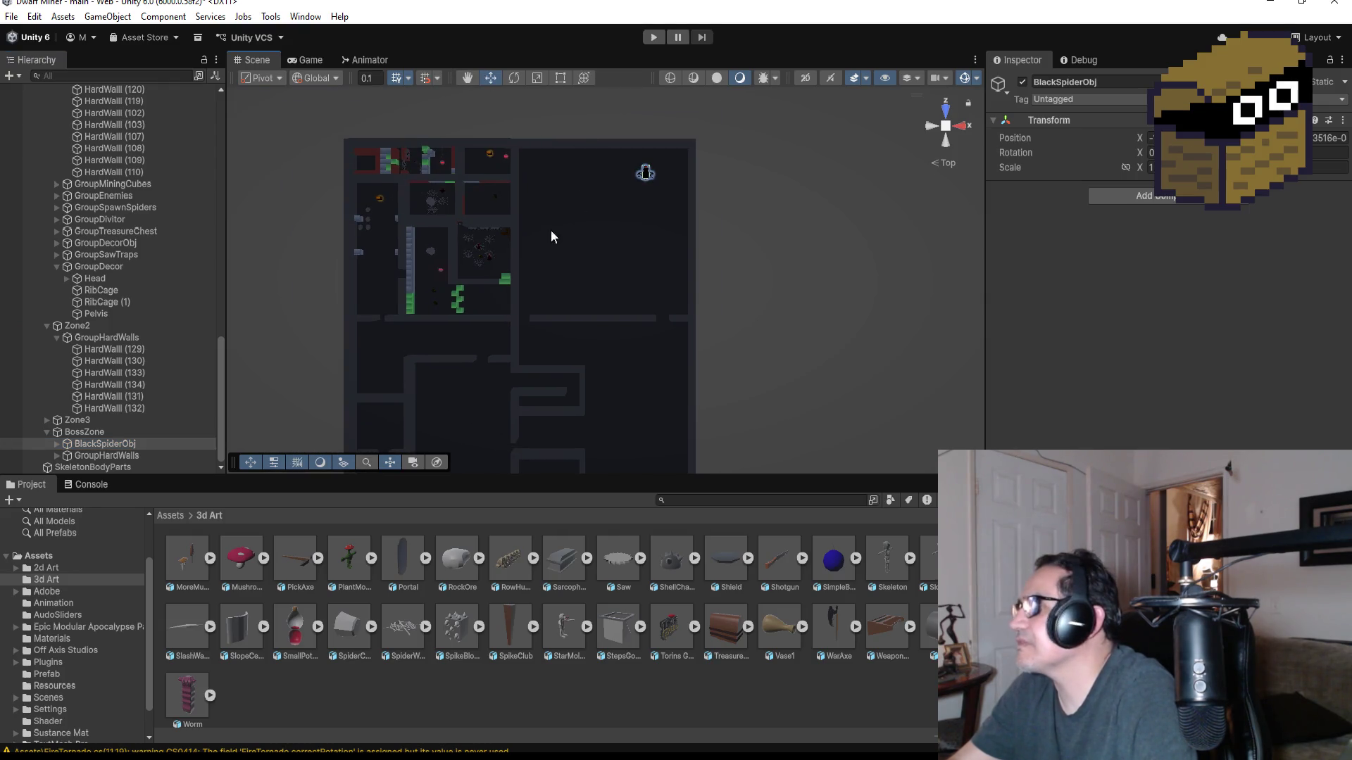
pyautogui.click(56, 442)
pyautogui.click(109, 456)
pyautogui.scroll(-5, 136, 442)
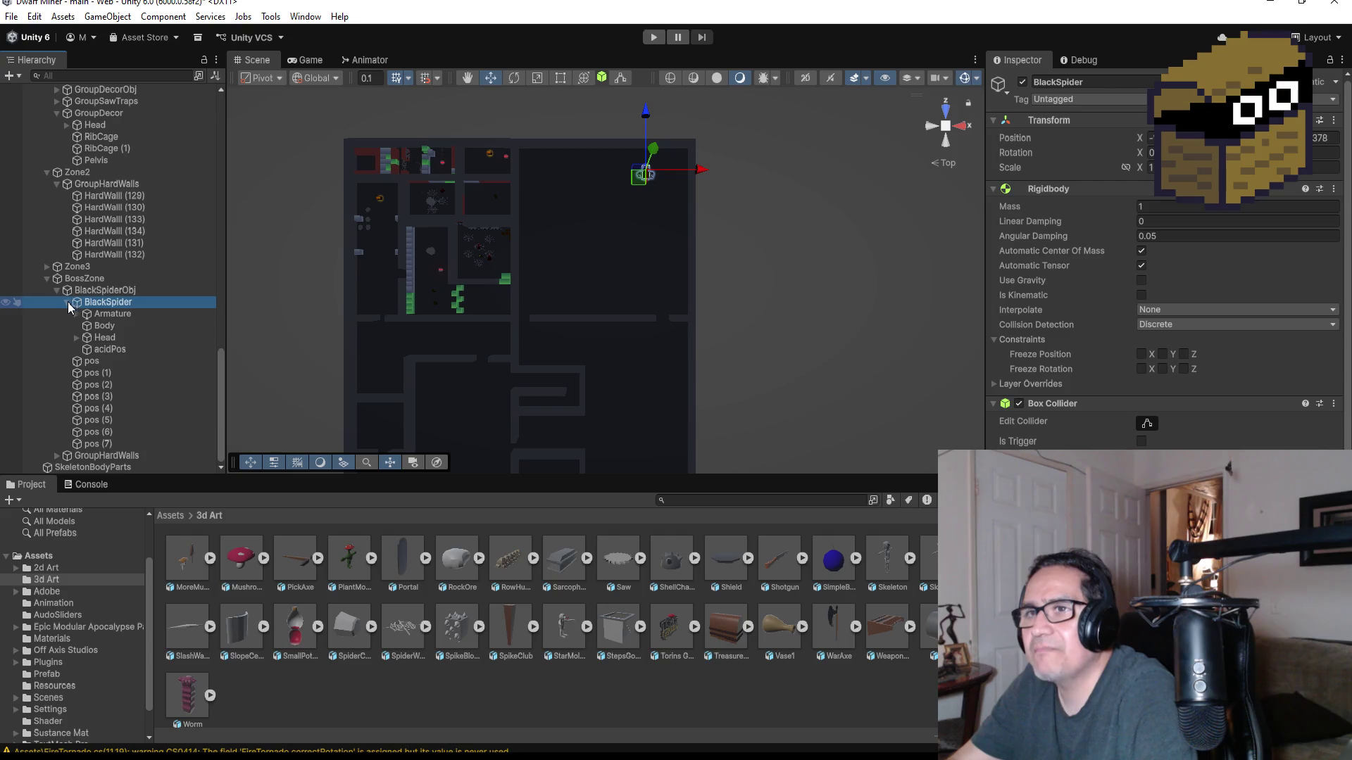
pyautogui.click(67, 302)
pyautogui.keyDown('shift'); pyautogui.click(112, 444); pyautogui.keyUp('shift')
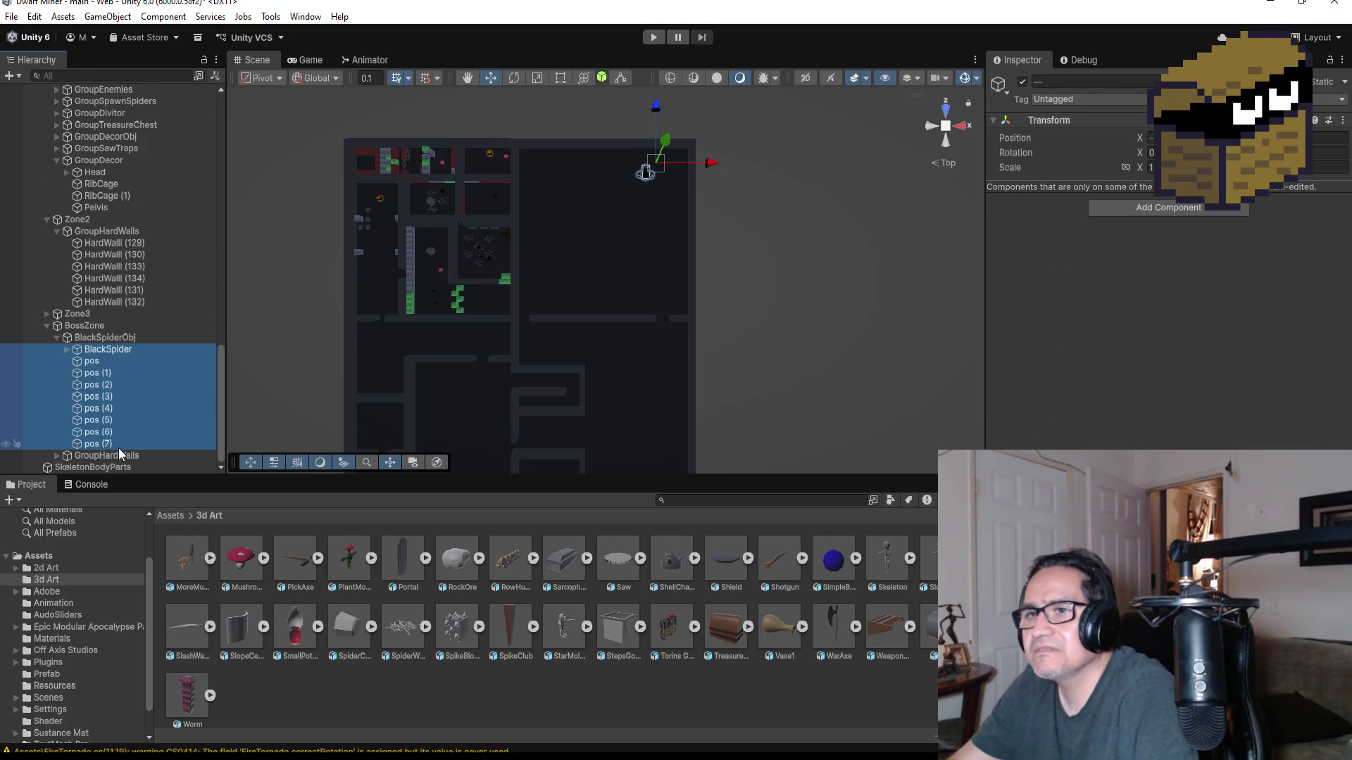
# - Move the BlackSpider and its eight pos points down and left into the new open area
pyautogui.moveTo(655, 107); pyautogui.dragTo(642, 219)
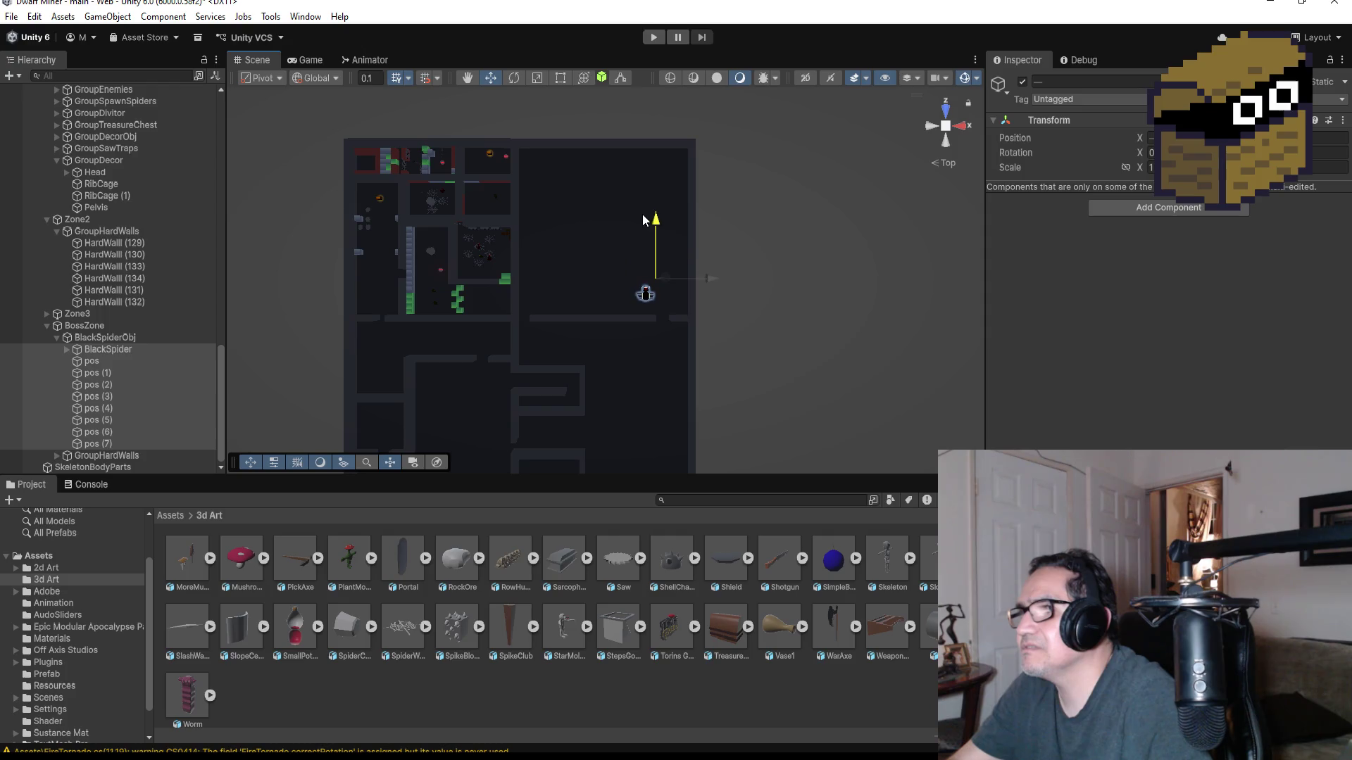
pyautogui.moveTo(715, 294); pyautogui.dragTo(686, 293)
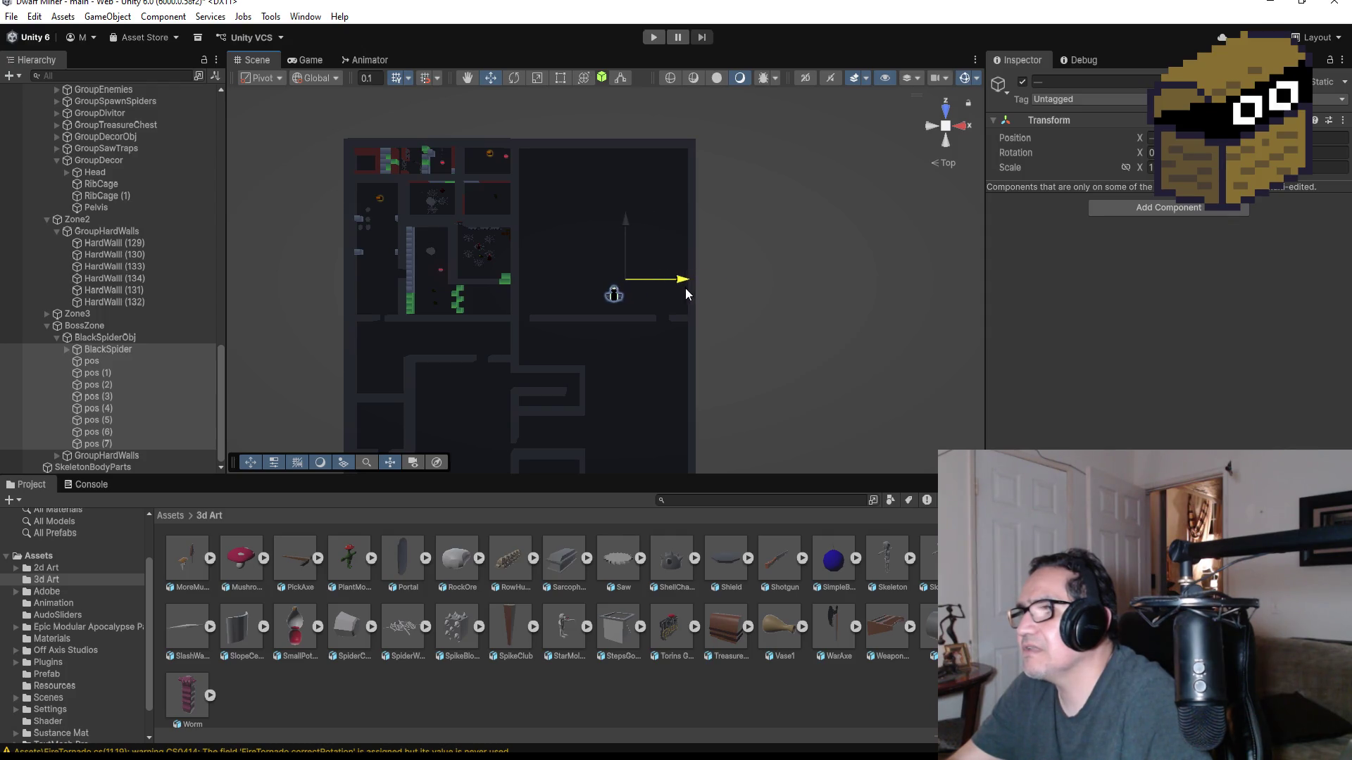
pyautogui.moveTo(625, 224); pyautogui.dragTo(623, 208)
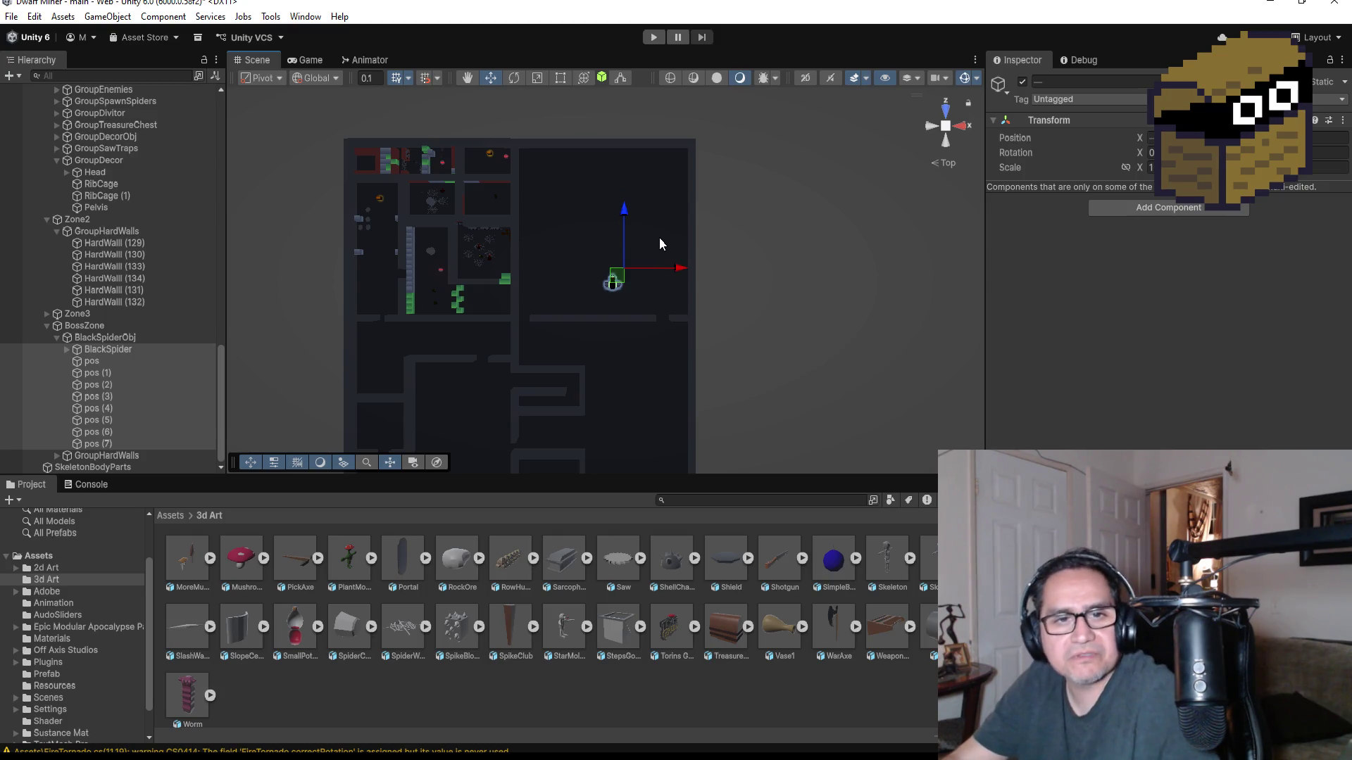
pyautogui.scroll(5, 662, 278)
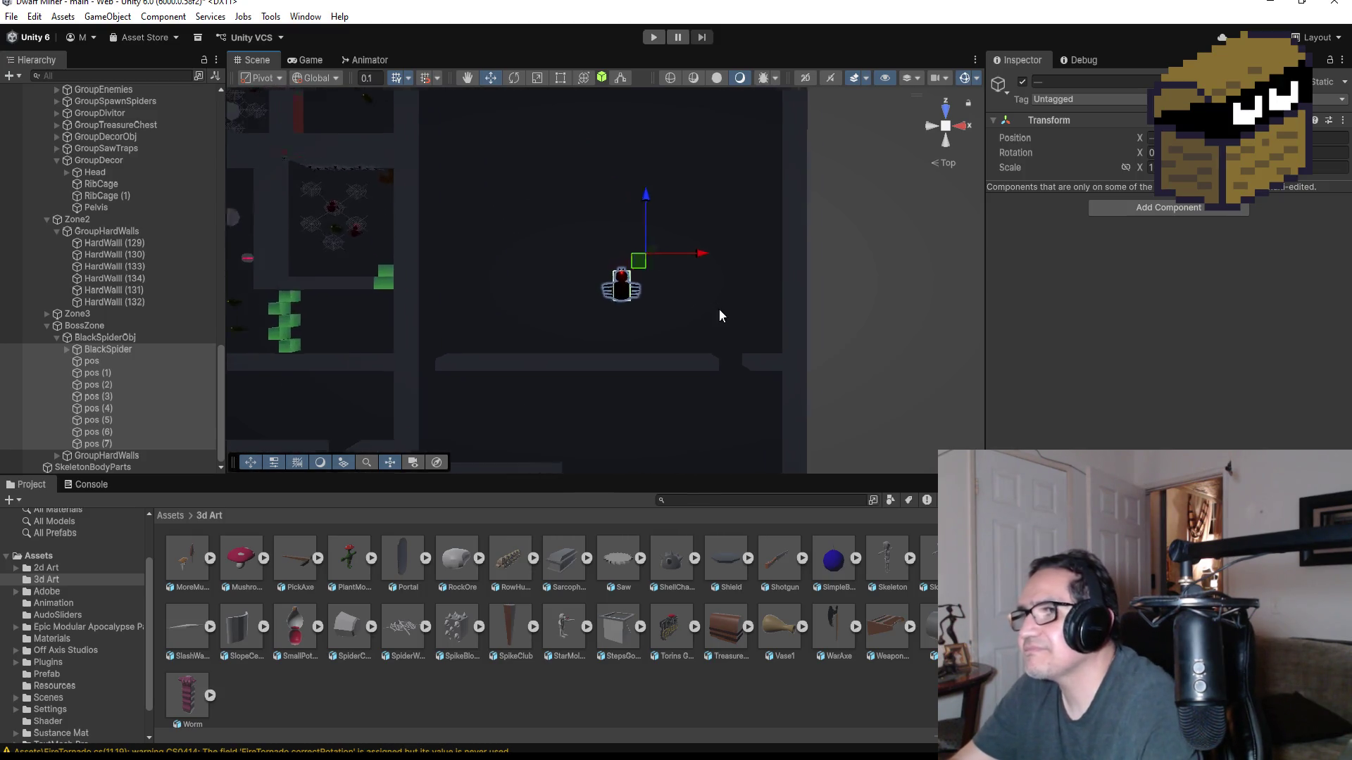
# - Inspect BlackSpider and pos through pos (7) to check where each point sits
pyautogui.click(121, 341)
pyautogui.click(121, 349)
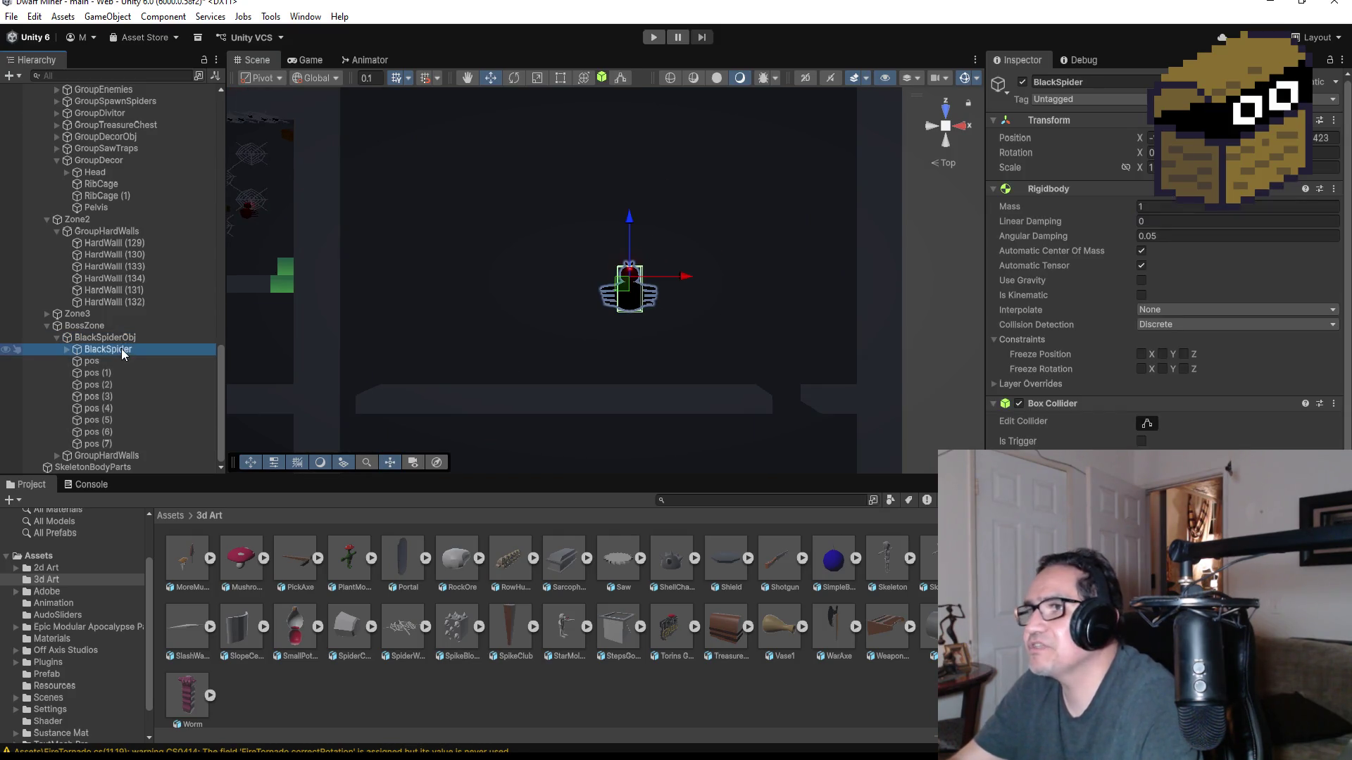
pyautogui.click(110, 362)
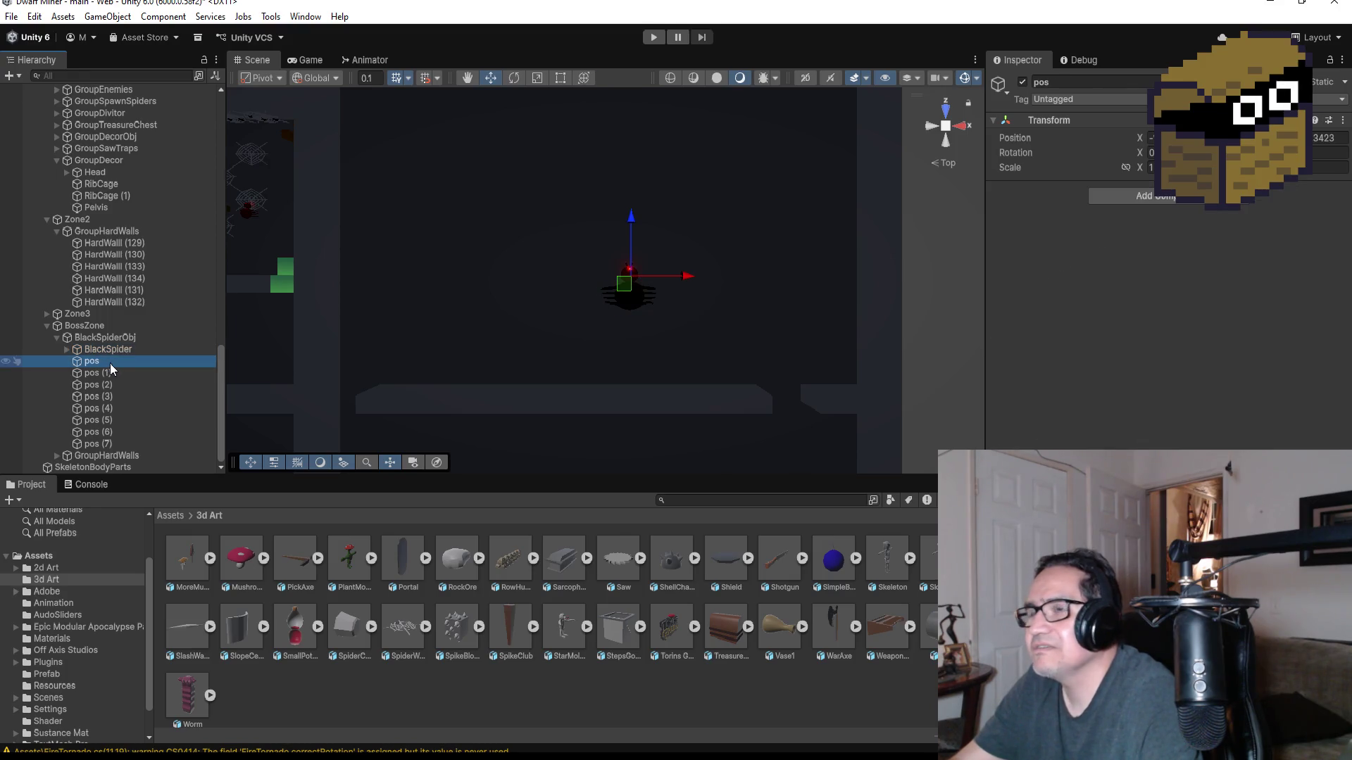
pyautogui.click(107, 375)
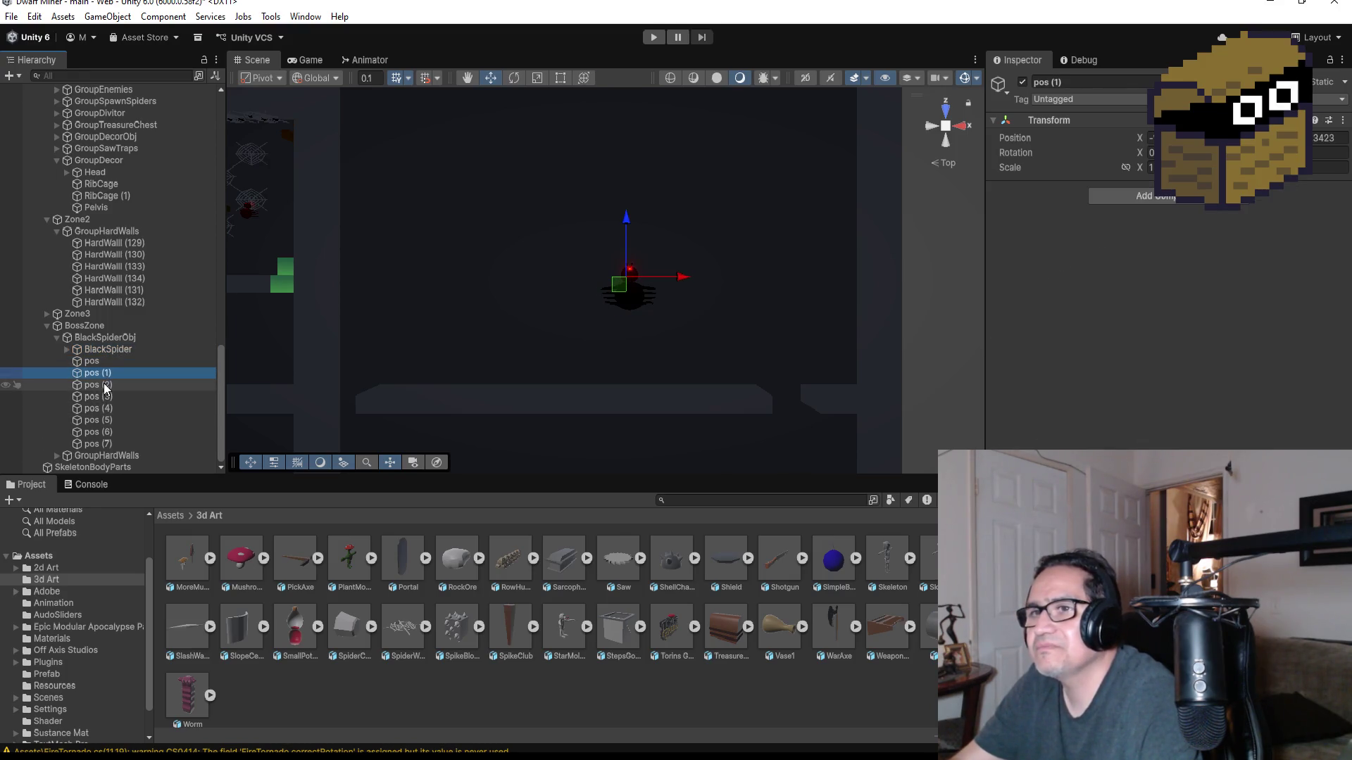
pyautogui.click(106, 391)
pyautogui.click(102, 420)
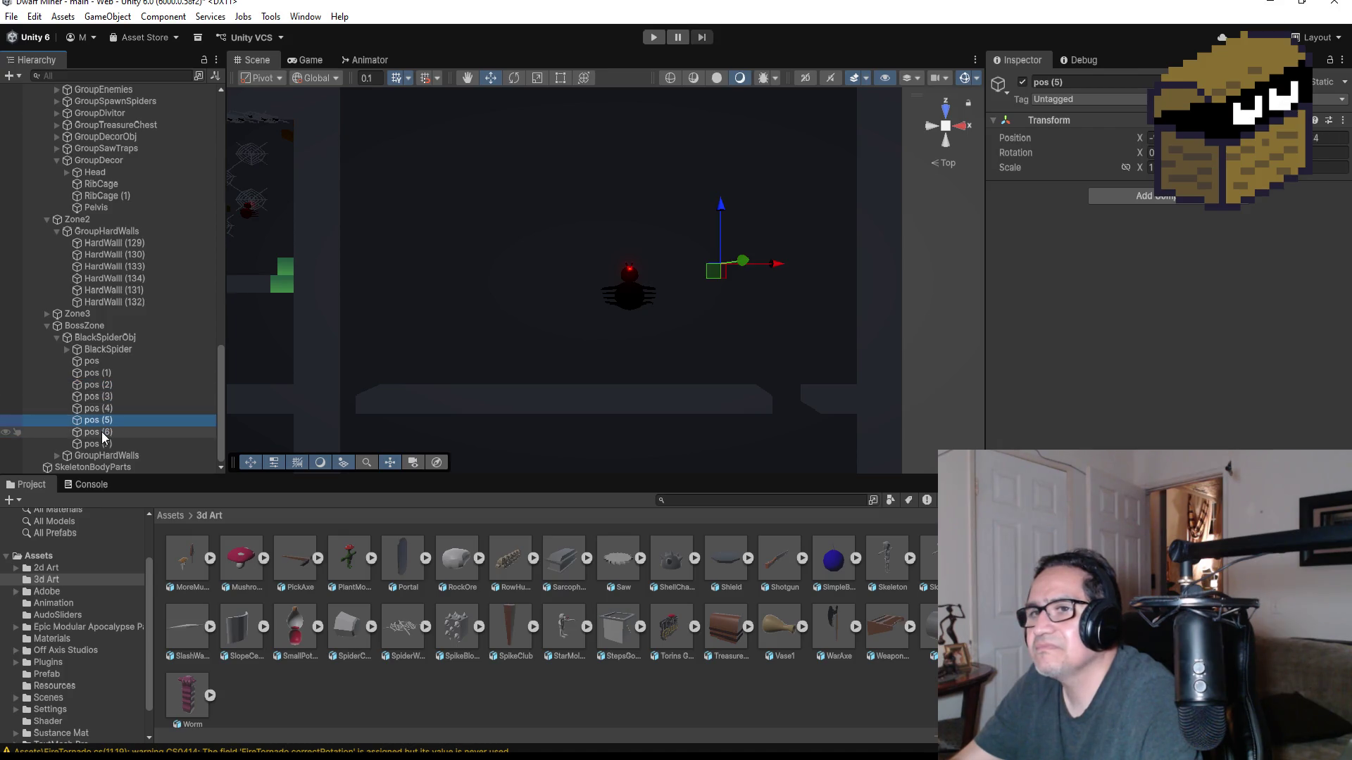
pyautogui.click(102, 434)
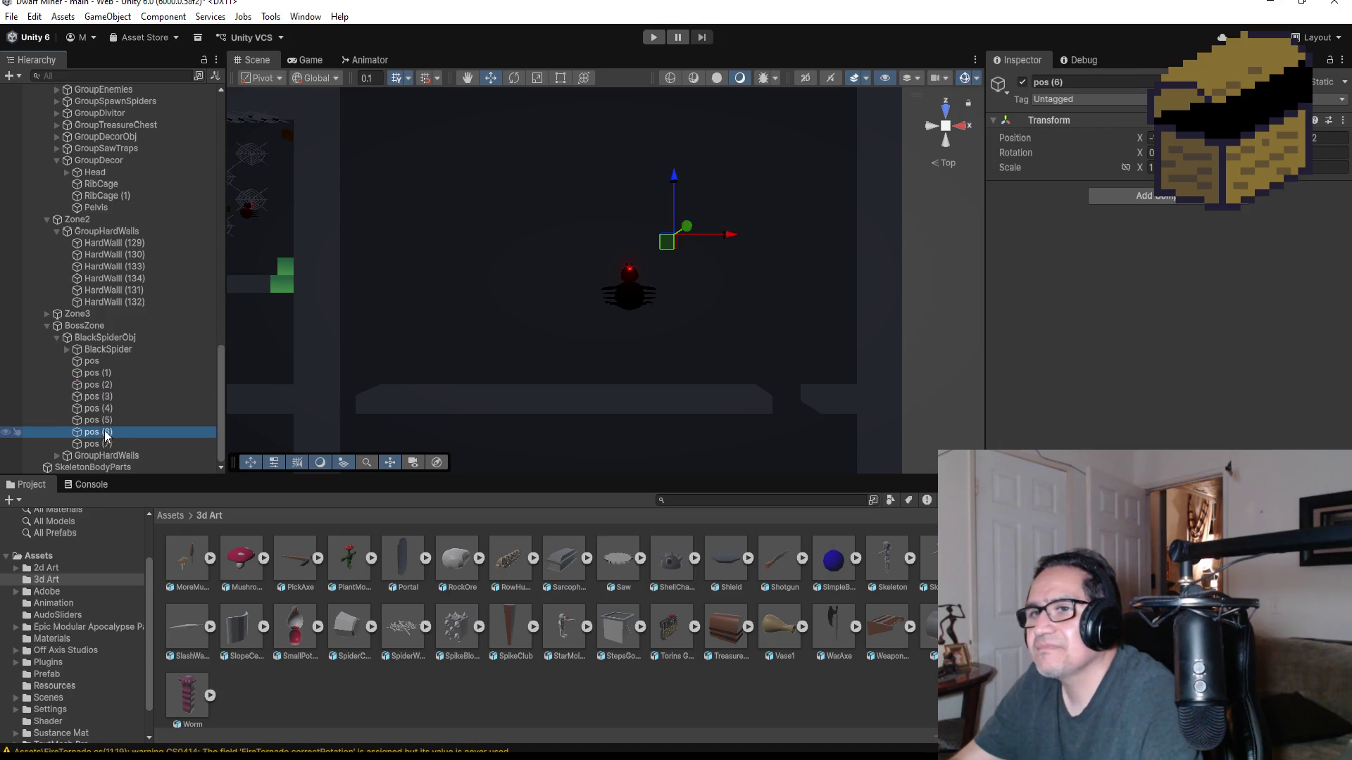
pyautogui.click(105, 443)
# - Check the GroupHardWalls walls in the level and collapse the BlackSpiderObj group
pyautogui.click(120, 457)
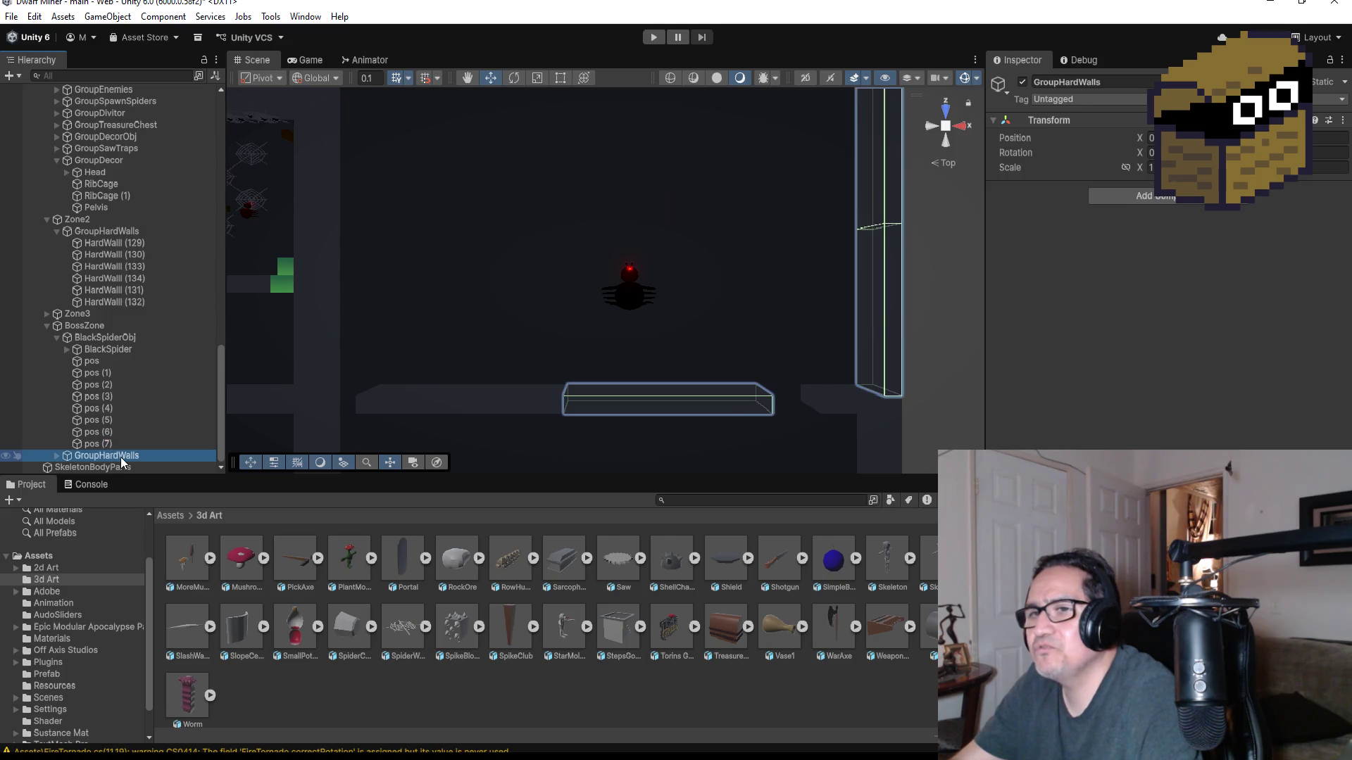
pyautogui.click(60, 339)
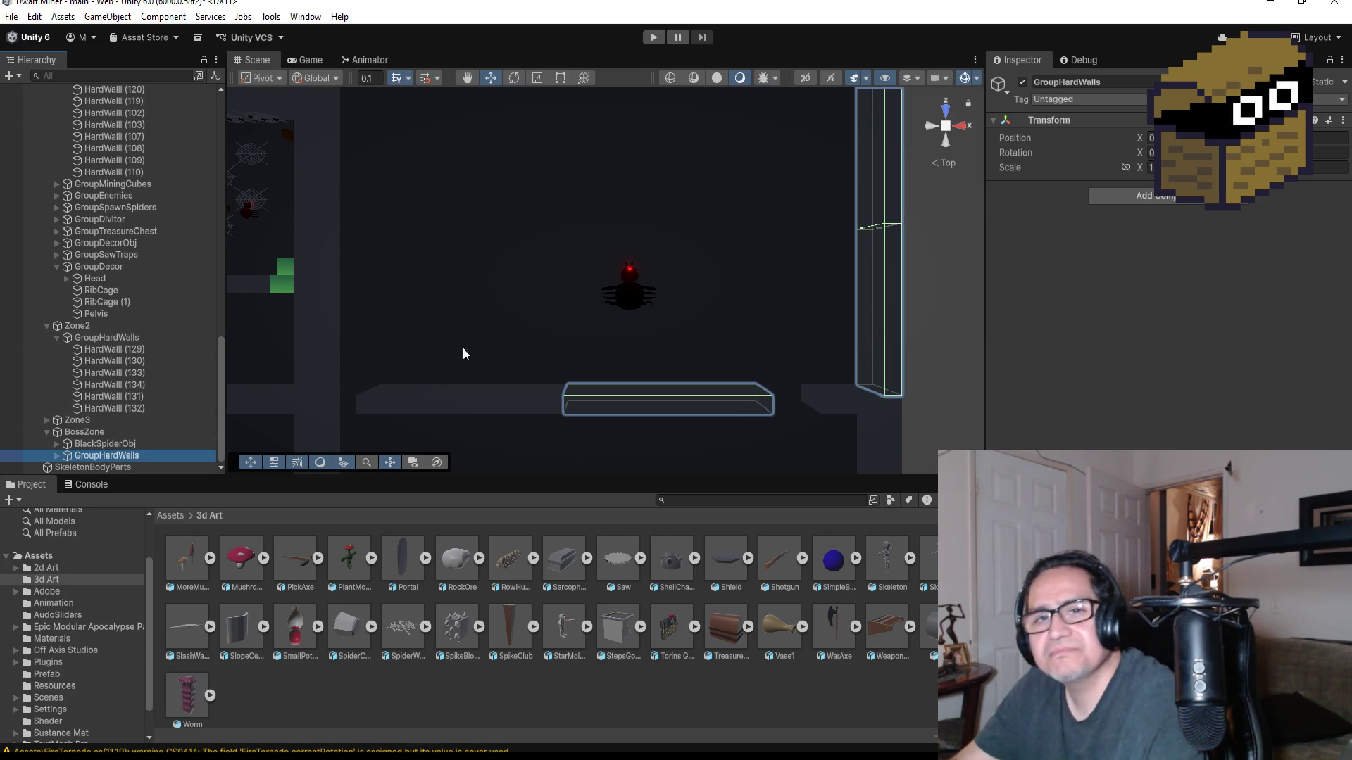
pyautogui.scroll(-5, 493, 353)
pyautogui.scroll(-3, 630, 367)
# - Orbit the Scene to a tilted perspective and enter Play mode to reach the Settings screen
pyautogui.moveTo(656, 418)
pyautogui.keyDown('alt'); pyautogui.mouseDown()
pyautogui.moveTo(751, 217)
pyautogui.moveTo(513, 380)
pyautogui.moveTo(711, 335)
pyautogui.moveTo(640, 330)
pyautogui.moveTo(788, 292)
pyautogui.moveTo(603, 291)
pyautogui.moveTo(512, 355)
pyautogui.mouseUp(); pyautogui.keyUp('alt')
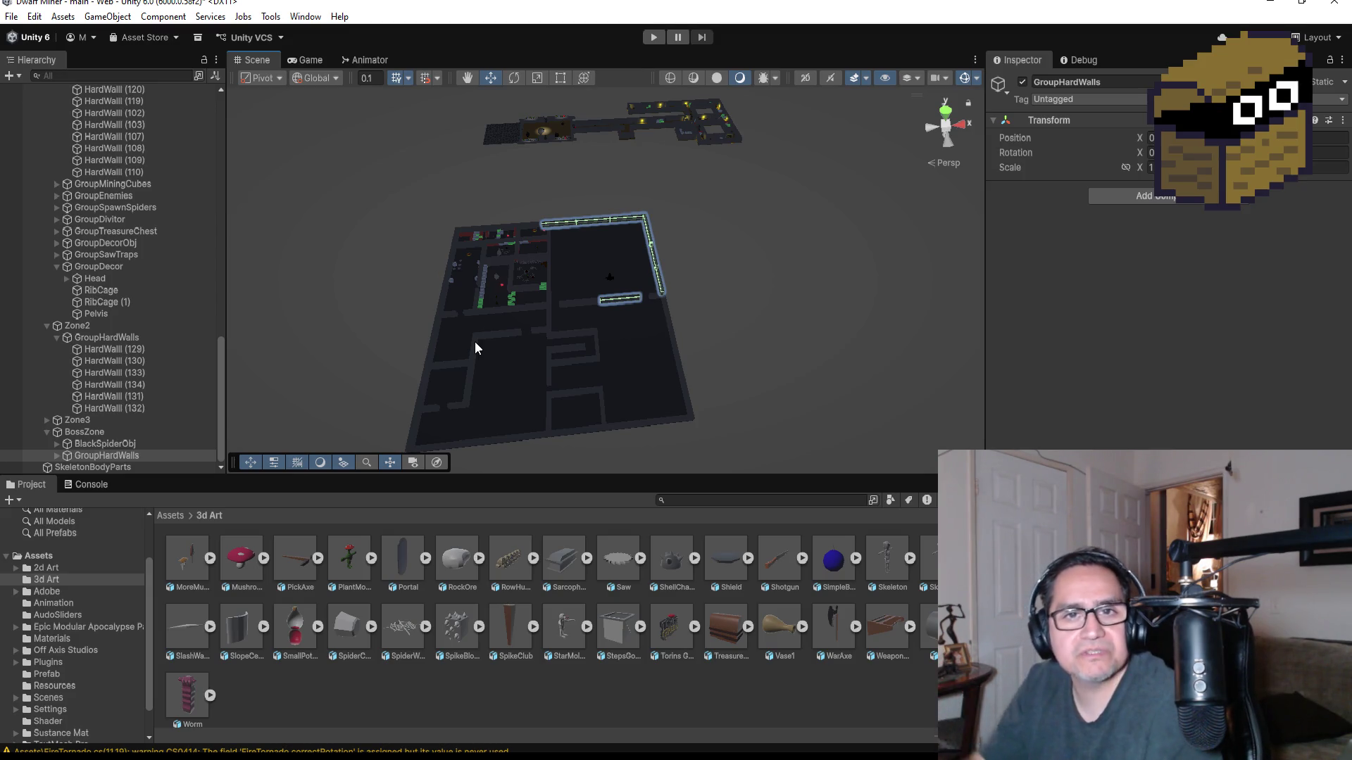
pyautogui.click(659, 38)
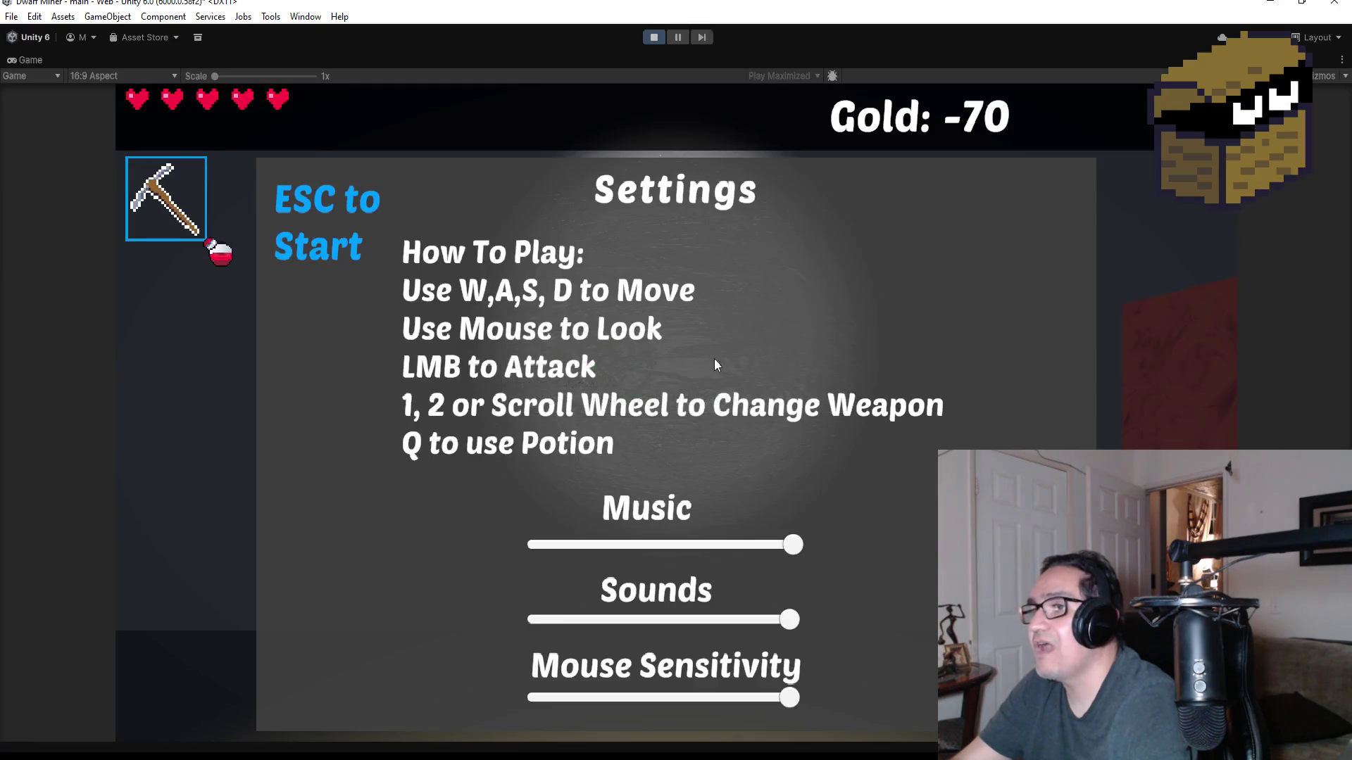
# - Leave Settings, walk up the red corridor through the opened gap and collect two red gems
pyautogui.press('Escape')
pyautogui.press('w')
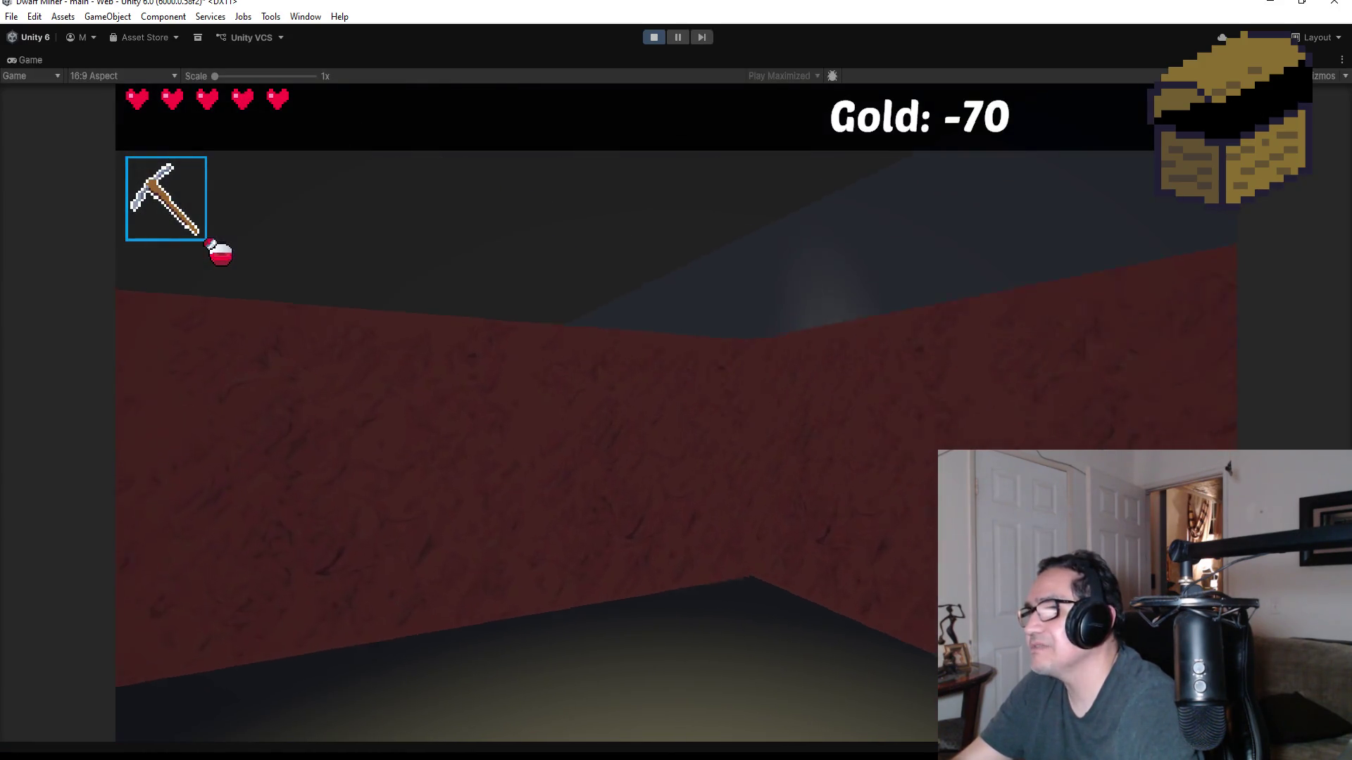
pyautogui.press('2')
pyautogui.press('s')
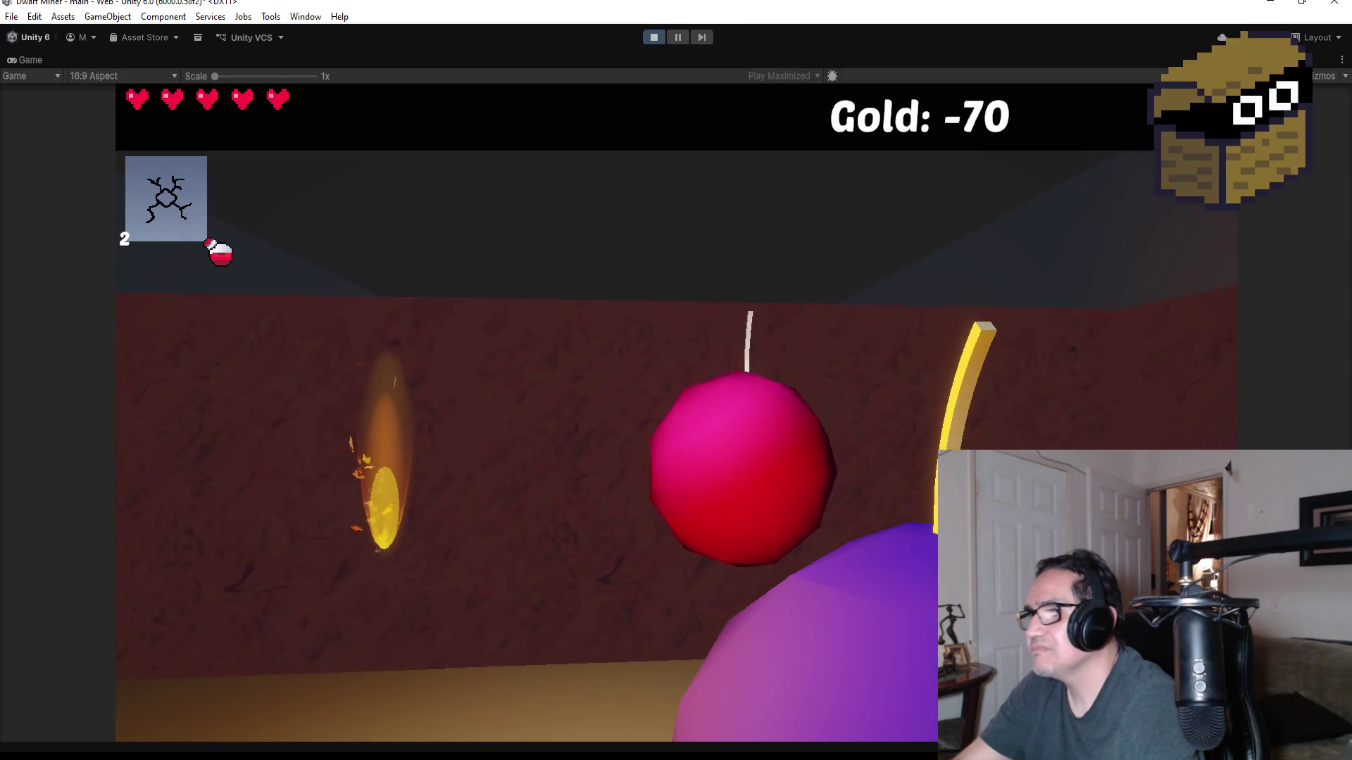
pyautogui.press('1')
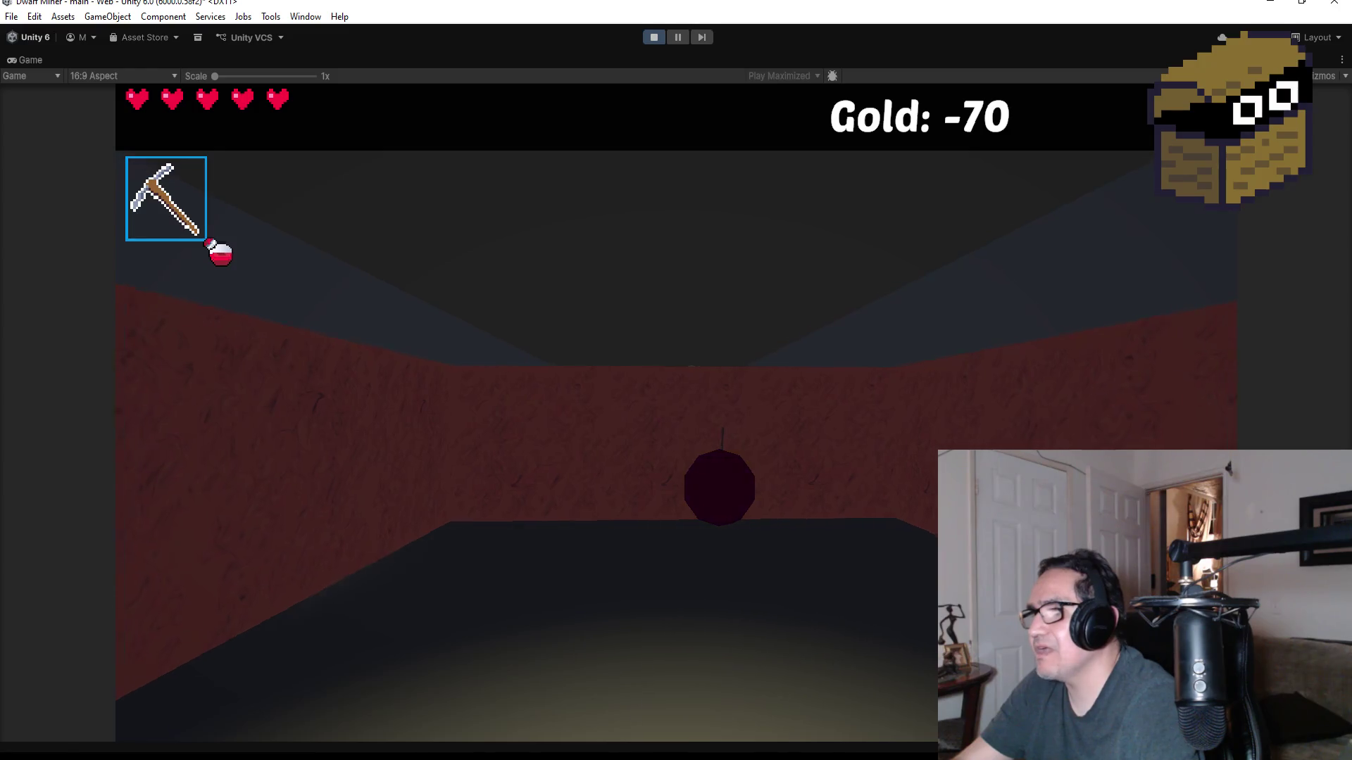
pyautogui.press('w')
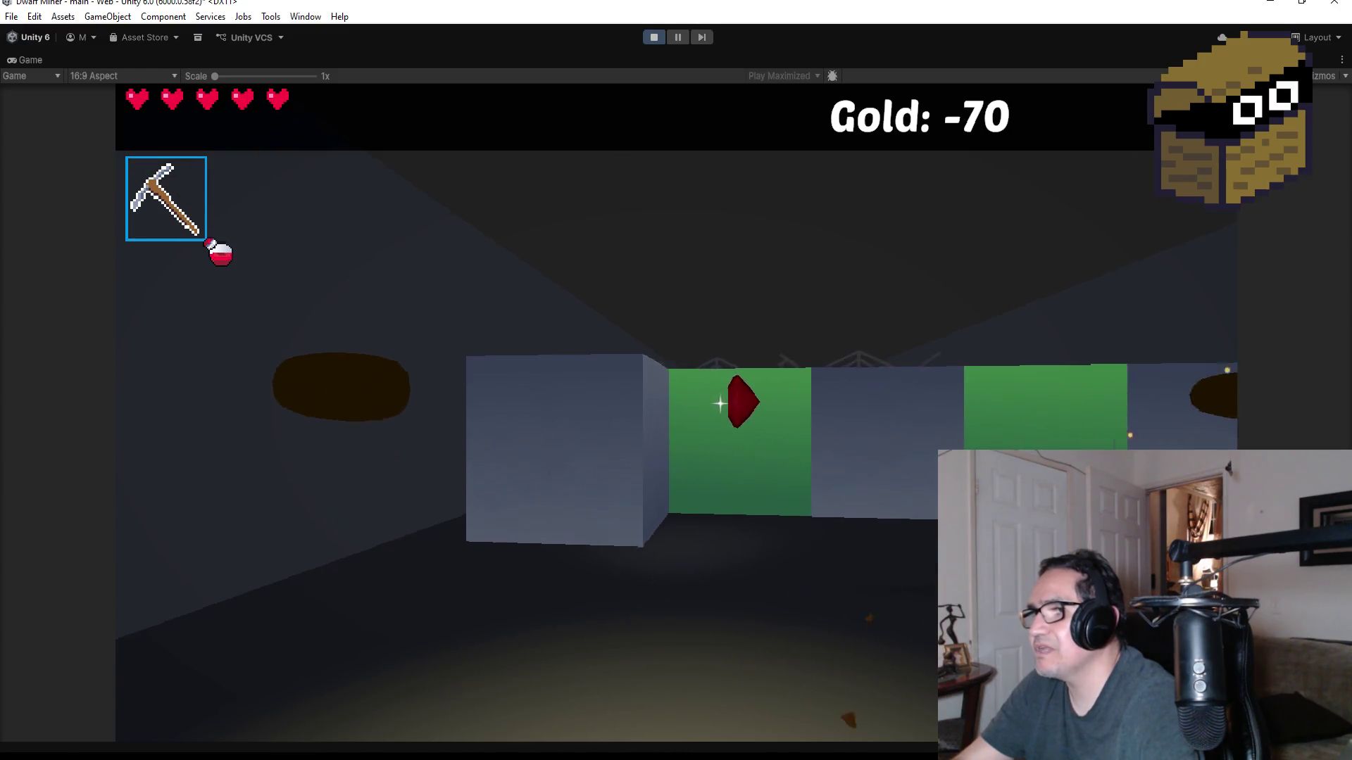
pyautogui.press('w')
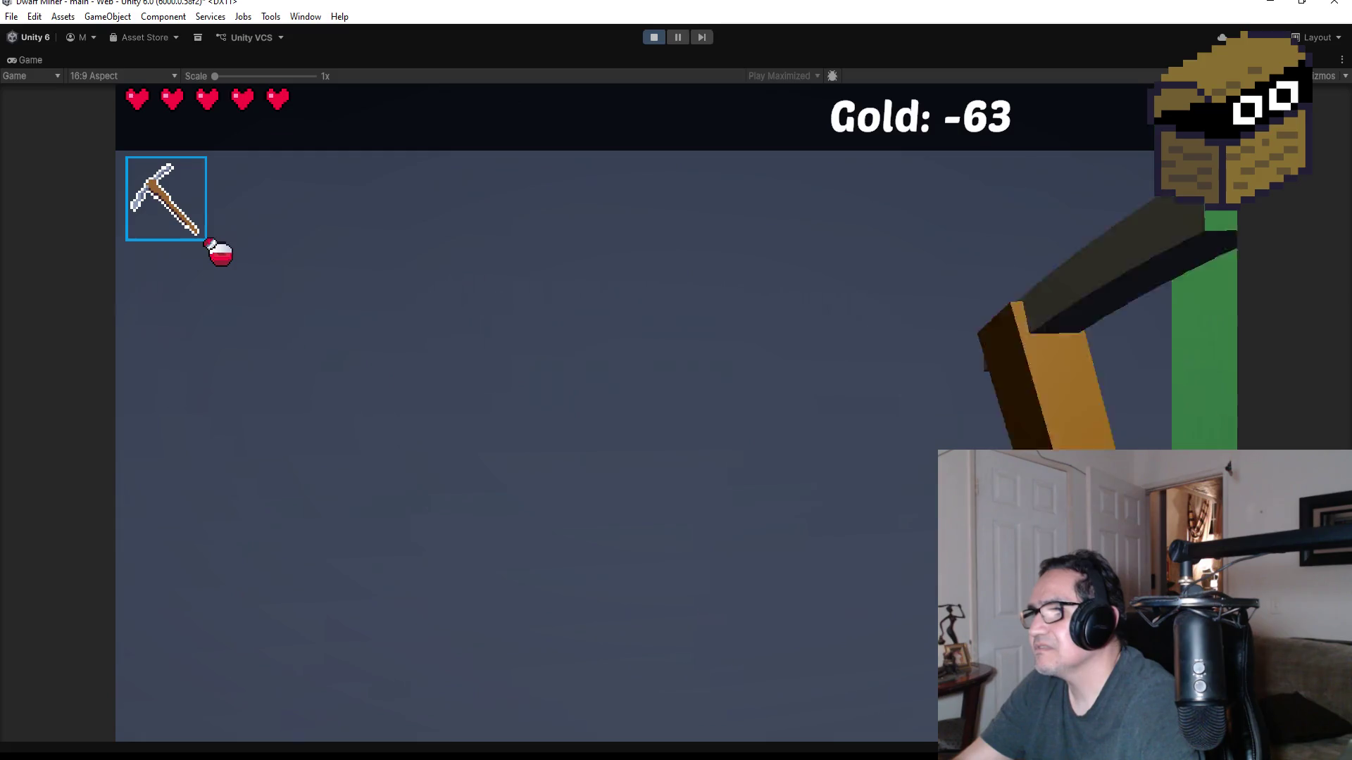
pyautogui.press('w')
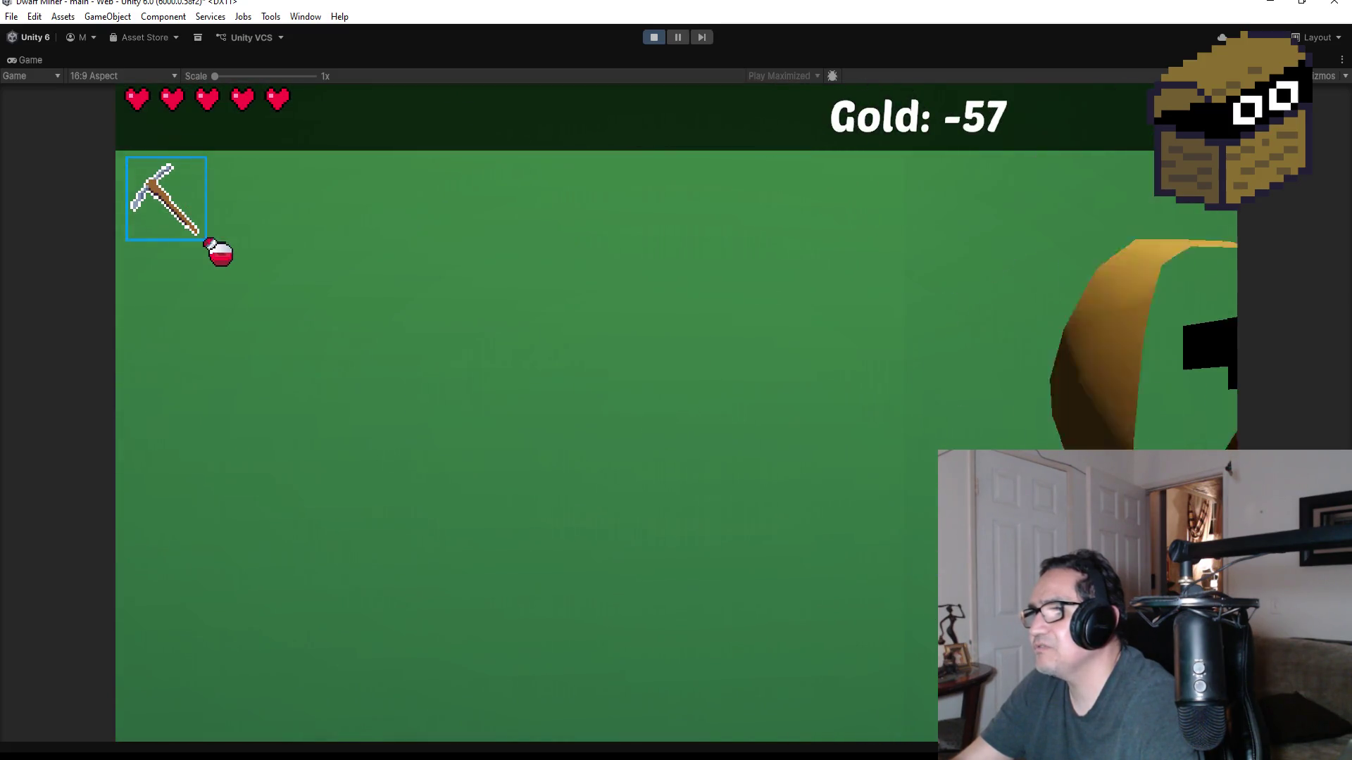
# - Switch to the dagger, walk through the web for the green gem, and face the spider web
pyautogui.press('s')
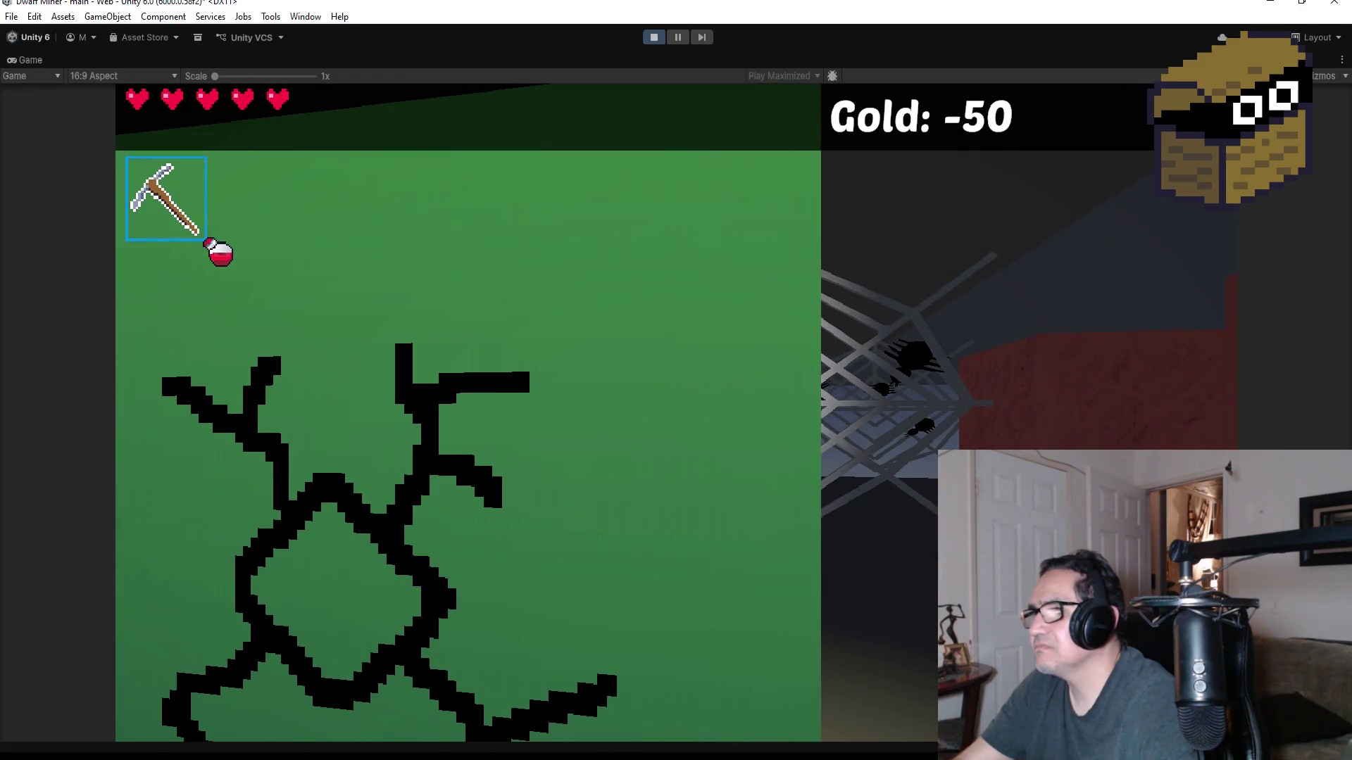
pyautogui.press('s')
pyautogui.scroll(-1, 676, 380)
pyautogui.press('w')
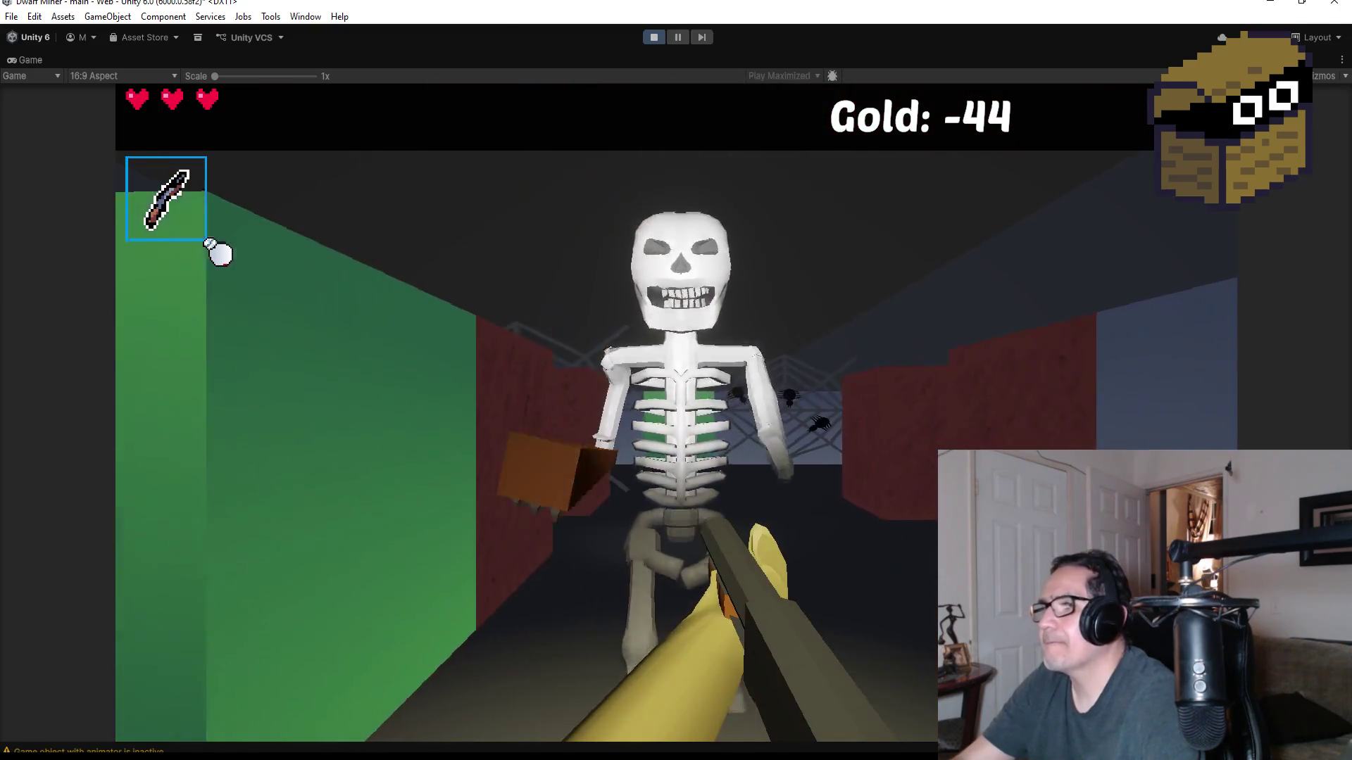
pyautogui.press('w')
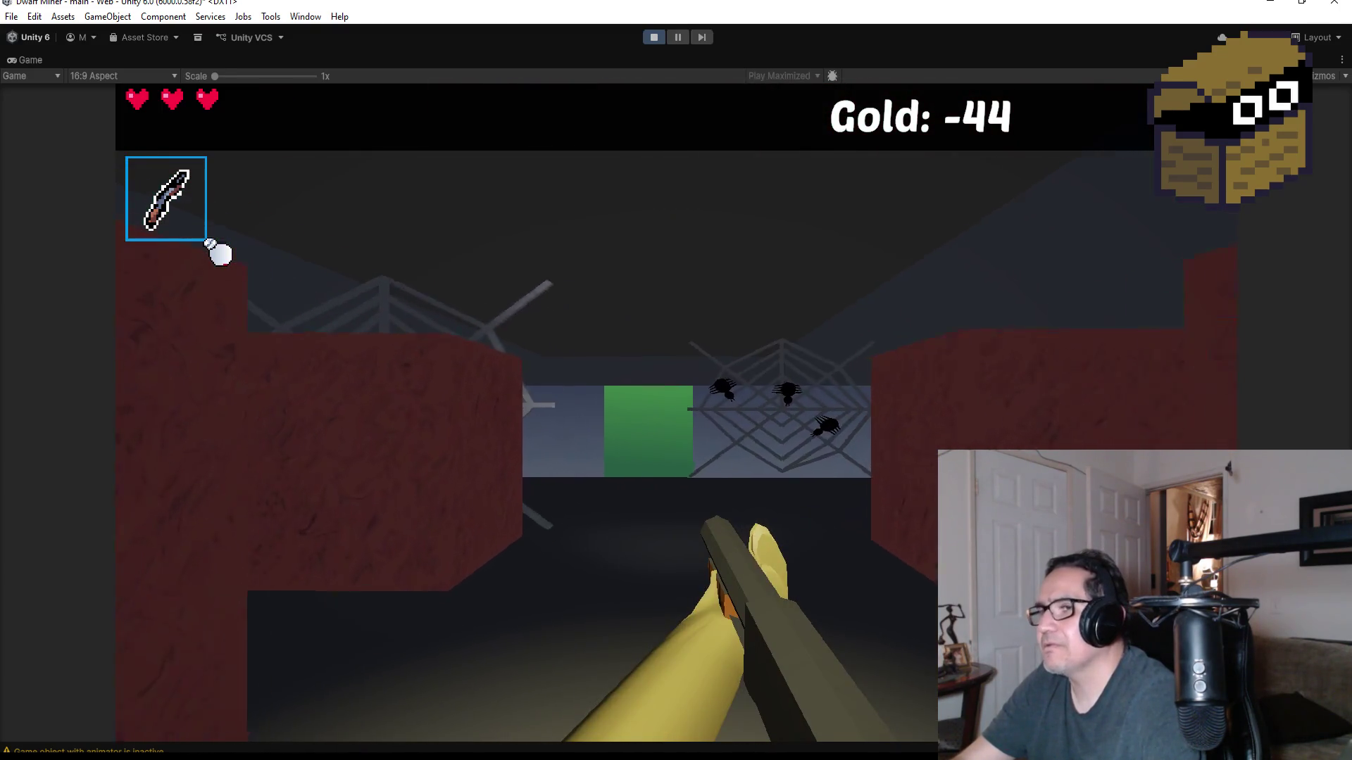
pyautogui.press('a')
pyautogui.scroll(-1, 218, 253)
pyautogui.press('w')
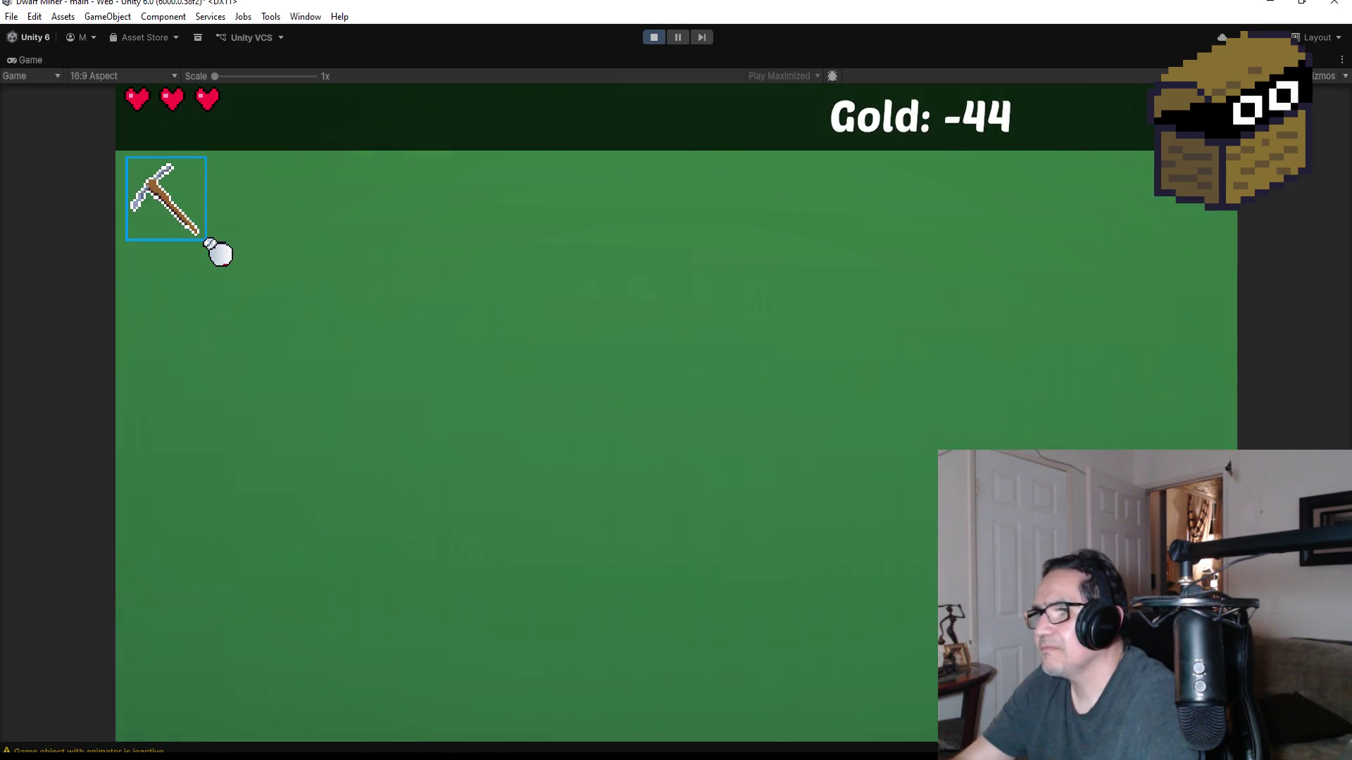
# - Mine the green block, collect its gem and the heart orb, then head past the red wall toward the blue wall
pyautogui.click(219, 254)
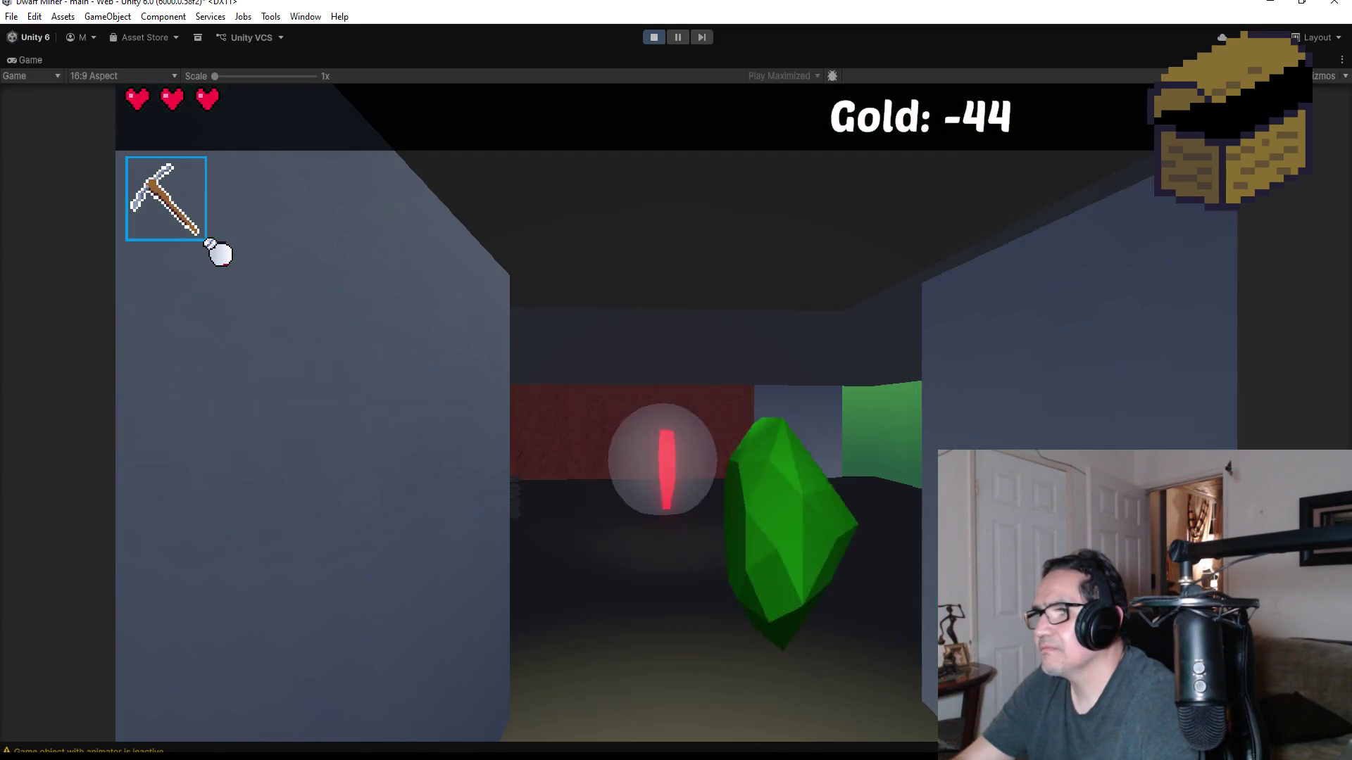
pyautogui.press('w')
pyautogui.press('w')
pyautogui.press('a')
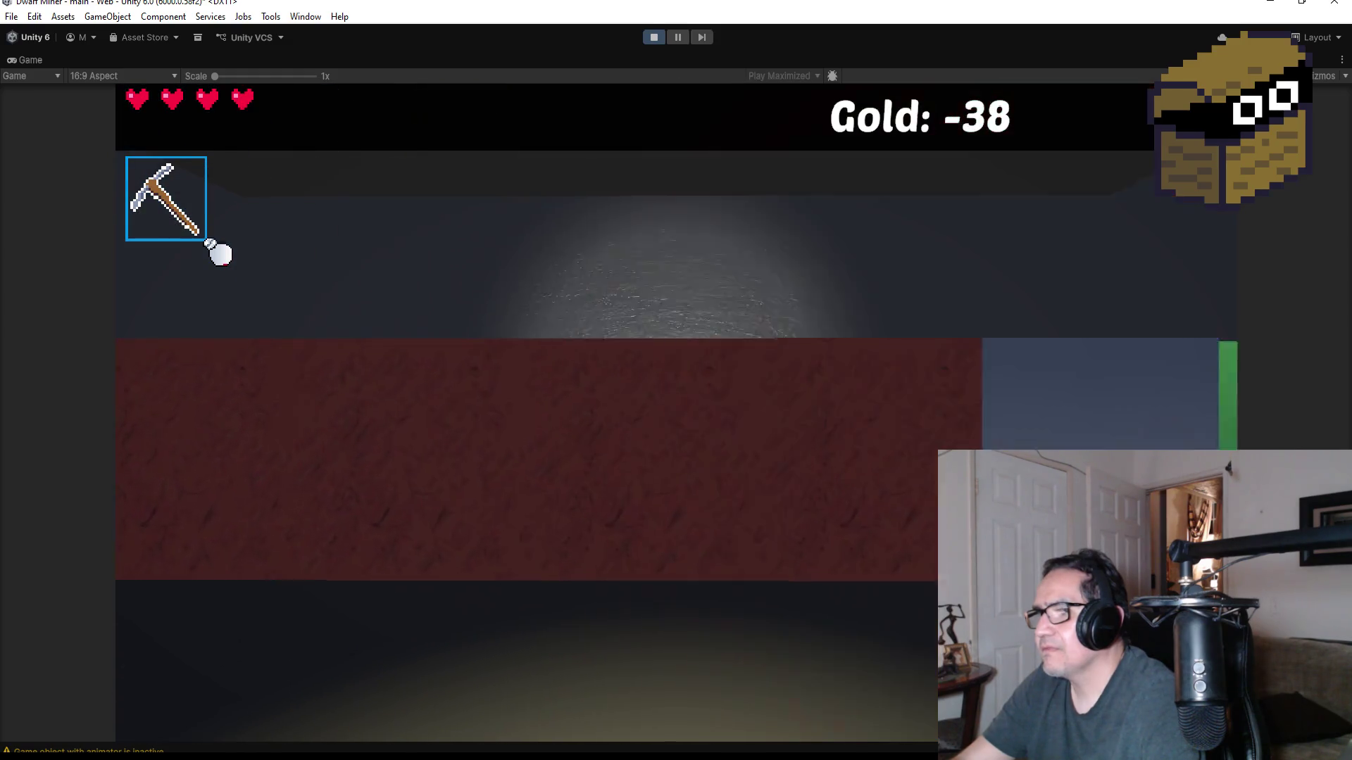
pyautogui.scroll(-1, 218, 253)
pyautogui.press('d')
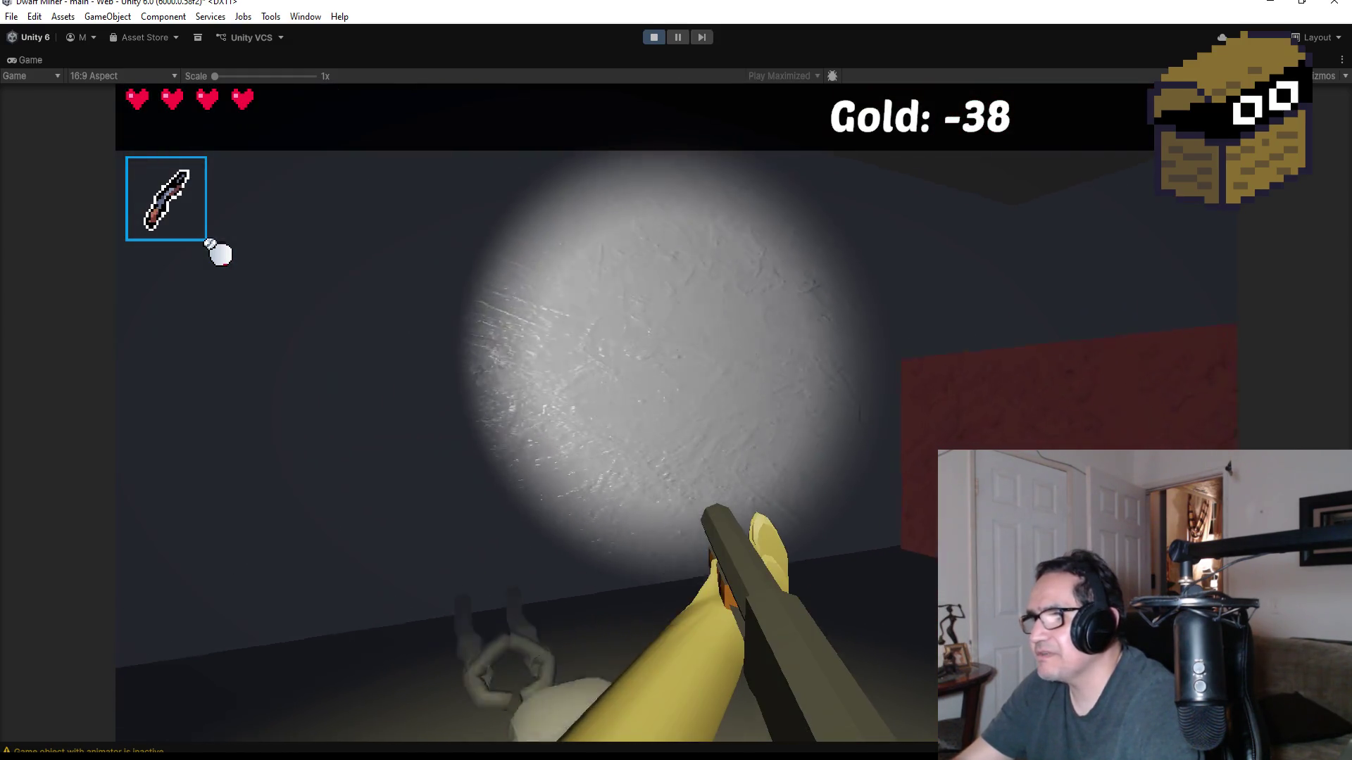
pyautogui.press('w')
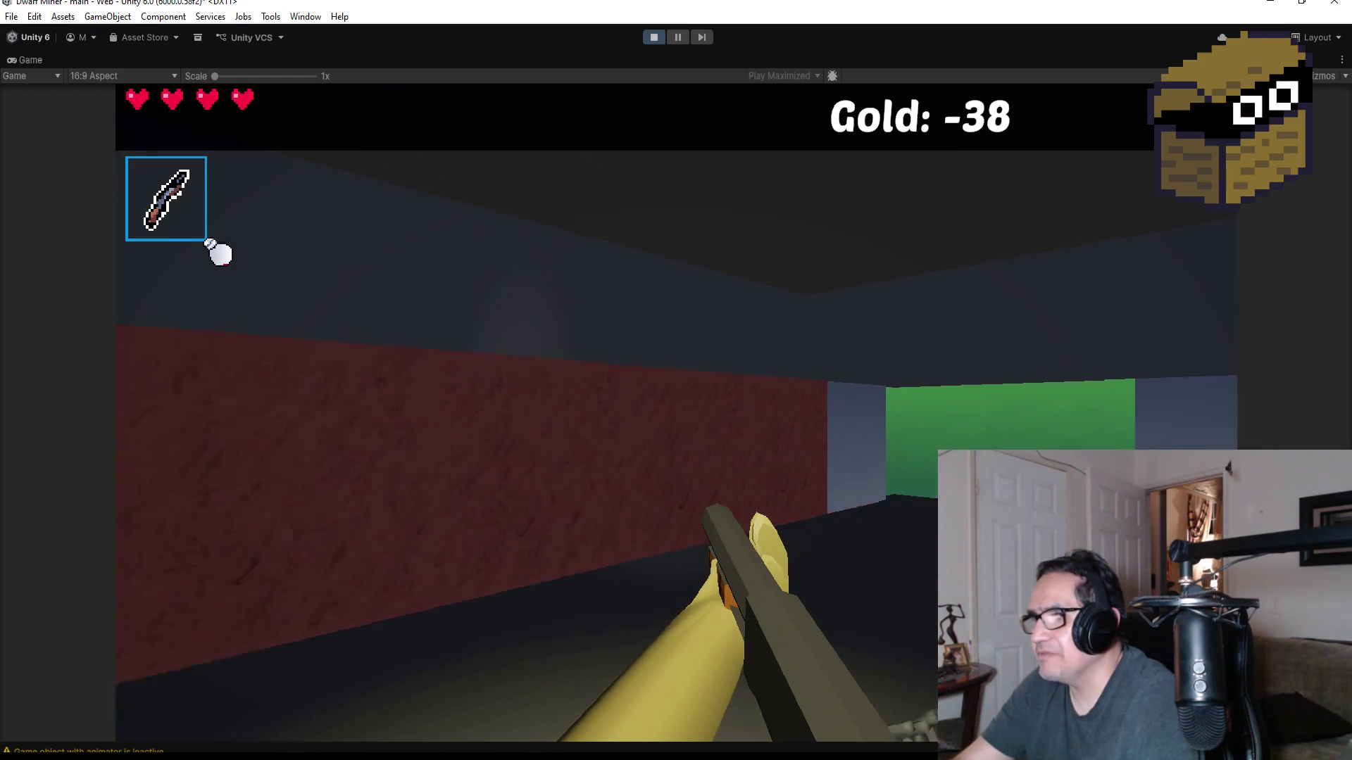
pyautogui.press('d')
pyautogui.press('w')
pyautogui.scroll(1, 218, 253)
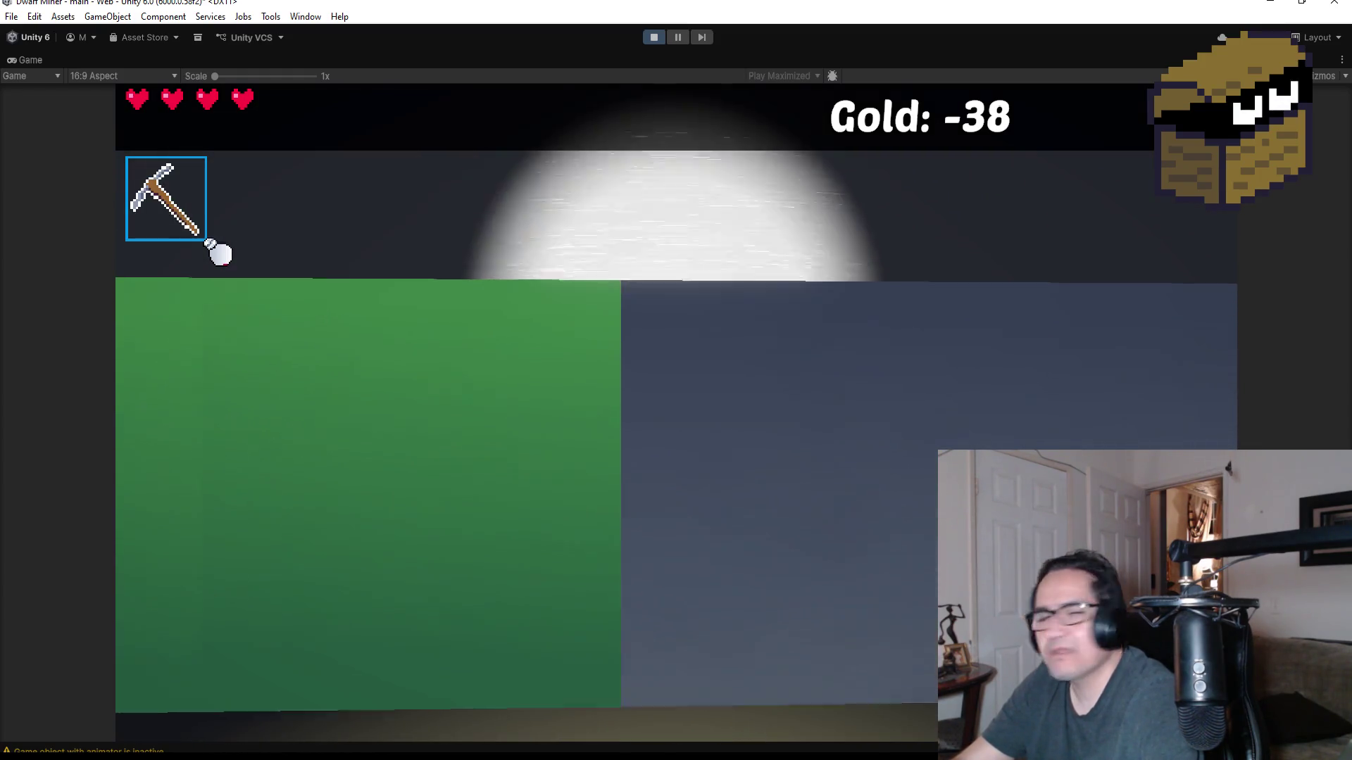
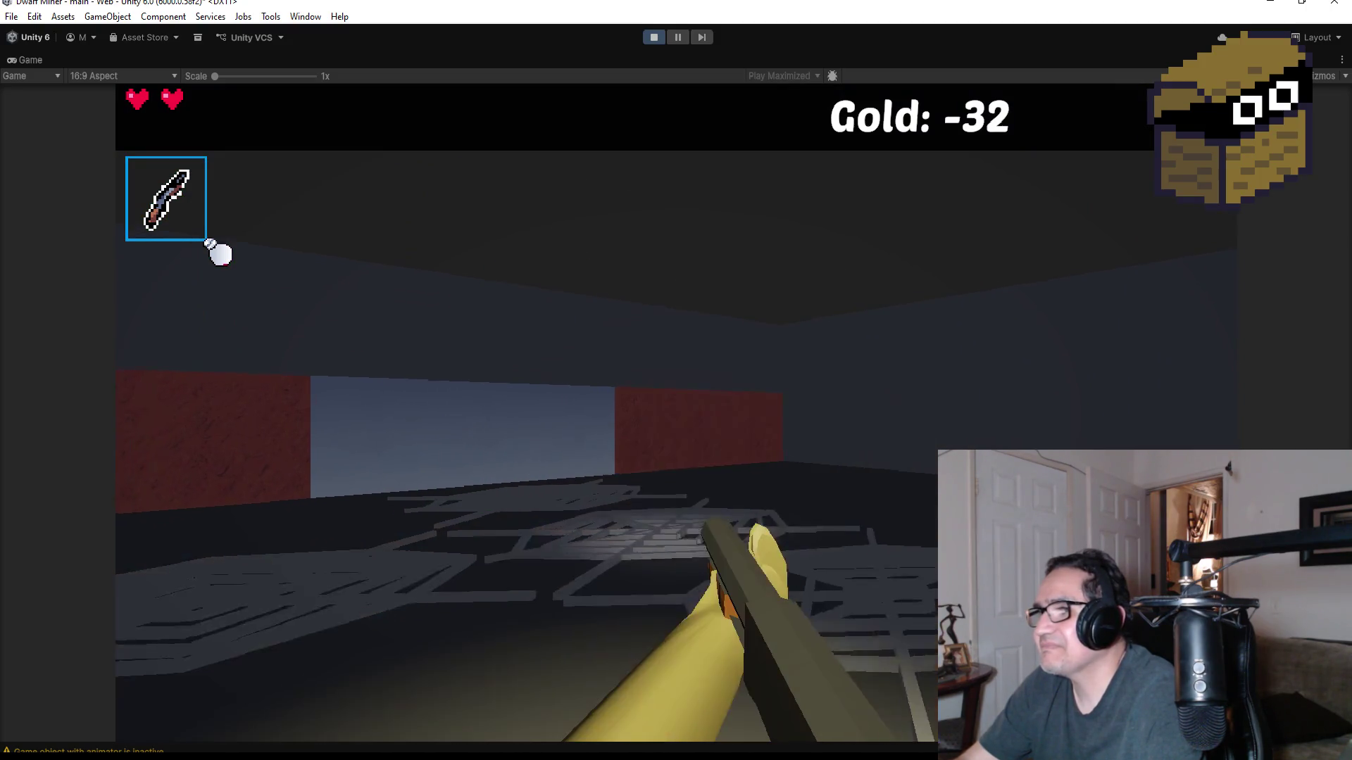
# - Swap held items and fire a volley of fireballs at the enemy ahead
pyautogui.scroll(-1, 219, 252)
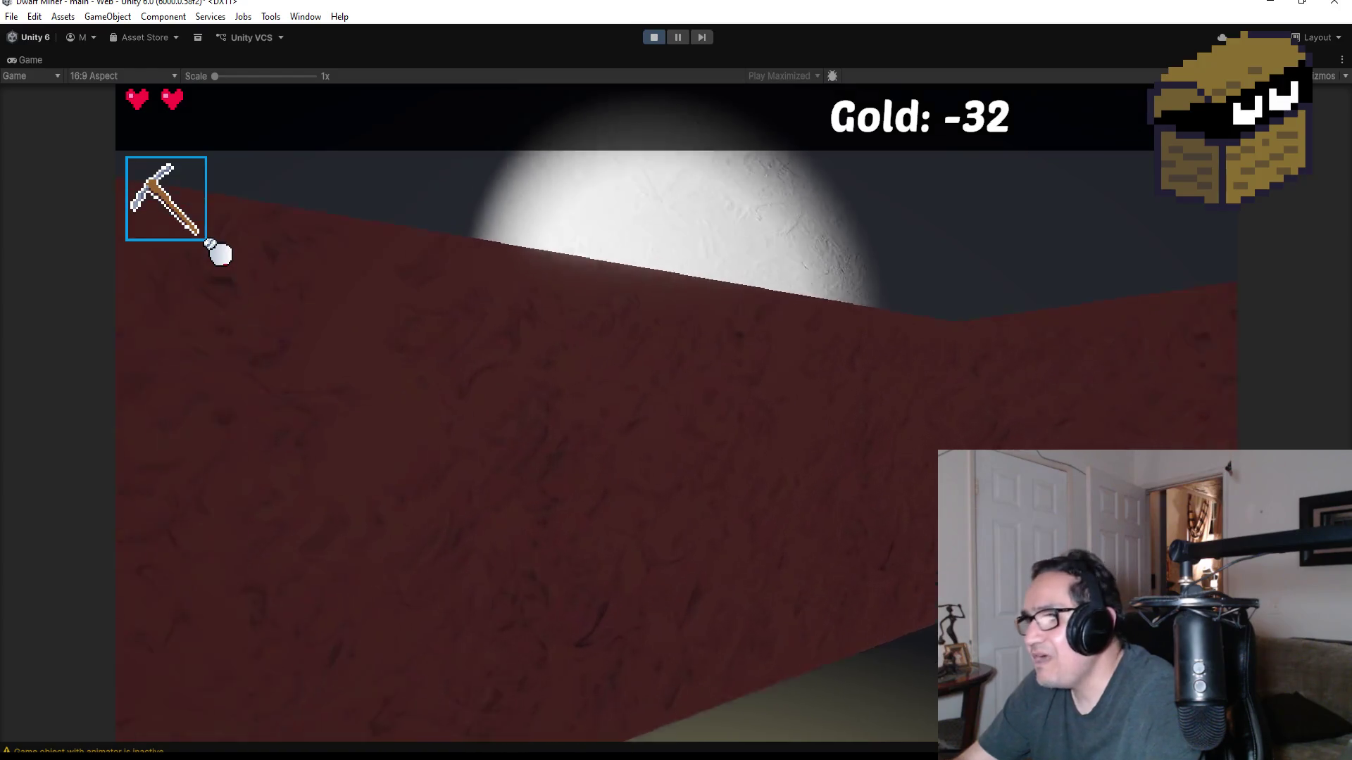
pyautogui.scroll(1, 218, 252)
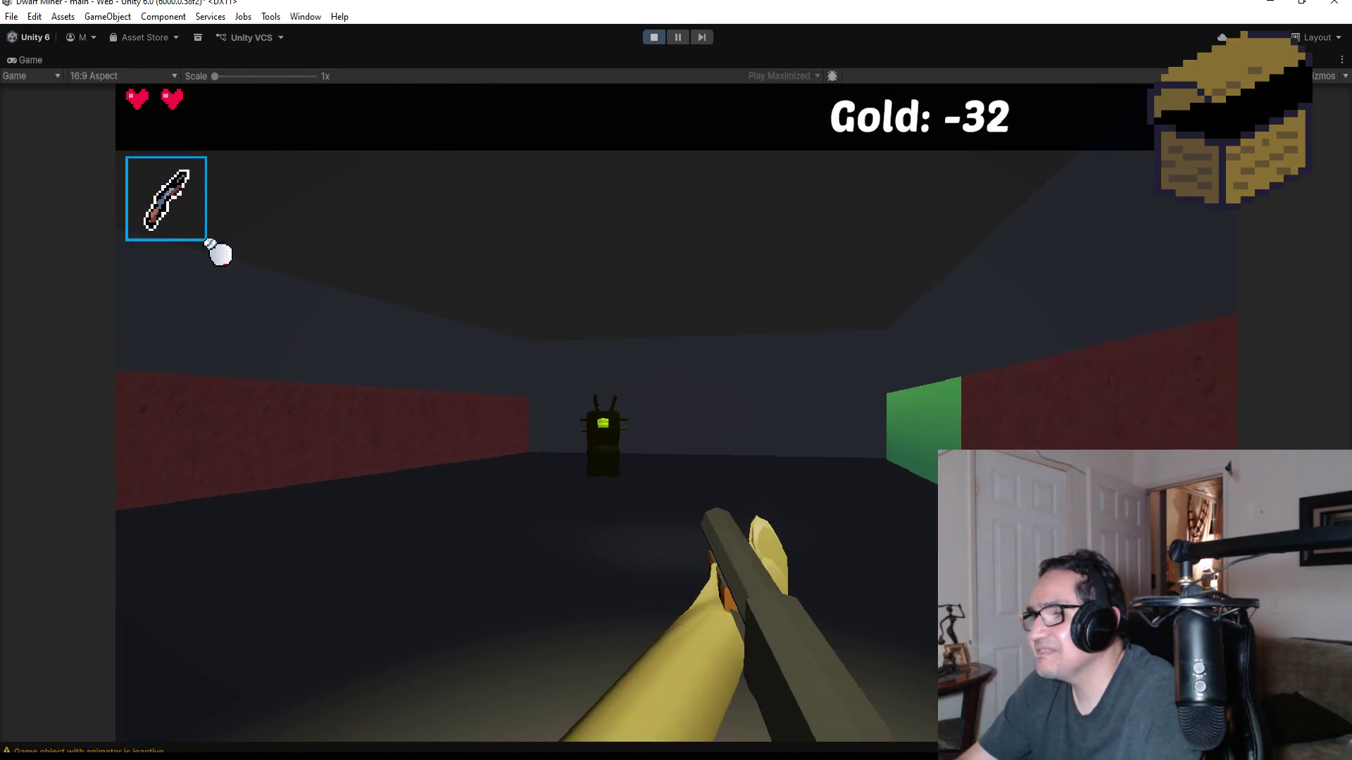
pyautogui.click(219, 252)
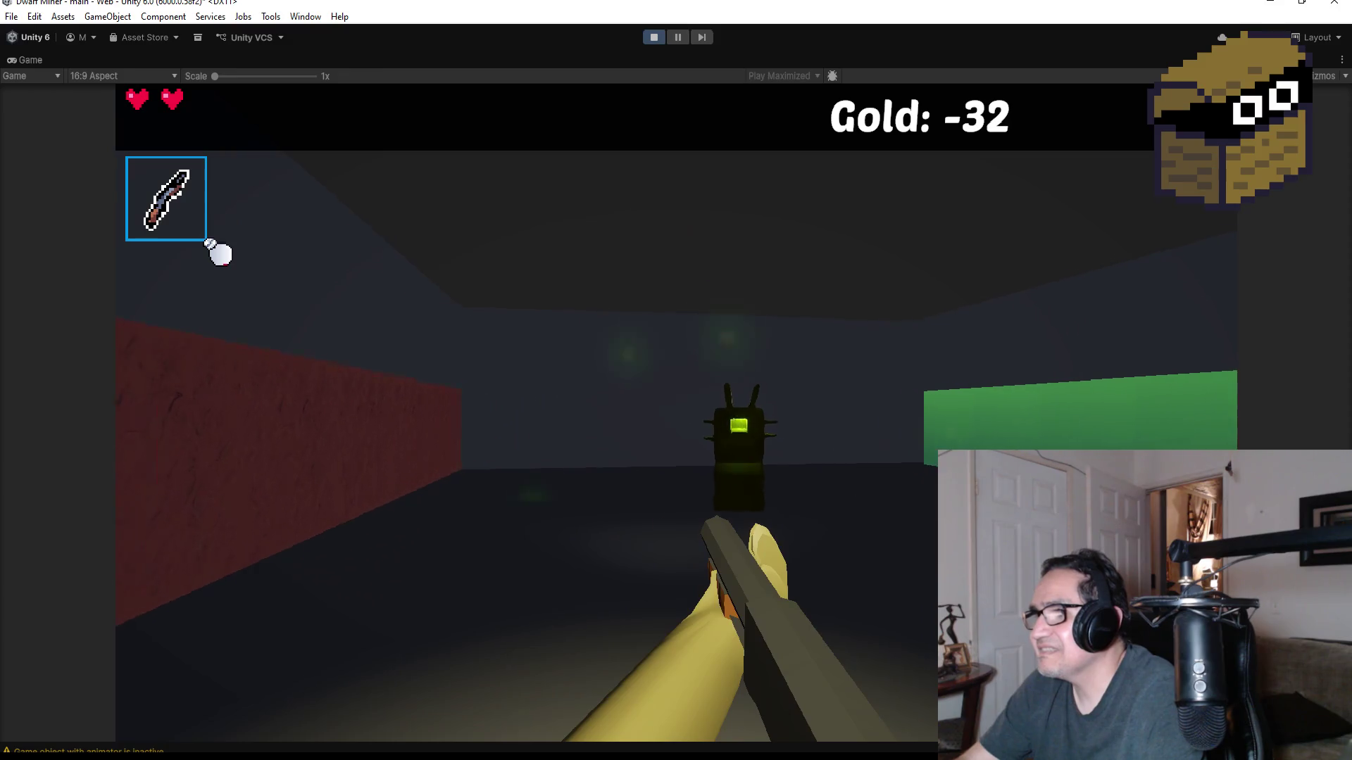
pyautogui.click(219, 252)
pyautogui.click(219, 252)
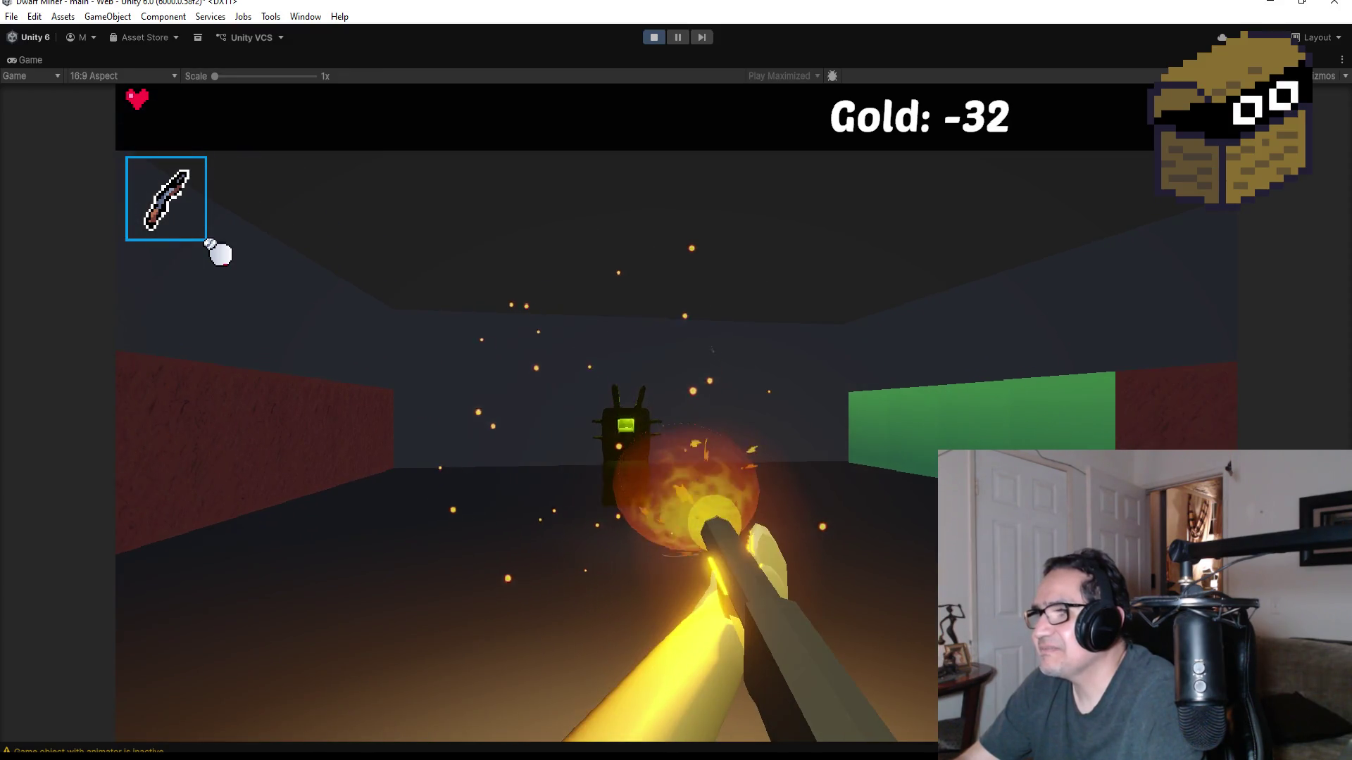
pyautogui.click(219, 252)
# - Equip the pickaxe and walk through the cave, collecting the heart, chest and gold ore
pyautogui.press('1')
pyautogui.press('w')
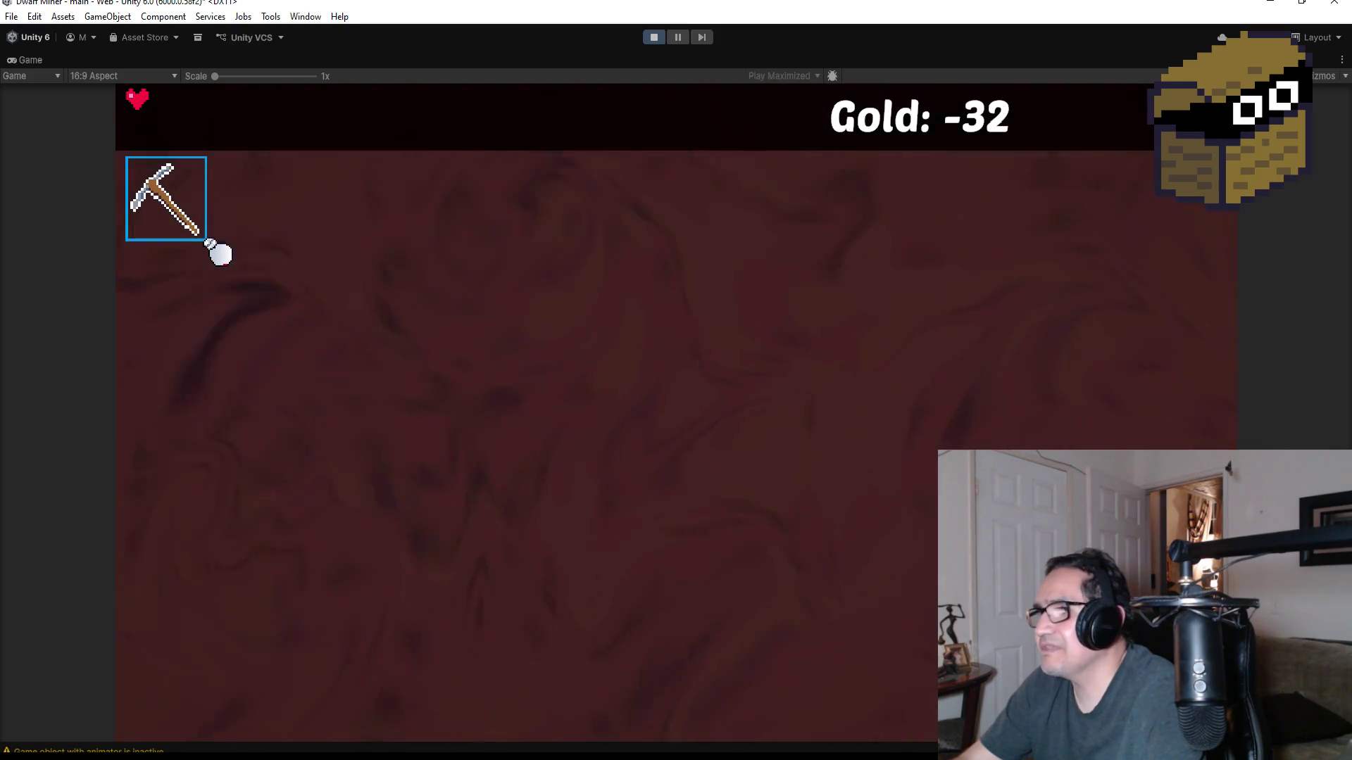
pyautogui.press('a')
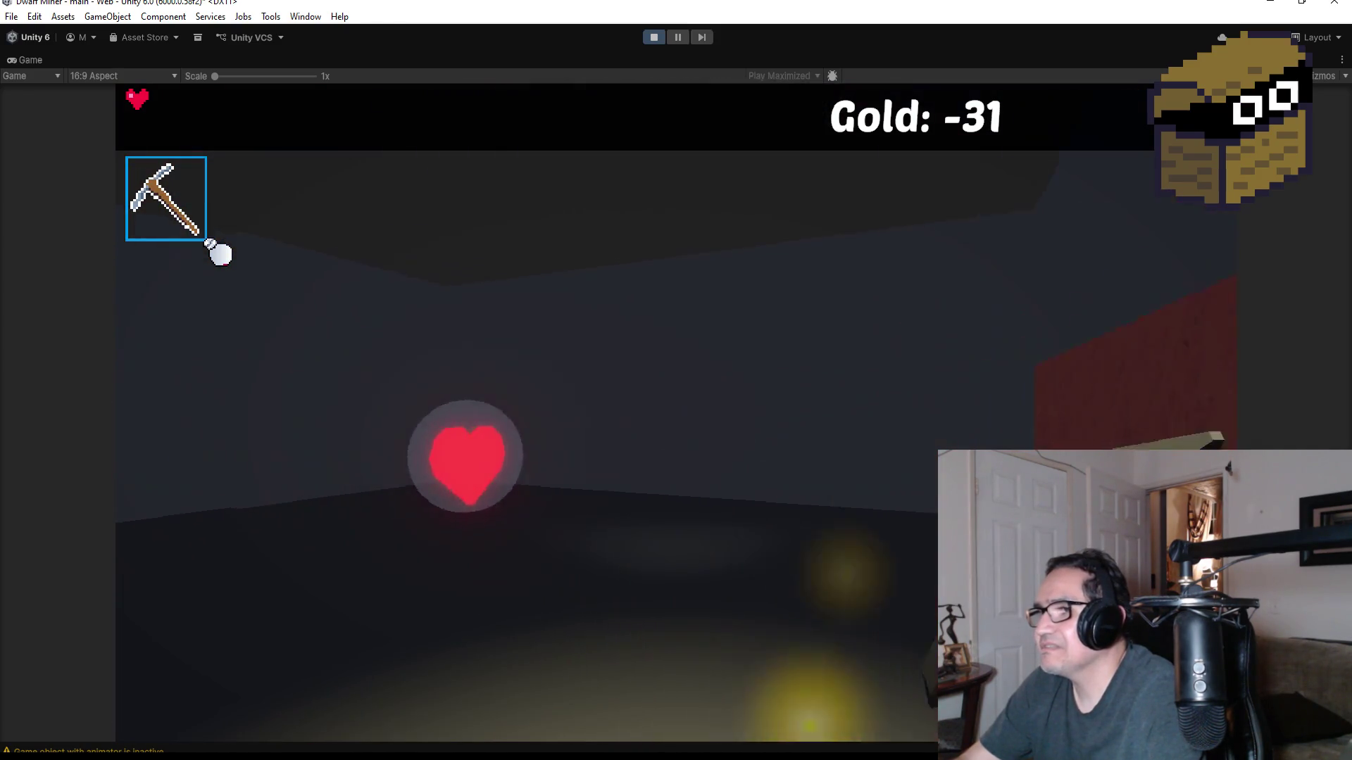
pyautogui.press('w')
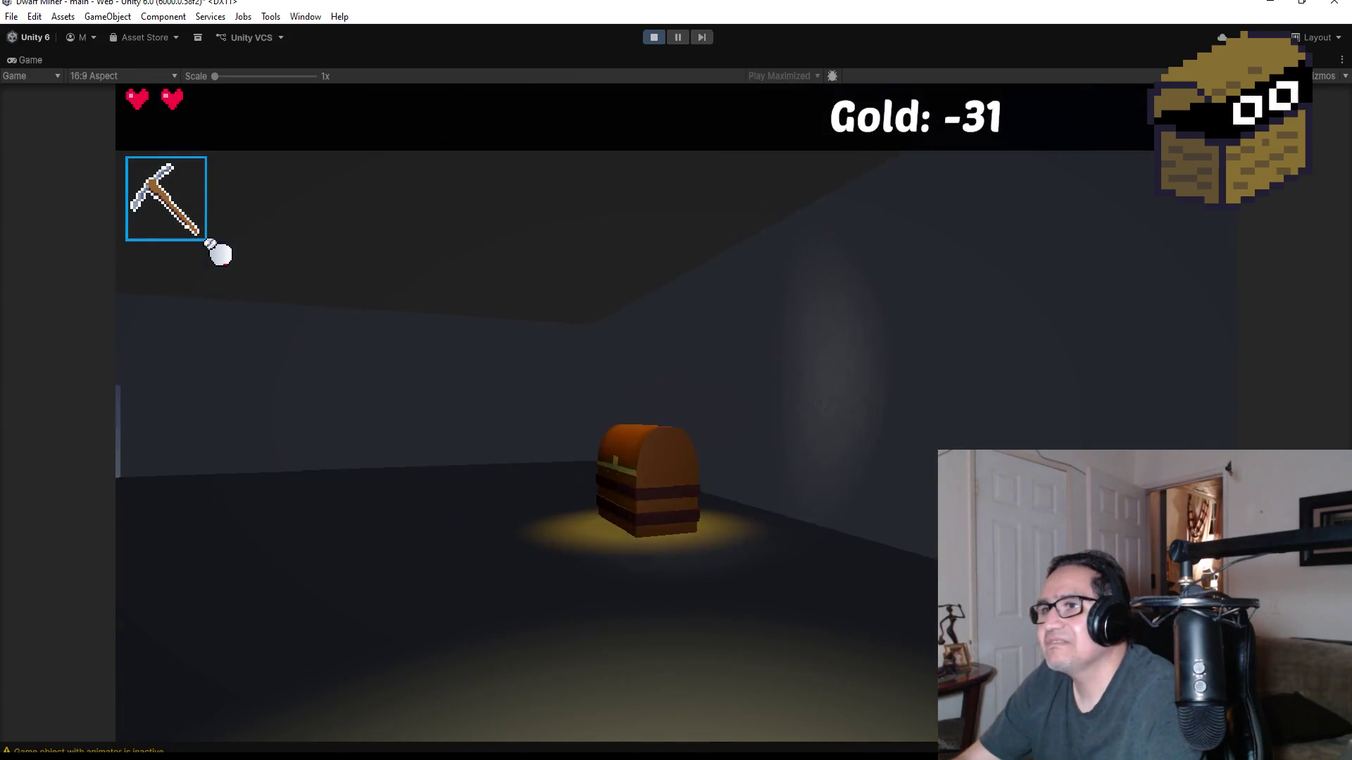
pyautogui.press('w')
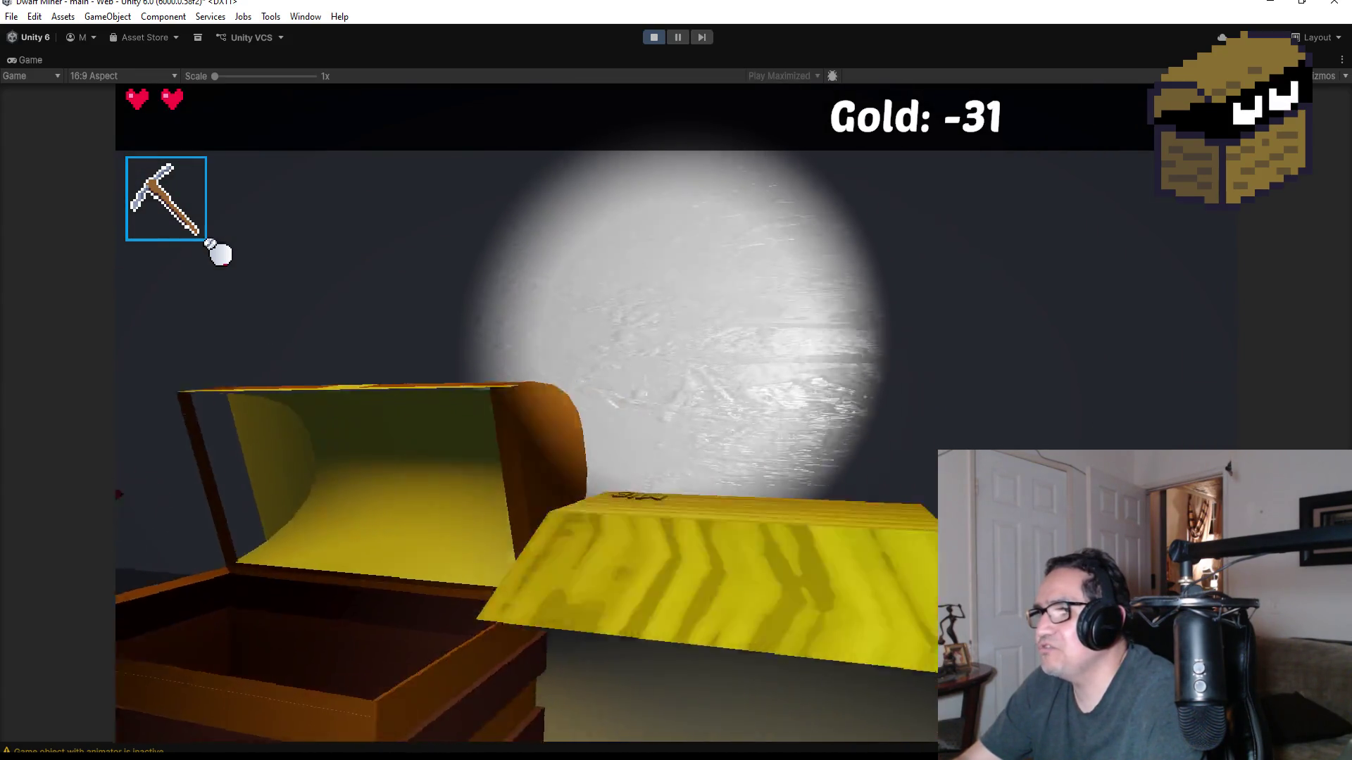
pyautogui.press('d')
pyautogui.press('w')
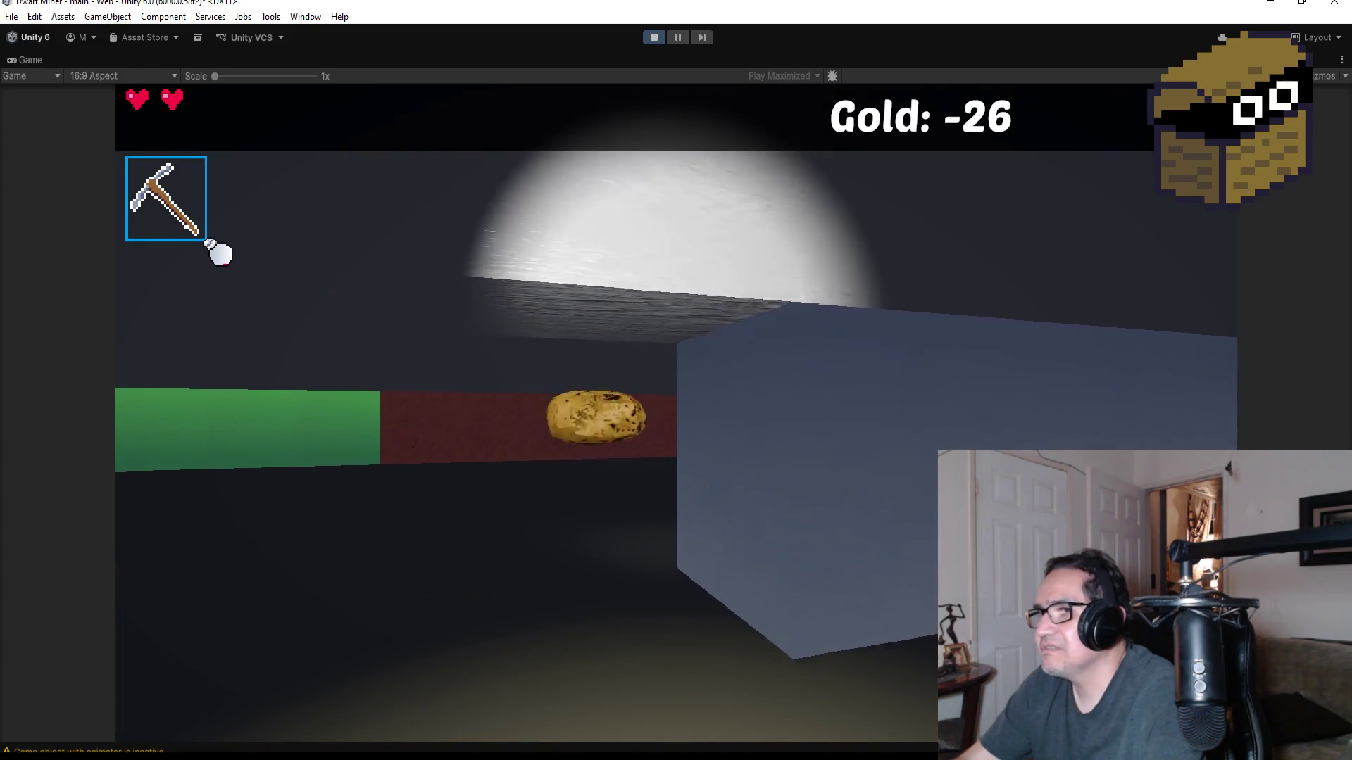
pyautogui.press('w')
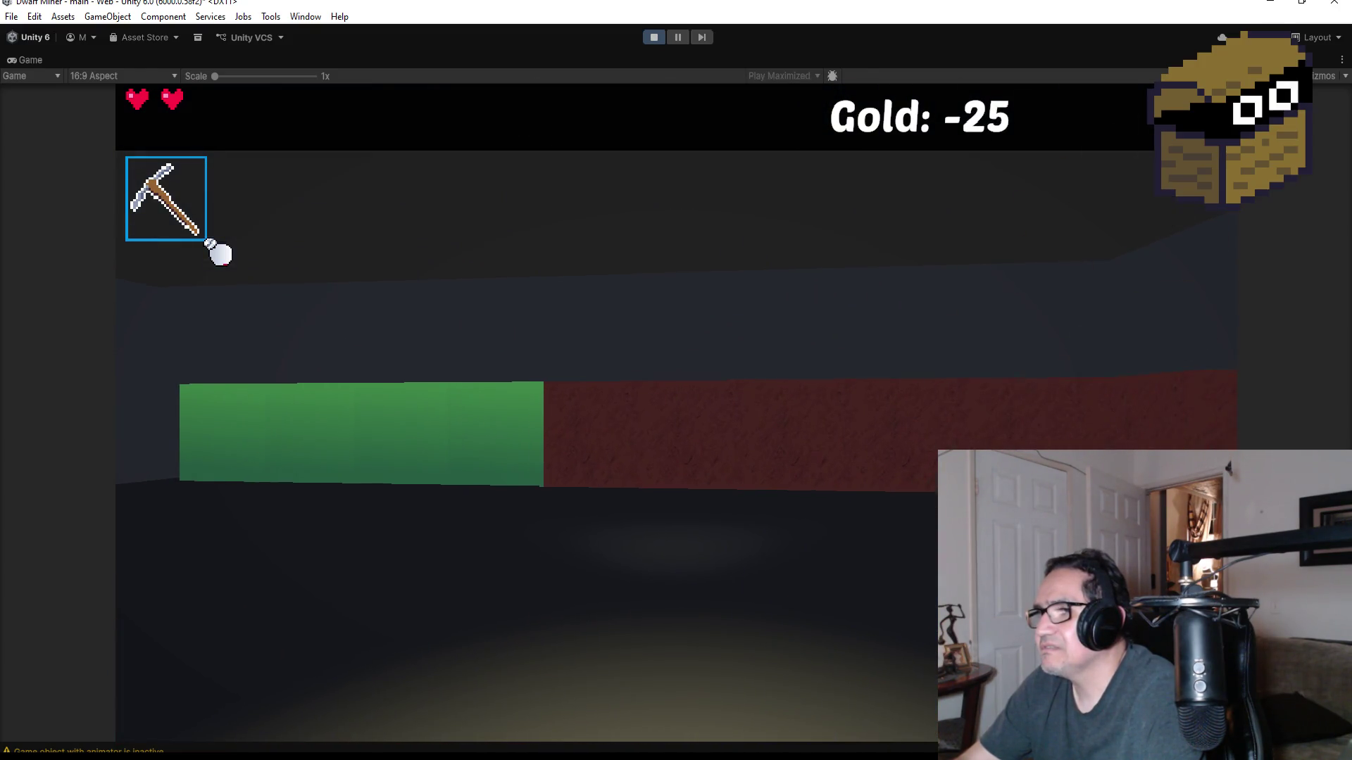
pyautogui.press('w')
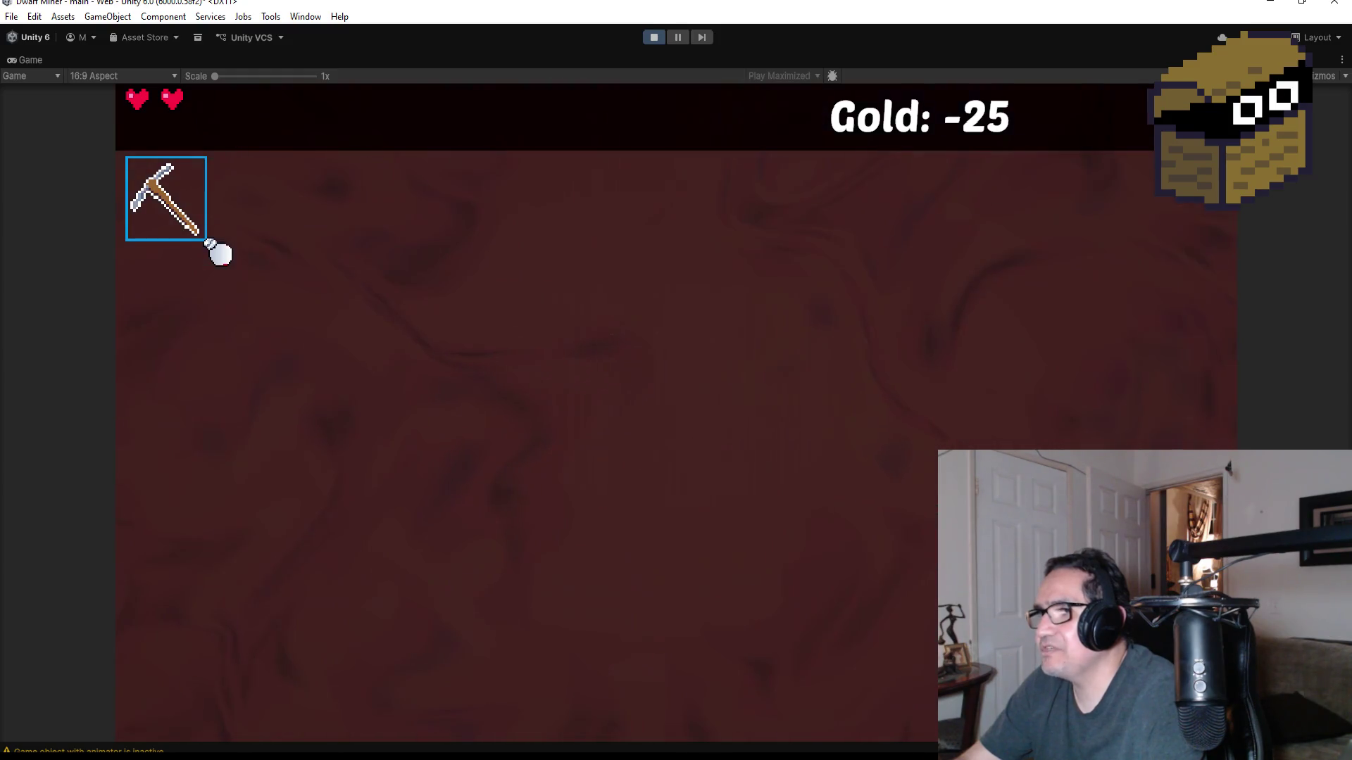
# - Maneuver around the red wall into the lit corridor, picking up a gold nugget
pyautogui.press('d')
pyautogui.press('s')
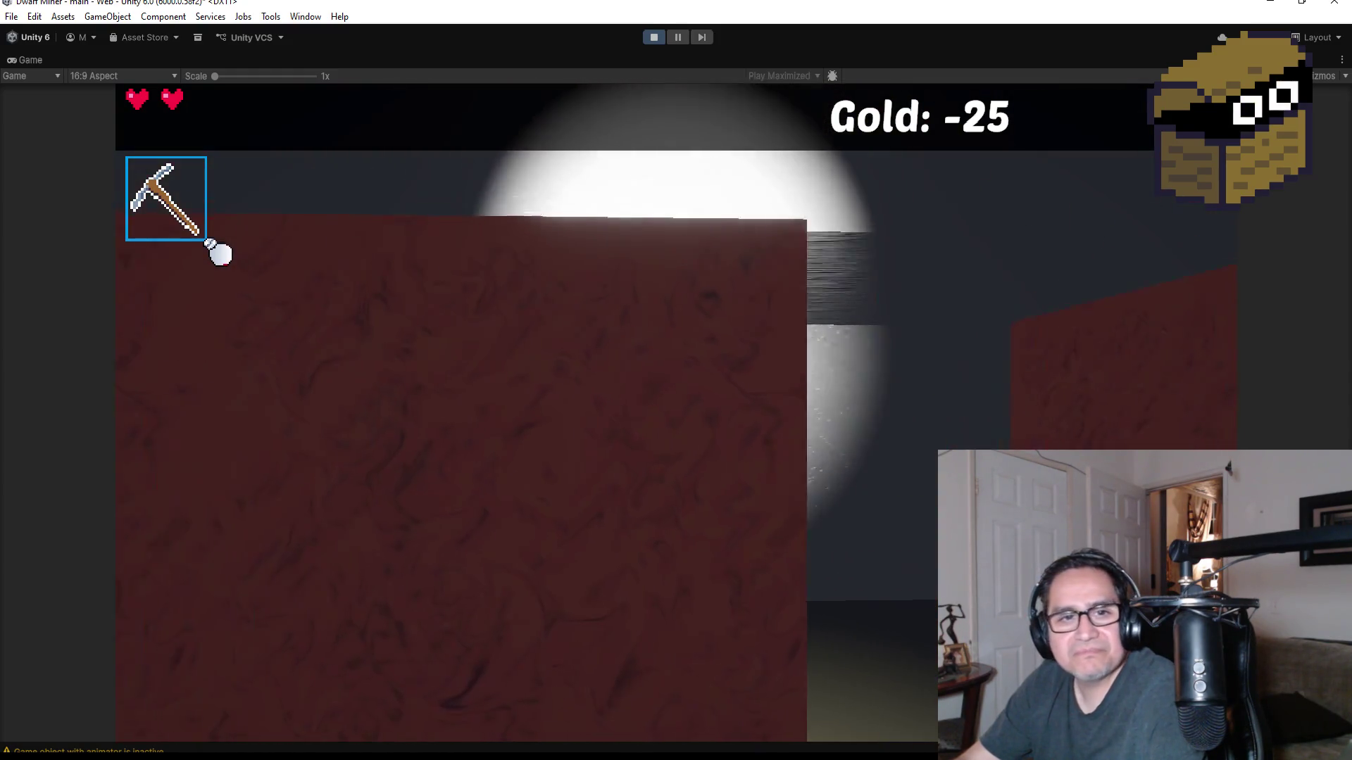
pyautogui.press('d')
pyautogui.press('w')
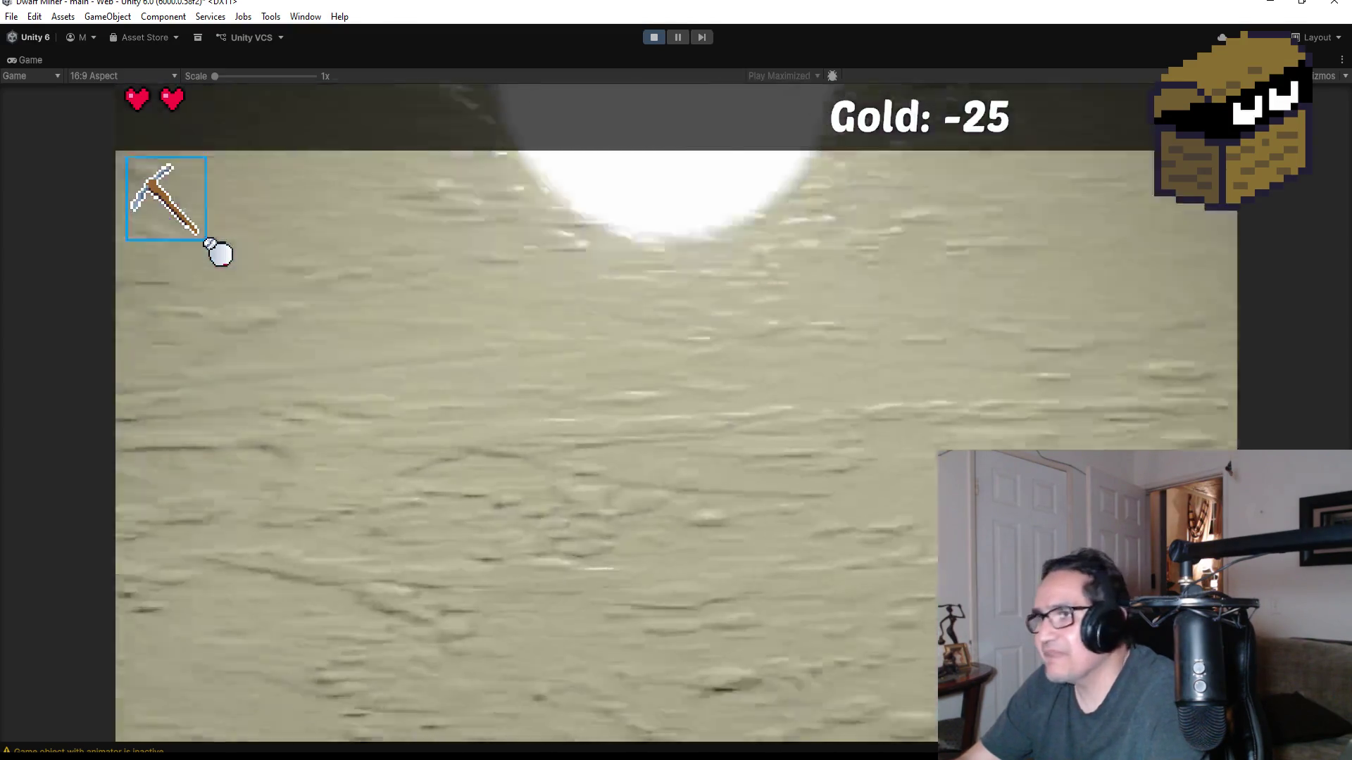
pyautogui.press('a')
pyautogui.press('d')
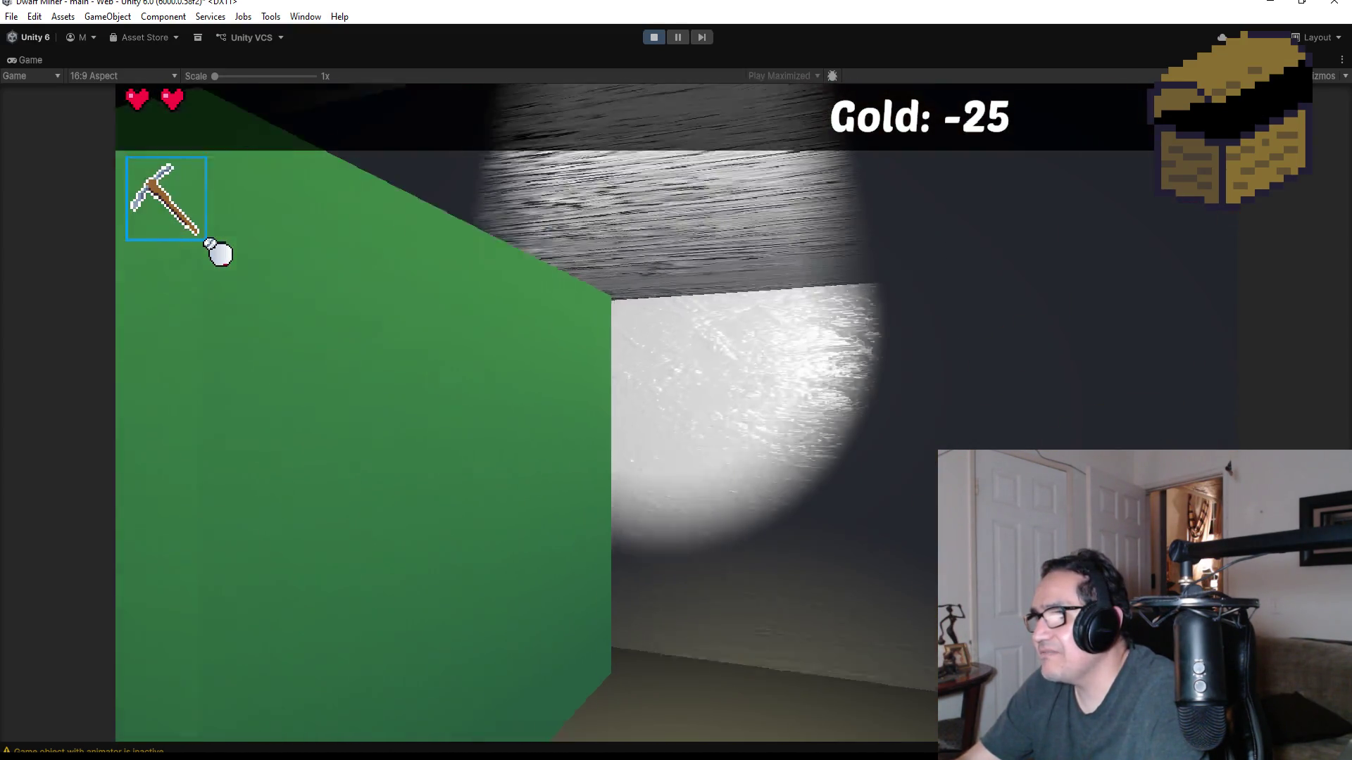
pyautogui.press('w')
pyautogui.press('s')
# - Attack the spider web and charging spider until Game Over, then stop play mode
pyautogui.click(220, 253)
pyautogui.press('d')
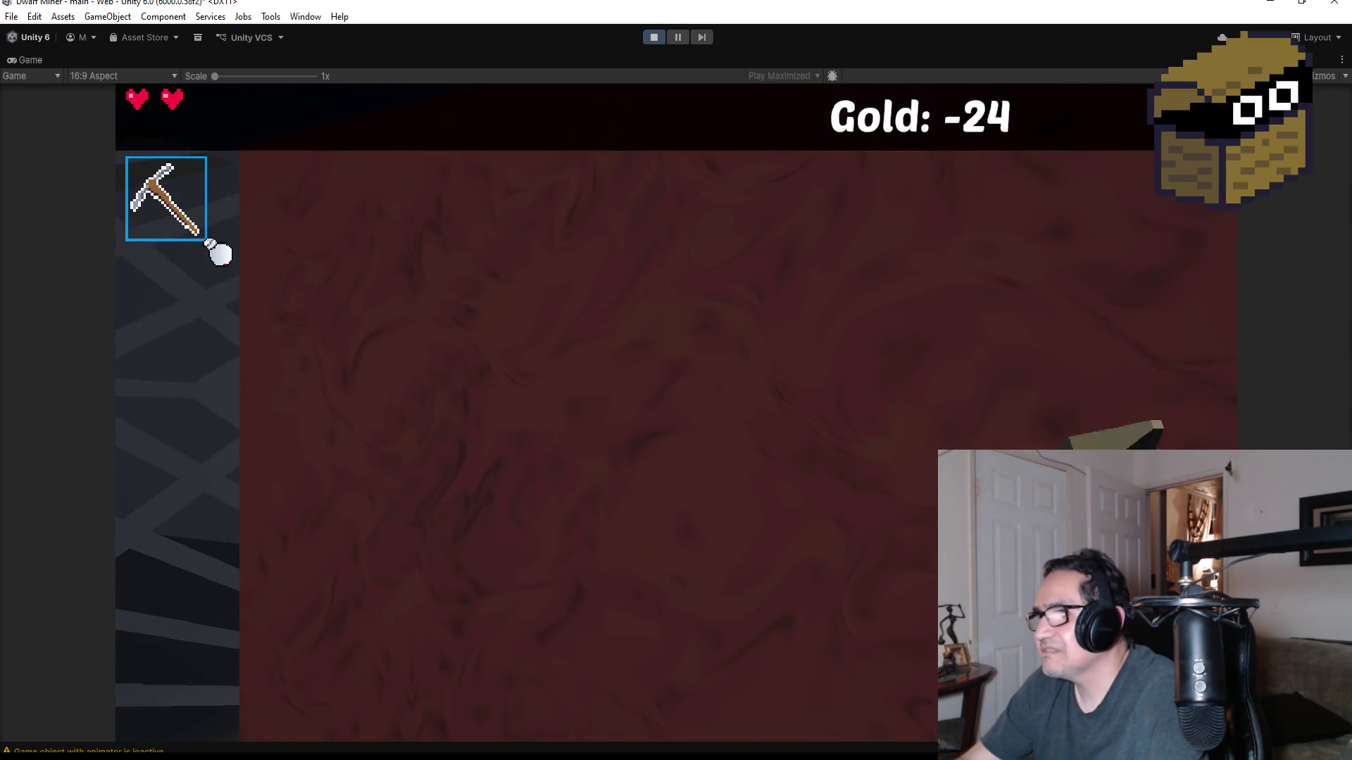
pyautogui.press('a')
pyautogui.scroll(-1, 220, 254)
pyautogui.click(220, 254)
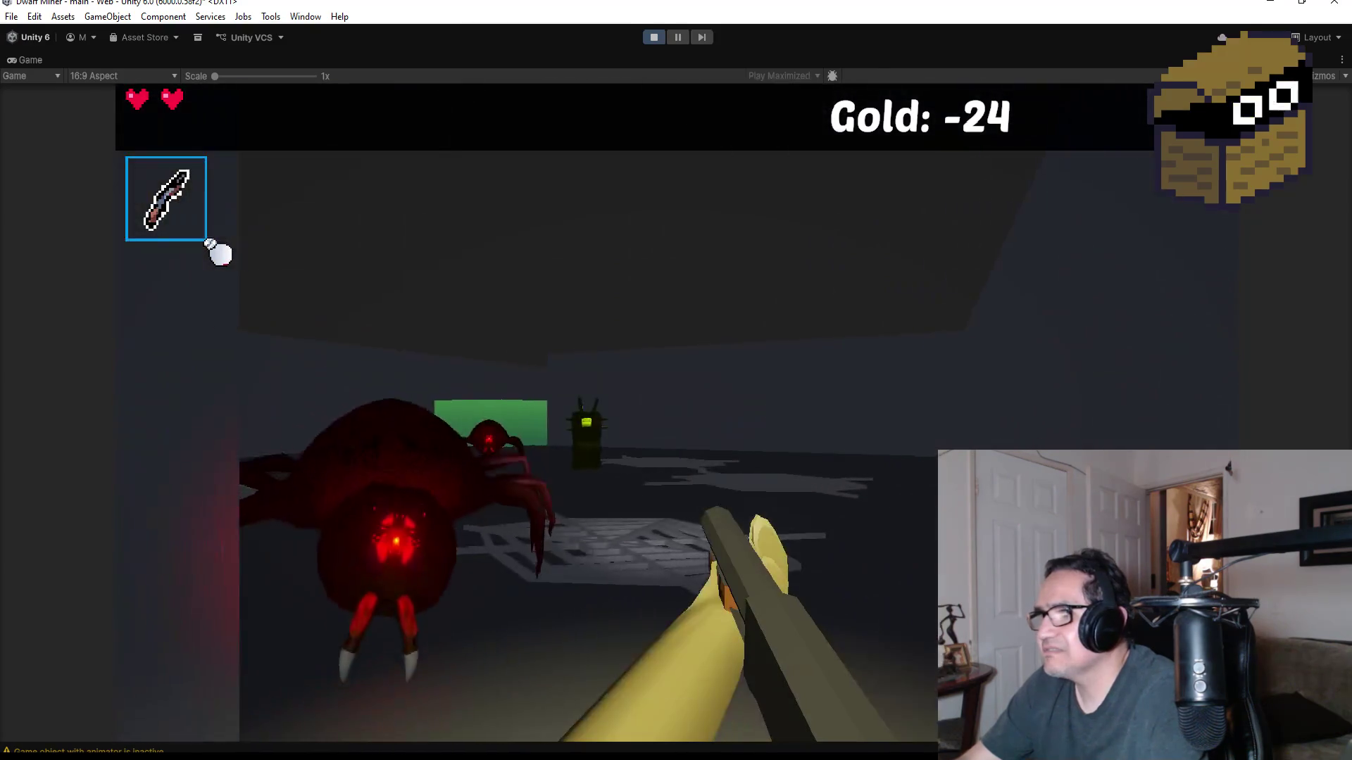
pyautogui.click(220, 253)
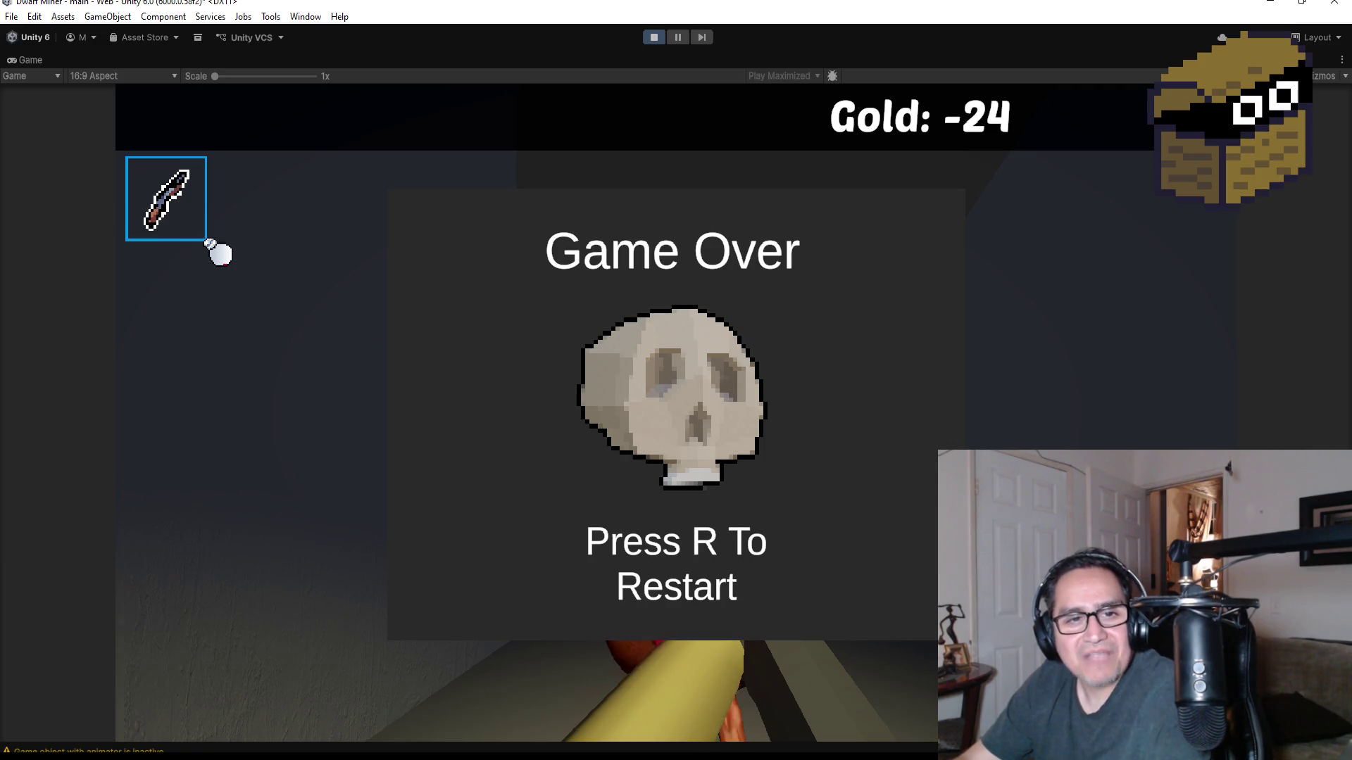
pyautogui.press('Escape')
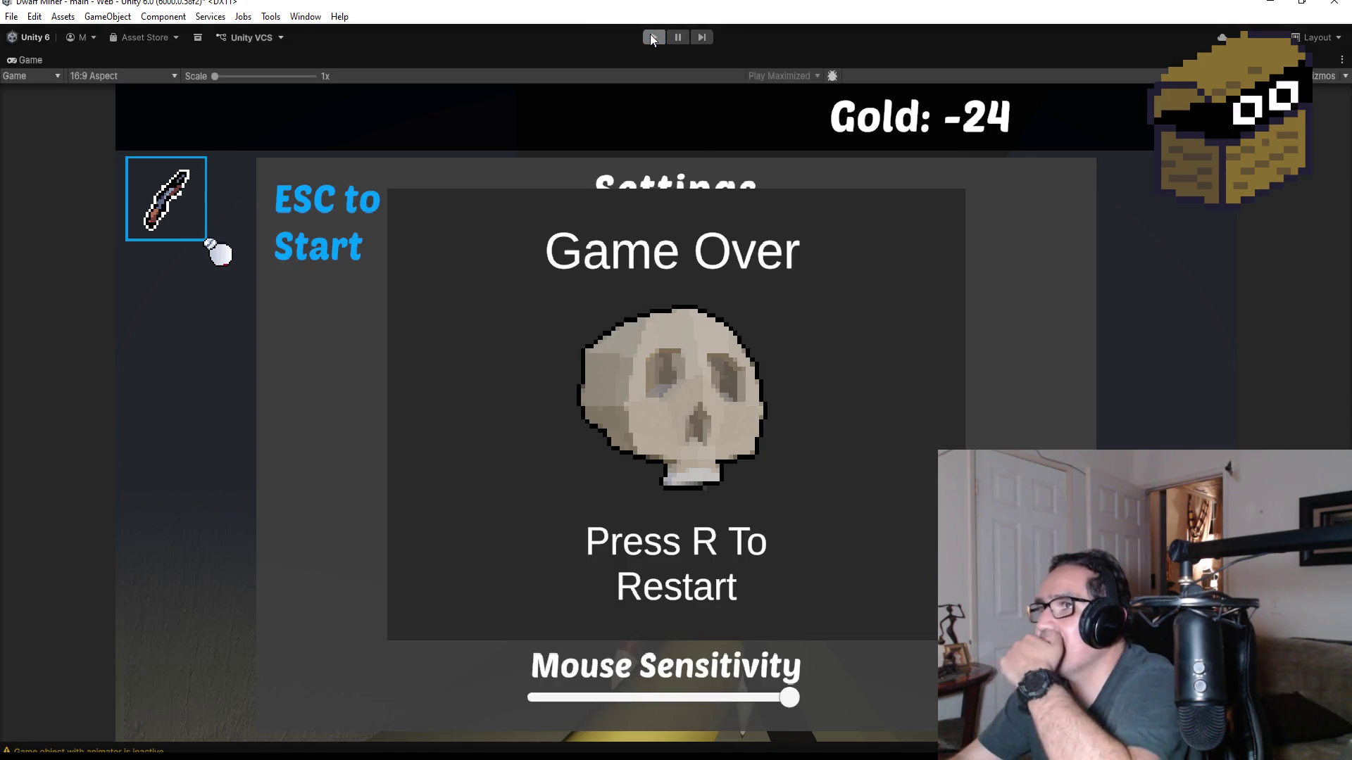
pyautogui.click(650, 36)
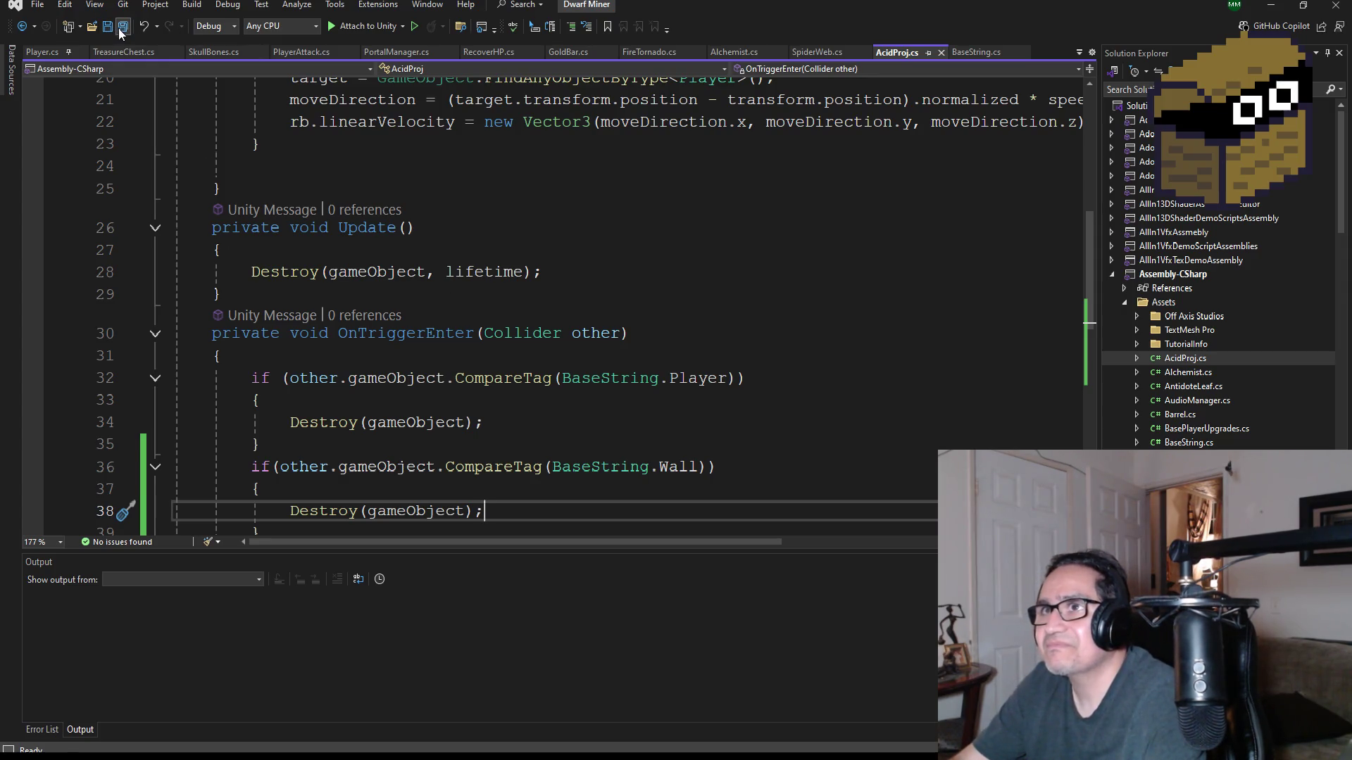
# - Open the UI_NPC.cs and UIManager.cs scripts from Solution Explorer
pyautogui.scroll(4, 596, 342)
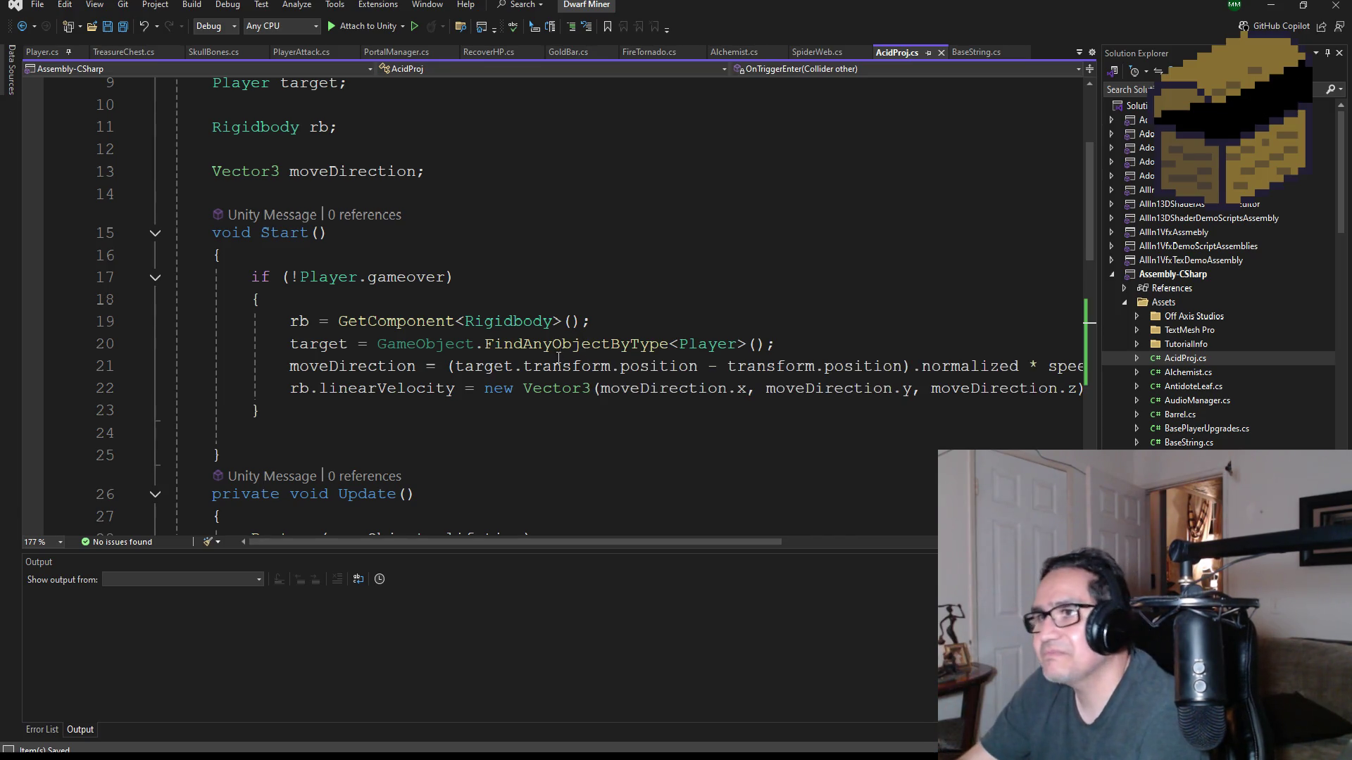
pyautogui.scroll(-2, 497, 356)
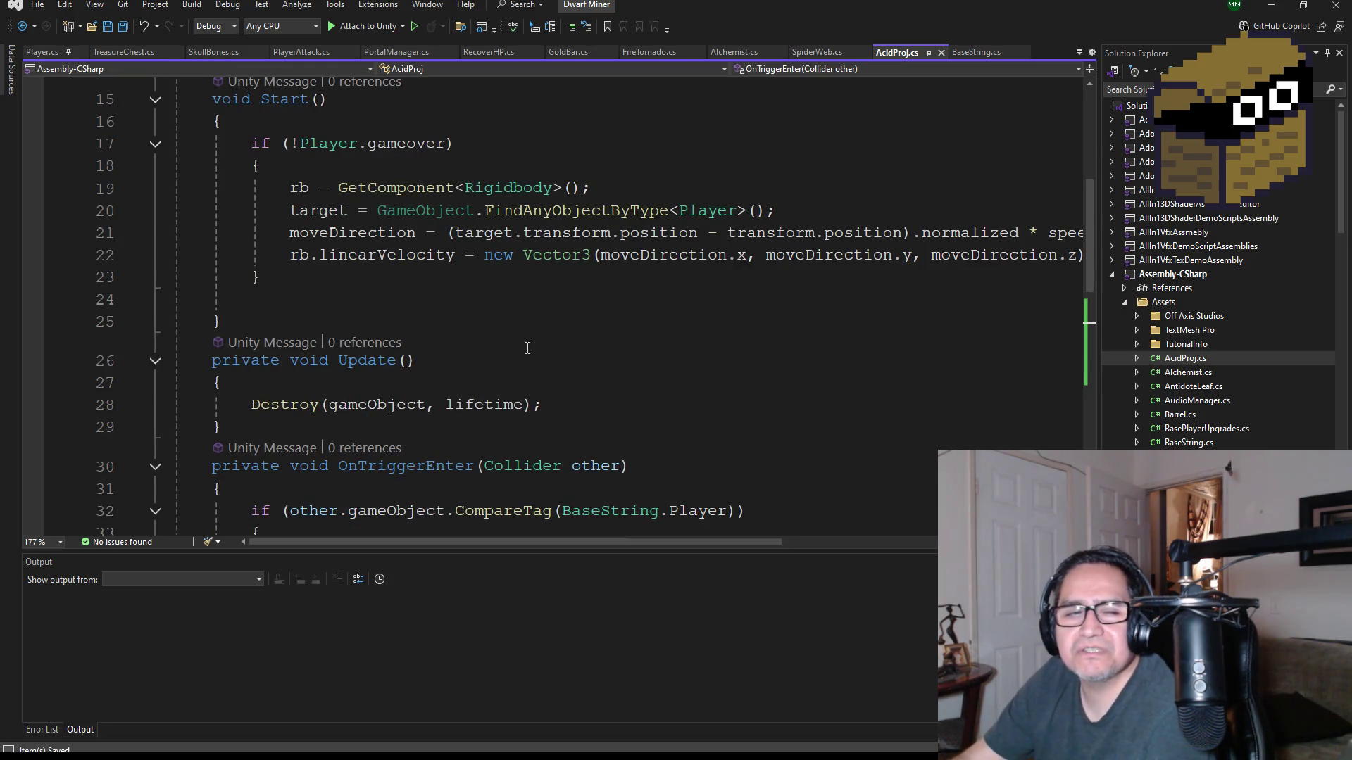
pyautogui.scroll(-10, 1202, 435)
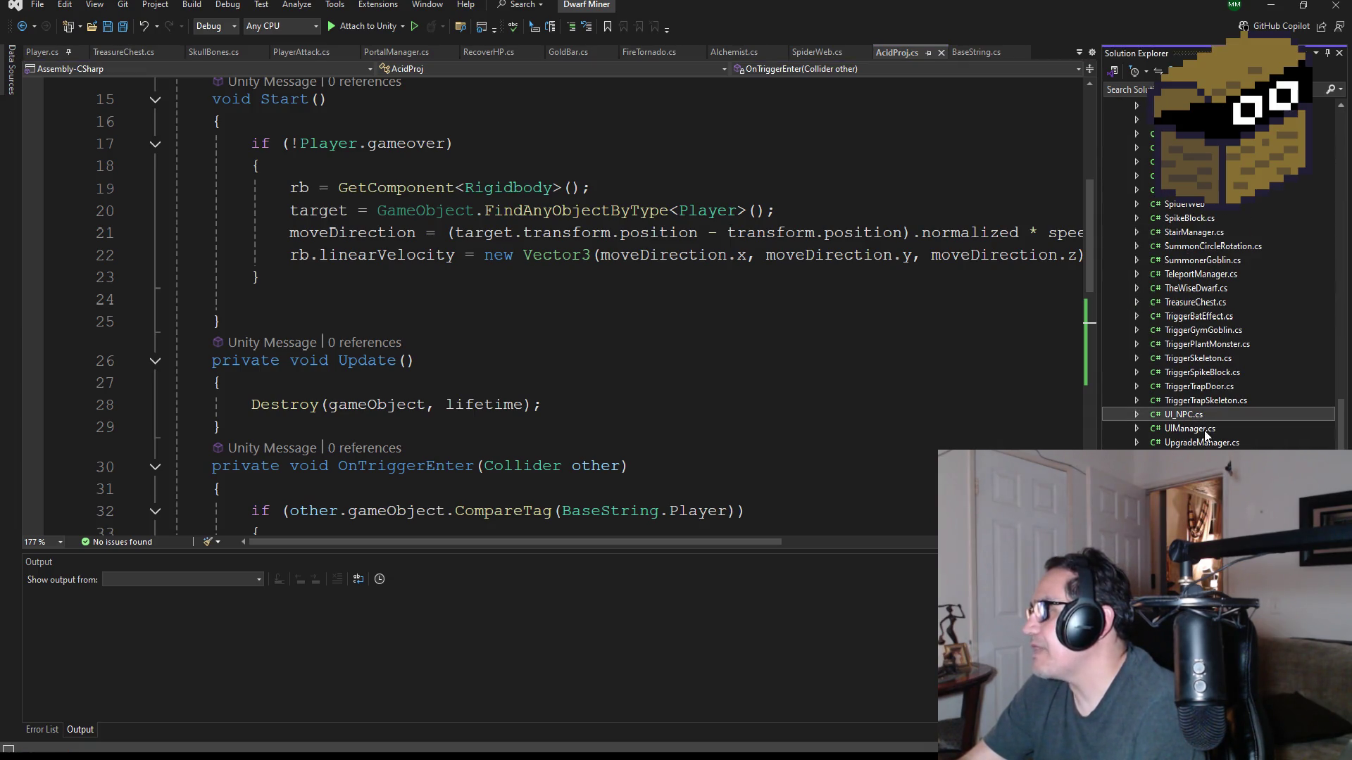
pyautogui.doubleClick(1197, 414)
pyautogui.doubleClick(1207, 428)
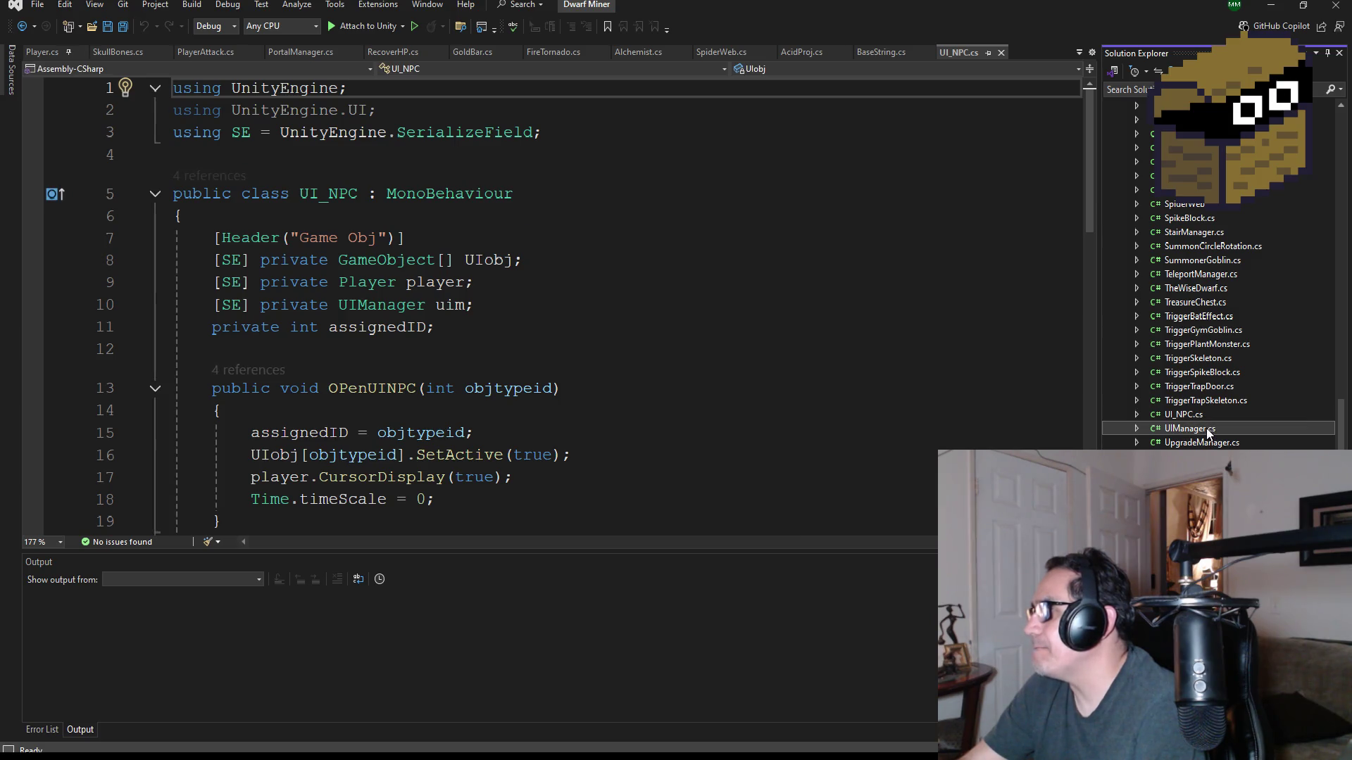
# - Locate UpgradePurchase(int value), highlight countCoin on line 83, and place the cursor before it
pyautogui.scroll(14, 473, 388)
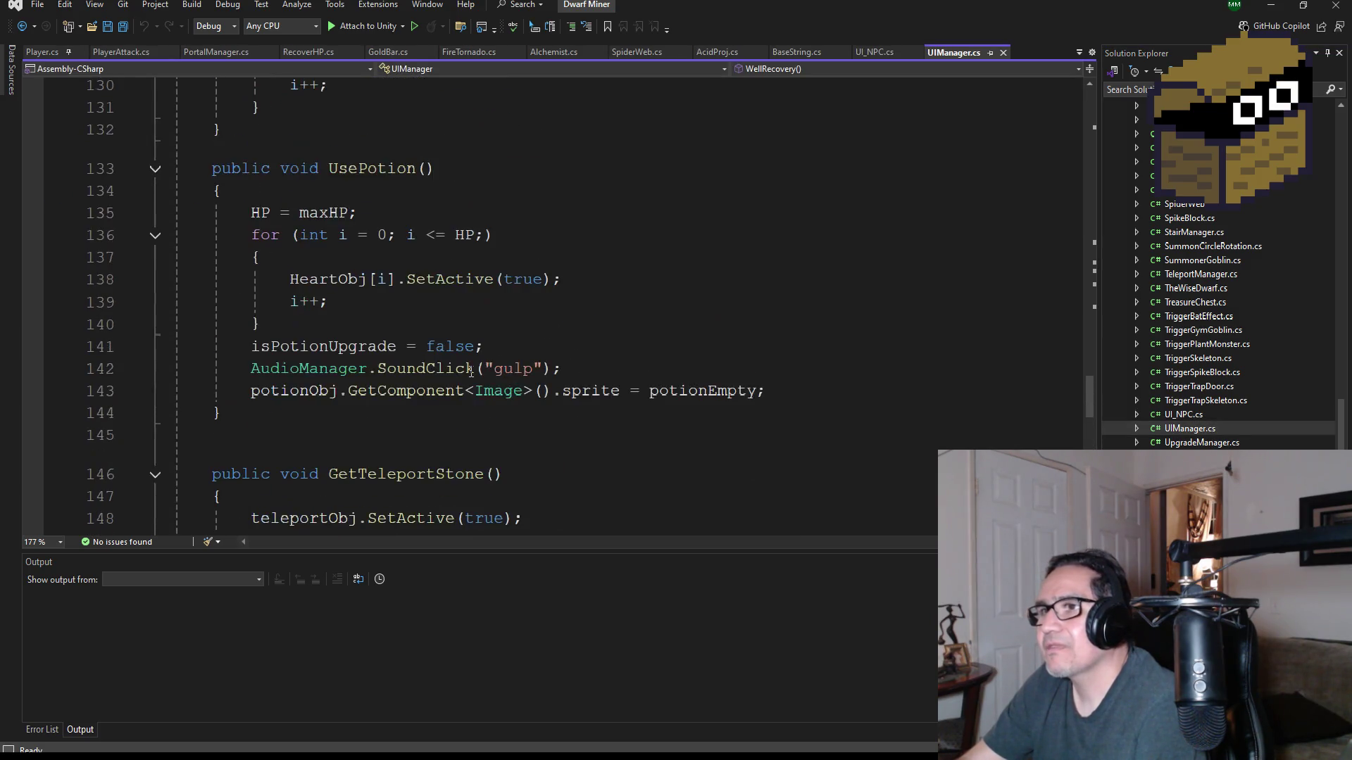
pyautogui.scroll(20, 475, 367)
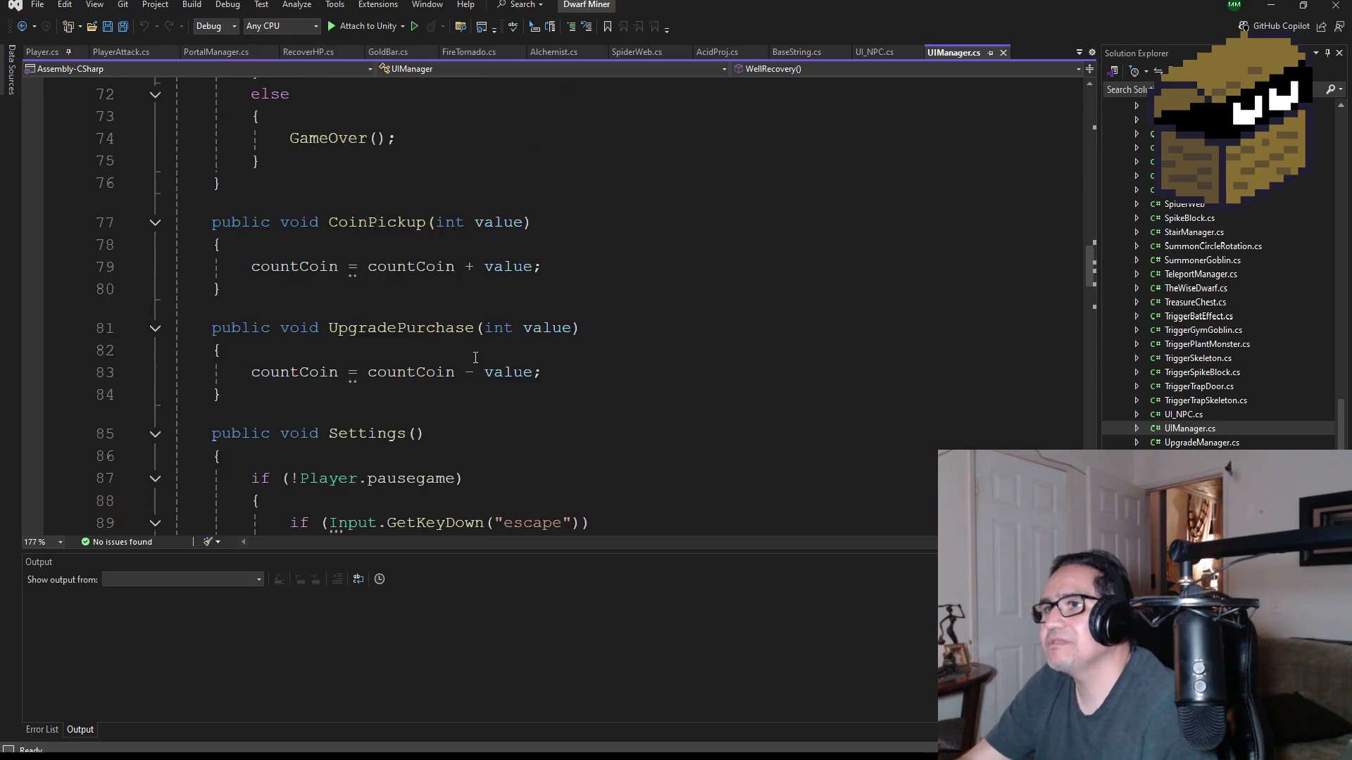
pyautogui.scroll(-6, 479, 343)
pyautogui.scroll(-3, 473, 343)
pyautogui.doubleClick(422, 194)
pyautogui.doubleClick(439, 239)
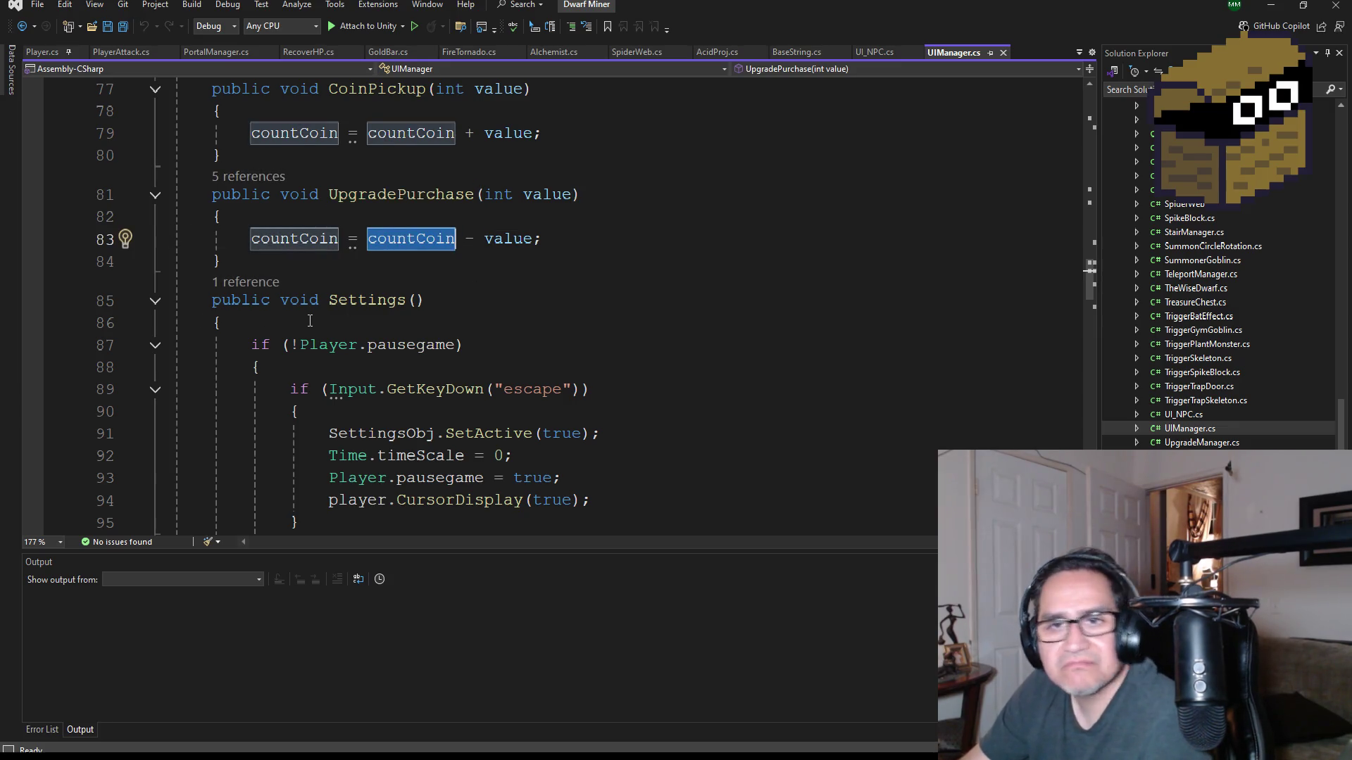
pyautogui.click(256, 241)
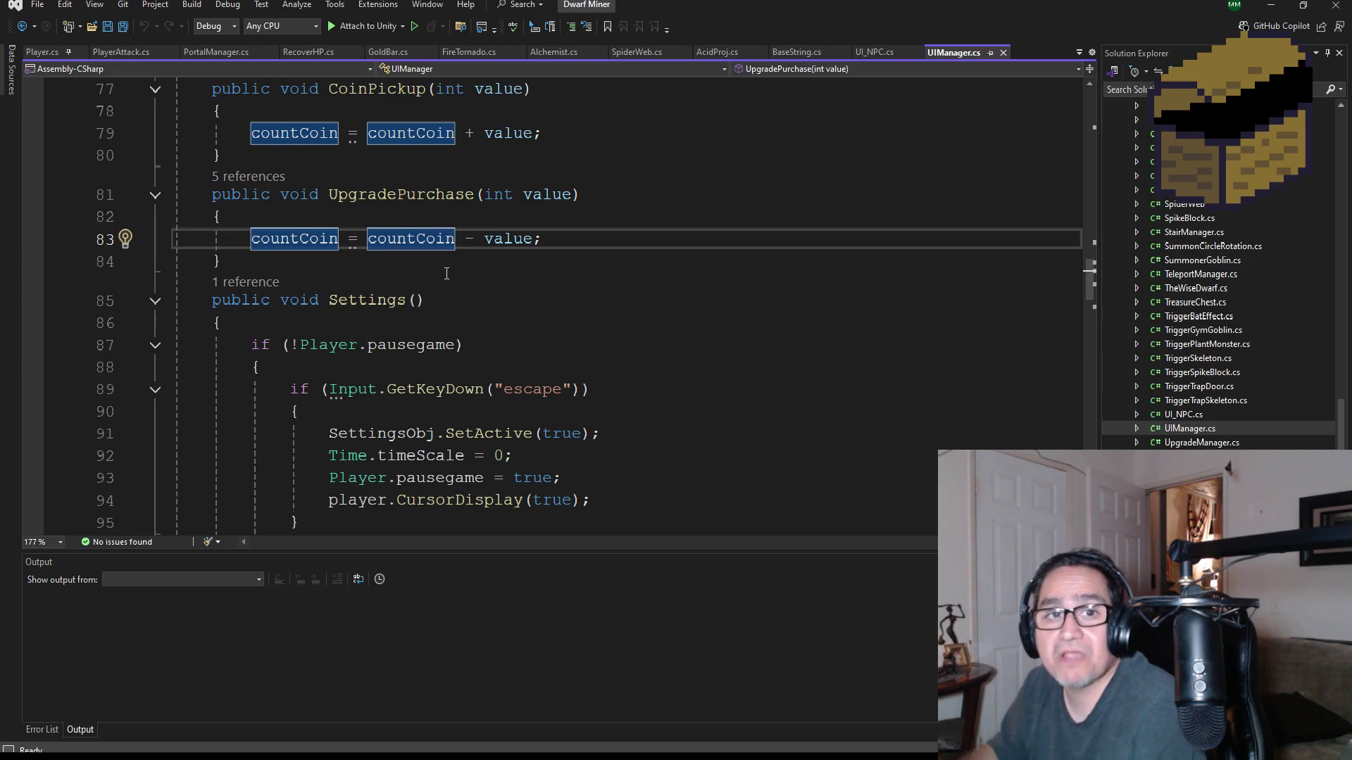
# - Wrap 'countCoin = countCoin - value;' inside an if(countCoin > 0) block
pyautogui.press('Return')
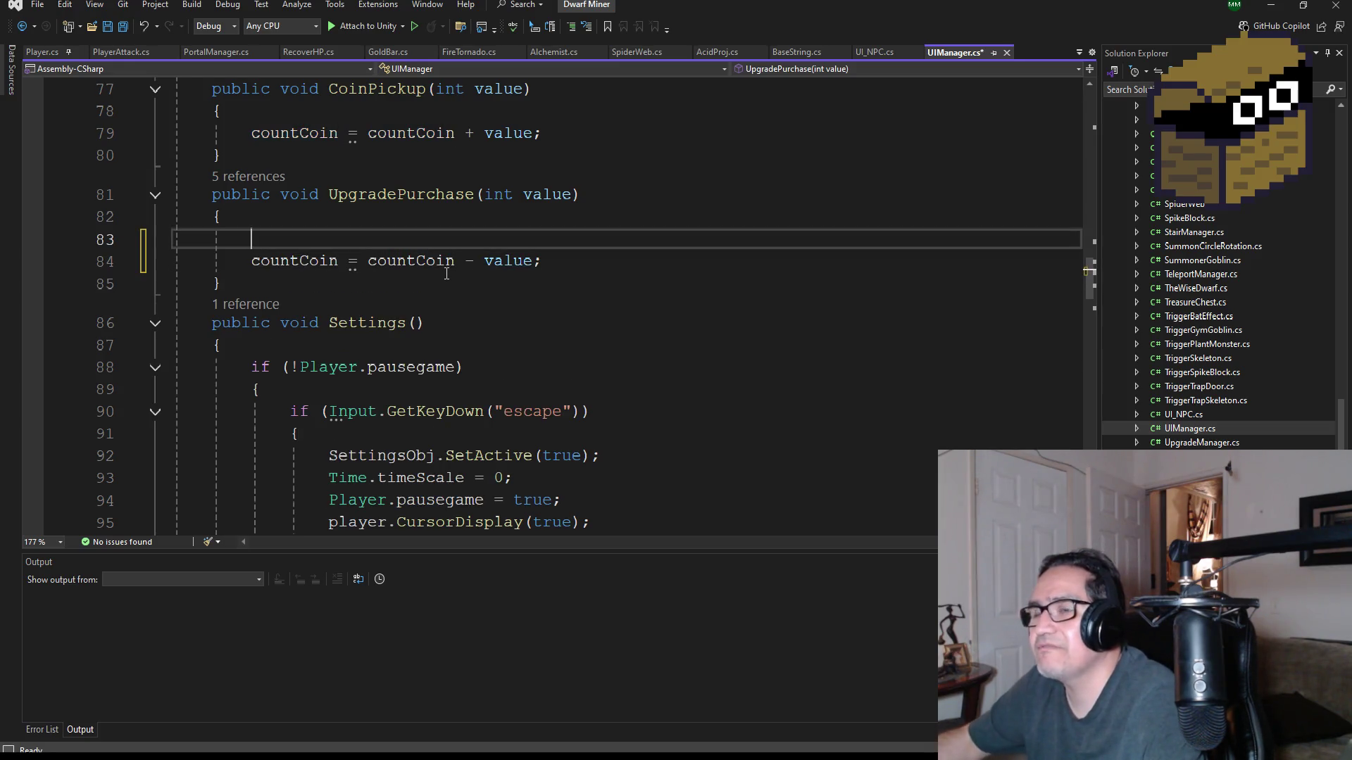
pyautogui.write('if(c')
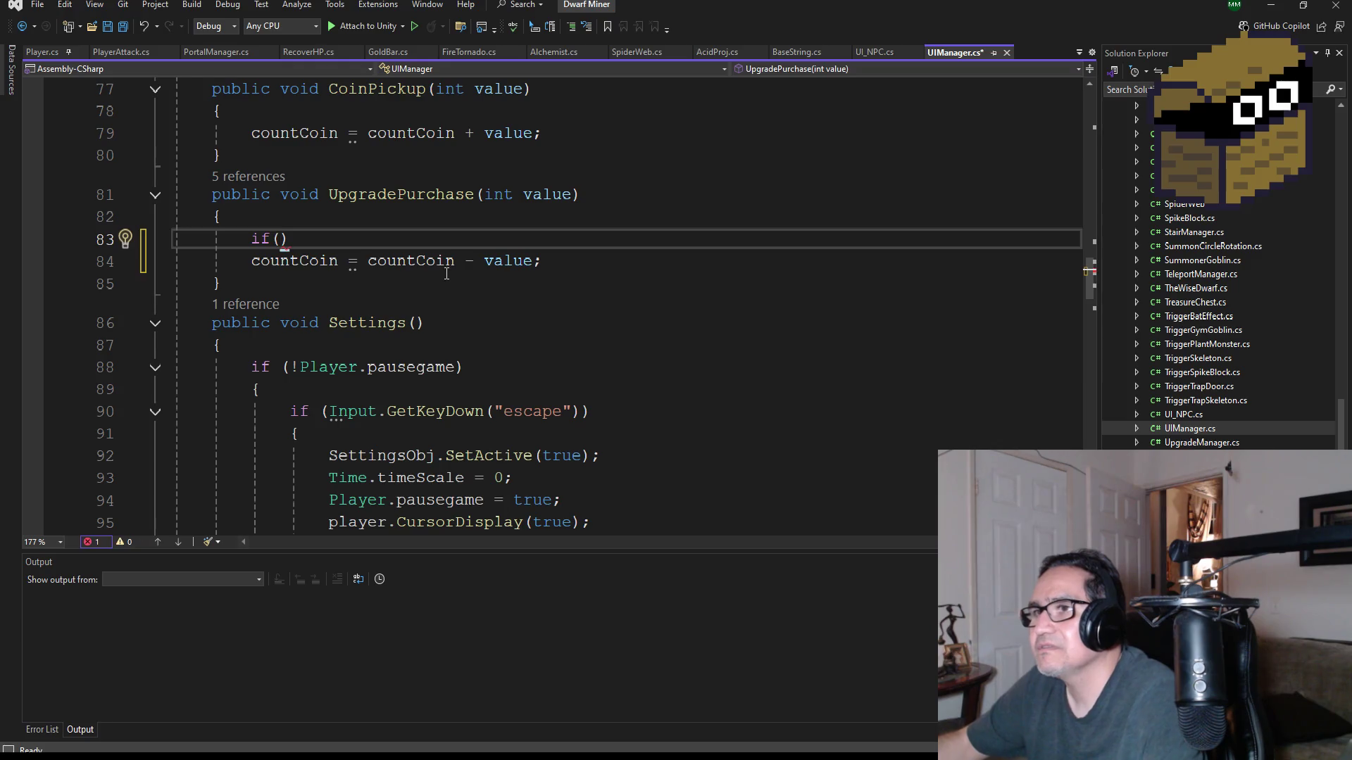
pyautogui.write('ount')
pyautogui.press('Down')
pyautogui.press('Tab')
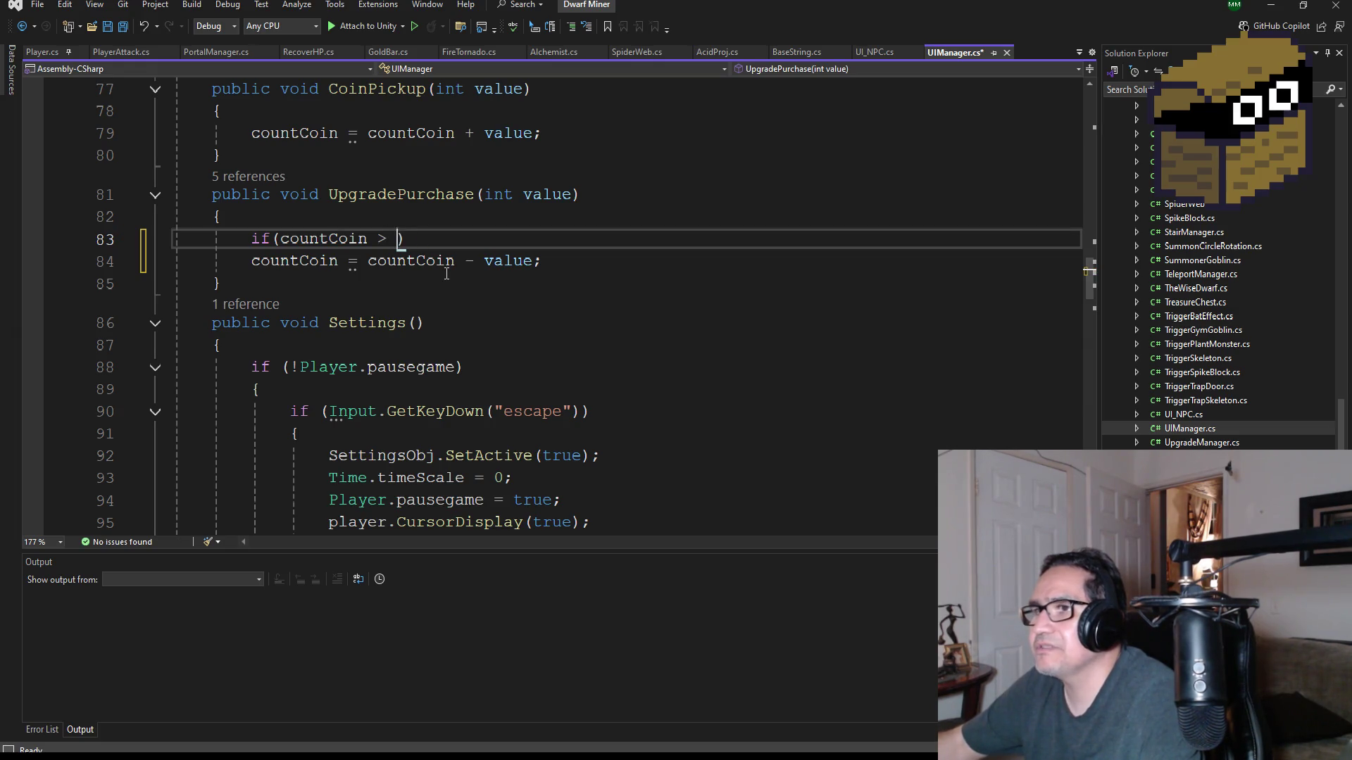
pyautogui.write(')')
pyautogui.press('Return')
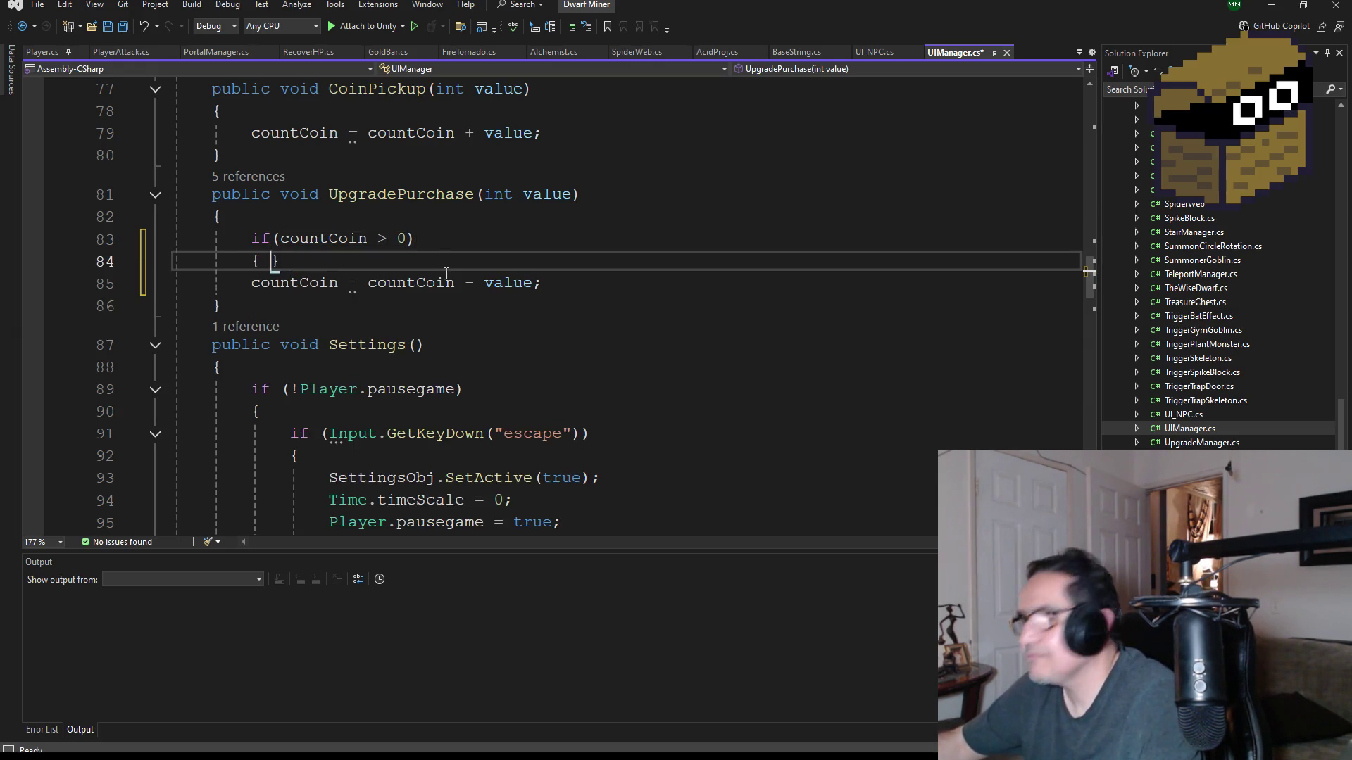
pyautogui.press('Return')
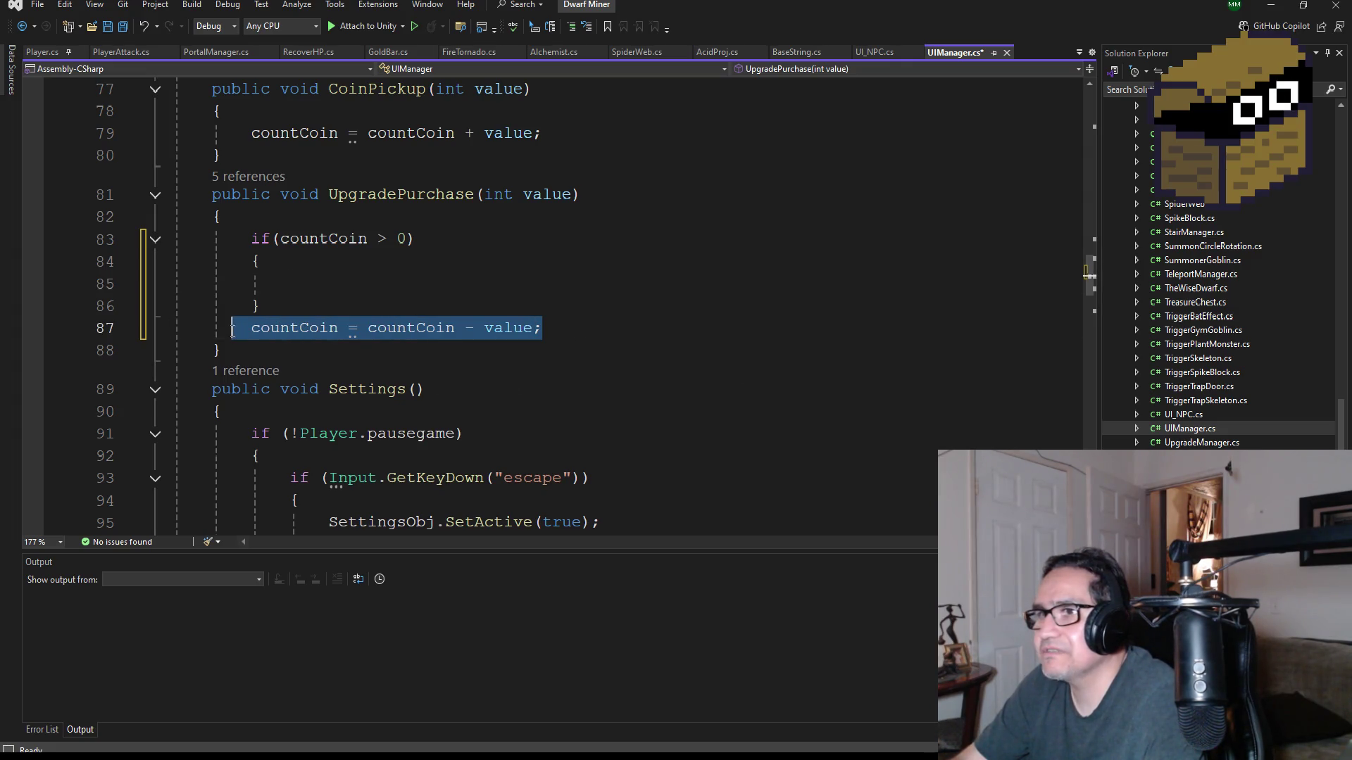
pyautogui.click(300, 283)
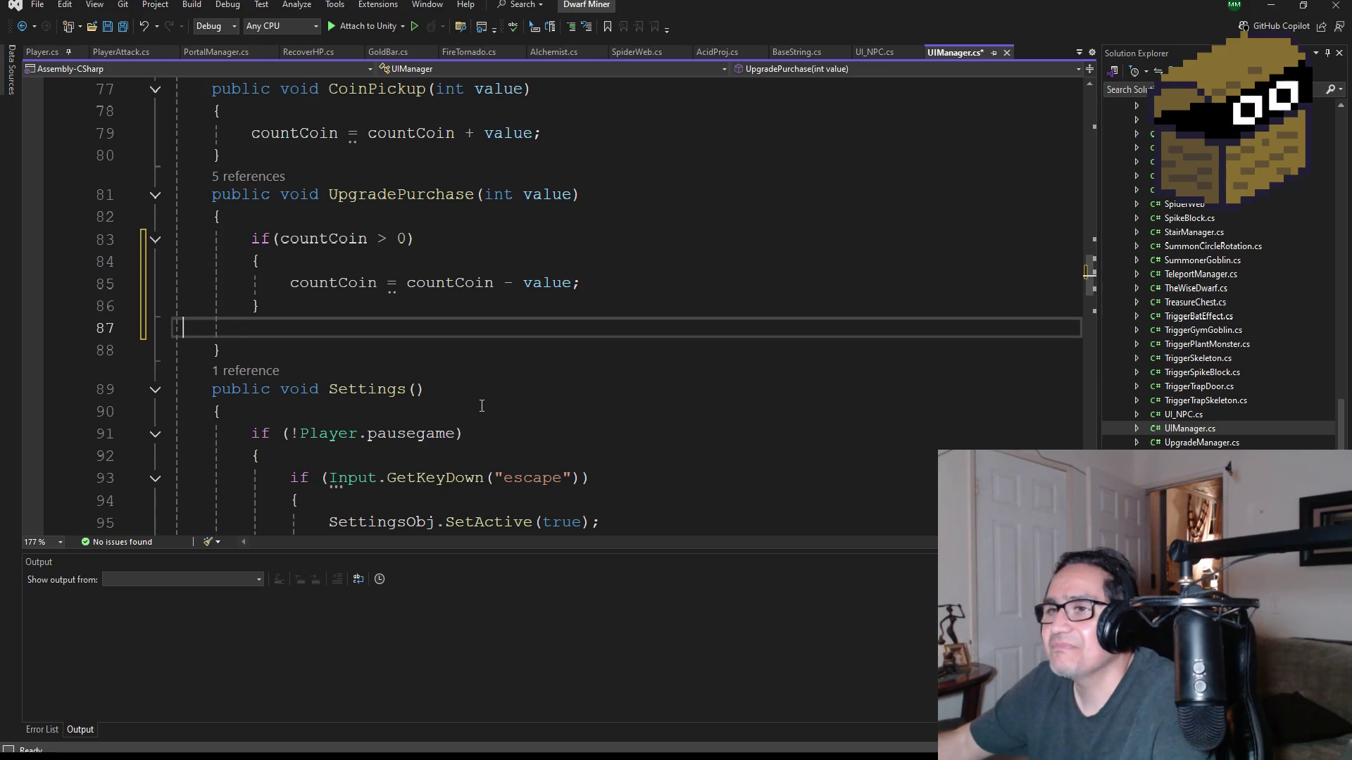
pyautogui.press('BackSpace')
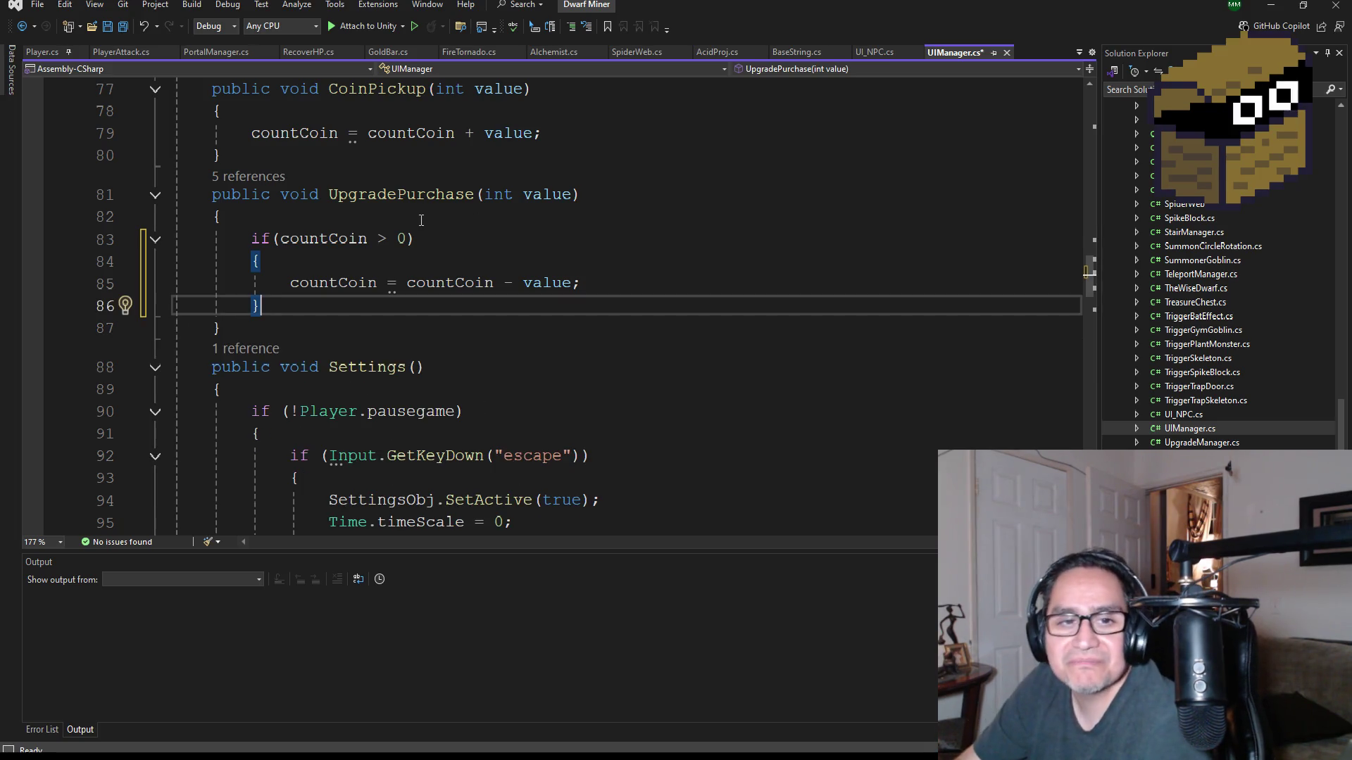
# - Save UIManager.cs and return to the Unity editor
pyautogui.click(129, 29)
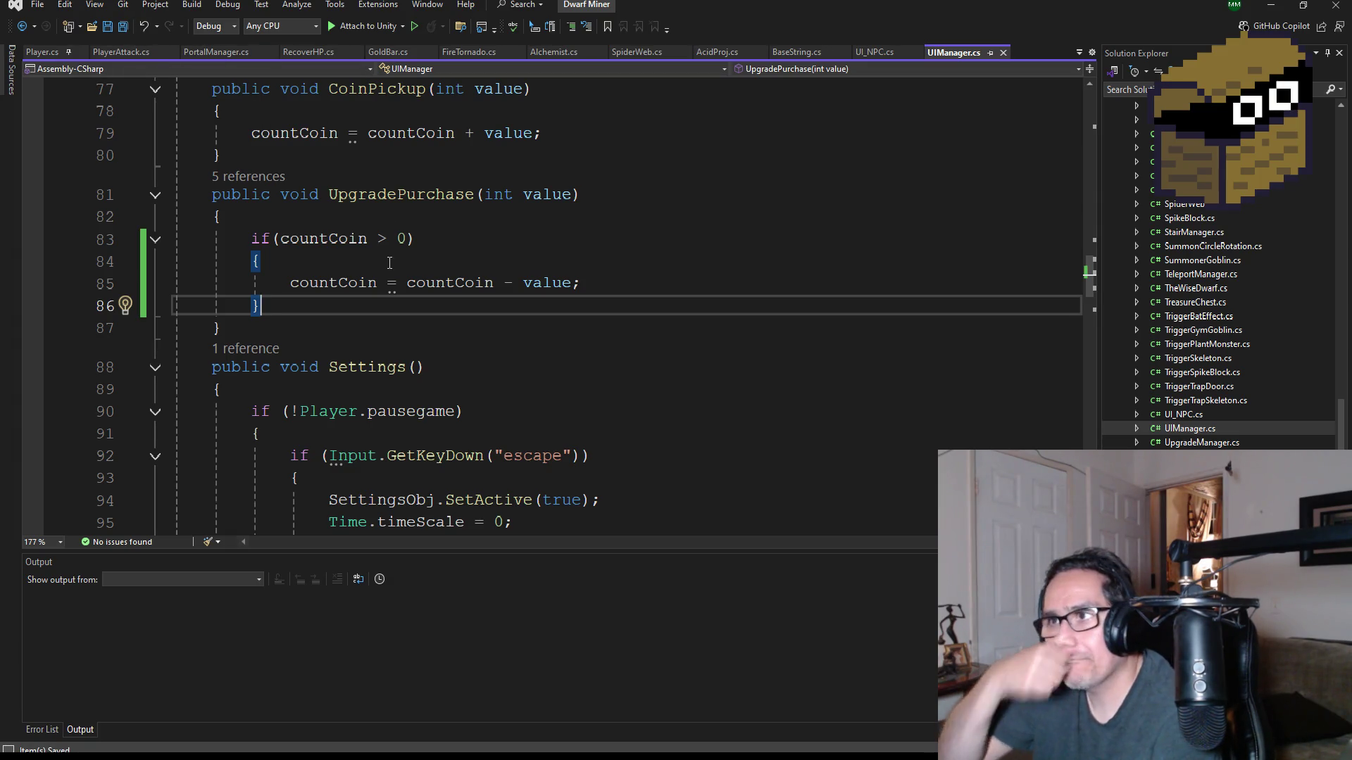
pyautogui.scroll(-3, 391, 262)
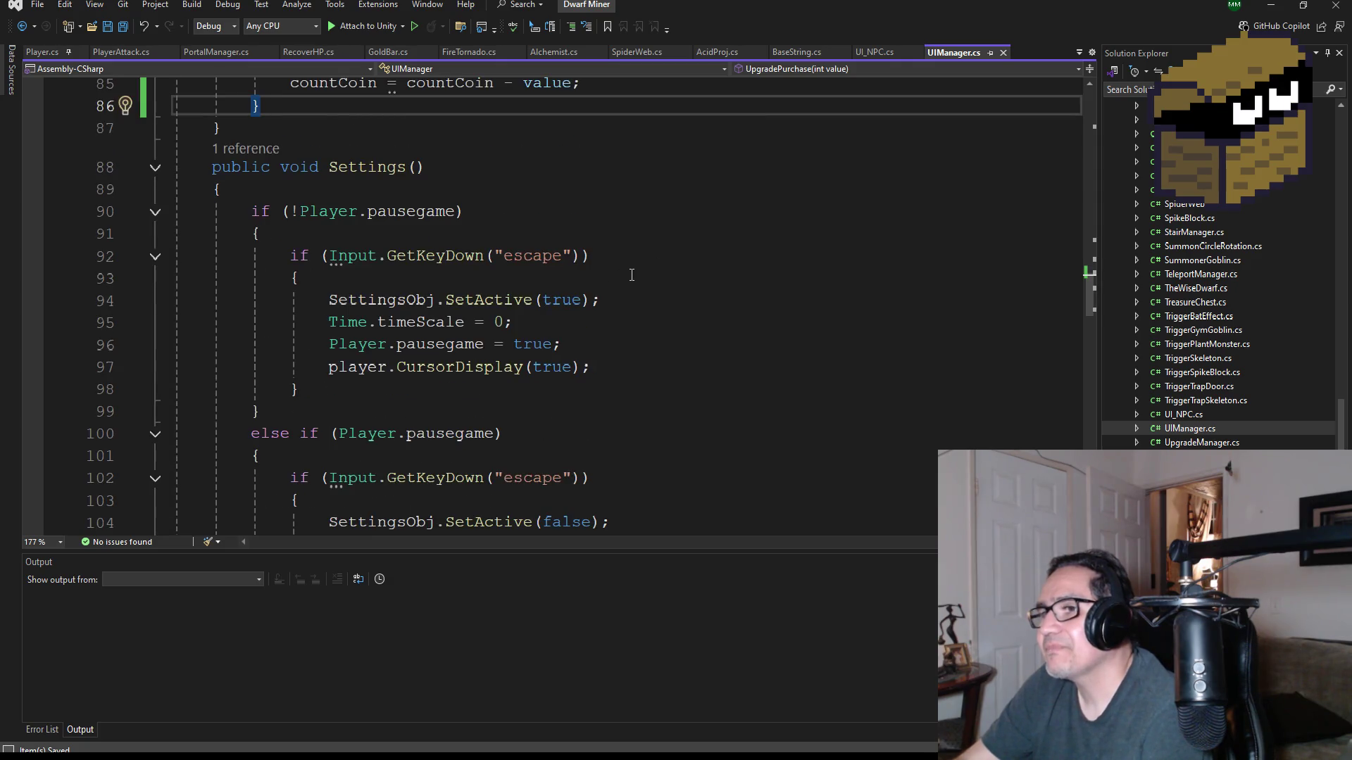
pyautogui.scroll(-8, 635, 273)
pyautogui.click(1281, 12)
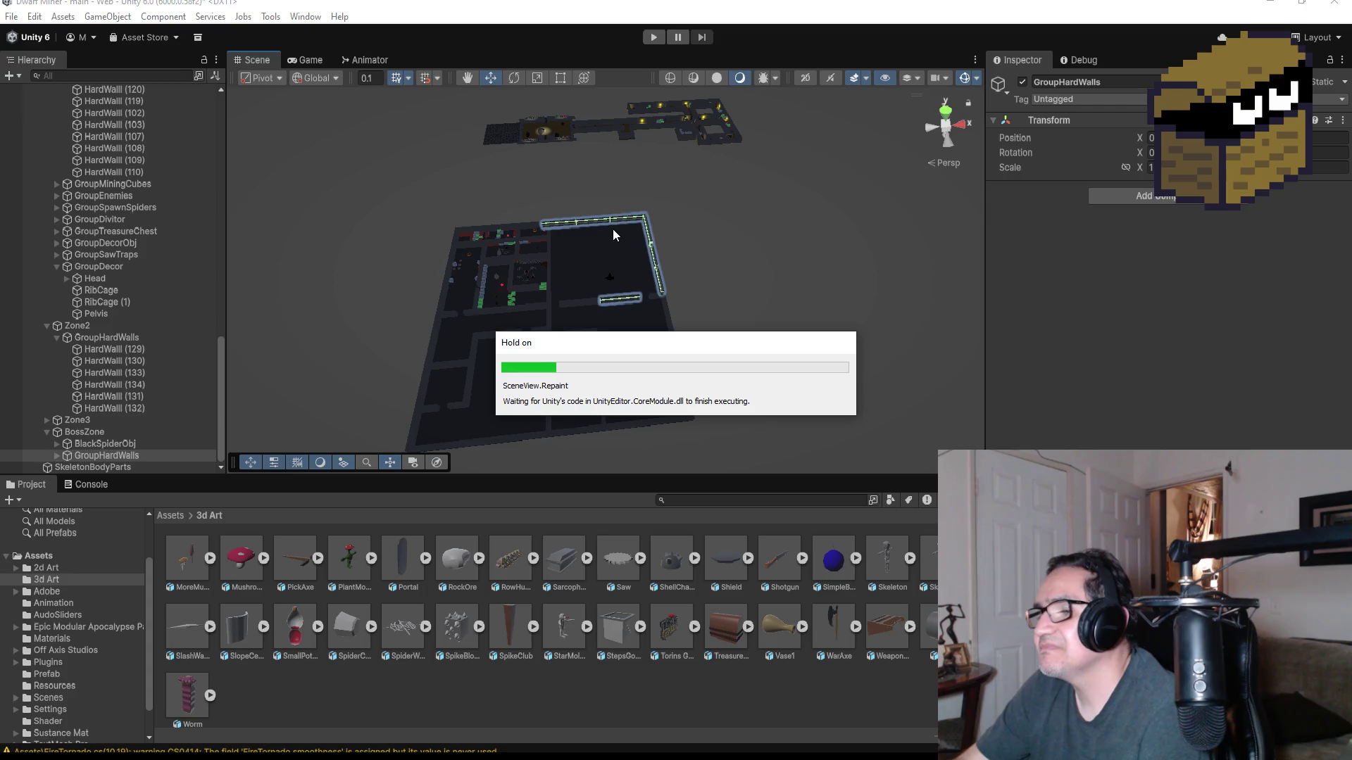
# - Orbit the scene view, then enter play mode and dismiss the settings screen
pyautogui.moveTo(552, 320); pyautogui.dragTo(514, 355)
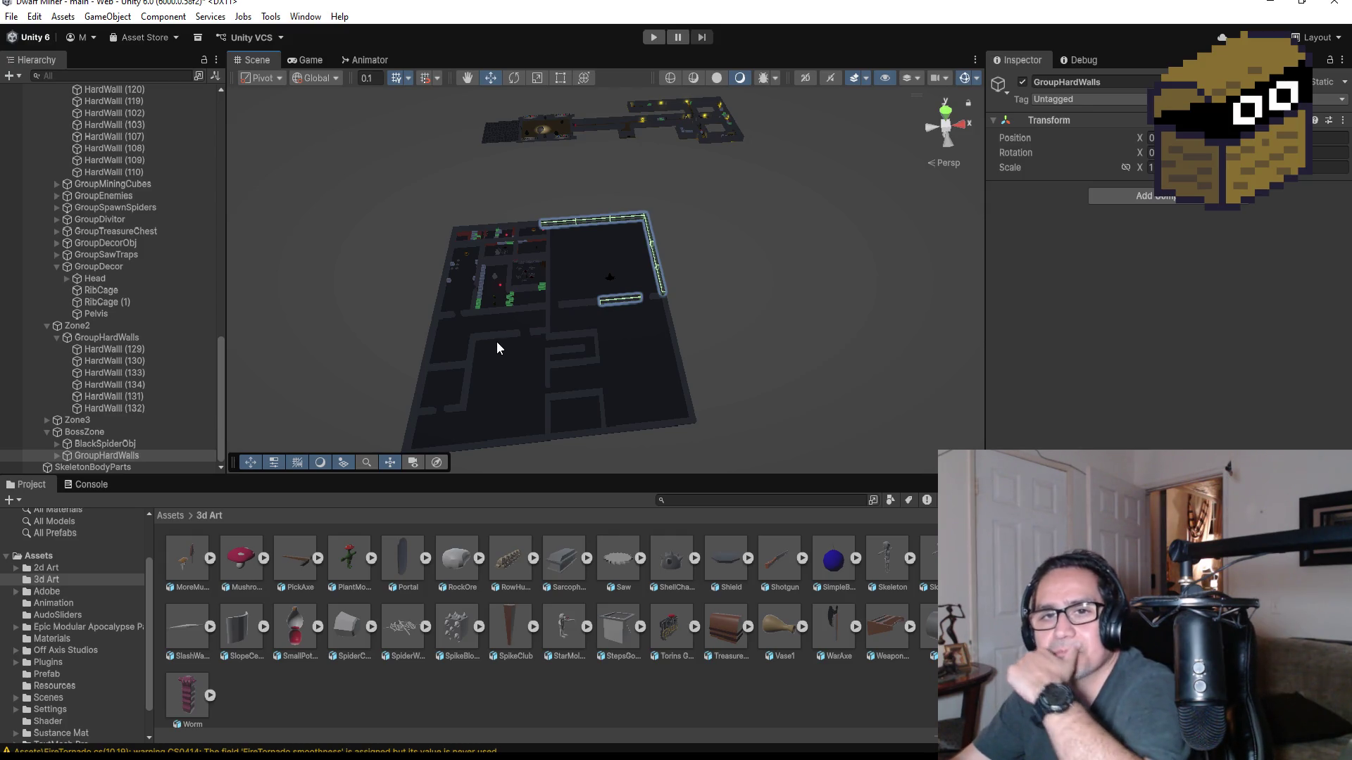
pyautogui.scroll(3, 456, 348)
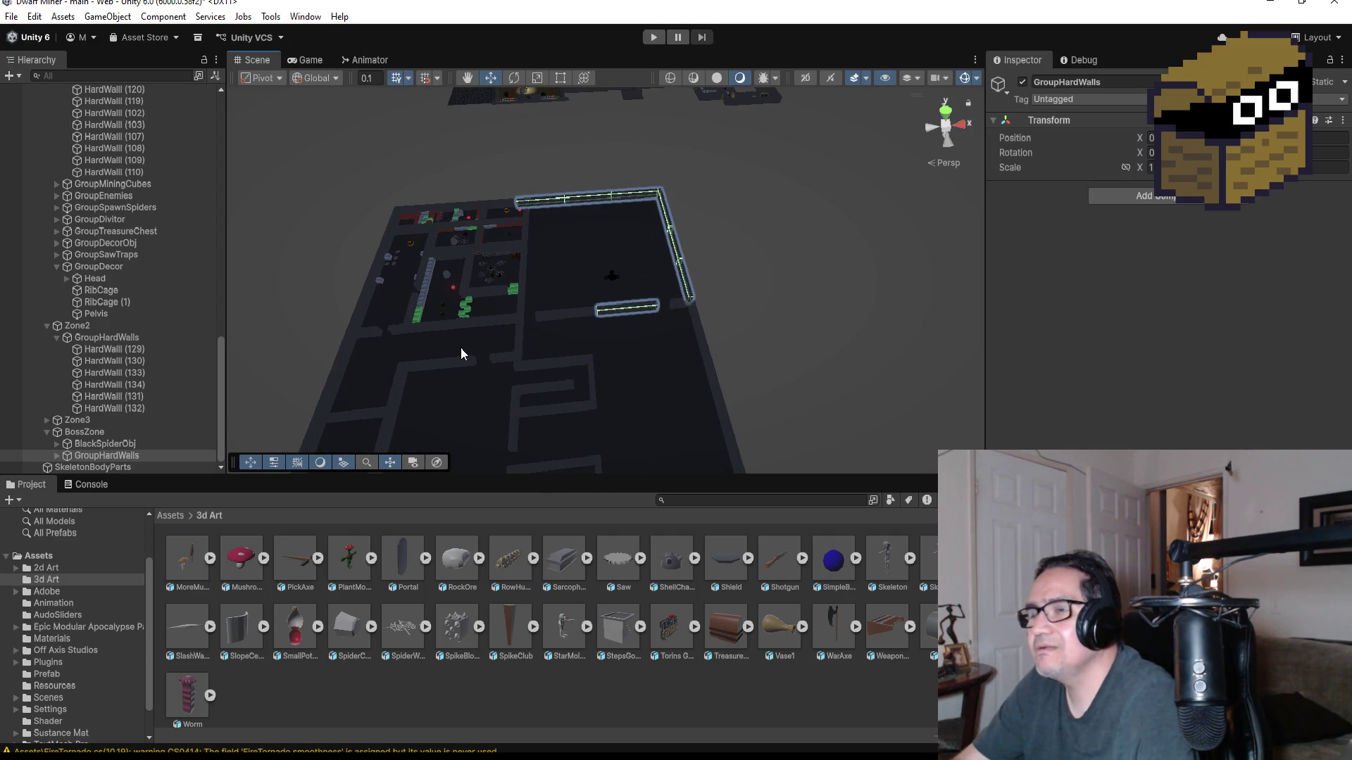
pyautogui.click(652, 36)
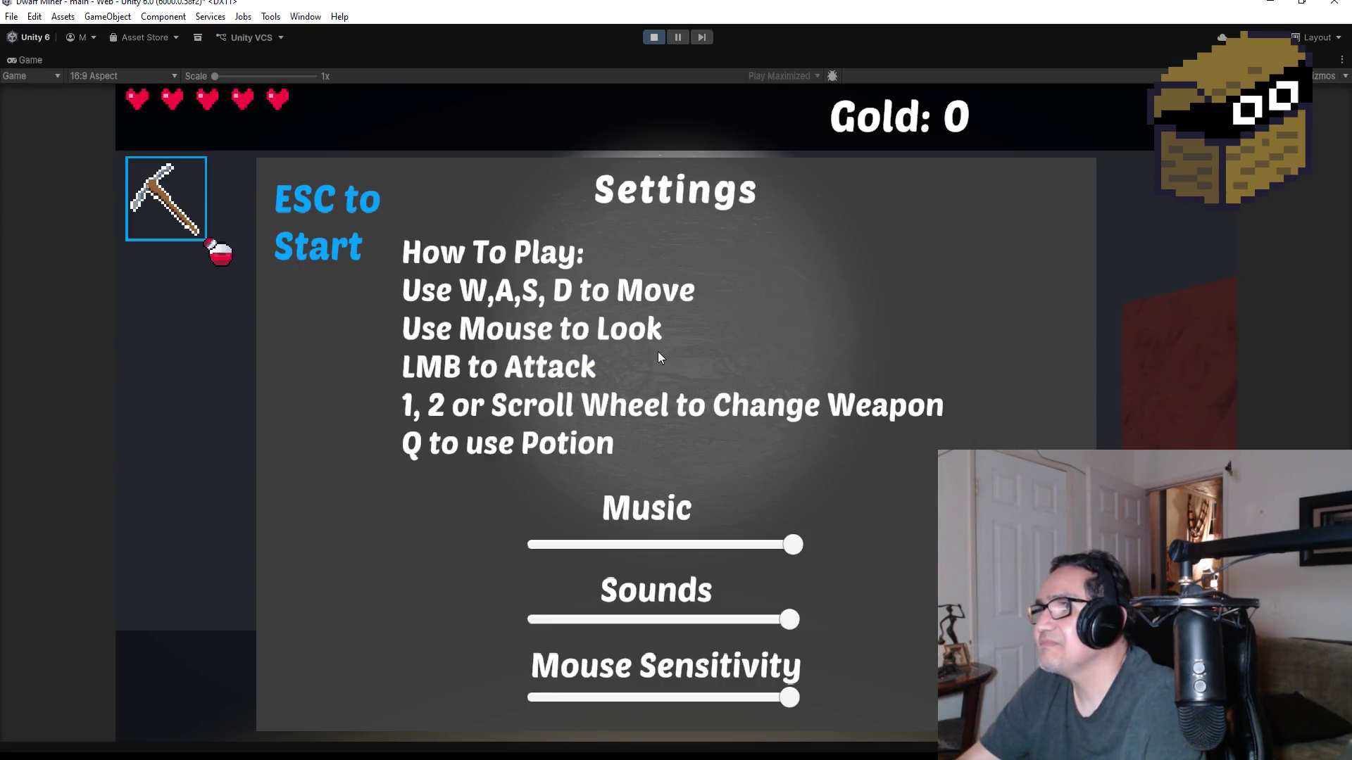
pyautogui.press('Escape')
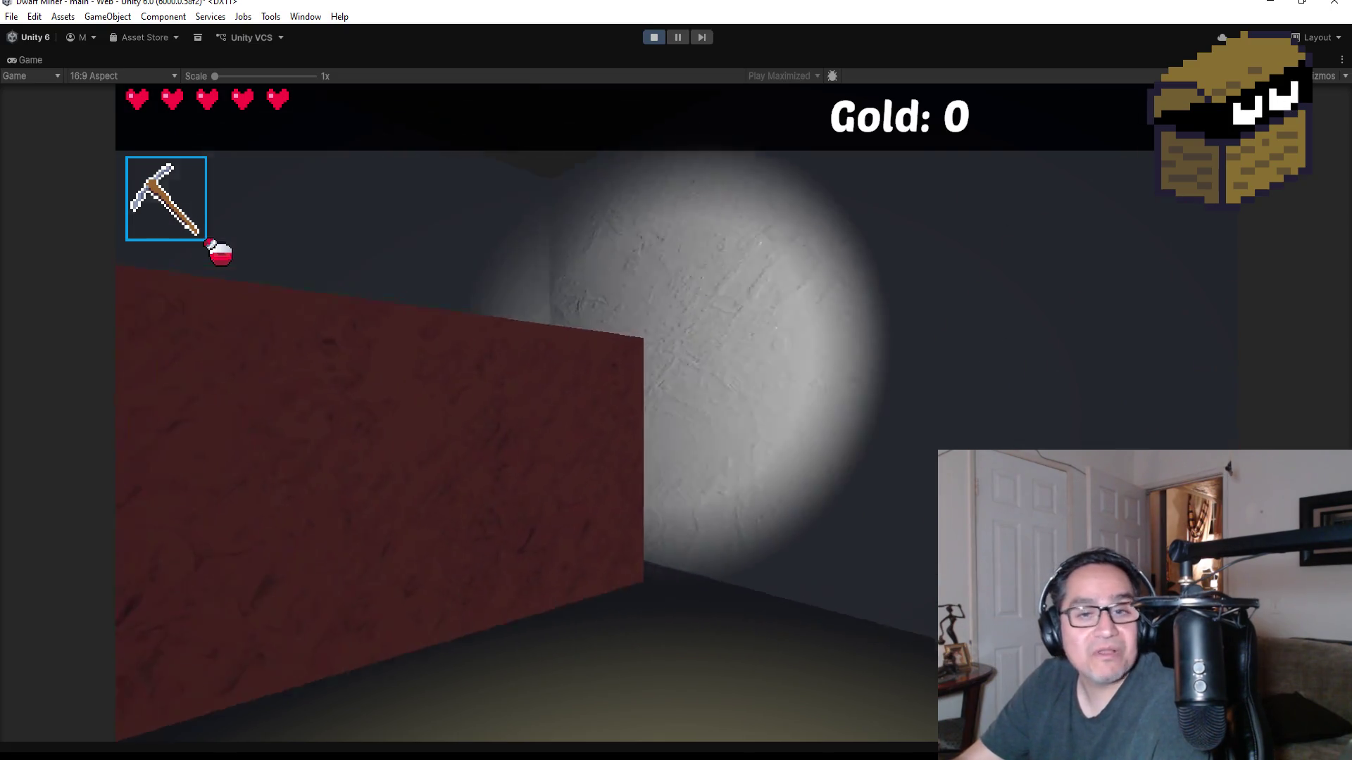
# - Mine through the red, blue and green walls, collecting the gems behind them
pyautogui.click(676, 412)
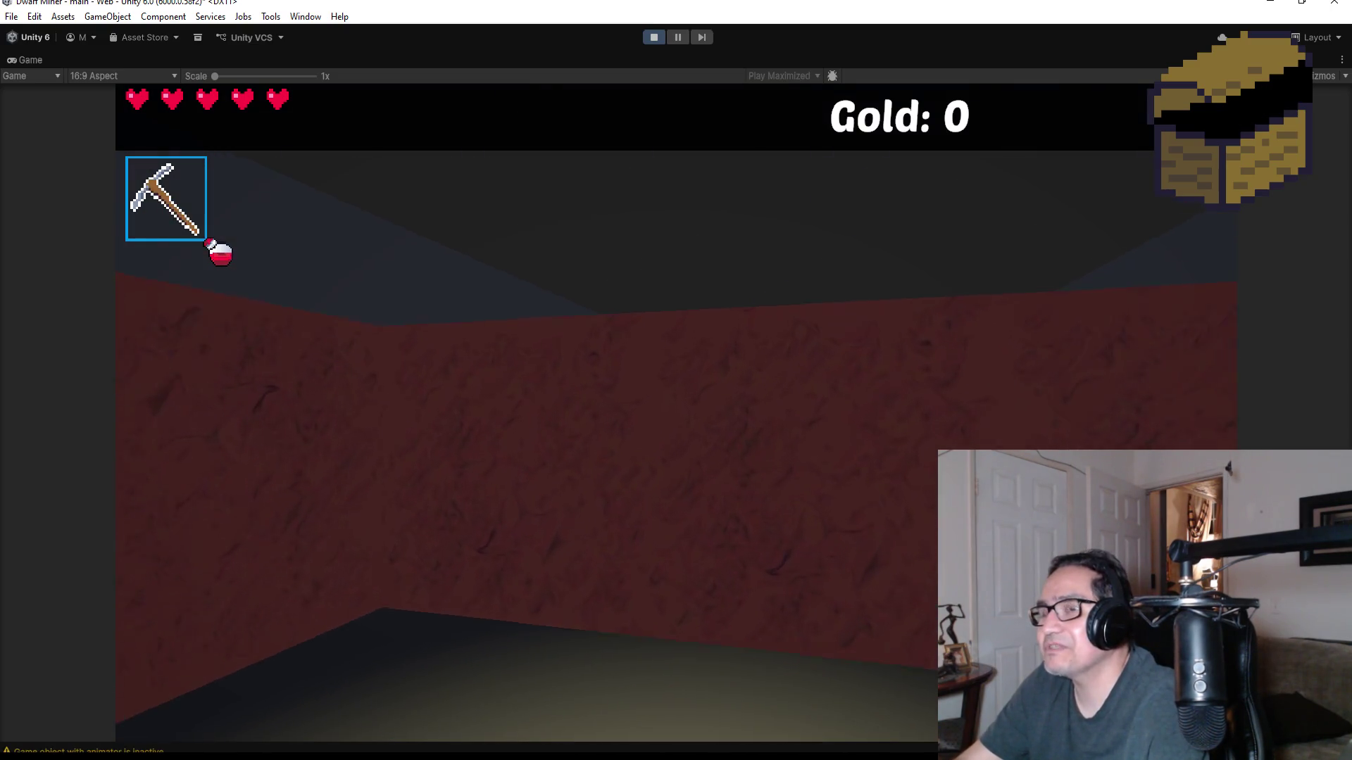
pyautogui.click(676, 380)
pyautogui.press('w')
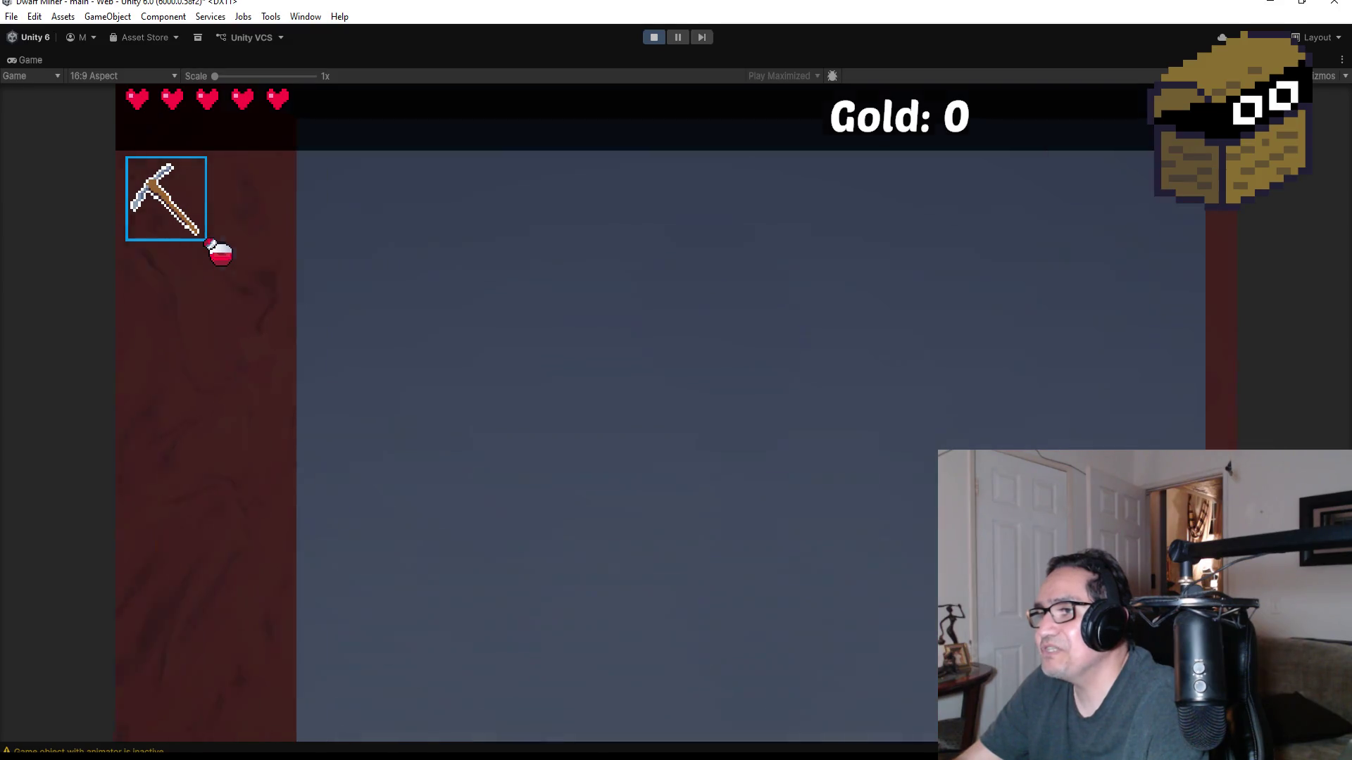
pyautogui.click(676, 380)
pyautogui.click(676, 380)
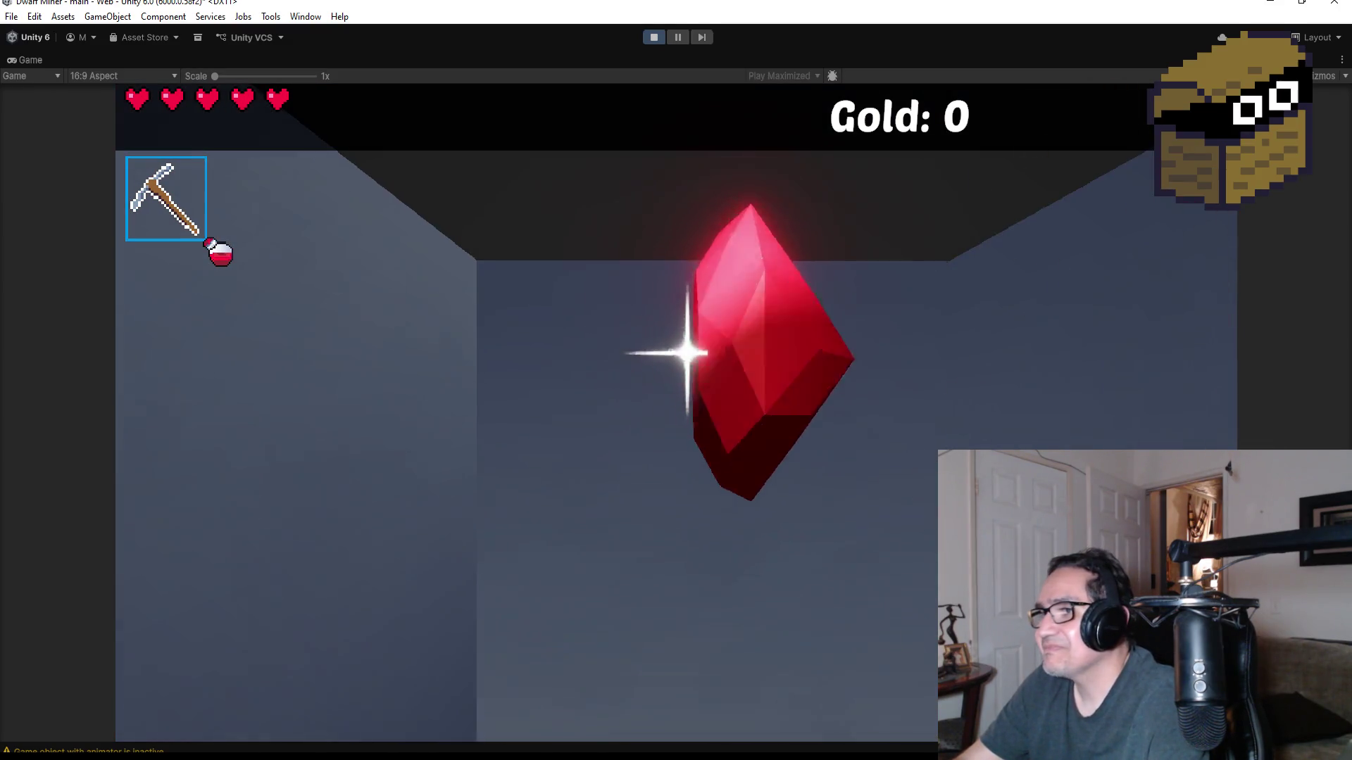
pyautogui.press('w')
pyautogui.click(676, 380)
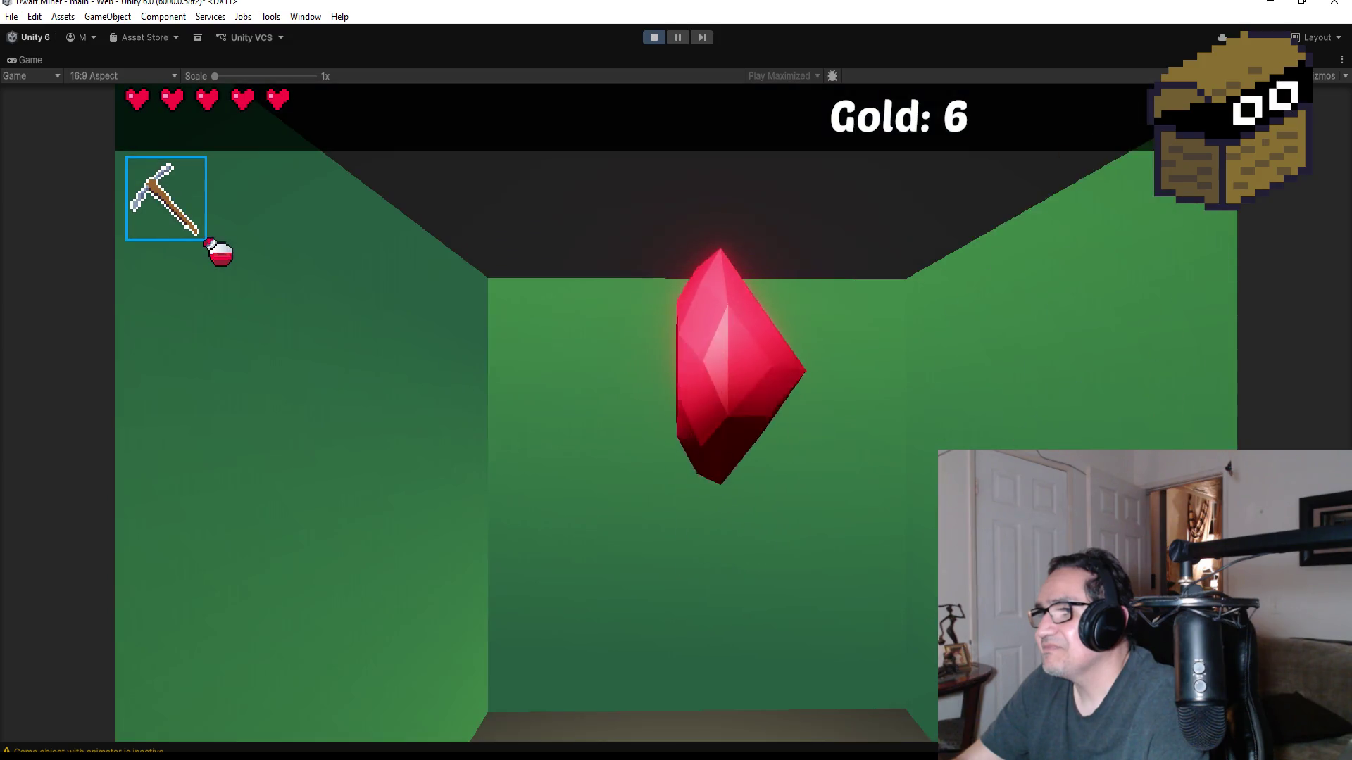
pyautogui.click(675, 380)
pyautogui.press('w')
pyautogui.click(676, 380)
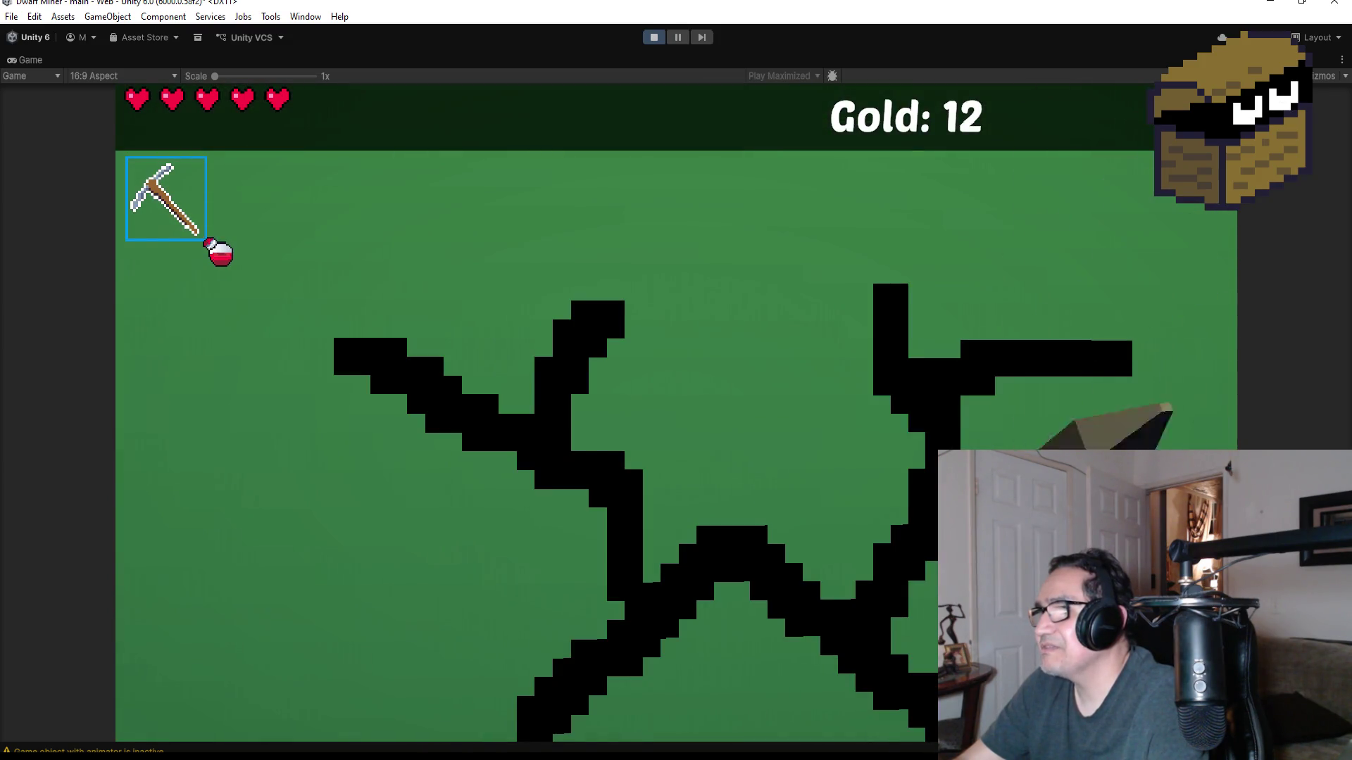
pyautogui.click(676, 380)
pyautogui.click(676, 380)
# - Equip item 2 and burn away the spider web, then walk through
pyautogui.press('w')
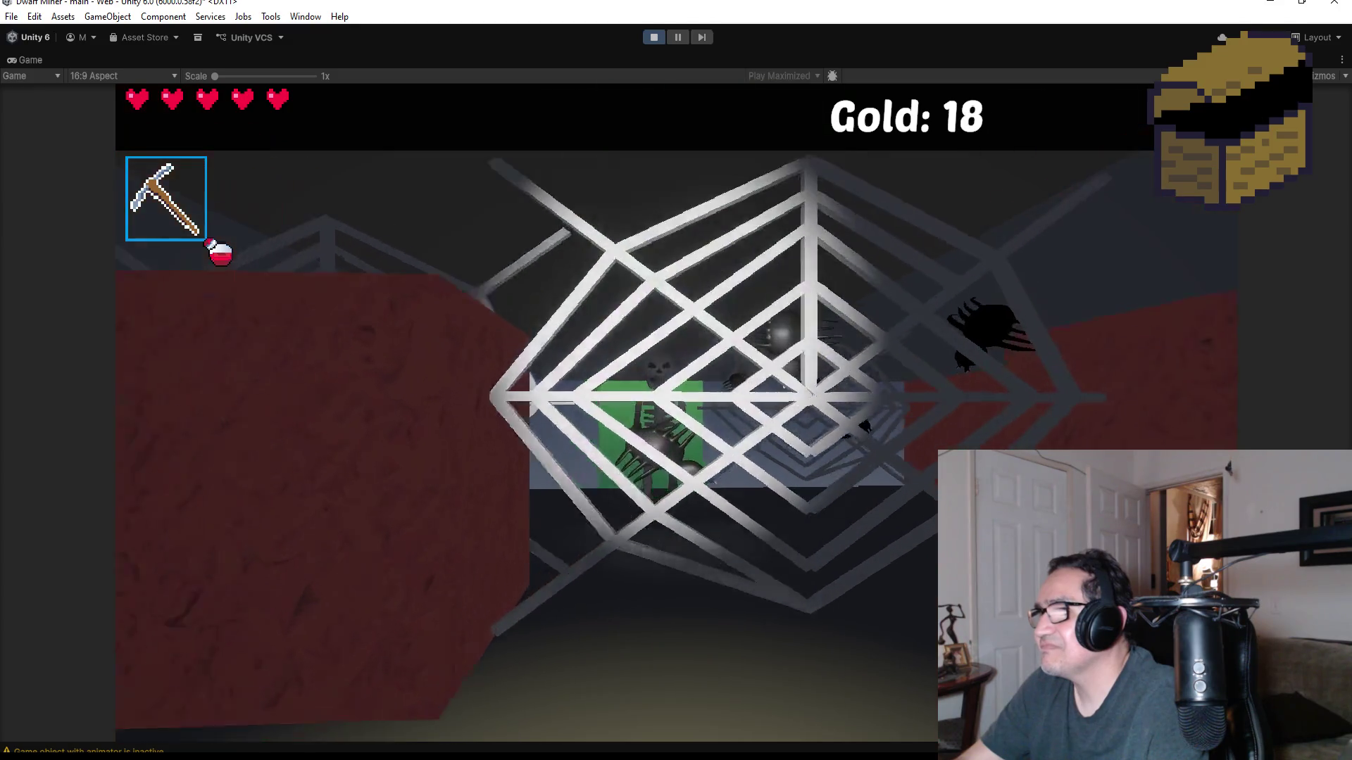
pyautogui.press('2')
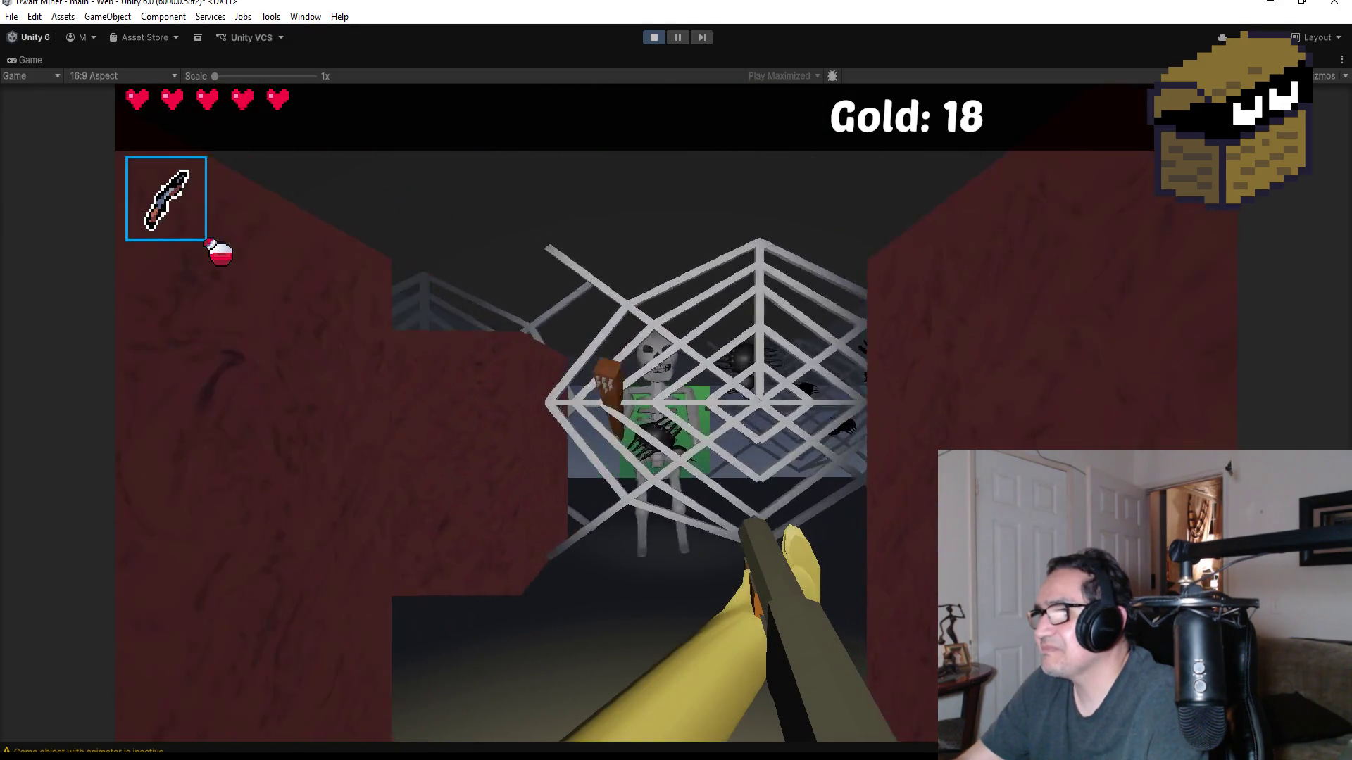
pyautogui.press('w')
pyautogui.click(676, 381)
pyautogui.click(676, 380)
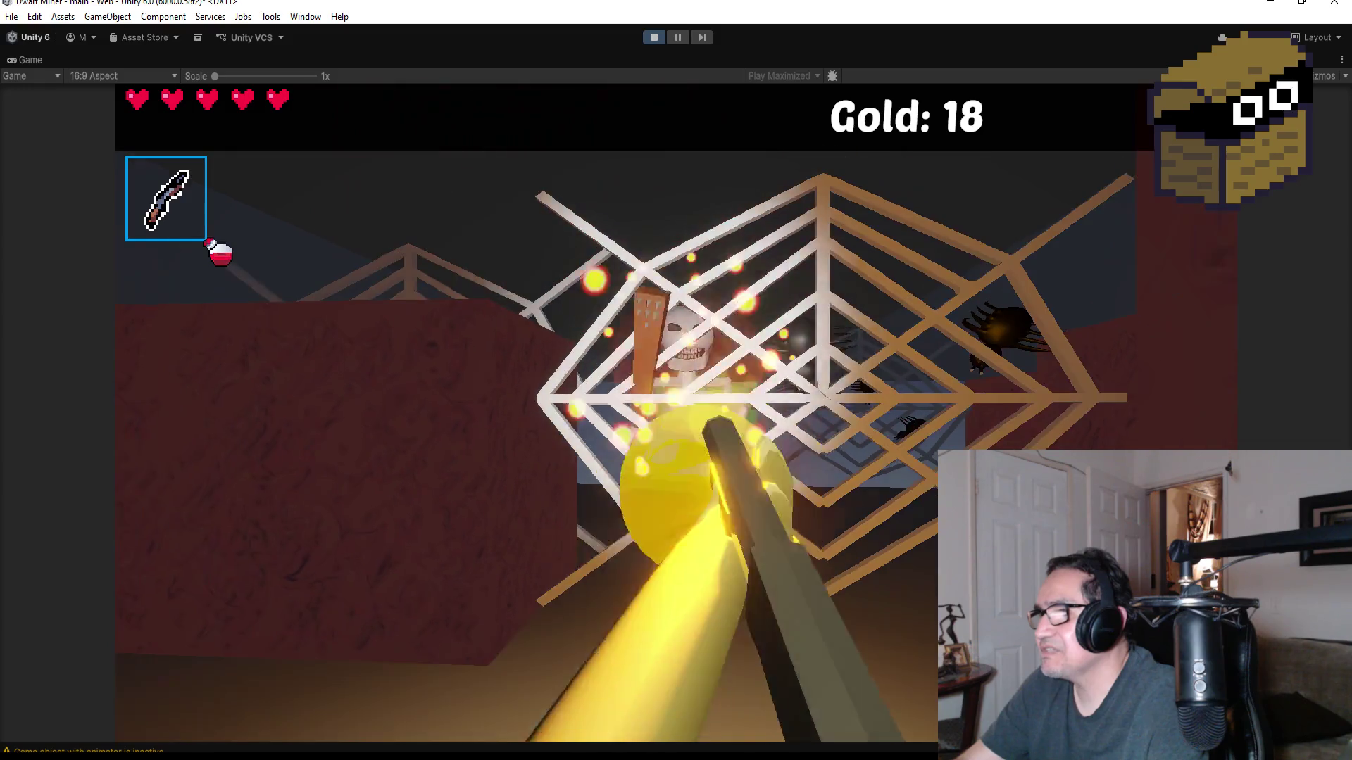
pyautogui.click(675, 380)
pyautogui.press('w')
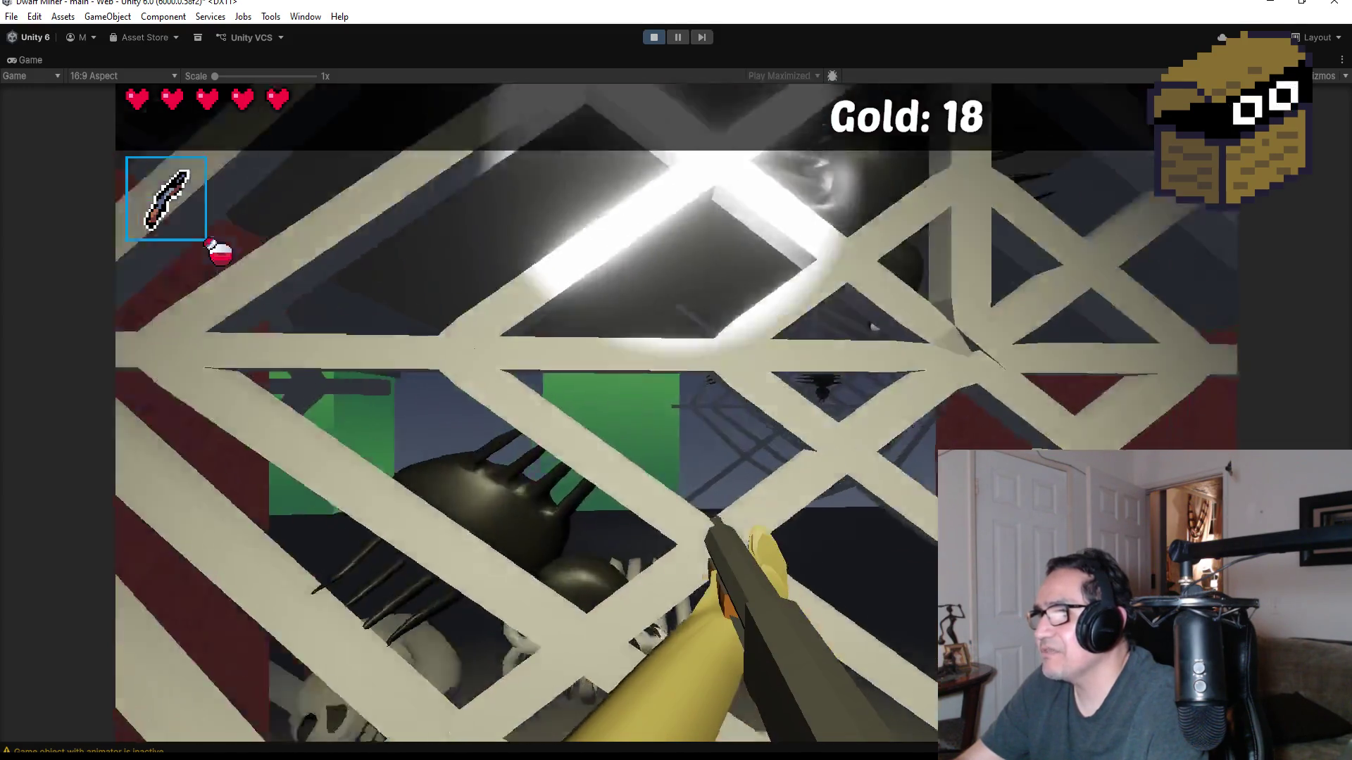
pyautogui.press('w')
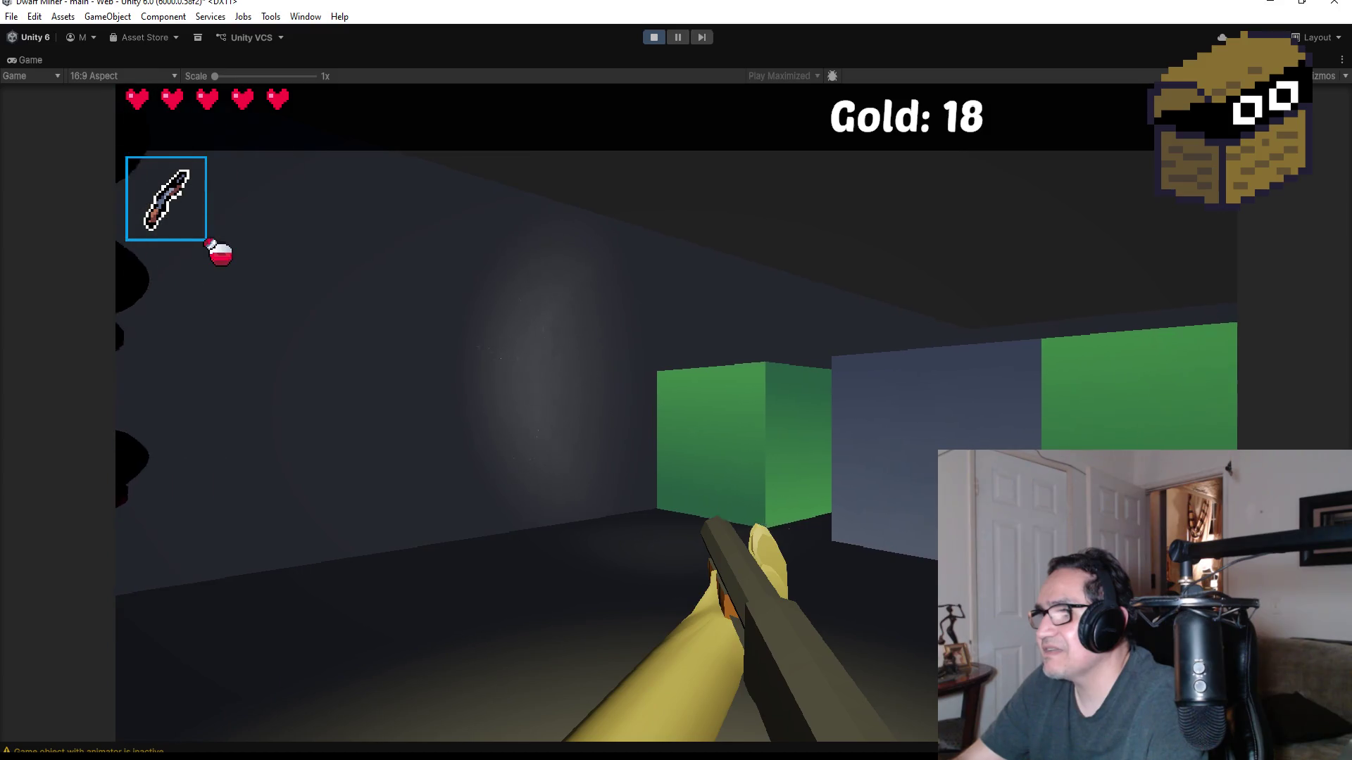
# - Walk down the corridor for the heart, mine a gold nugget and gem, and crack the green block
pyautogui.scroll(-1, 676, 380)
pyautogui.press('w')
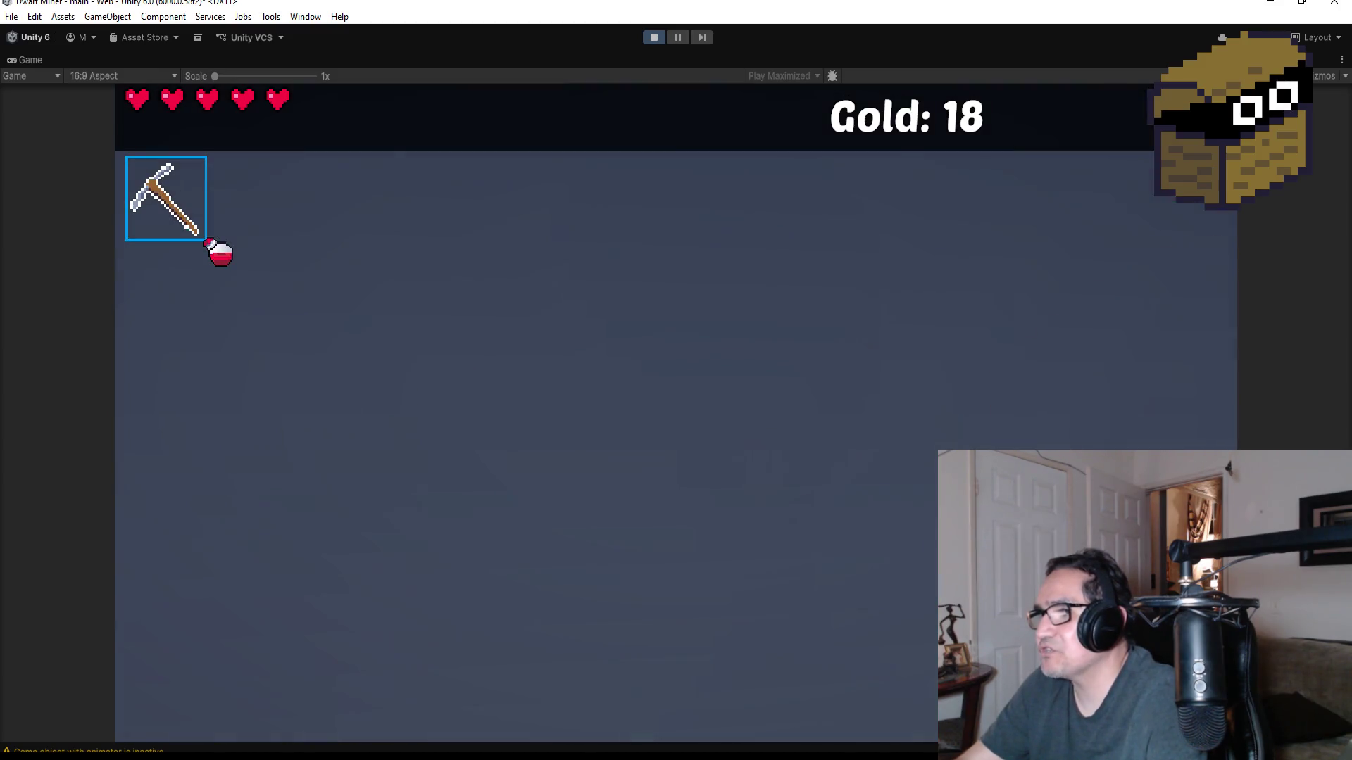
pyautogui.press('w')
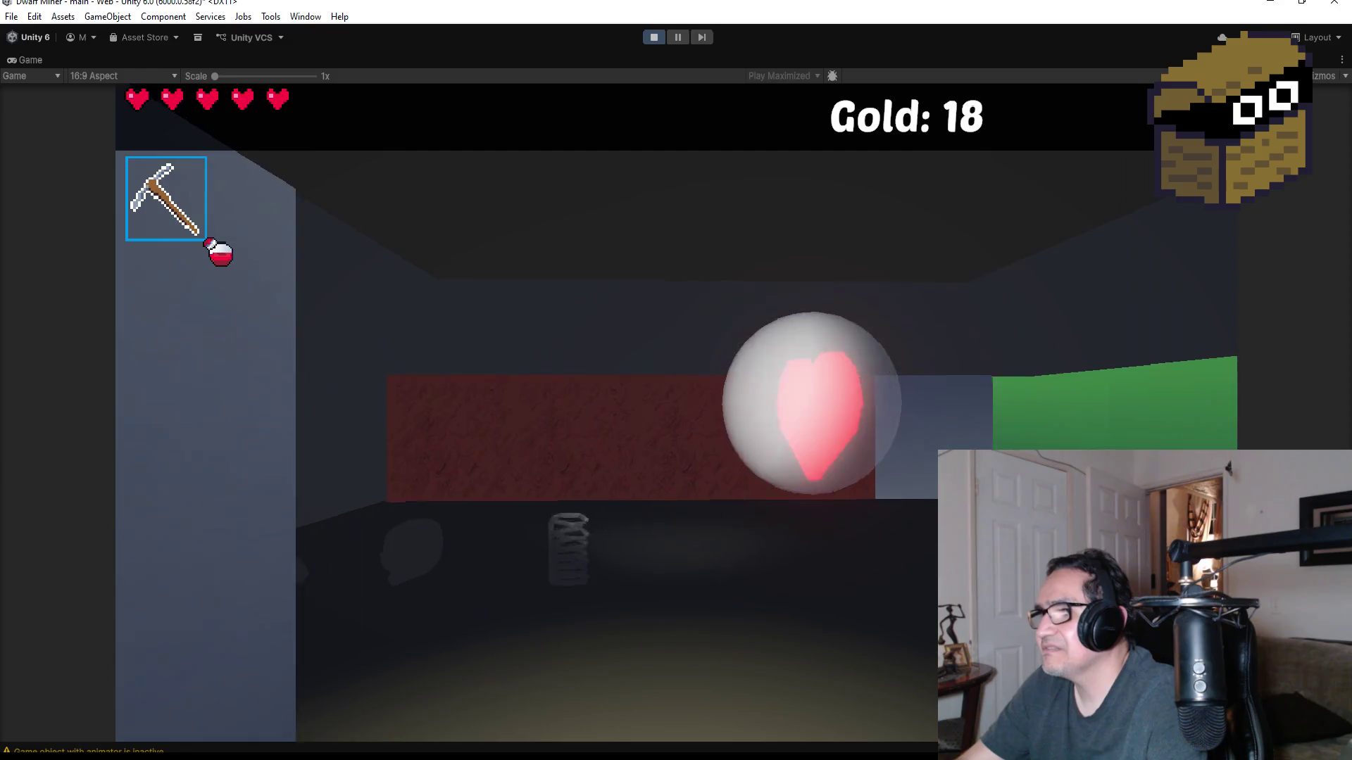
pyautogui.scroll(-1, 676, 380)
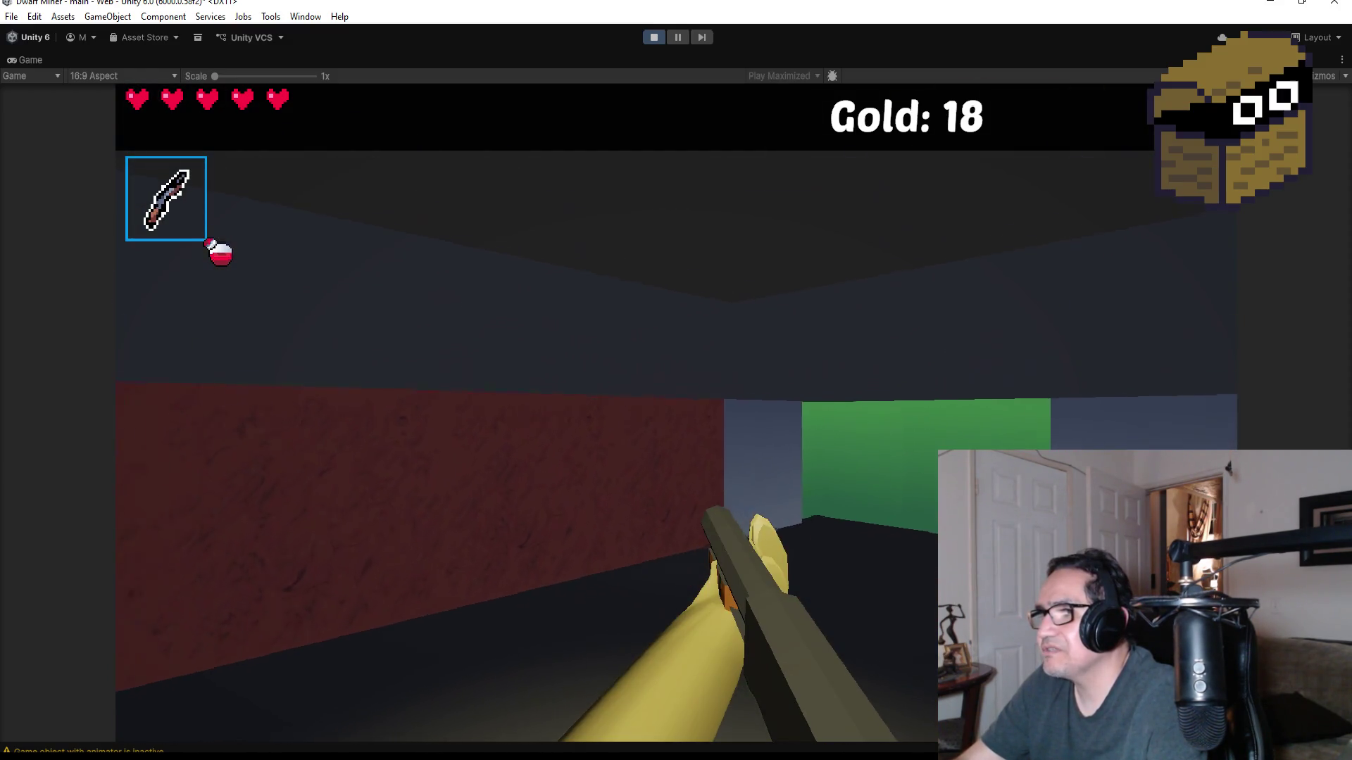
pyautogui.press('w')
pyautogui.press('w')
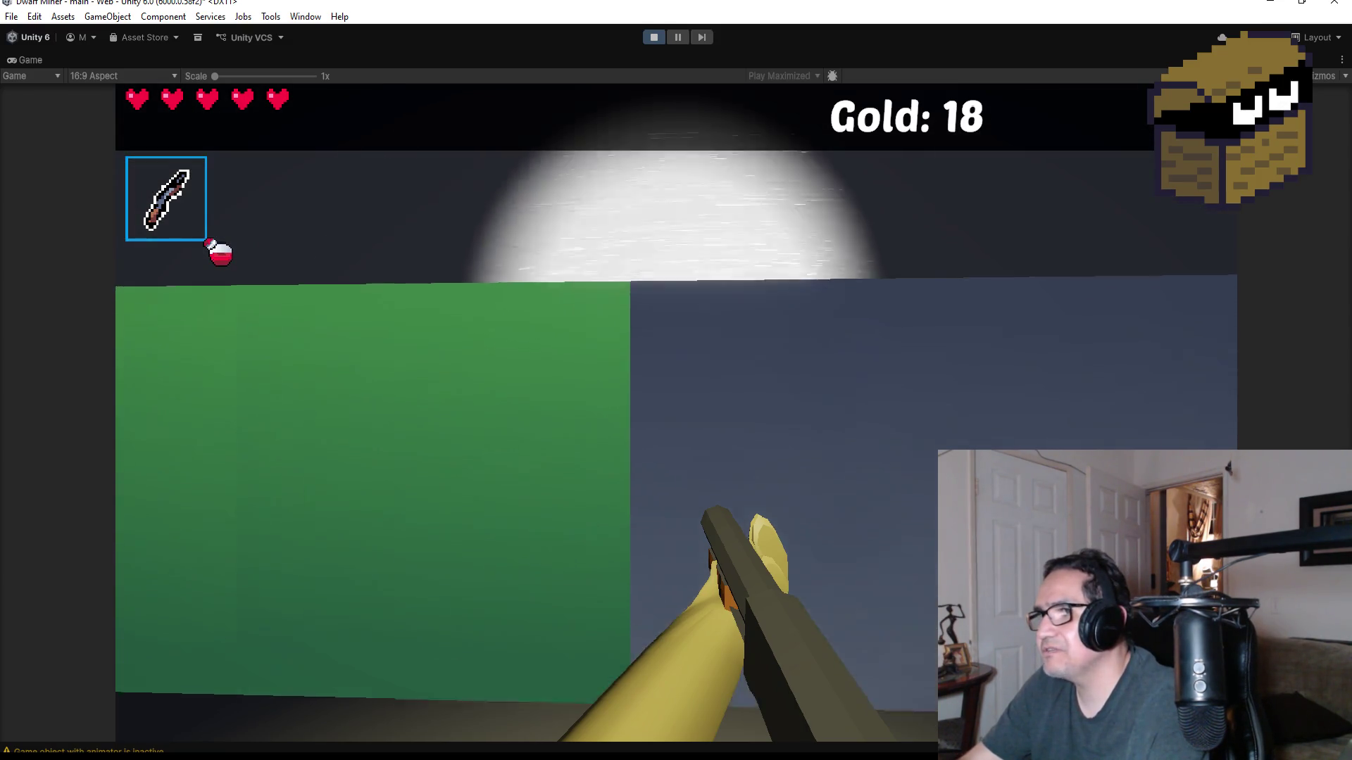
pyautogui.scroll(-1, 676, 381)
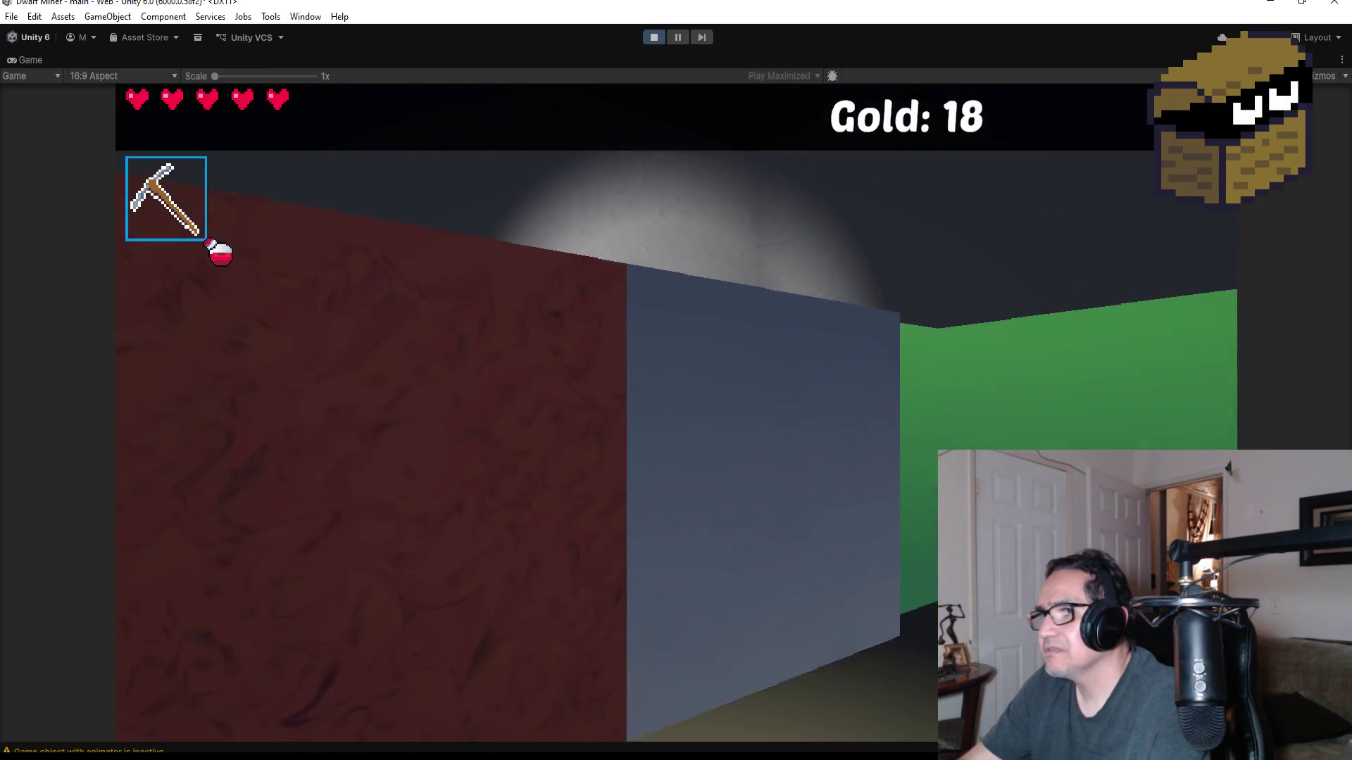
pyautogui.click(676, 413)
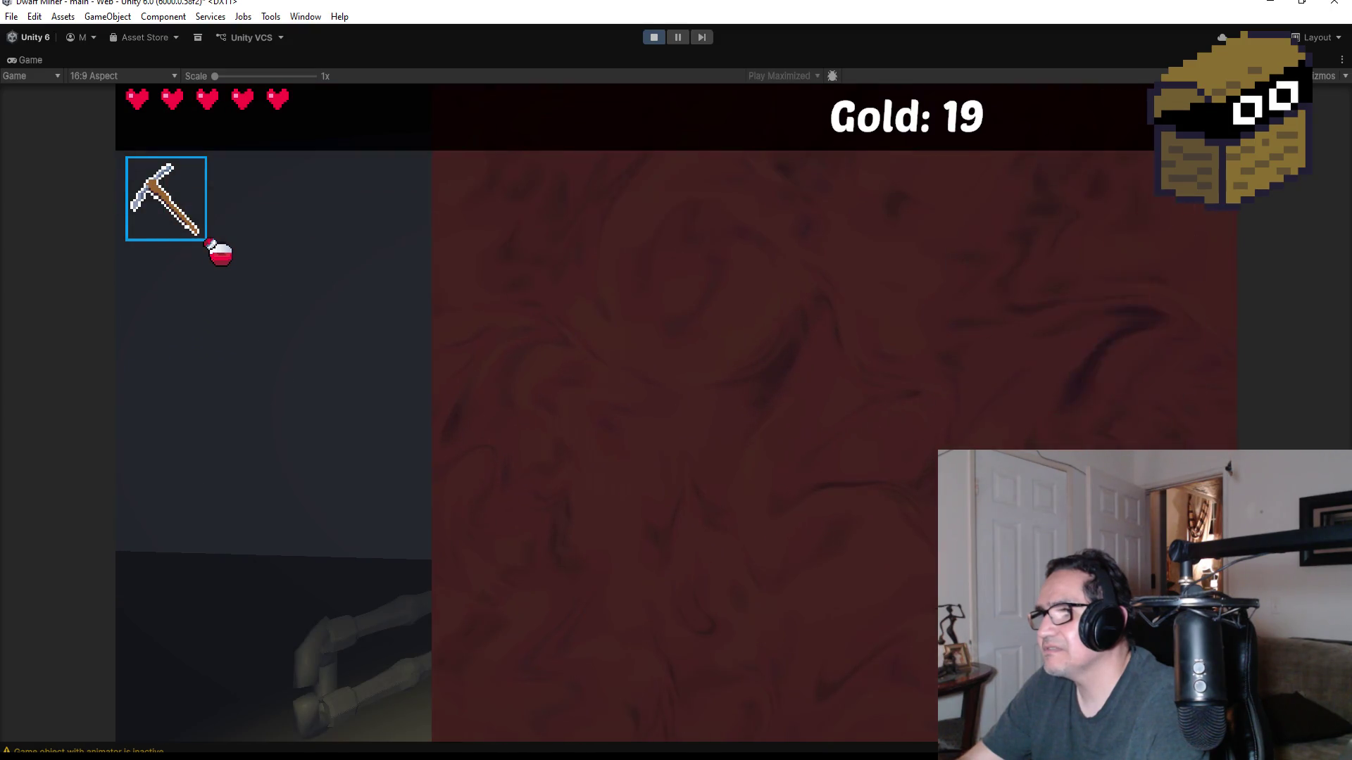
pyautogui.click(676, 412)
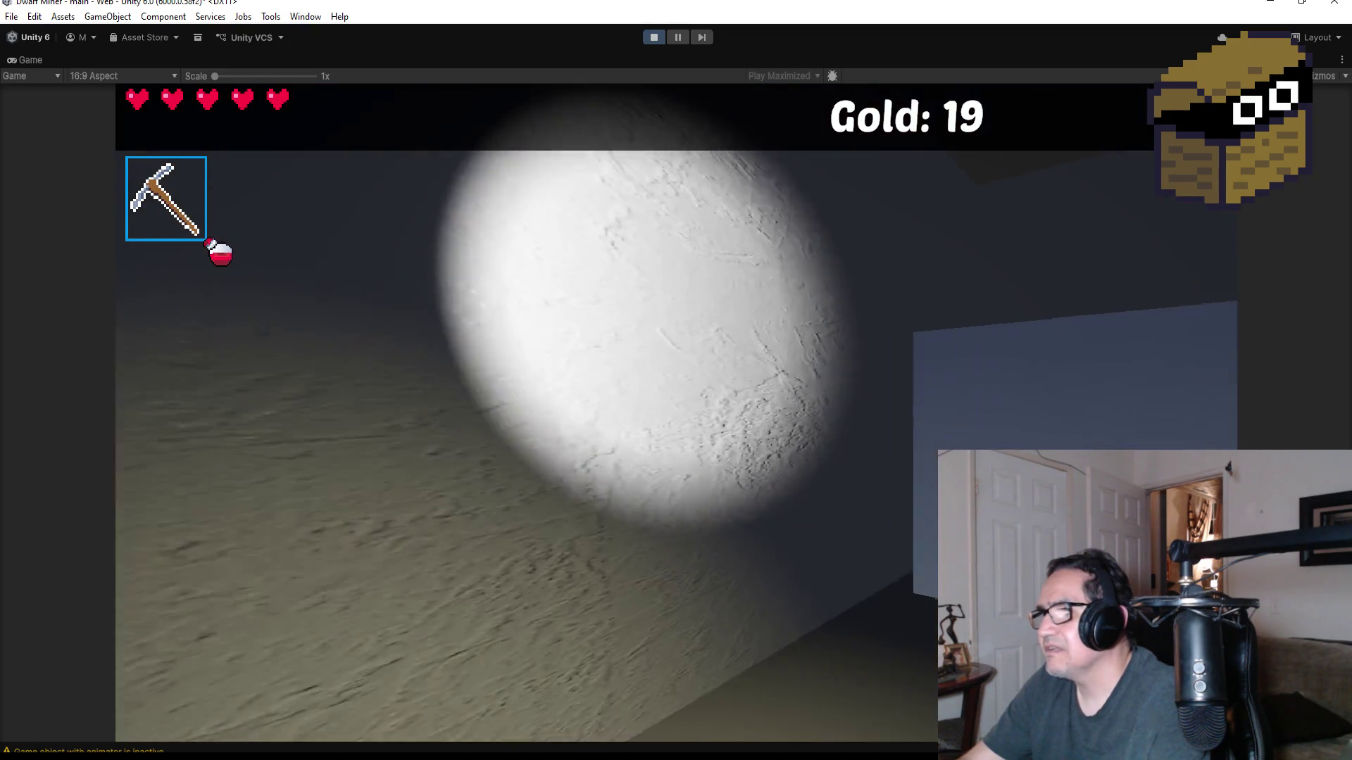
pyautogui.press('w')
pyautogui.click(676, 413)
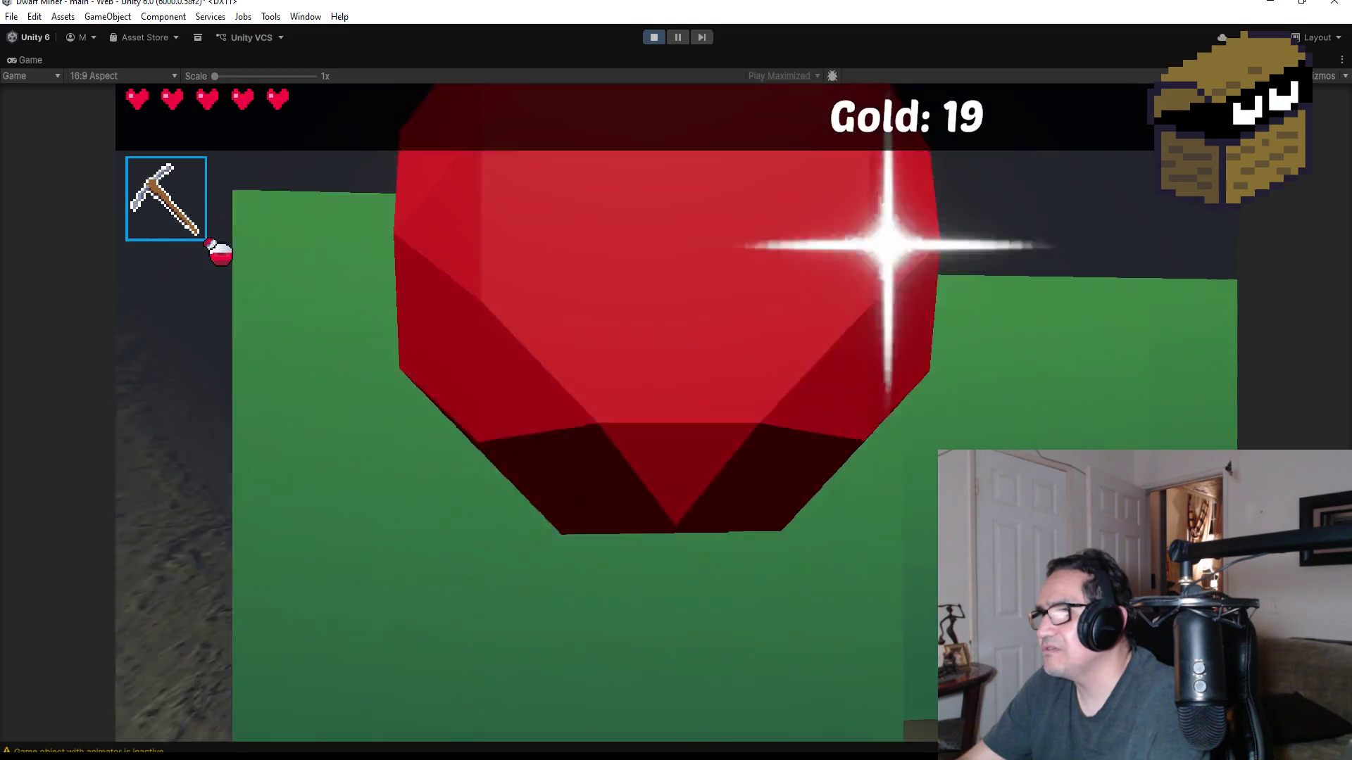
pyautogui.click(676, 413)
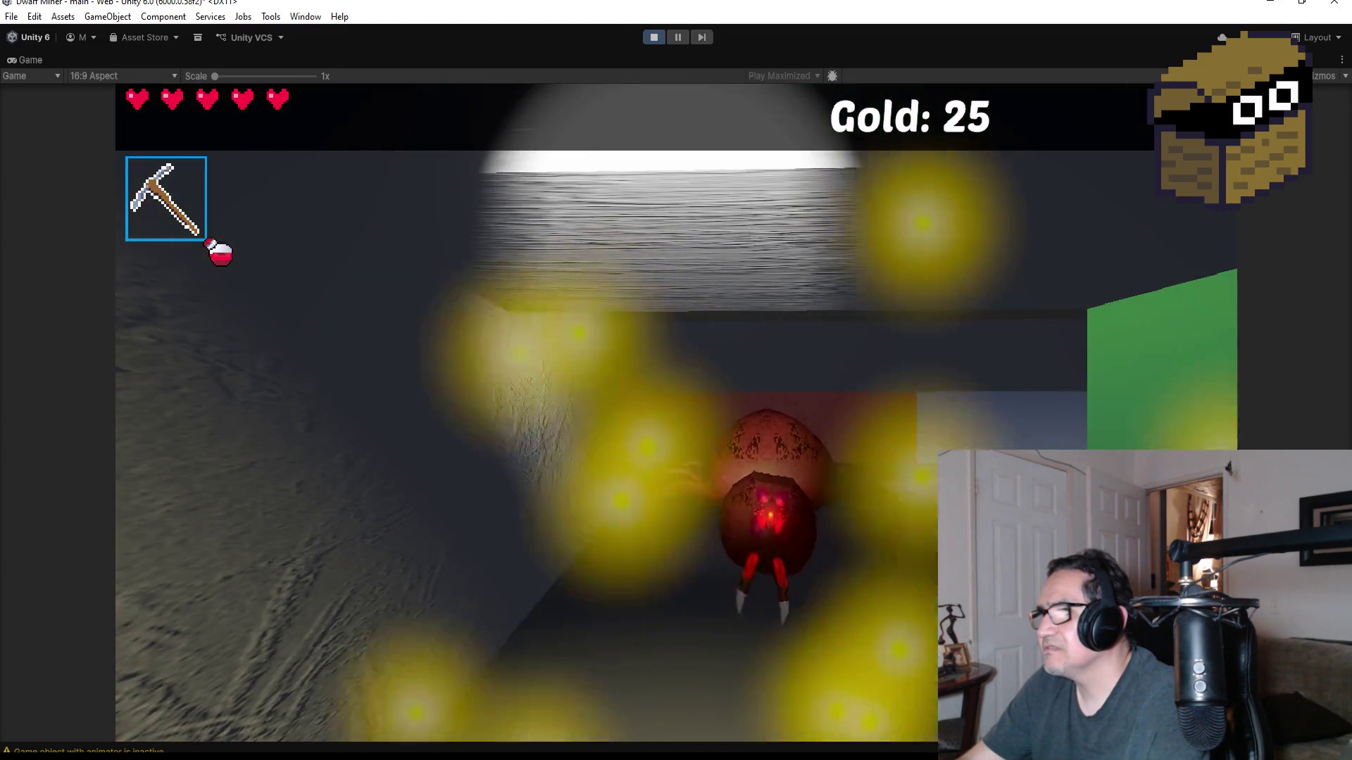
# - Kill two spiders with the knife near the green block
pyautogui.press('2')
pyautogui.click(676, 413)
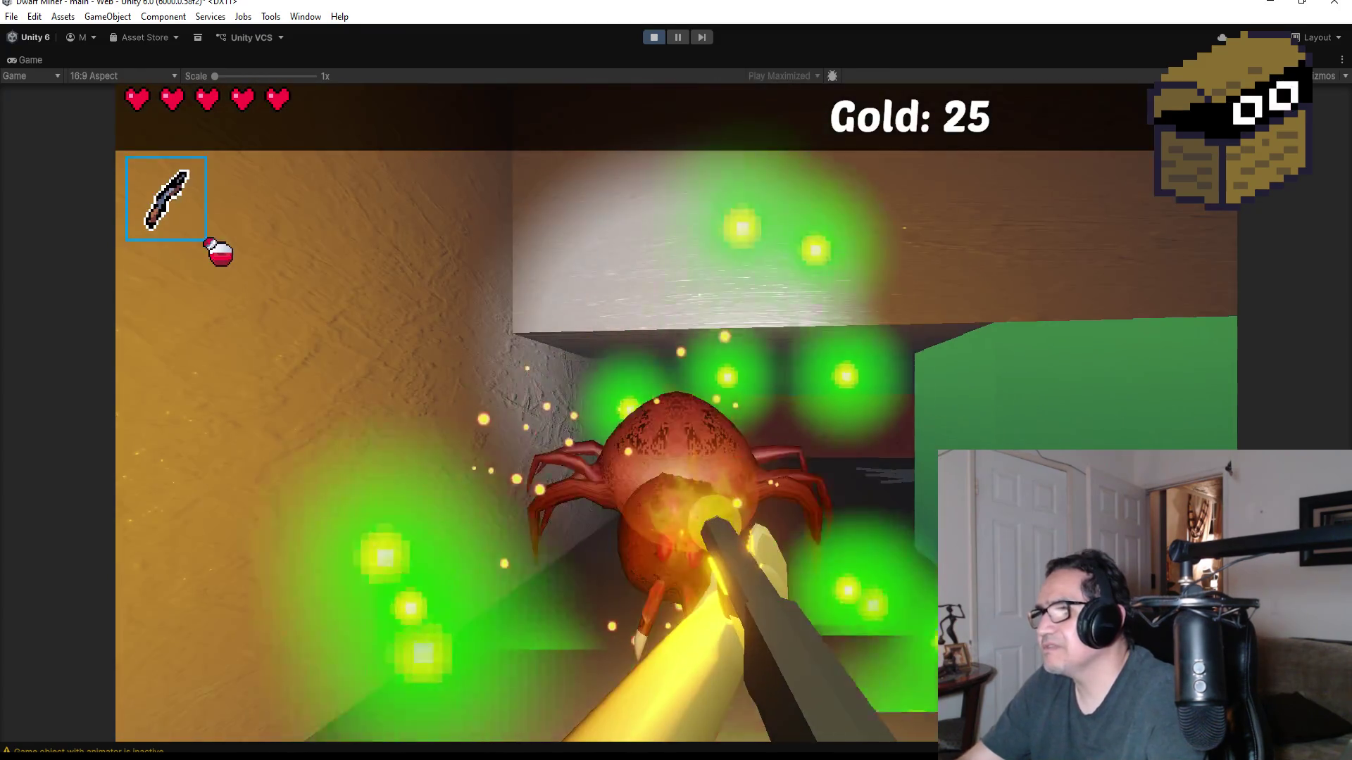
pyautogui.click(676, 413)
pyautogui.click(676, 413)
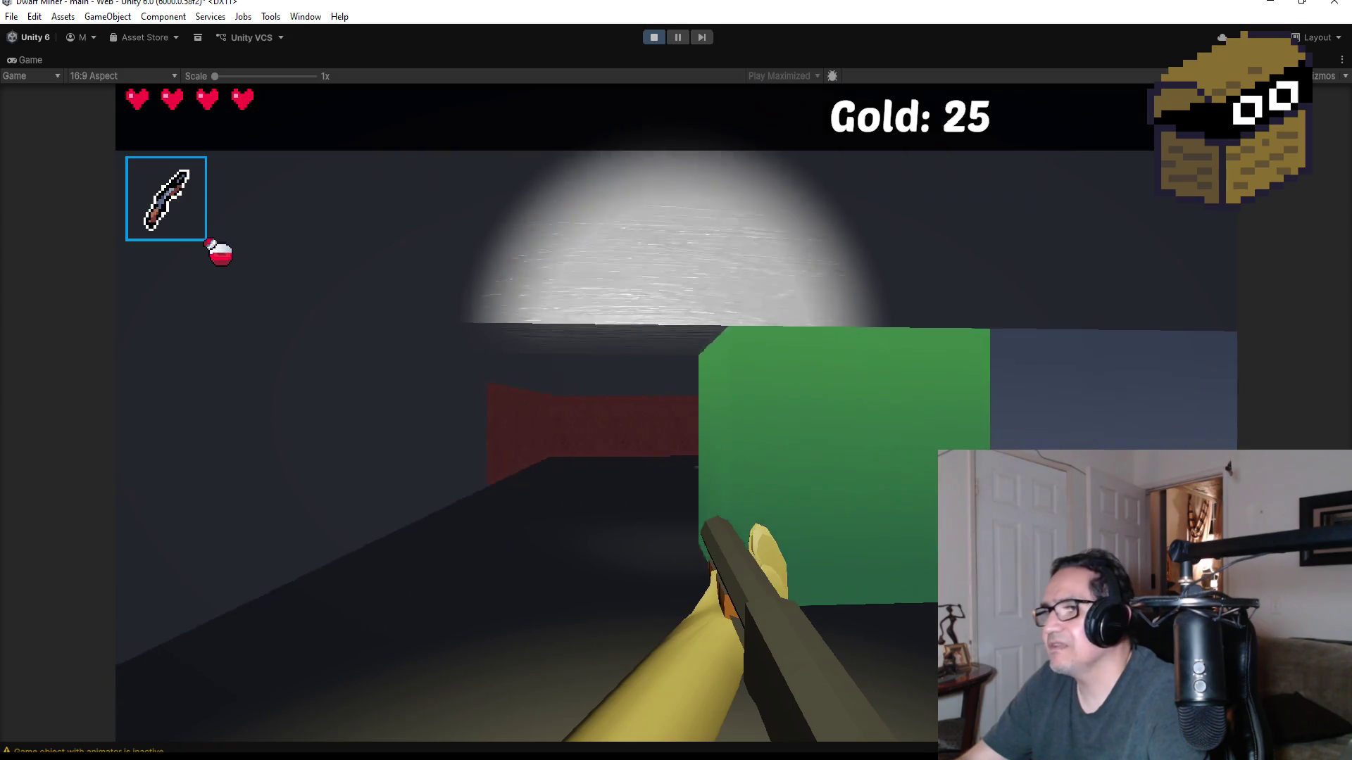
pyautogui.click(676, 412)
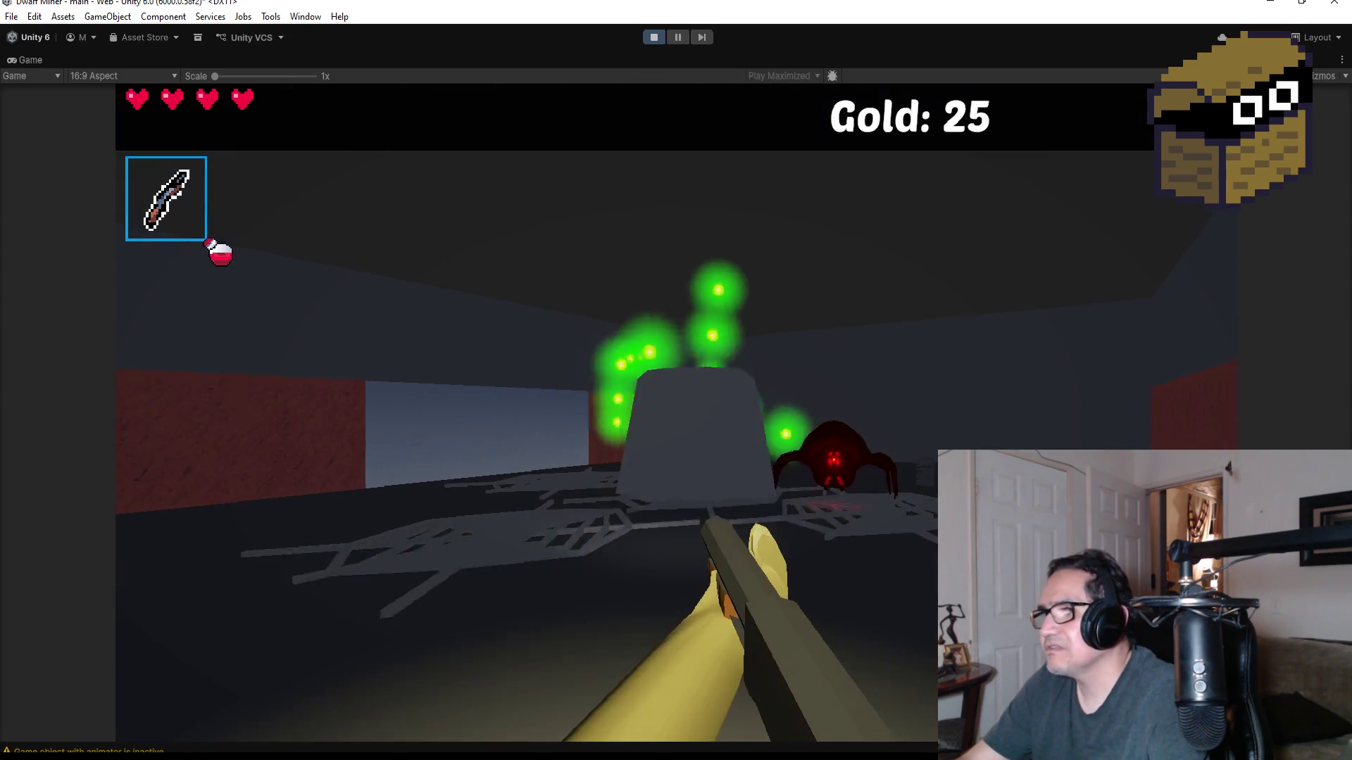
pyautogui.click(675, 412)
pyautogui.click(676, 412)
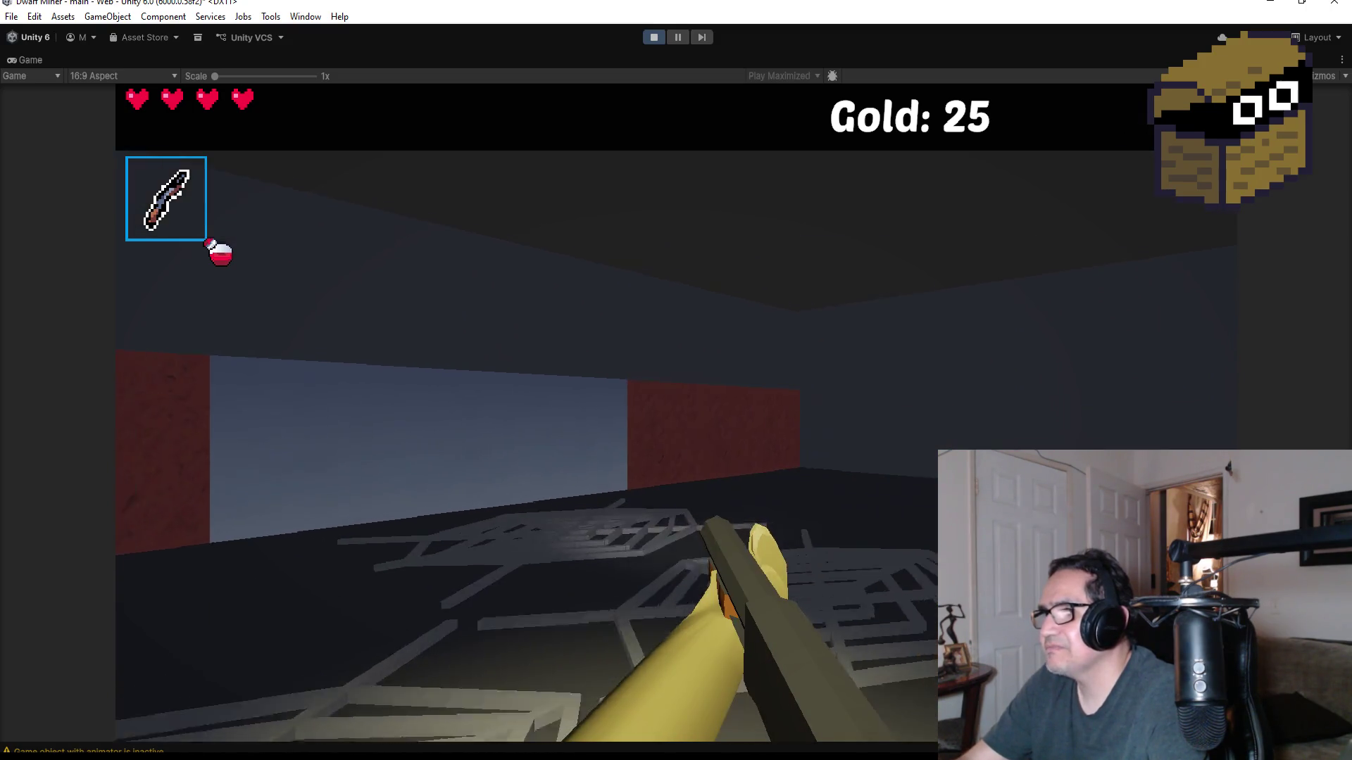
# - Advance to the red wall and attack the spider in the corridor
pyautogui.press('2')
pyautogui.press('w')
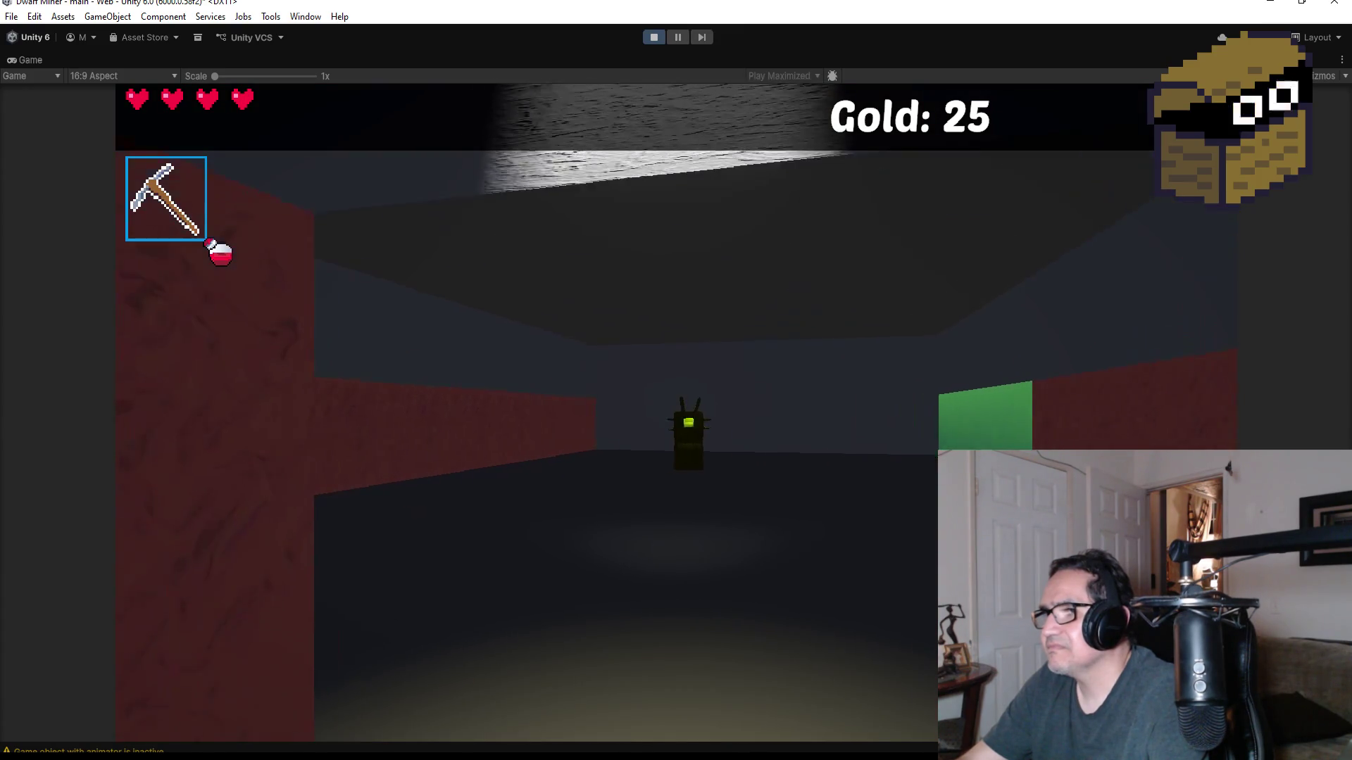
pyautogui.press('1')
pyautogui.click(676, 380)
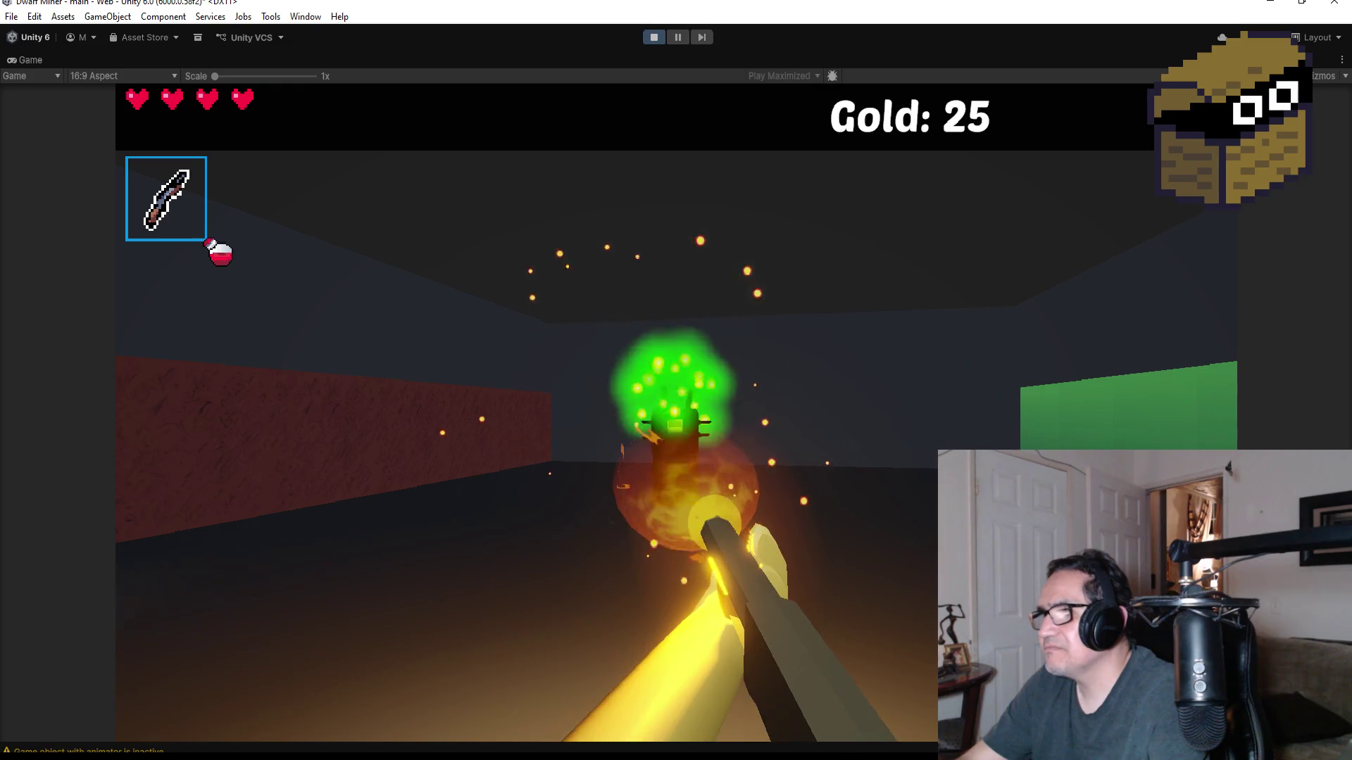
pyautogui.click(676, 380)
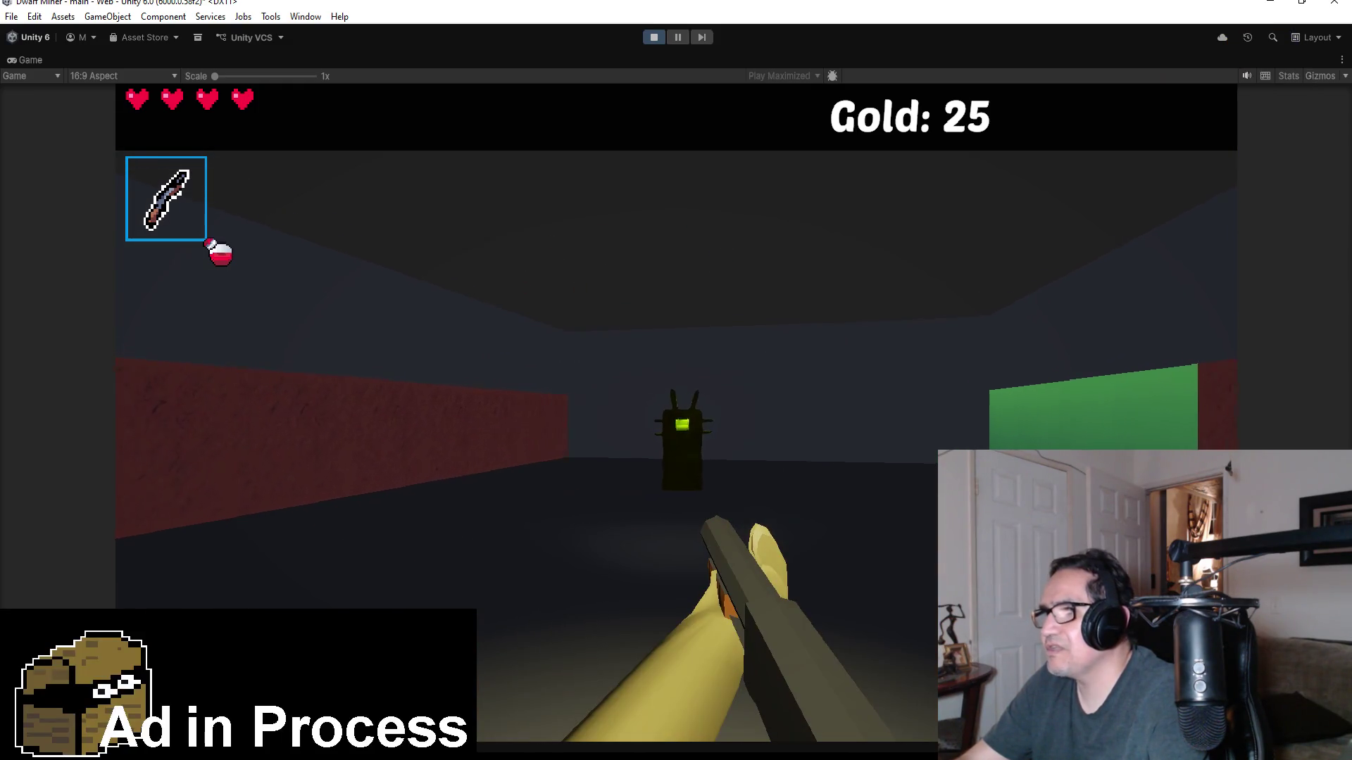
# - Finish the corridor spider and collect the gold nugget by the red wall, bringing Gold to 26
pyautogui.click(676, 380)
pyautogui.press('2')
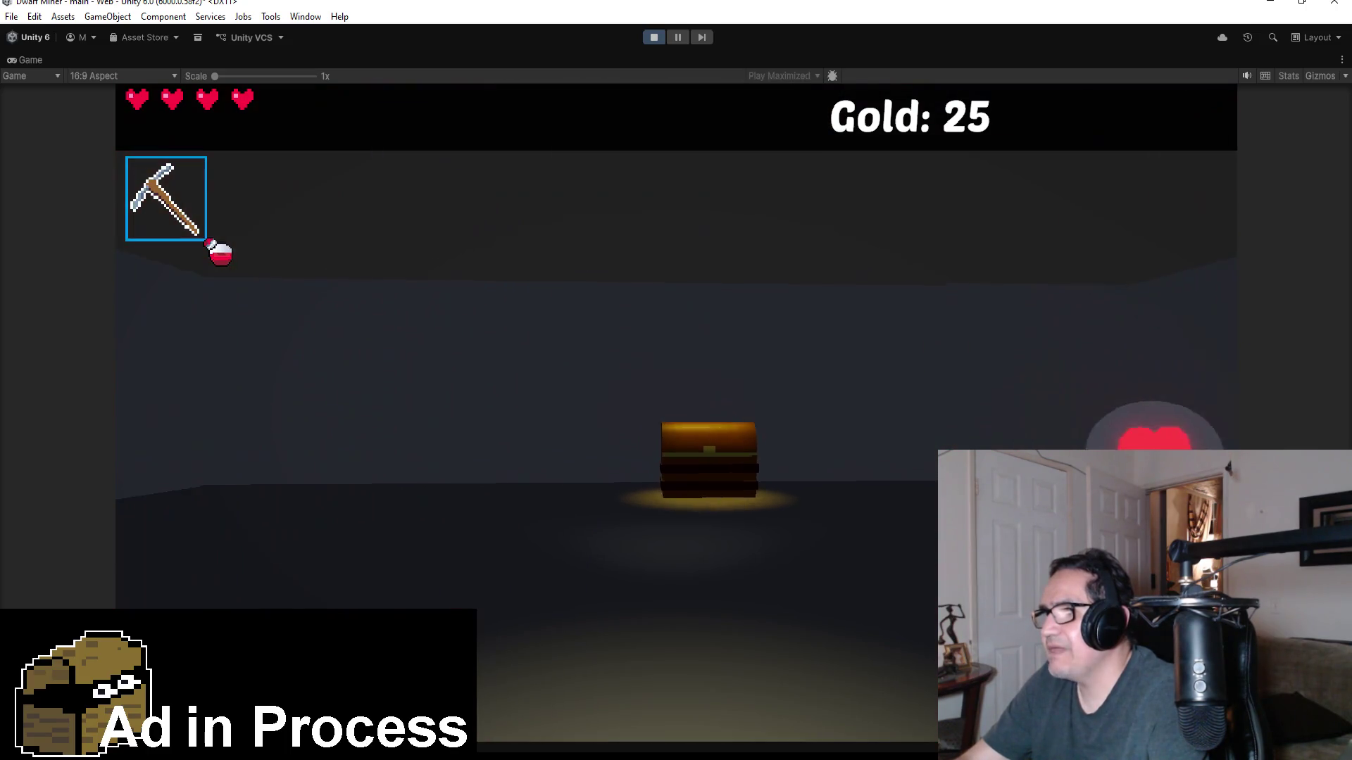
pyautogui.press('1')
pyautogui.press('w')
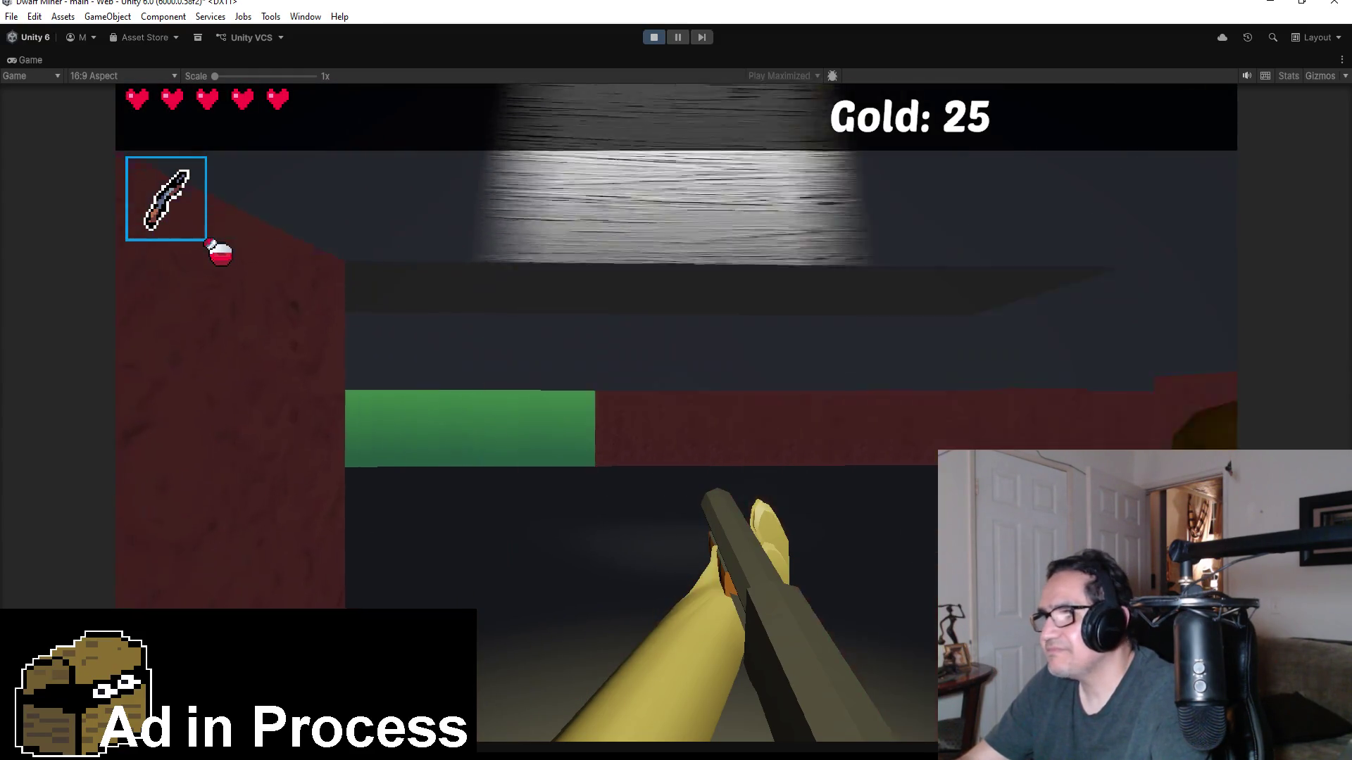
pyautogui.press('2')
pyautogui.press('w')
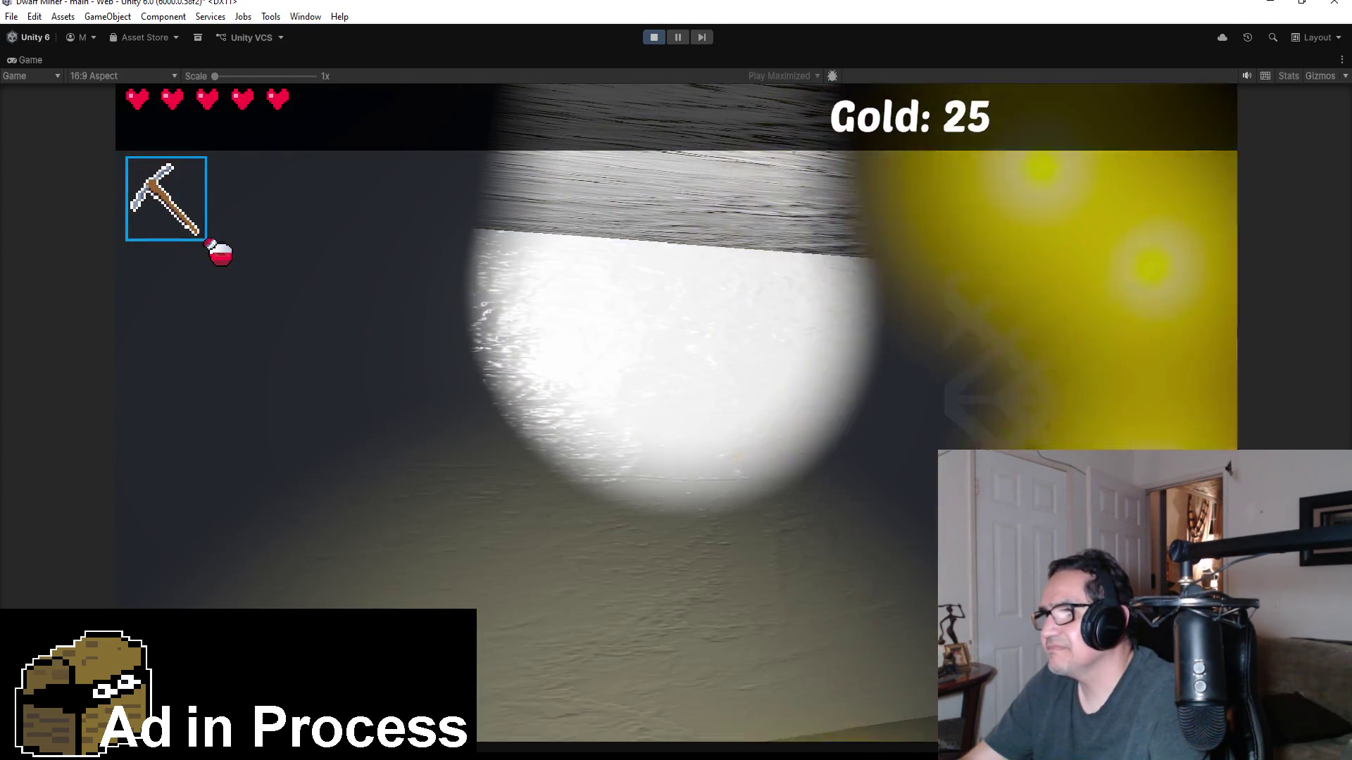
pyautogui.press('1')
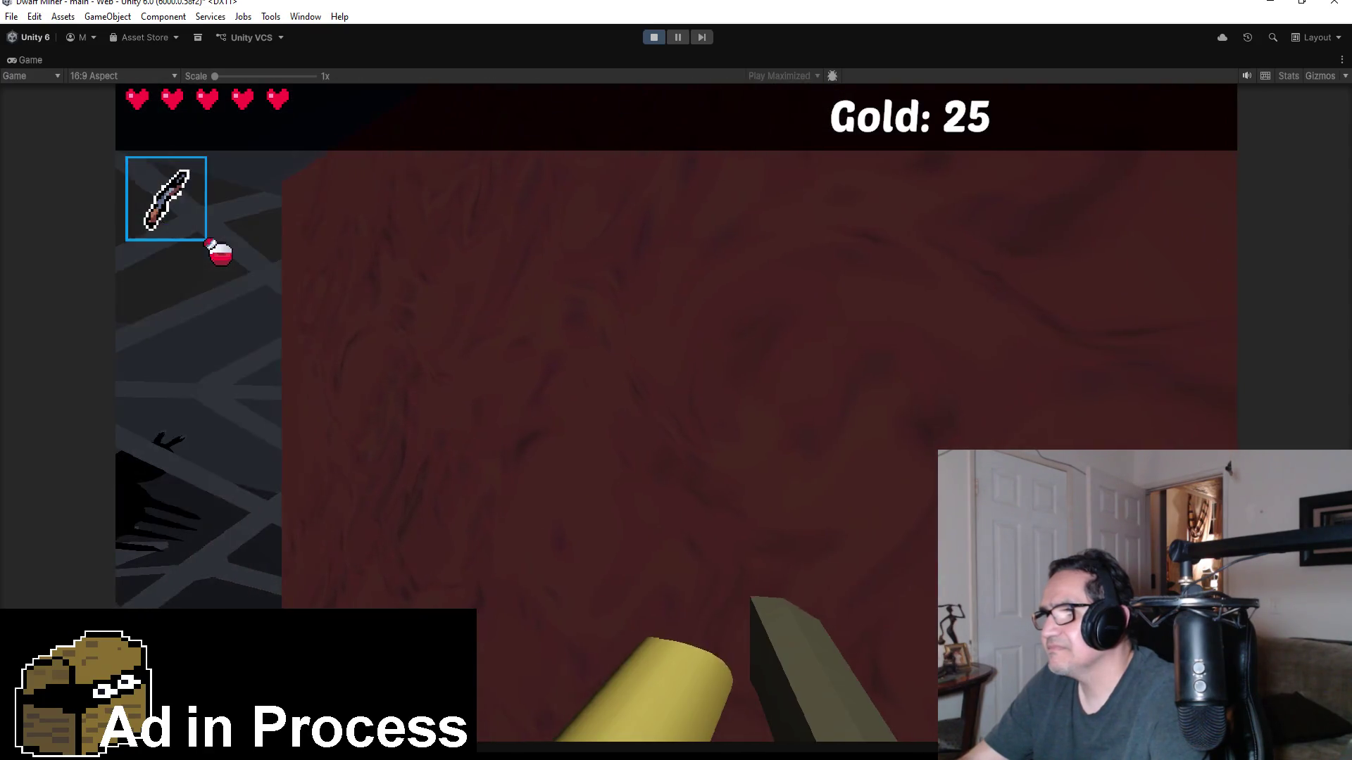
pyautogui.press('2')
pyautogui.press('1')
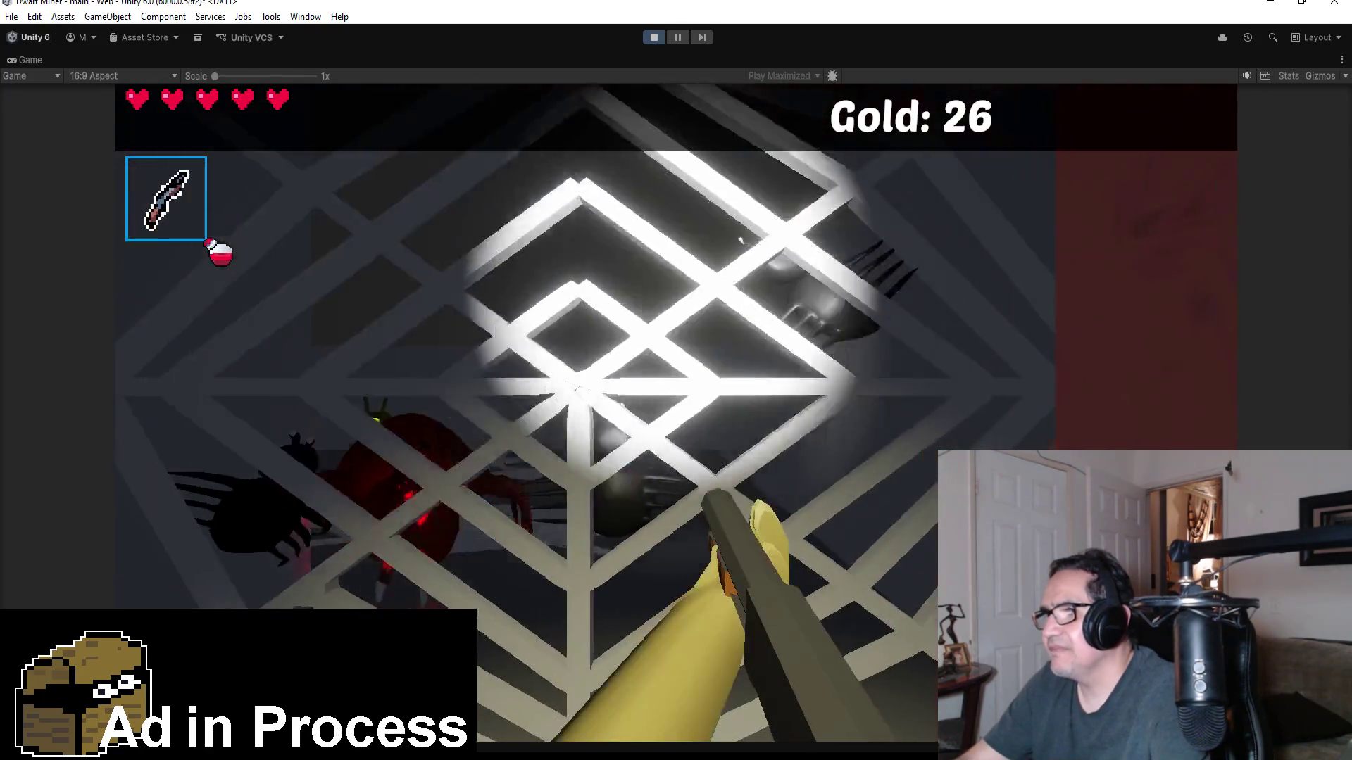
# - Fire repeated fireballs at the spider among the crates until it dies, then pause
pyautogui.click(676, 415)
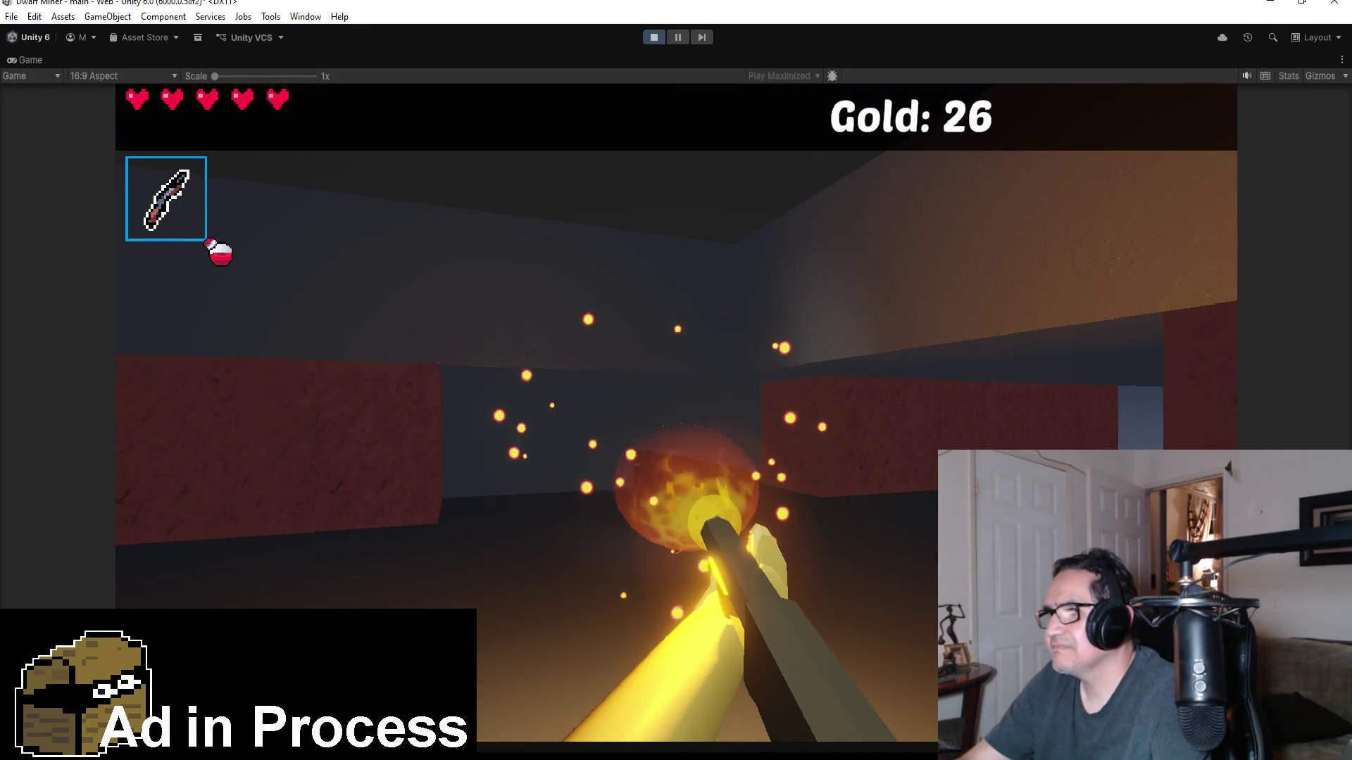
pyautogui.press('w')
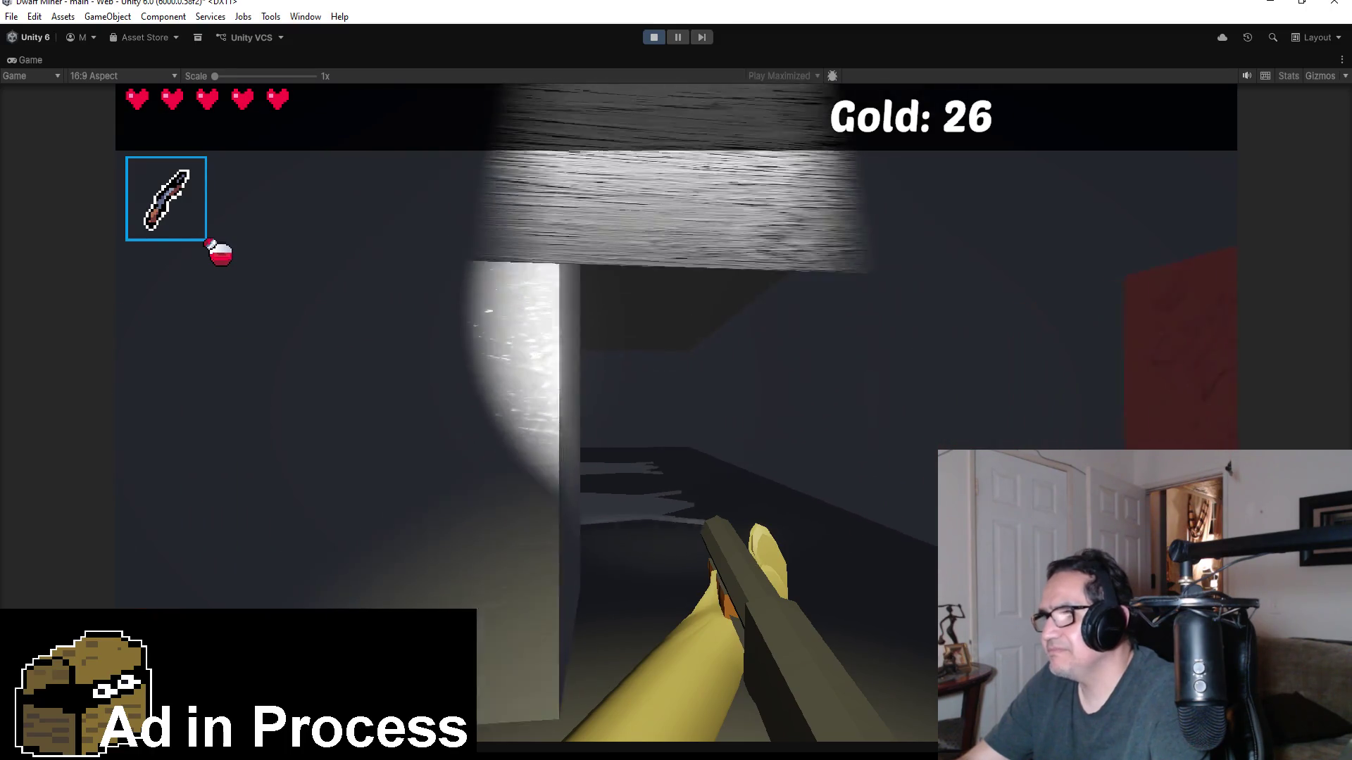
pyautogui.click(676, 415)
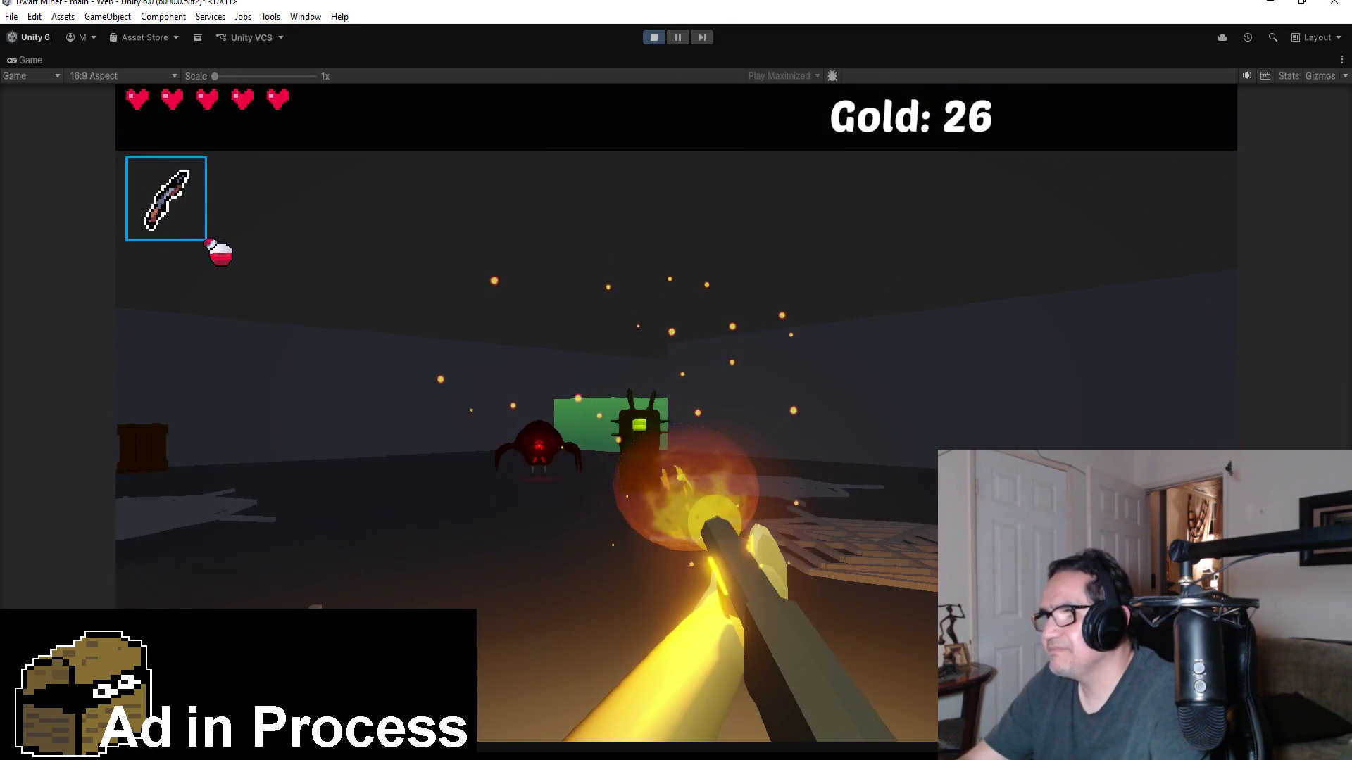
pyautogui.click(676, 416)
pyautogui.click(676, 415)
pyautogui.click(676, 415)
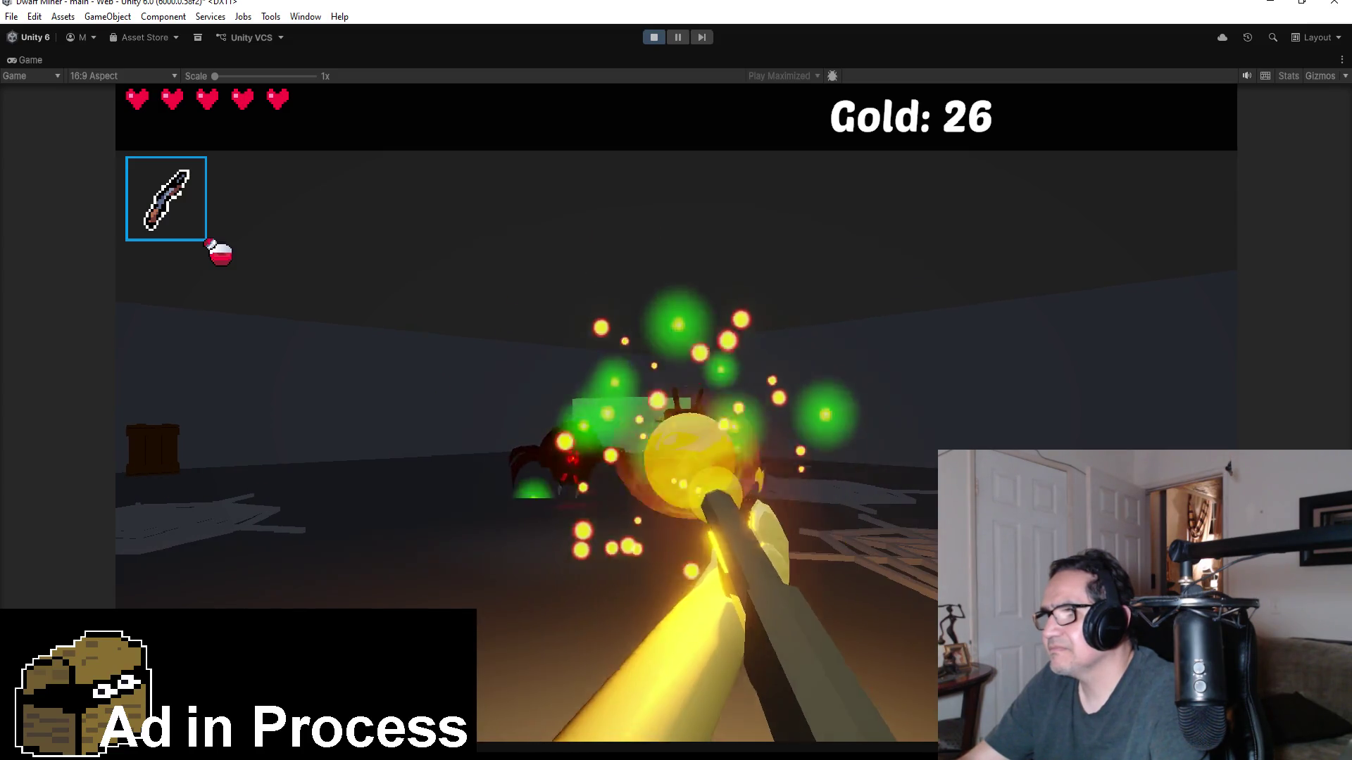
pyautogui.click(676, 415)
pyautogui.click(676, 415)
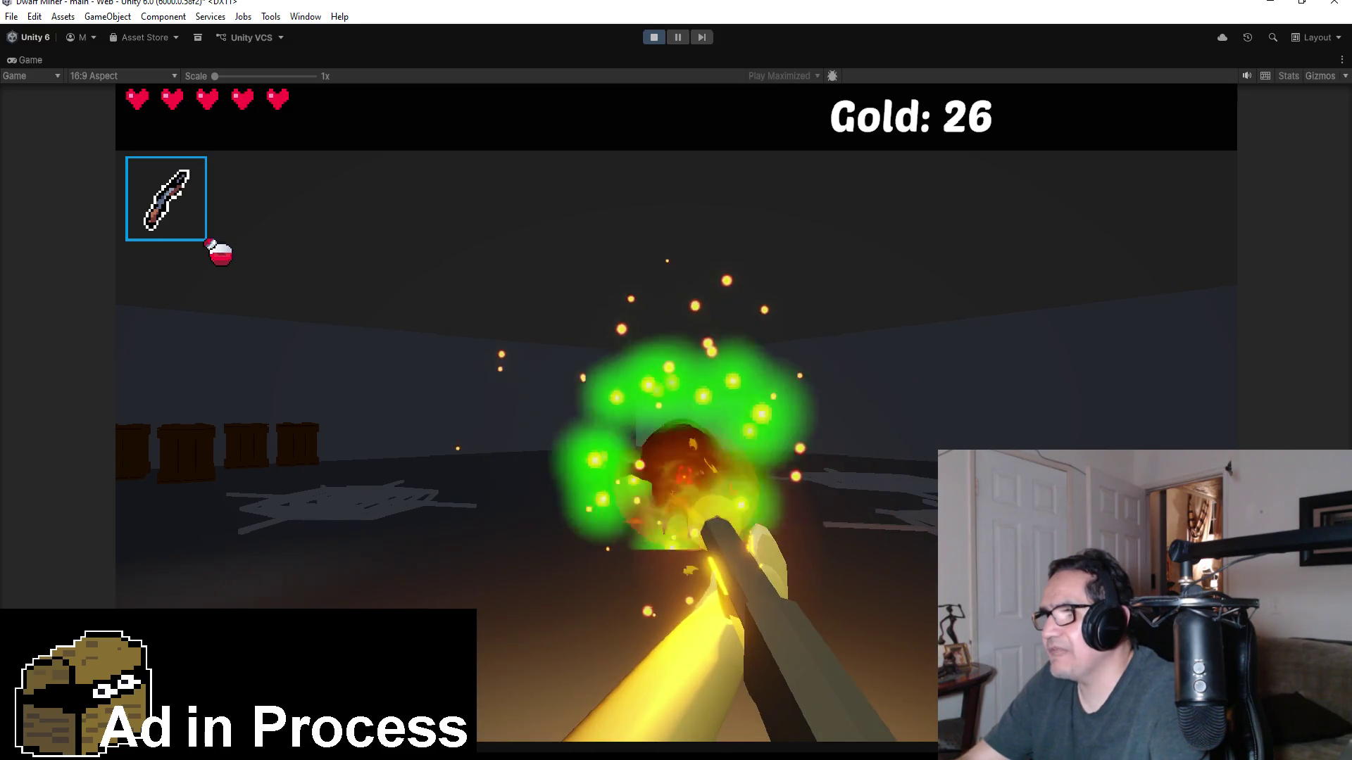
pyautogui.click(676, 416)
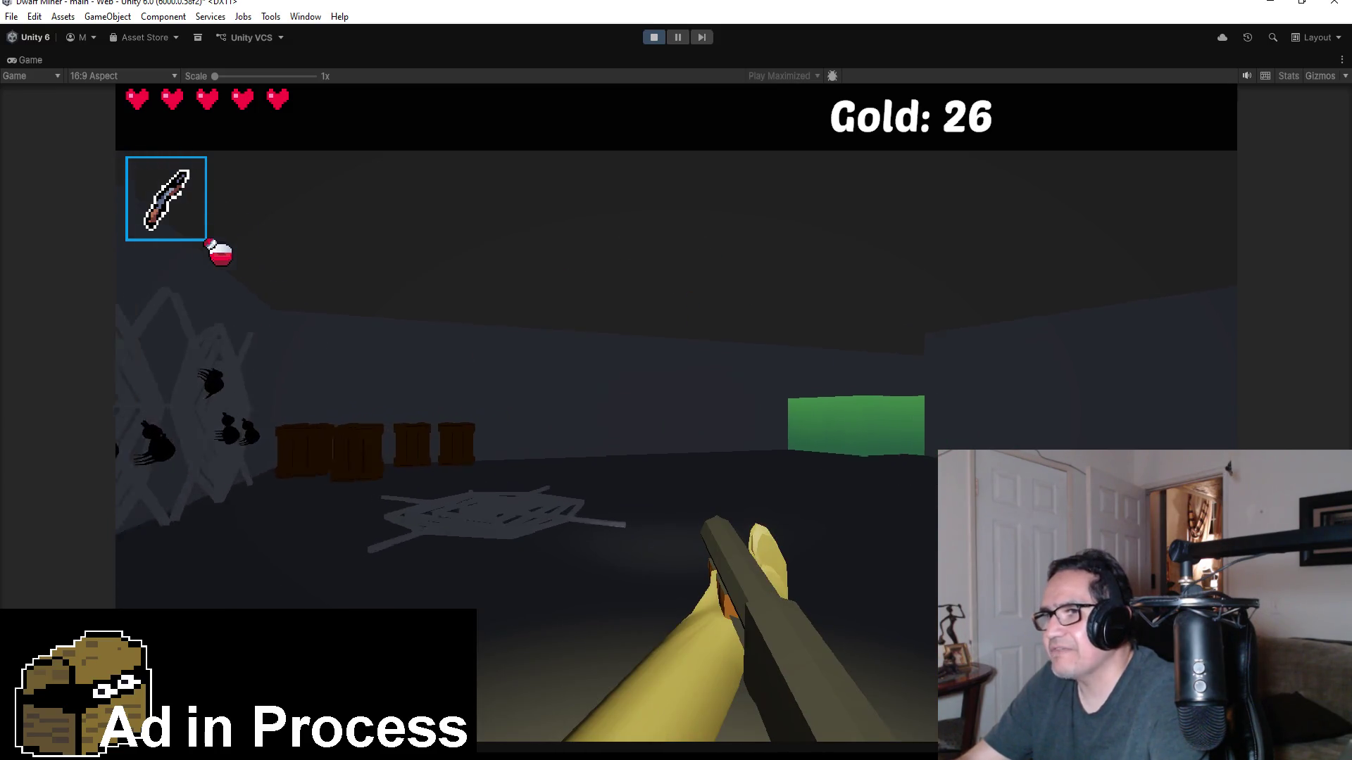
pyautogui.press('w')
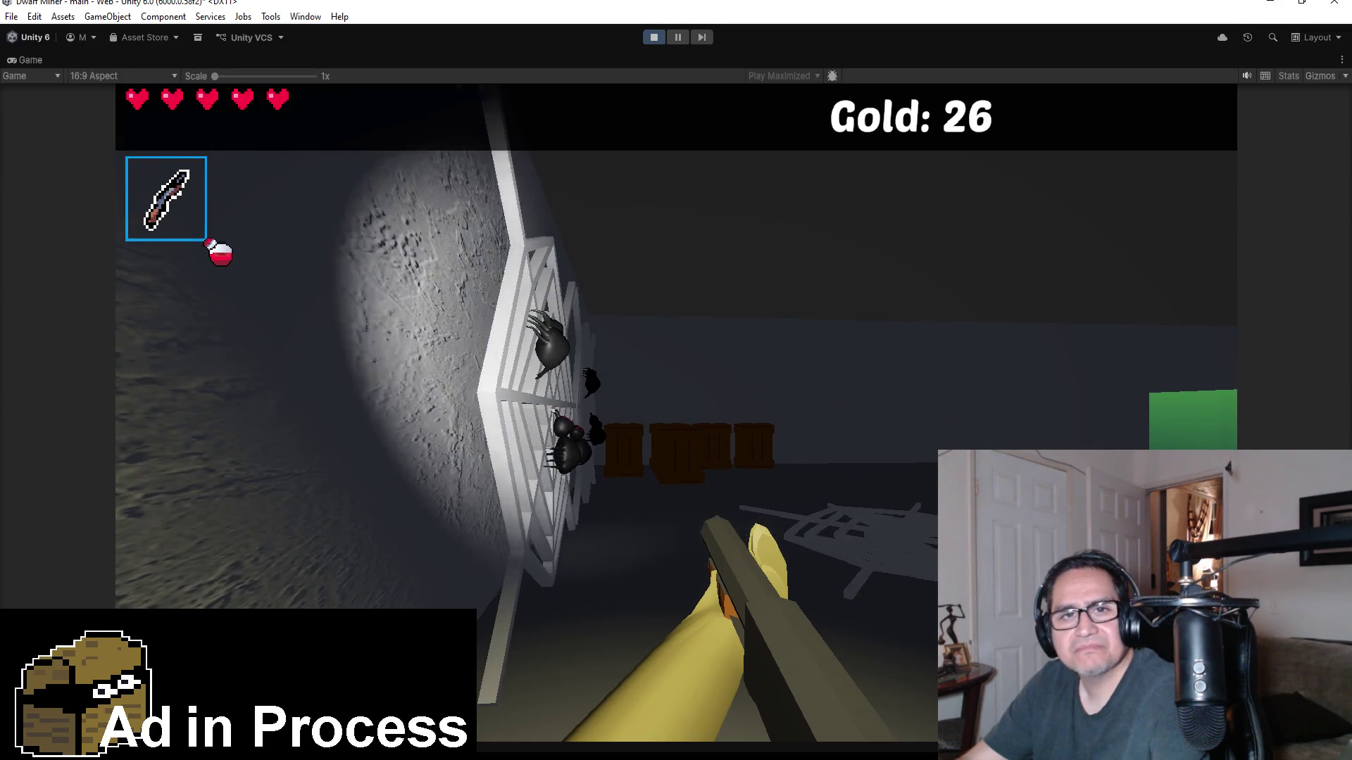
pyautogui.press('Escape')
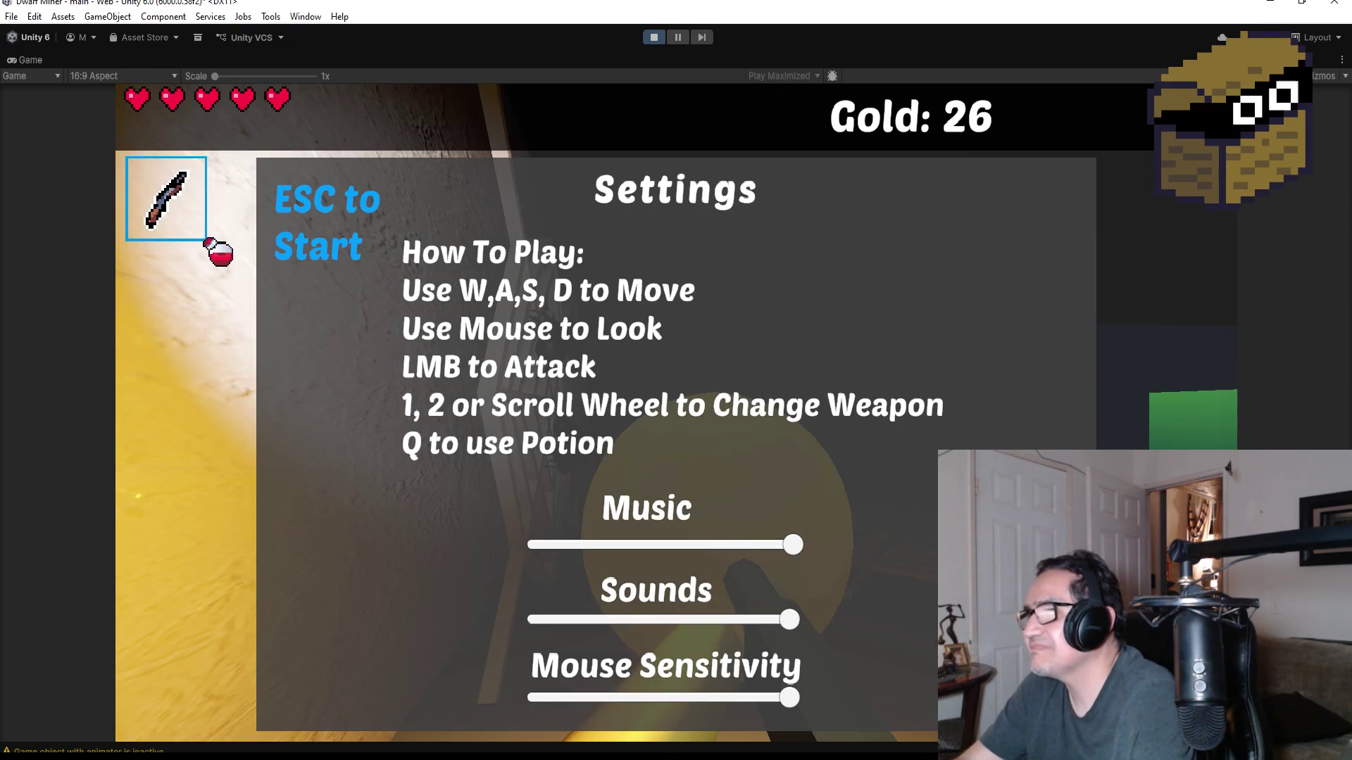
# - Resume play and break through the crates beside the spider webs, raising Gold to 30
pyautogui.press('Escape')
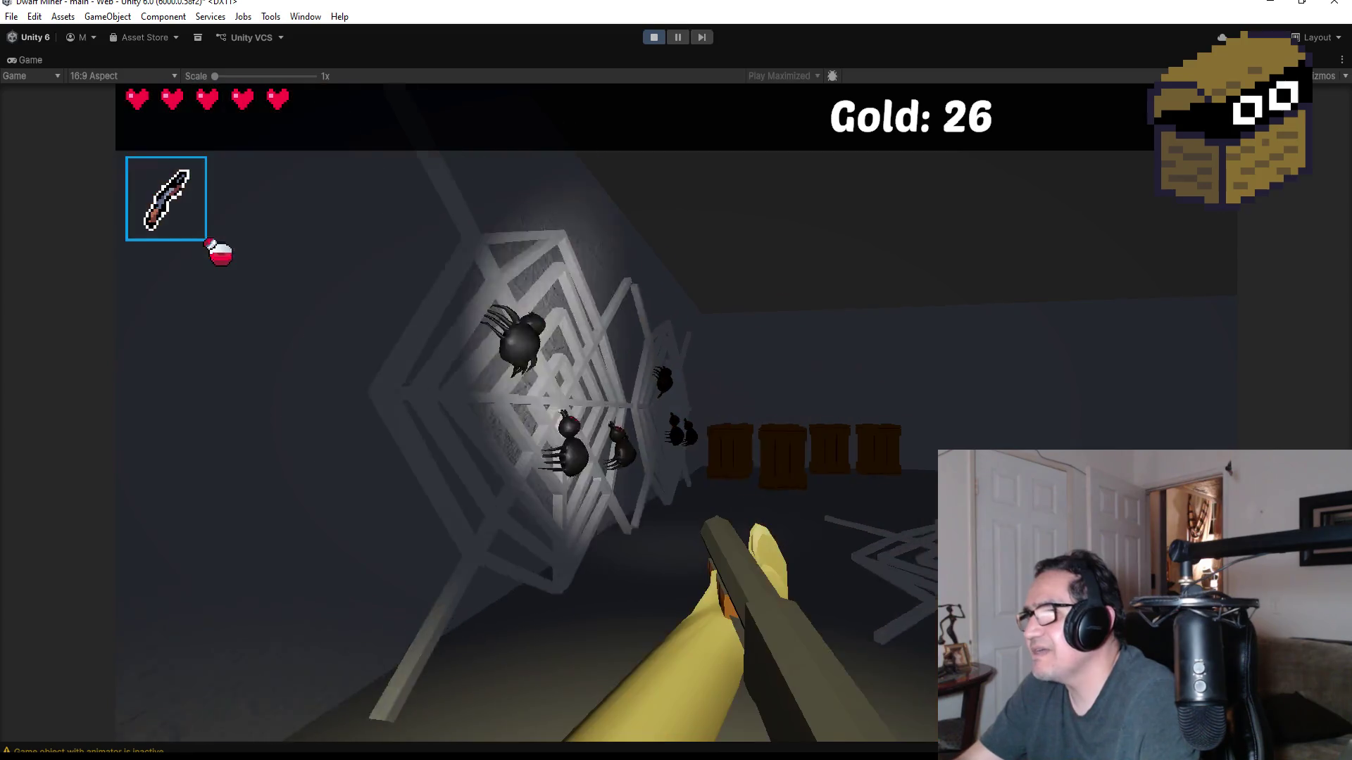
pyautogui.press('w')
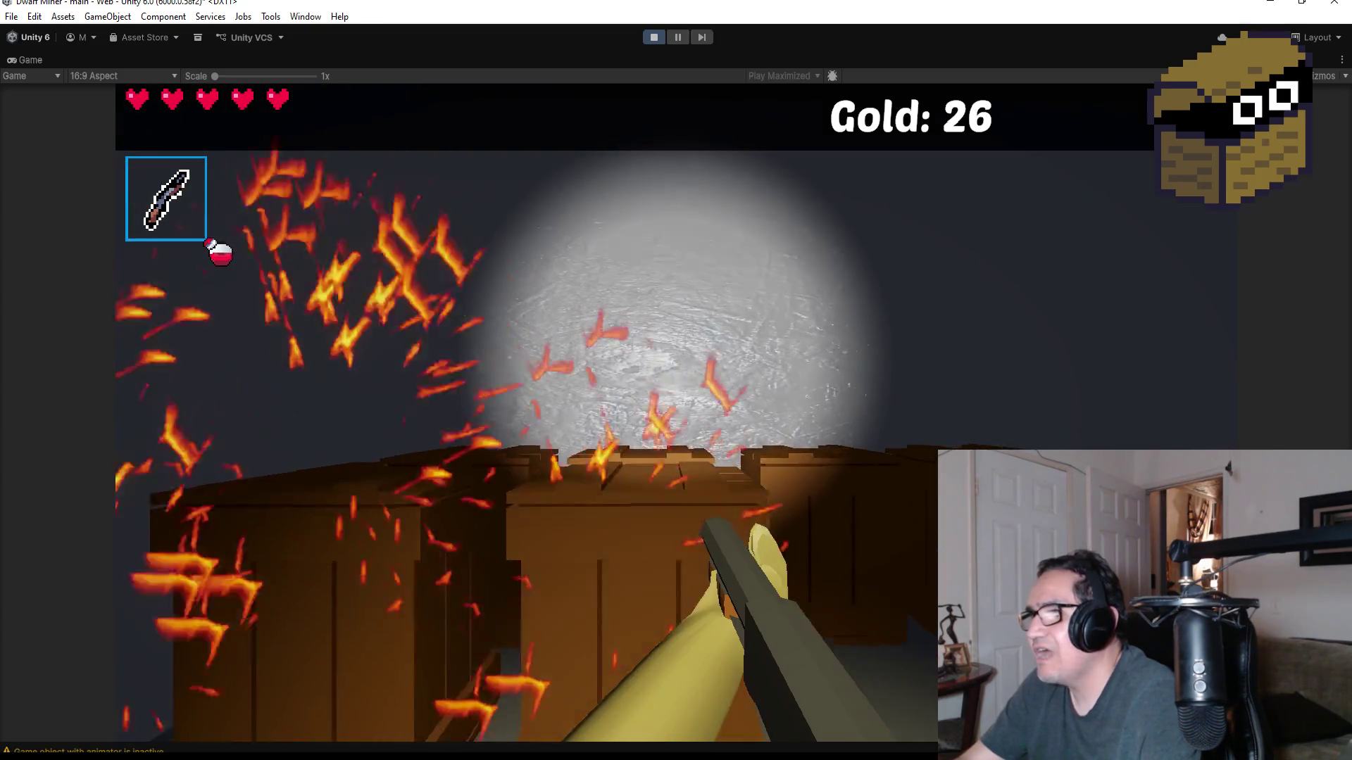
pyautogui.press('w')
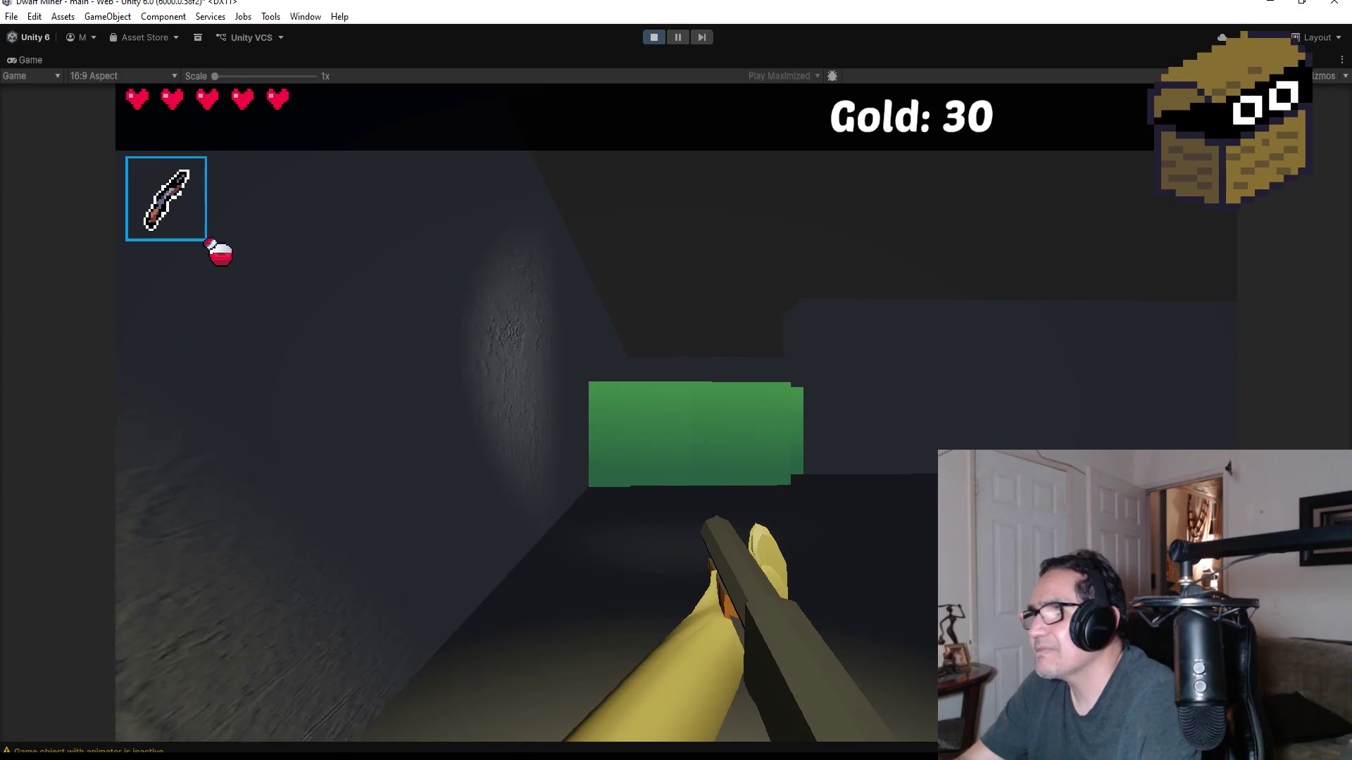
pyautogui.scroll(-1, 676, 380)
# - Walk down the corridor and crack the green wall and green block with the pickaxe
pyautogui.press('w')
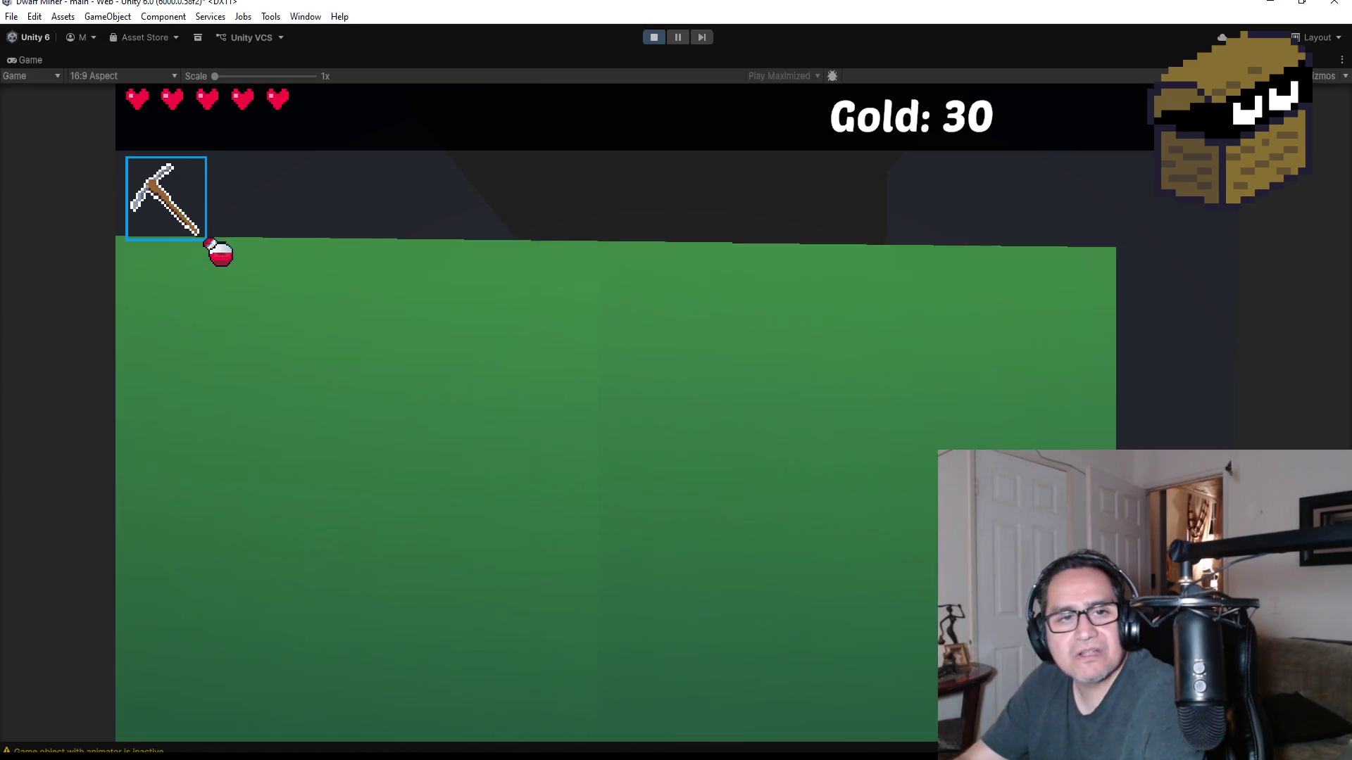
pyautogui.press('w')
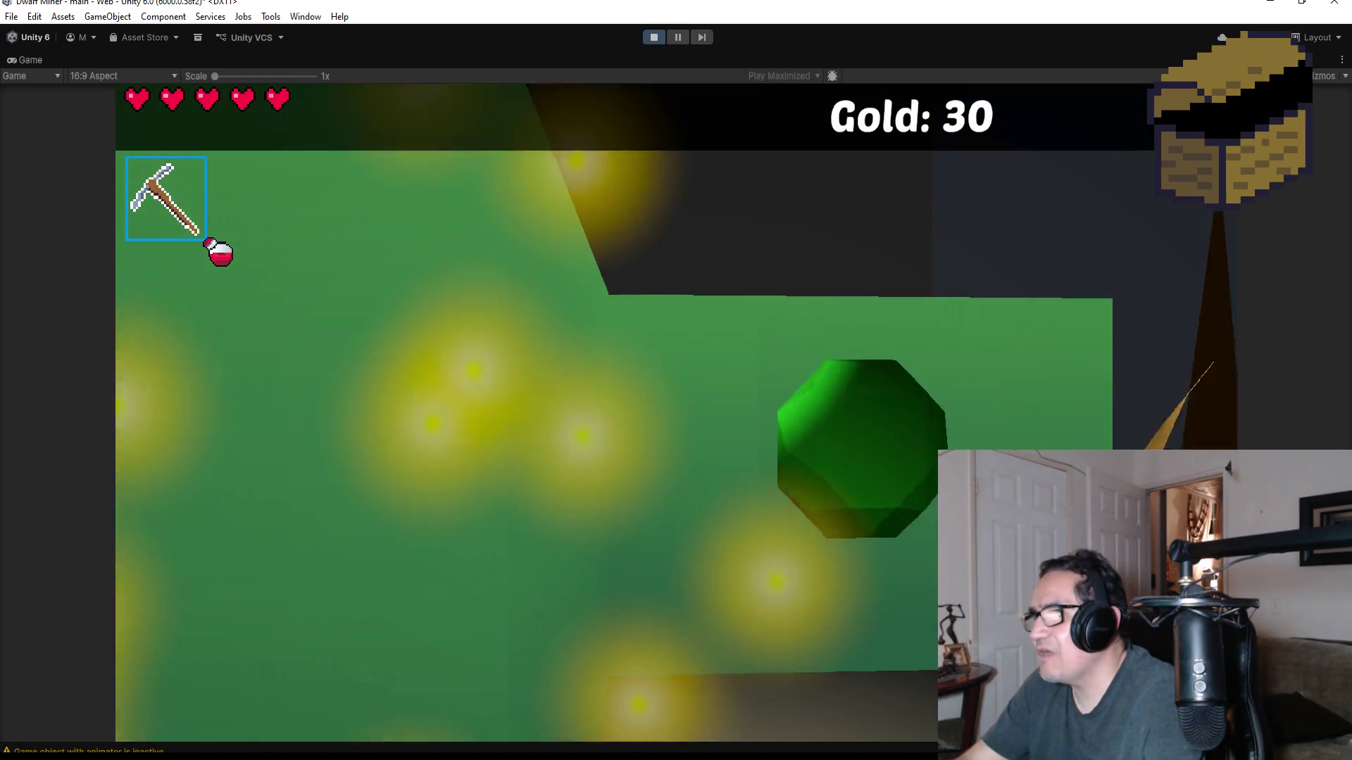
pyautogui.click(676, 380)
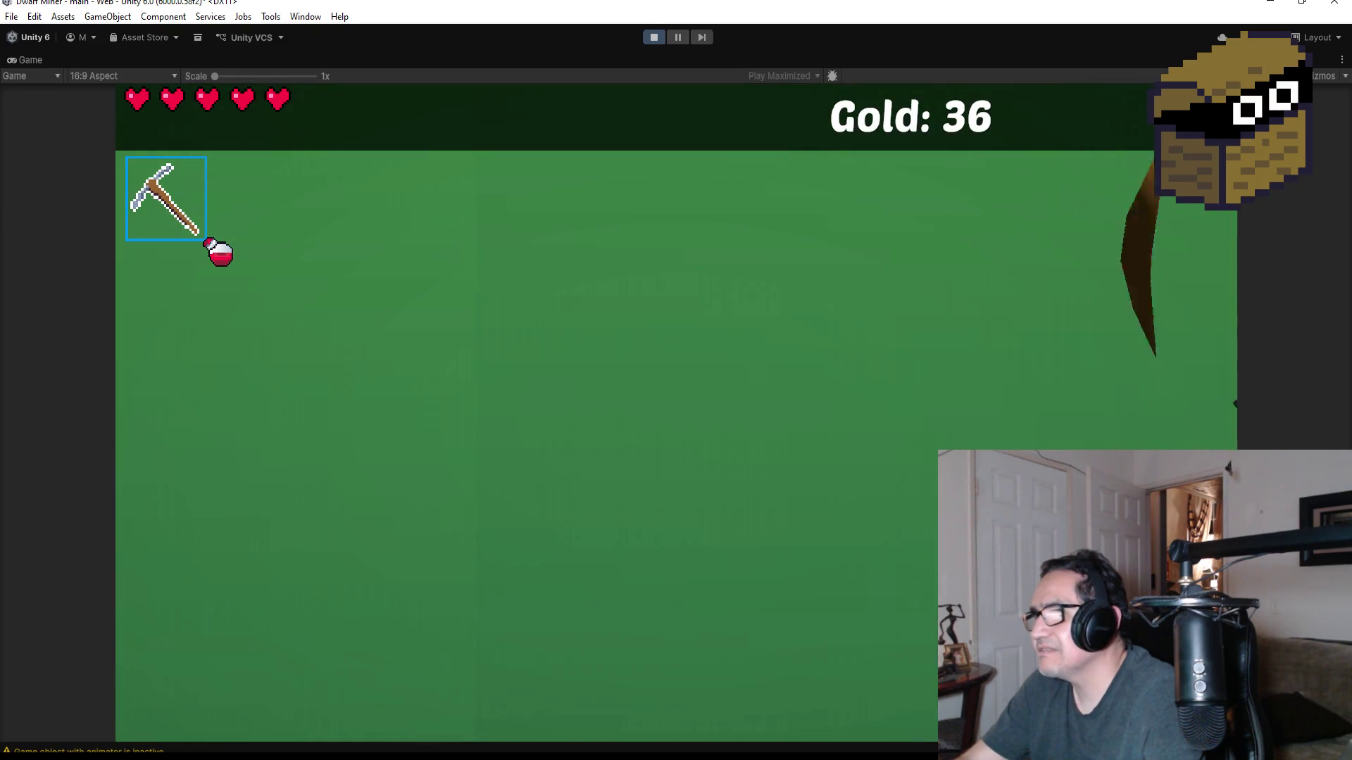
pyautogui.press('d')
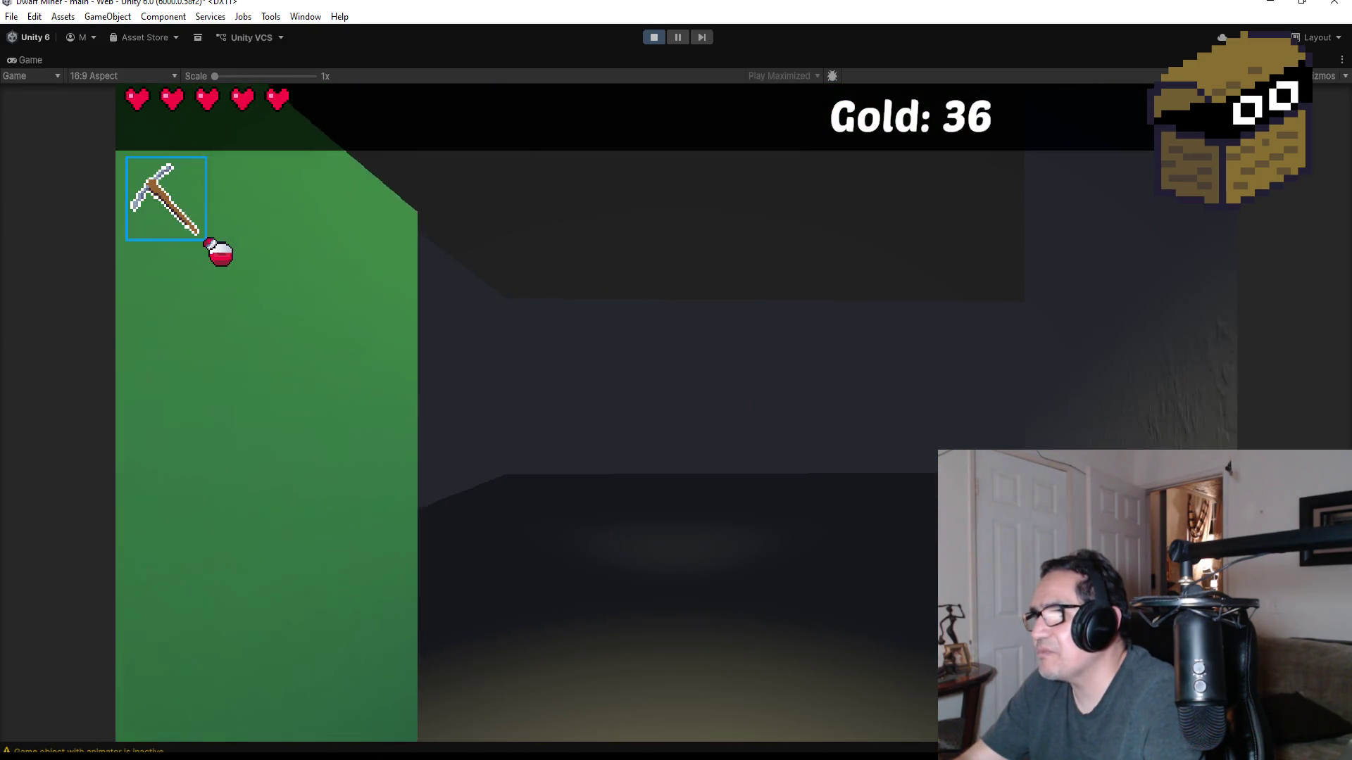
pyautogui.press('d')
pyautogui.press('w')
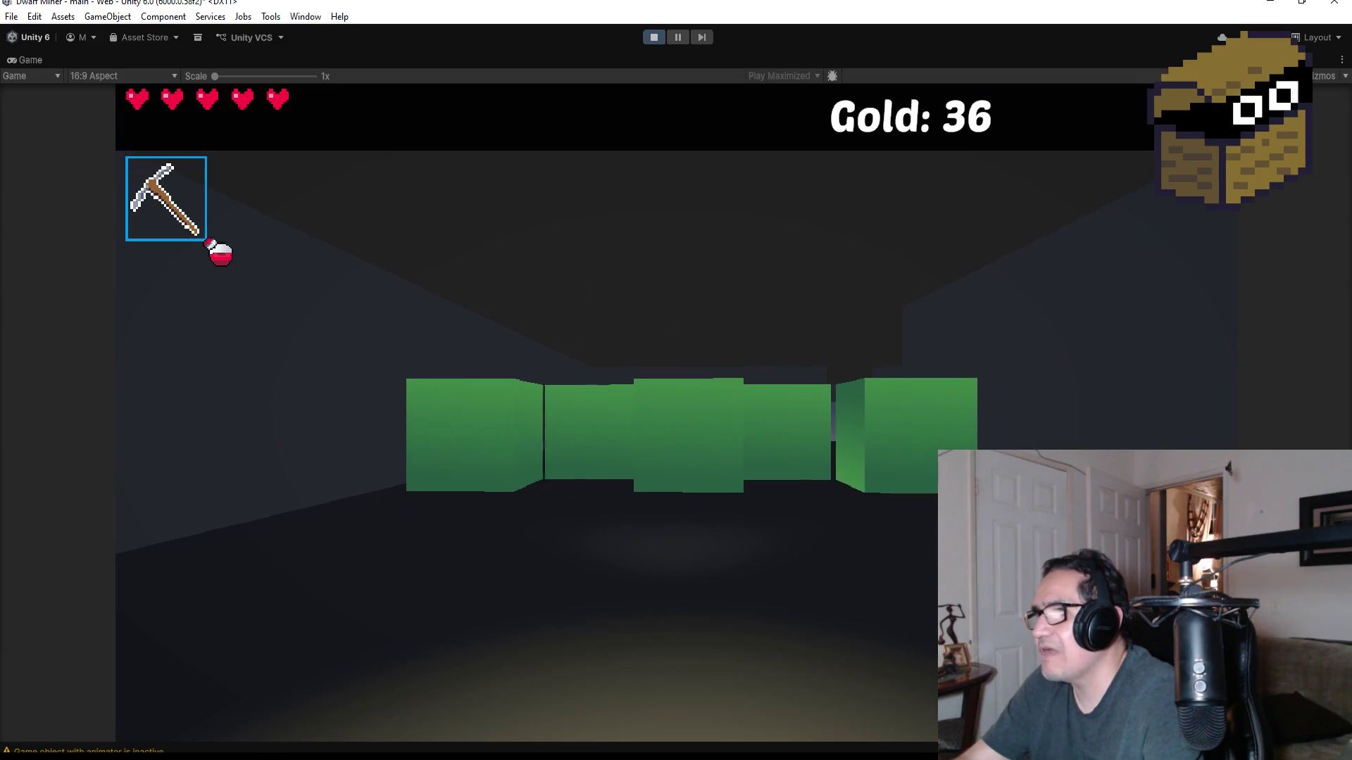
pyautogui.press('w')
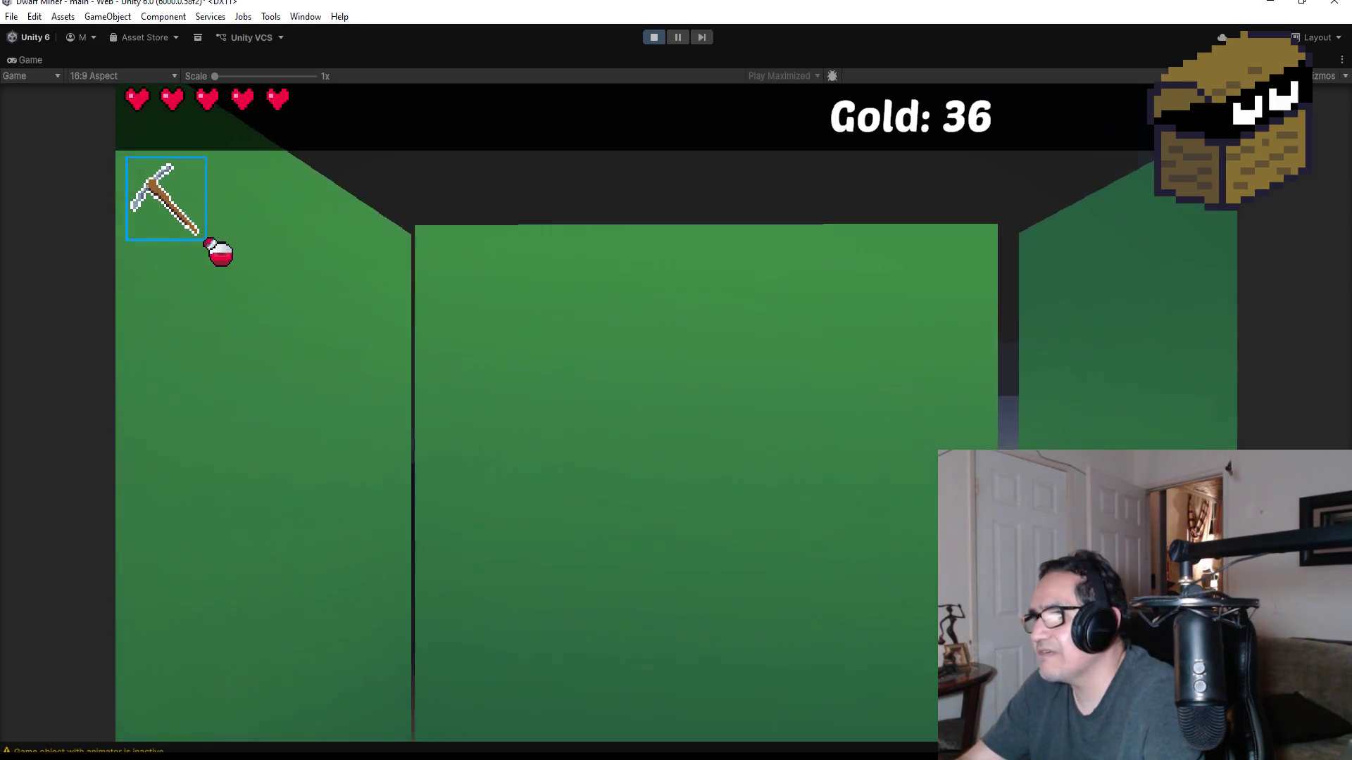
pyautogui.click(677, 412)
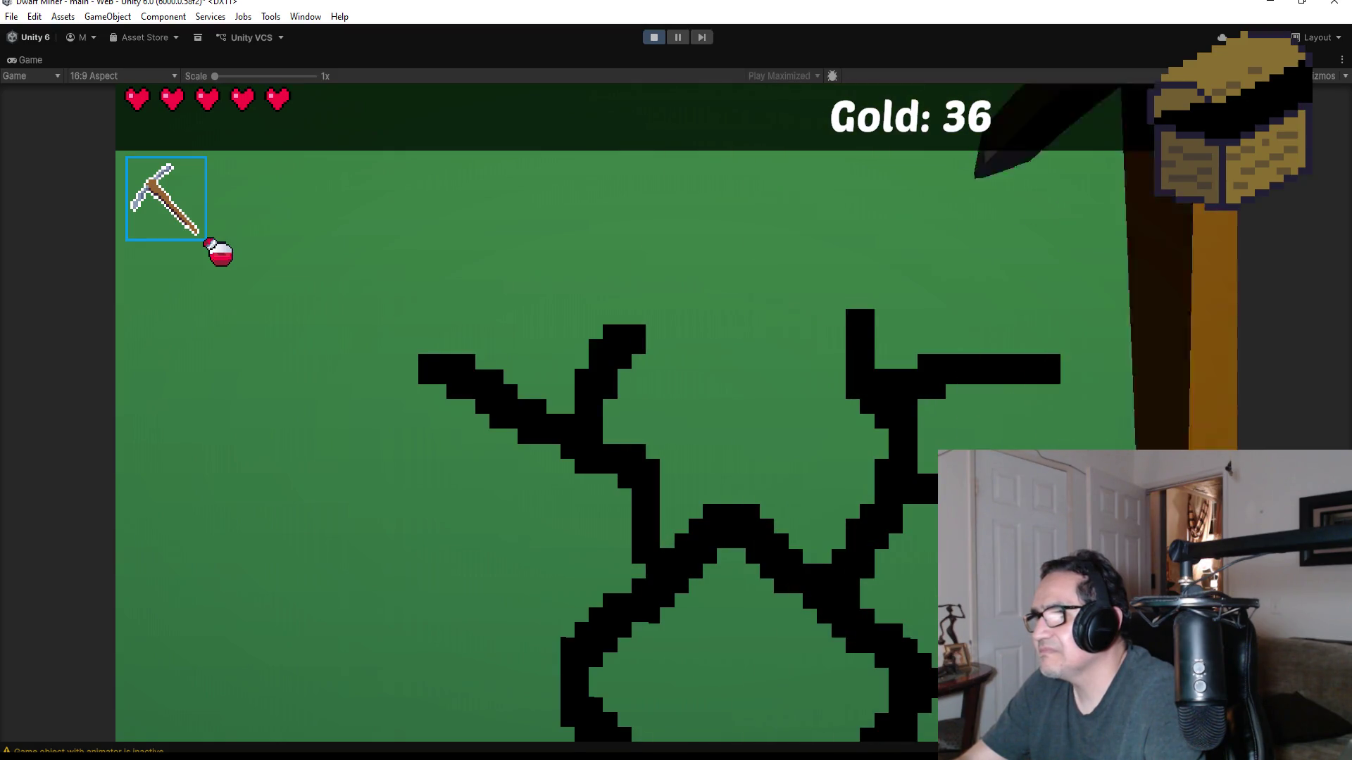
# - Switch to the gun and shoot down the two creatures in the corridor
pyautogui.press('s')
pyautogui.scroll(-1, 676, 380)
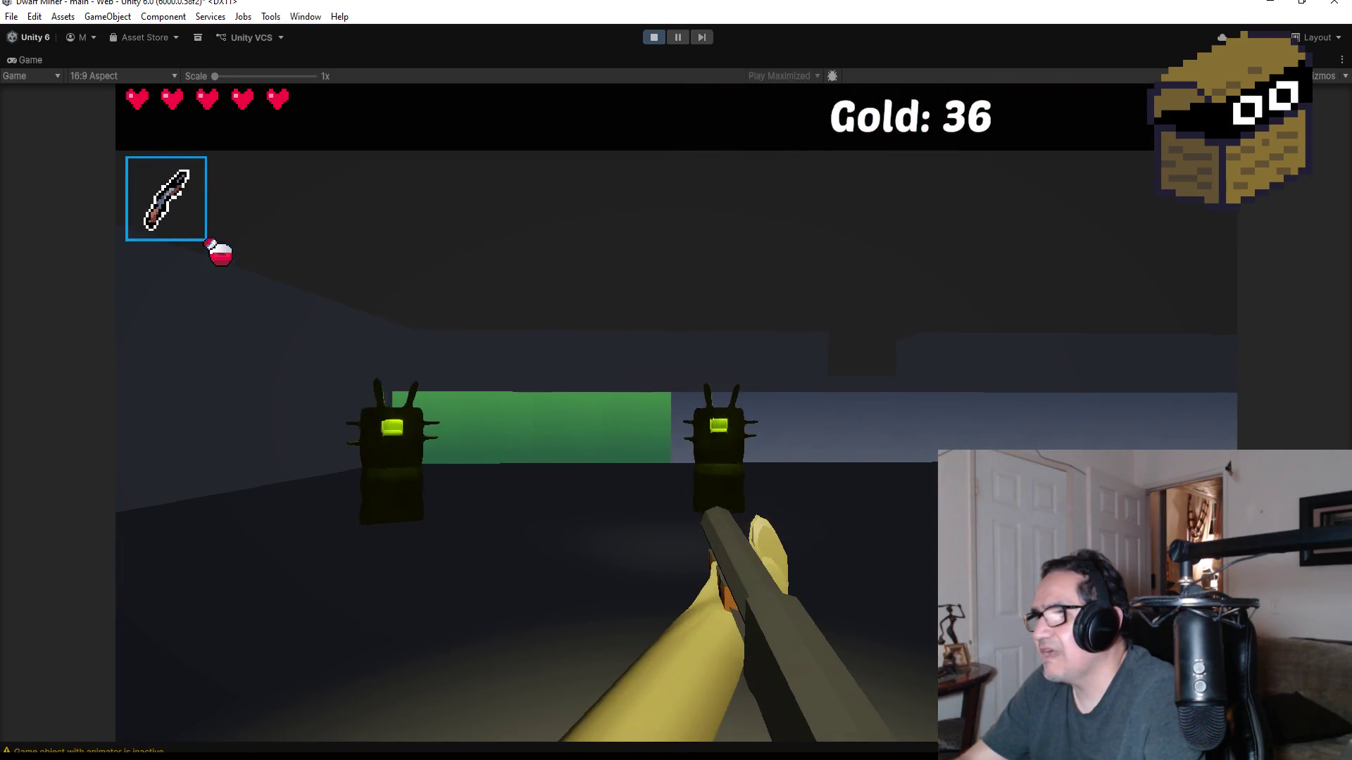
pyautogui.click(676, 413)
pyautogui.click(677, 412)
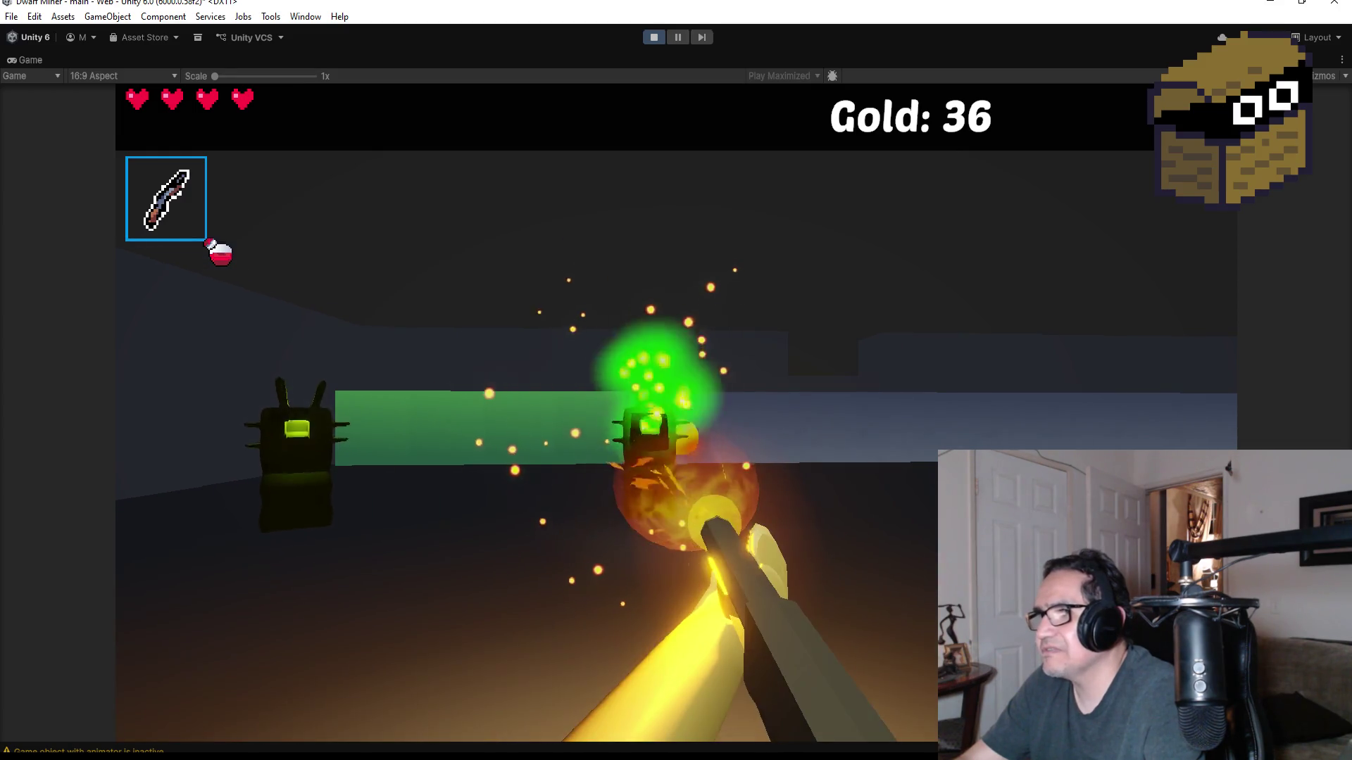
pyautogui.click(677, 413)
pyautogui.click(676, 413)
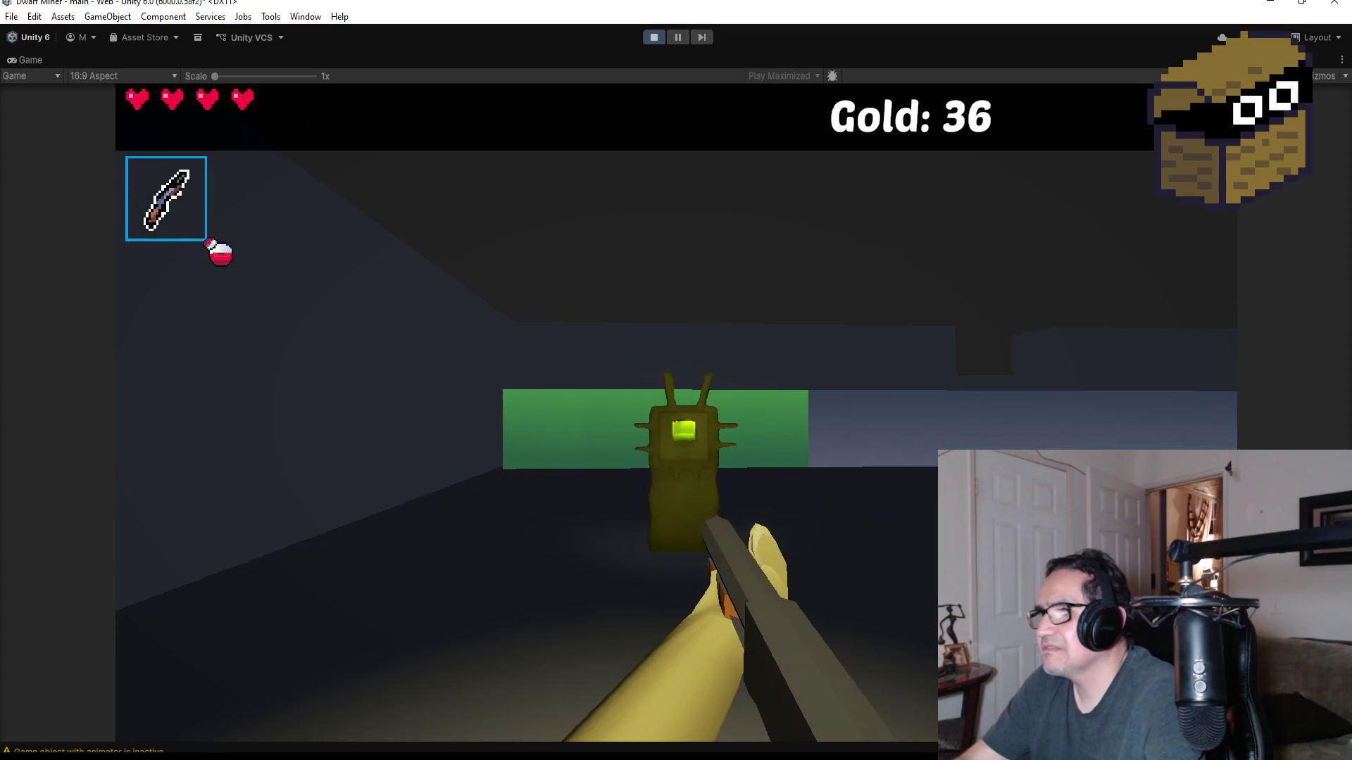
pyautogui.click(676, 412)
pyautogui.click(676, 413)
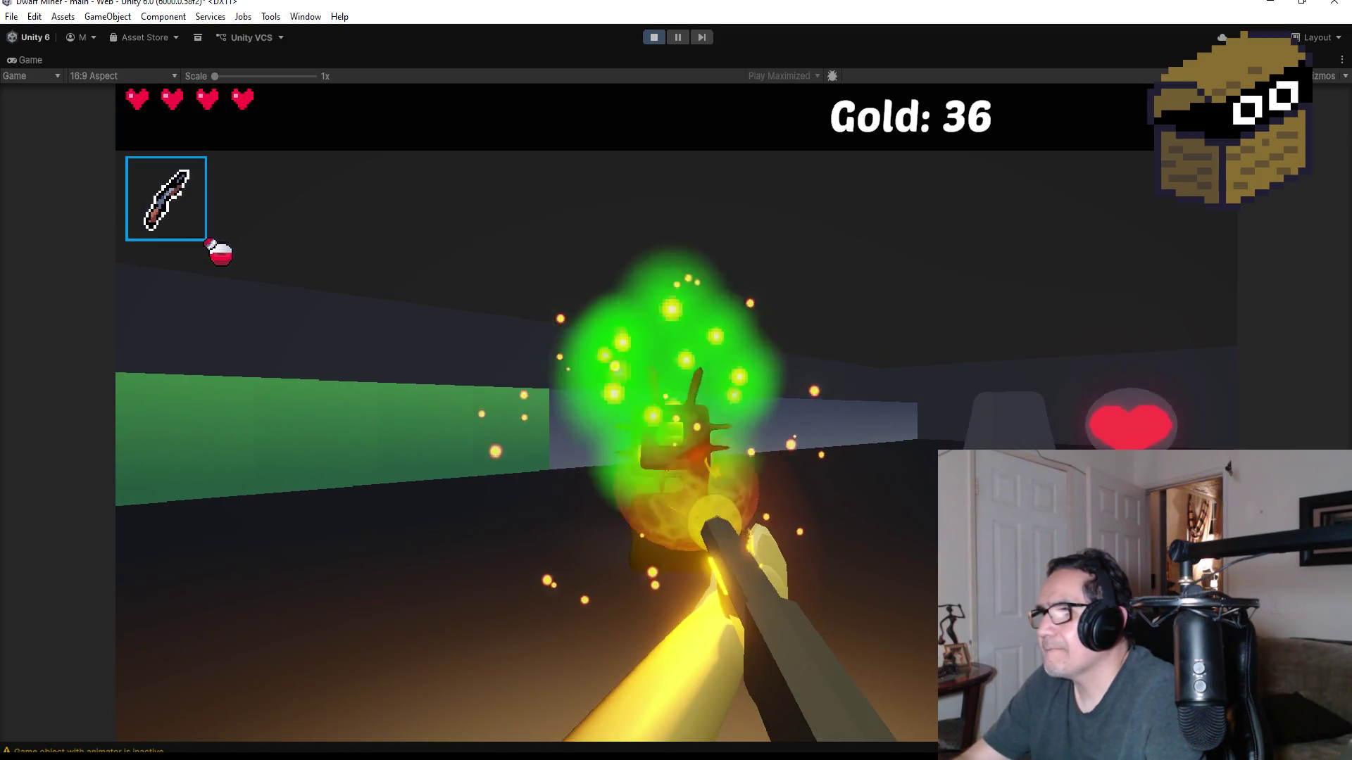
pyautogui.click(677, 413)
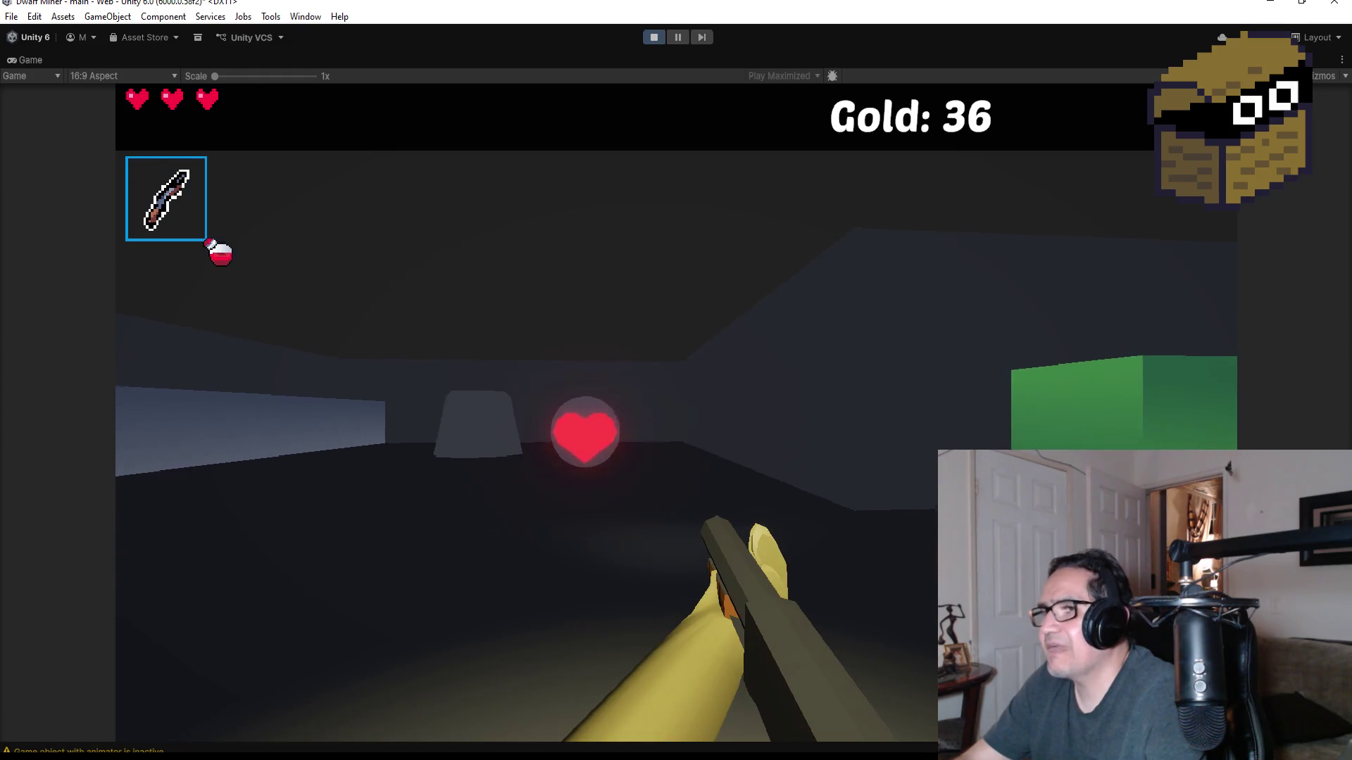
# - Advance toward the glowing heart orb and kill the spider that appears
pyautogui.press('w')
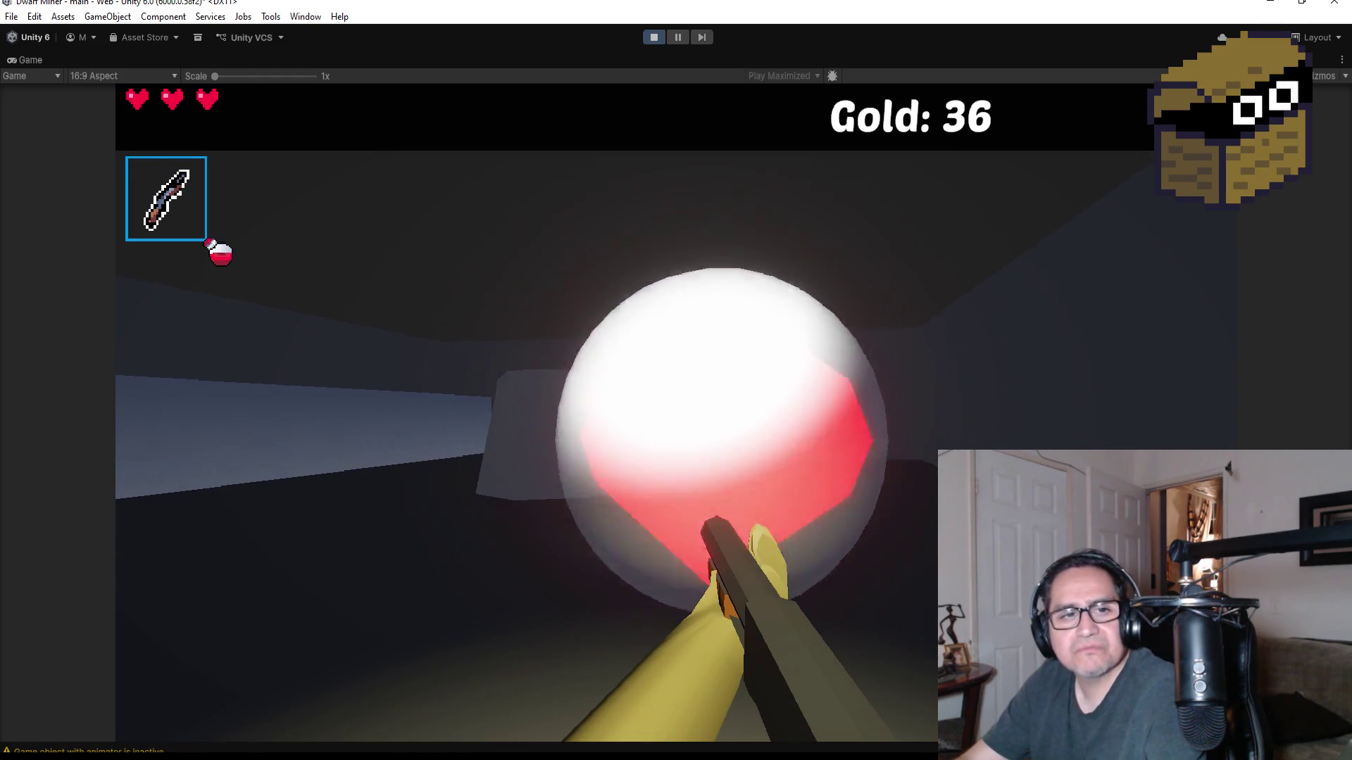
pyautogui.click(676, 412)
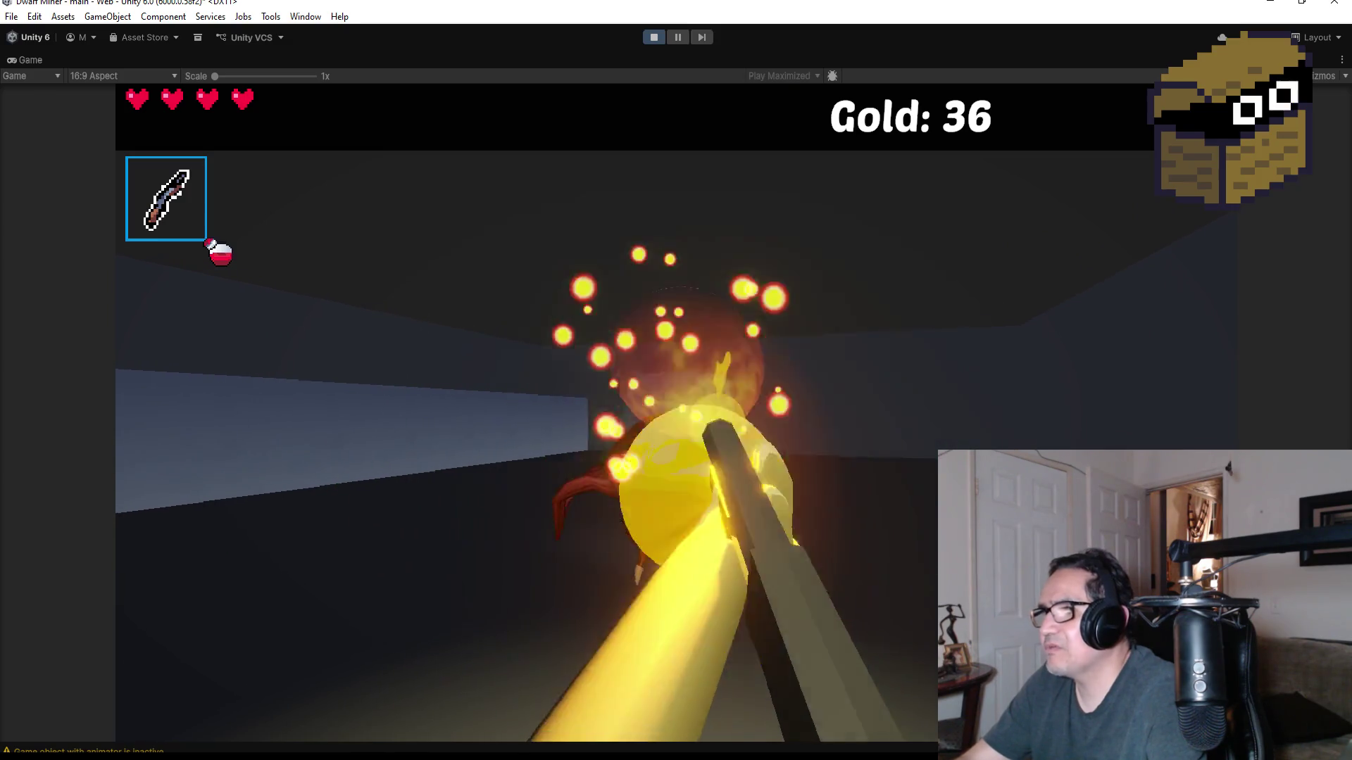
pyautogui.click(676, 412)
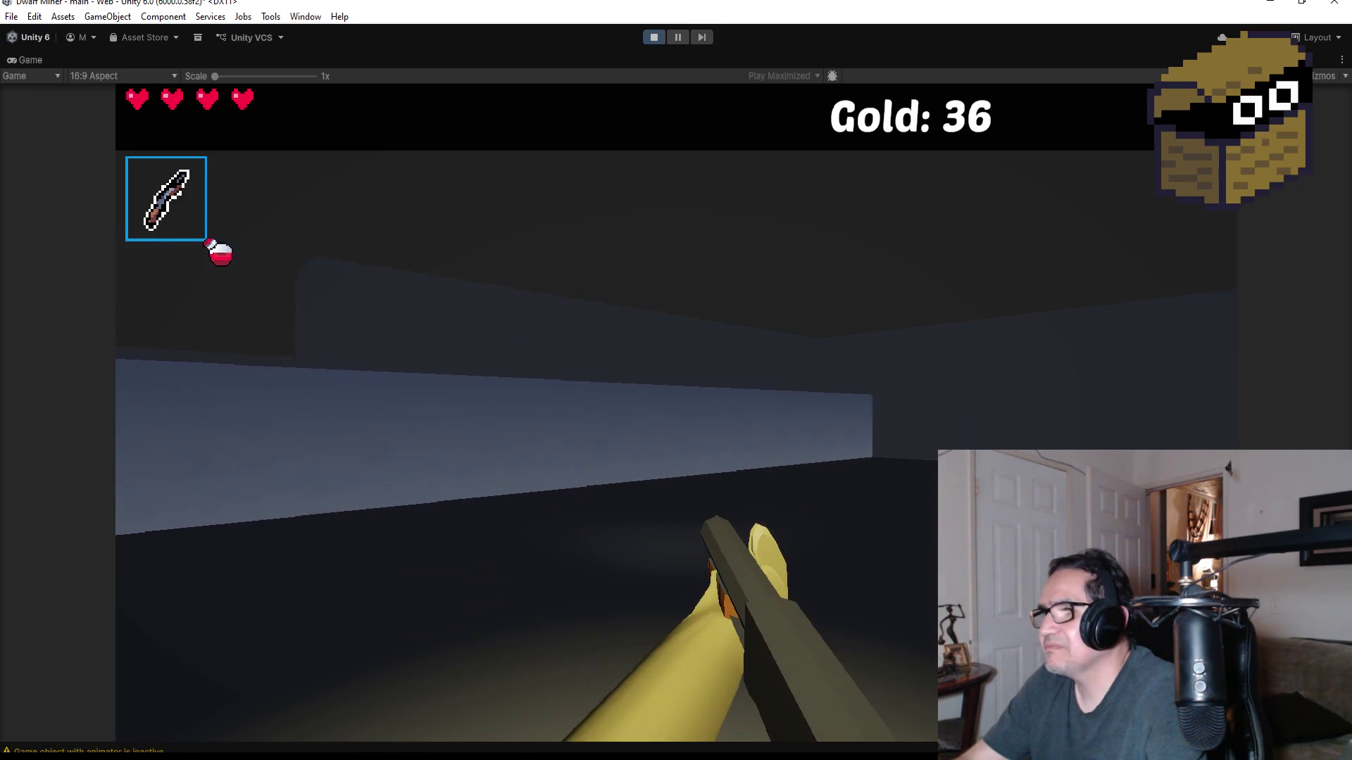
pyautogui.scroll(-1, 676, 380)
# - Walk over to the red crystal and collect it
pyautogui.press('w')
pyautogui.press('d')
pyautogui.press('w')
pyautogui.scroll(-1, 676, 380)
# - Walk up to the chest and open it for its gold, reaching Gold 53
pyautogui.press('d')
pyautogui.press('w')
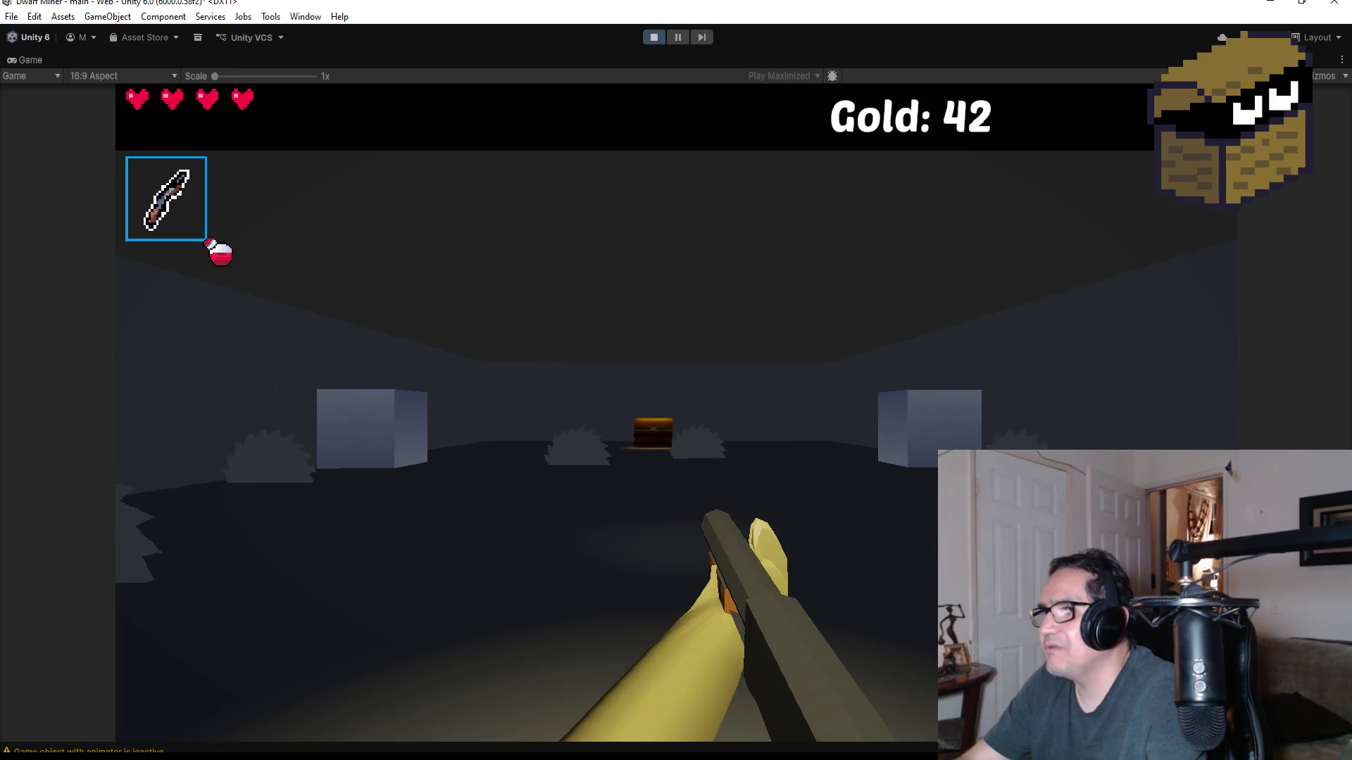
pyautogui.press('w')
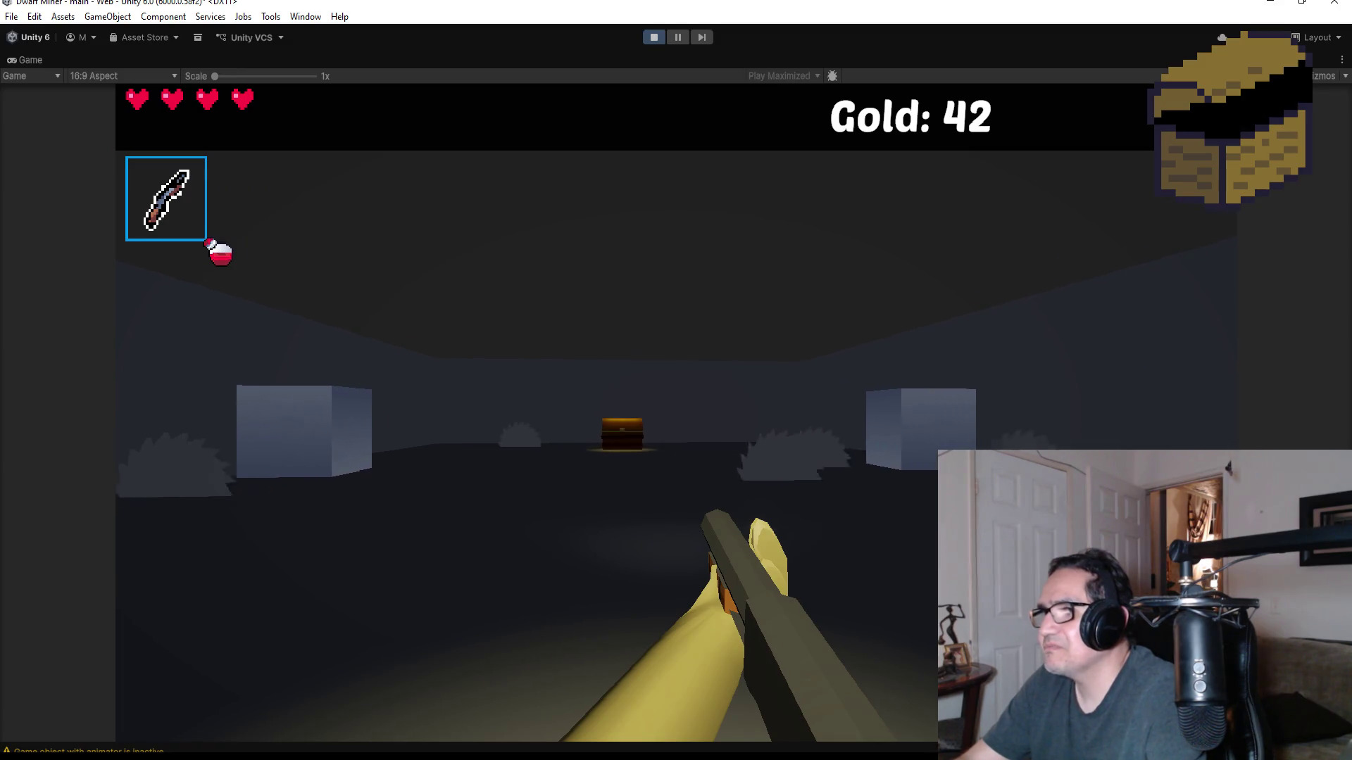
pyautogui.press('w')
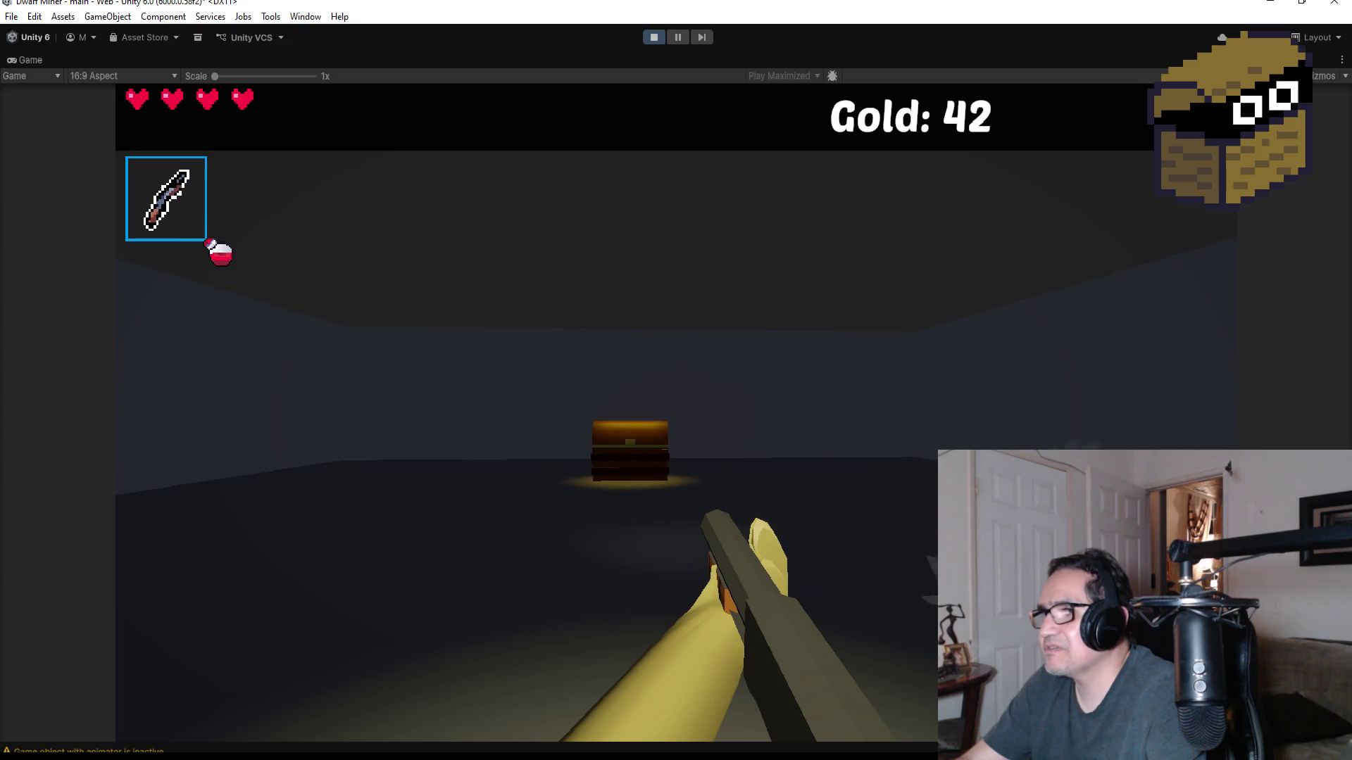
pyautogui.press('w')
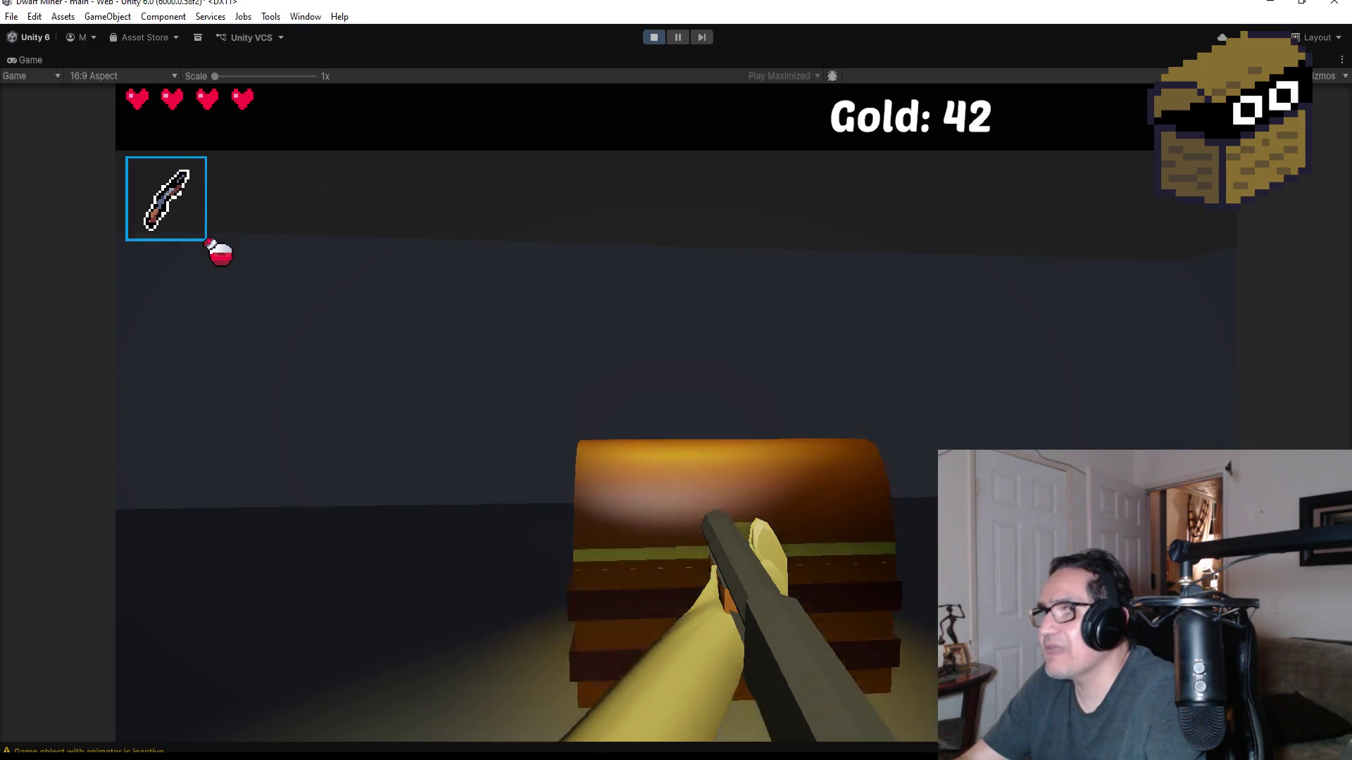
pyautogui.press('e')
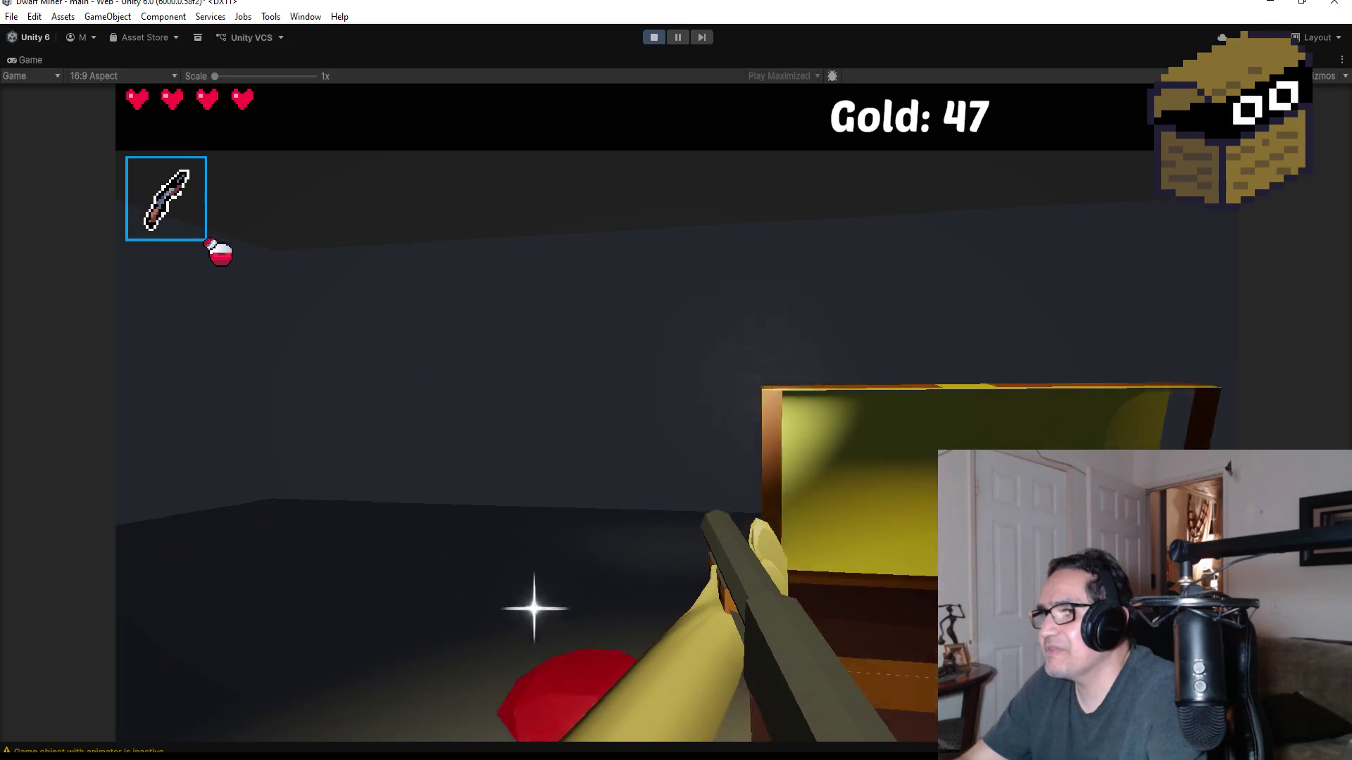
# - Walk down the dark corridor, then stop Play mode to return to the Scene view
pyautogui.press('d')
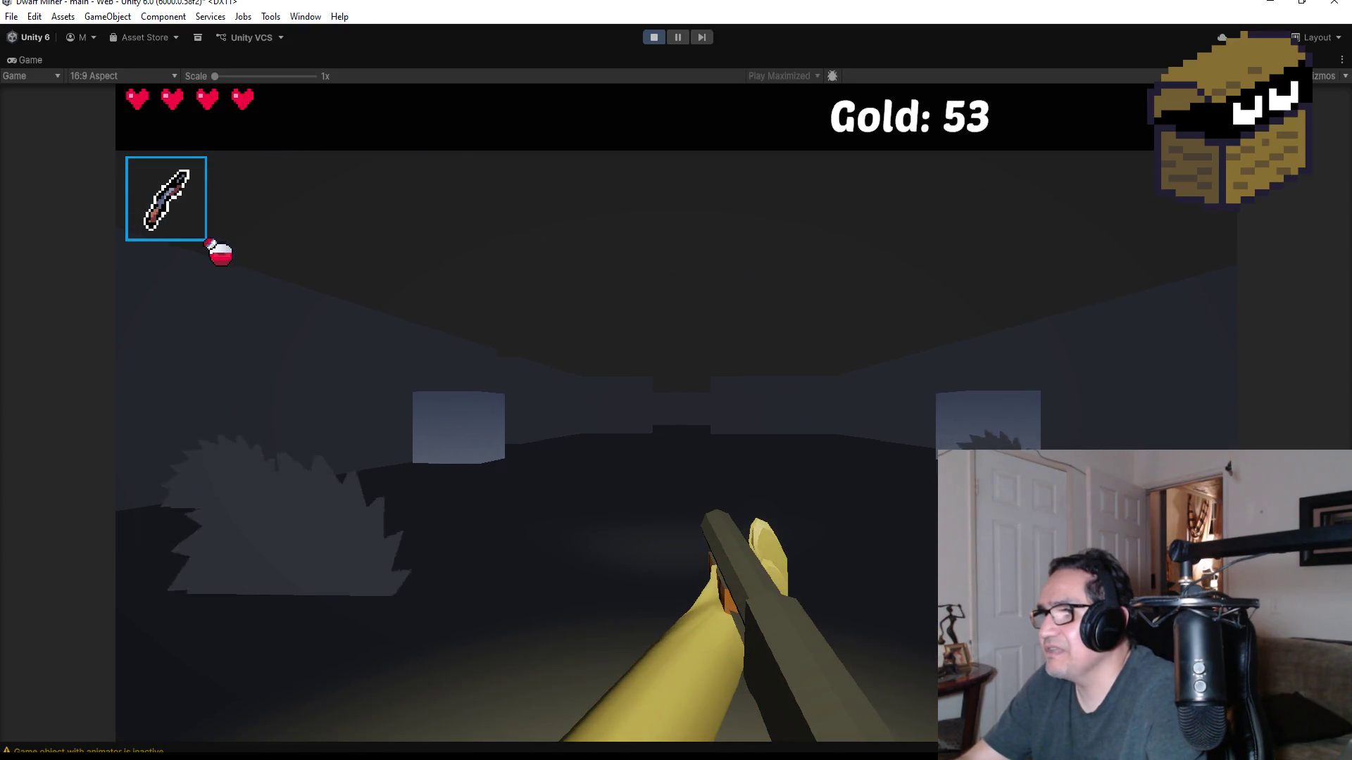
pyautogui.press('w')
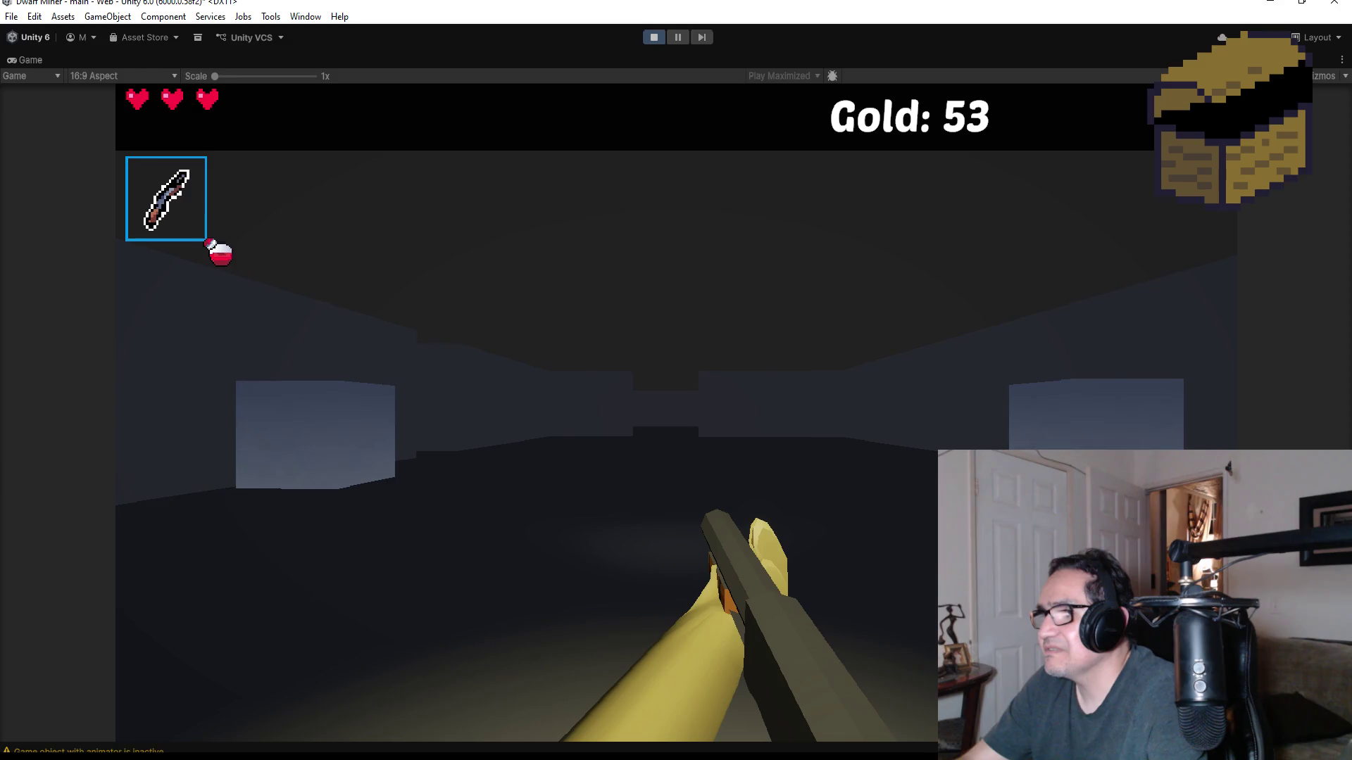
pyautogui.press('w')
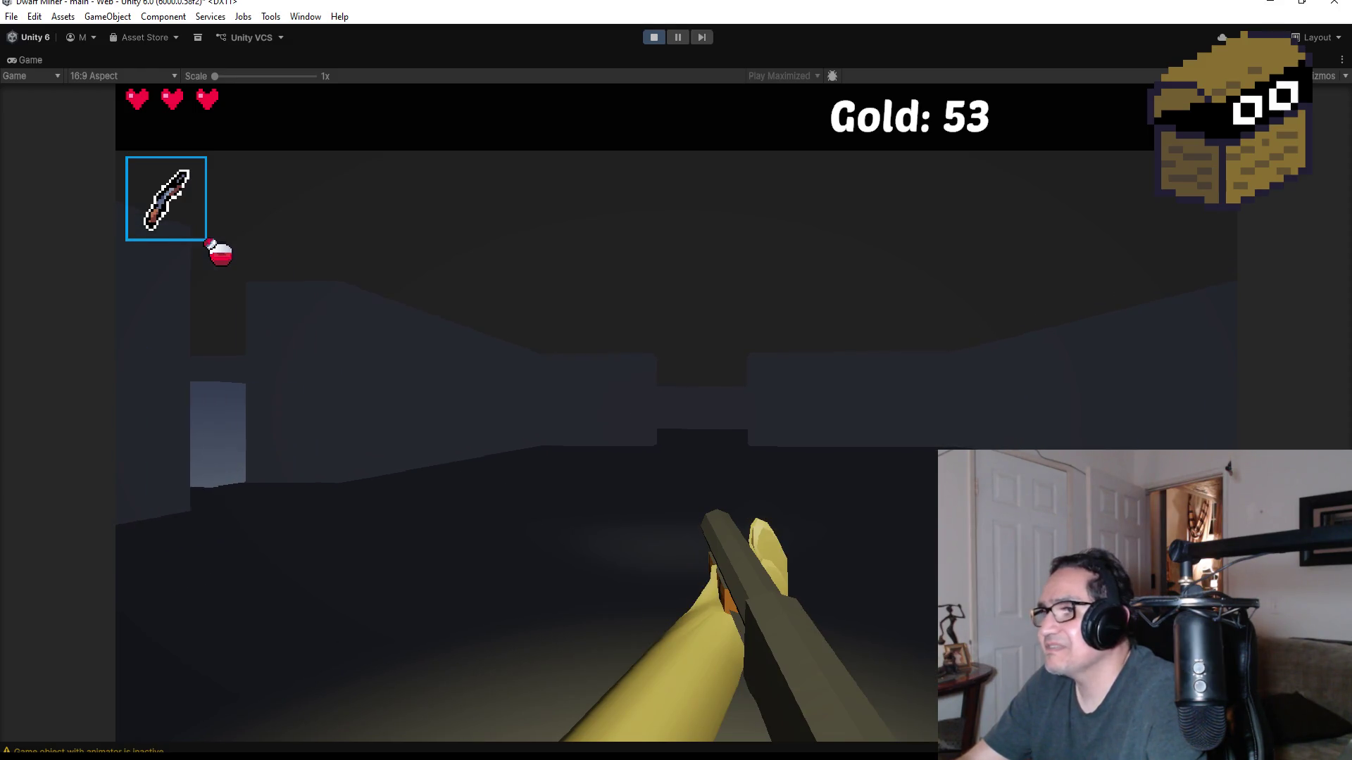
pyautogui.press('w')
pyautogui.press('w')
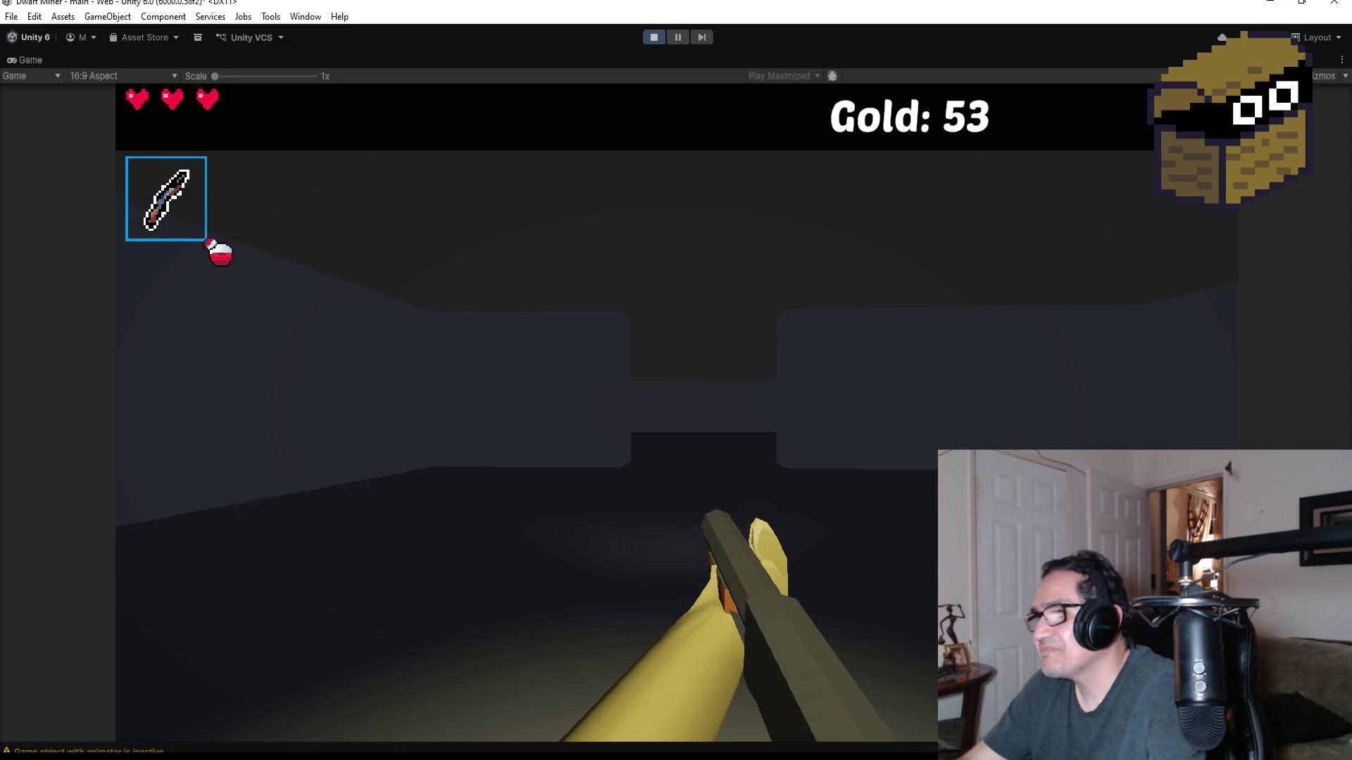
pyautogui.moveTo(675, 381)
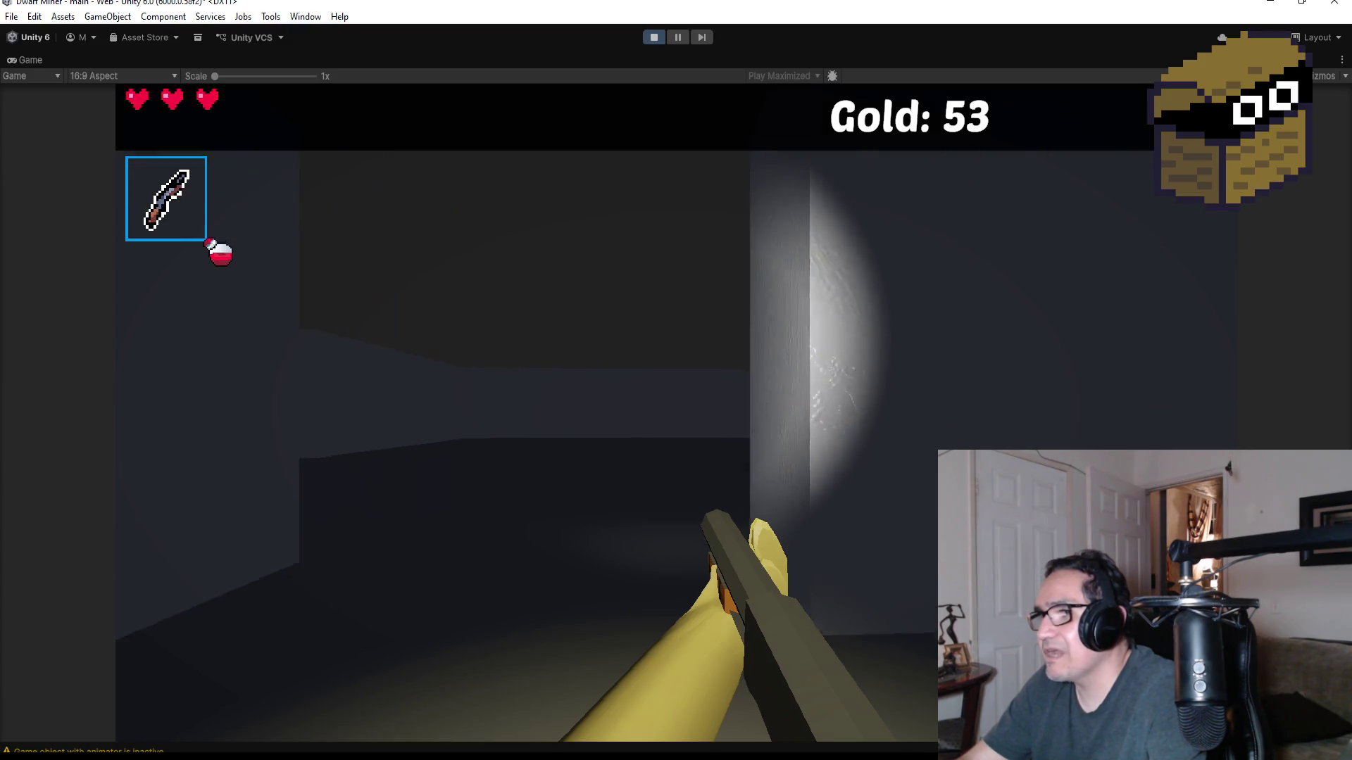
pyautogui.press('Escape')
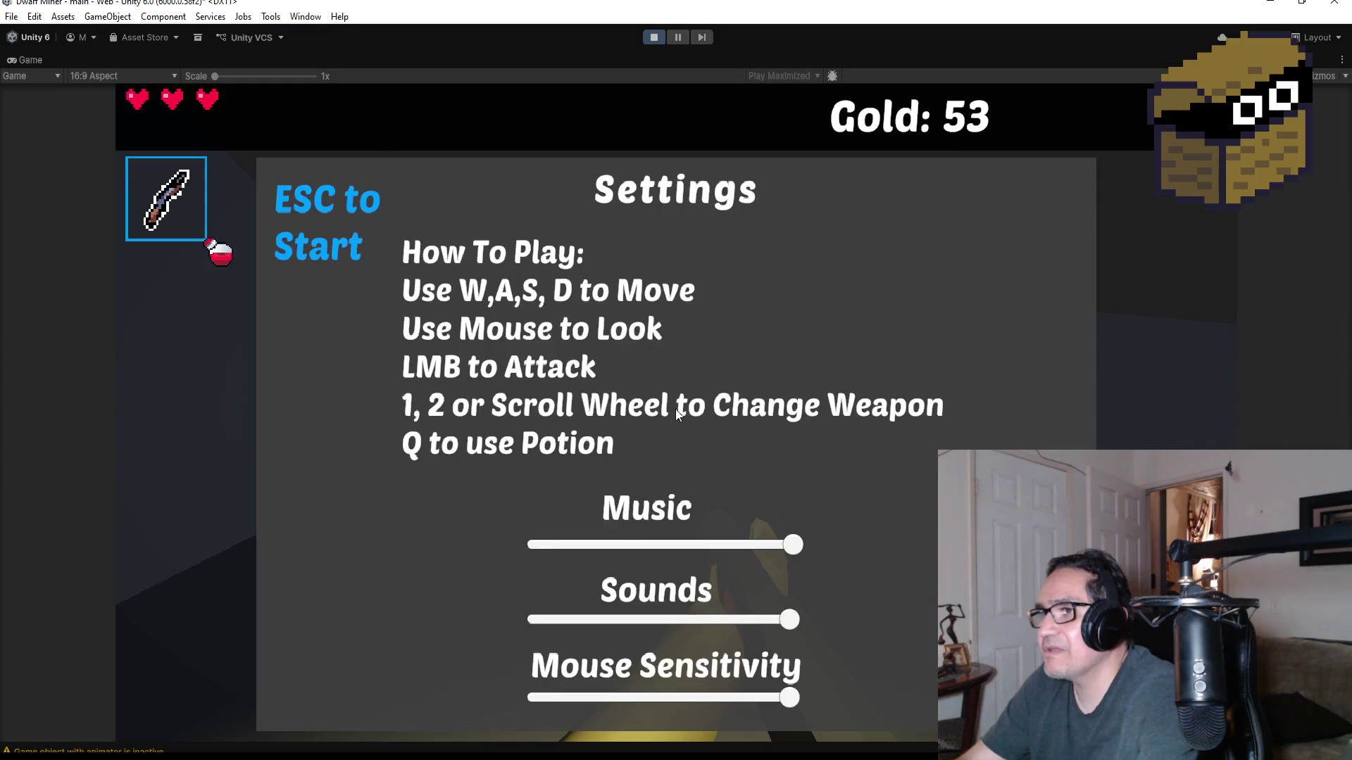
pyautogui.click(653, 37)
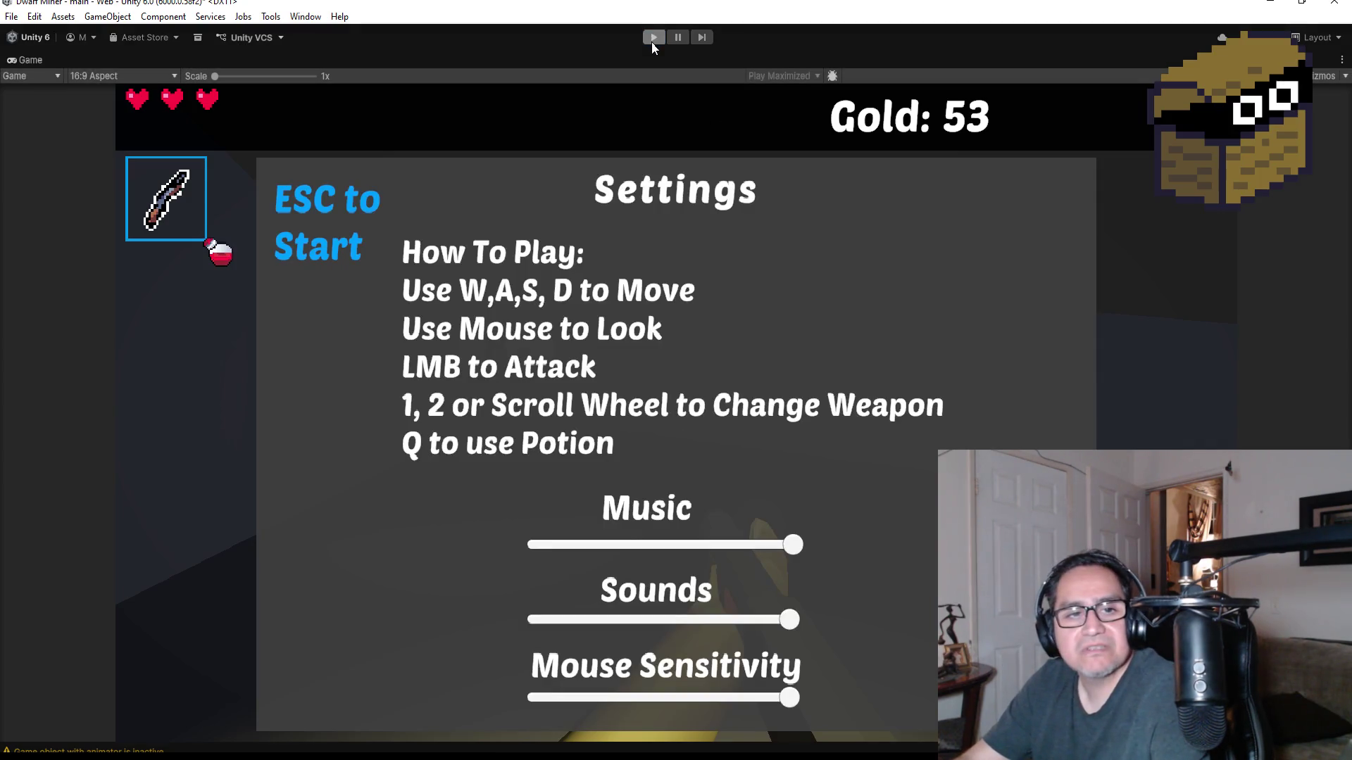
pyautogui.scroll(-3, 568, 408)
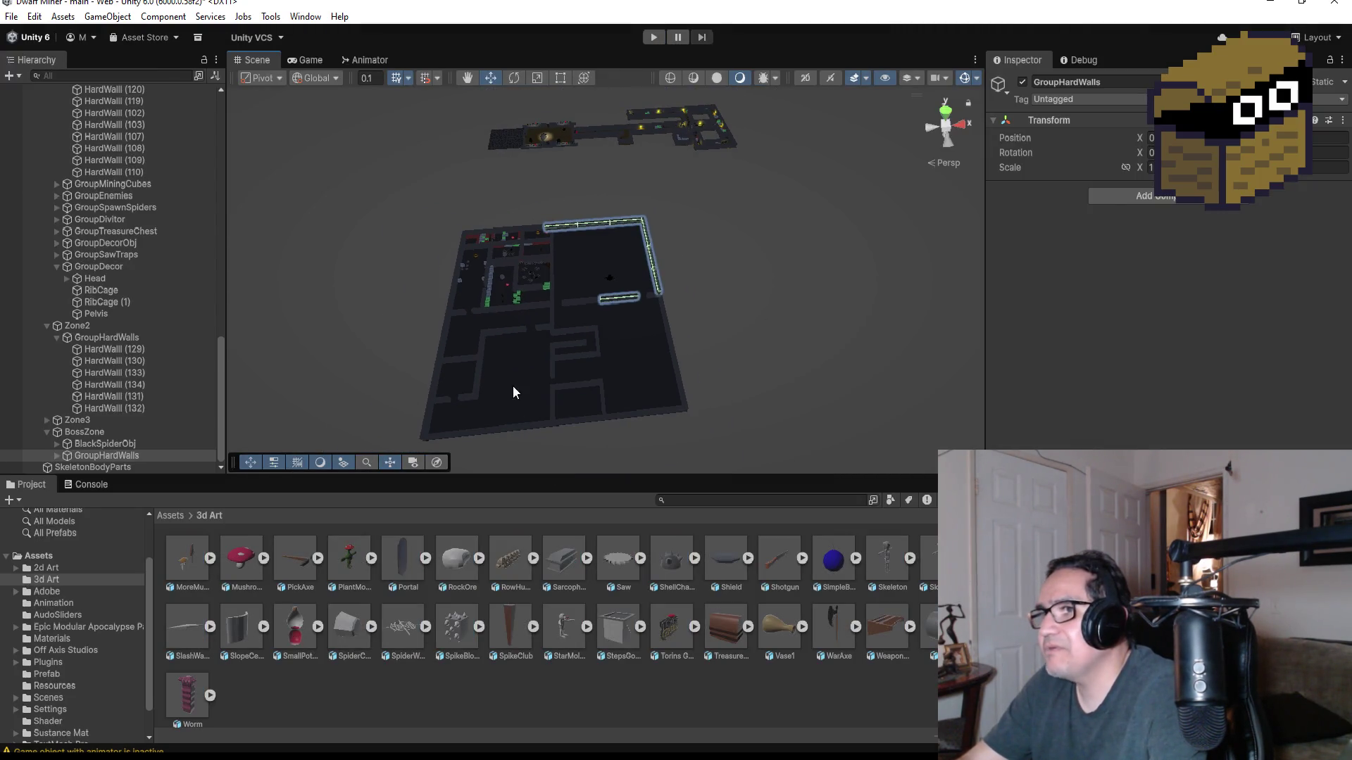
pyautogui.click(466, 357)
pyautogui.press('f')
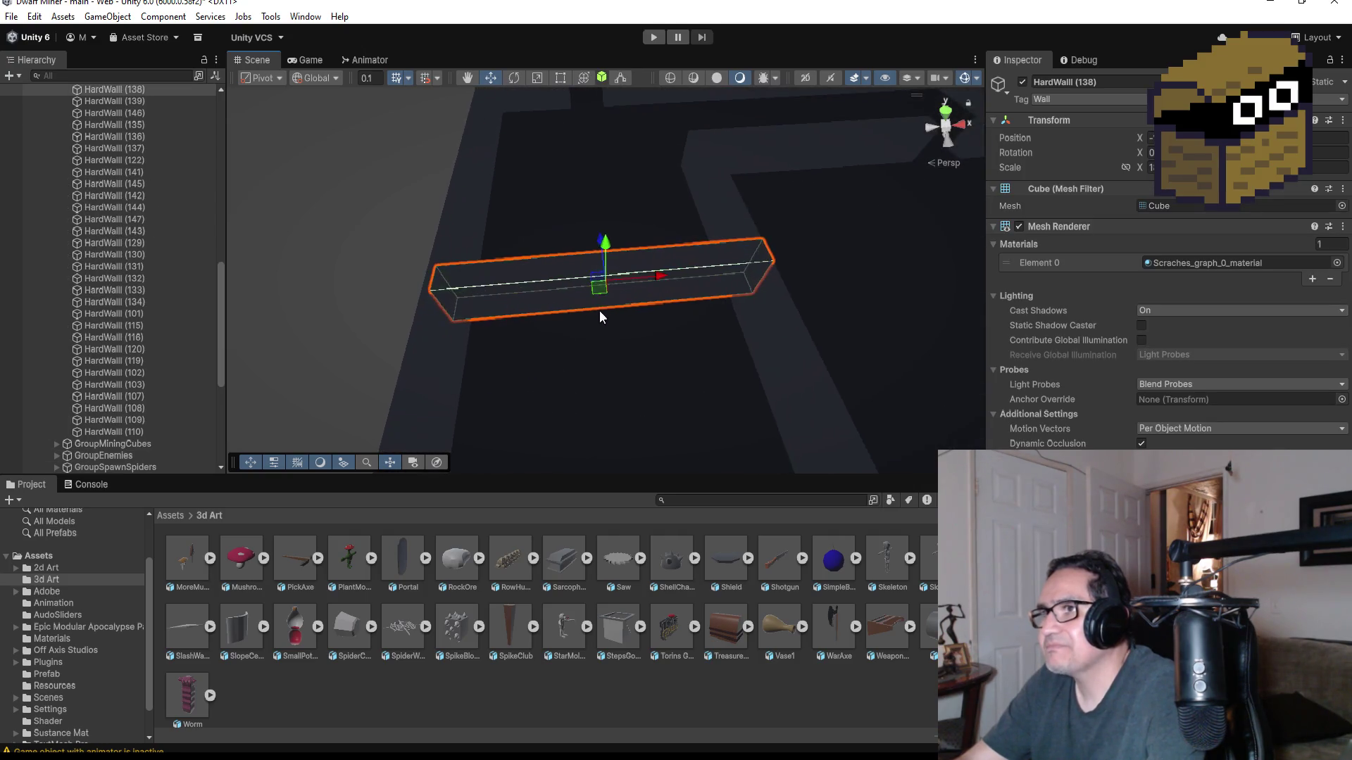
pyautogui.scroll(-3, 682, 265)
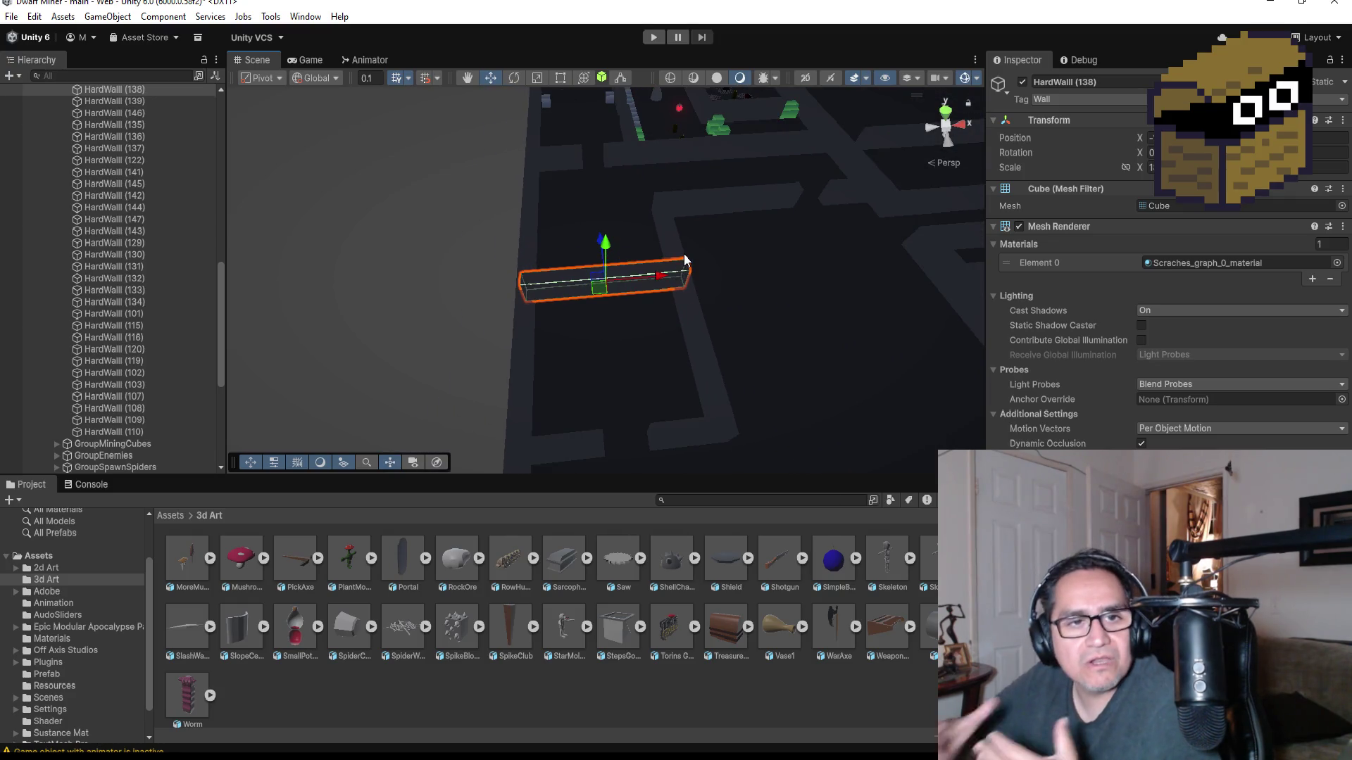
pyautogui.moveTo(685, 259)
pyautogui.keyDown('alt'); pyautogui.mouseDown()
pyautogui.moveTo(681, 222)
pyautogui.moveTo(620, 220)
pyautogui.mouseUp(); pyautogui.keyUp('alt')
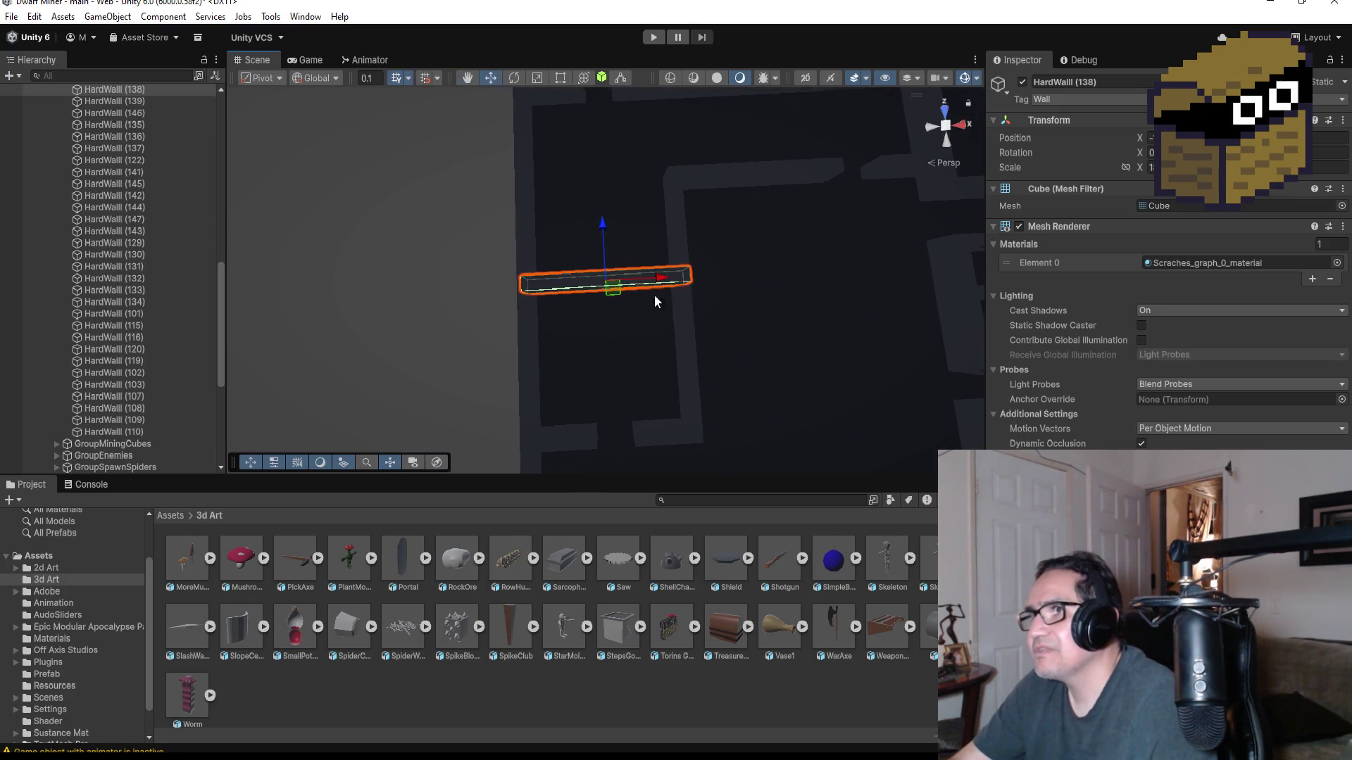
pyautogui.scroll(-2, 616, 214)
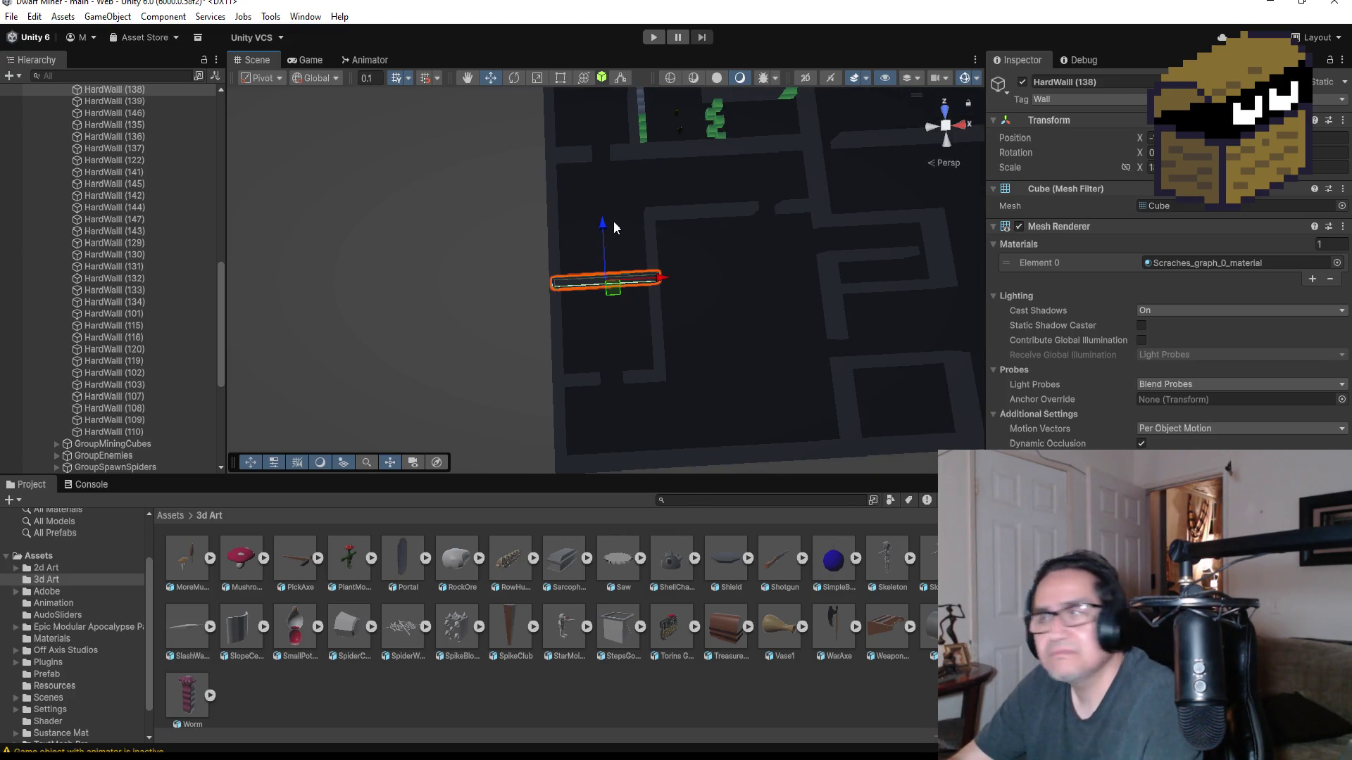
pyautogui.scroll(3, 616, 221)
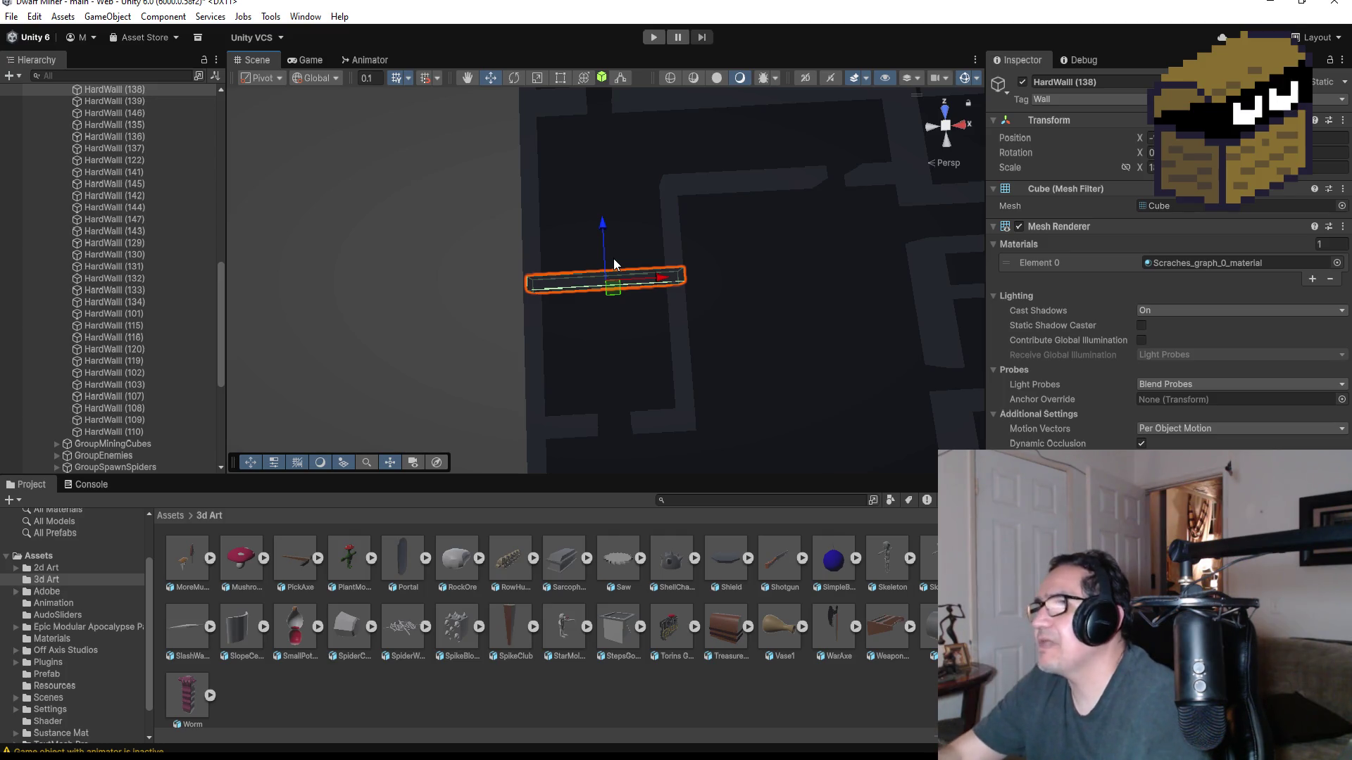
pyautogui.scroll(3, 95, 192)
pyautogui.scroll(7, 95, 191)
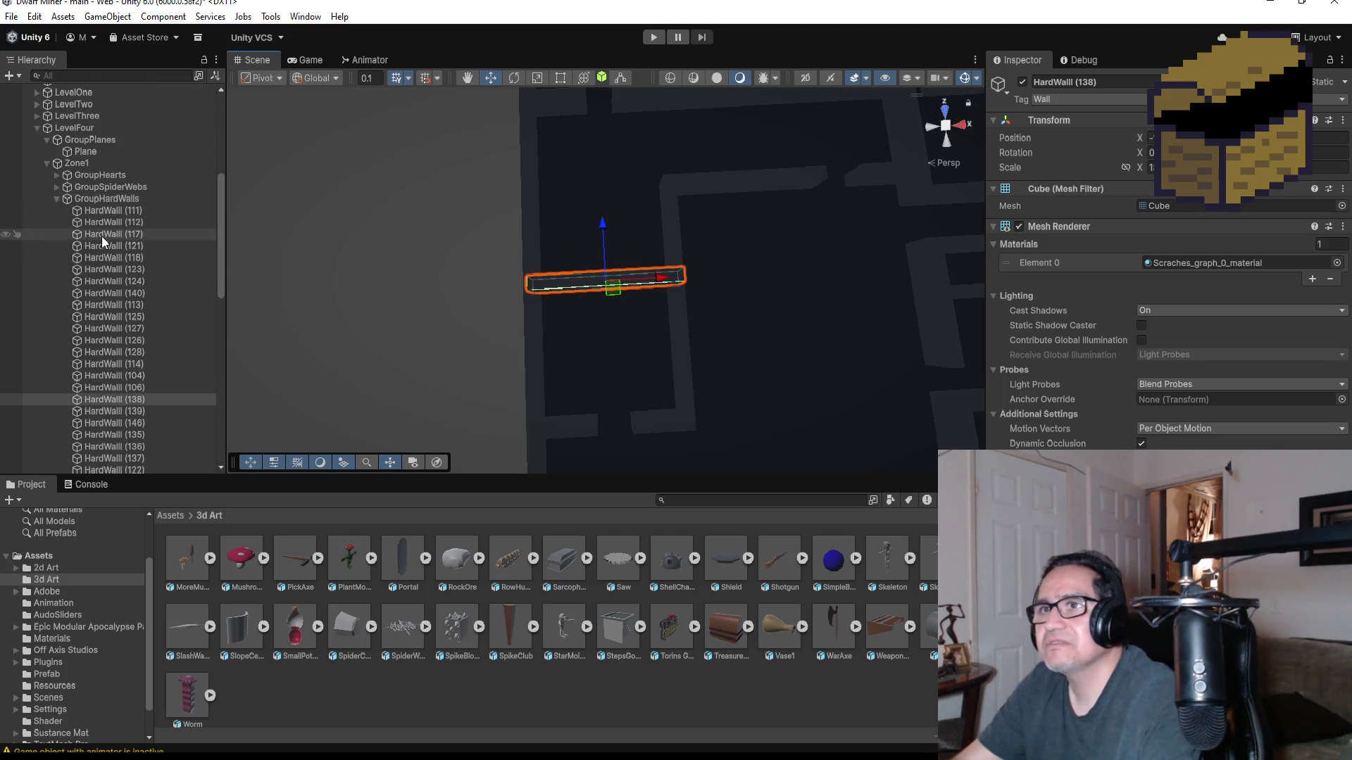
pyautogui.click(58, 198)
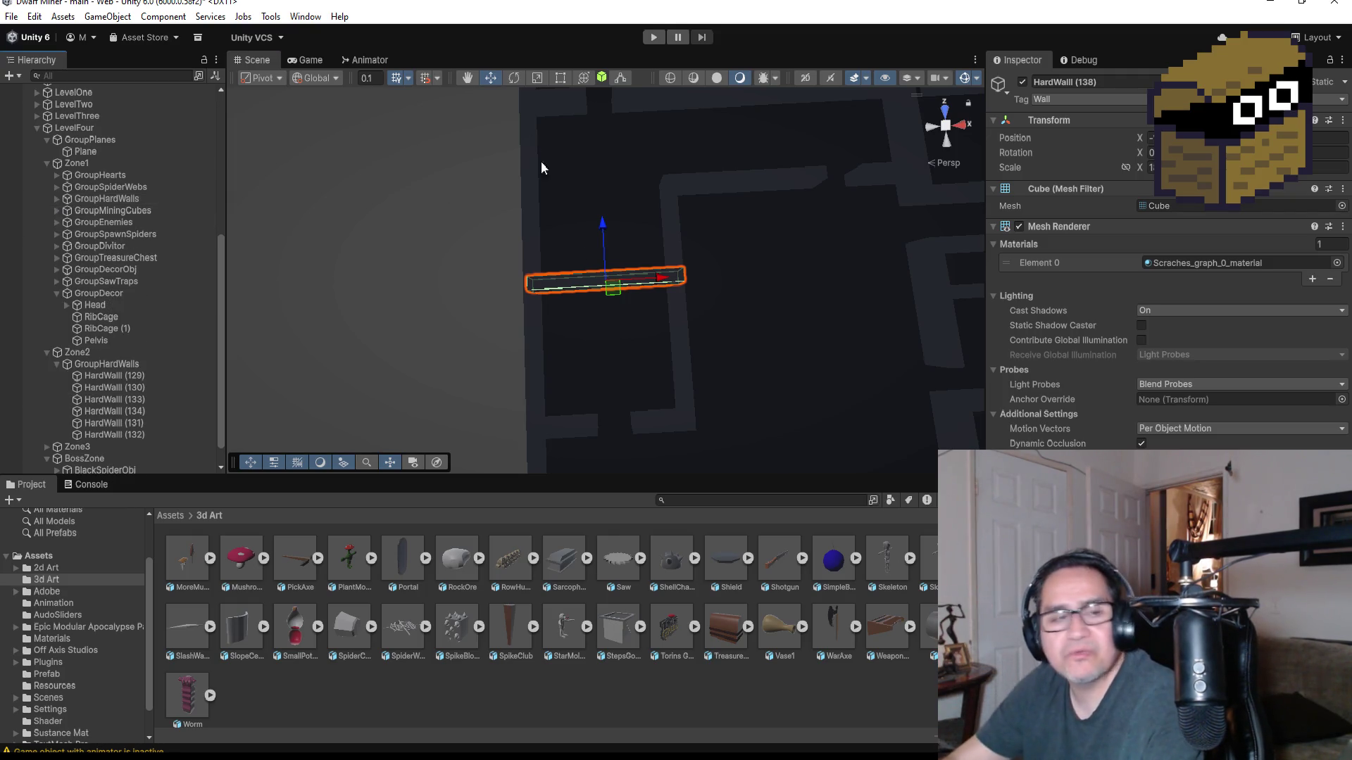
pyautogui.scroll(-5, 677, 296)
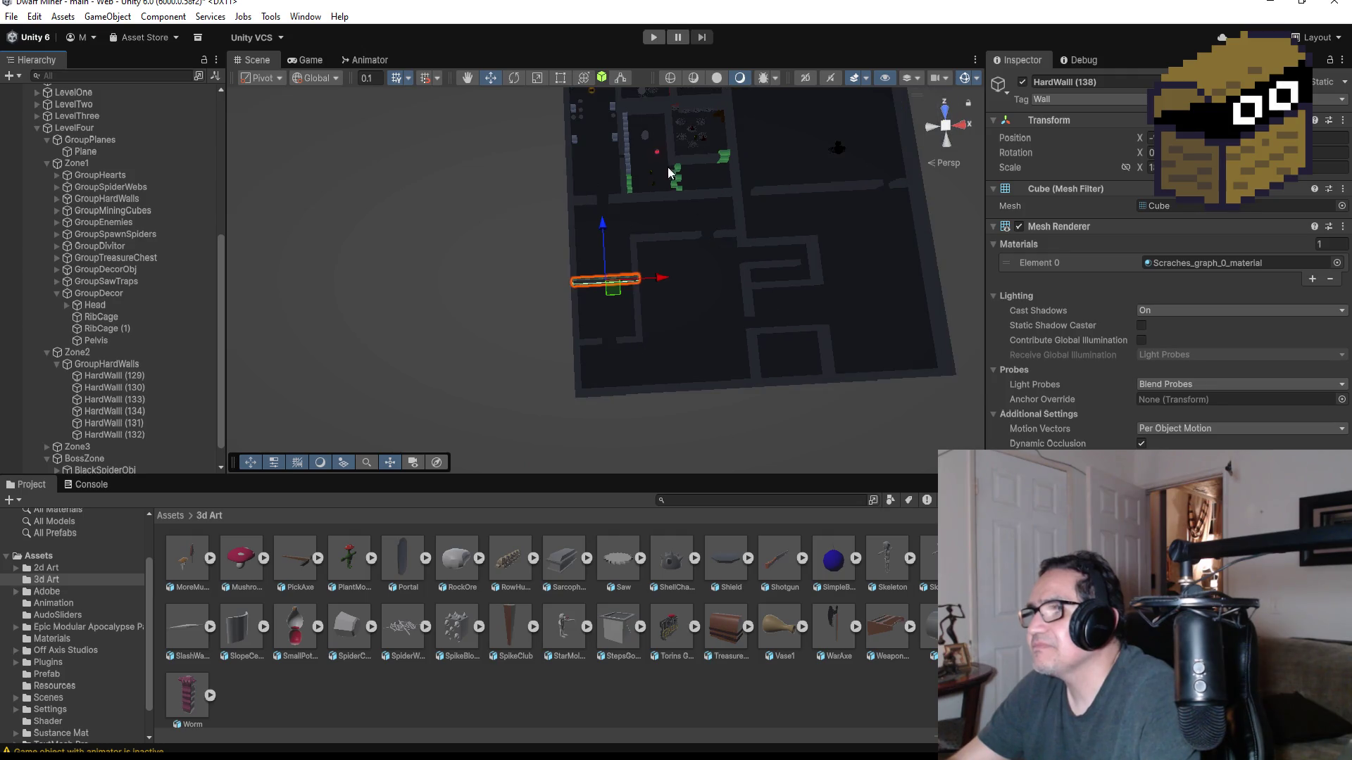
pyautogui.scroll(2, 644, 155)
pyautogui.click(632, 141)
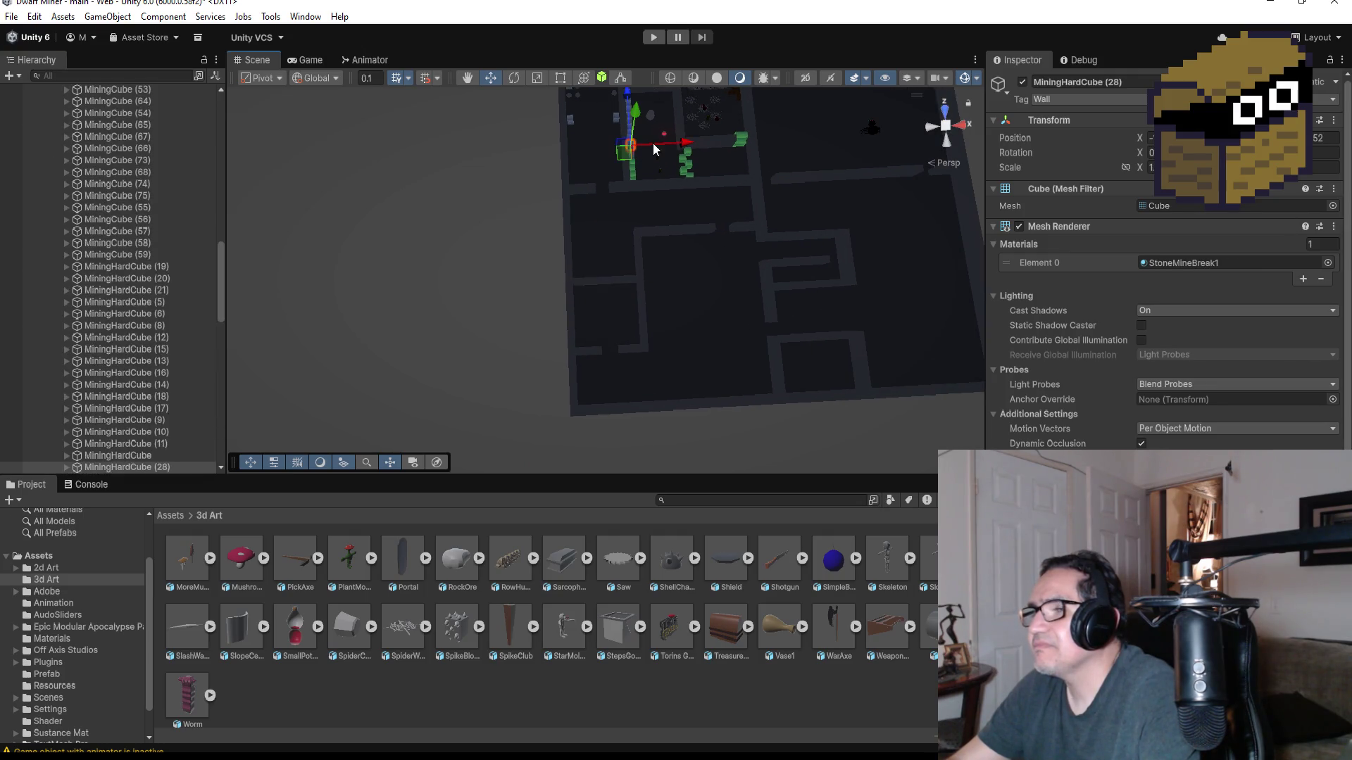
pyautogui.press('f')
pyautogui.scroll(-8, 700, 182)
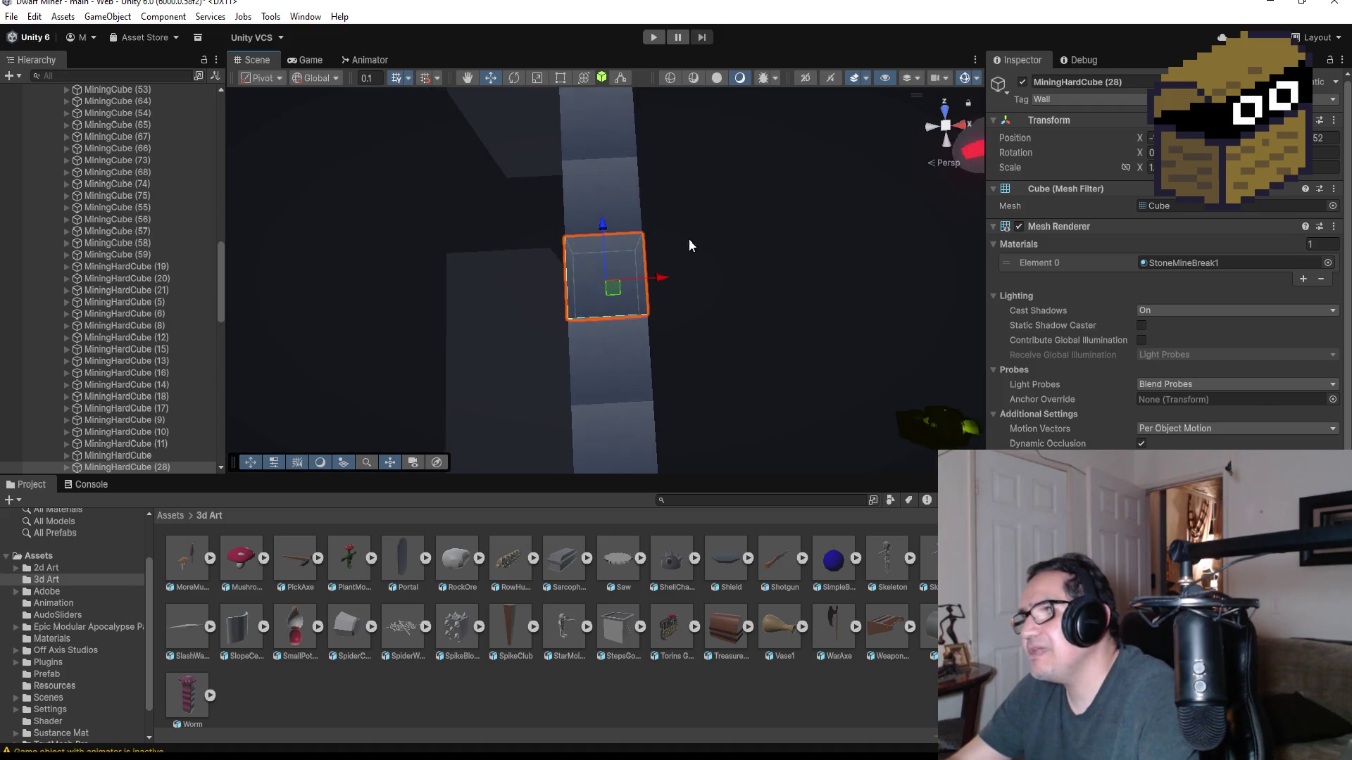
pyautogui.scroll(-2, 681, 265)
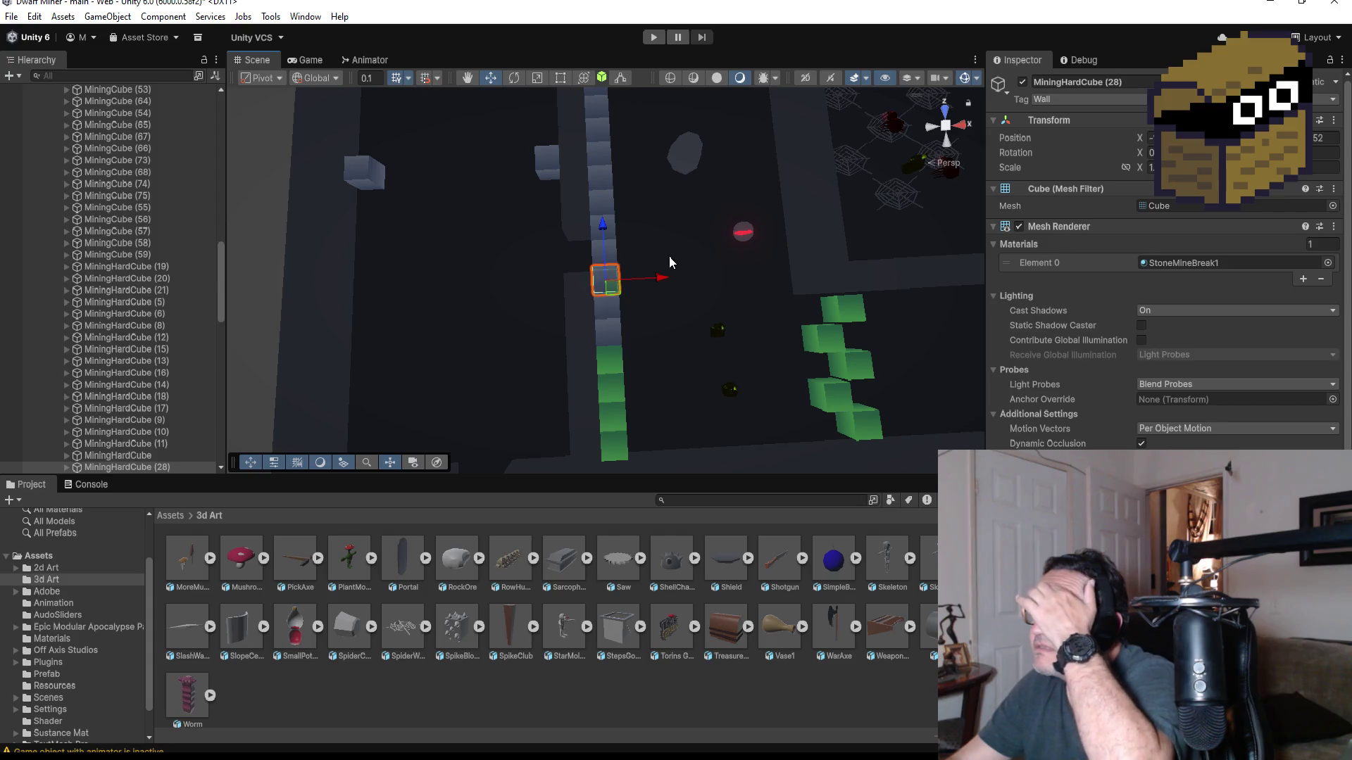
pyautogui.scroll(-3, 666, 261)
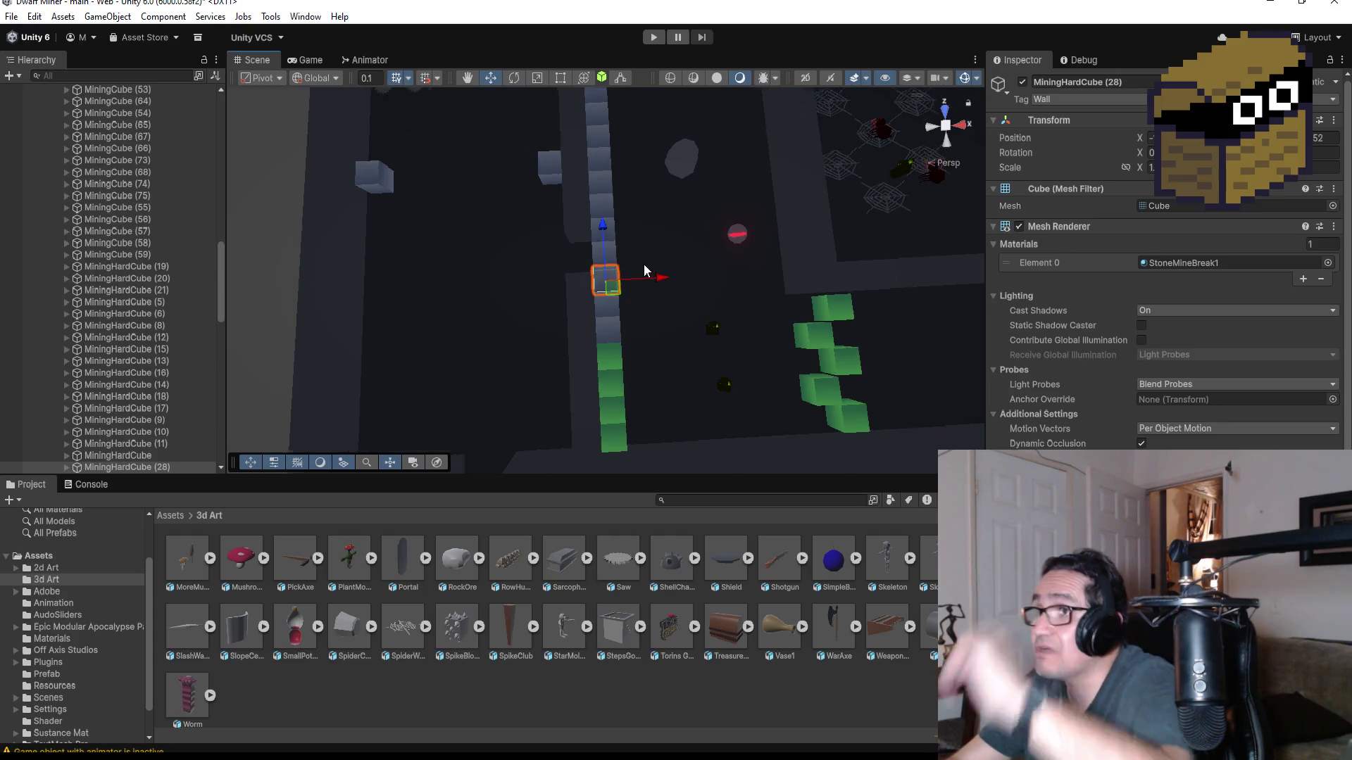
pyautogui.scroll(-4, 775, 258)
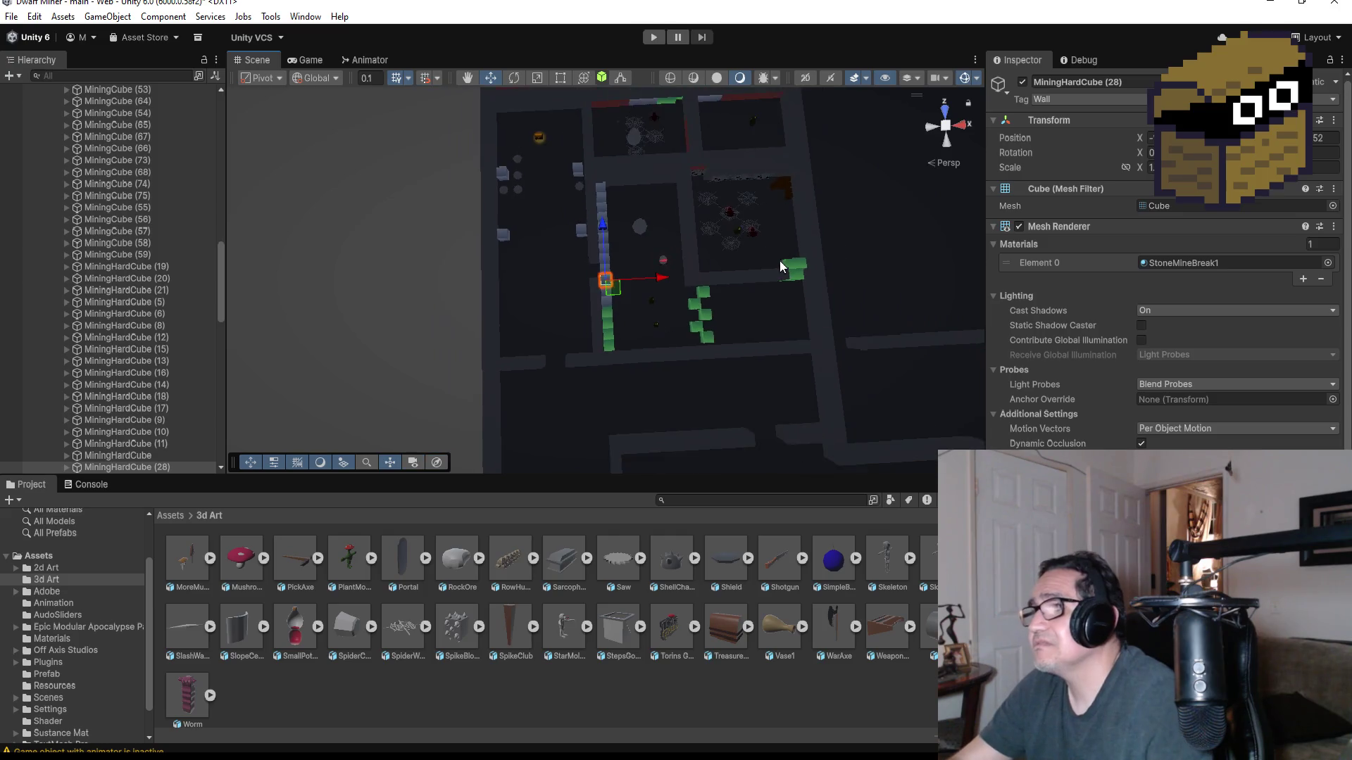
pyautogui.moveTo(737, 184); pyautogui.dragTo(703, 267)
pyautogui.scroll(4, 652, 275)
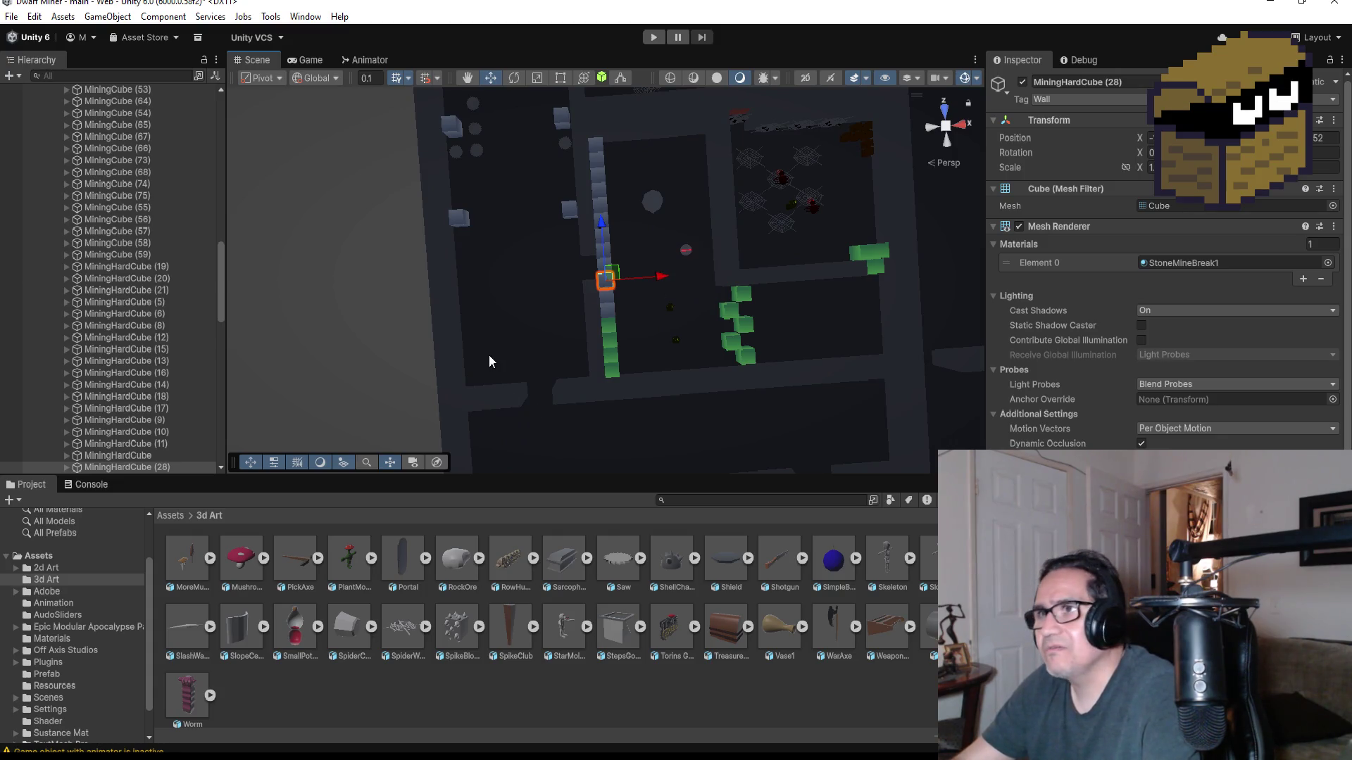
pyautogui.scroll(-3, 608, 279)
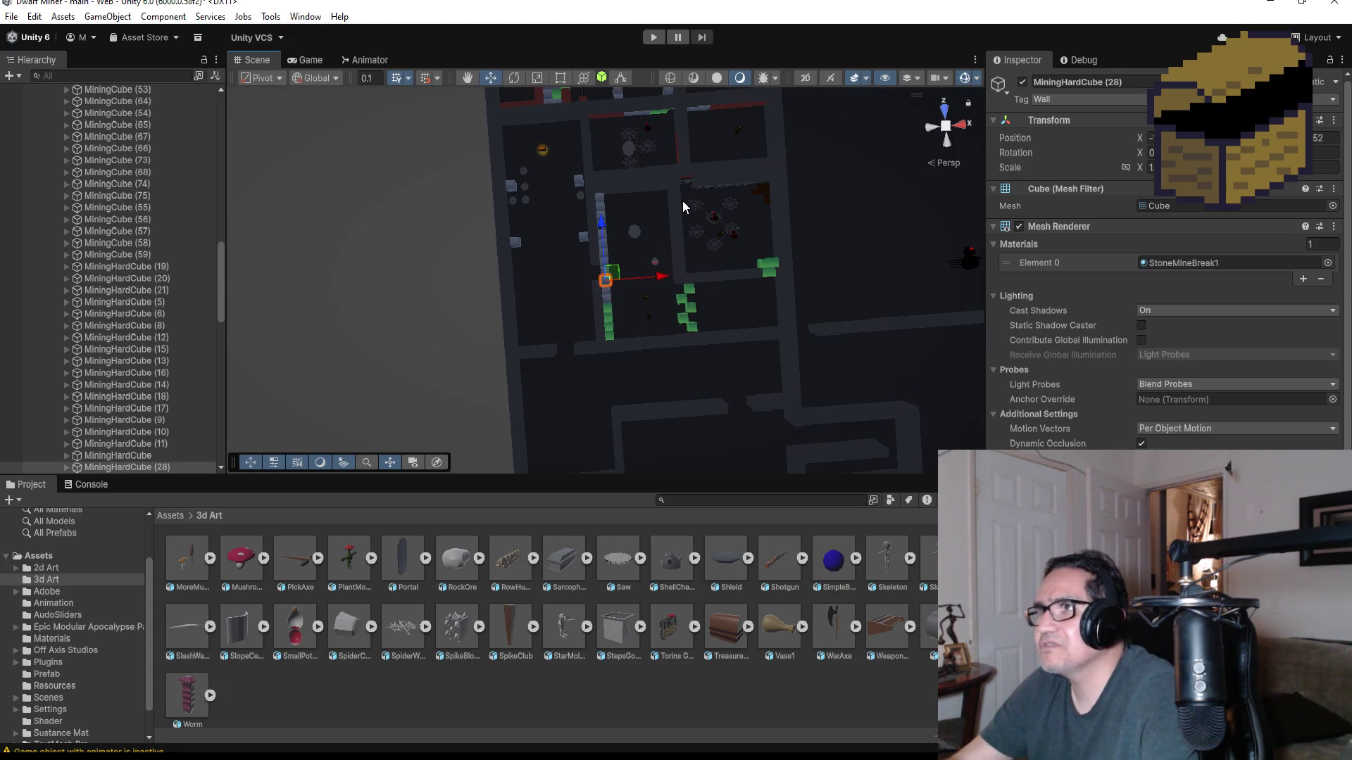
pyautogui.scroll(-3, 682, 202)
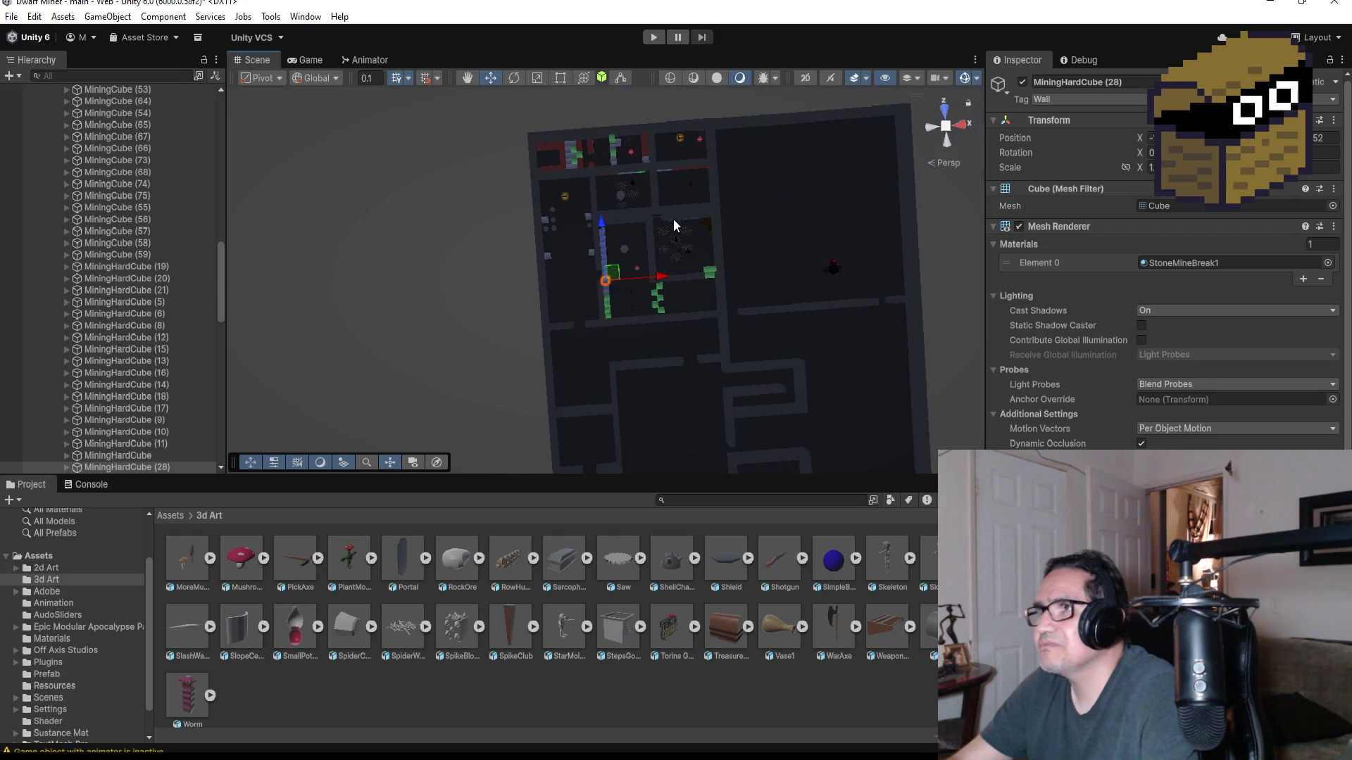
pyautogui.click(621, 169)
pyautogui.press('f')
pyautogui.moveTo(680, 395); pyautogui.dragTo(269, 382)
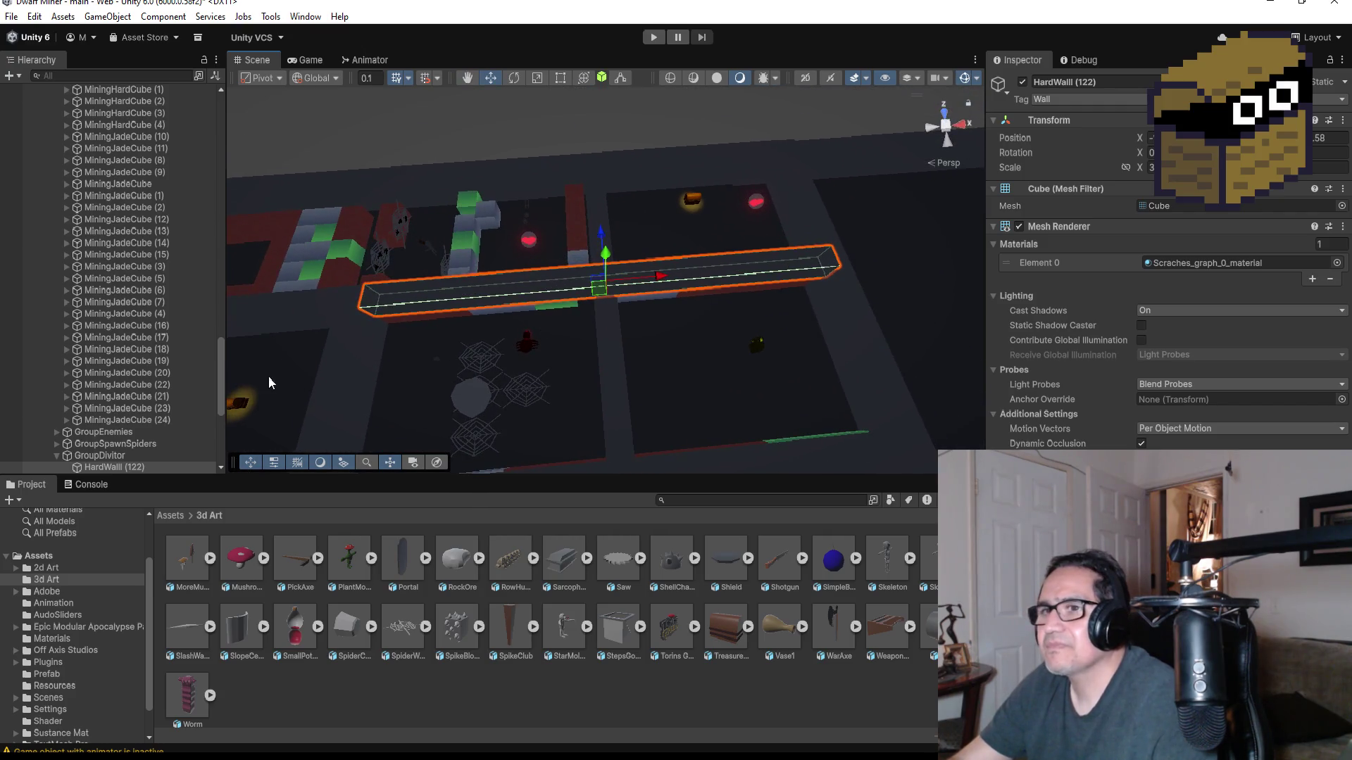
# - Frame the long divider HardWall (123) and switch the Scene view to Top view
pyautogui.scroll(-3, 140, 380)
pyautogui.click(120, 359)
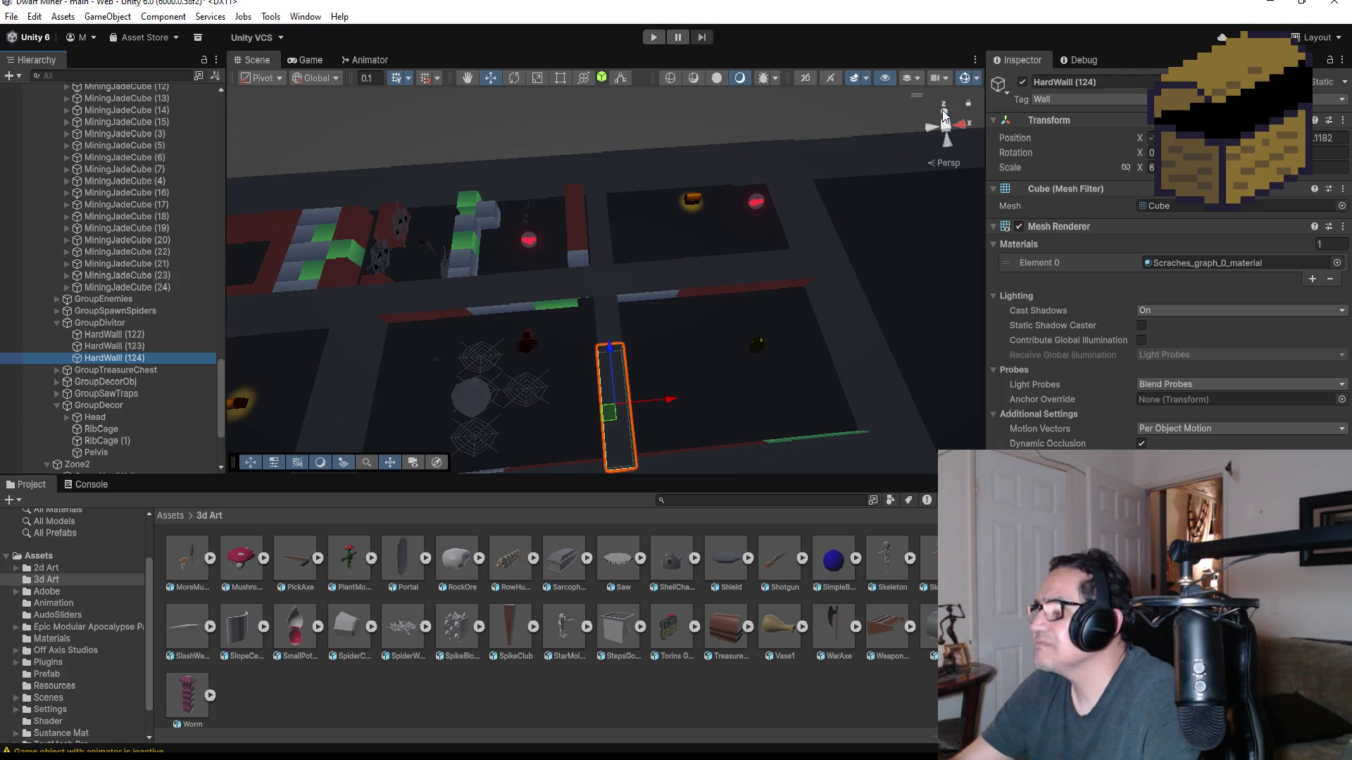
pyautogui.click(127, 346)
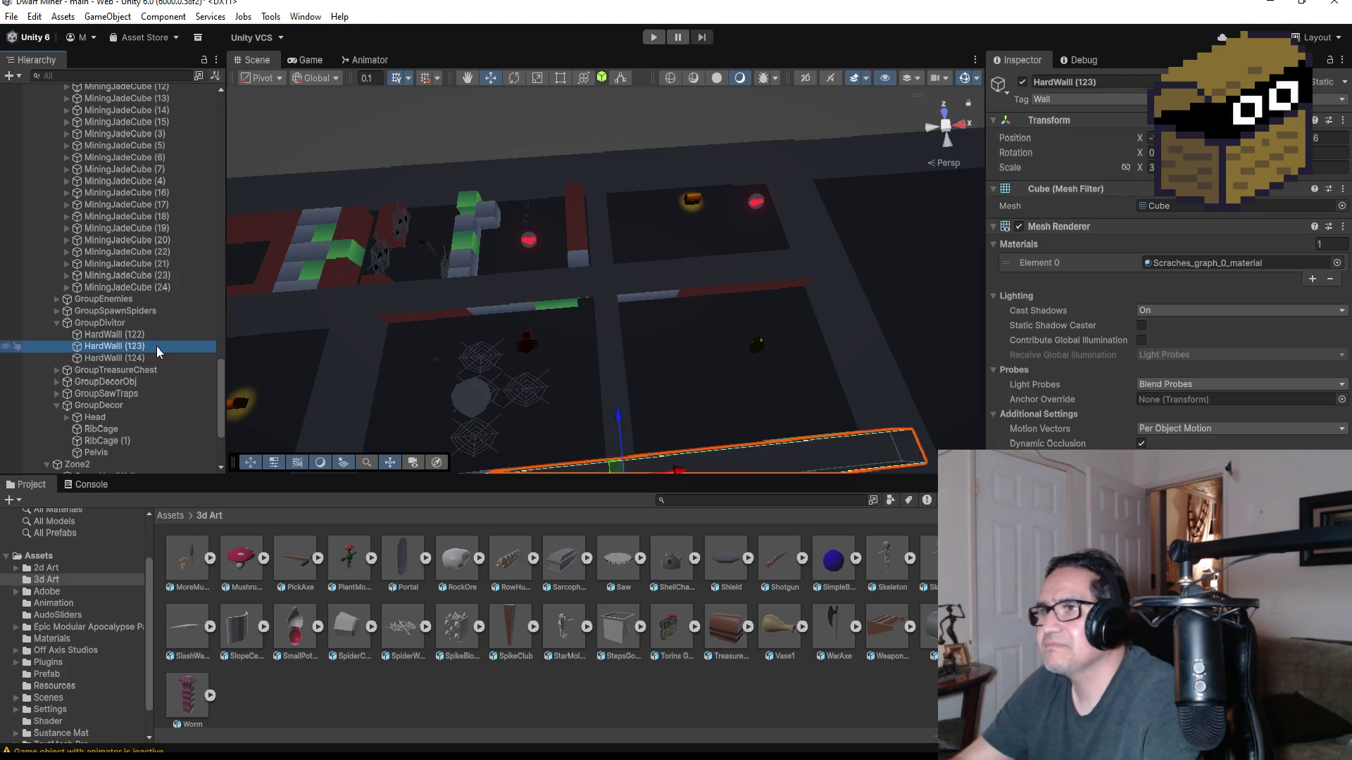
pyautogui.press('f')
pyautogui.scroll(-3, 857, 273)
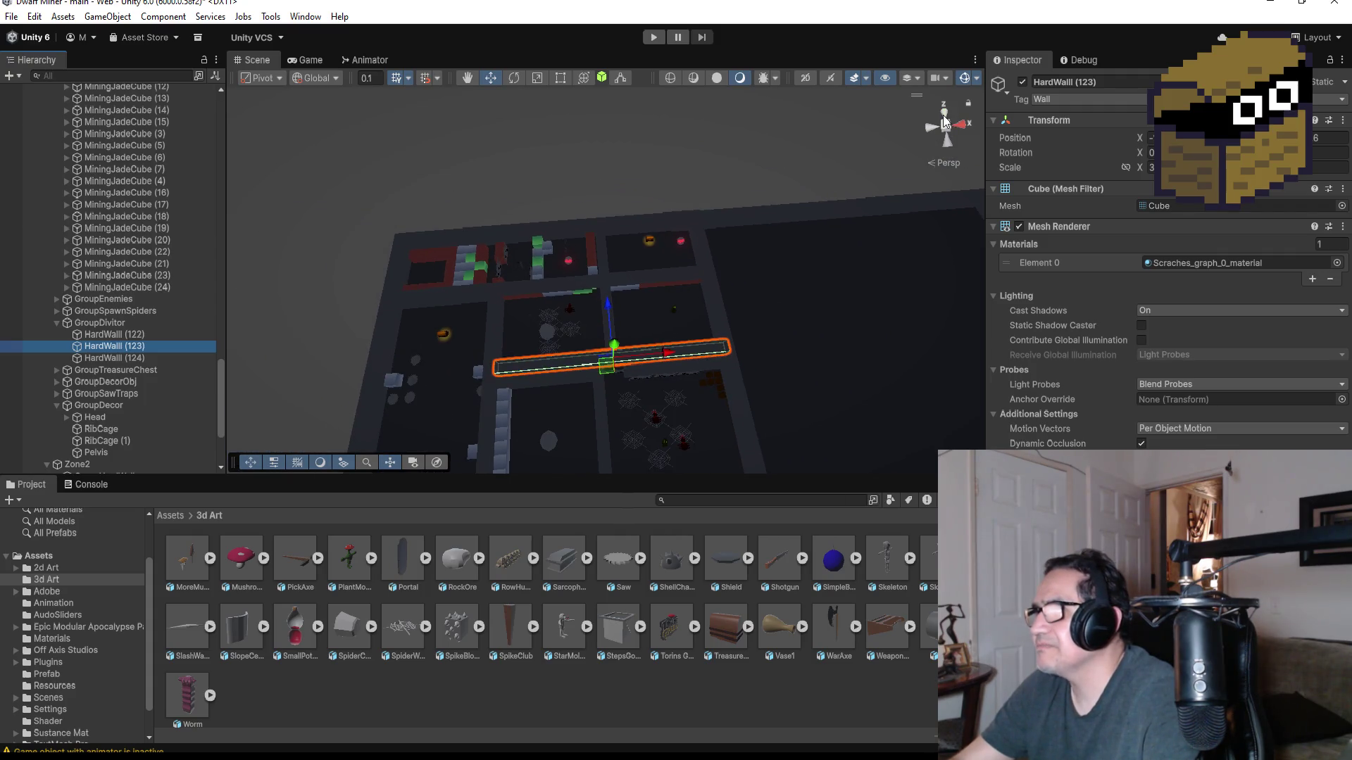
pyautogui.click(945, 122)
pyautogui.click(947, 112)
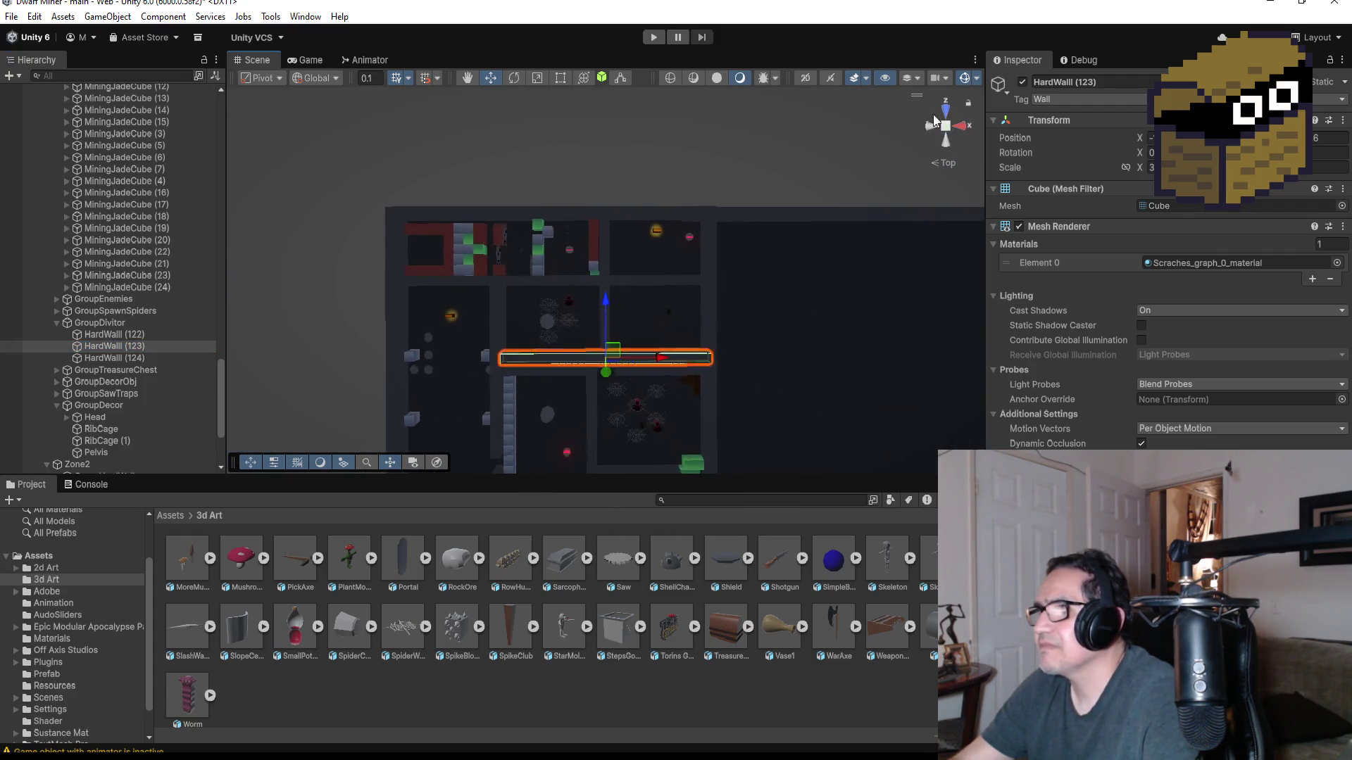
# - Duplicate the vertical divider HardWall (124) into HardWall (125) and slide it left
pyautogui.click(134, 335)
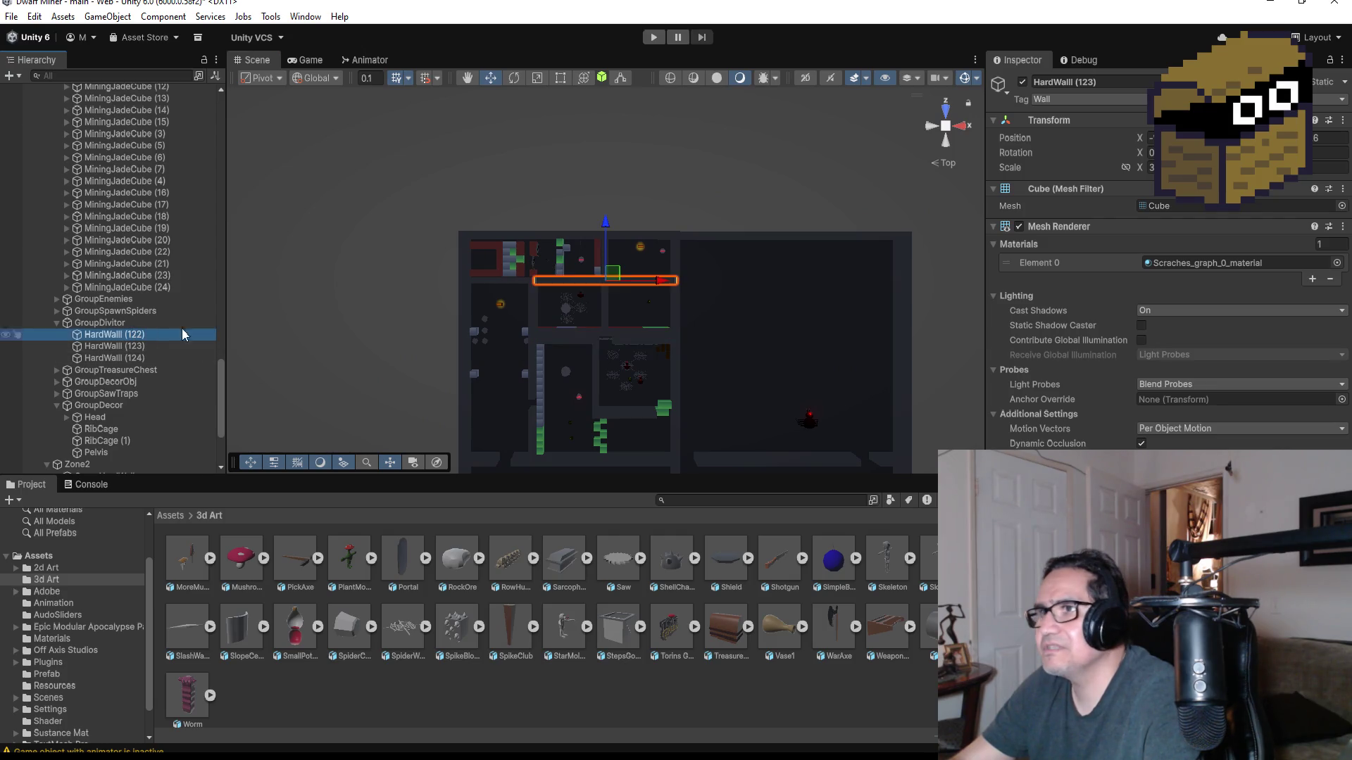
pyautogui.click(144, 358)
pyautogui.scroll(-2, 604, 343)
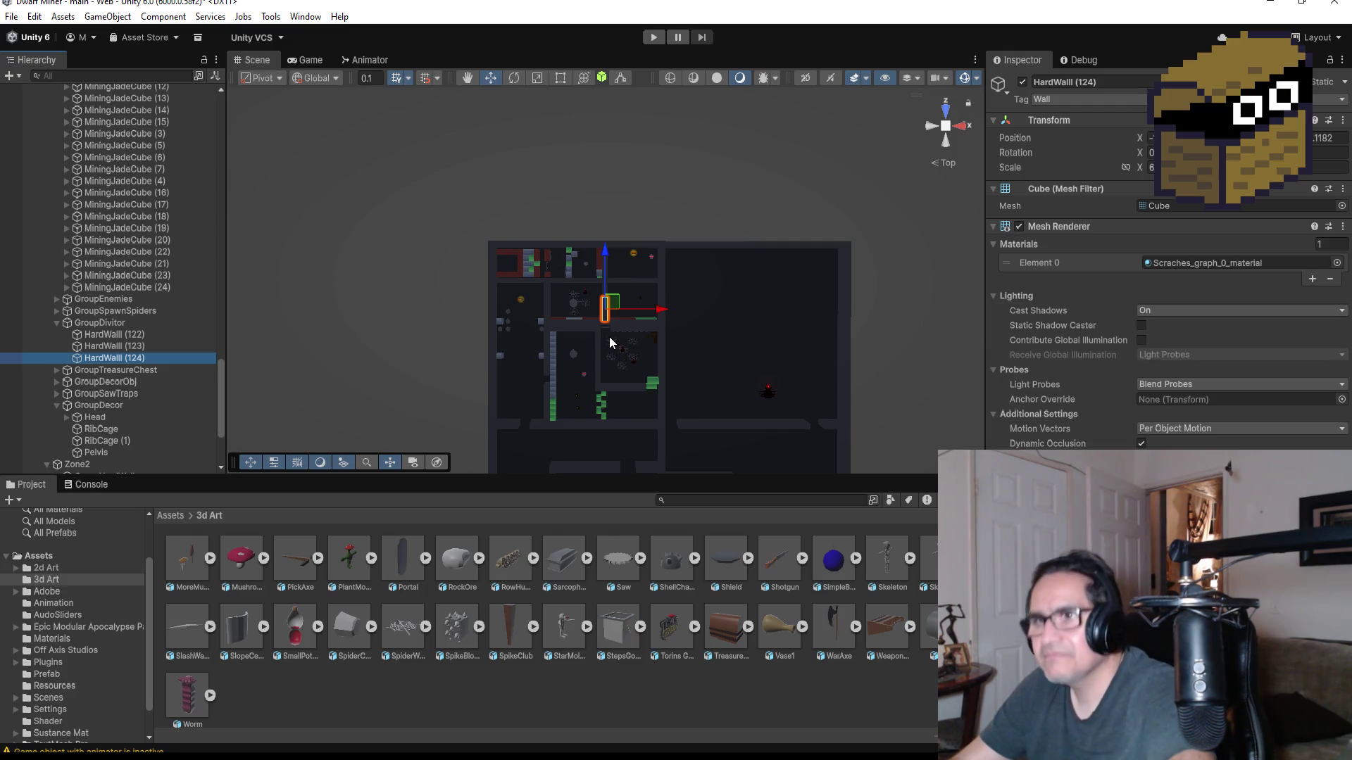
pyautogui.hotkey('ctrl', 'd')
pyautogui.moveTo(660, 310); pyautogui.dragTo(607, 314)
# - Move HardWall (125) down and sideways to line it up beside the corridor of cubes
pyautogui.moveTo(551, 251); pyautogui.dragTo(563, 284)
pyautogui.press('f')
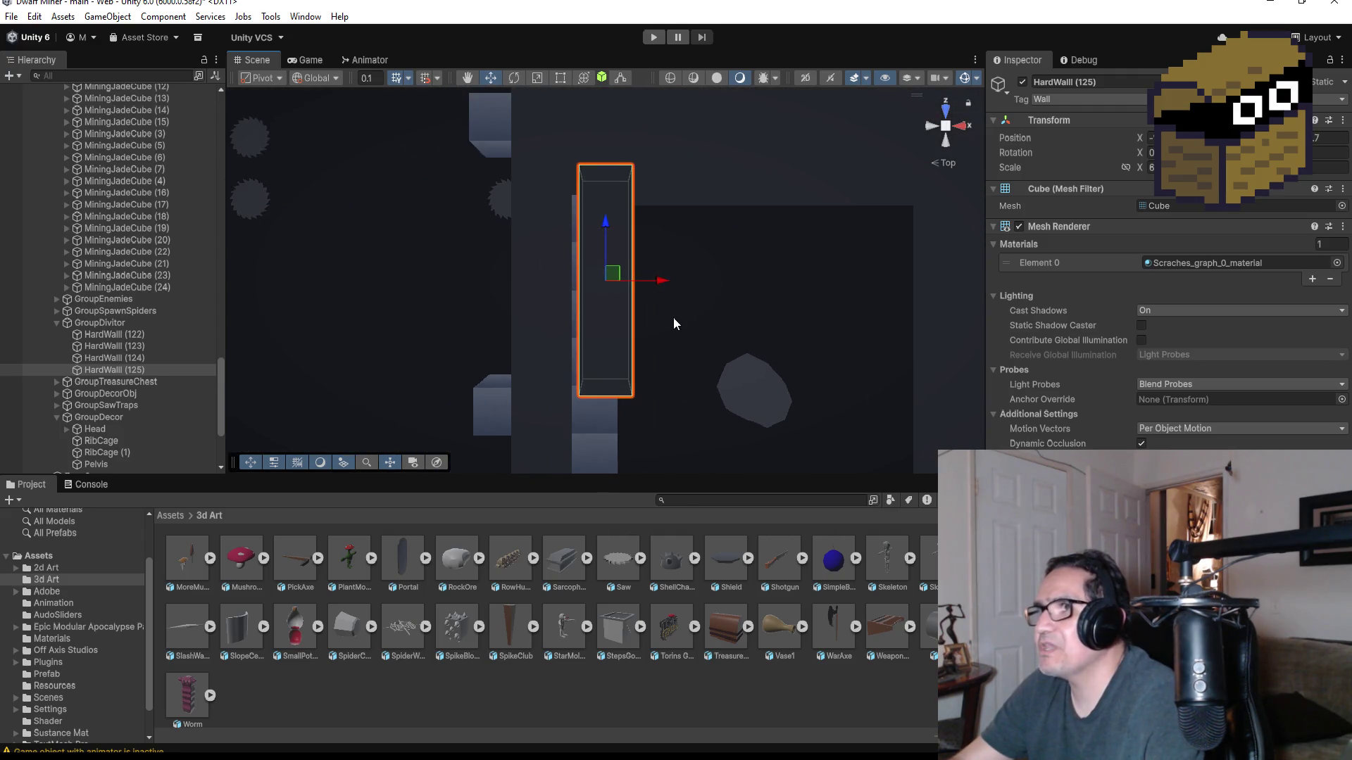
pyautogui.moveTo(605, 221); pyautogui.dragTo(599, 259)
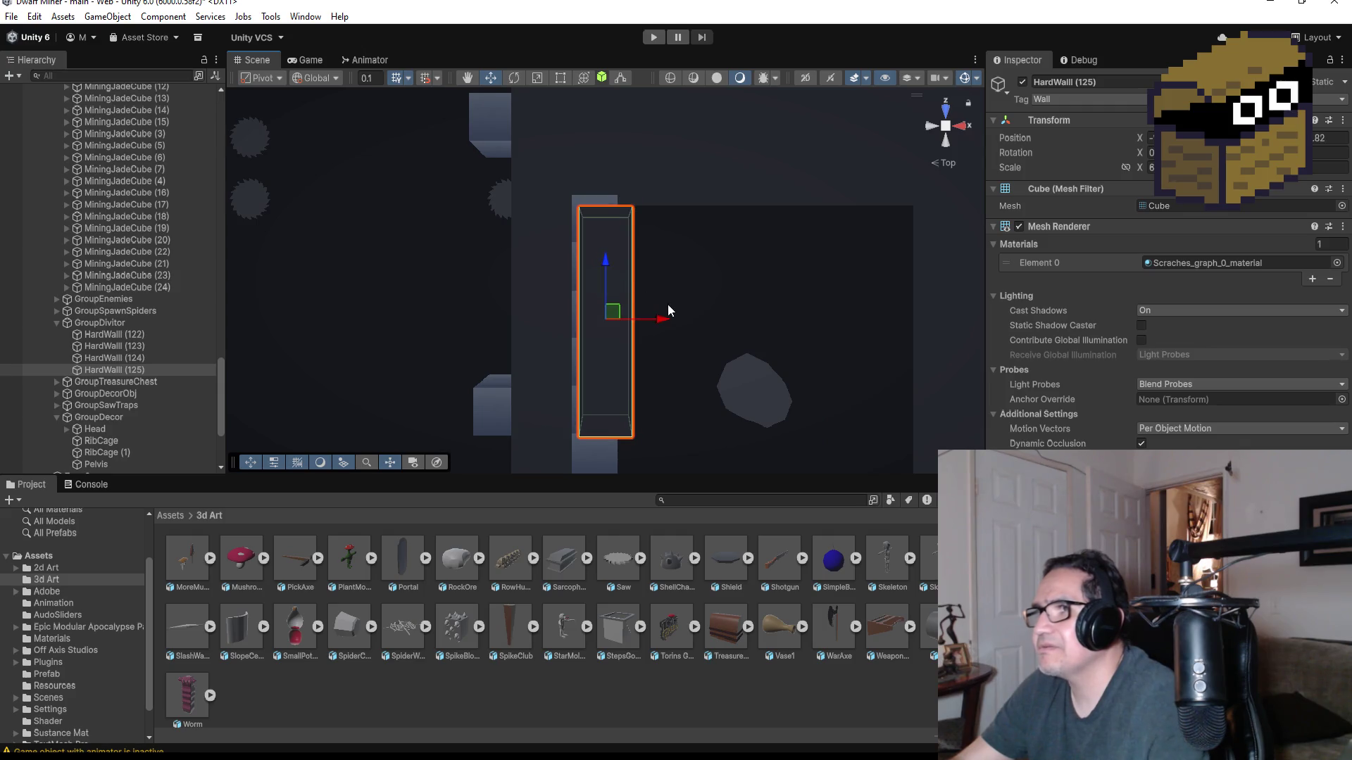
pyautogui.moveTo(666, 320)
pyautogui.mouseDown()
pyautogui.moveTo(645, 206)
pyautogui.moveTo(750, 218)
pyautogui.mouseUp()
pyautogui.scroll(3, 753, 239)
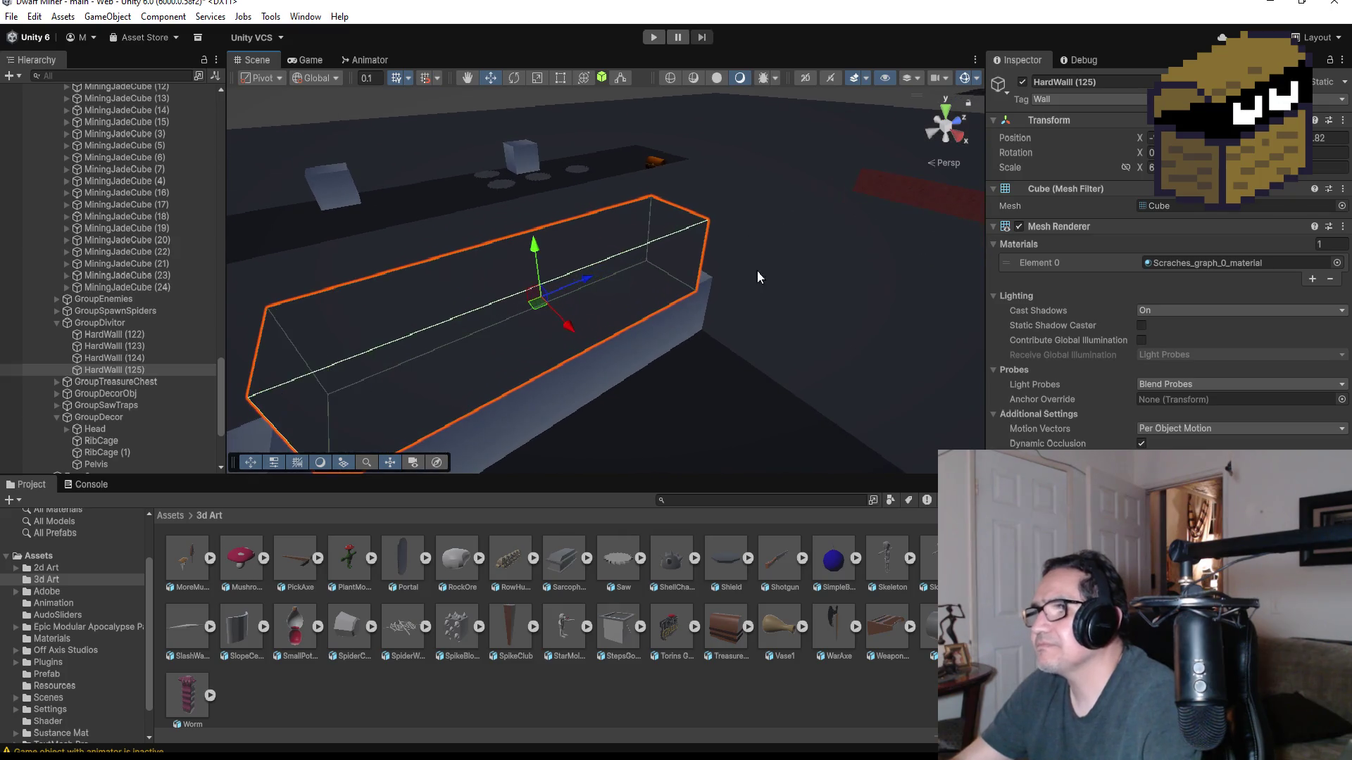
pyautogui.scroll(3, 760, 266)
pyautogui.moveTo(542, 335)
pyautogui.mouseDown()
pyautogui.moveTo(563, 278)
pyautogui.moveTo(617, 263)
pyautogui.moveTo(791, 257)
pyautogui.moveTo(631, 266)
pyautogui.moveTo(896, 312)
pyautogui.mouseUp()
pyautogui.click(955, 113)
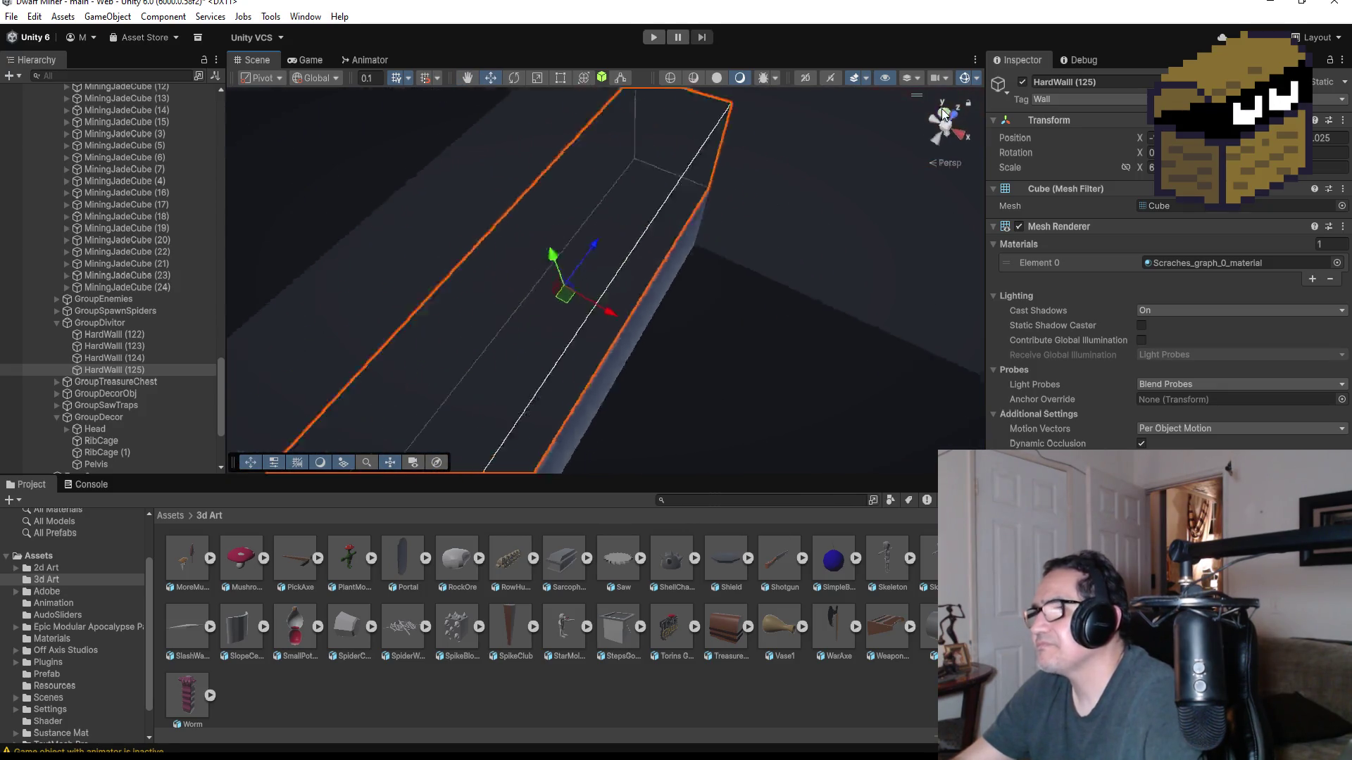
# - Stretch HardWall (125) down to the room's bottom with the Rect Tool, checking in Top view
pyautogui.scroll(-10, 679, 289)
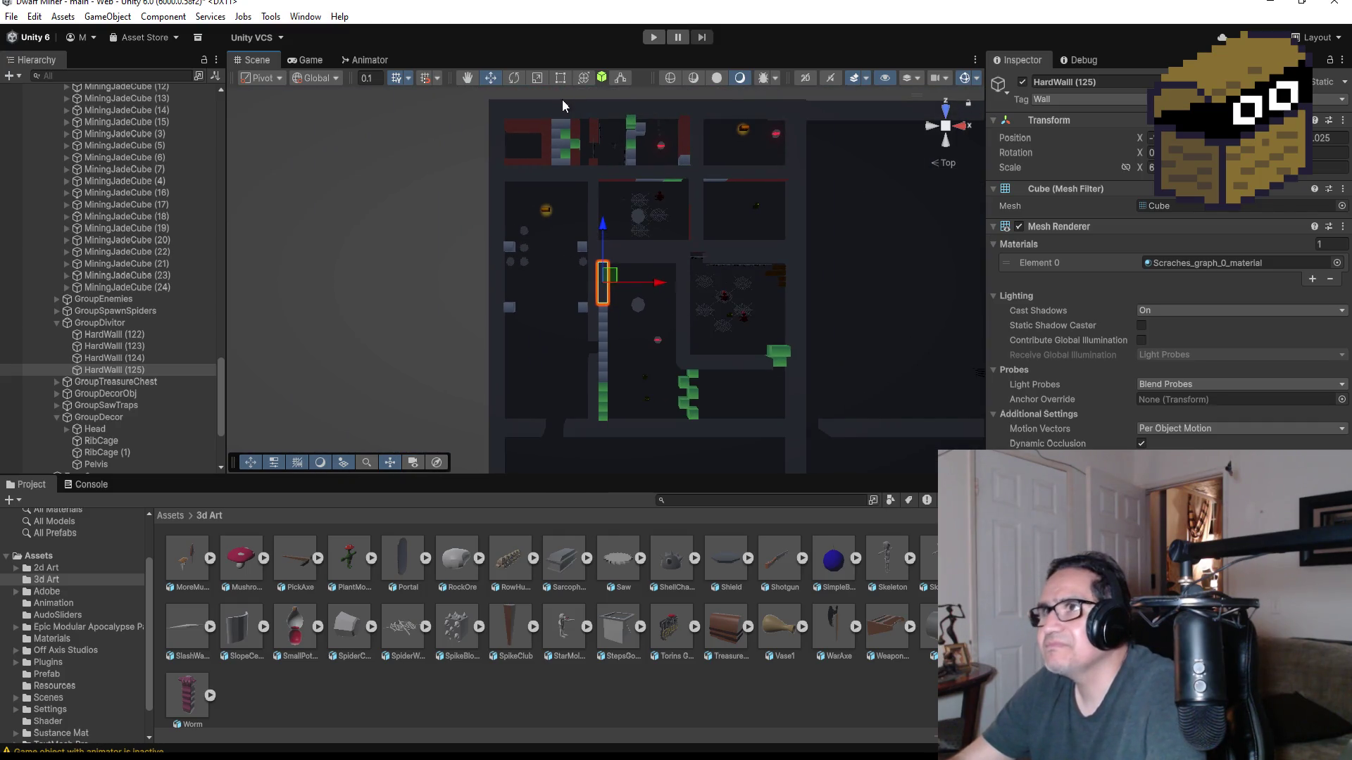
pyautogui.click(562, 78)
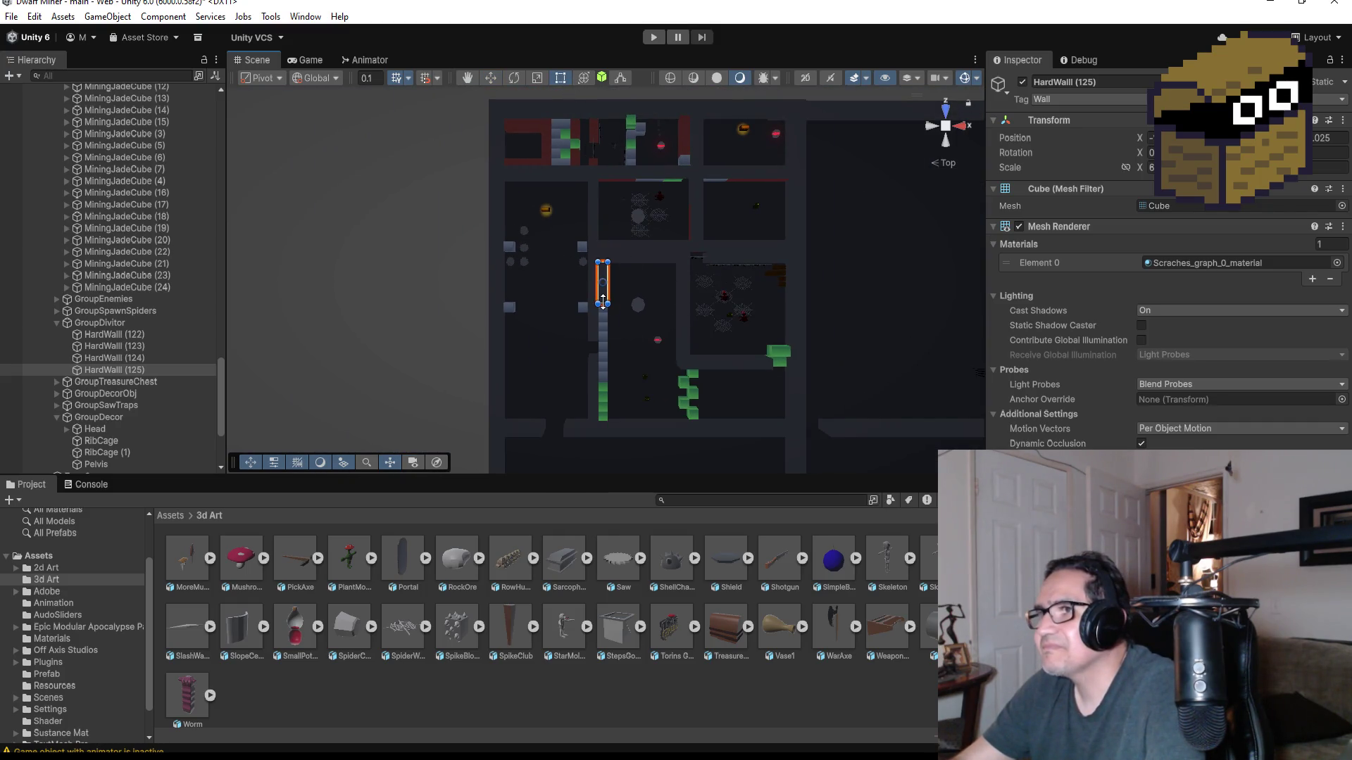
pyautogui.moveTo(604, 341); pyautogui.dragTo(606, 416)
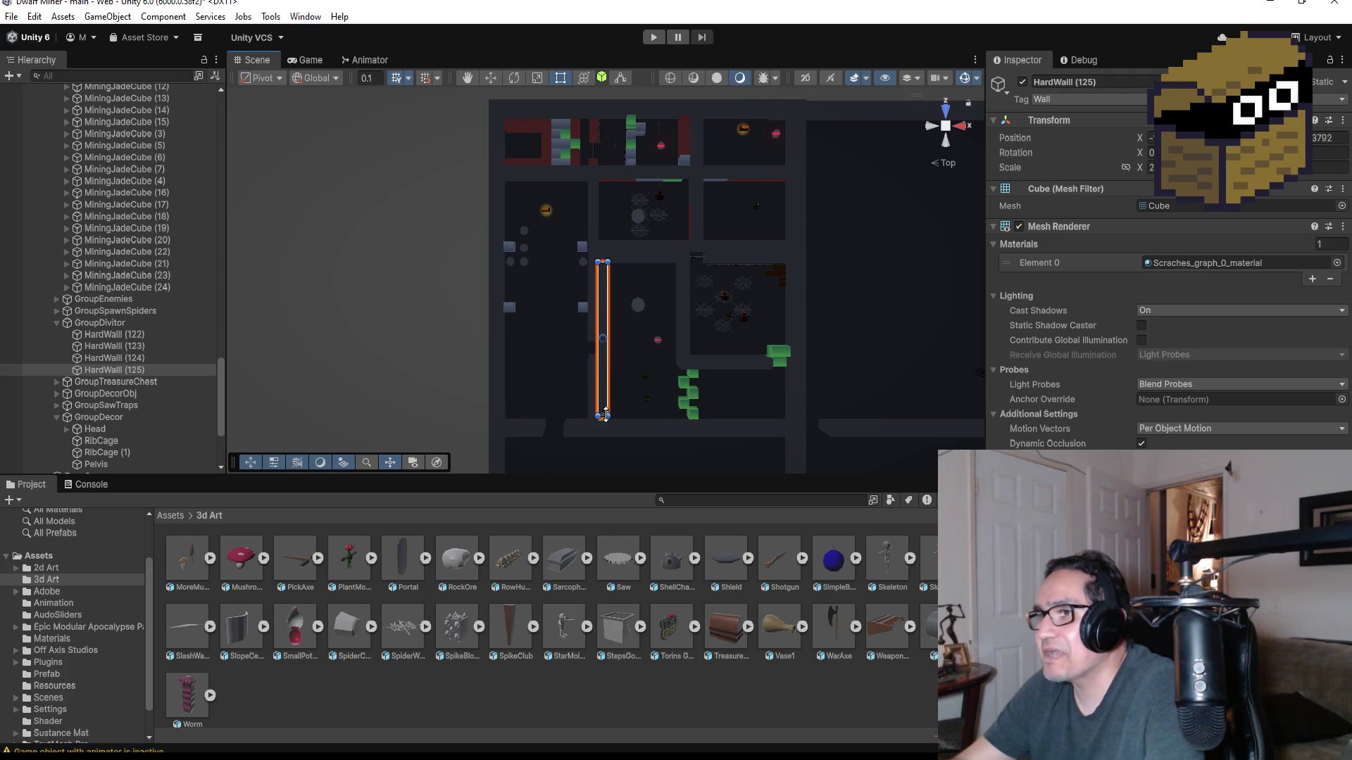
pyautogui.moveTo(667, 380)
pyautogui.mouseDown()
pyautogui.moveTo(673, 369)
pyautogui.moveTo(729, 386)
pyautogui.moveTo(537, 133)
pyautogui.moveTo(779, 225)
pyautogui.mouseUp()
pyautogui.click(946, 111)
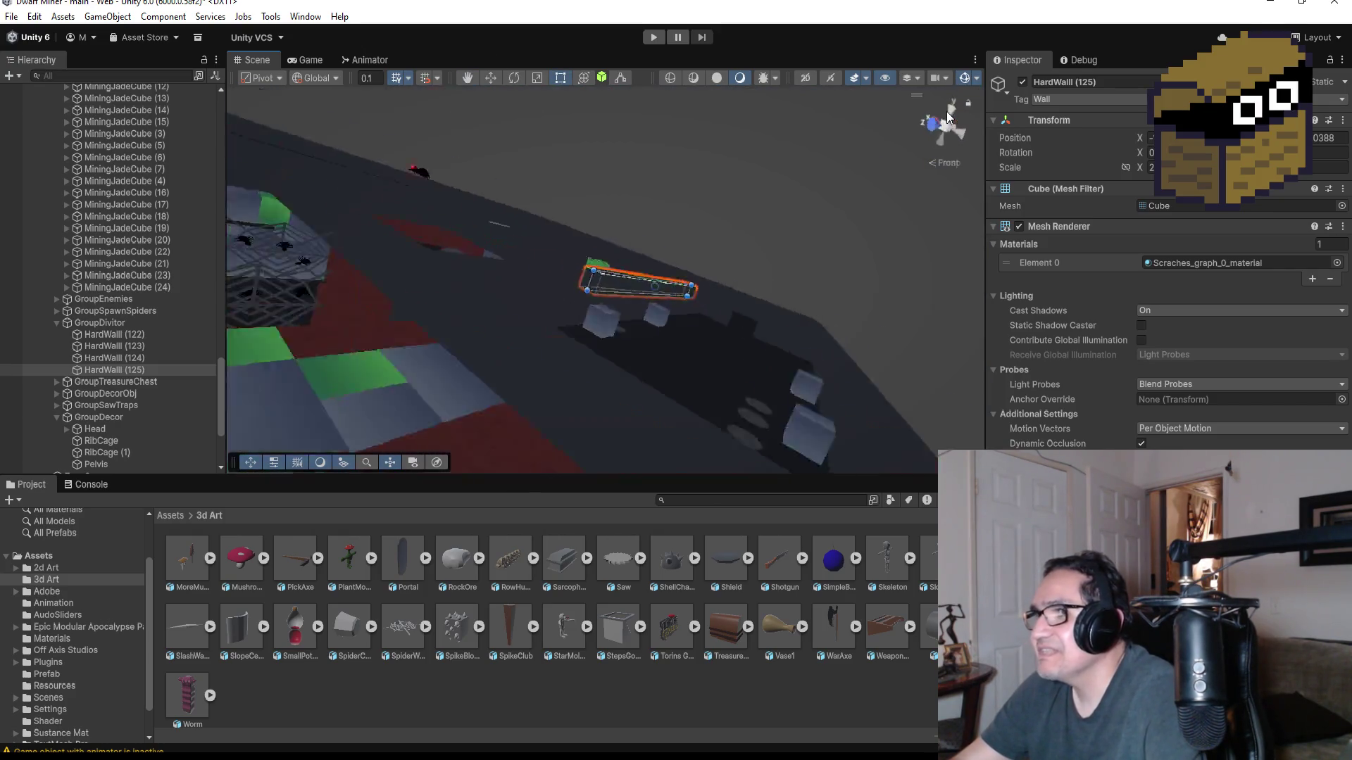
pyautogui.scroll(-5, 758, 222)
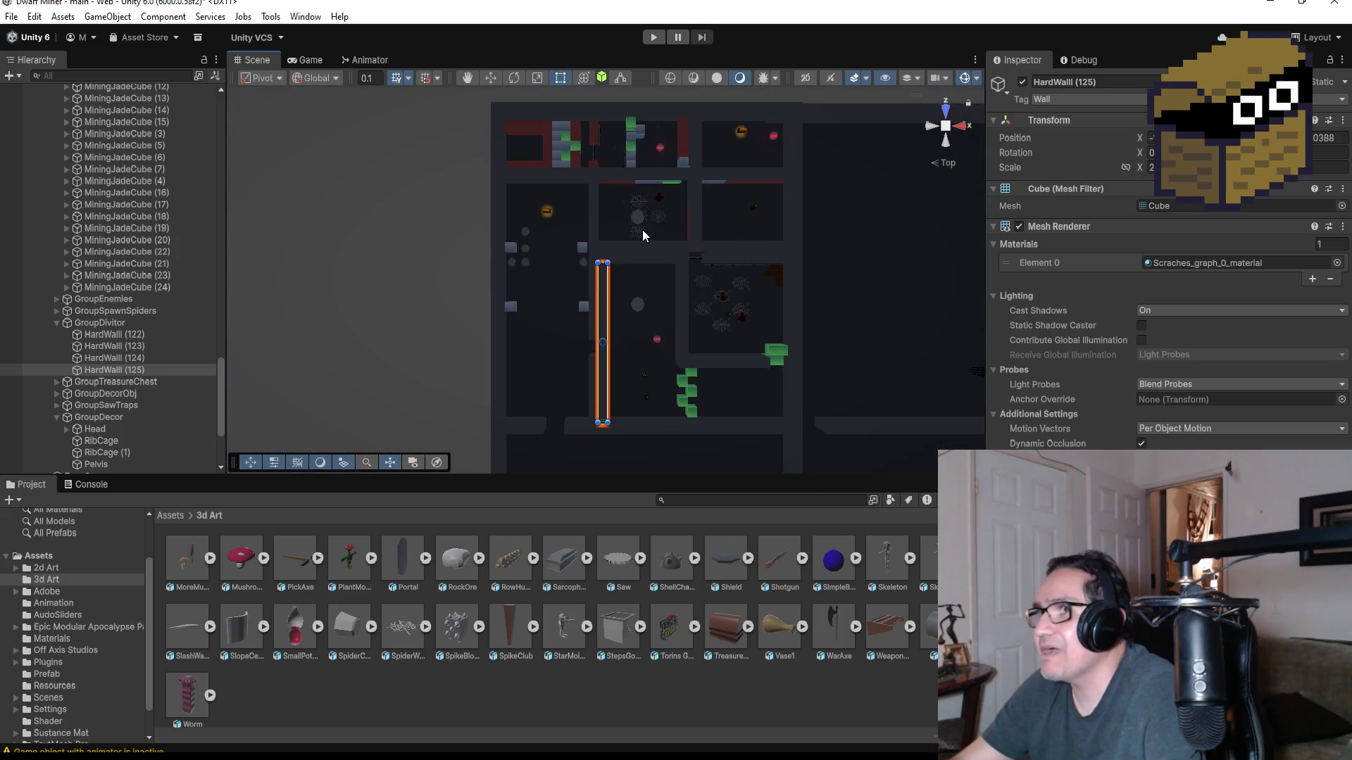
pyautogui.click(553, 155)
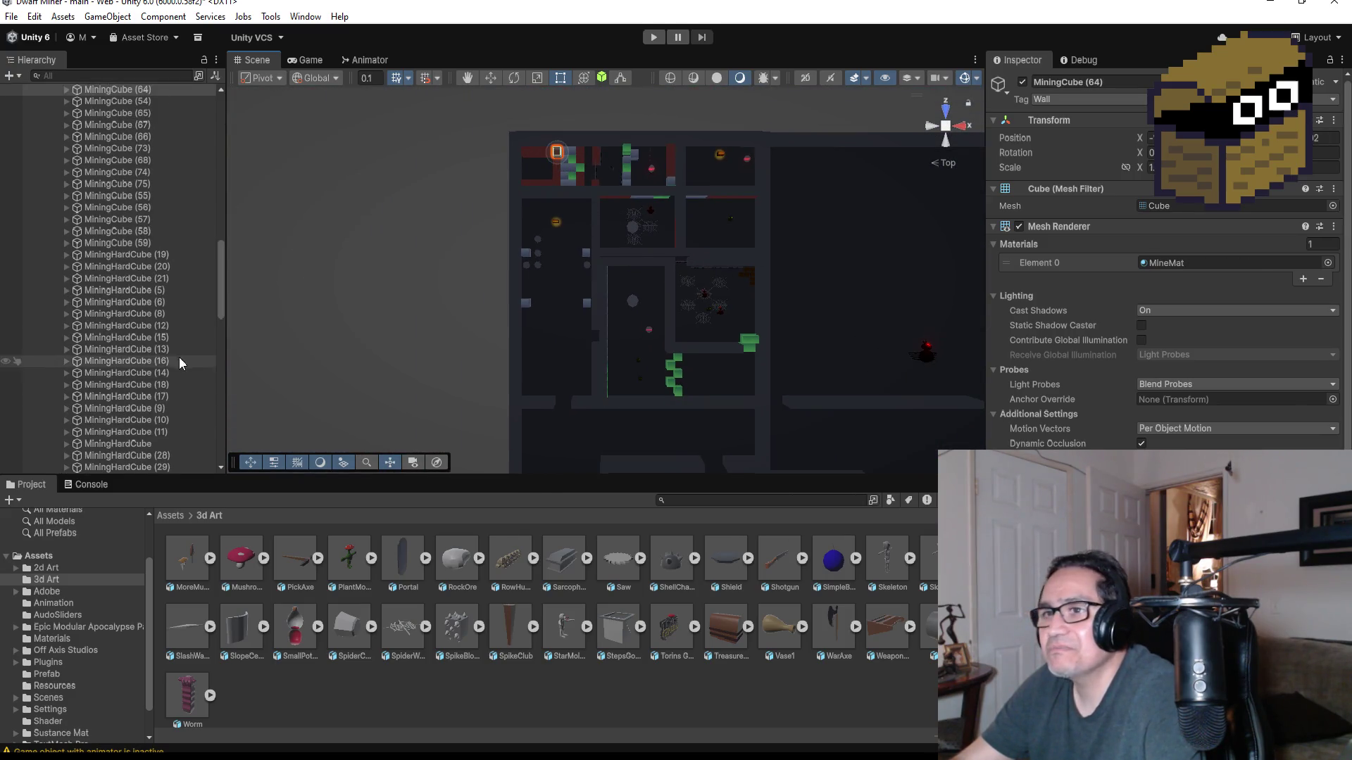
# - Duplicate MiningCube (64) into MiningCube (105) and move it down the corridor
pyautogui.scroll(5, 141, 332)
pyautogui.click(130, 311)
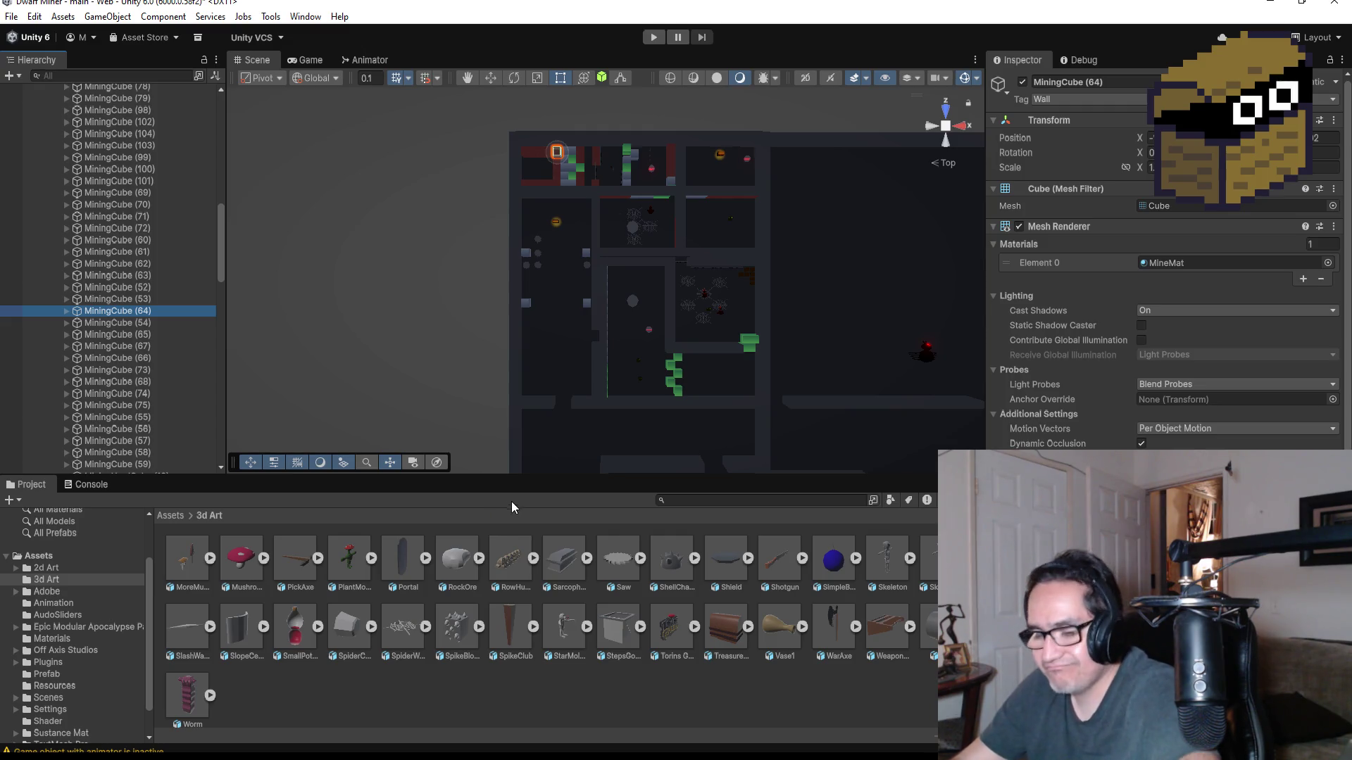
pyautogui.hotkey('ctrl', 'd')
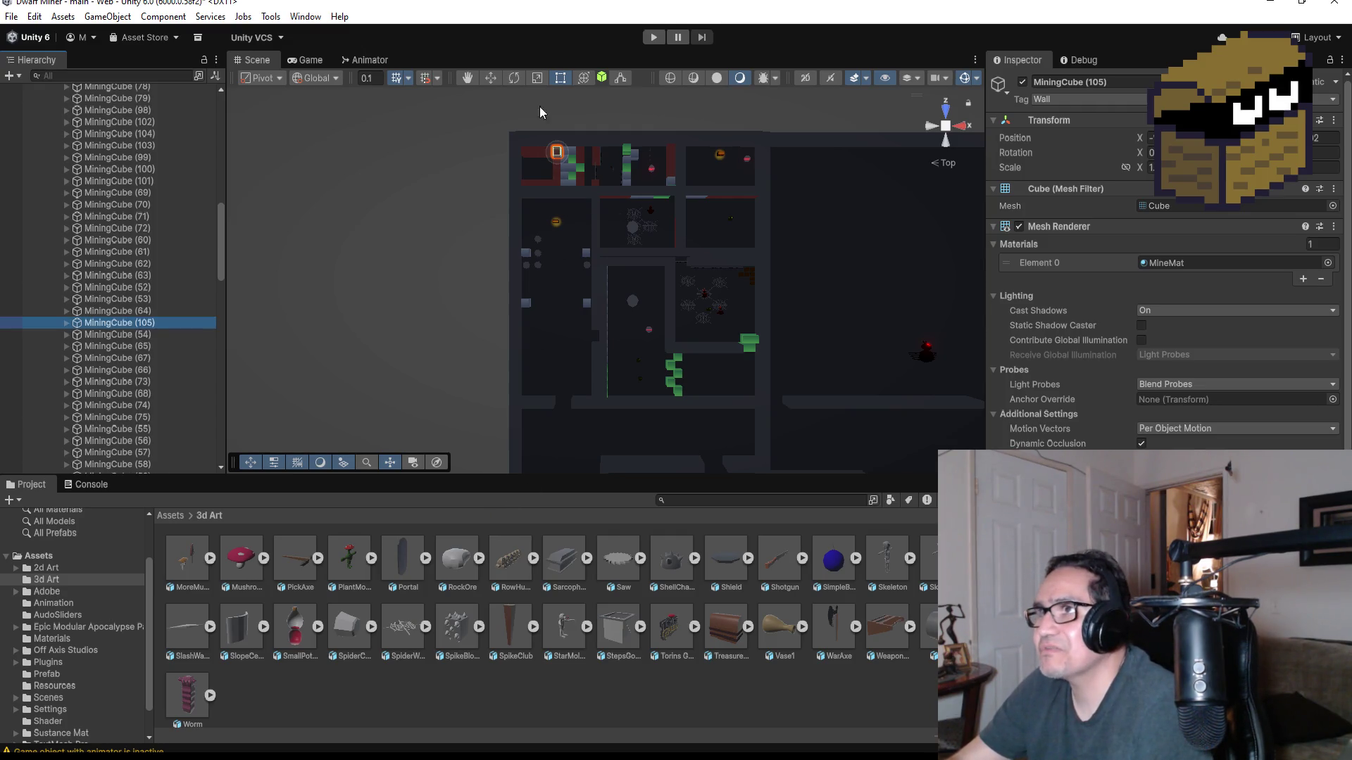
pyautogui.click(491, 78)
pyautogui.moveTo(555, 97)
pyautogui.mouseDown()
pyautogui.moveTo(595, 402)
pyautogui.moveTo(593, 376)
pyautogui.mouseUp()
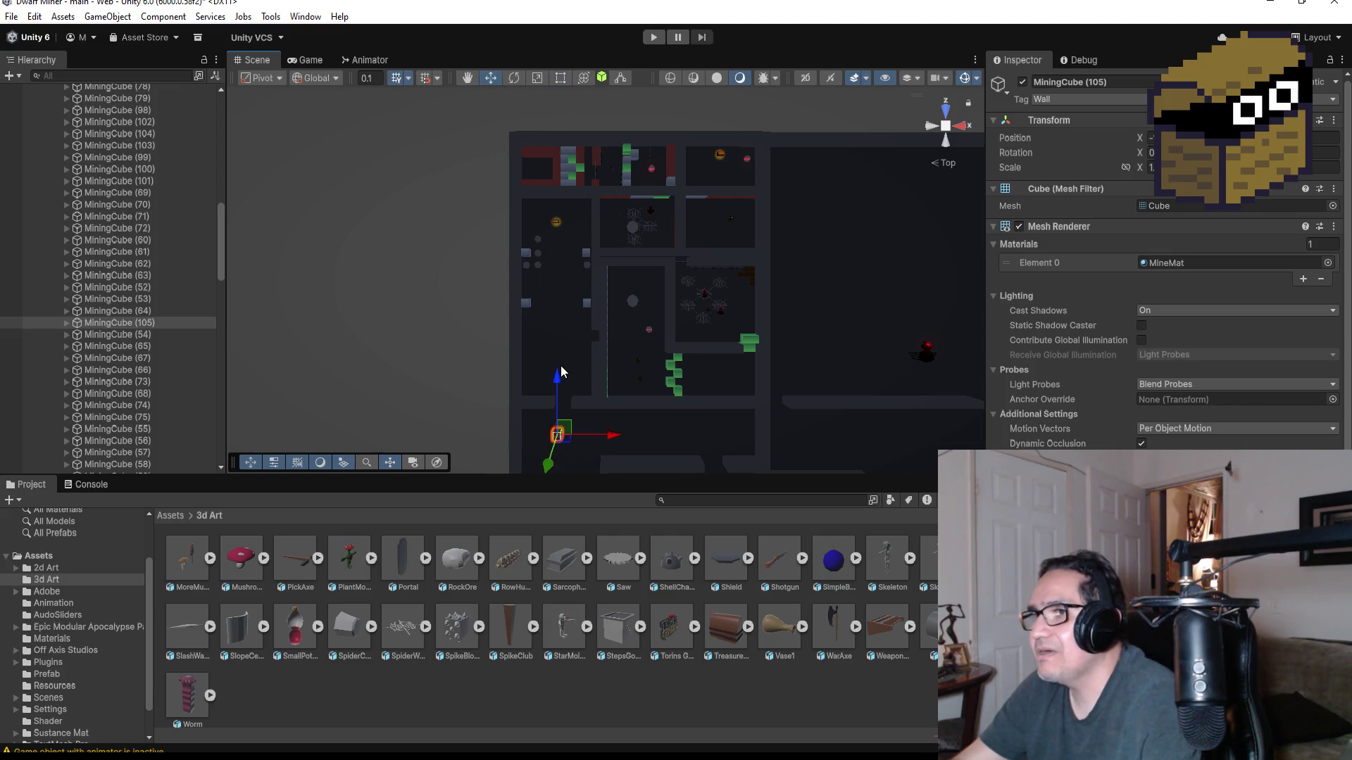
# - Shift MiningCube (105) right and up to the corridor corner, verifying it in perspective and Top view
pyautogui.press('f')
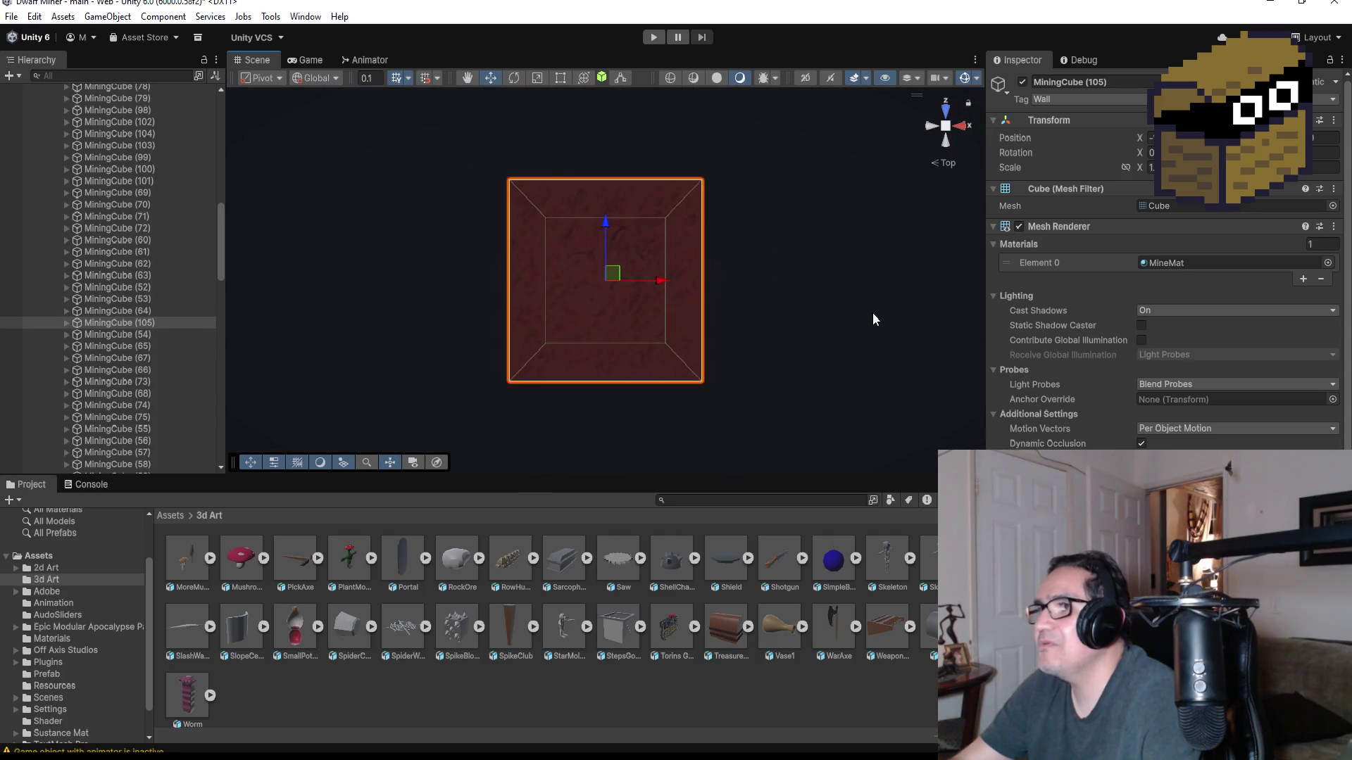
pyautogui.scroll(-4, 834, 303)
pyautogui.moveTo(664, 283); pyautogui.dragTo(813, 281)
pyautogui.moveTo(766, 230); pyautogui.dragTo(767, 210)
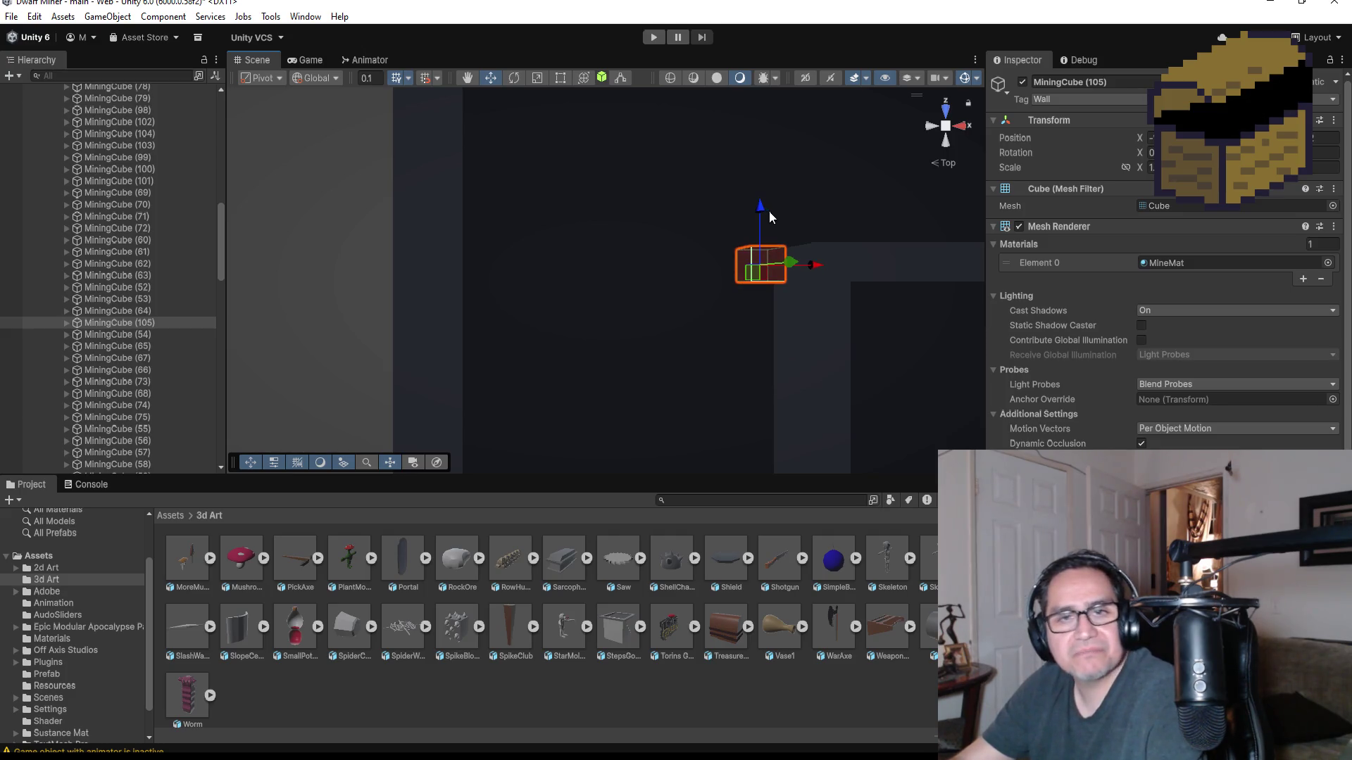
pyautogui.press('f')
pyautogui.scroll(-5, 805, 282)
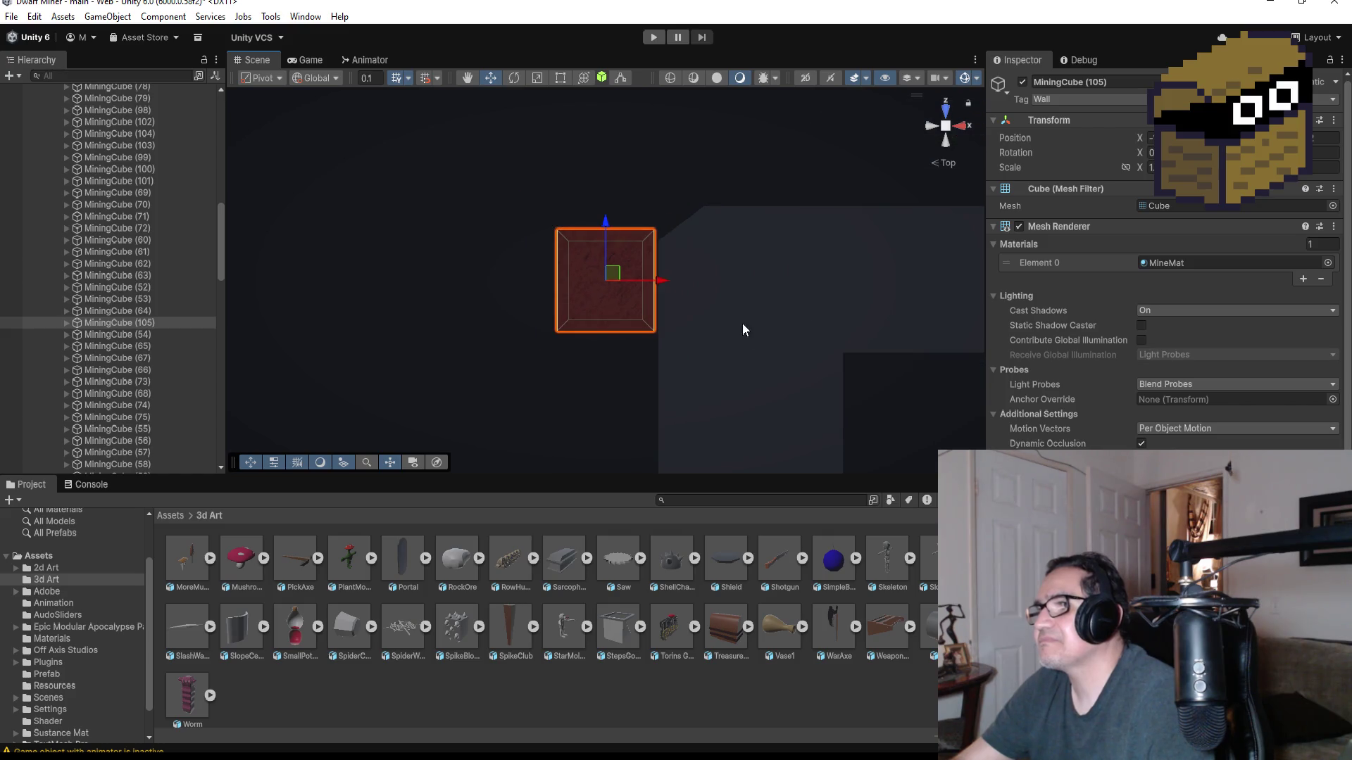
pyautogui.moveTo(701, 360)
pyautogui.mouseDown()
pyautogui.moveTo(748, 293)
pyautogui.moveTo(688, 377)
pyautogui.moveTo(757, 319)
pyautogui.mouseUp()
pyautogui.moveTo(552, 281); pyautogui.dragTo(713, 290)
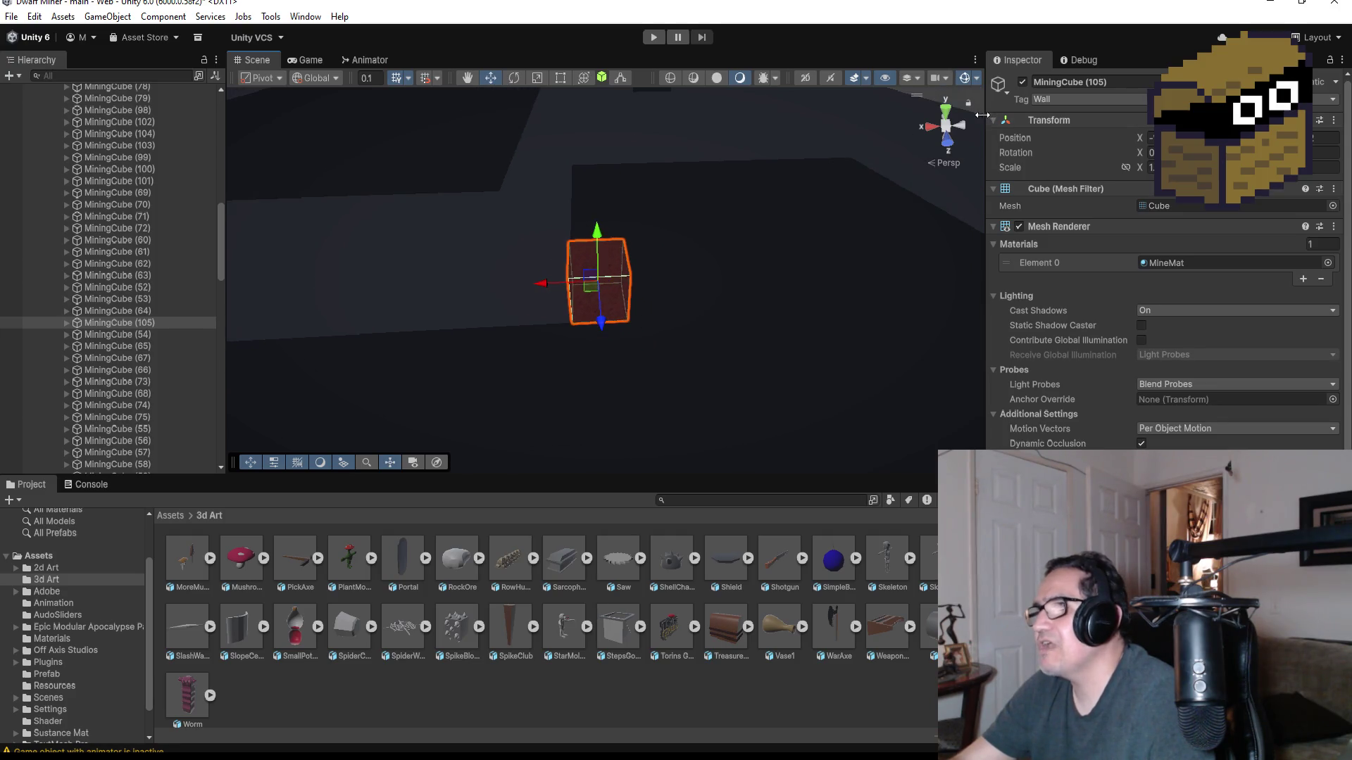
pyautogui.click(945, 111)
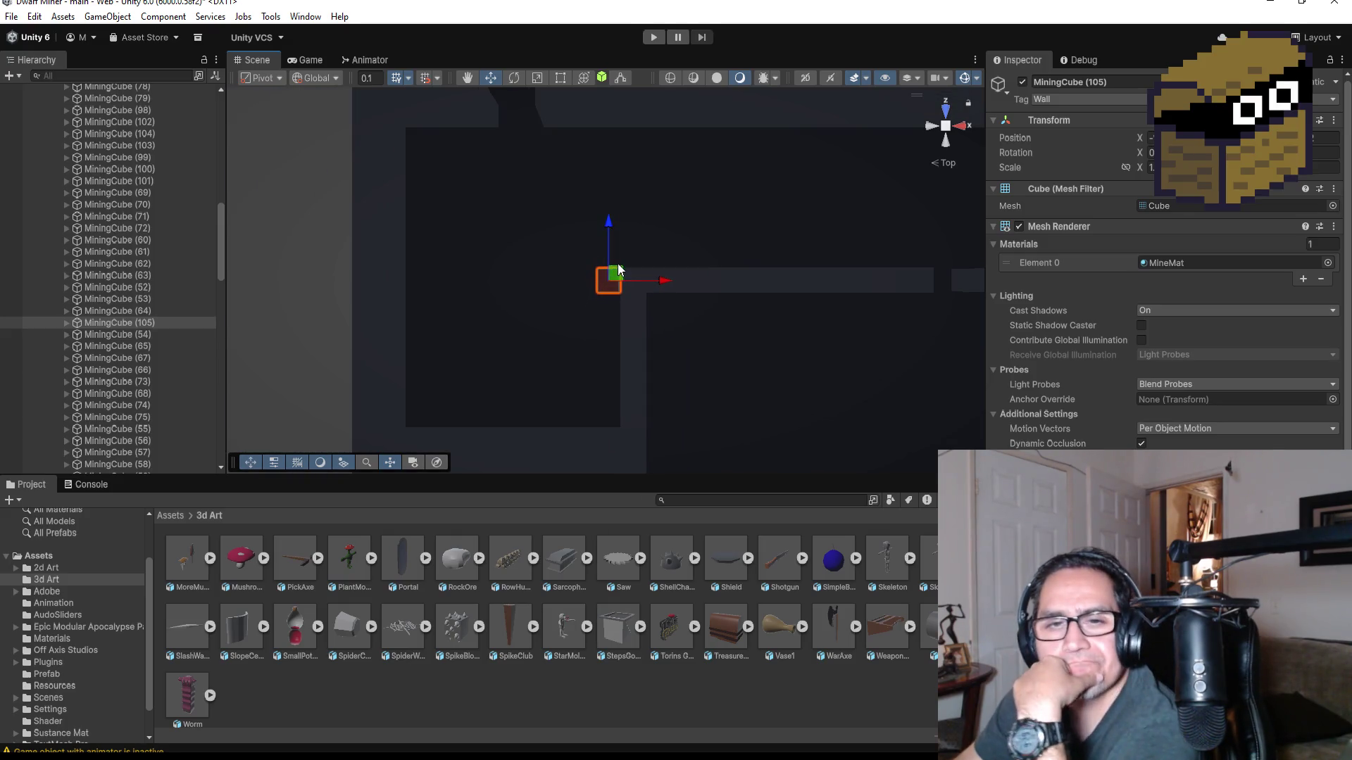
pyautogui.scroll(-1, 625, 265)
pyautogui.scroll(-1, 620, 273)
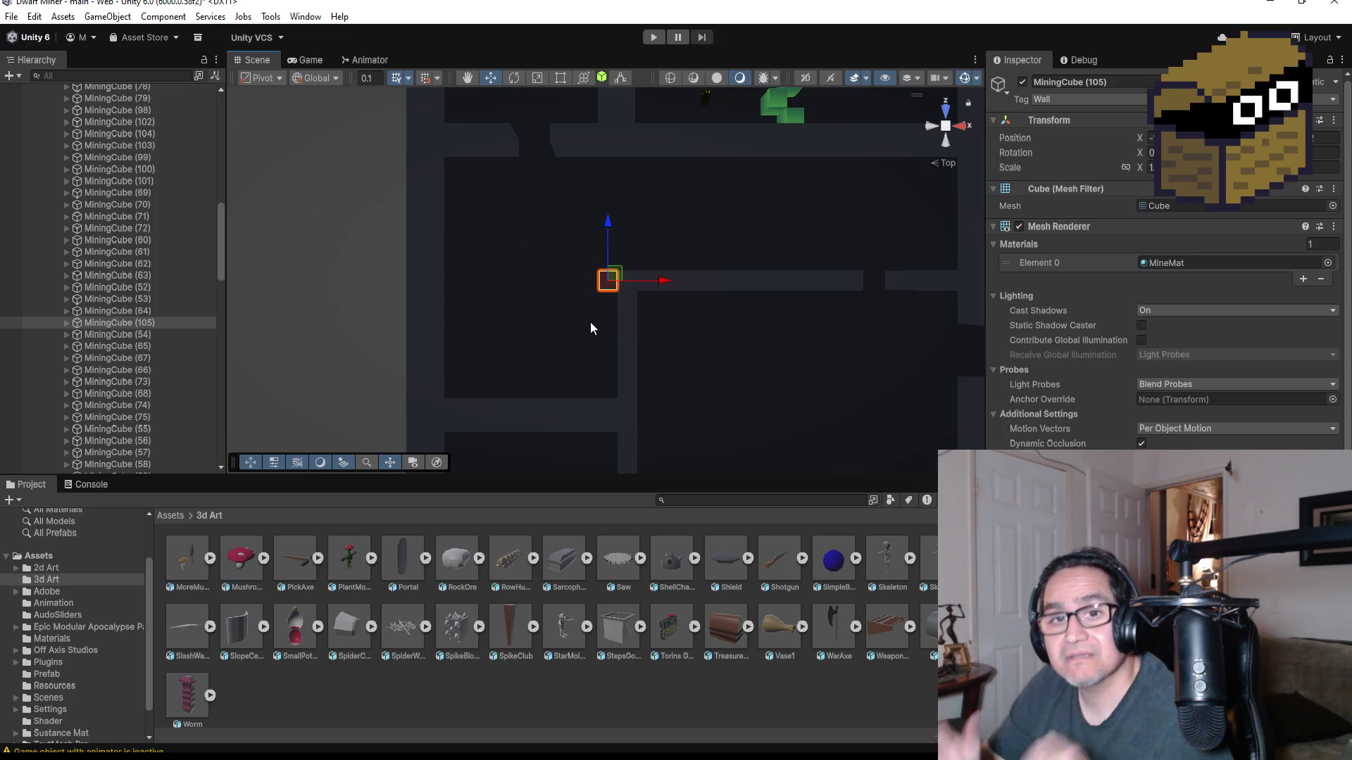
# - Slide MiningCube (106) left next to MiningCube (105), then select MiningHardCube (19)
pyautogui.scroll(2, 563, 324)
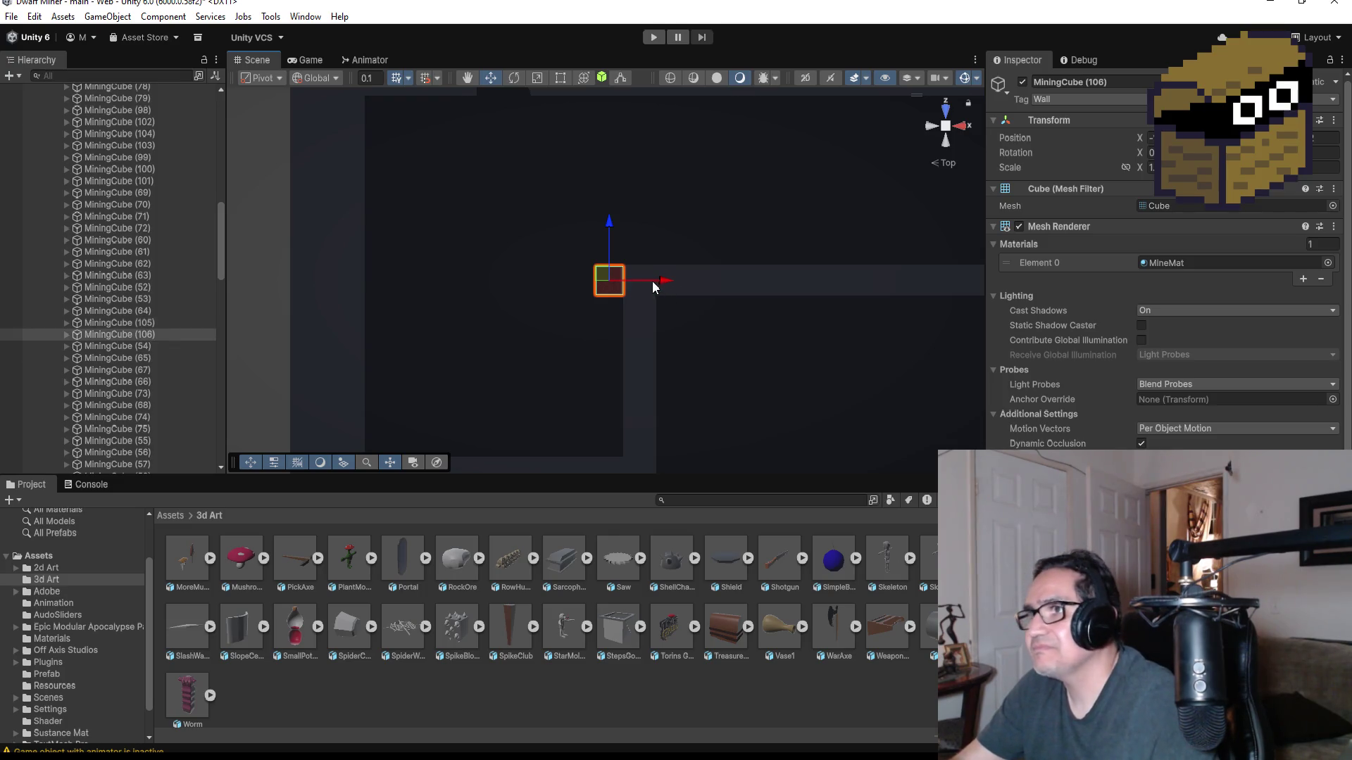
pyautogui.moveTo(665, 281); pyautogui.dragTo(599, 278)
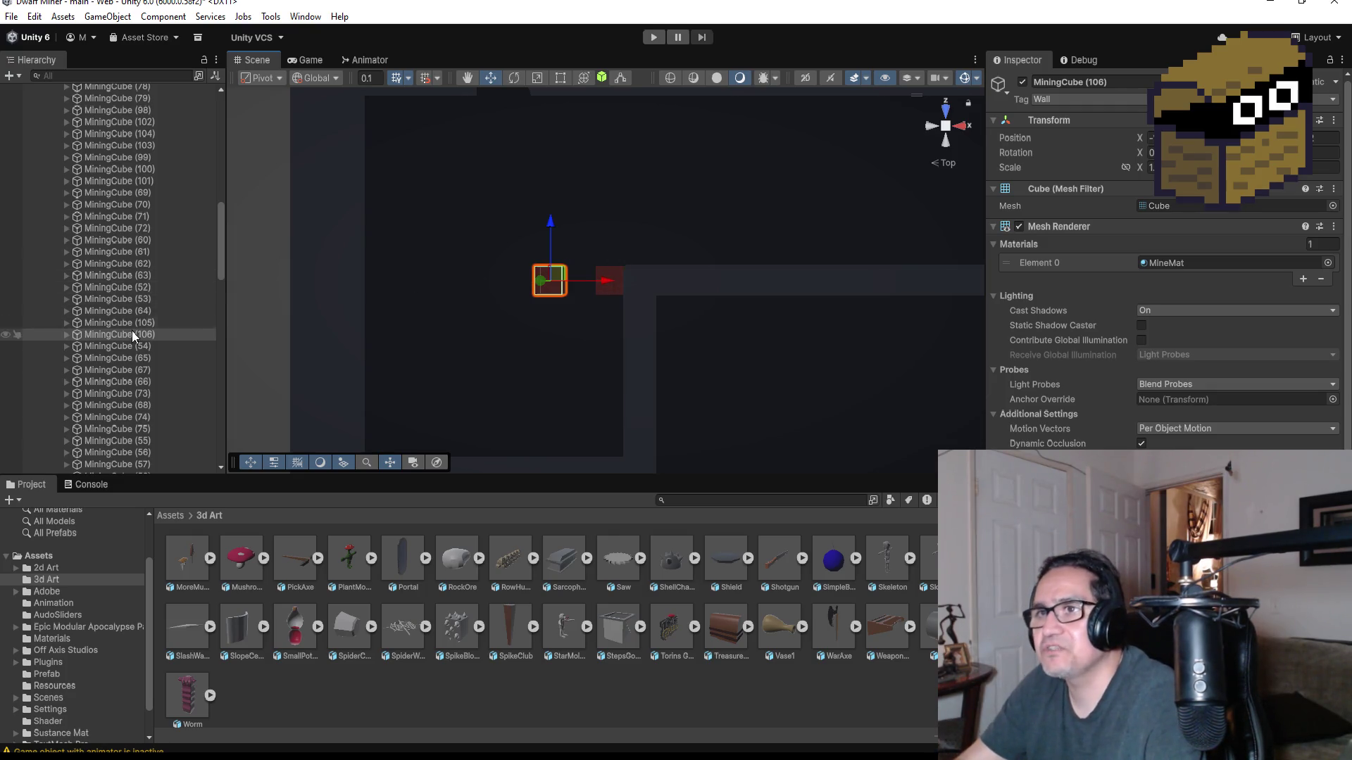
pyautogui.scroll(-3, 124, 288)
pyautogui.scroll(-2, 144, 385)
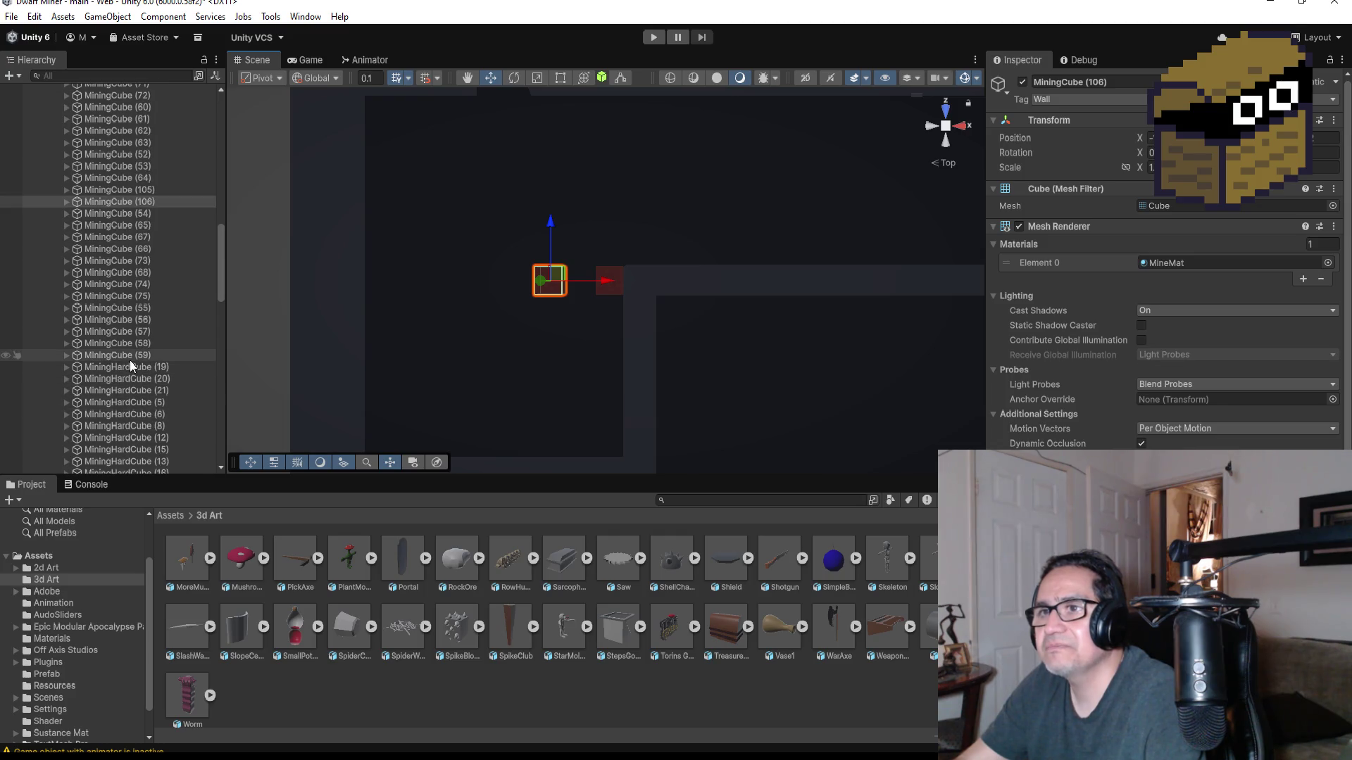
pyautogui.click(118, 366)
pyautogui.scroll(-10, 630, 226)
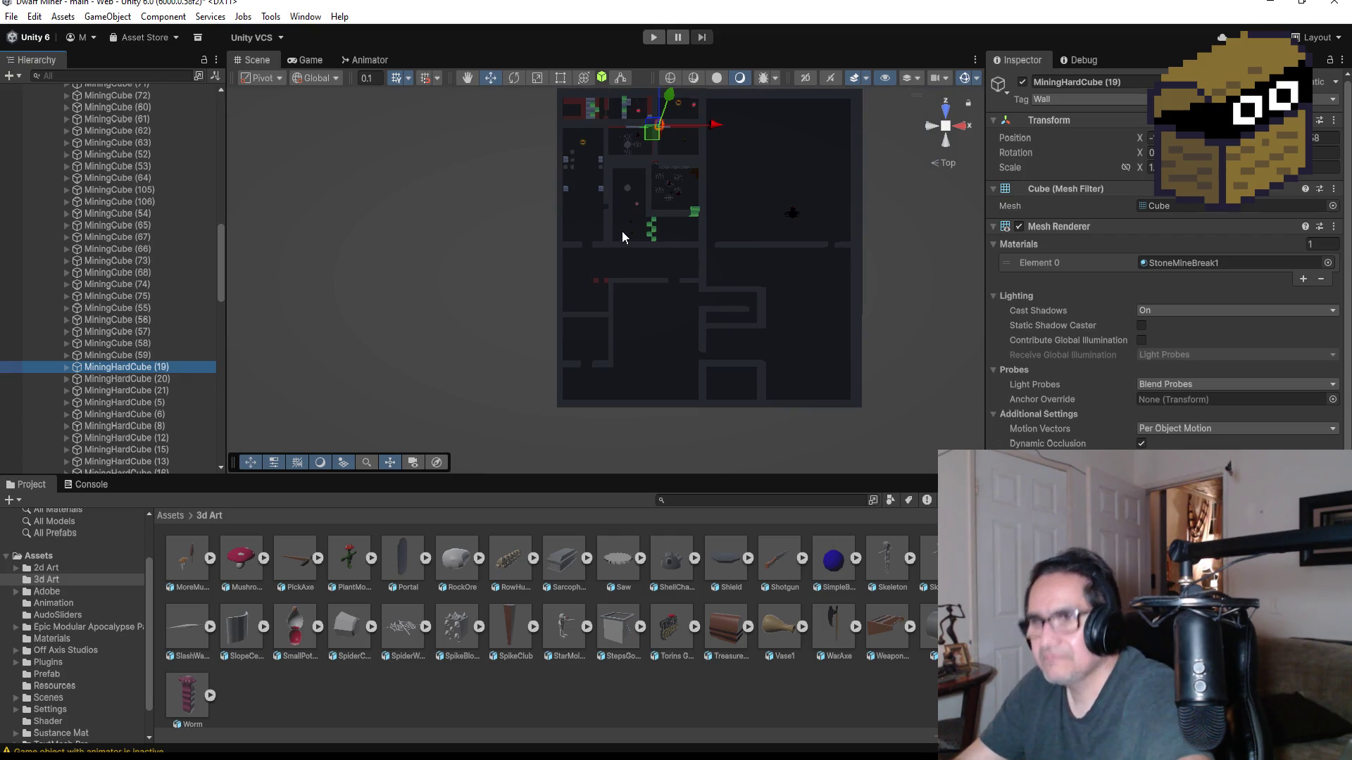
# - Duplicate MiningHardCube (19) into MiningHardCube (38) and vertex-snap it flush against the red cube
pyautogui.hotkey('ctrl', 'd')
pyautogui.scroll(-2, 705, 235)
pyautogui.moveTo(647, 95); pyautogui.dragTo(652, 235)
pyautogui.moveTo(706, 294); pyautogui.dragTo(665, 285)
pyautogui.press('f')
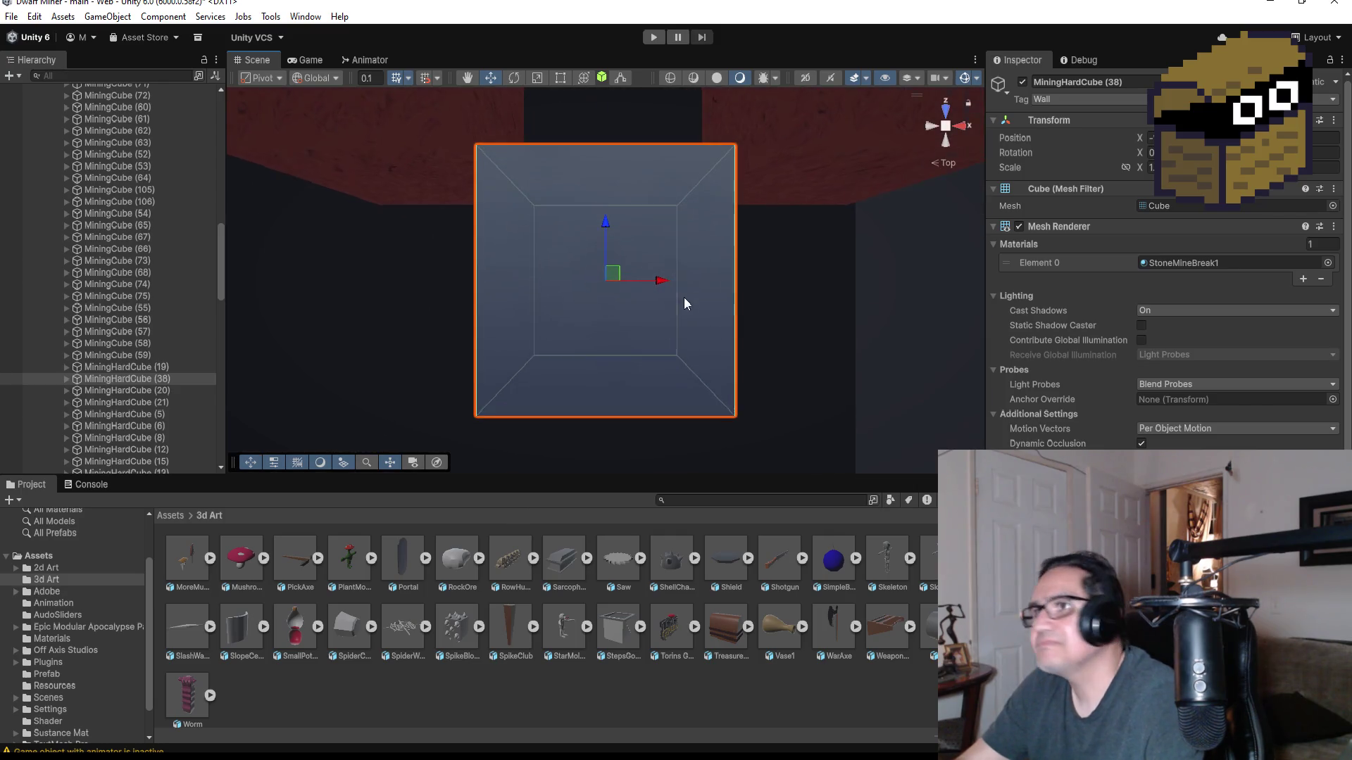
pyautogui.scroll(-2, 684, 288)
pyautogui.moveTo(607, 221); pyautogui.dragTo(607, 110)
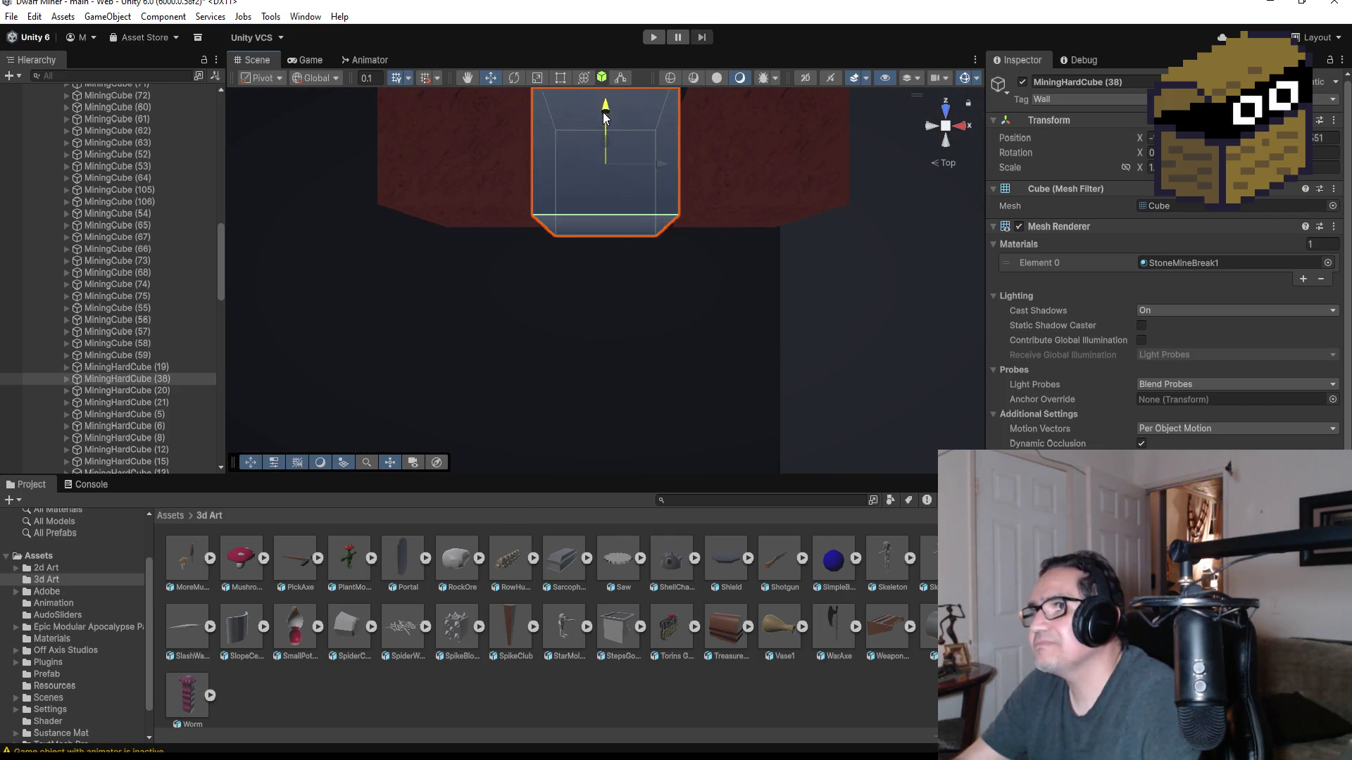
pyautogui.press('v')
pyautogui.moveTo(660, 236); pyautogui.dragTo(664, 234)
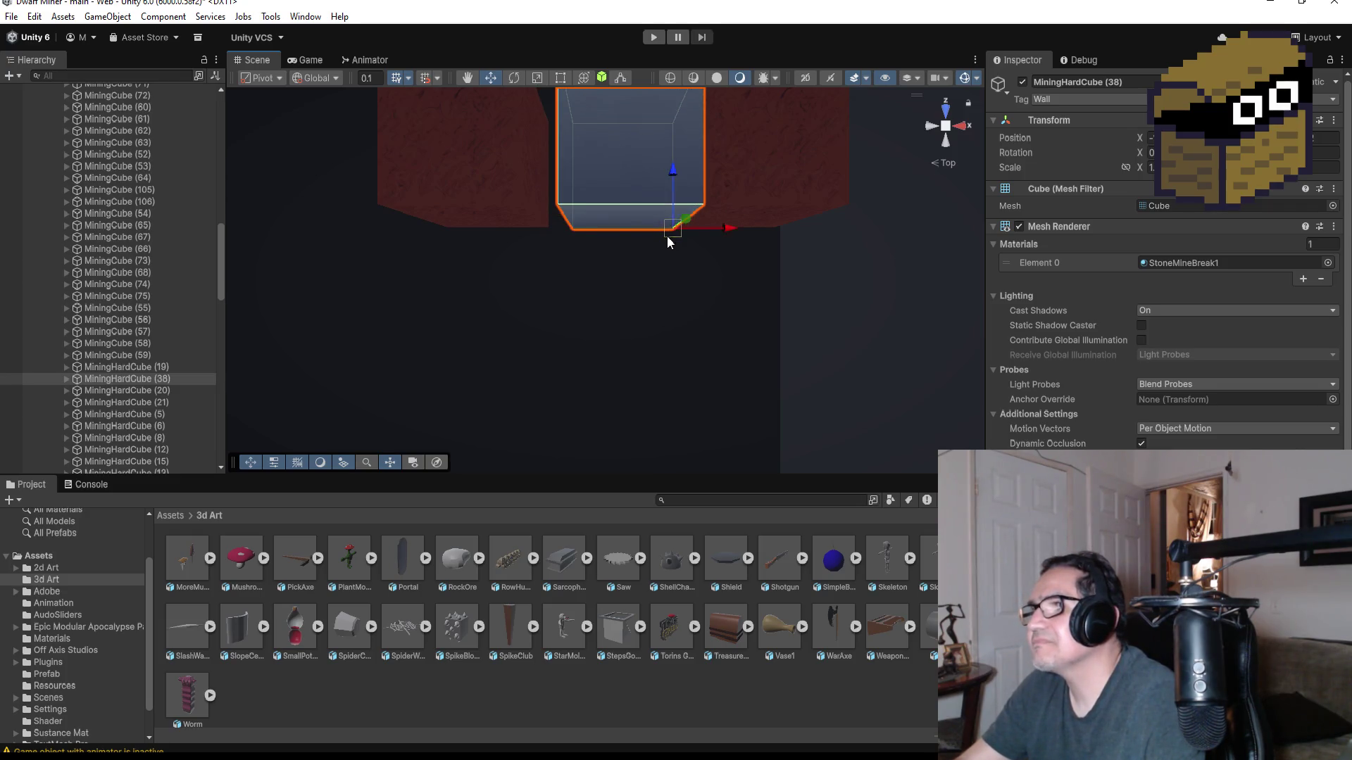
pyautogui.scroll(-2, 539, 203)
# - Vertex-snap MiningCube (106) flush against the grey hard cube
pyautogui.click(522, 211)
pyautogui.press('v')
pyautogui.moveTo(560, 240); pyautogui.dragTo(569, 239)
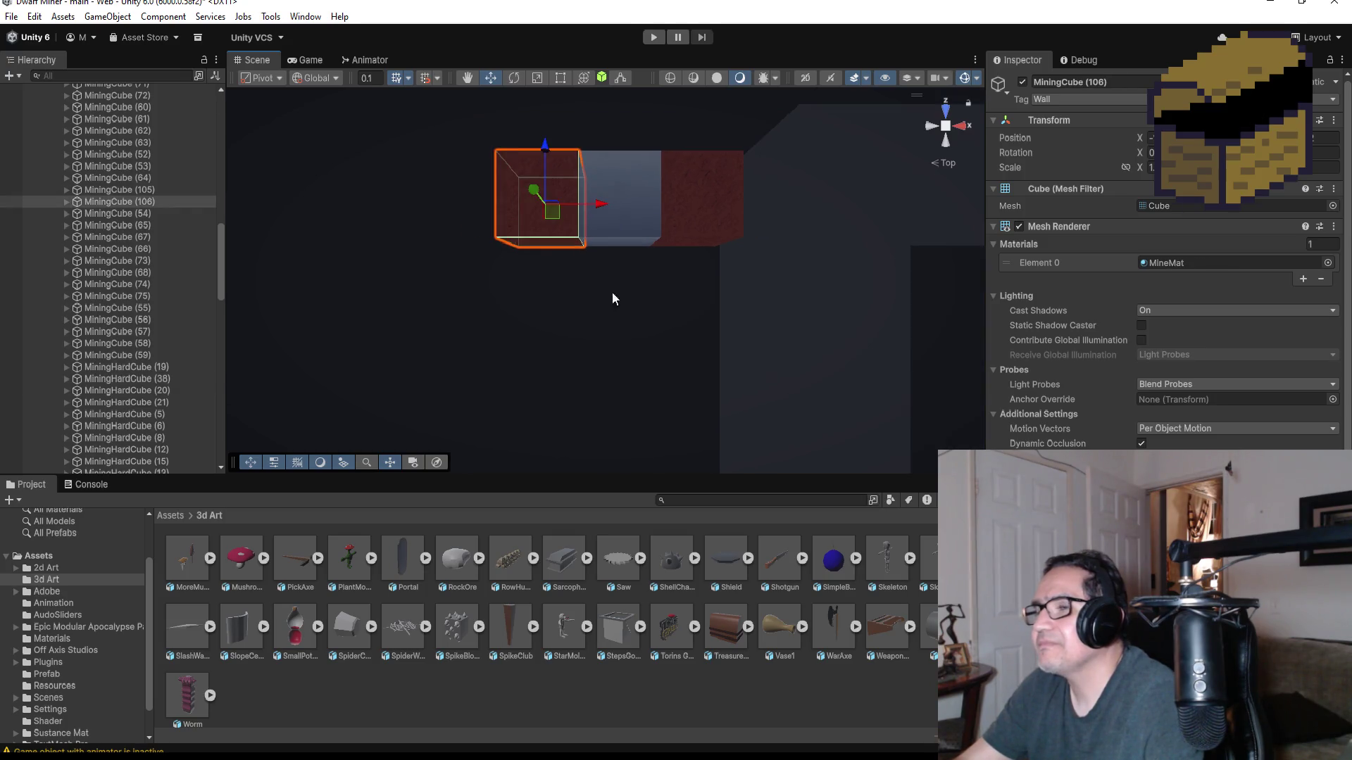
pyautogui.scroll(-3, 606, 298)
# - Duplicate MiningHardCube (38) into MiningHardCube (39) and butt it against the row's end
pyautogui.click(635, 200)
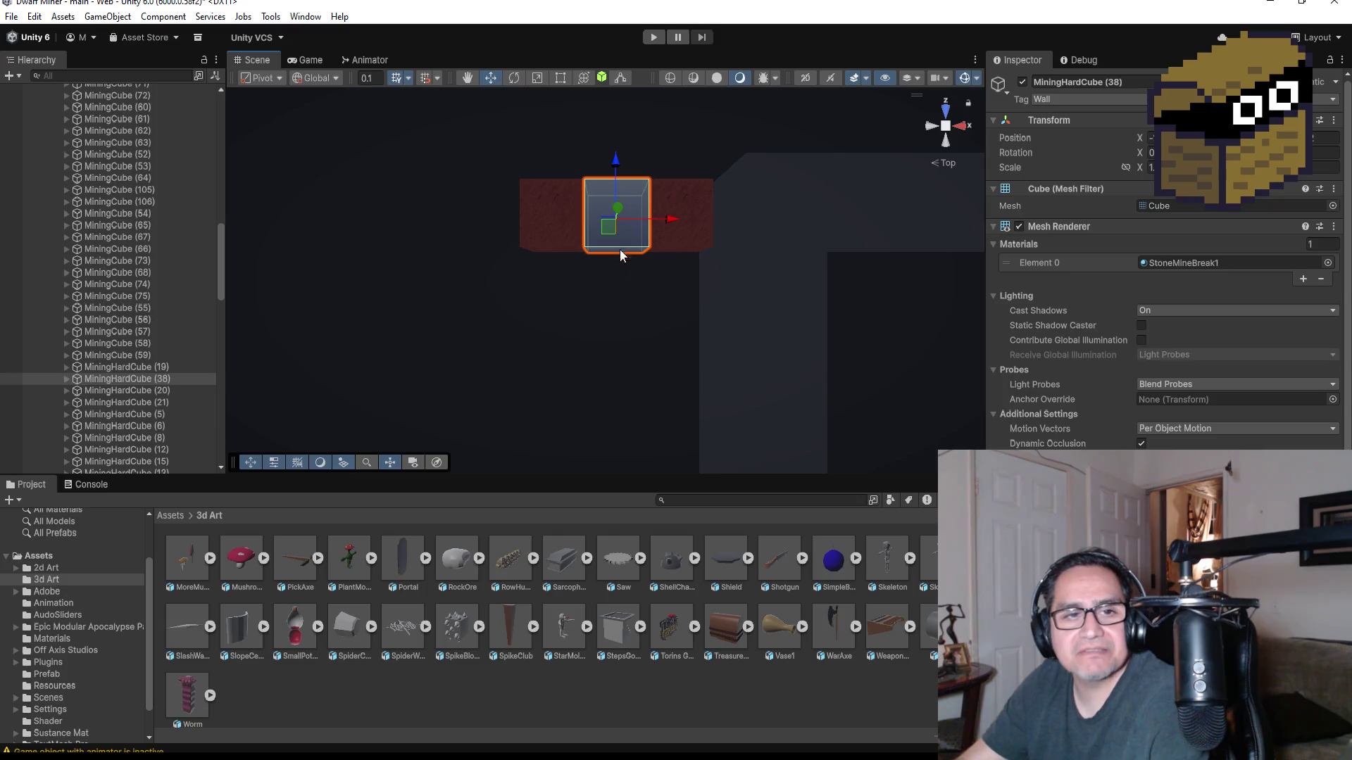
pyautogui.click(947, 110)
pyautogui.click(947, 109)
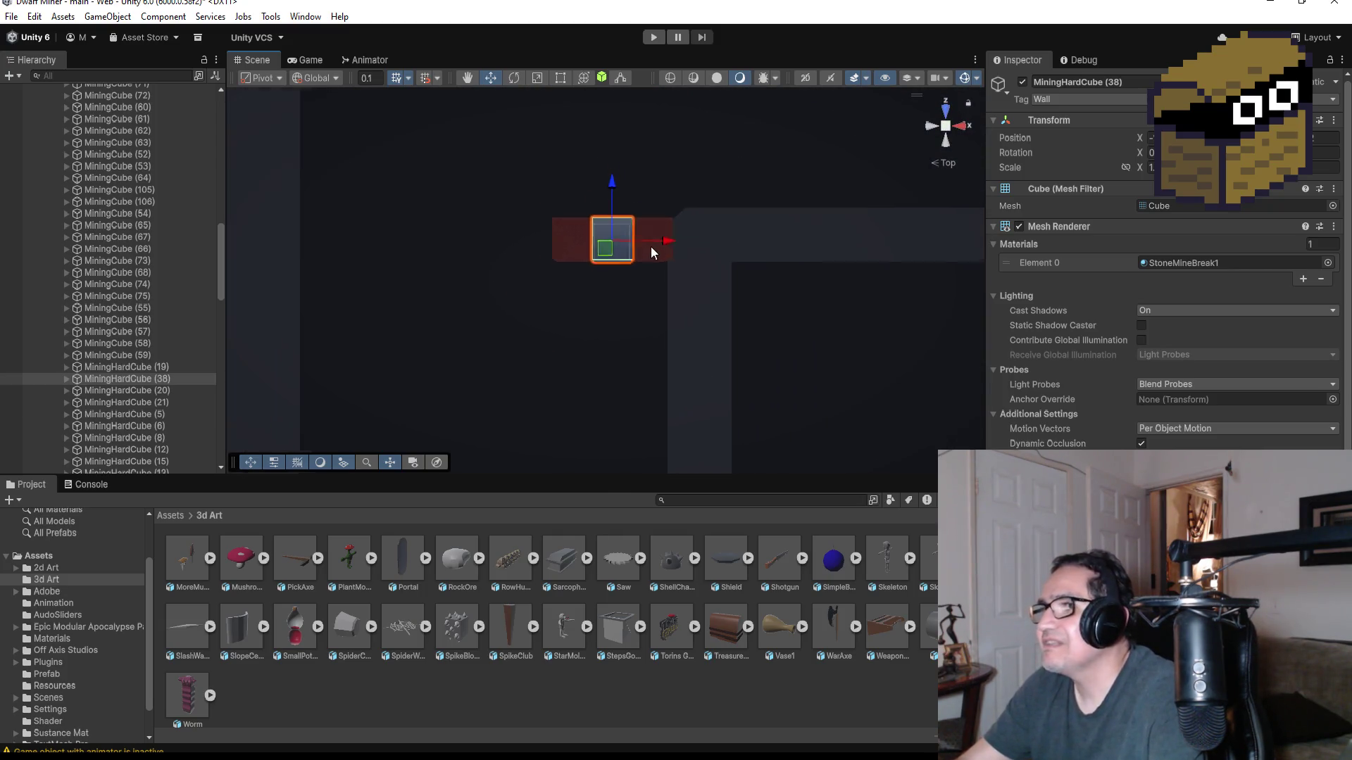
pyautogui.click(151, 379)
pyautogui.hotkey('ctrl', 'd')
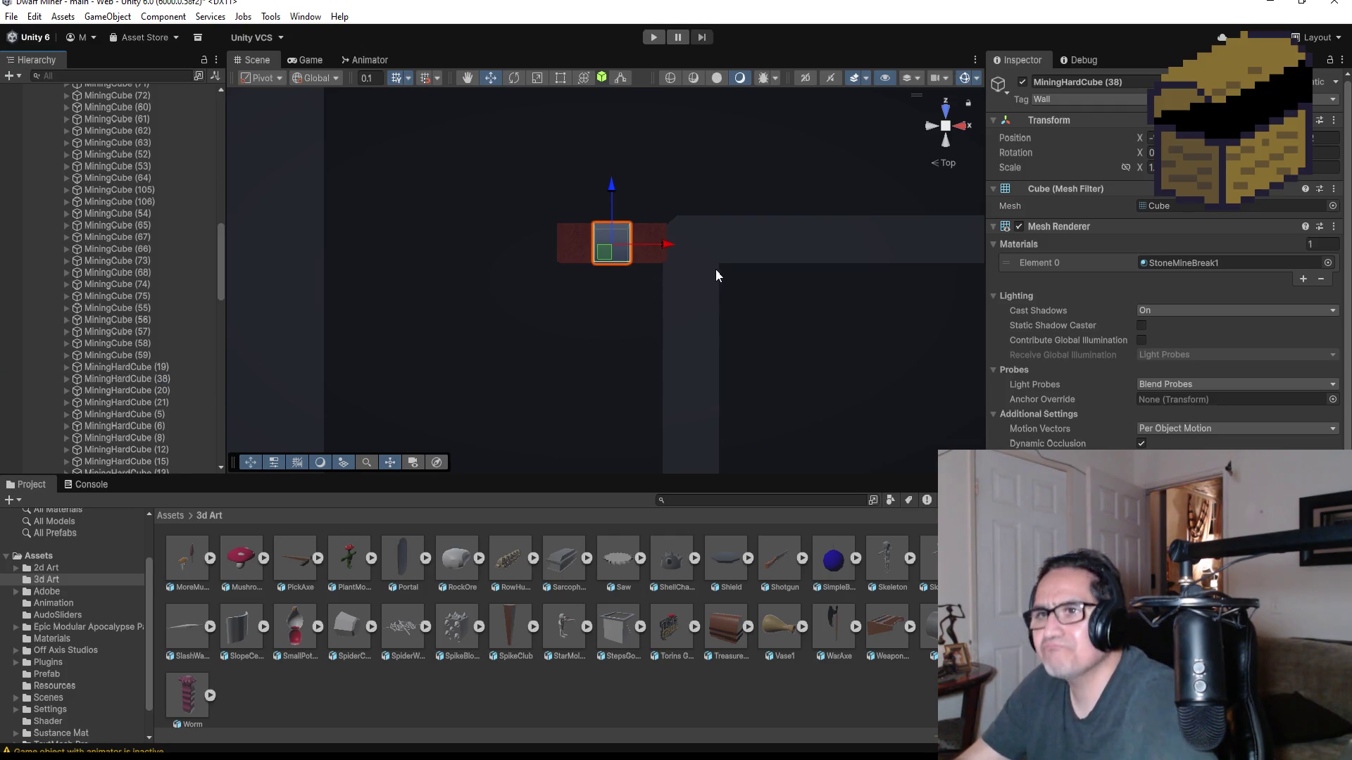
pyautogui.moveTo(661, 242)
pyautogui.mouseDown()
pyautogui.moveTo(594, 242)
pyautogui.moveTo(522, 295)
pyautogui.moveTo(495, 277)
pyautogui.moveTo(489, 150)
pyautogui.mouseUp()
pyautogui.moveTo(503, 267); pyautogui.dragTo(524, 268)
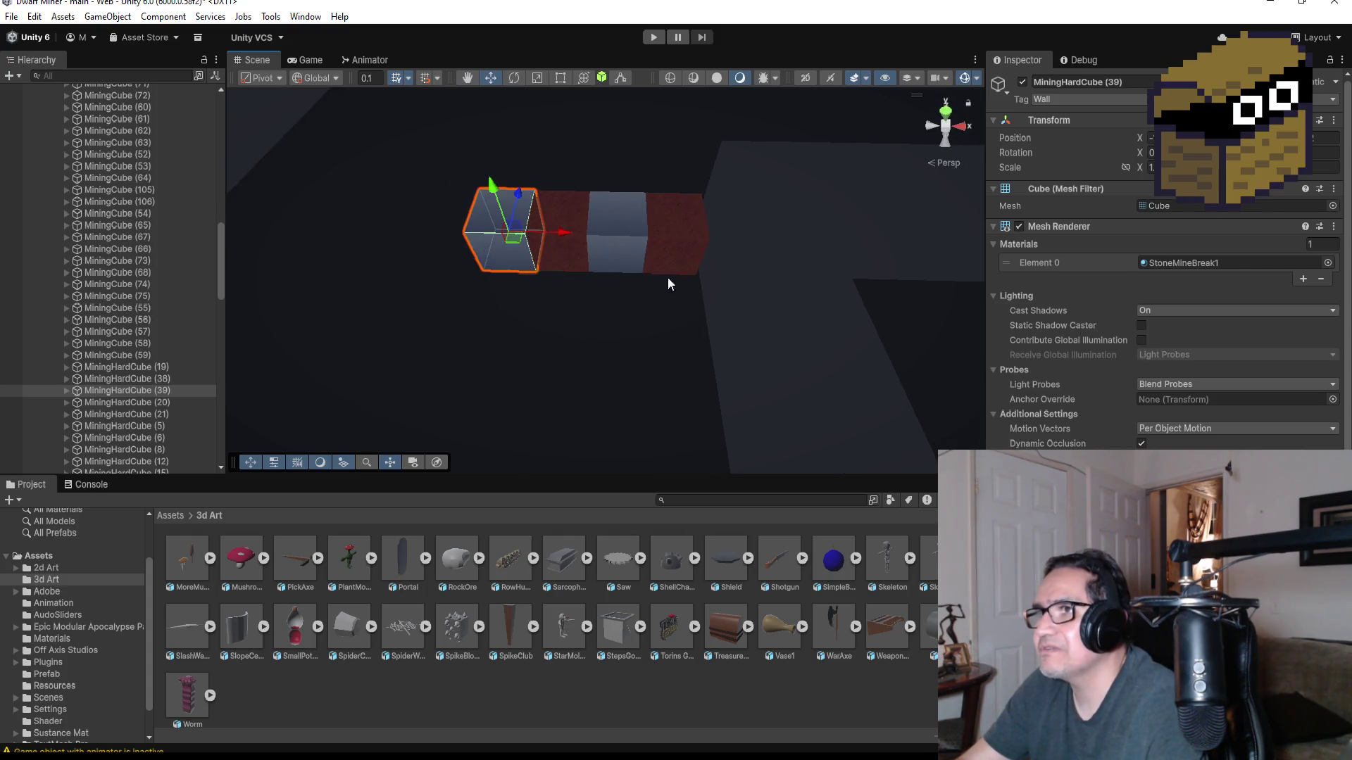
pyautogui.click(946, 111)
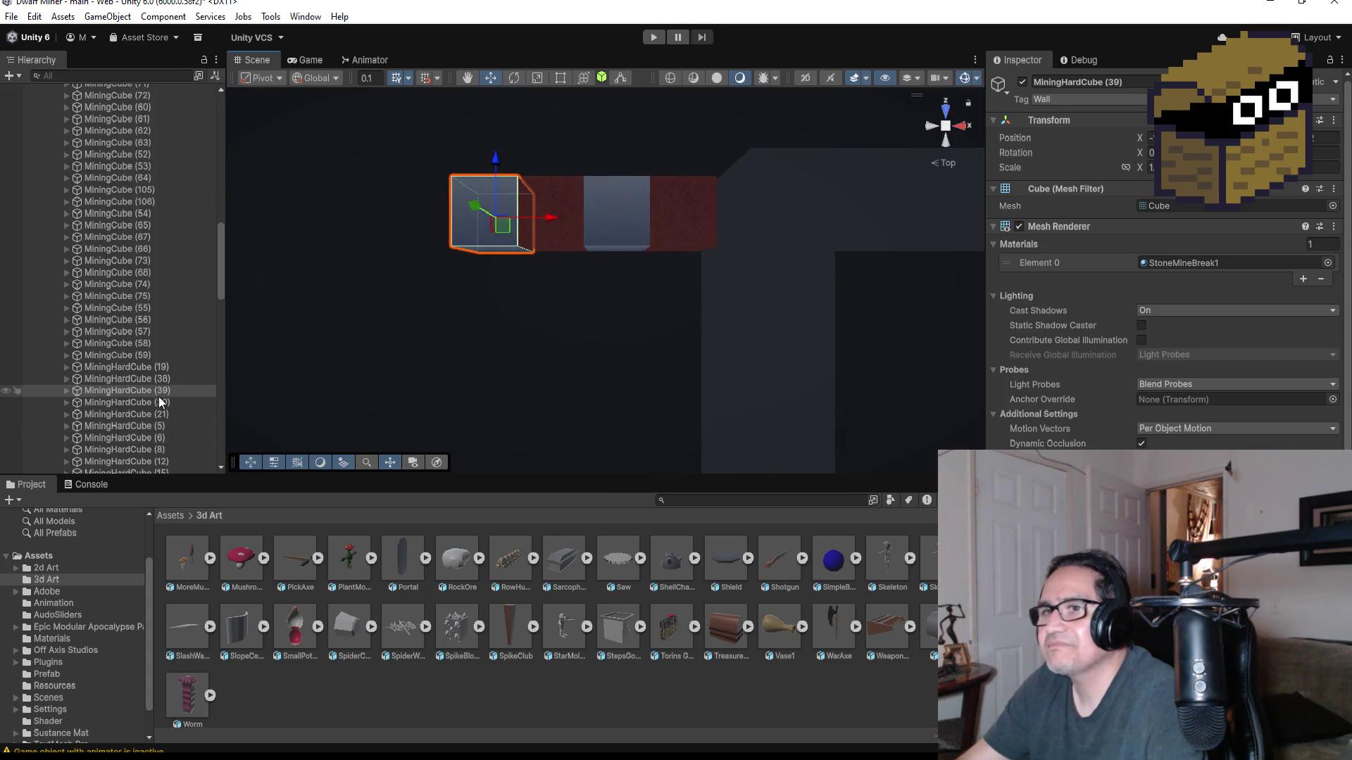
# - Duplicate red cubes MiningCube (105) and (106) and snap the copies to the row's left end
pyautogui.click(550, 200)
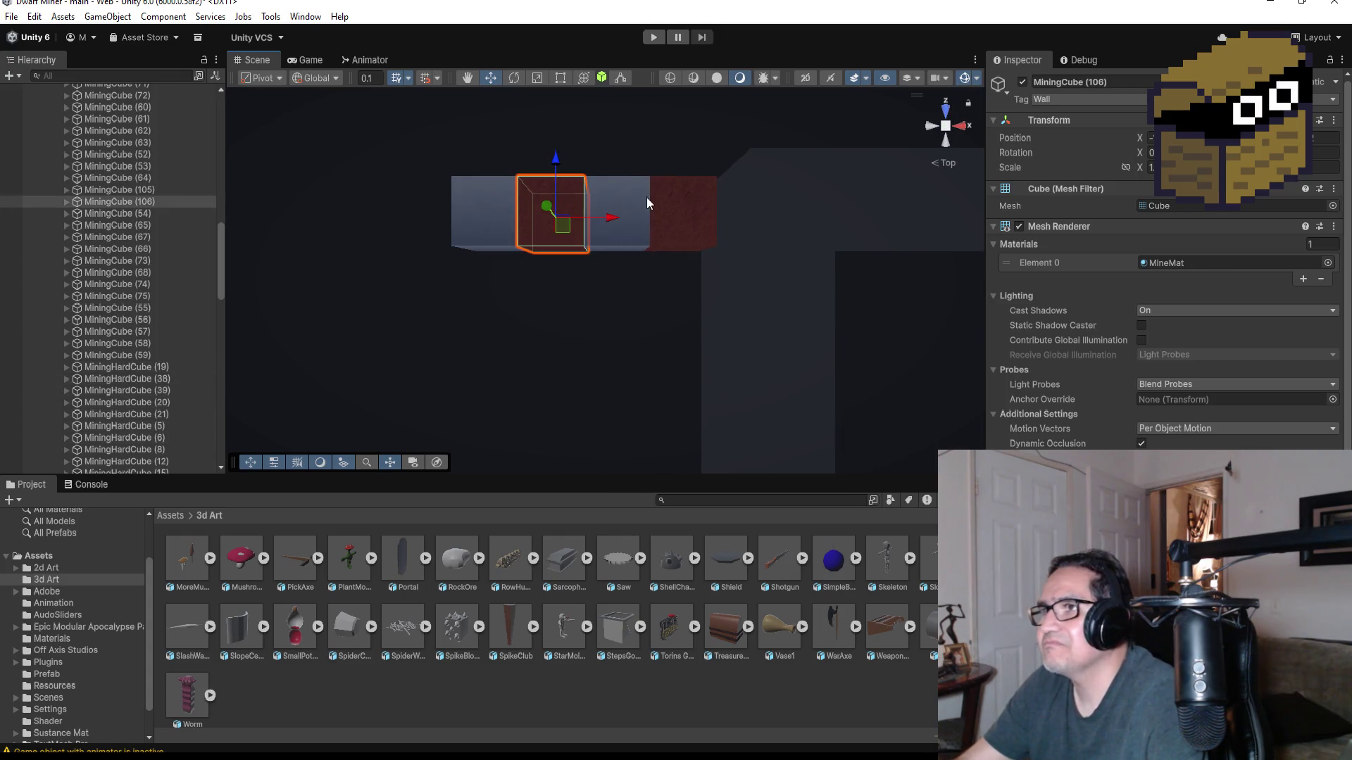
pyautogui.keyDown('shift'); pyautogui.click(678, 193); pyautogui.keyUp('shift')
pyautogui.scroll(3, 200, 264)
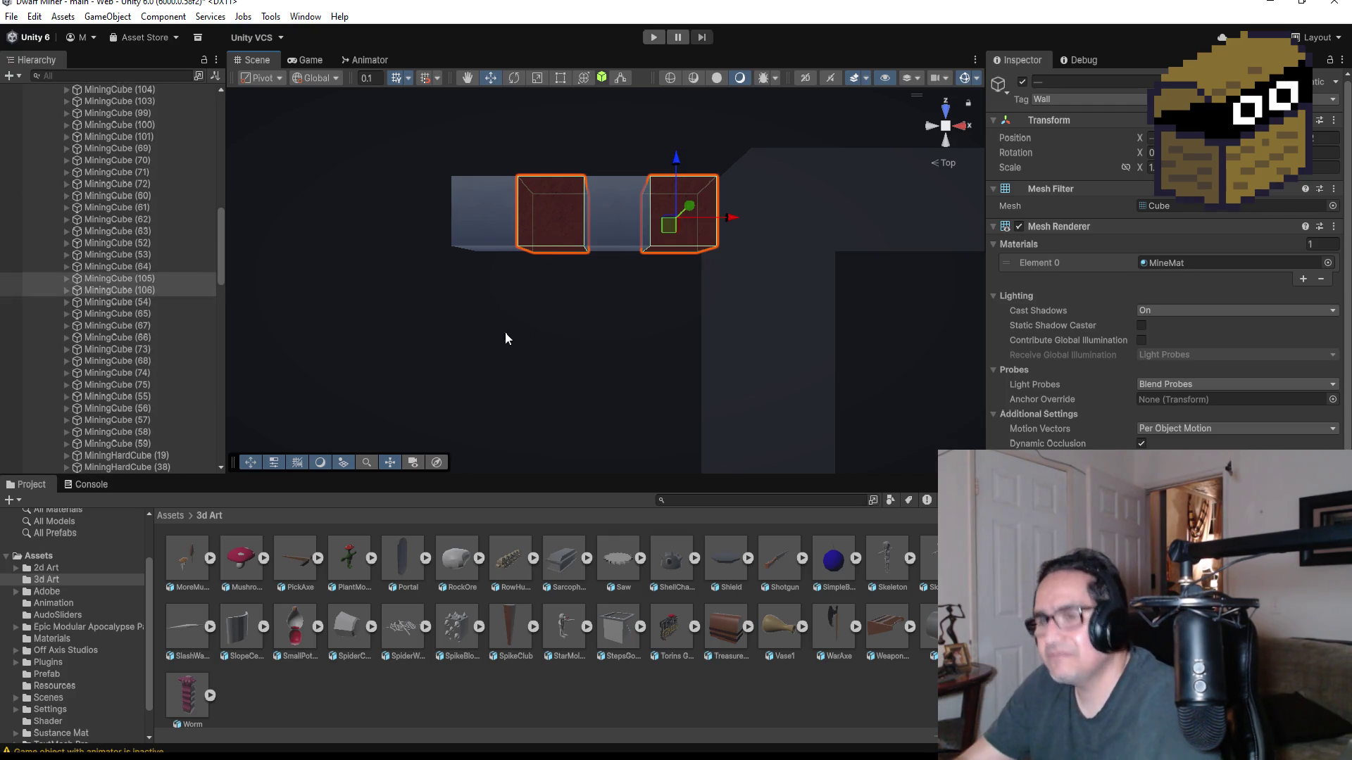
pyautogui.hotkey('ctrl', 'd')
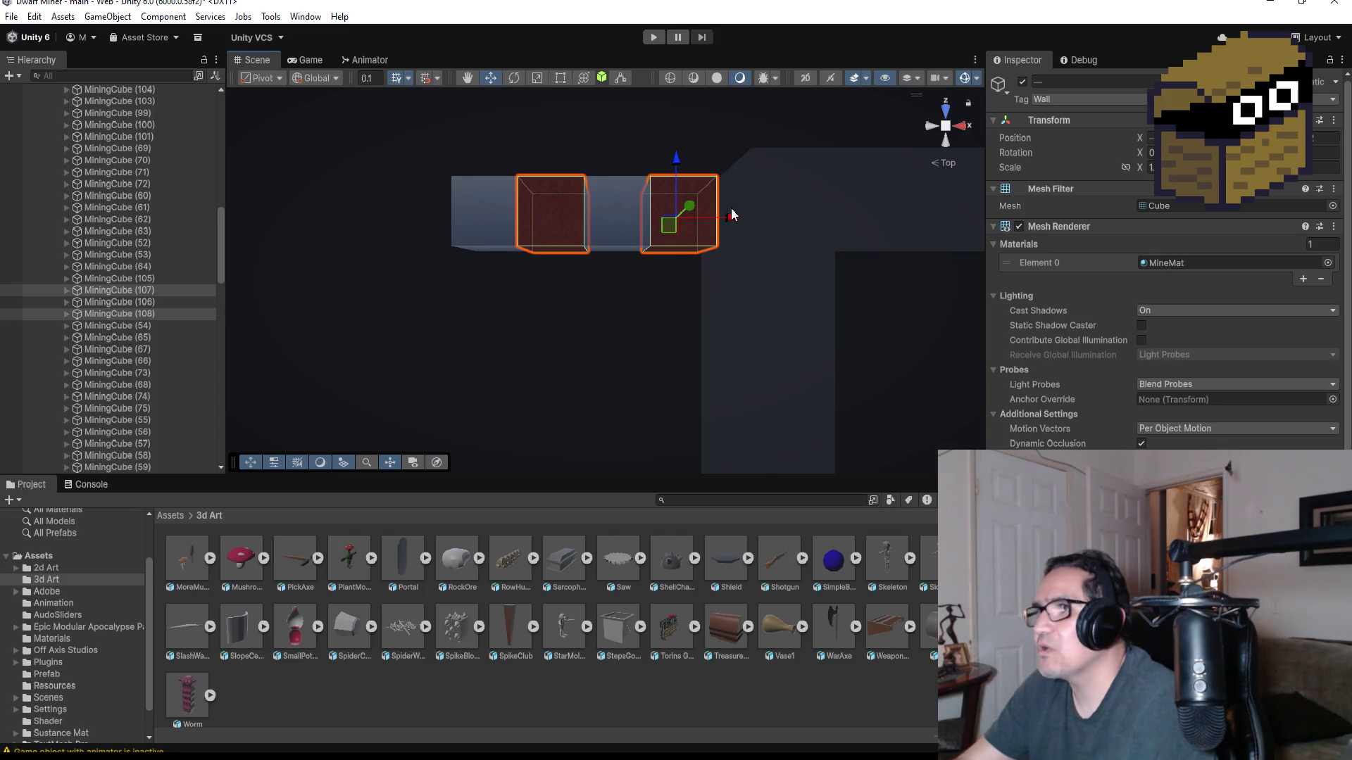
pyautogui.moveTo(735, 218); pyautogui.dragTo(453, 225)
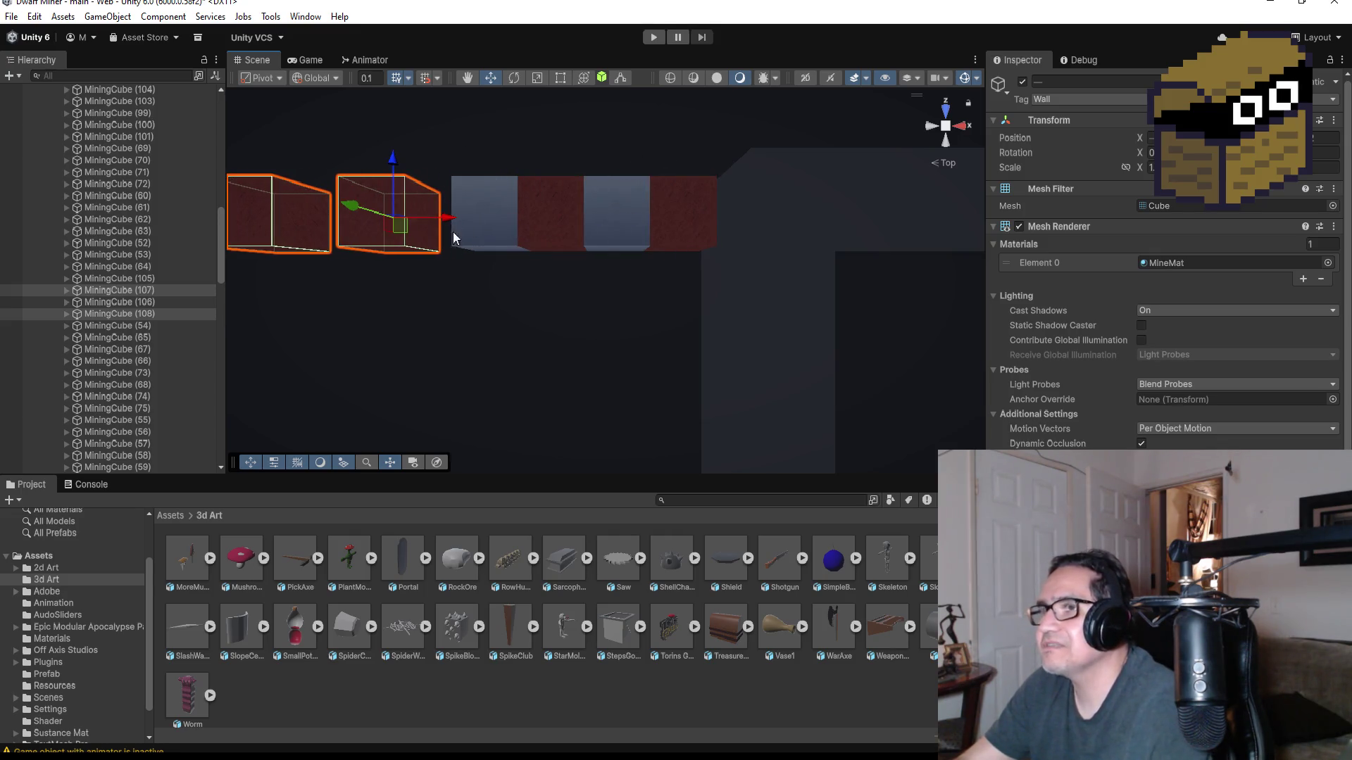
pyautogui.moveTo(462, 297)
pyautogui.mouseDown()
pyautogui.moveTo(464, 193)
pyautogui.moveTo(475, 205)
pyautogui.mouseUp()
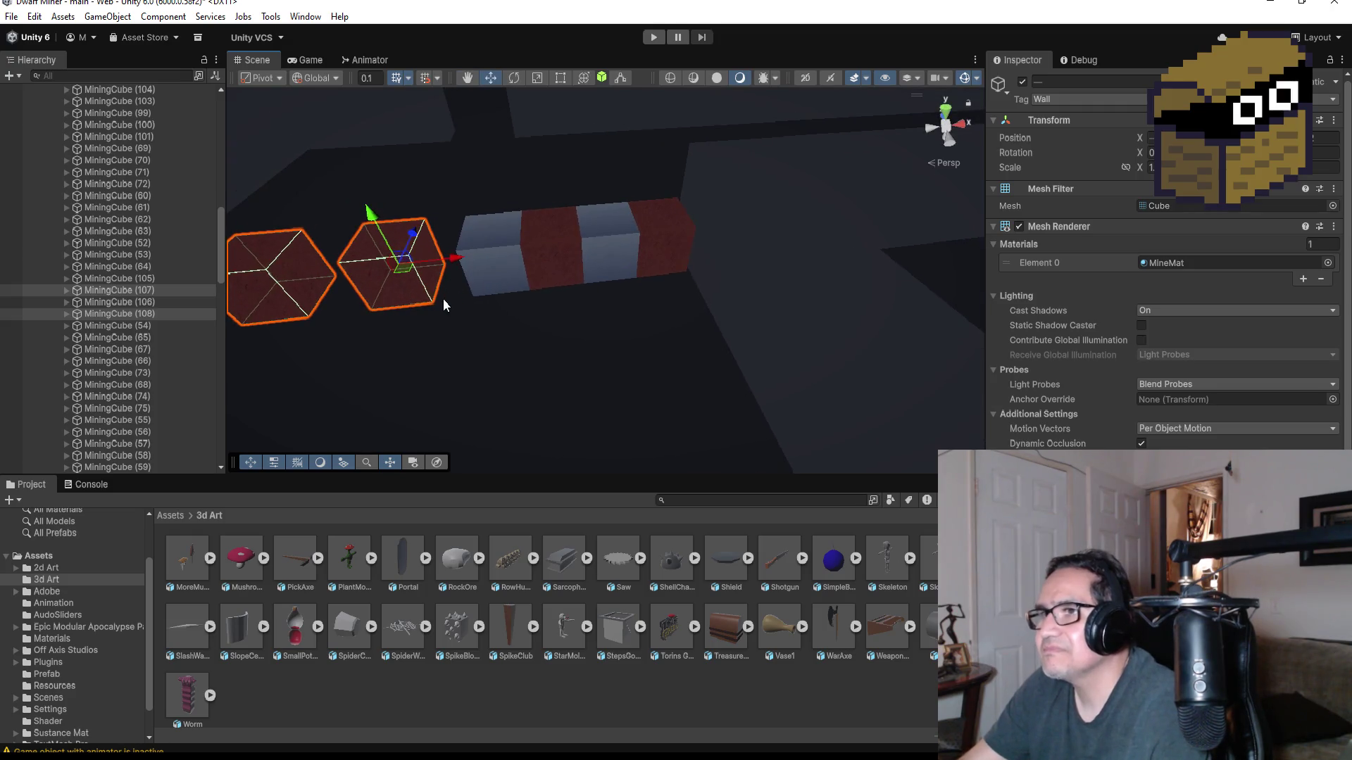
pyautogui.moveTo(442, 298); pyautogui.dragTo(442, 298)
pyautogui.scroll(-5, 493, 309)
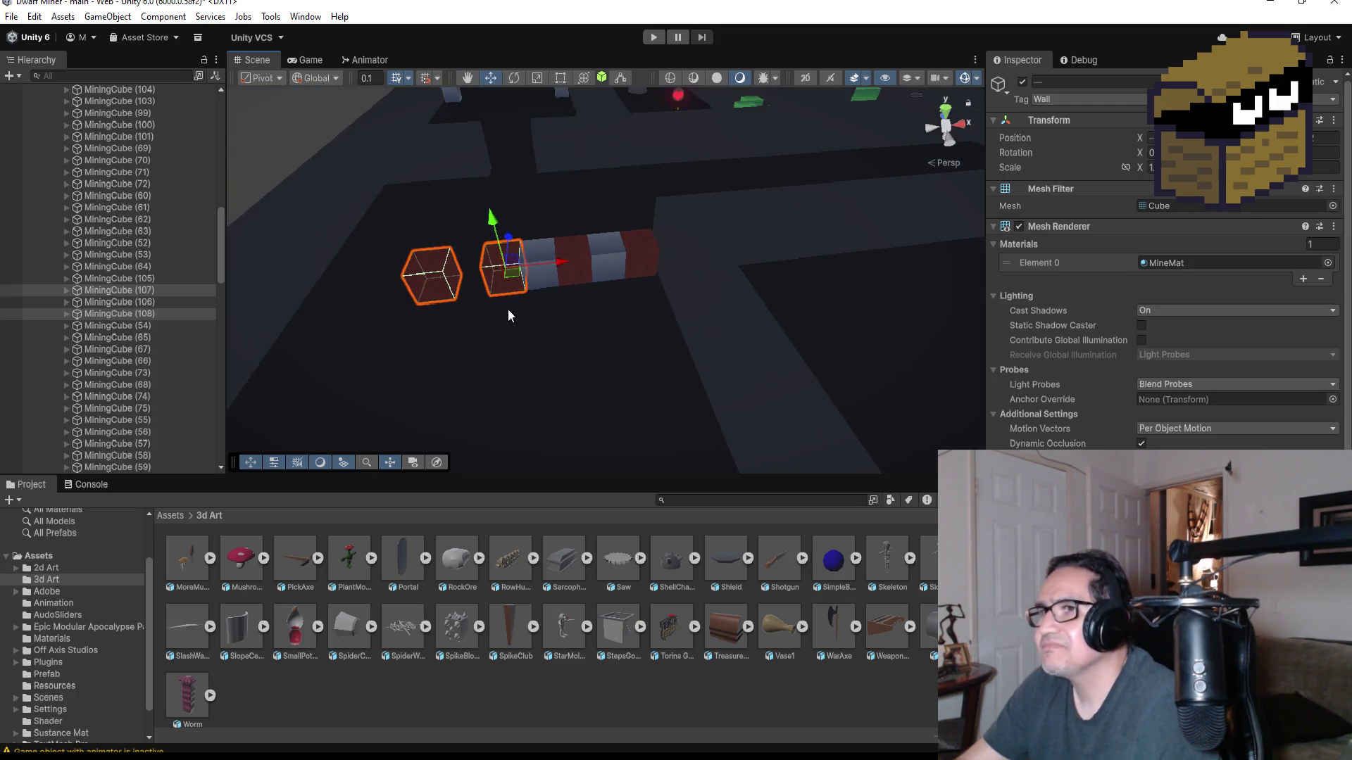
pyautogui.click(947, 112)
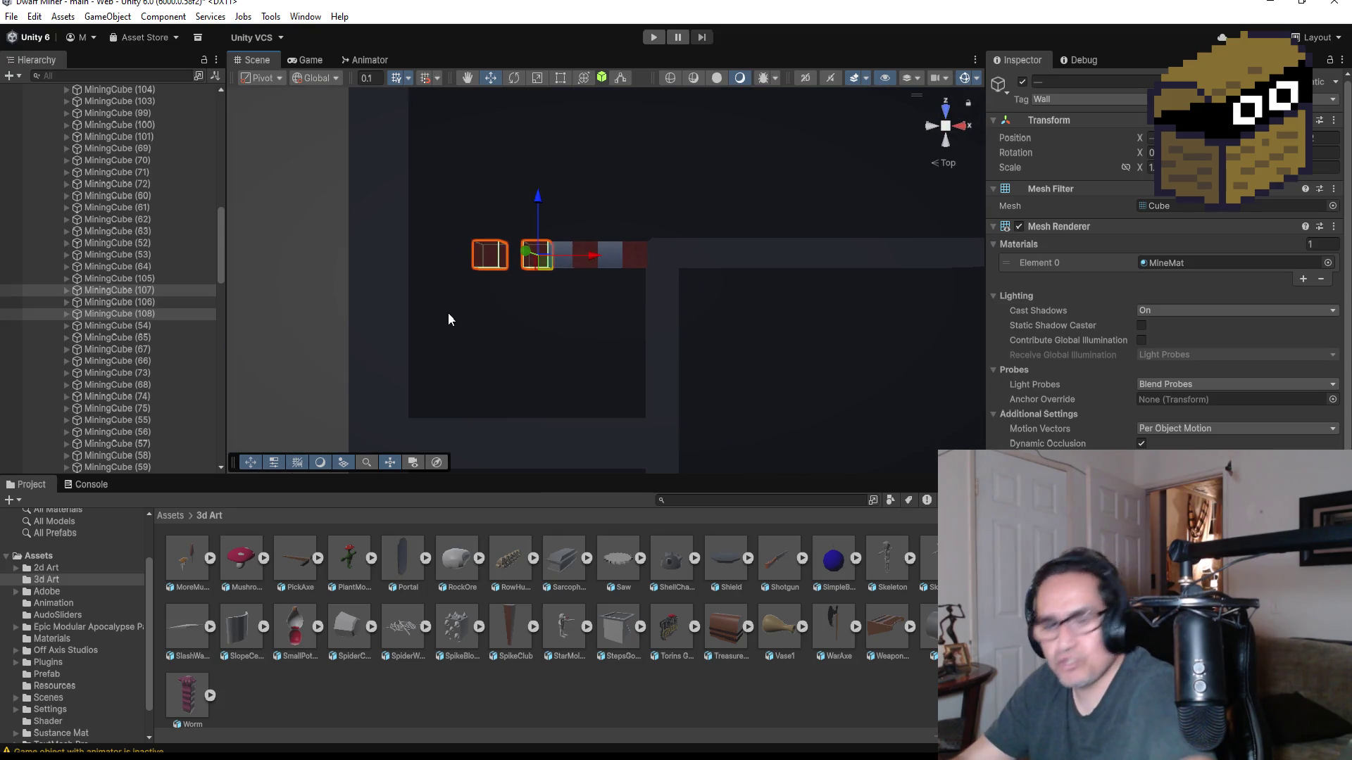
# - Duplicate the red pair again, slide it left, then delete MiningCube (109) and (110)
pyautogui.hotkey('ctrl', 'd')
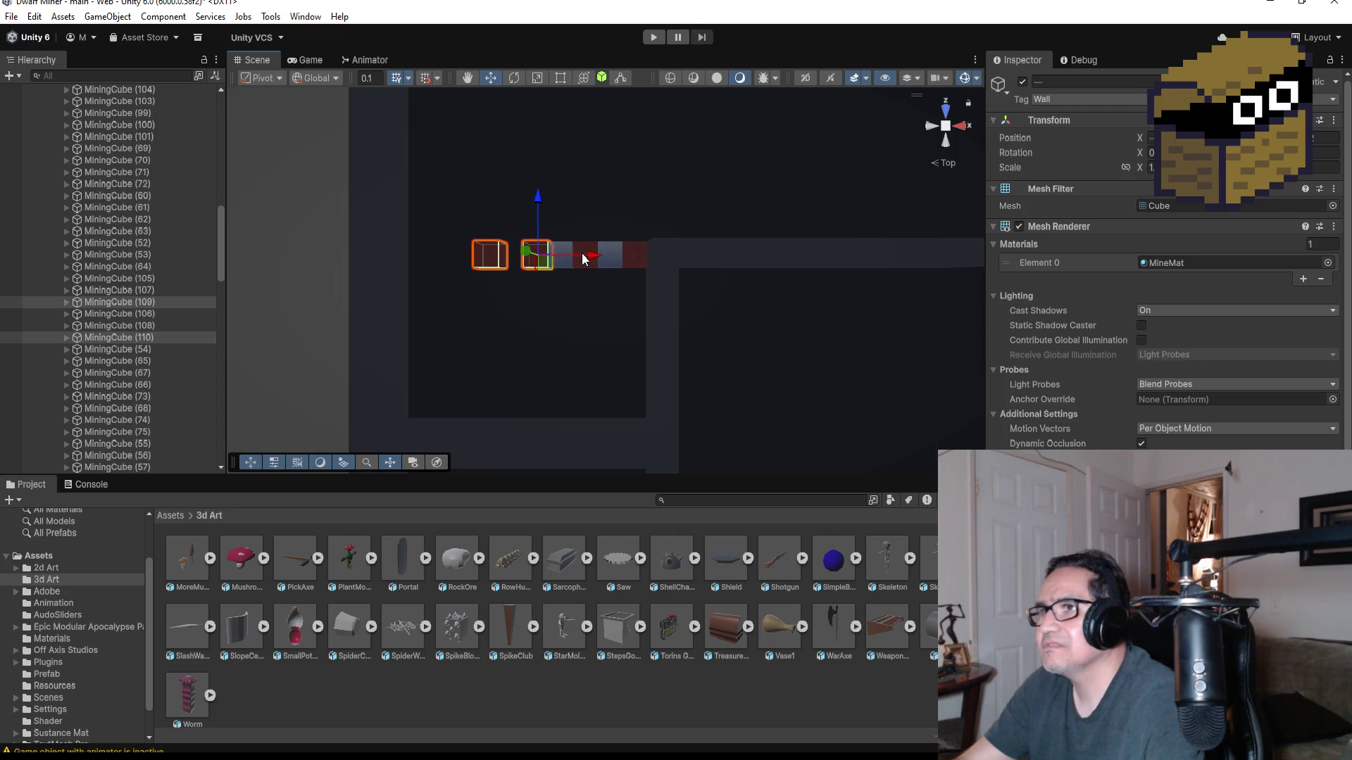
pyautogui.moveTo(590, 266); pyautogui.dragTo(485, 262)
pyautogui.scroll(1, 467, 268)
pyautogui.press('f')
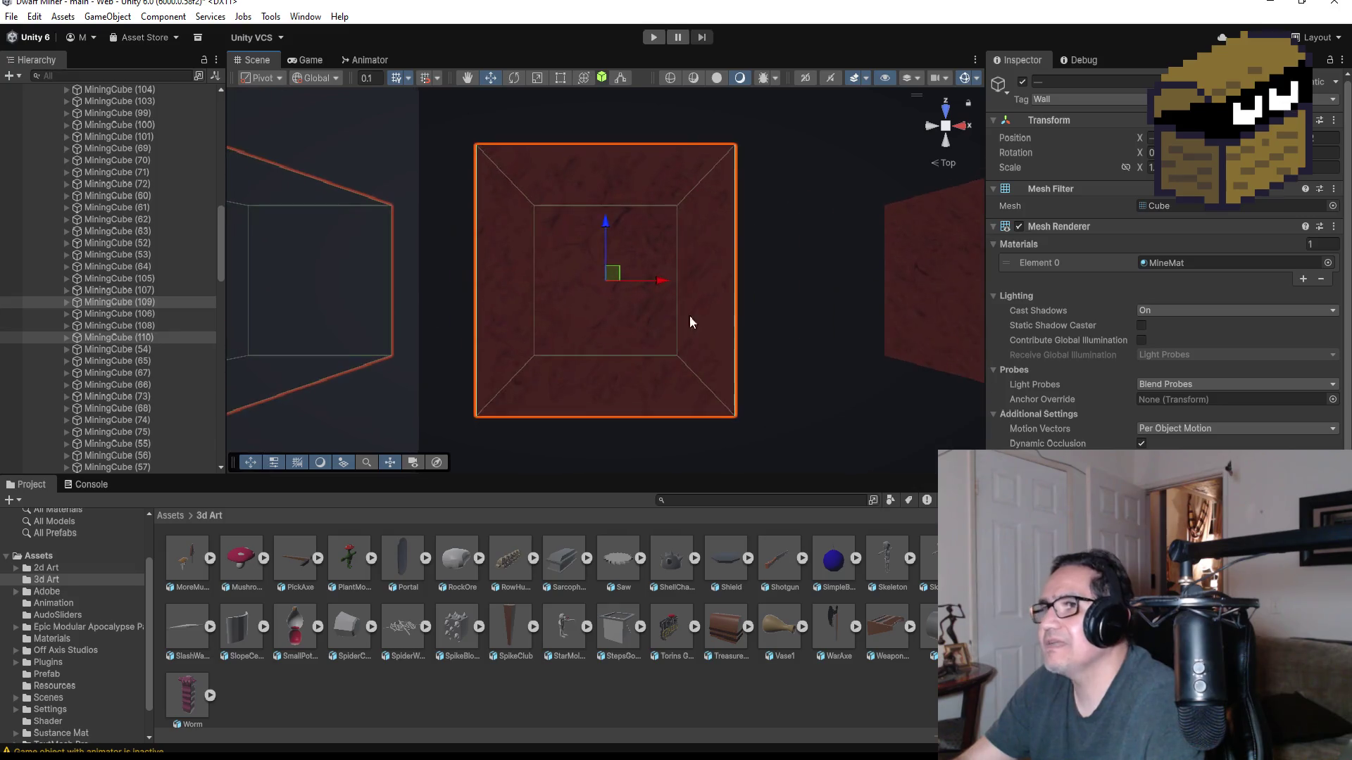
pyautogui.scroll(-2, 705, 304)
pyautogui.press('Left')
pyautogui.press('Left')
pyautogui.press('Left')
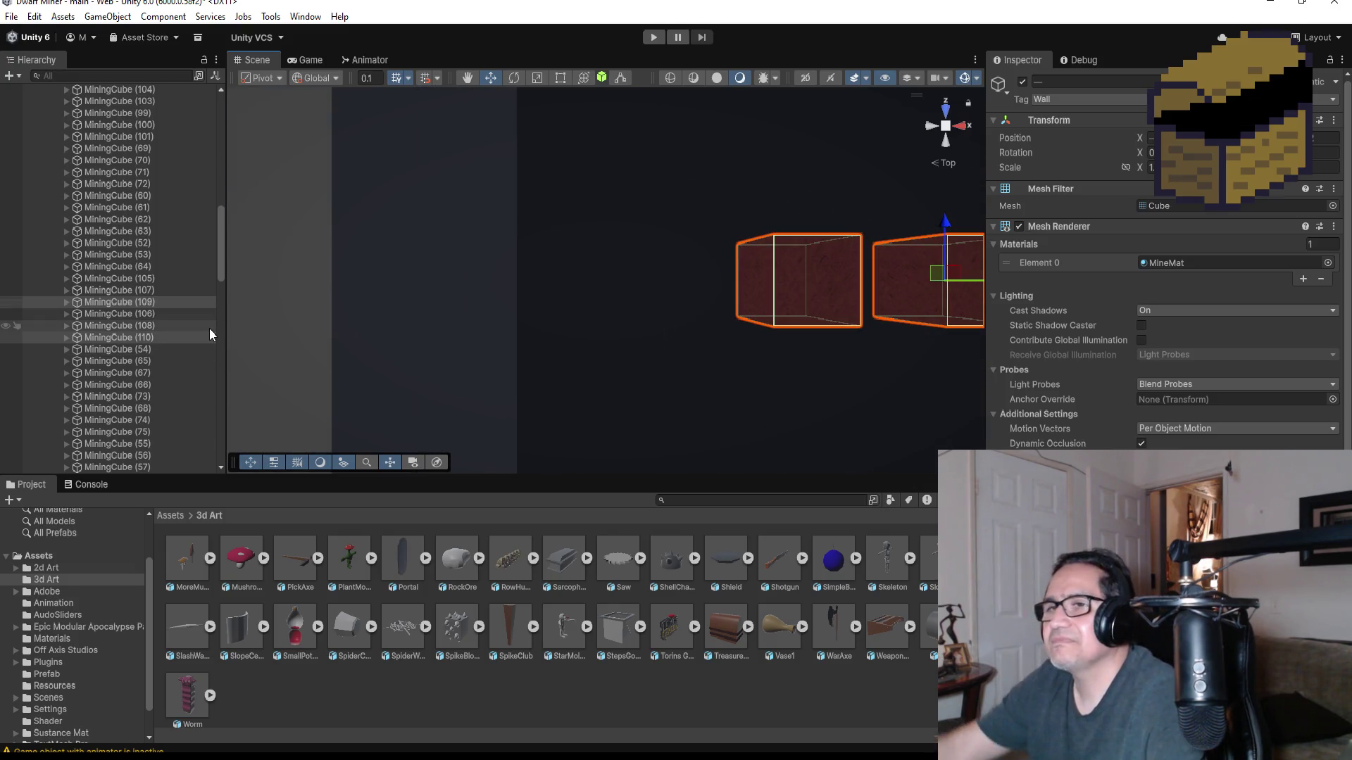
pyautogui.press('Delete')
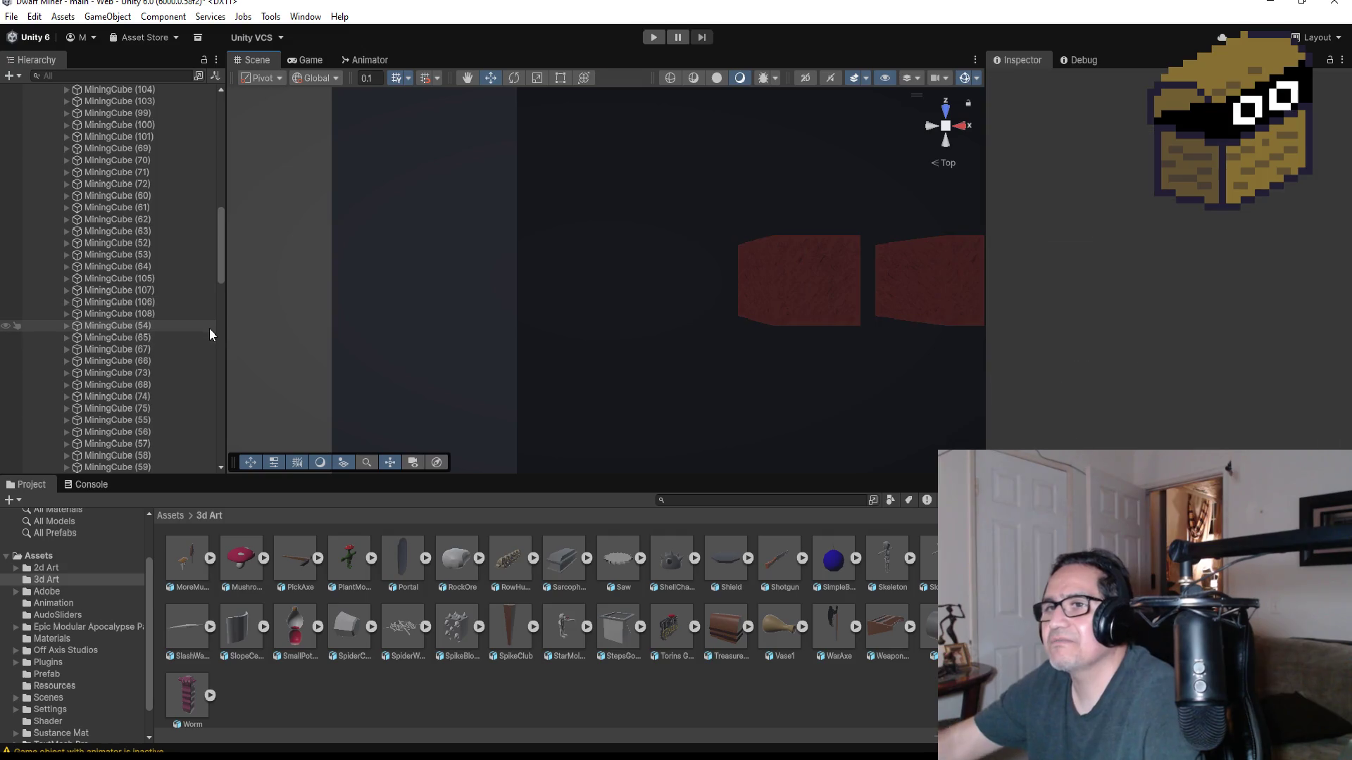
pyautogui.scroll(-2, 707, 260)
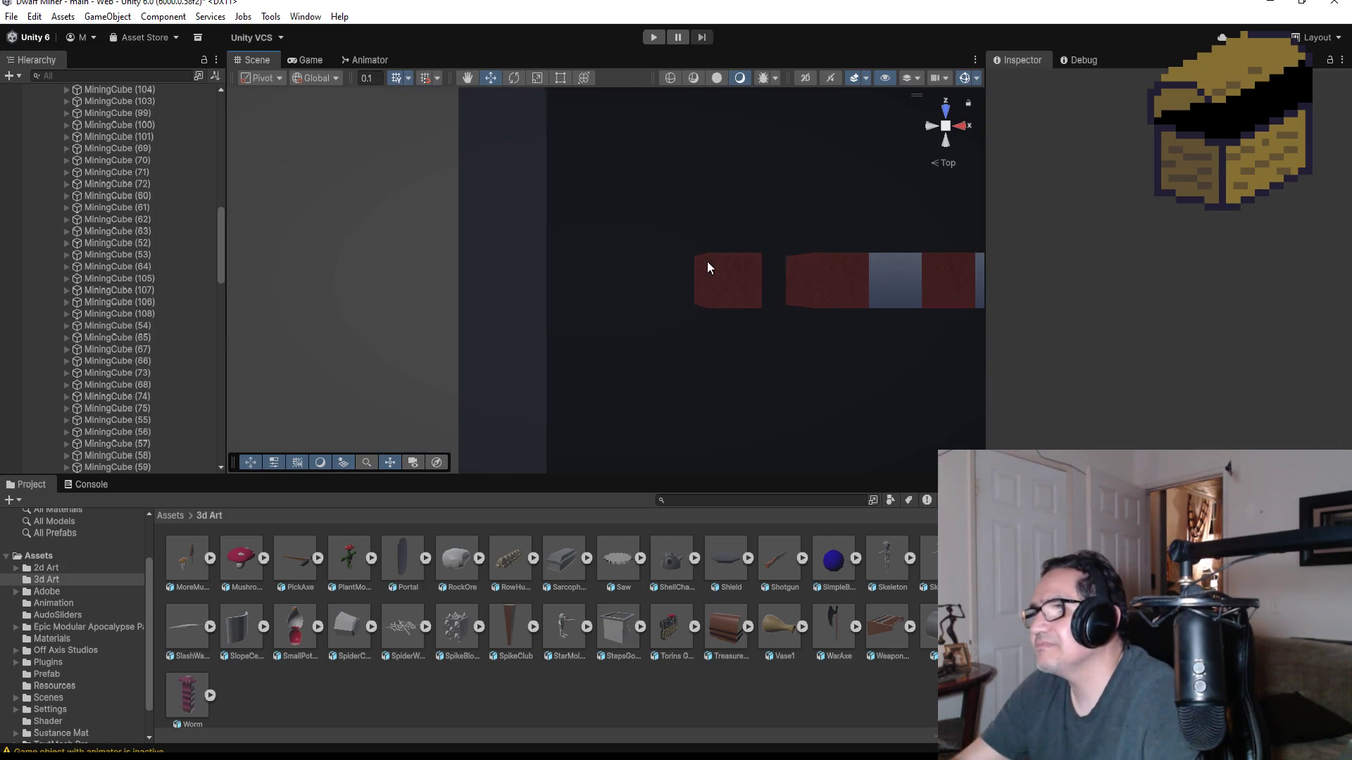
pyautogui.click(739, 285)
# - Duplicate MiningHardCube (38) and (39) into (40) and (41), vertex-snapping them flush in the row
pyautogui.click(896, 278)
pyautogui.scroll(-2, 892, 297)
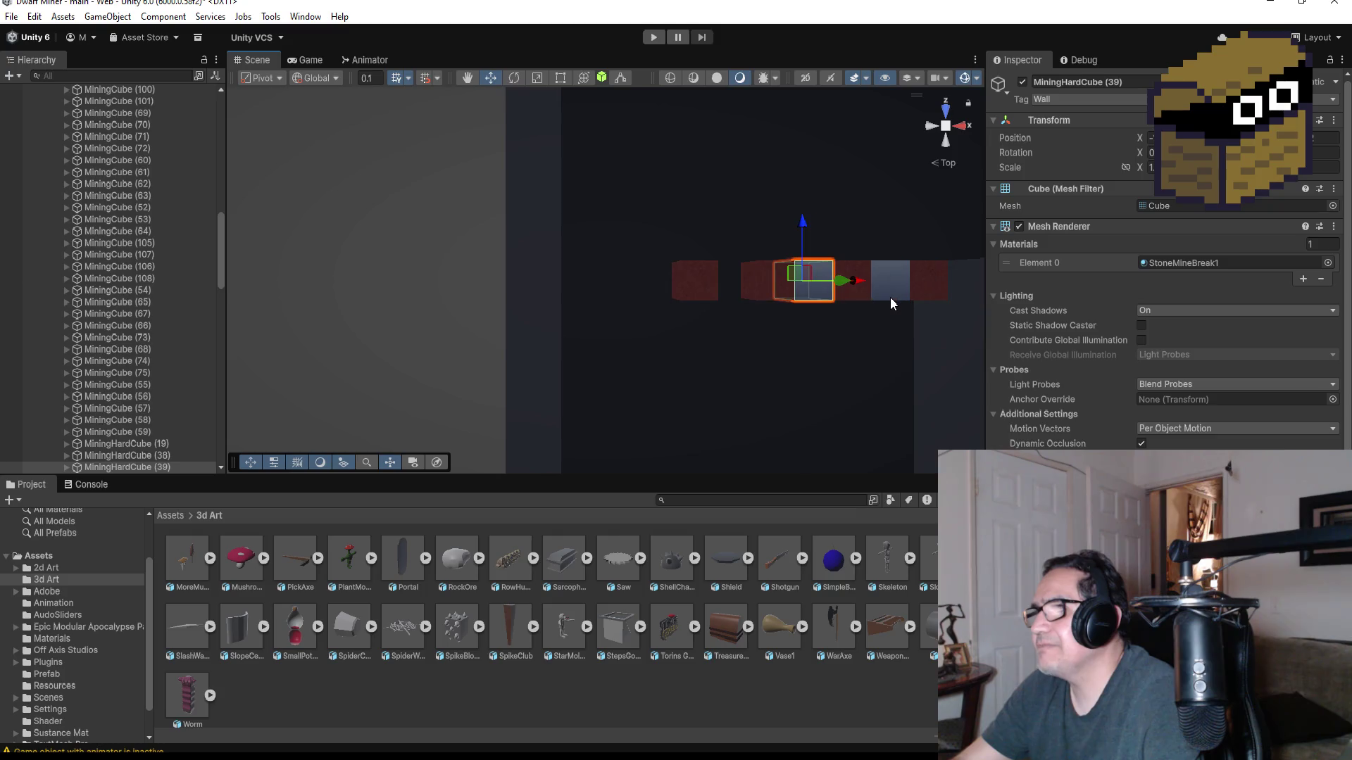
pyautogui.keyDown('shift'); pyautogui.click(888, 289); pyautogui.keyUp('shift')
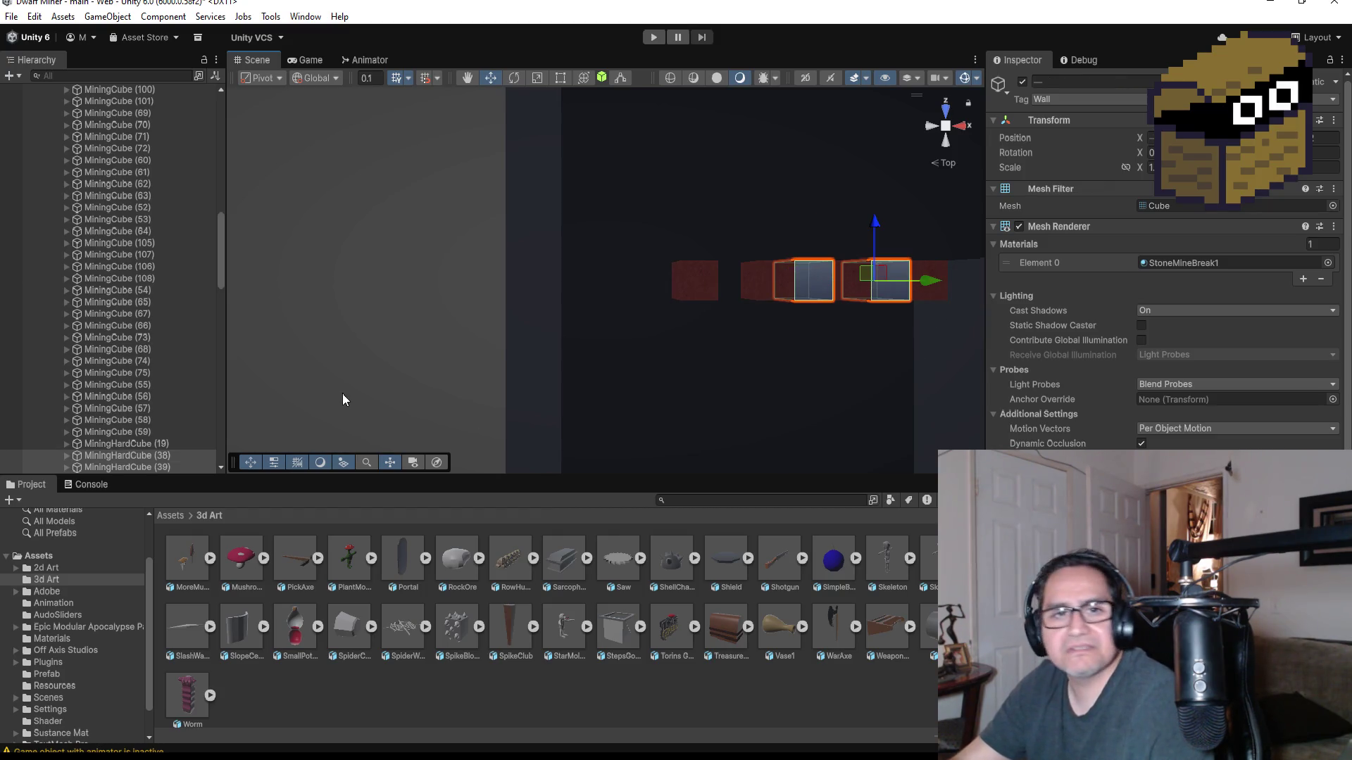
pyautogui.scroll(-3, 211, 364)
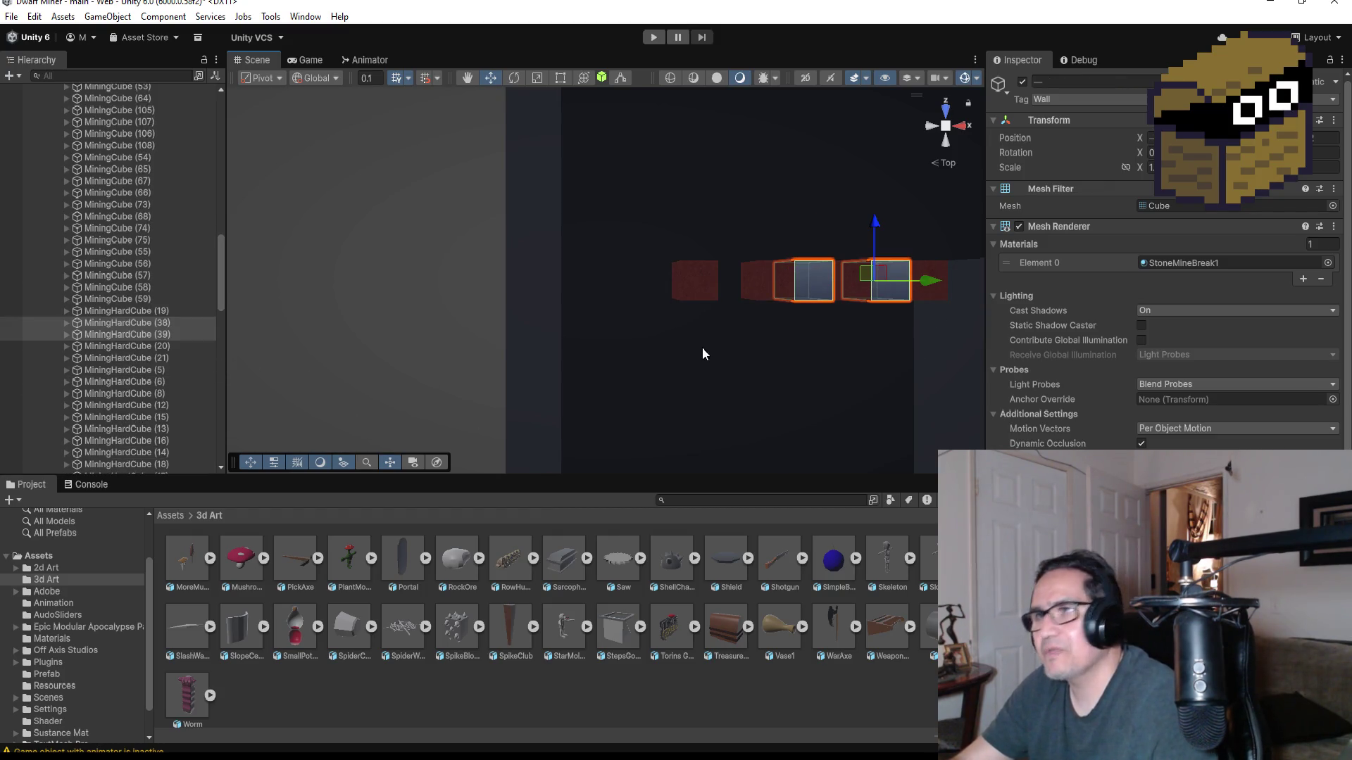
pyautogui.hotkey('ctrl', 'd')
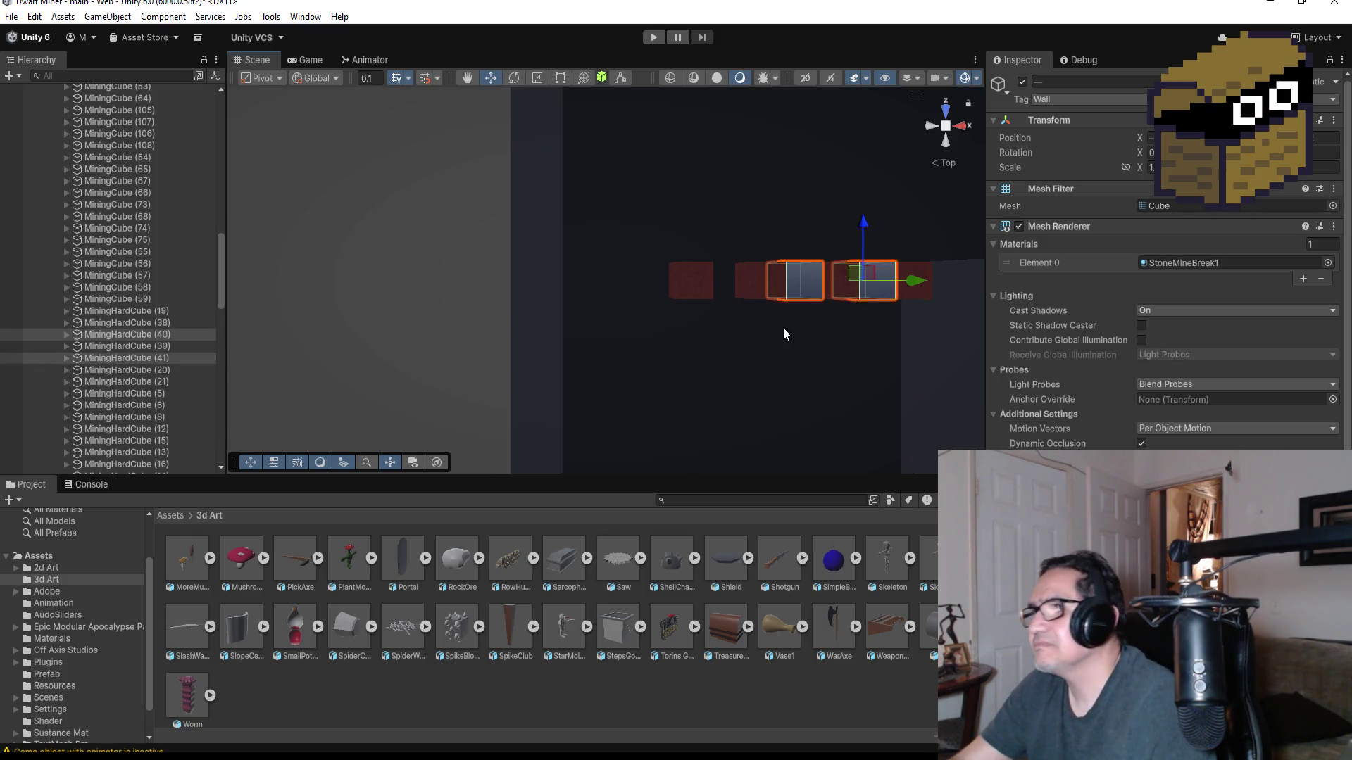
pyautogui.moveTo(885, 280); pyautogui.dragTo(772, 292)
pyautogui.scroll(5, 801, 342)
pyautogui.moveTo(809, 335)
pyautogui.mouseDown()
pyautogui.moveTo(717, 407)
pyautogui.moveTo(679, 196)
pyautogui.mouseUp()
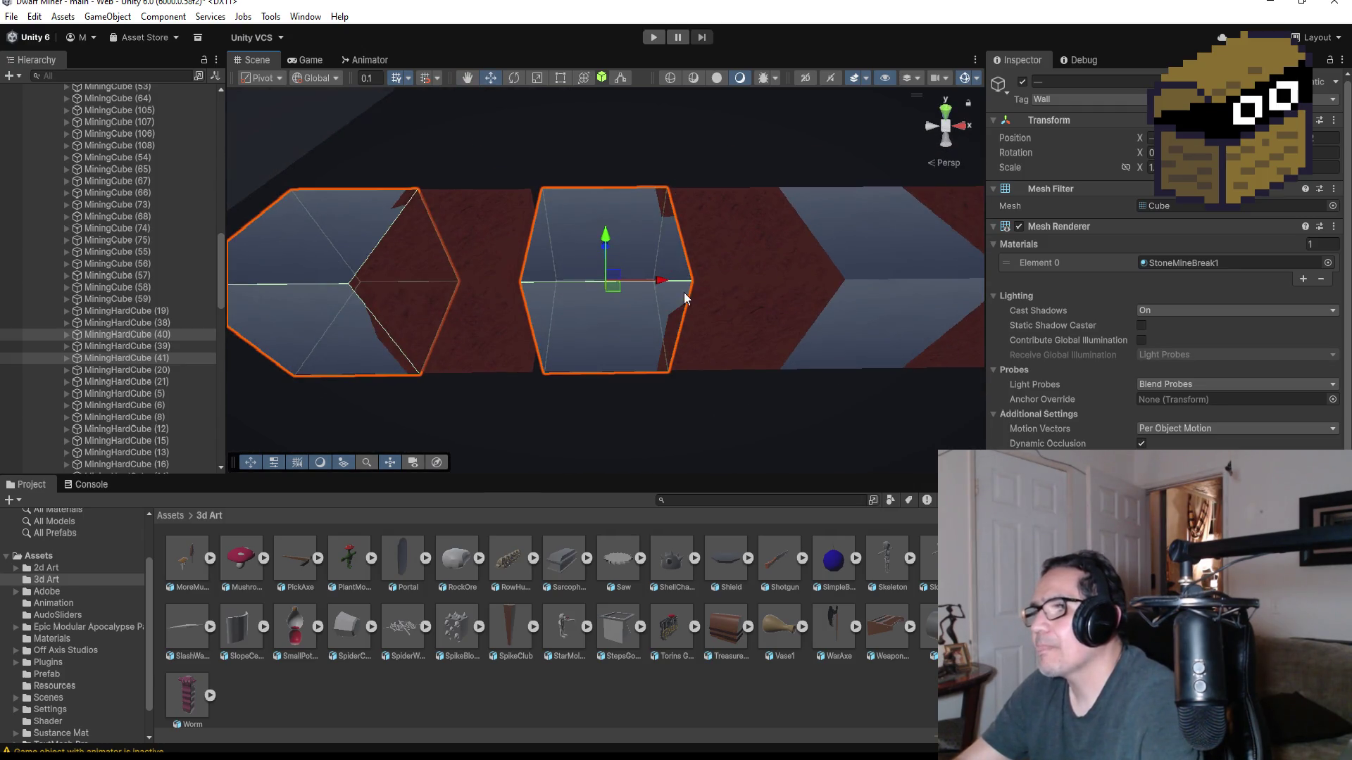
pyautogui.moveTo(659, 280); pyautogui.dragTo(630, 281)
pyautogui.press('v')
pyautogui.moveTo(637, 375); pyautogui.dragTo(649, 374)
pyautogui.scroll(-5, 603, 401)
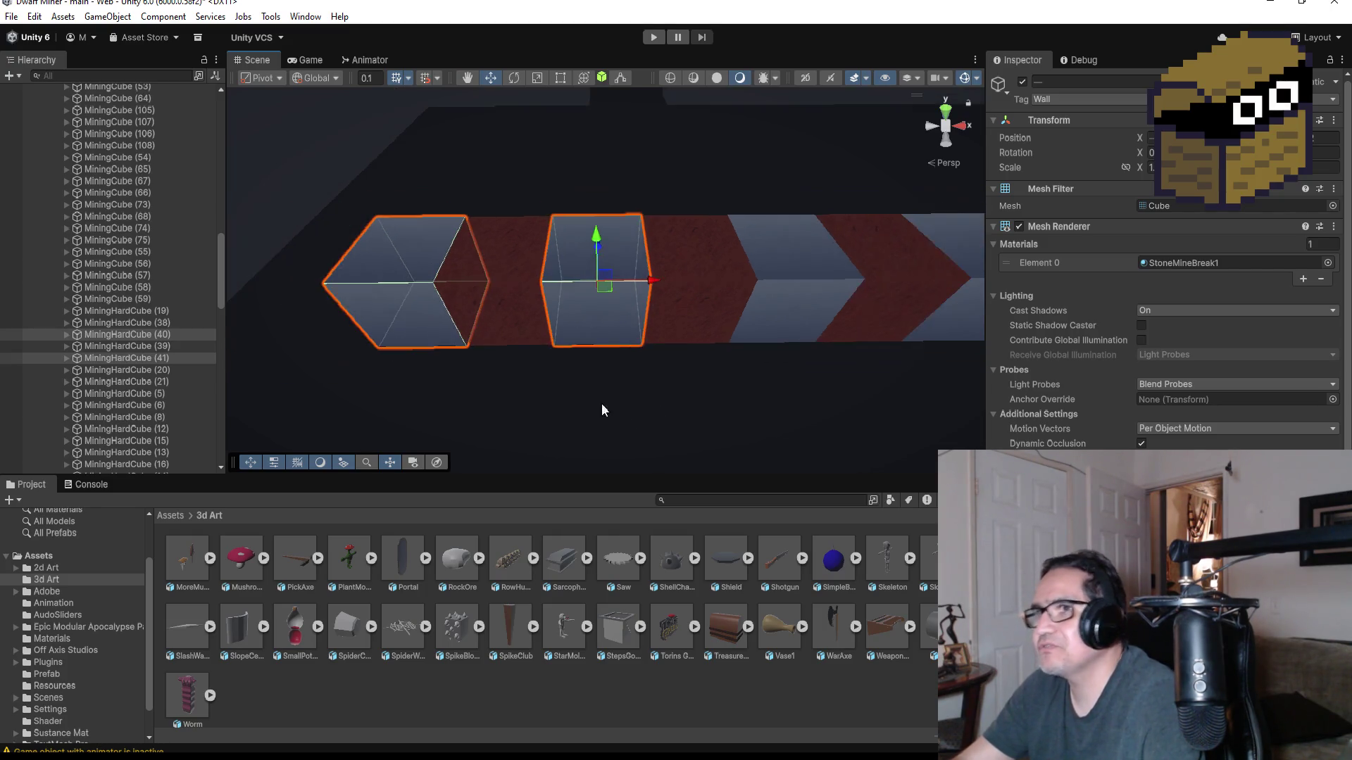
# - In top-down view, duplicate the red mining cube and place the copy at the row's left end
pyautogui.click(542, 276)
pyautogui.click(946, 111)
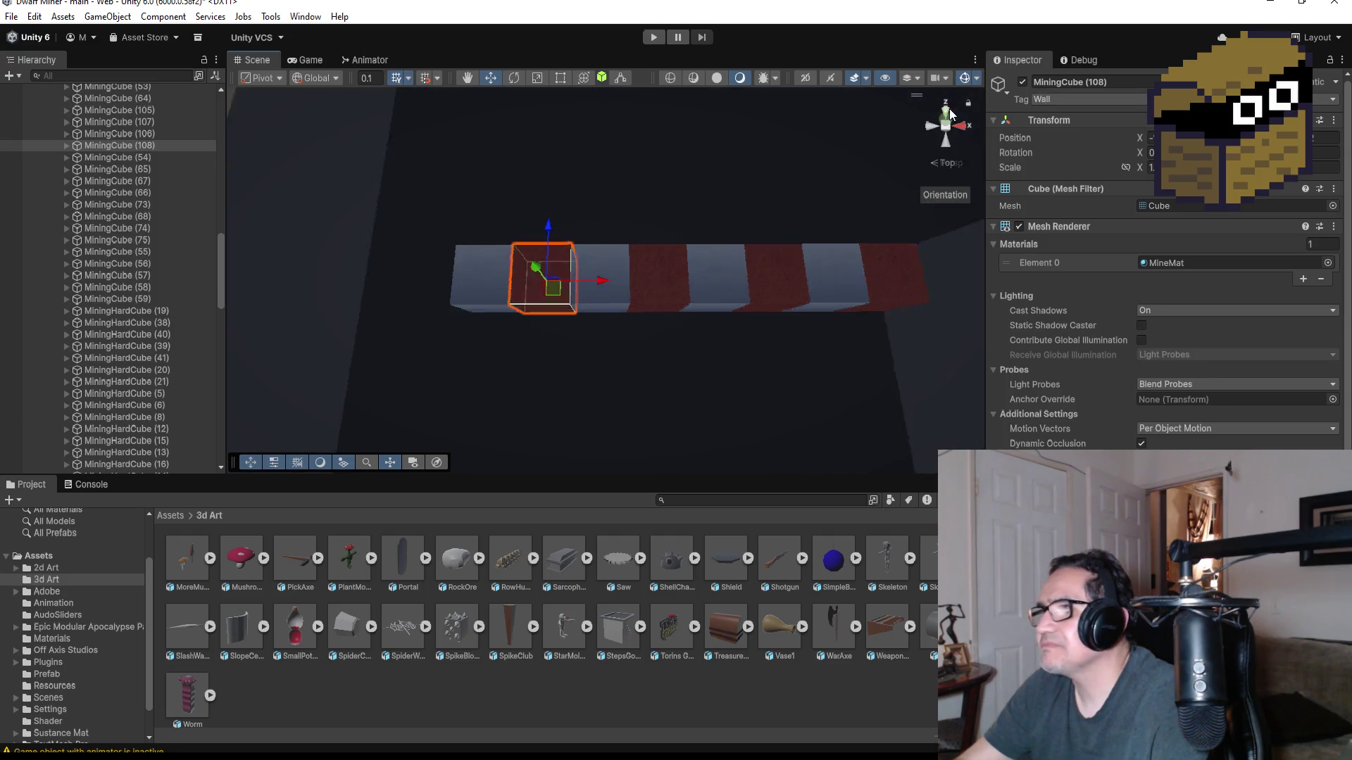
pyautogui.hotkey('ctrl', 'd')
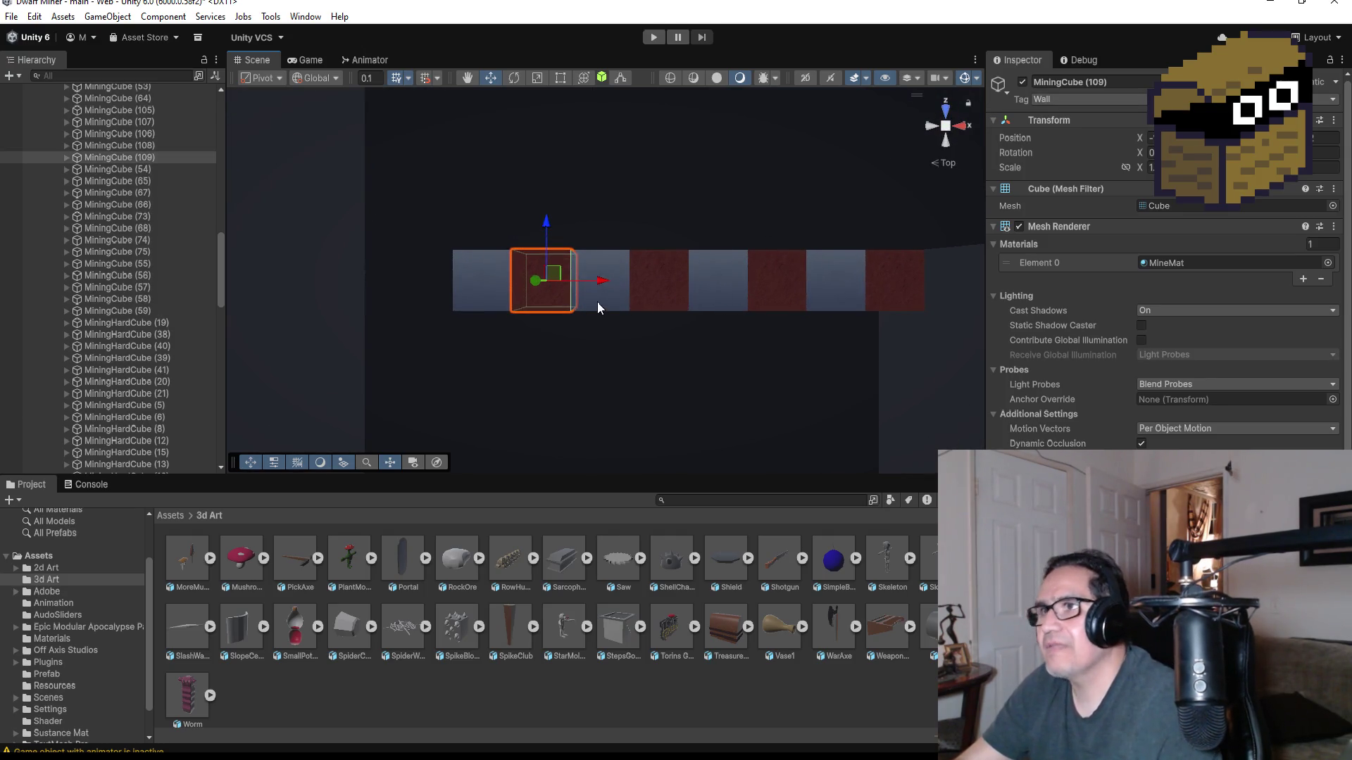
pyautogui.moveTo(598, 281); pyautogui.dragTo(469, 280)
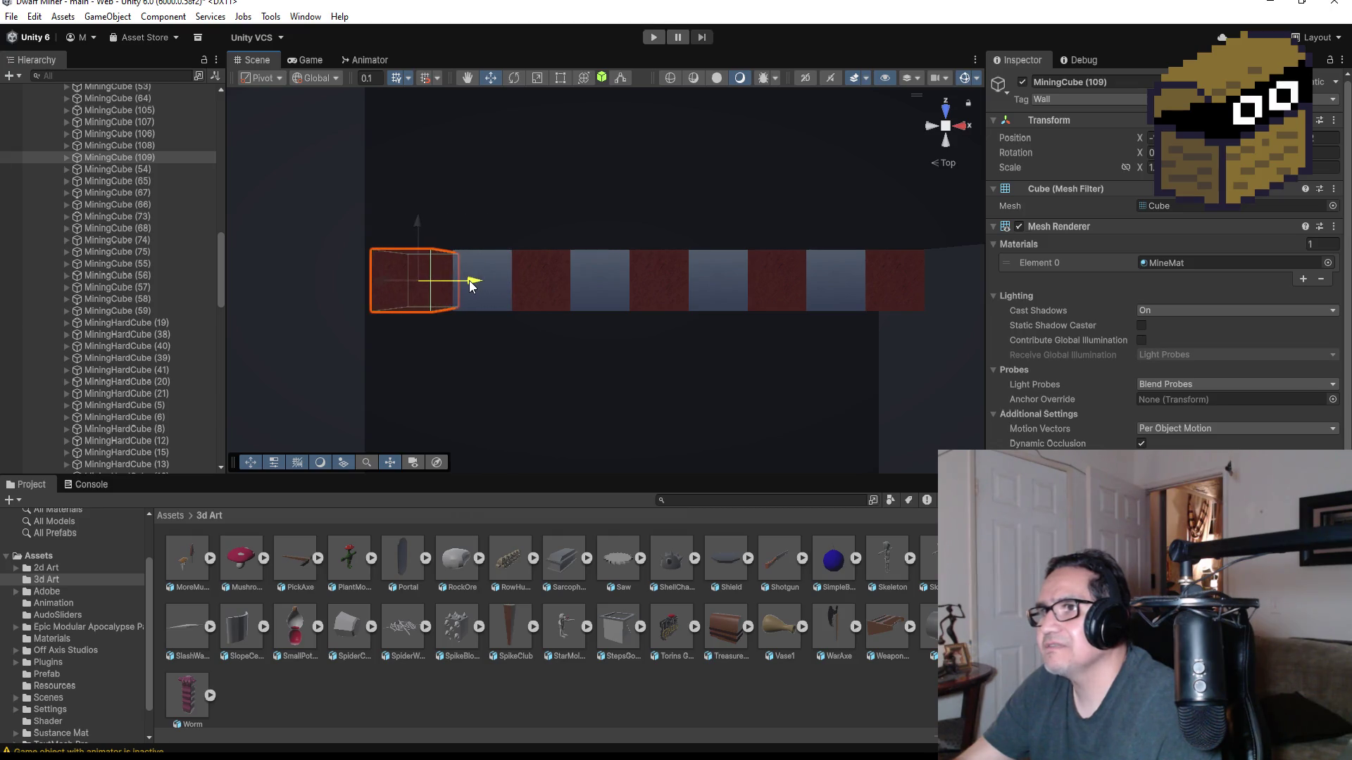
pyautogui.scroll(-2, 526, 339)
pyautogui.scroll(-2, 564, 344)
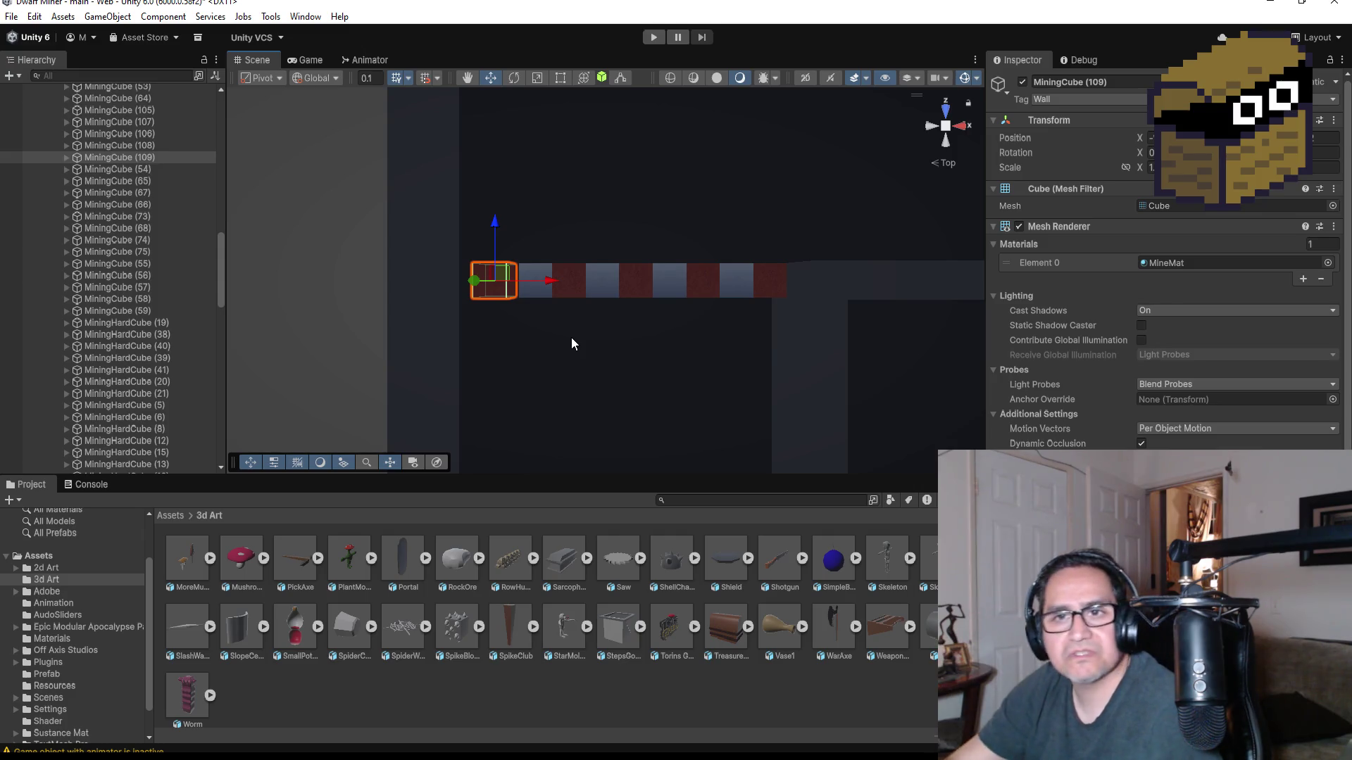
pyautogui.scroll(2, 543, 319)
pyautogui.moveTo(522, 344)
pyautogui.mouseDown()
pyautogui.moveTo(486, 324)
pyautogui.moveTo(449, 341)
pyautogui.moveTo(495, 358)
pyautogui.mouseUp()
# - Duplicate the neighbouring hard cube and place MiningHardCube (42) beyond it at the row's end
pyautogui.click(530, 270)
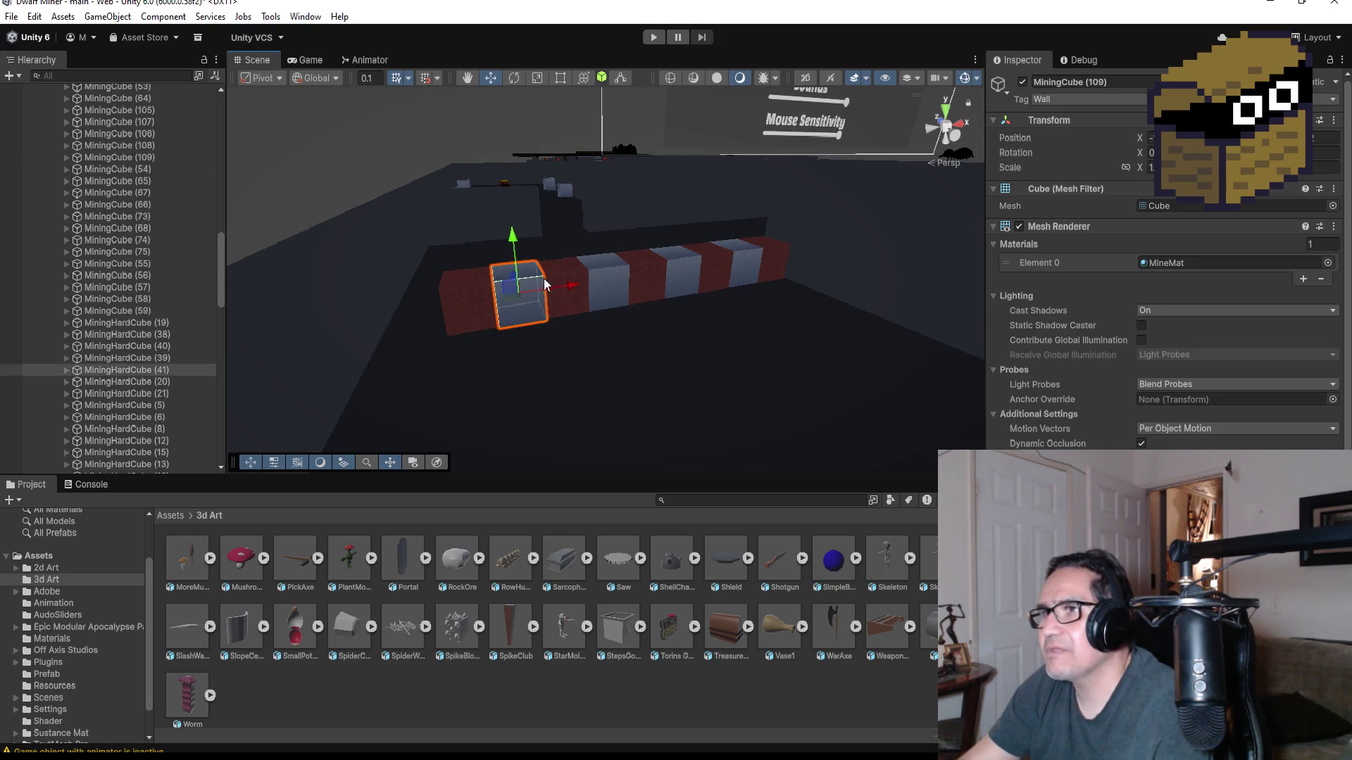
pyautogui.hotkey('ctrl', 'd')
pyautogui.moveTo(573, 285)
pyautogui.mouseDown()
pyautogui.moveTo(431, 298)
pyautogui.moveTo(449, 324)
pyautogui.mouseUp()
pyautogui.scroll(2, 422, 345)
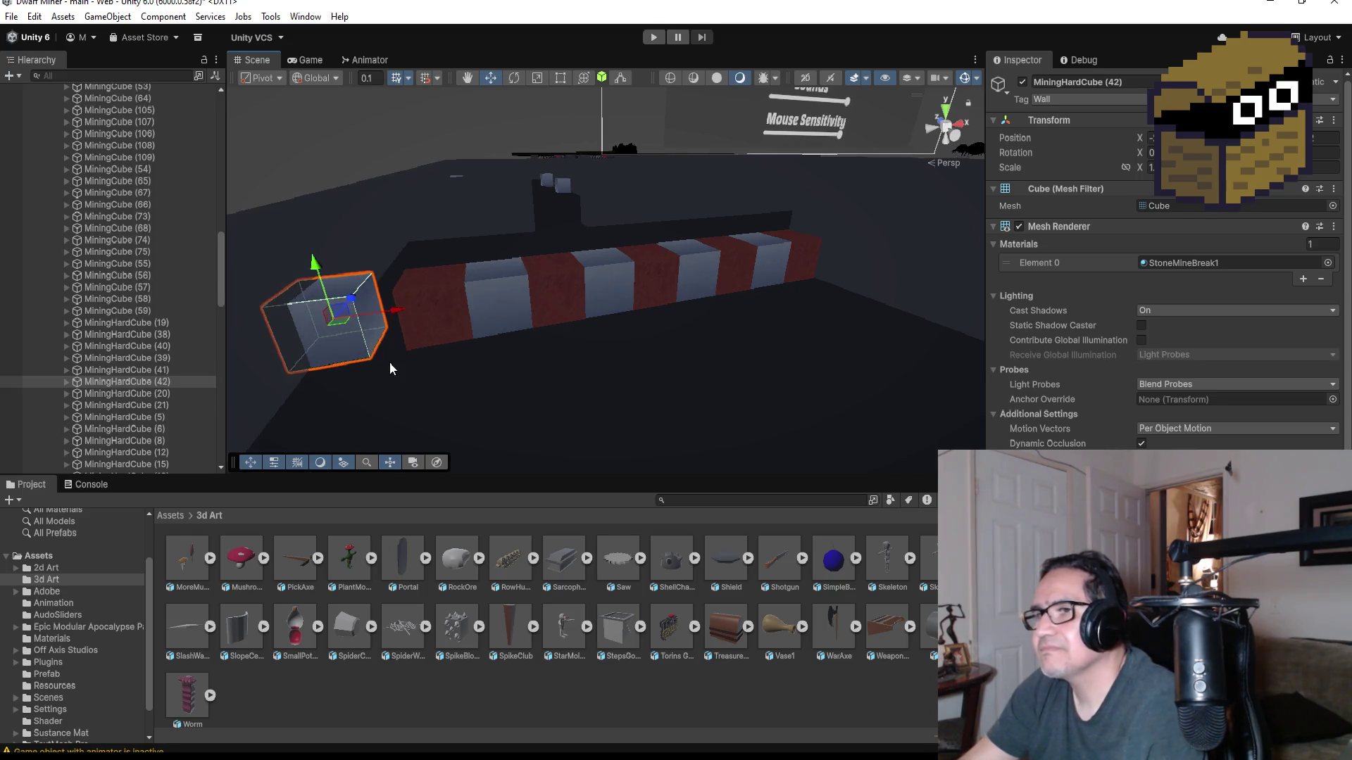
pyautogui.scroll(-5, 355, 365)
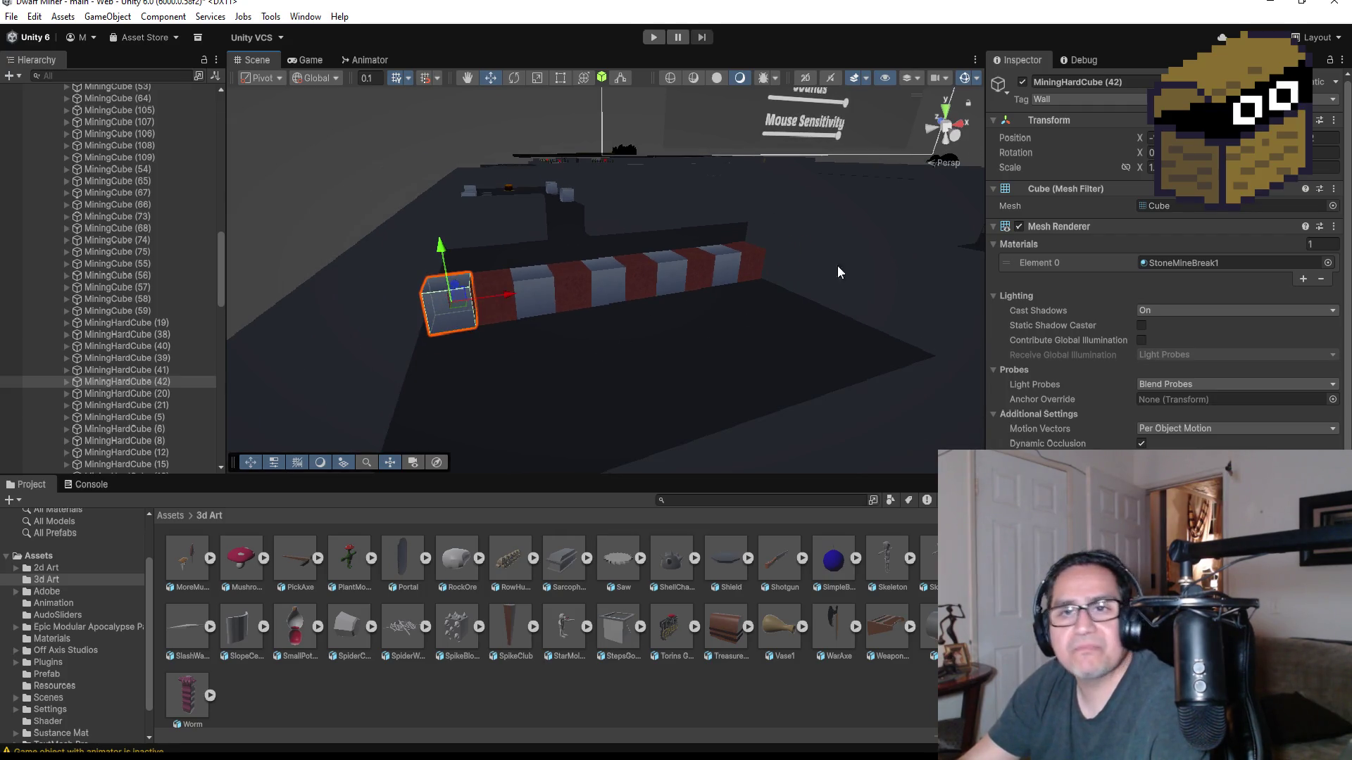
pyautogui.click(949, 109)
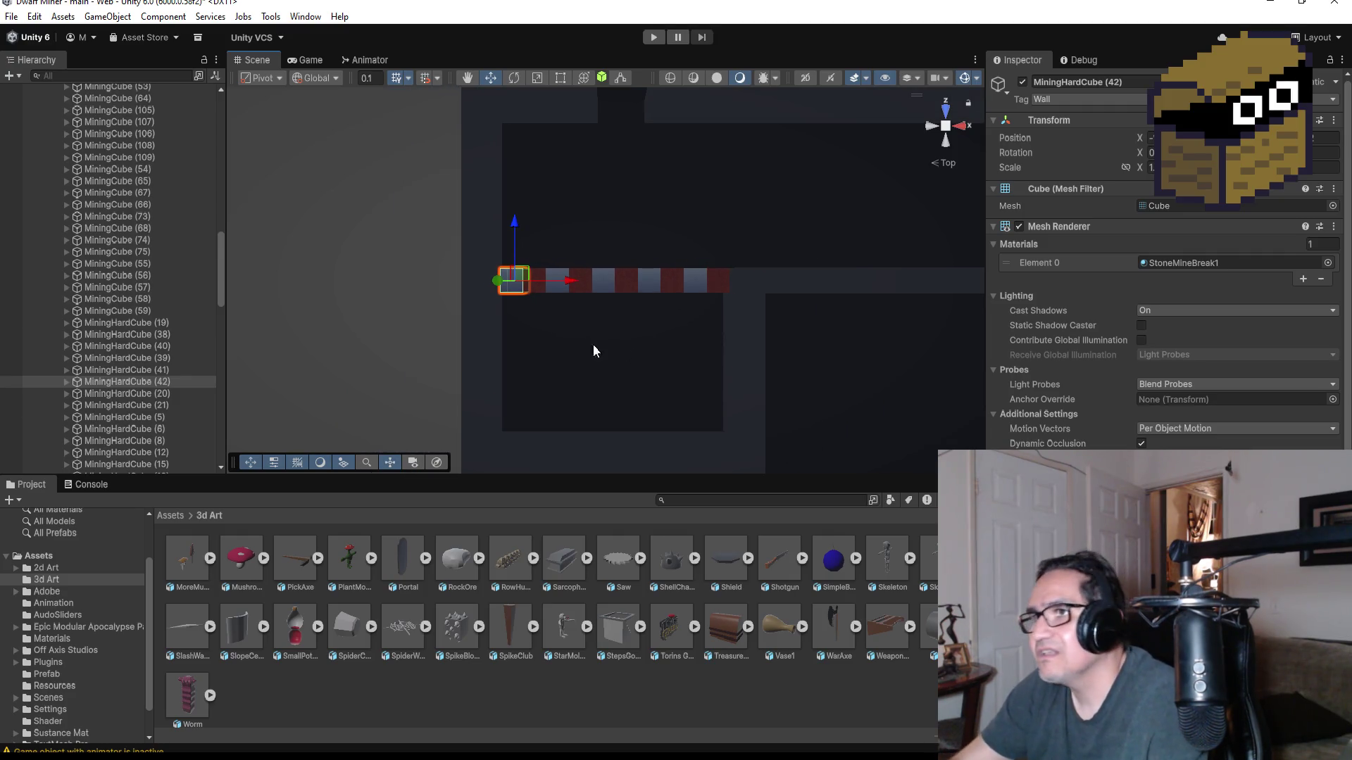
pyautogui.scroll(2, 623, 349)
pyautogui.moveTo(729, 395)
pyautogui.mouseDown()
pyautogui.moveTo(648, 371)
pyautogui.moveTo(902, 220)
pyautogui.moveTo(691, 359)
pyautogui.moveTo(823, 293)
pyautogui.moveTo(789, 318)
pyautogui.mouseUp()
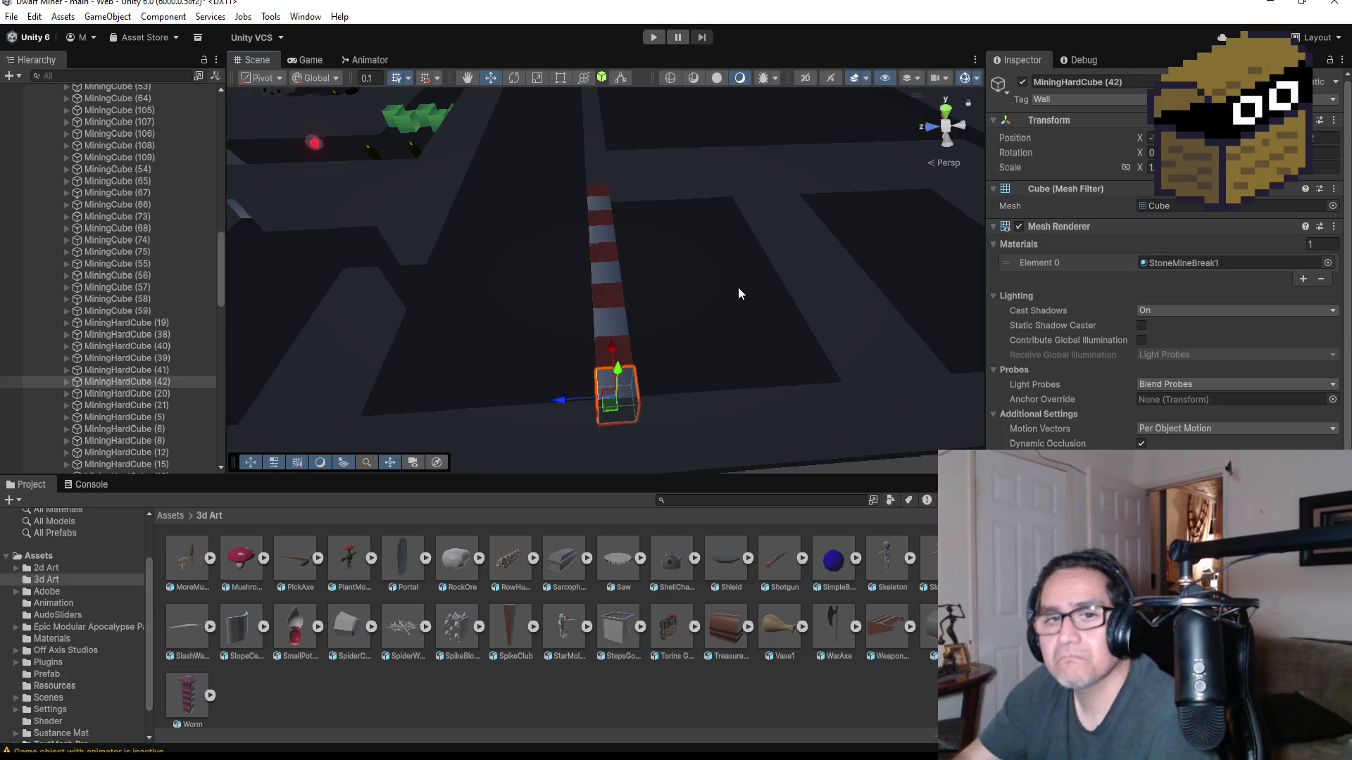
pyautogui.scroll(10, 142, 277)
pyautogui.scroll(10, 142, 277)
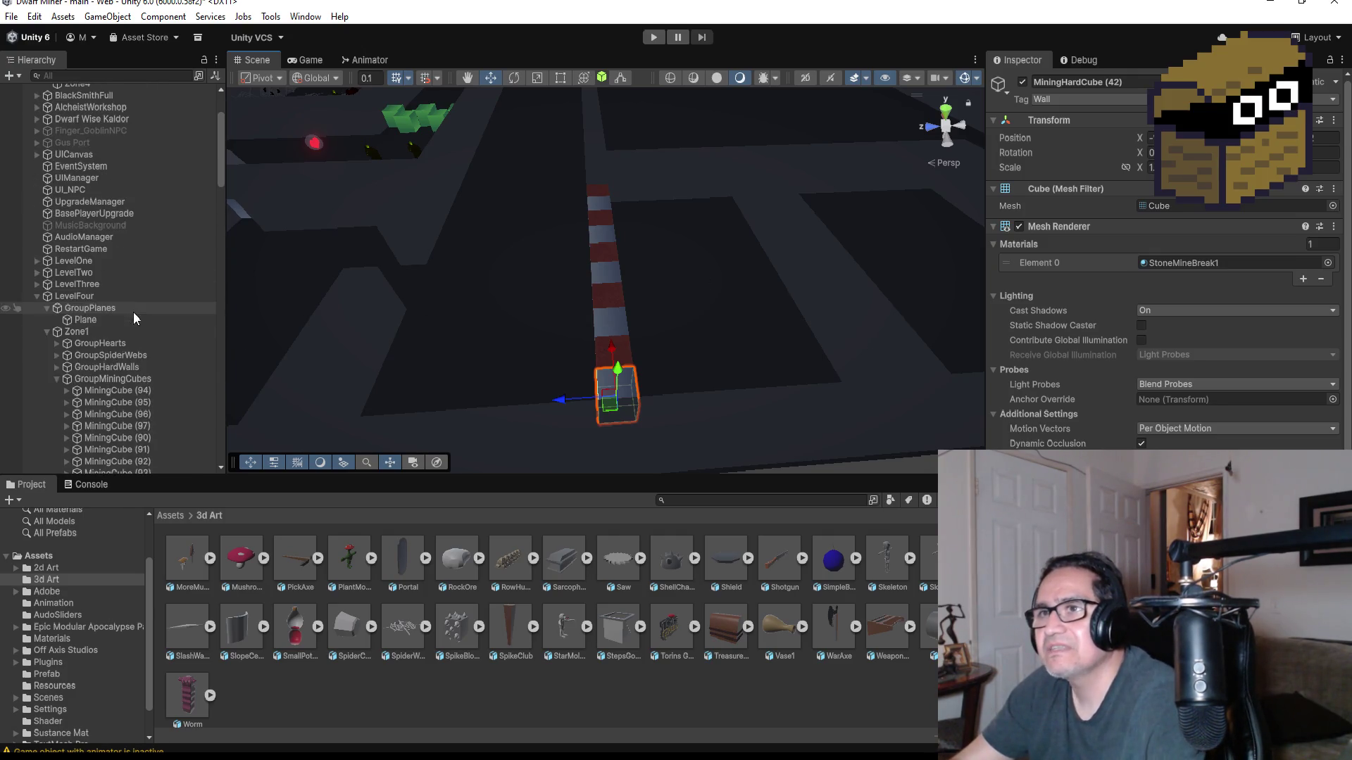
# - Collapse the GroupMiningCubes, GroupDivitor and GroupDecor groups in the Hierarchy
pyautogui.click(56, 378)
pyautogui.scroll(-5, 634, 324)
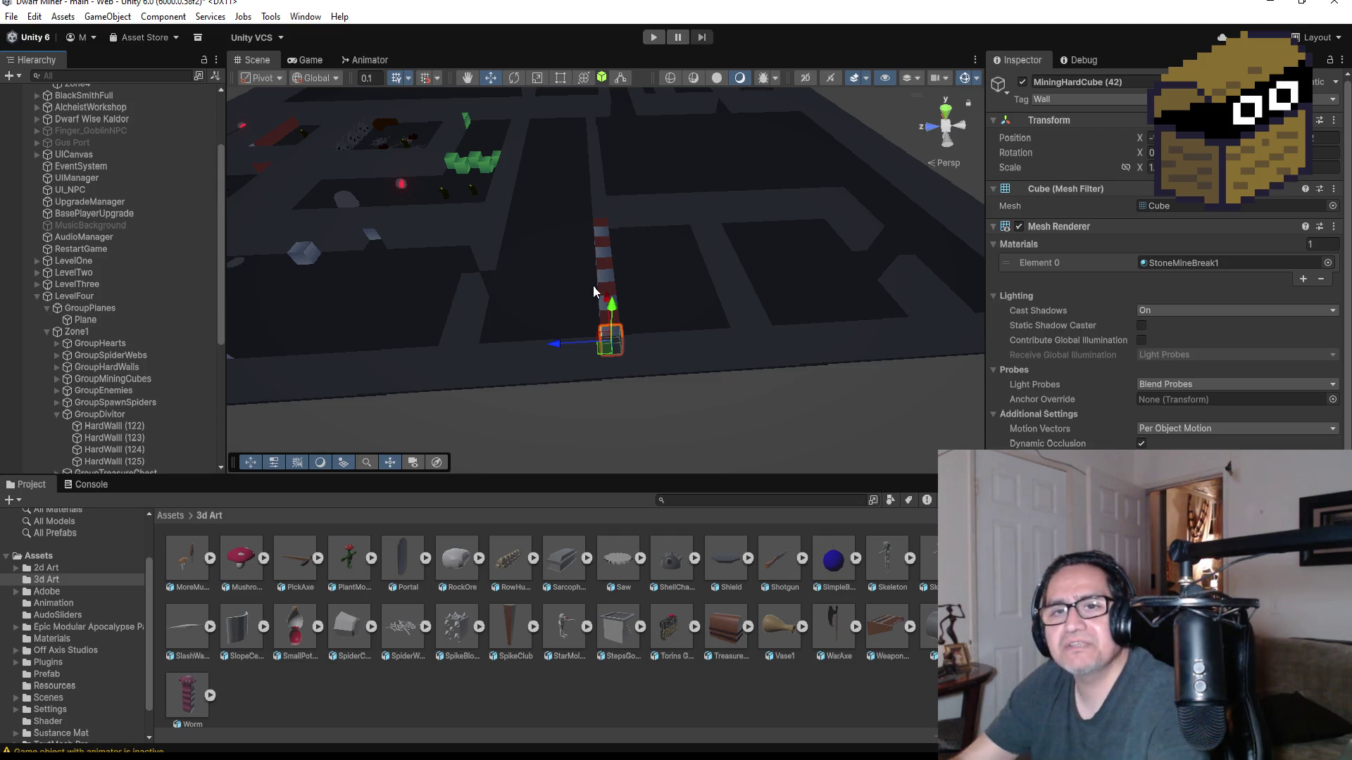
pyautogui.click(950, 120)
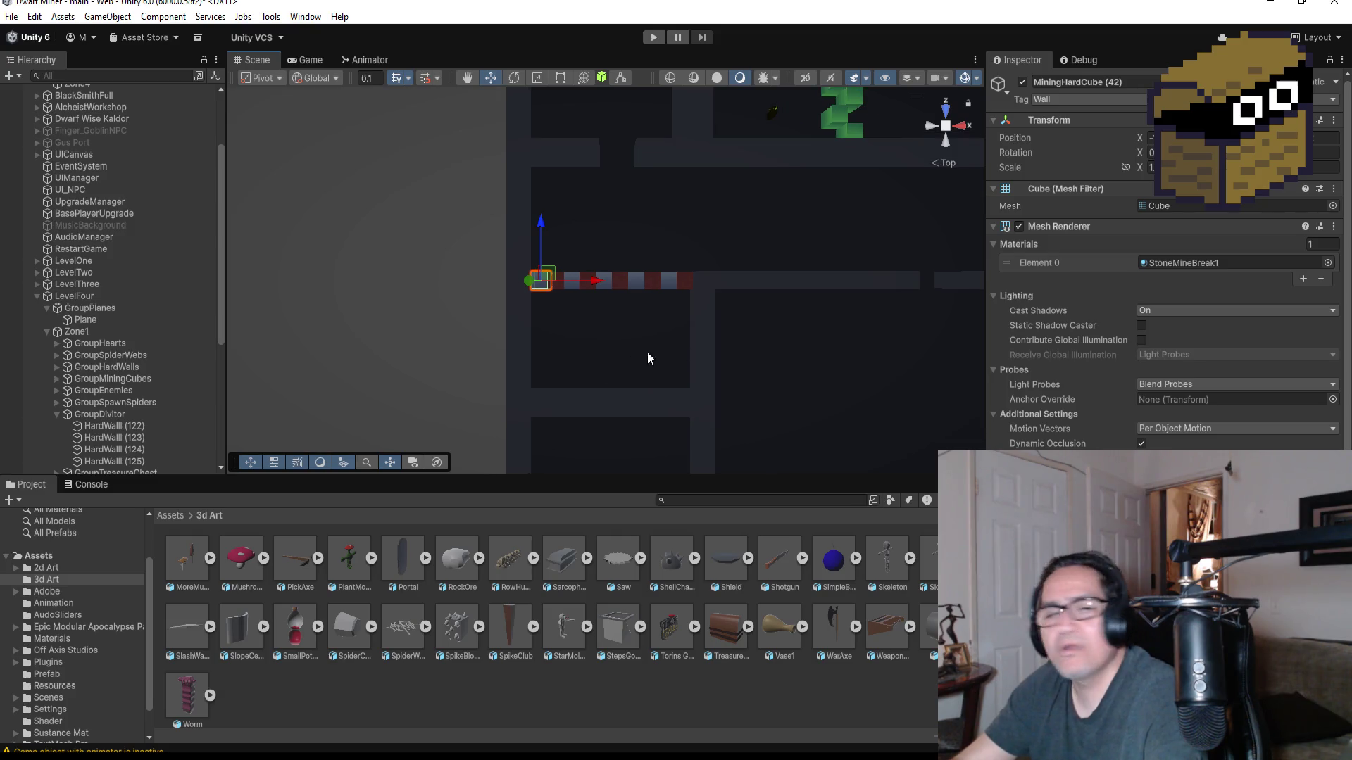
pyautogui.click(56, 415)
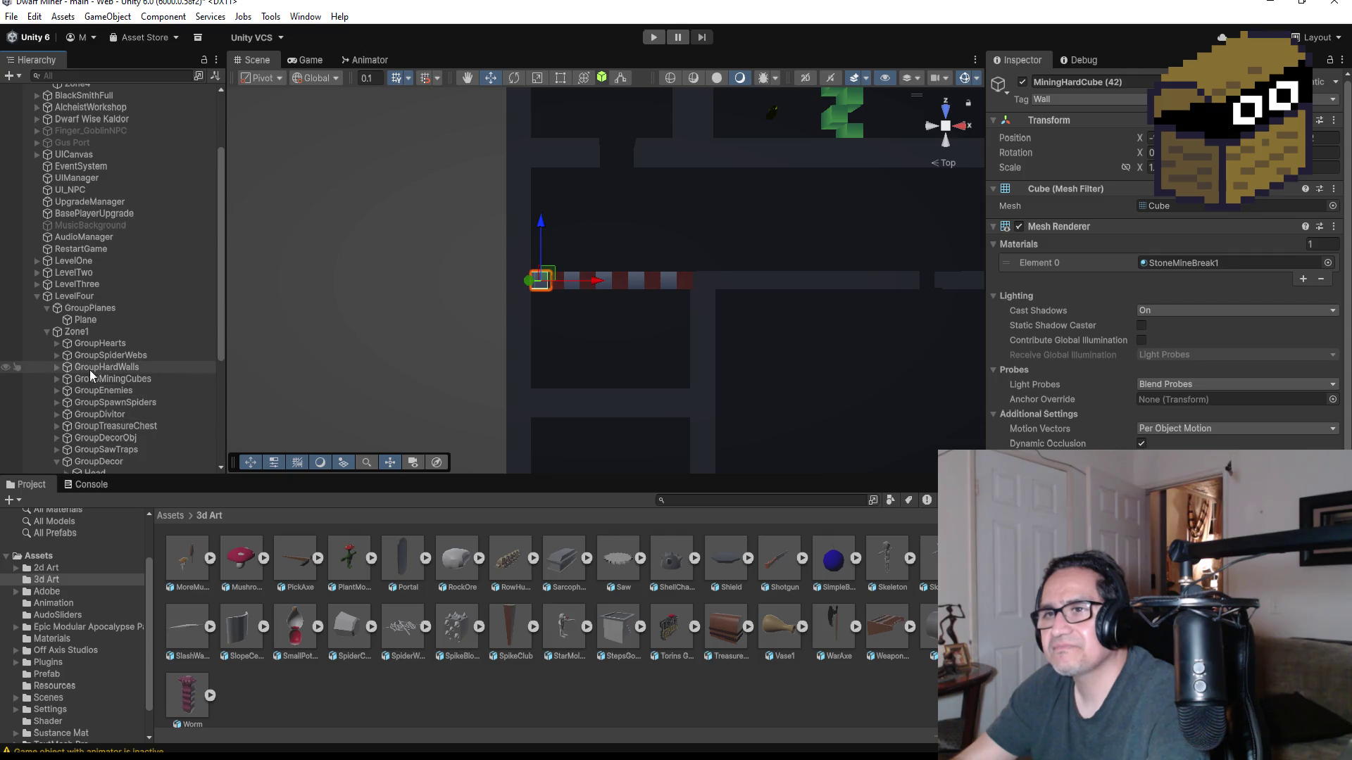
pyautogui.scroll(-3, 79, 361)
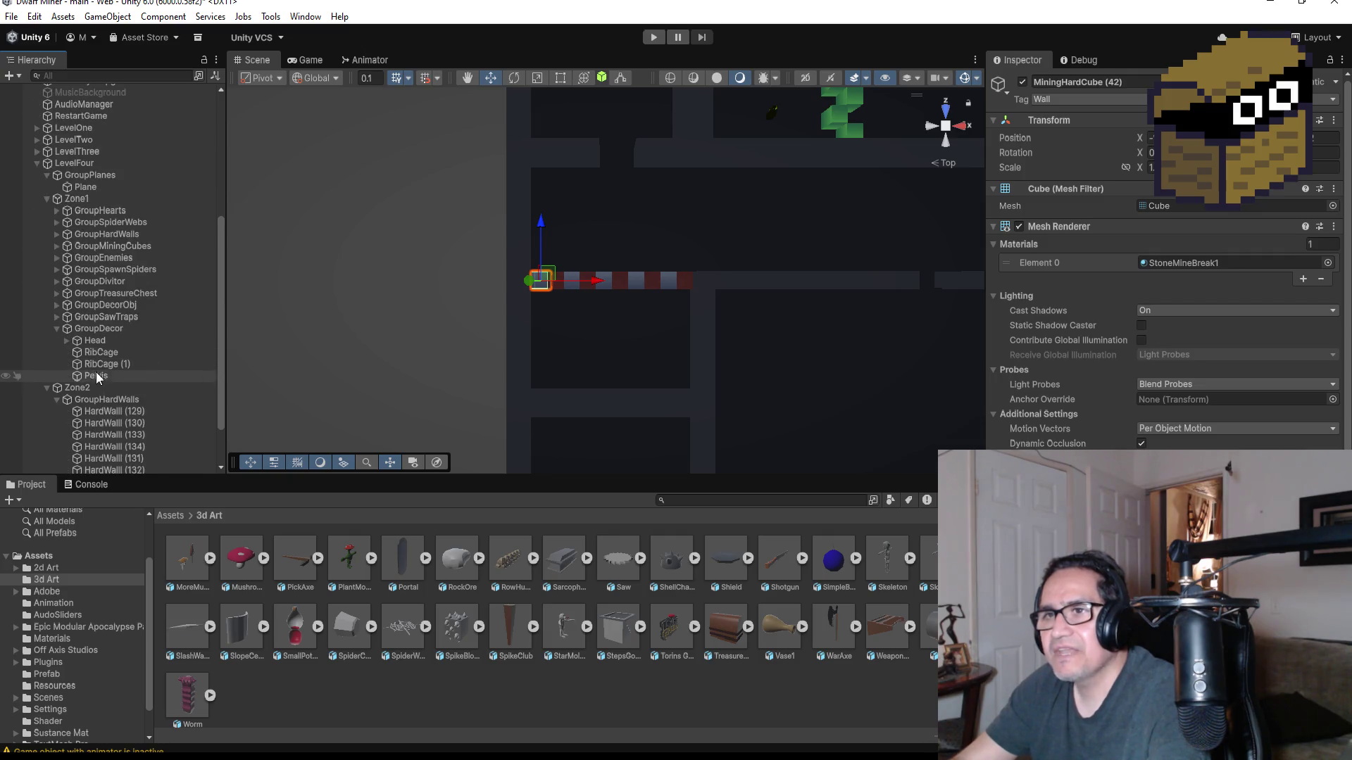
pyautogui.click(56, 328)
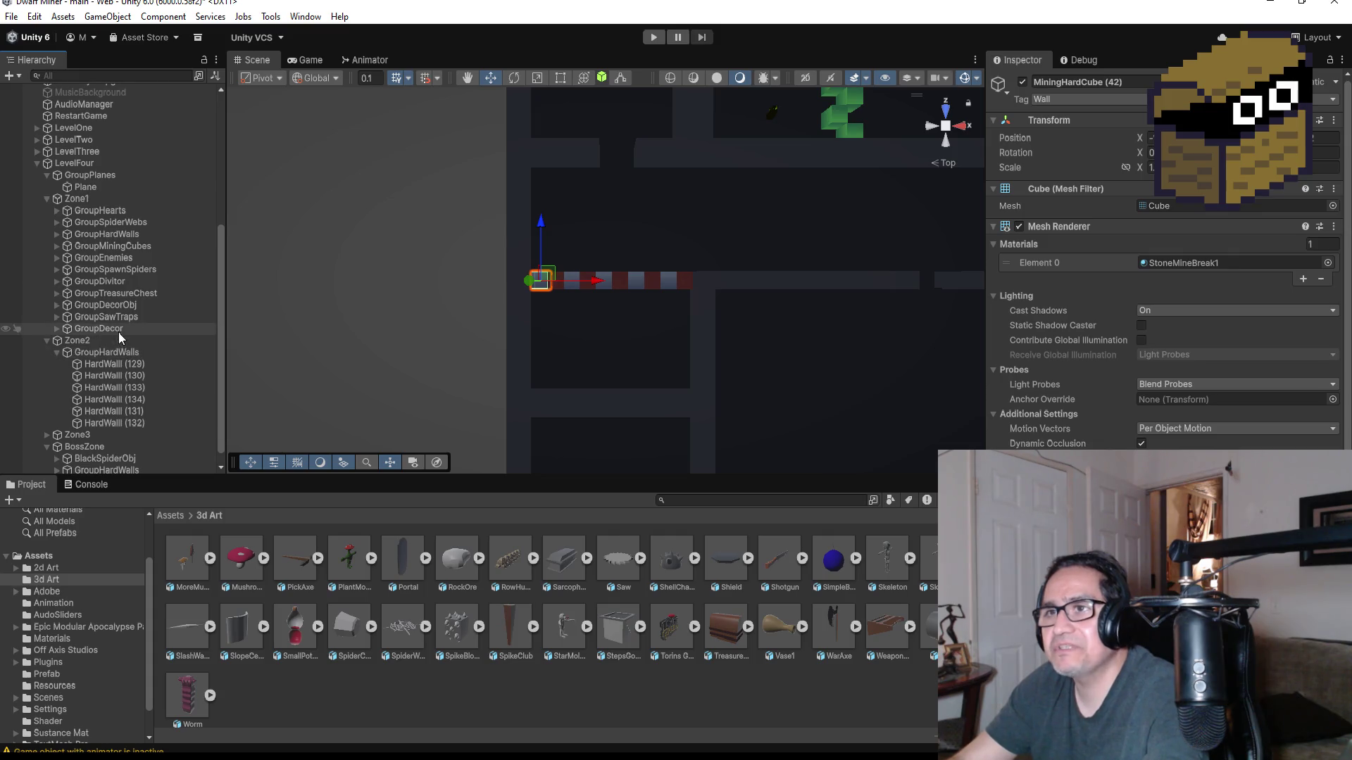
pyautogui.scroll(-1, 86, 367)
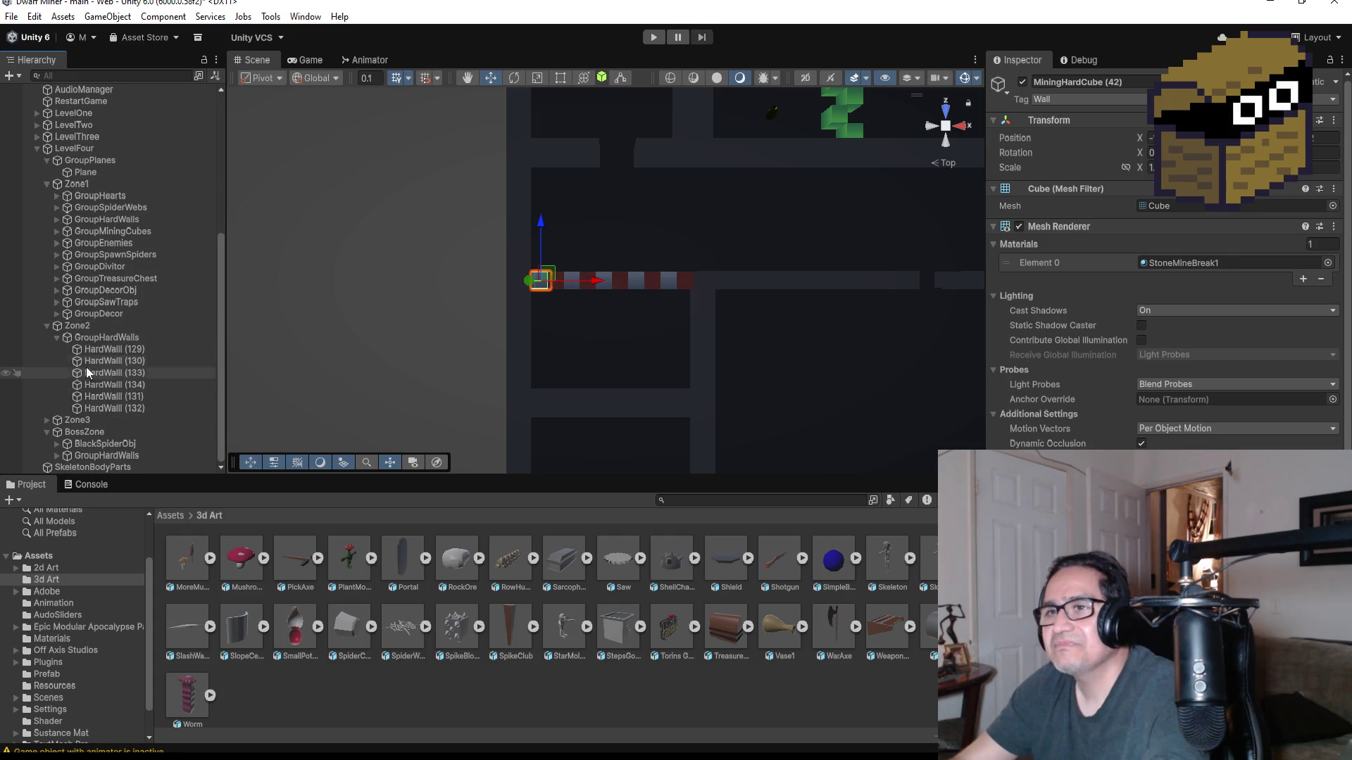
# - Fold GroupHardWalls and create an empty GameObject as a child of Zone2
pyautogui.click(61, 340)
pyautogui.click(57, 340)
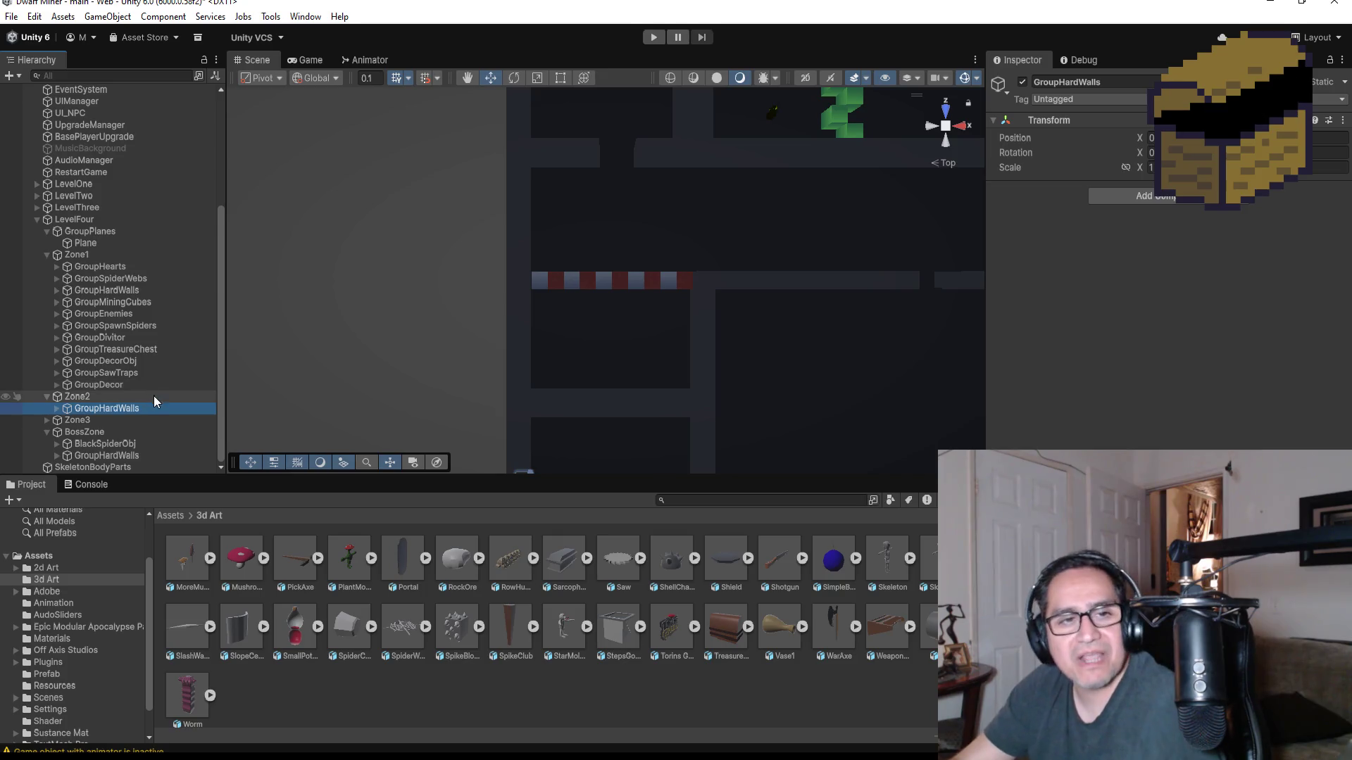
pyautogui.rightClick(91, 396)
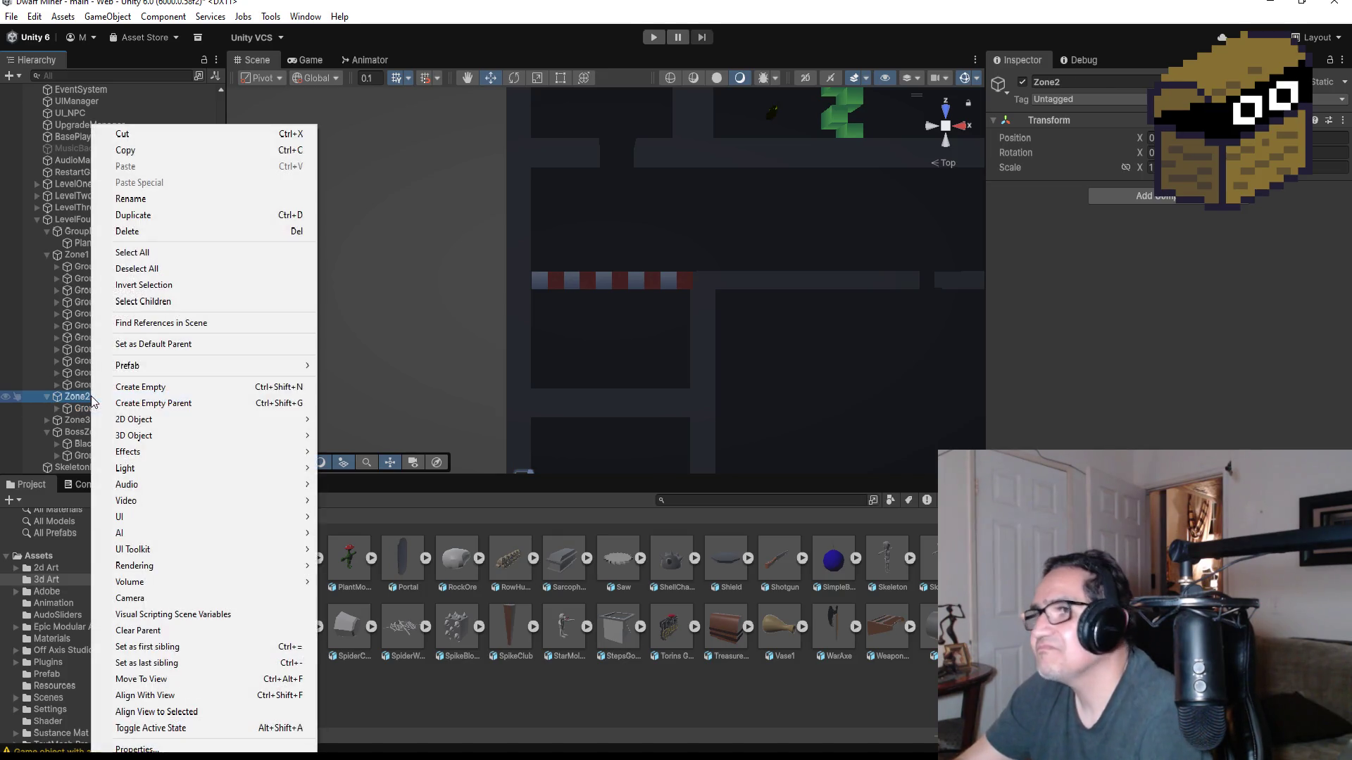
pyautogui.click(131, 387)
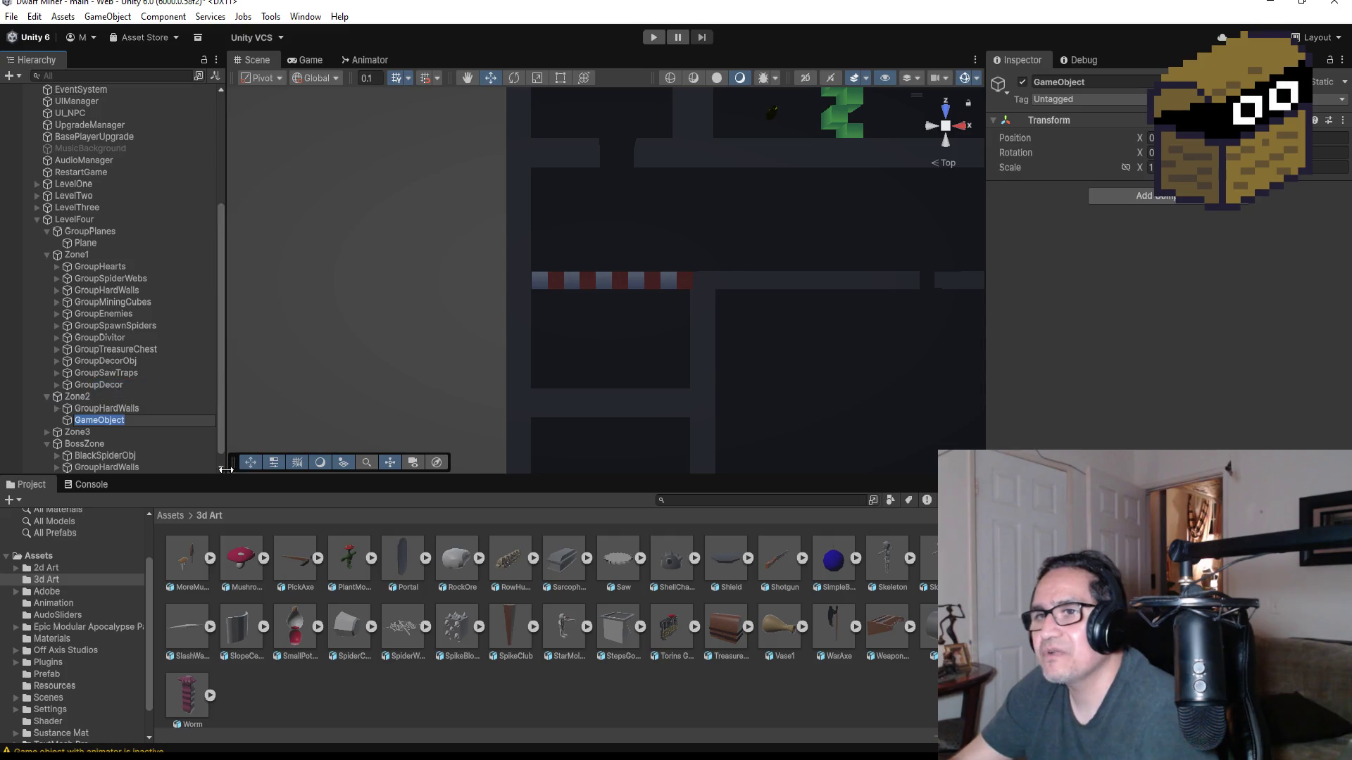